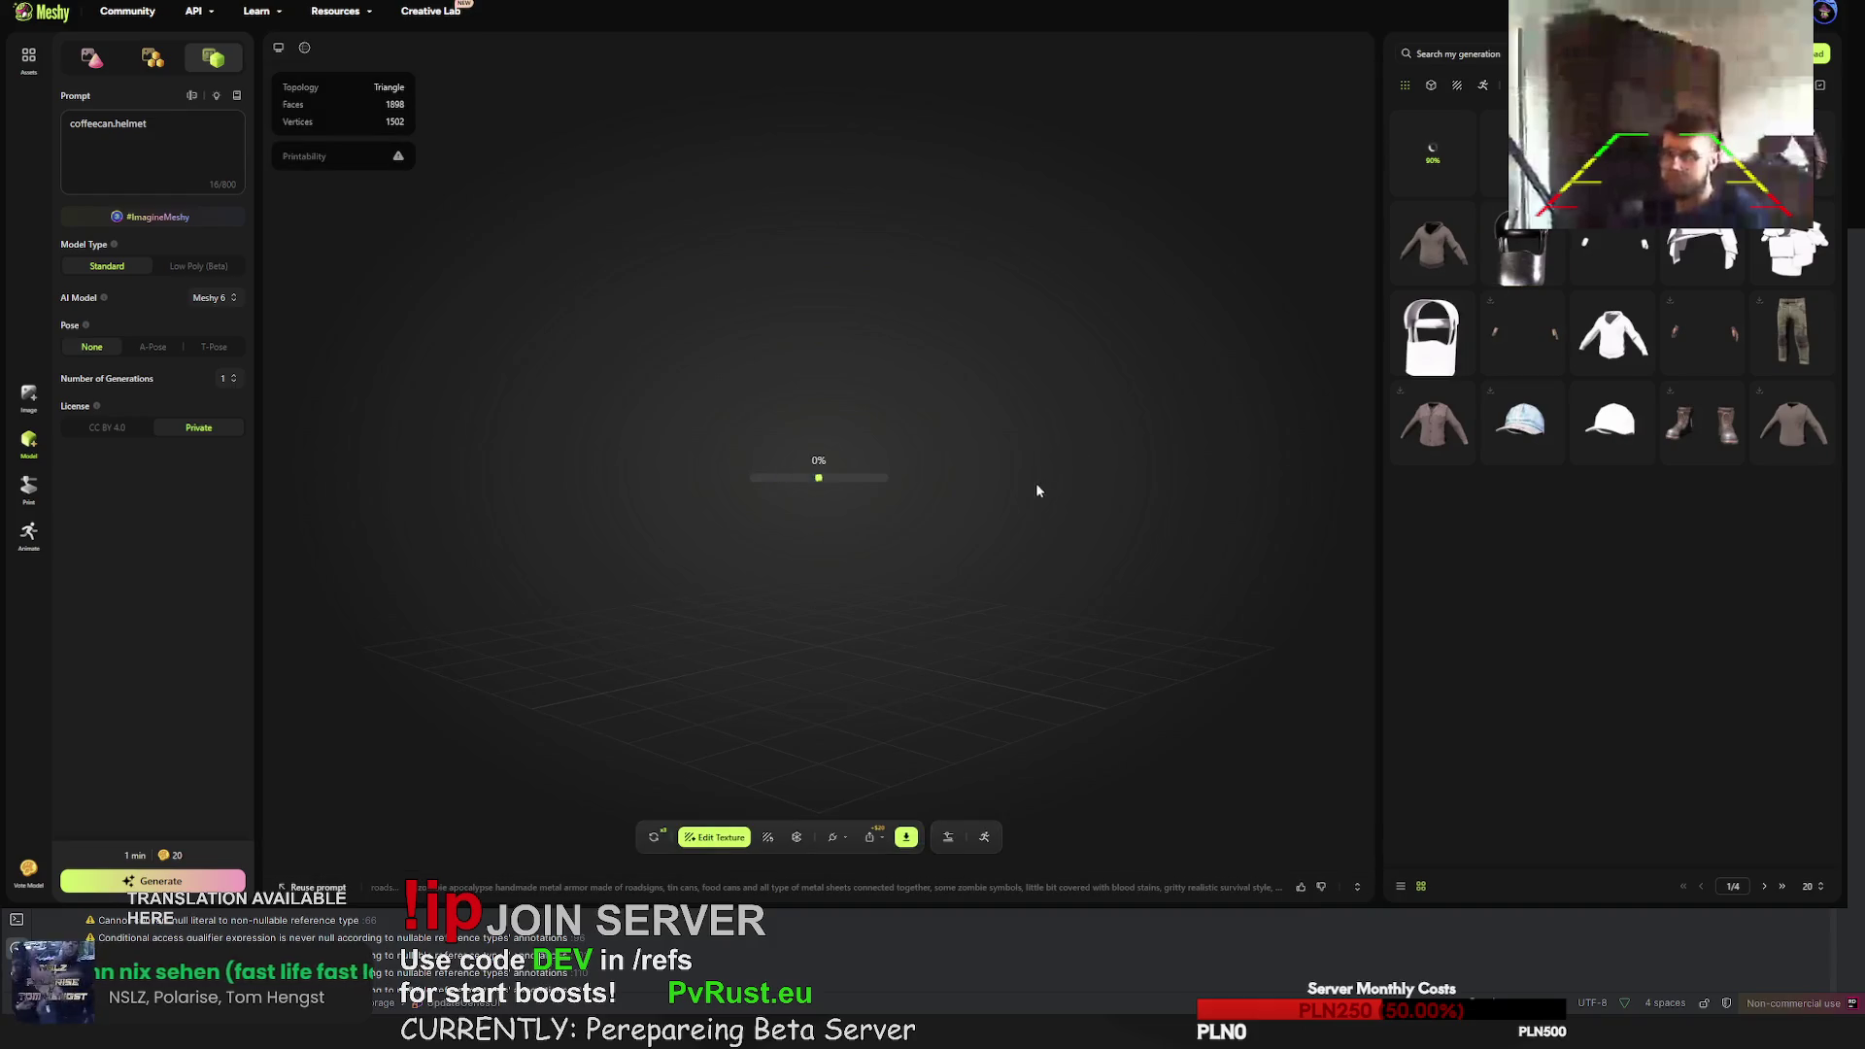
- Inspect the coffeecan helmet, then retry it to replace its current version
mouse_move(1007, 491)
mouse_down()
mouse_move(795, 470)
mouse_move(719, 471)
mouse_move(789, 493)
mouse_move(690, 486)
mouse_move(756, 507)
mouse_move(983, 492)
mouse_move(977, 524)
mouse_move(741, 808)
mouse_up()
click(654, 836)
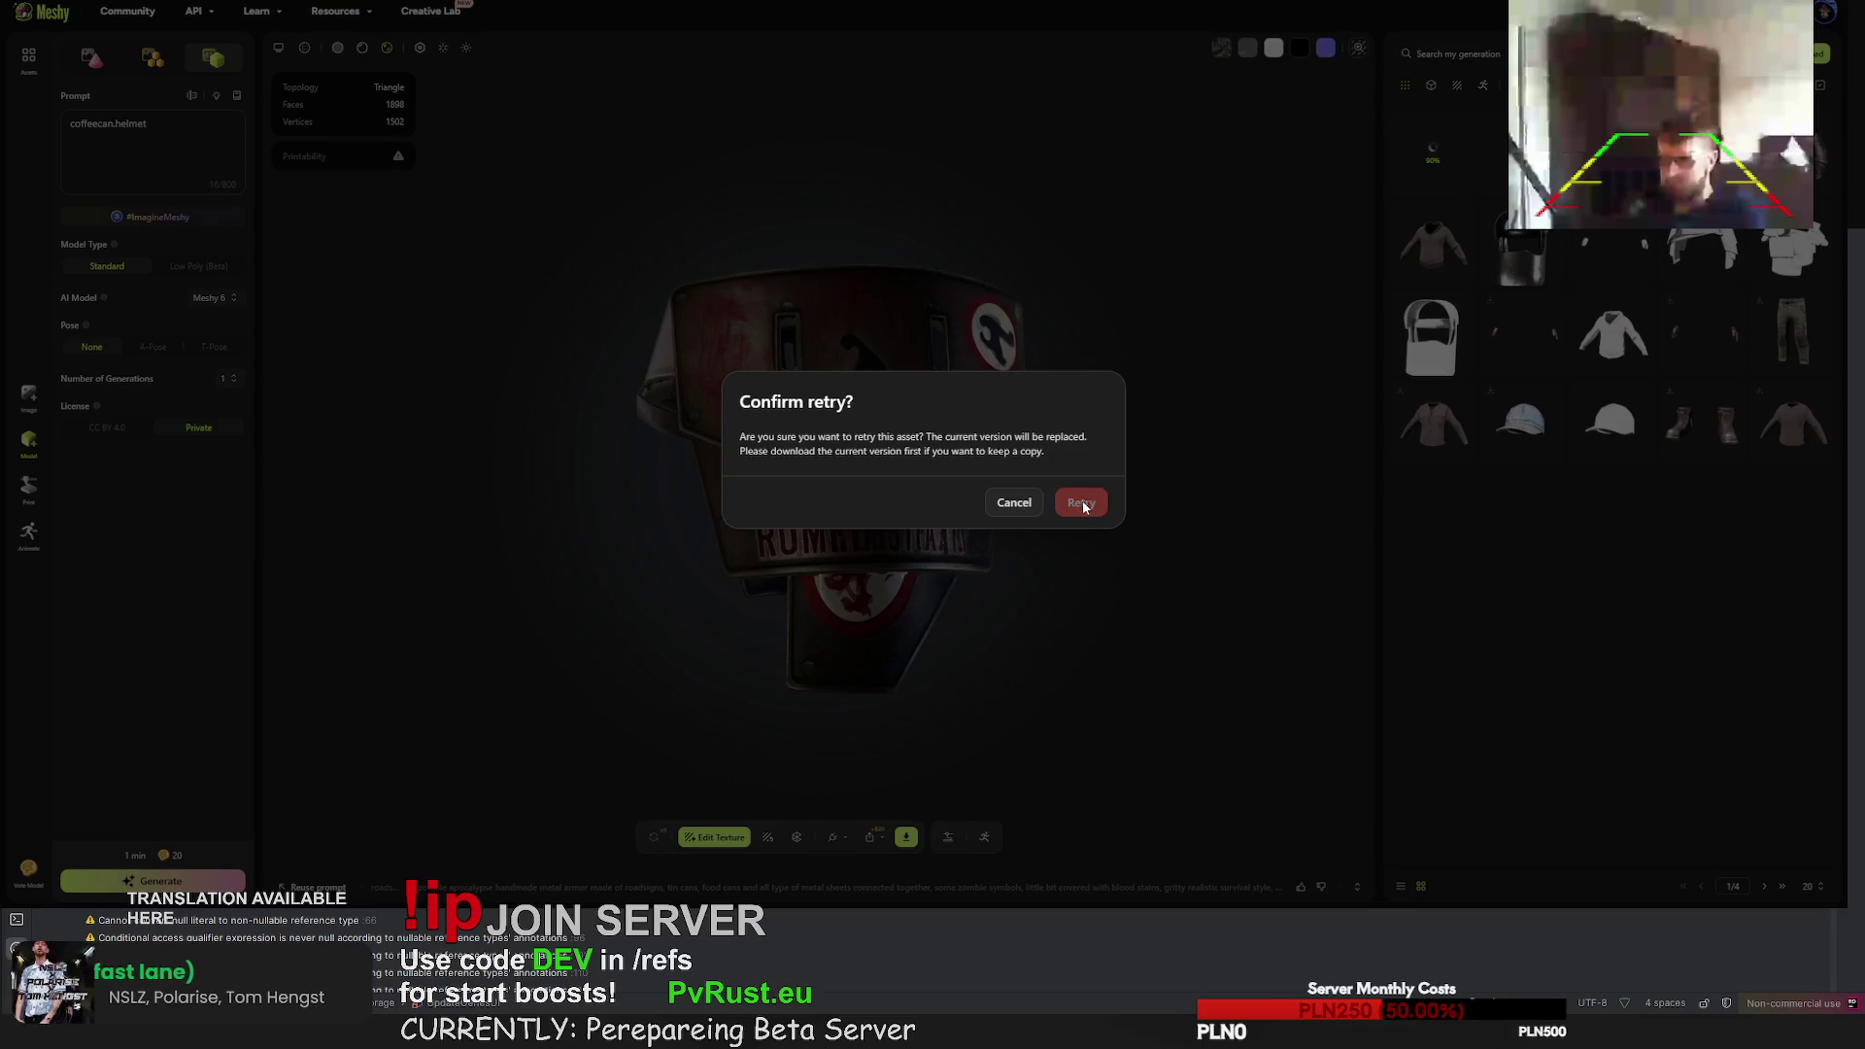
click(1082, 502)
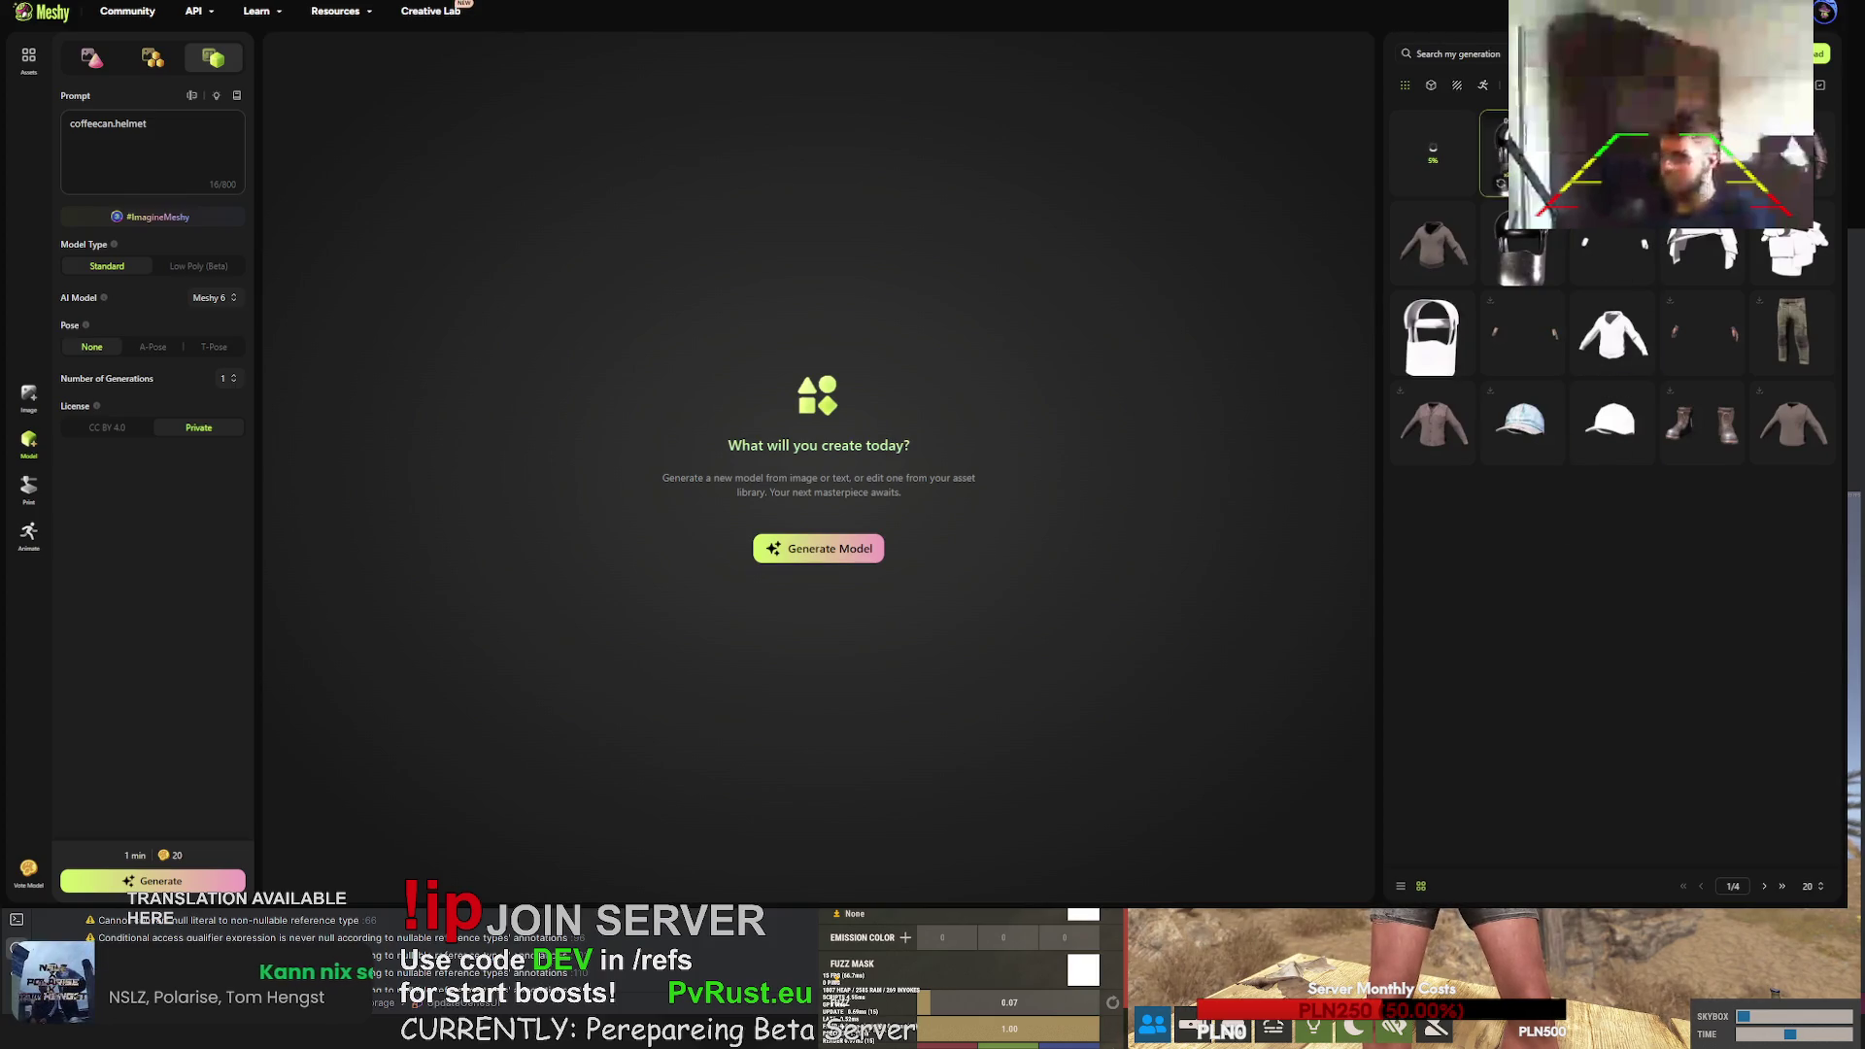
- Browse the helmet and chest armor generations in the viewer, rotating the chest armor
click(1523, 242)
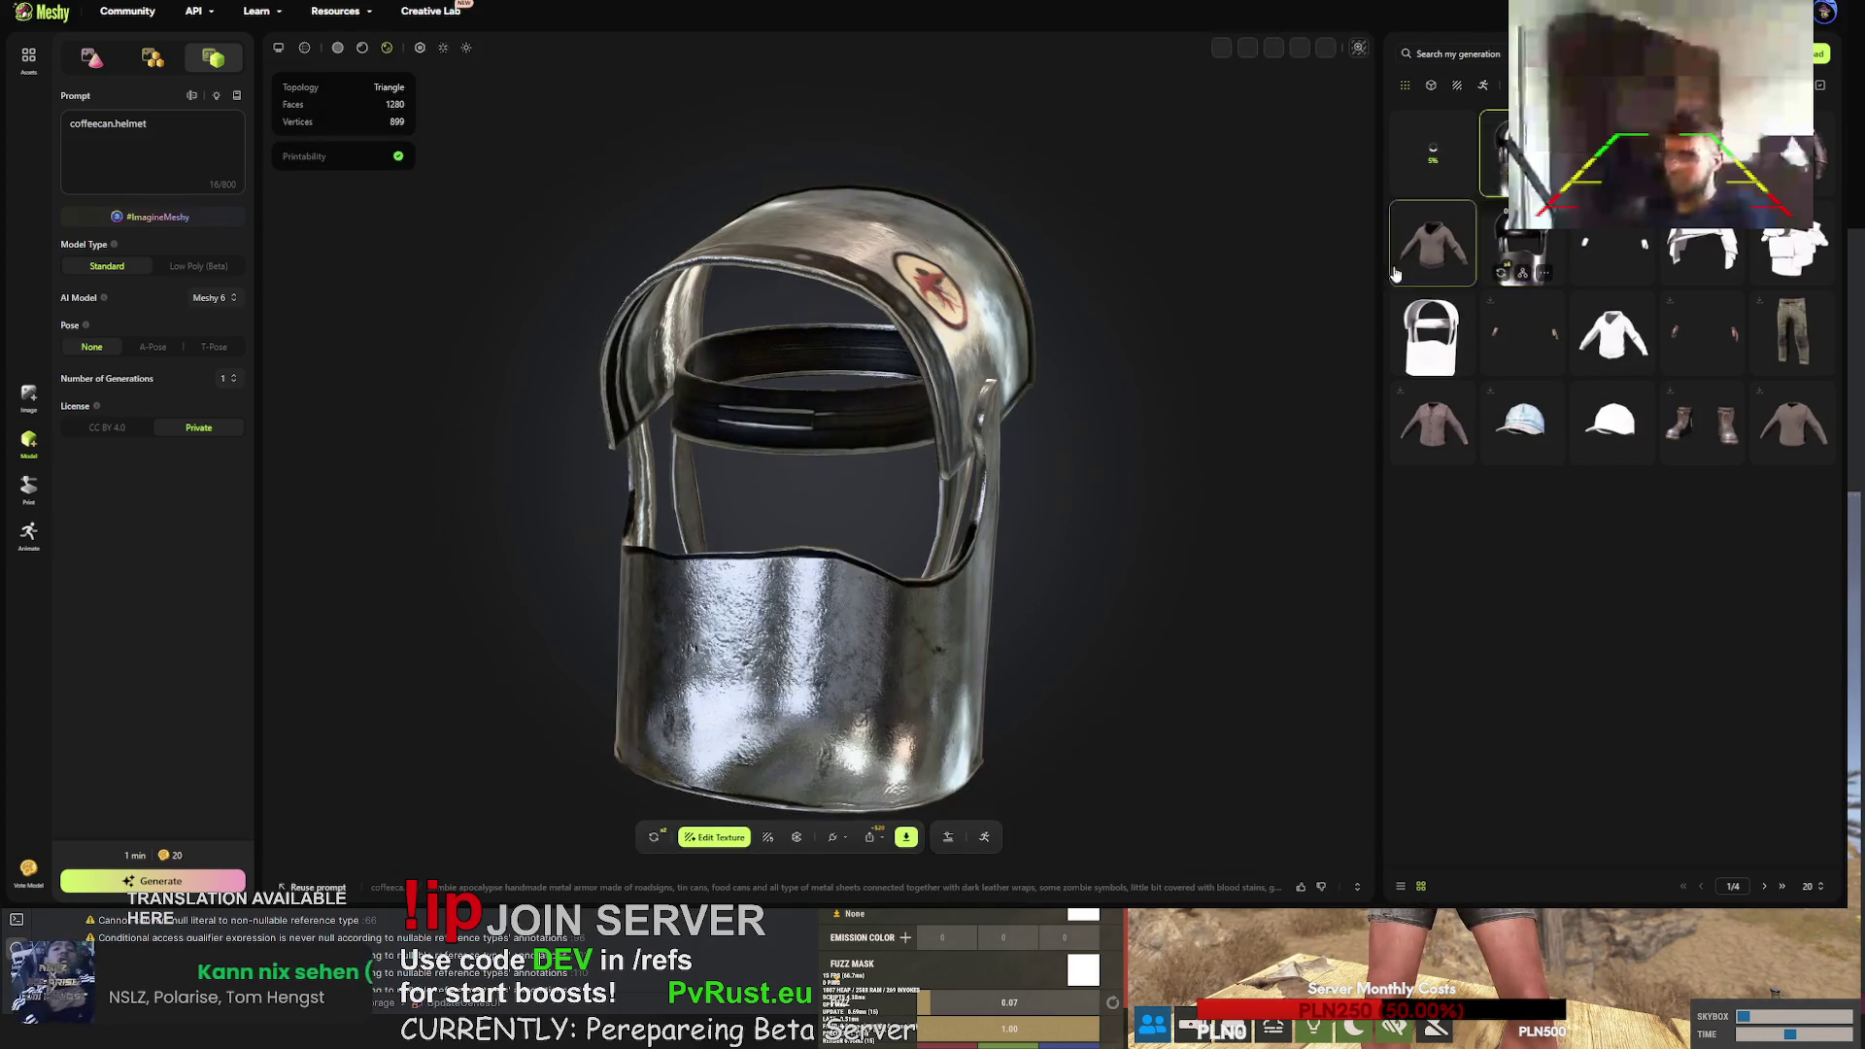
click(1526, 250)
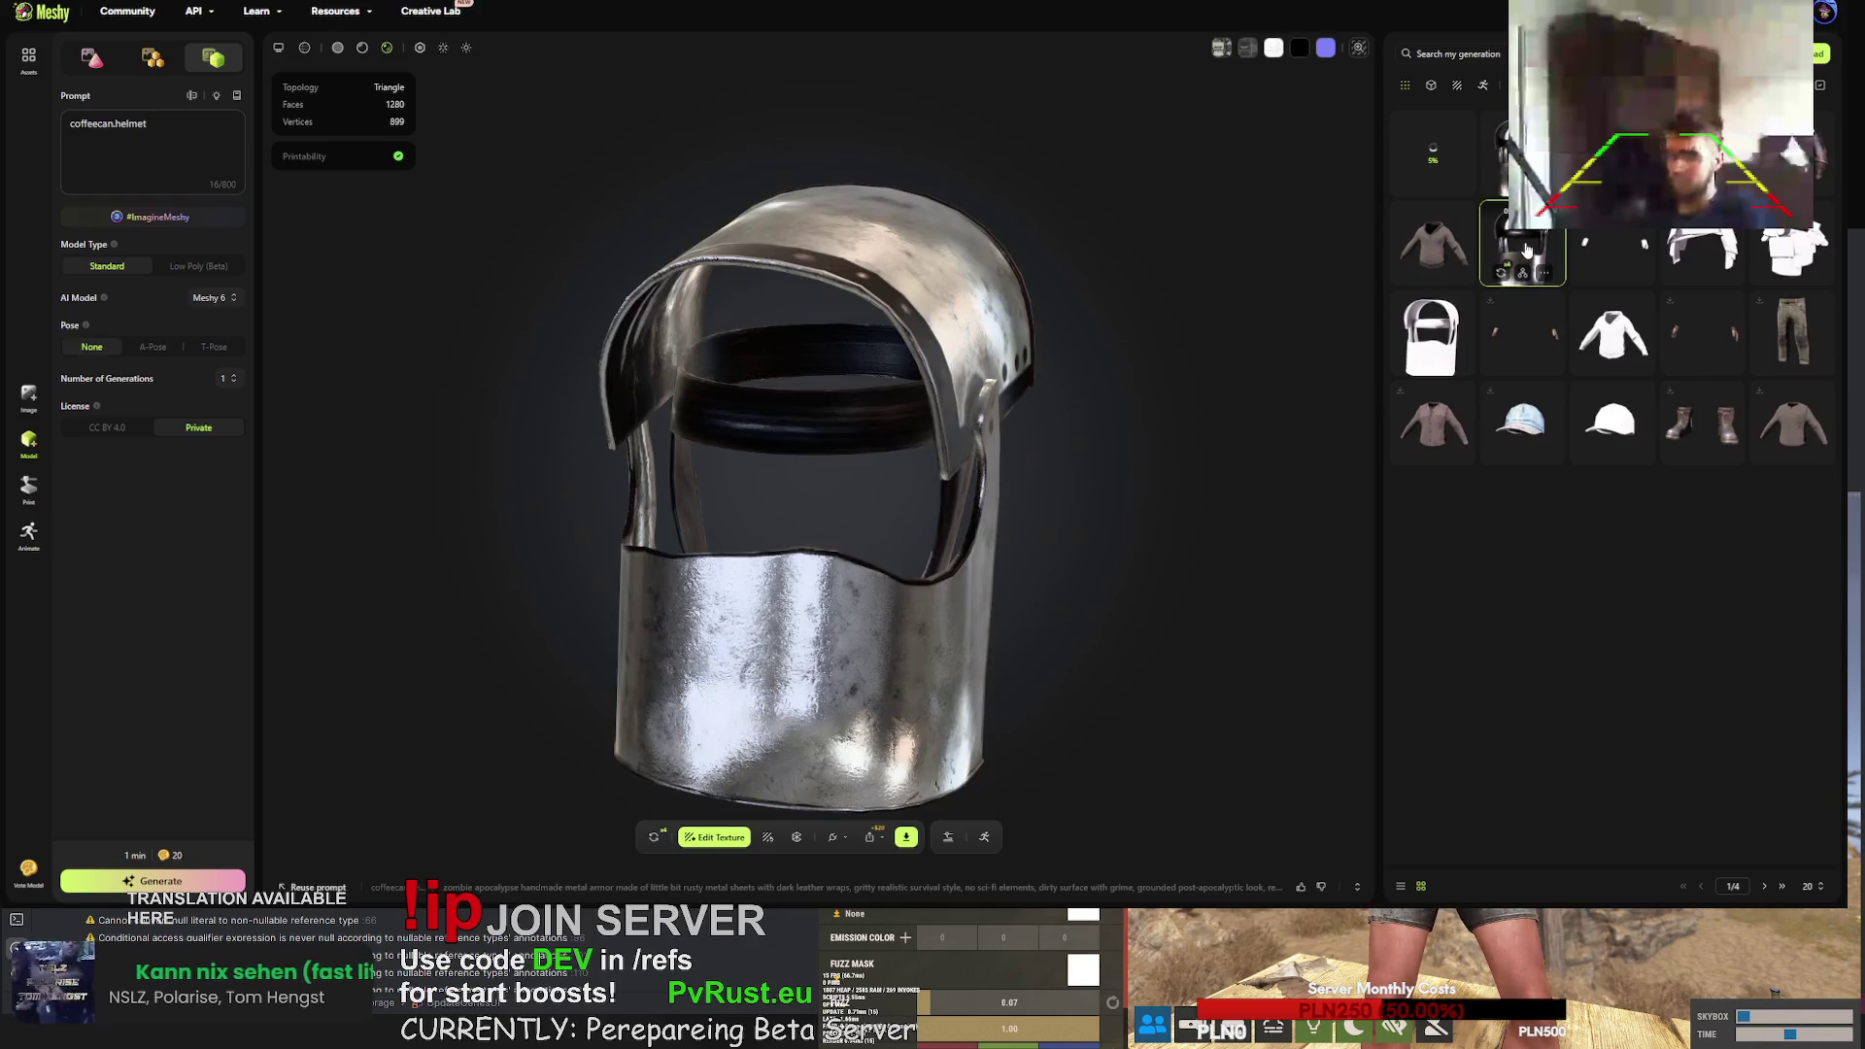
click(1520, 252)
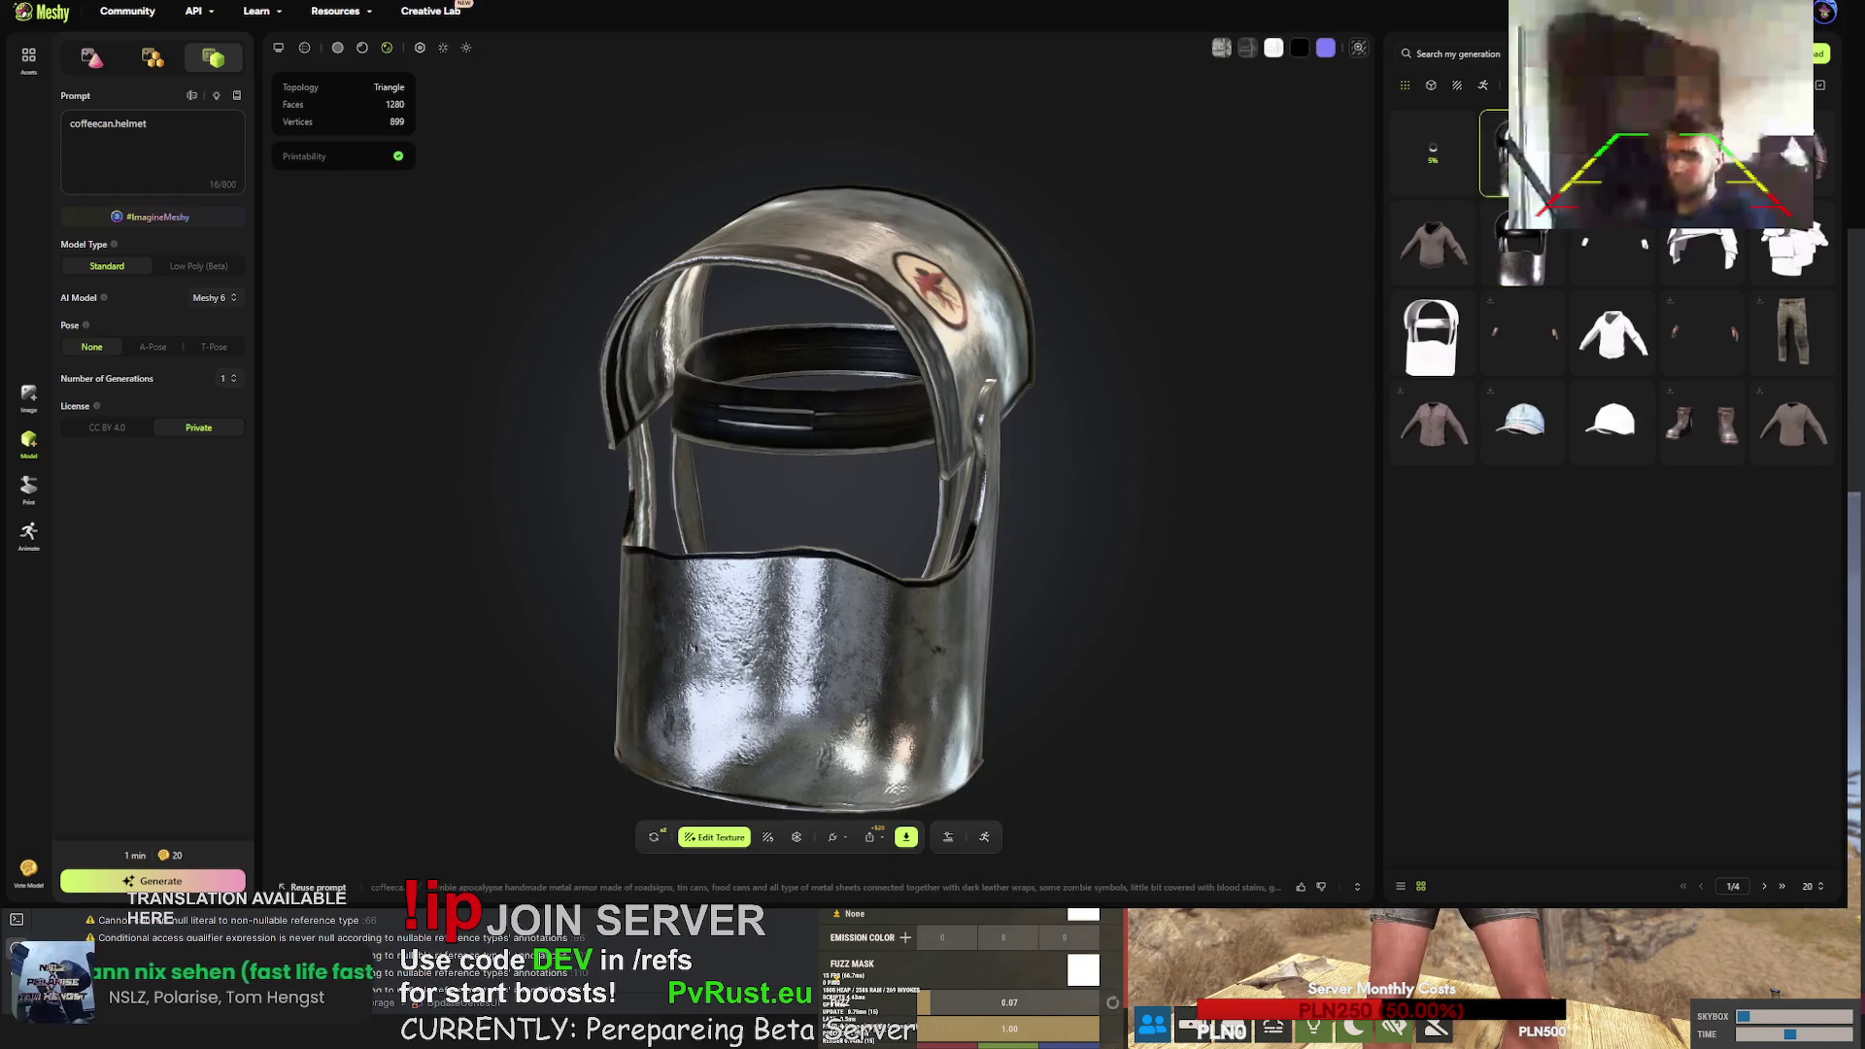
click(1521, 252)
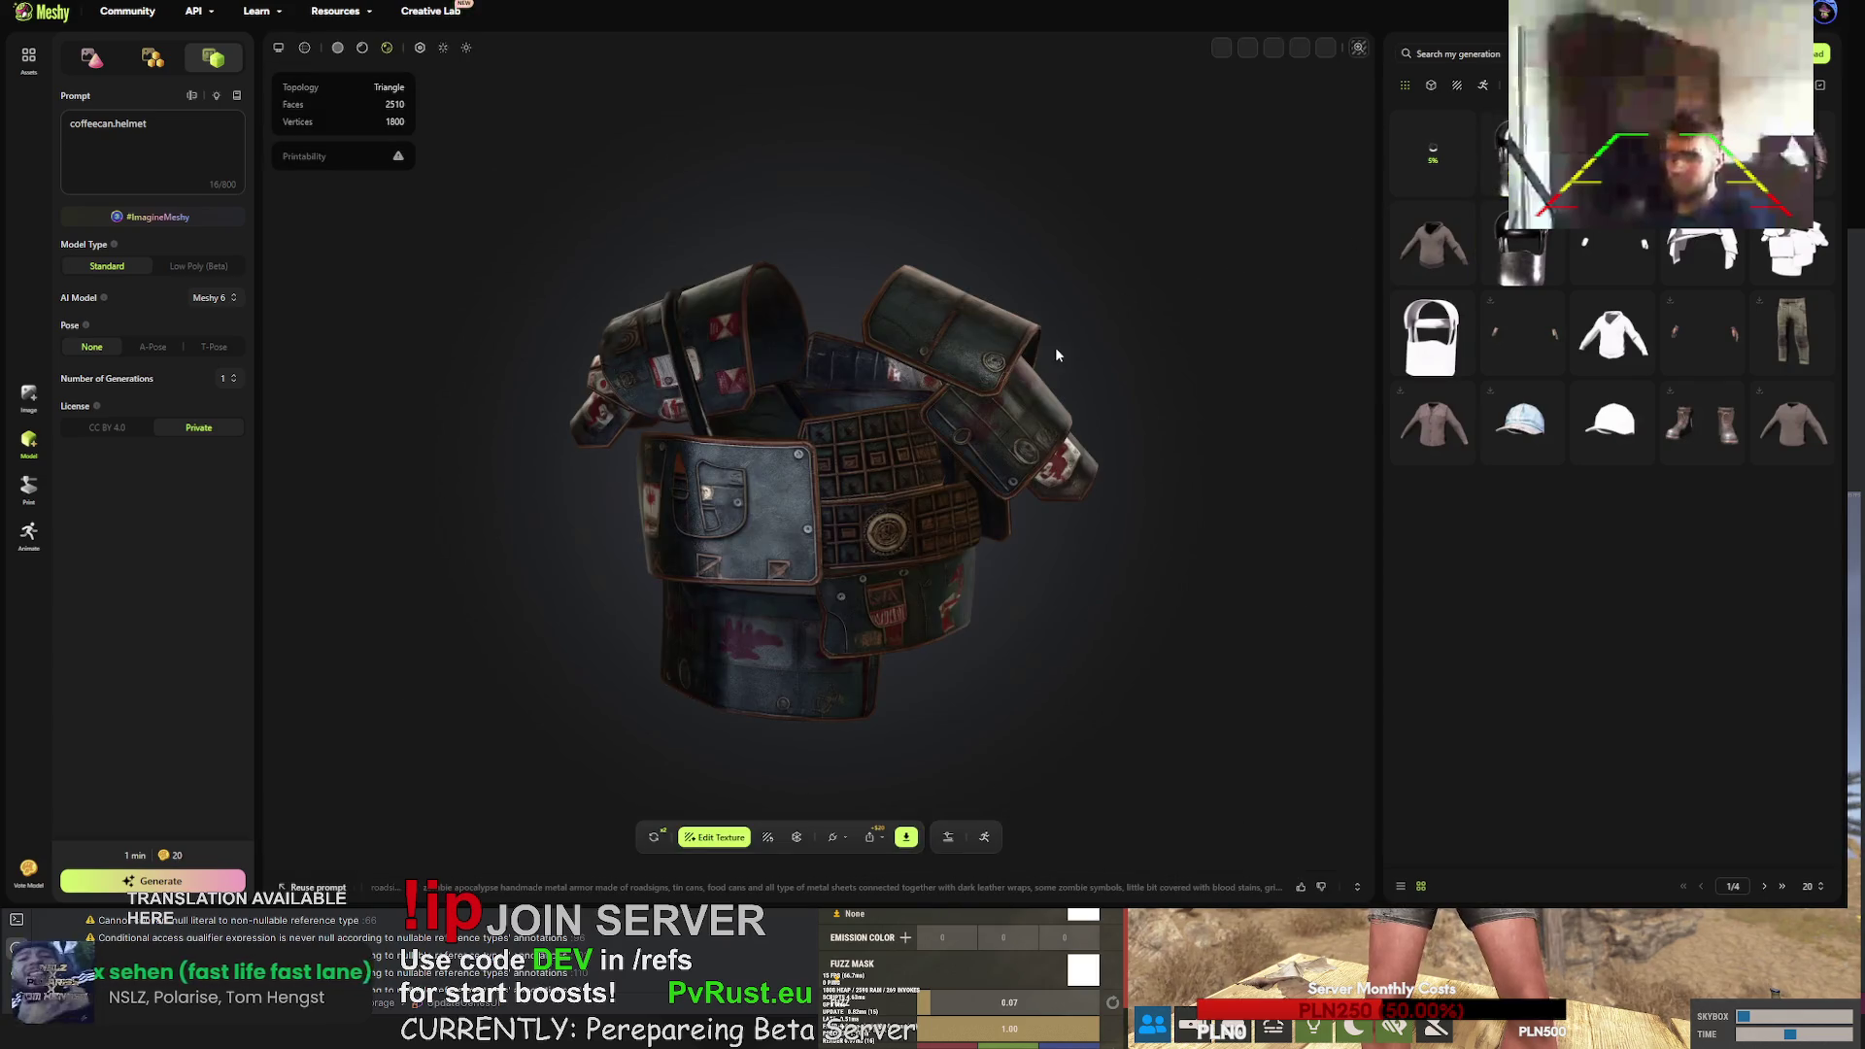
mouse_move(1072, 393)
mouse_down()
mouse_move(1164, 385)
mouse_move(1030, 406)
mouse_move(1094, 459)
mouse_move(912, 451)
mouse_move(1143, 473)
mouse_move(982, 467)
mouse_up()
scroll(919, 492, up, 5)
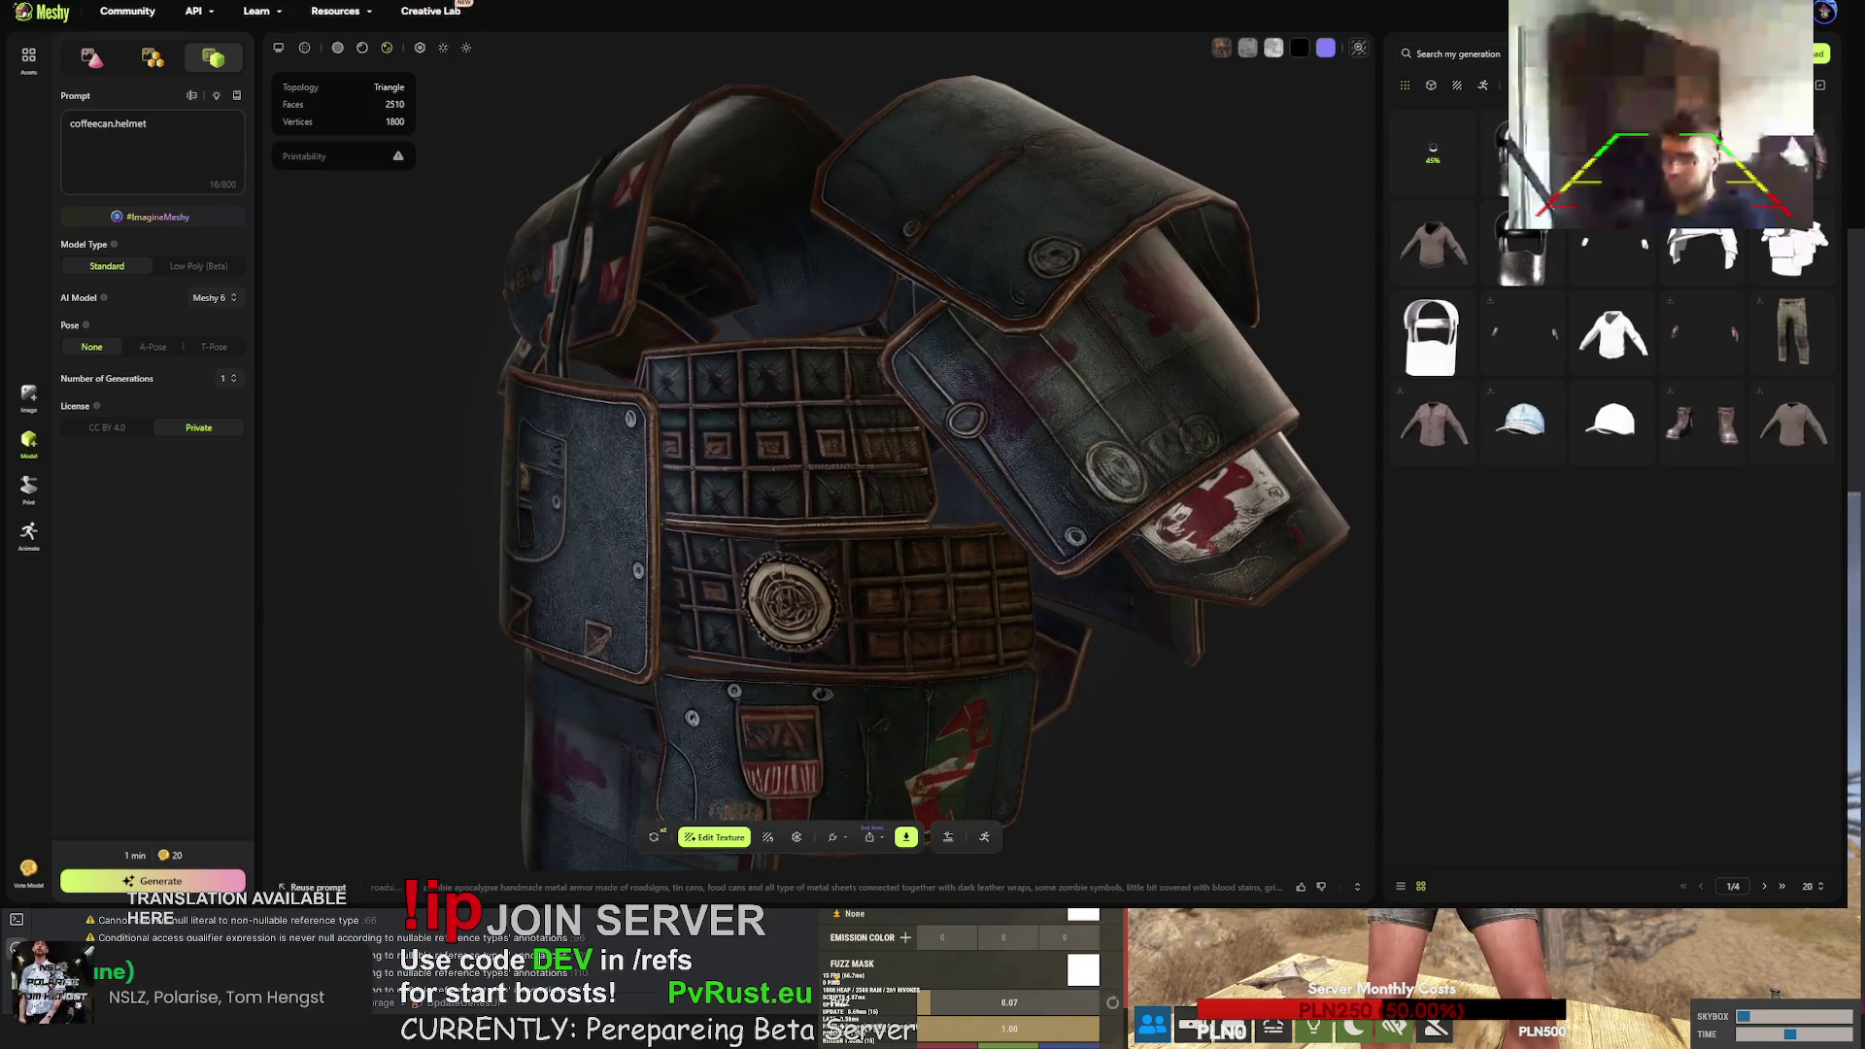
- Download the scrap-metal helmet as an fbx file
click(1703, 424)
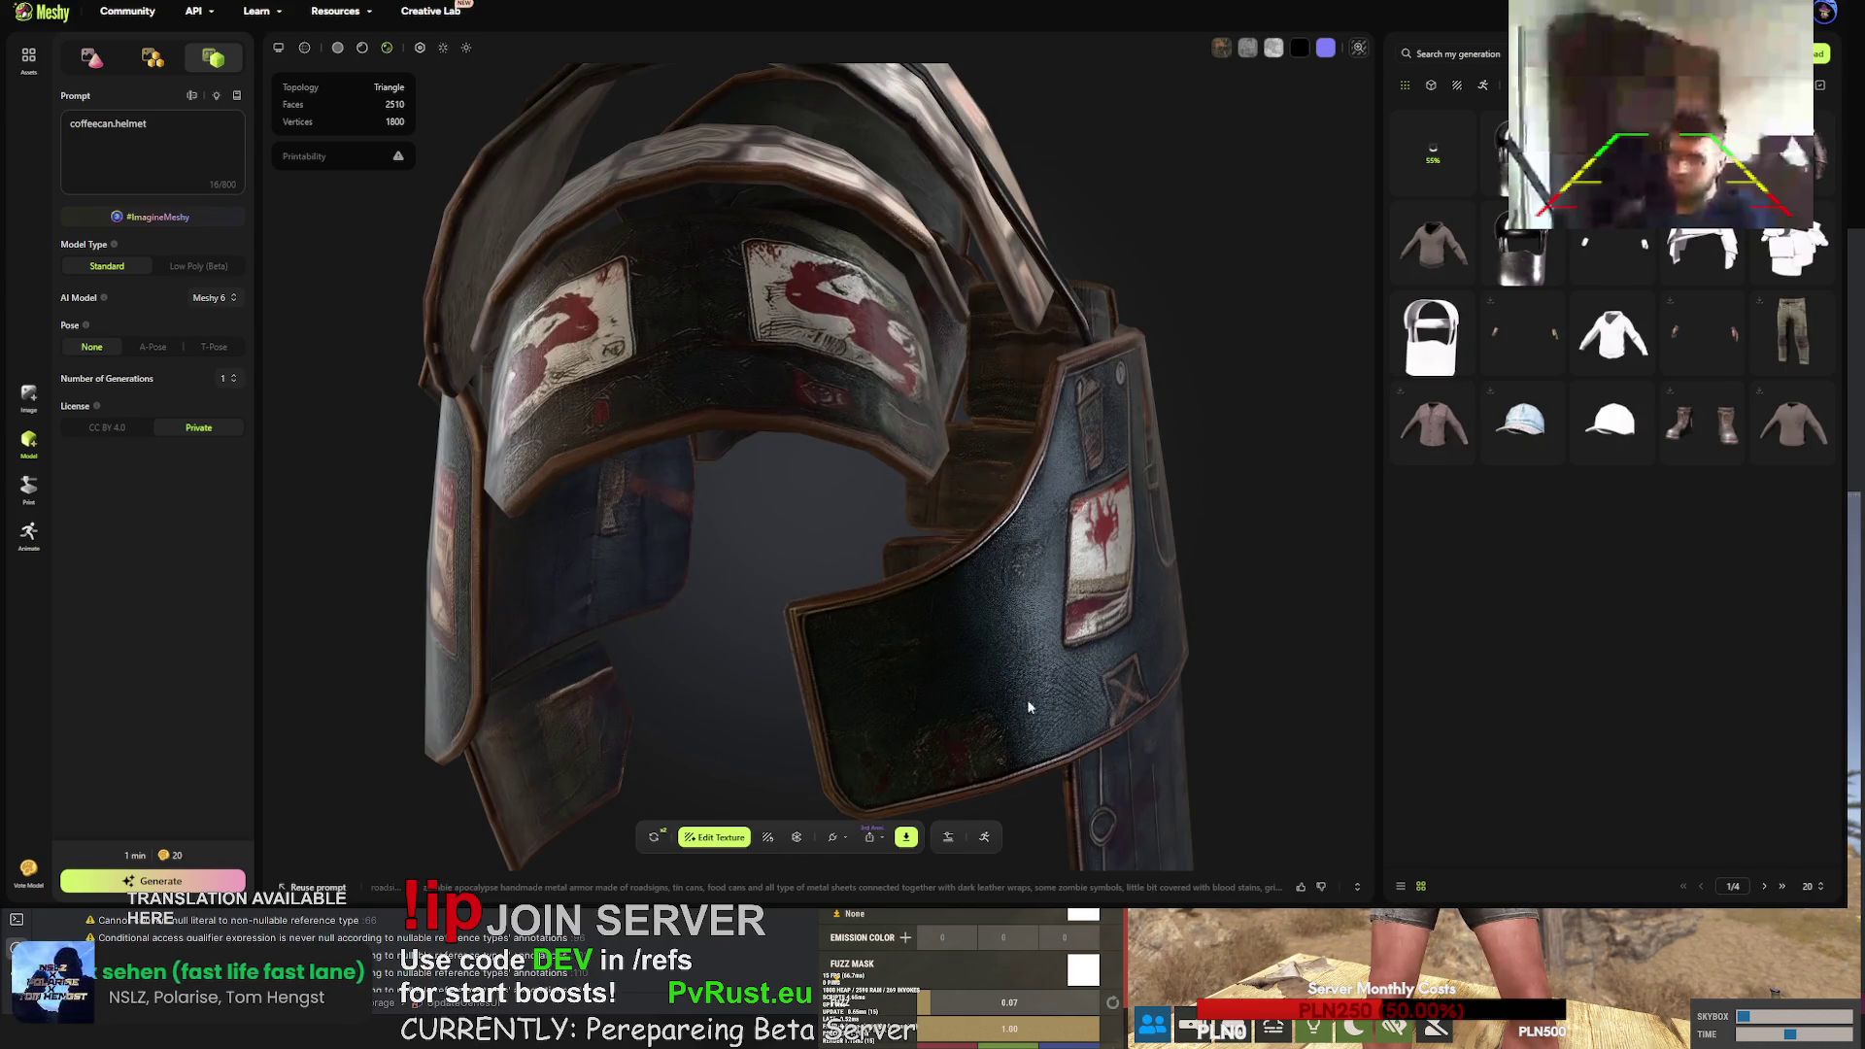
click(908, 840)
click(923, 790)
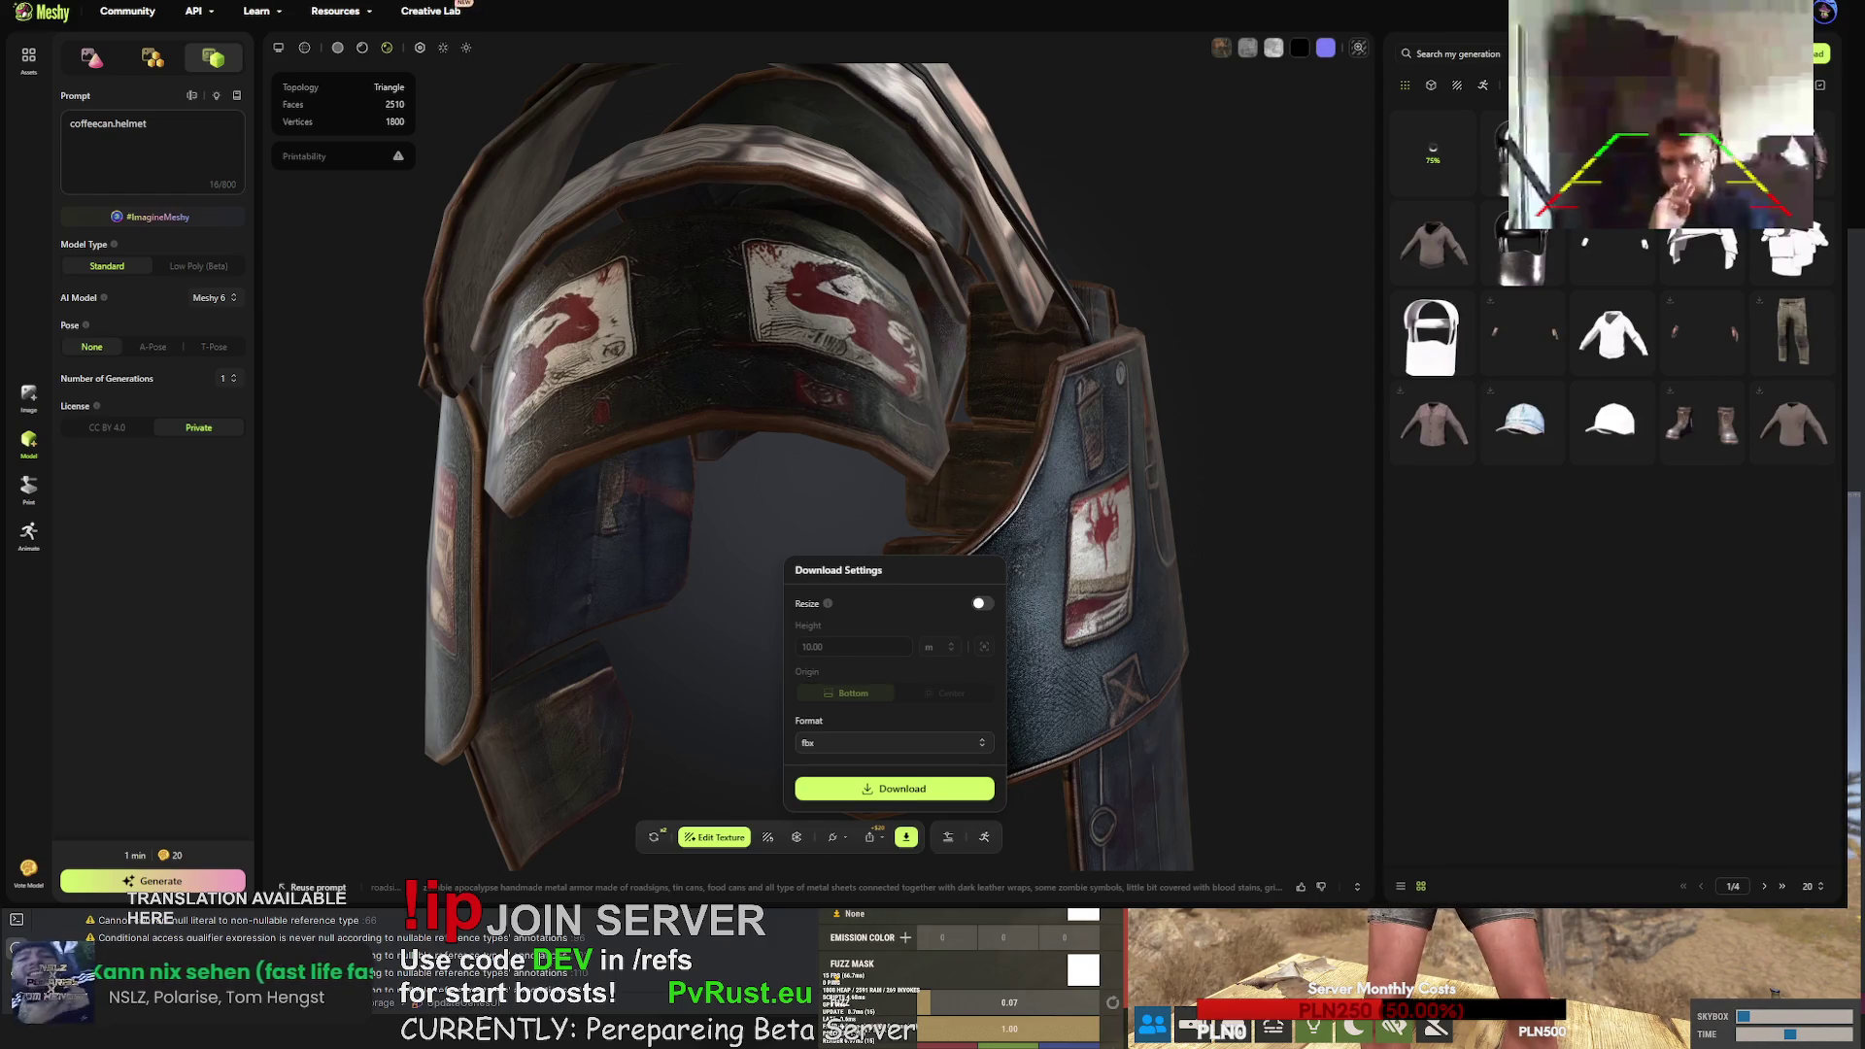
click(1071, 698)
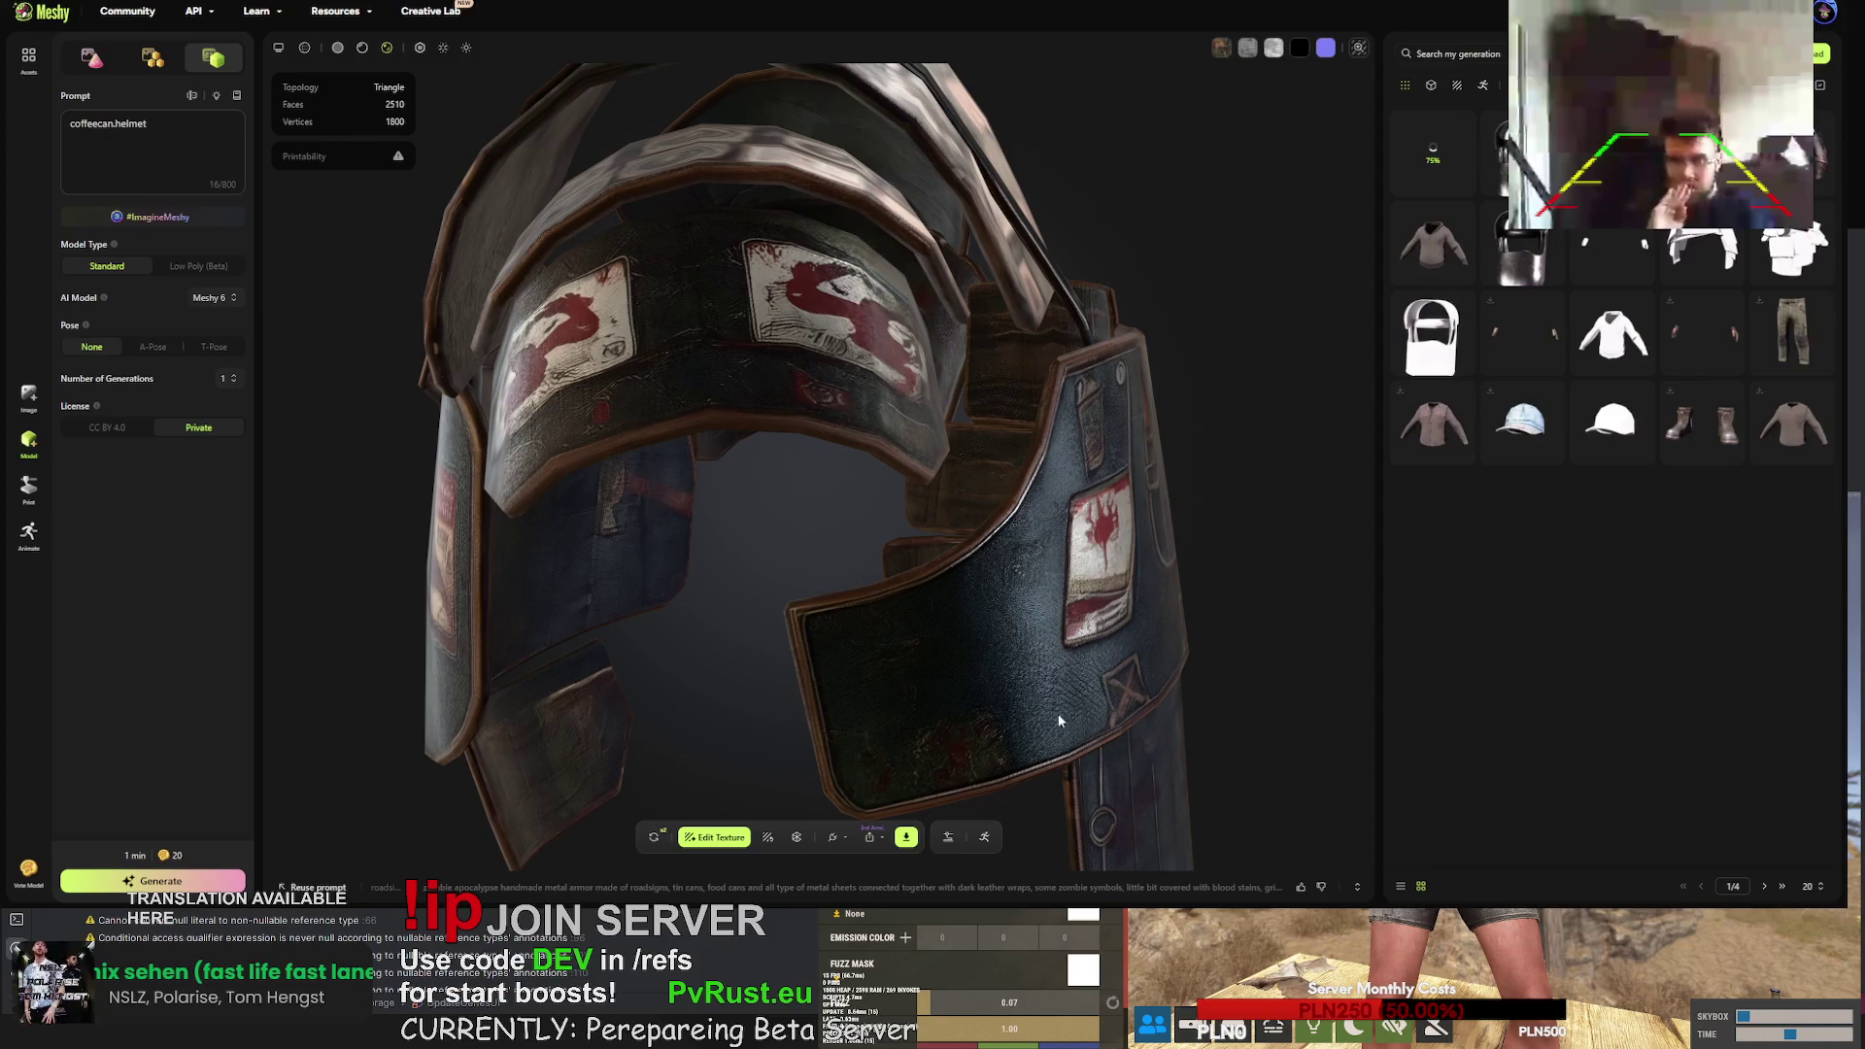
- Retry the silver helmet, confirming the replacement, then bring up the armor generation
click(653, 837)
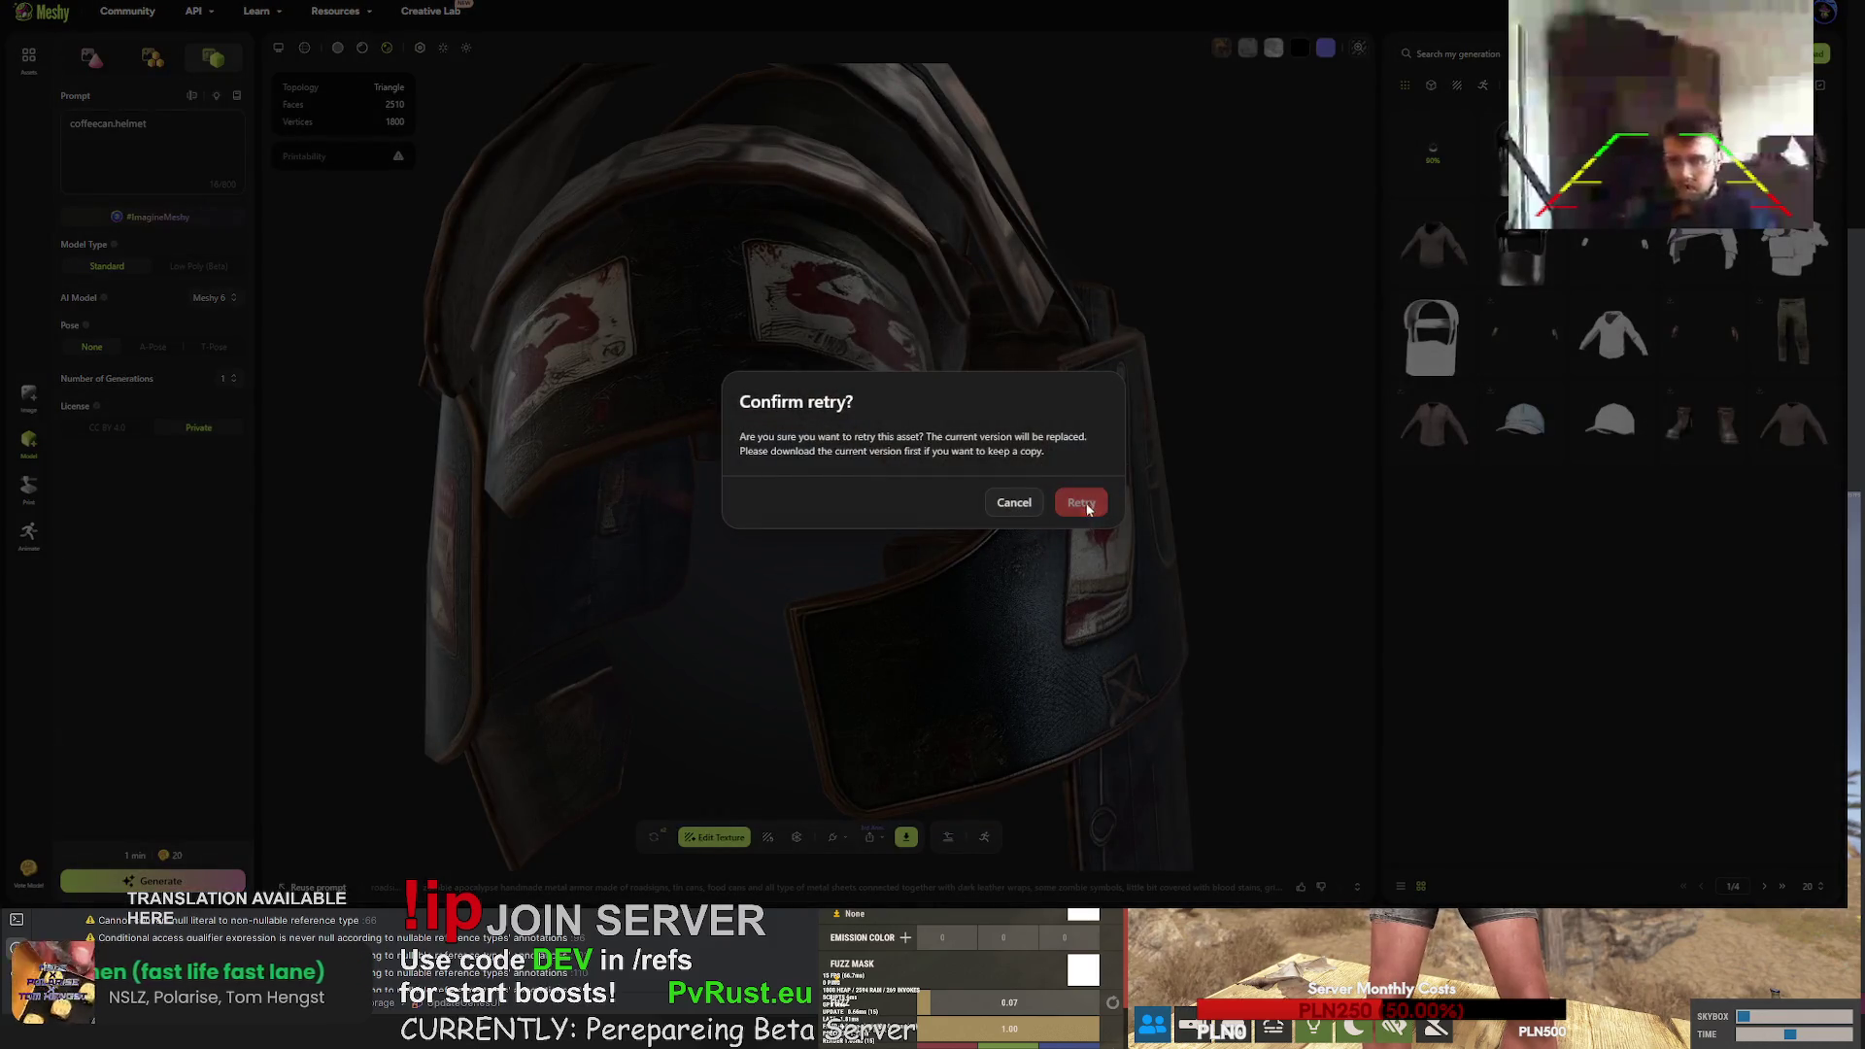
key(Return)
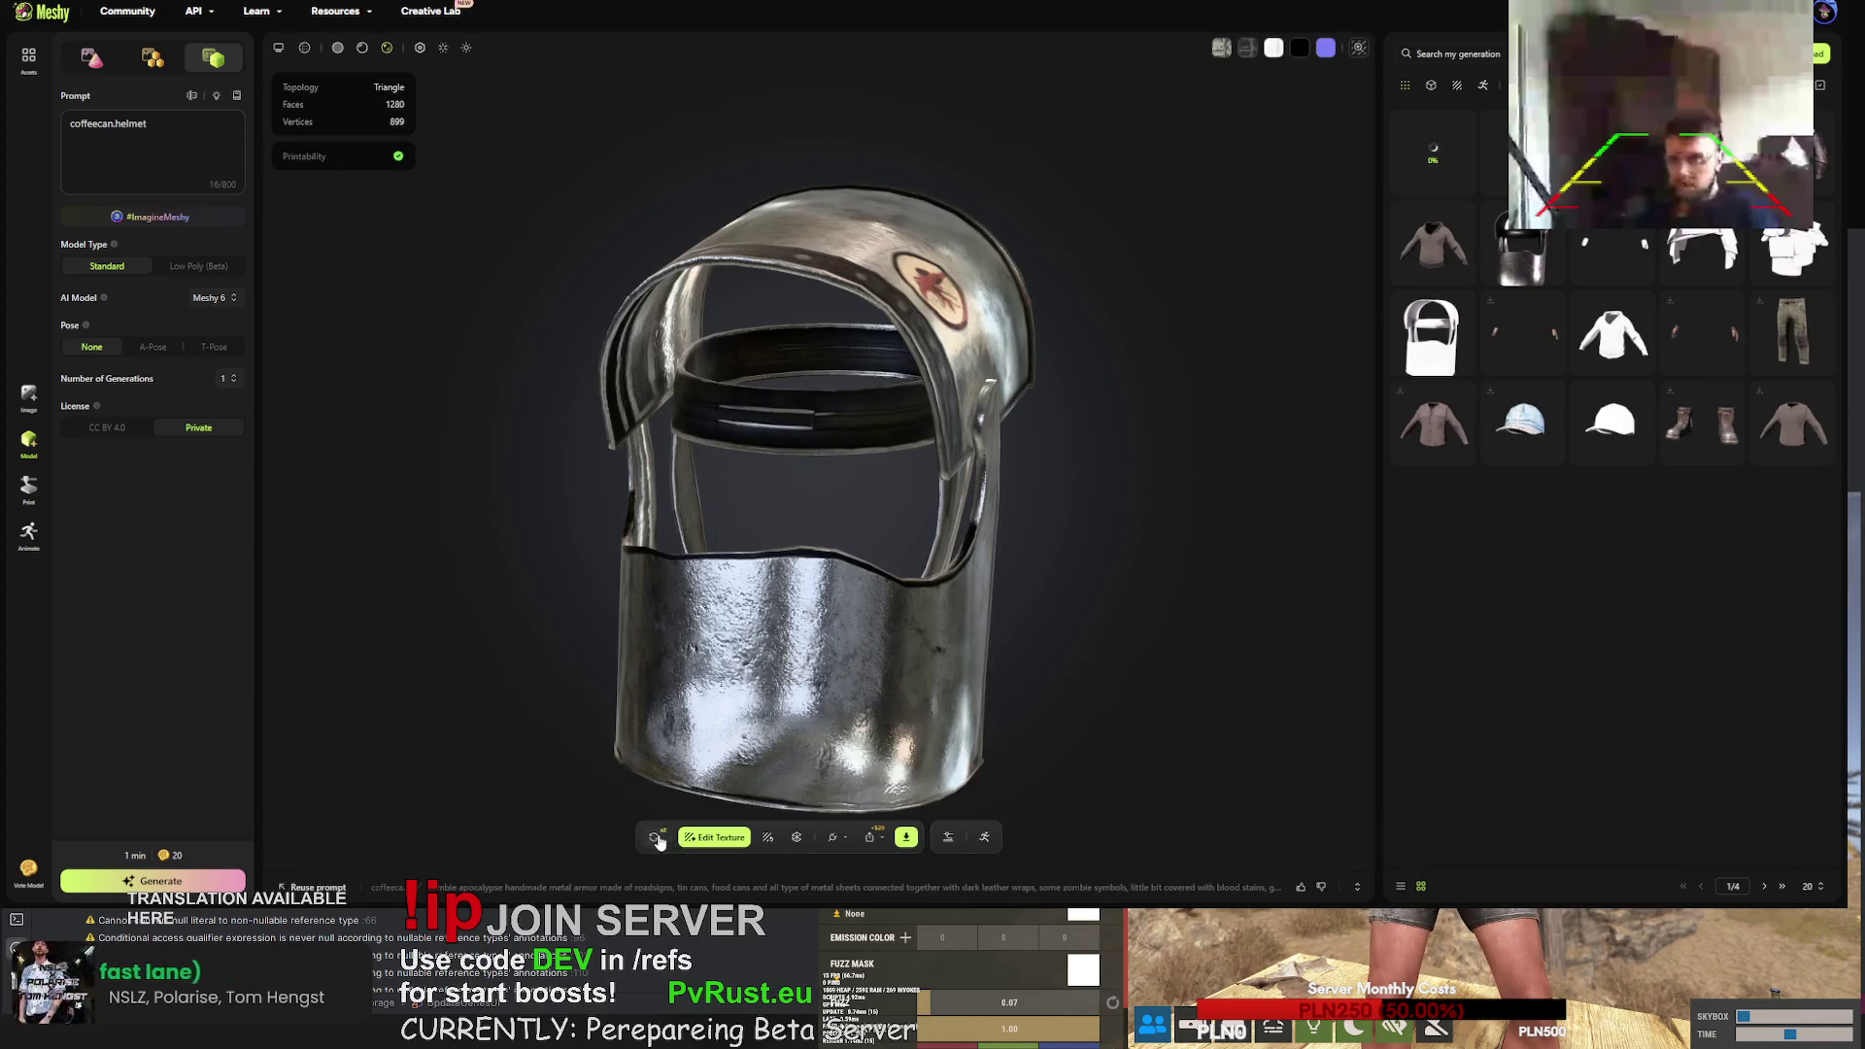
click(654, 838)
click(1078, 505)
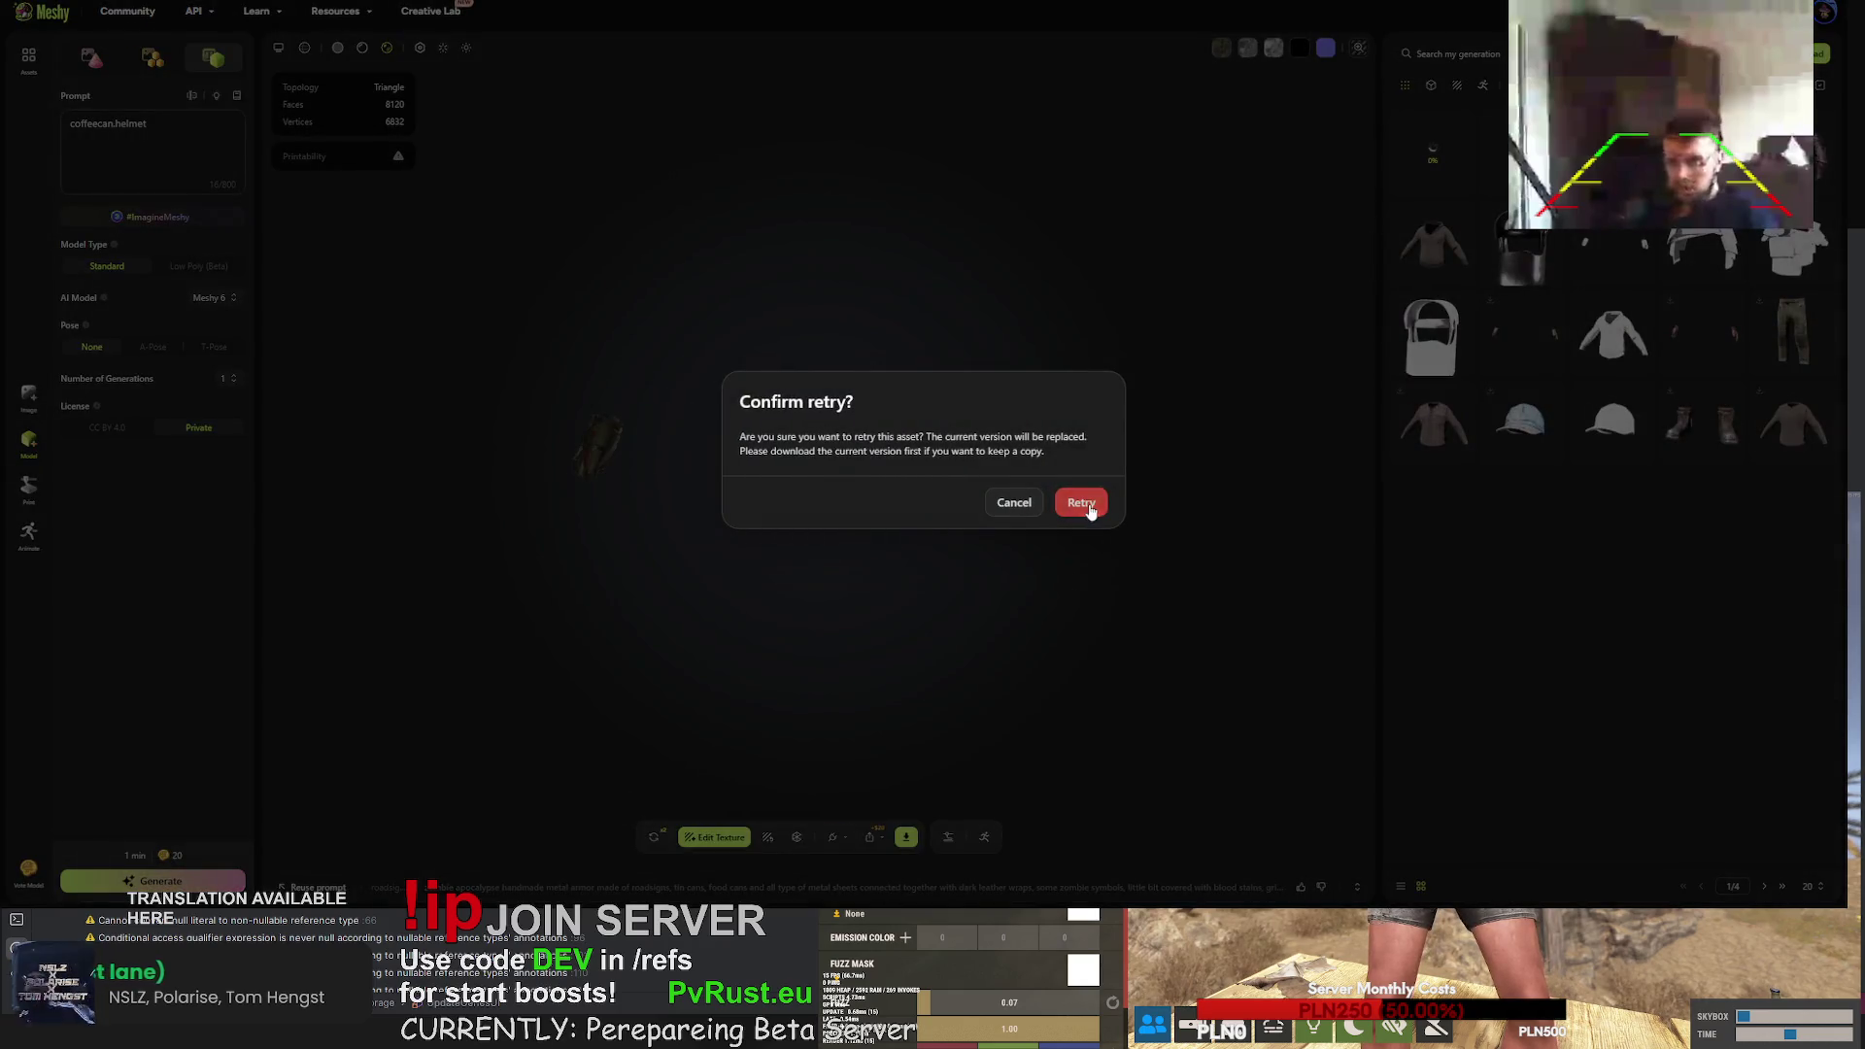
click(1086, 504)
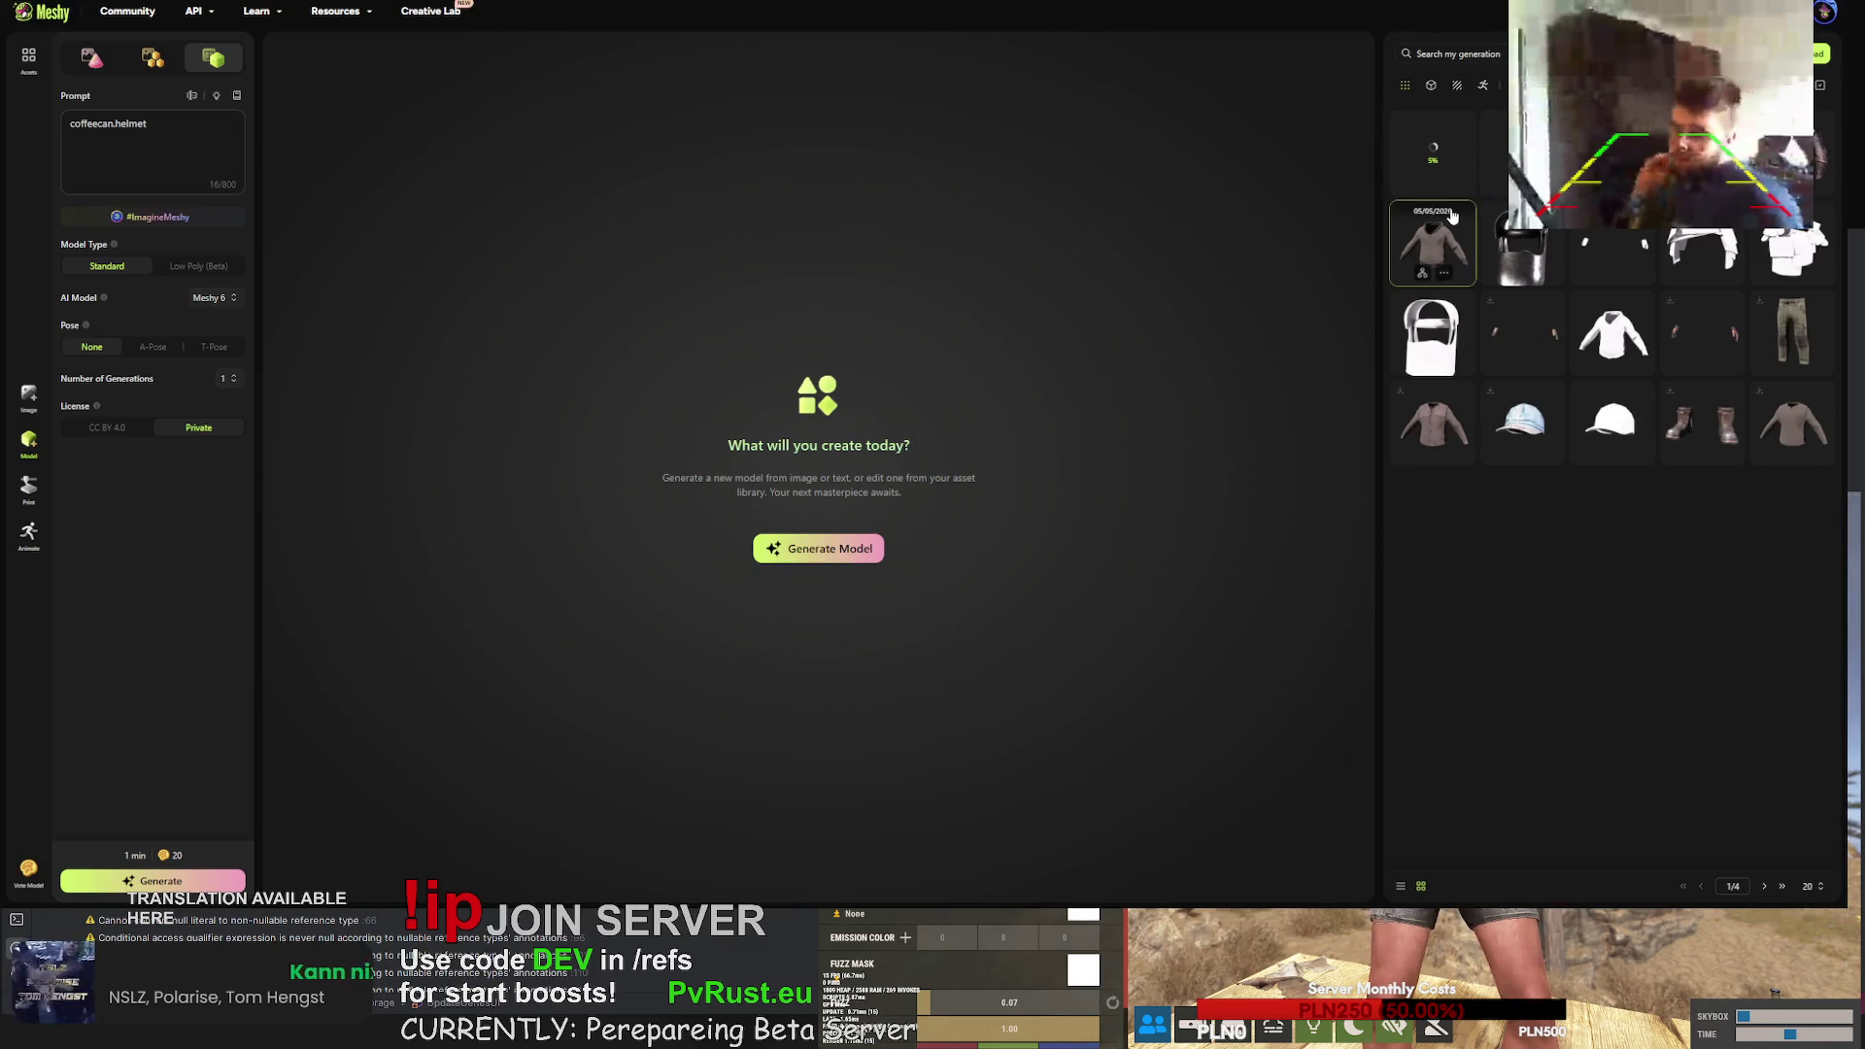
click(1521, 250)
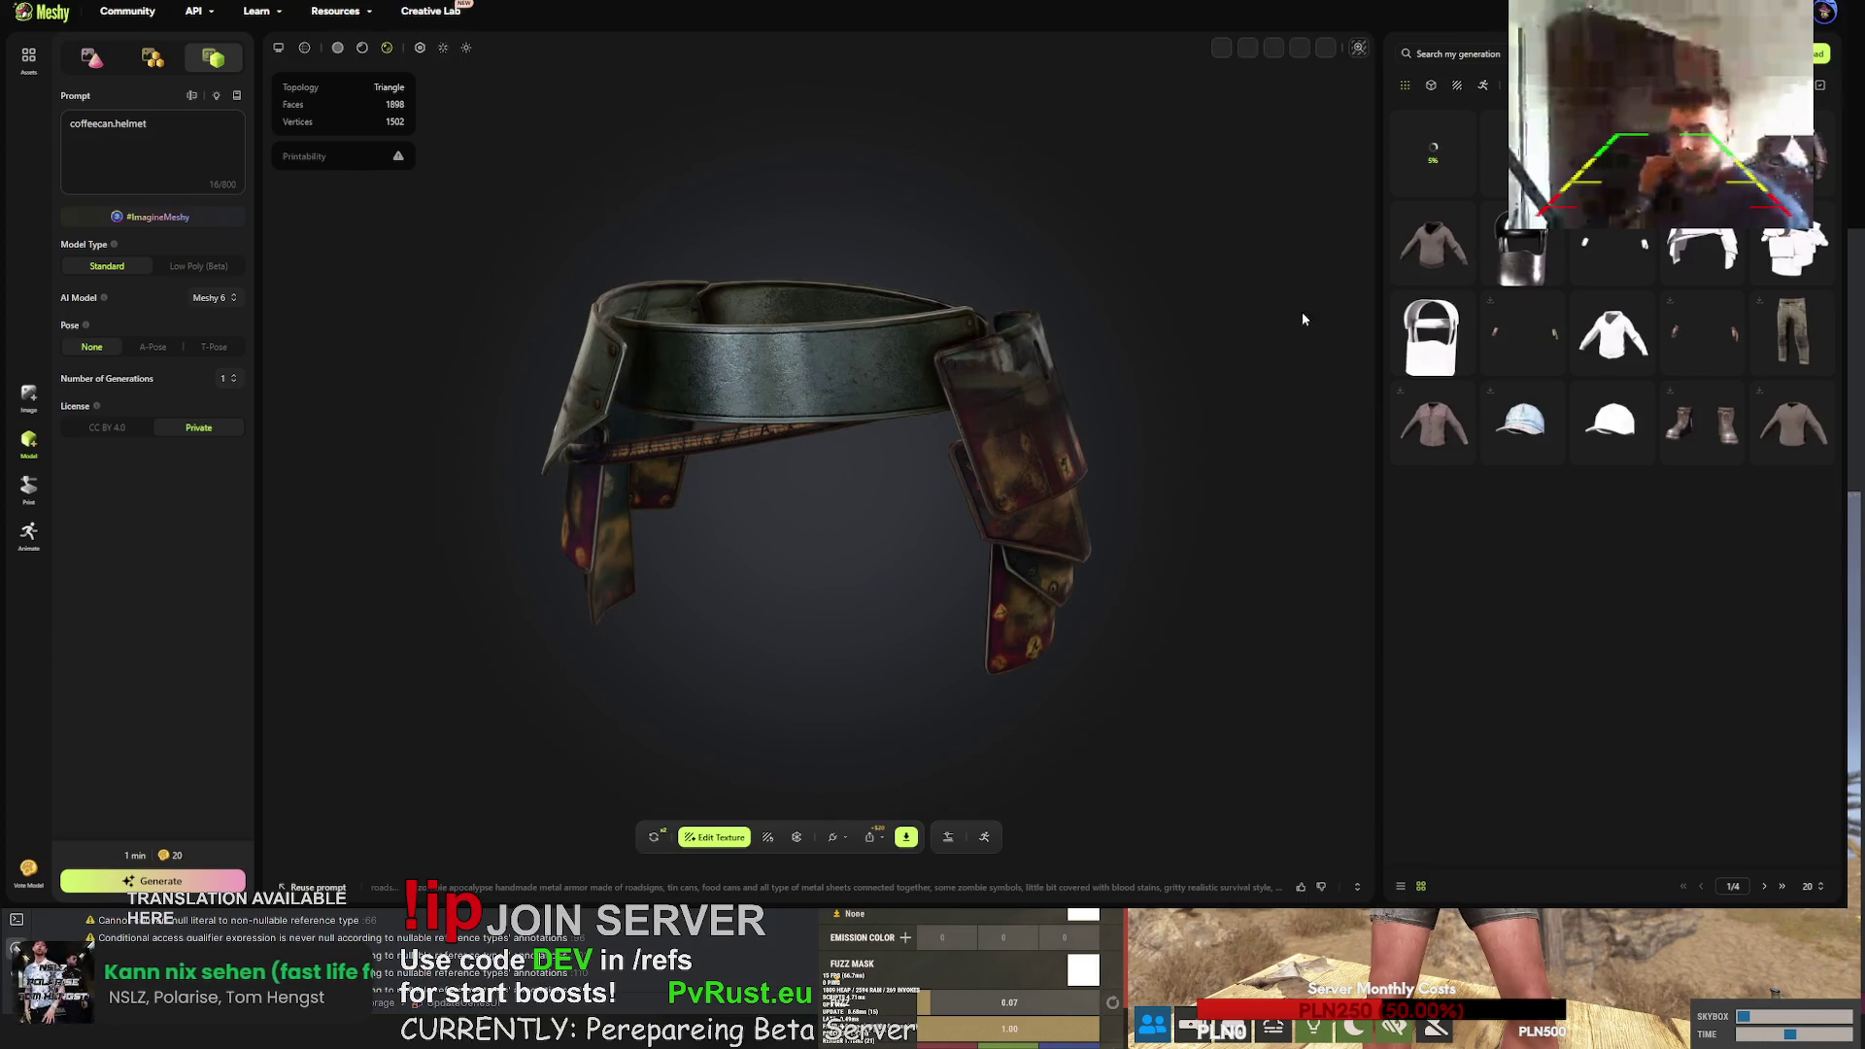
- Inspect the green plated armor piece and its download options, then retry it
drag(1156, 306, 570, 281)
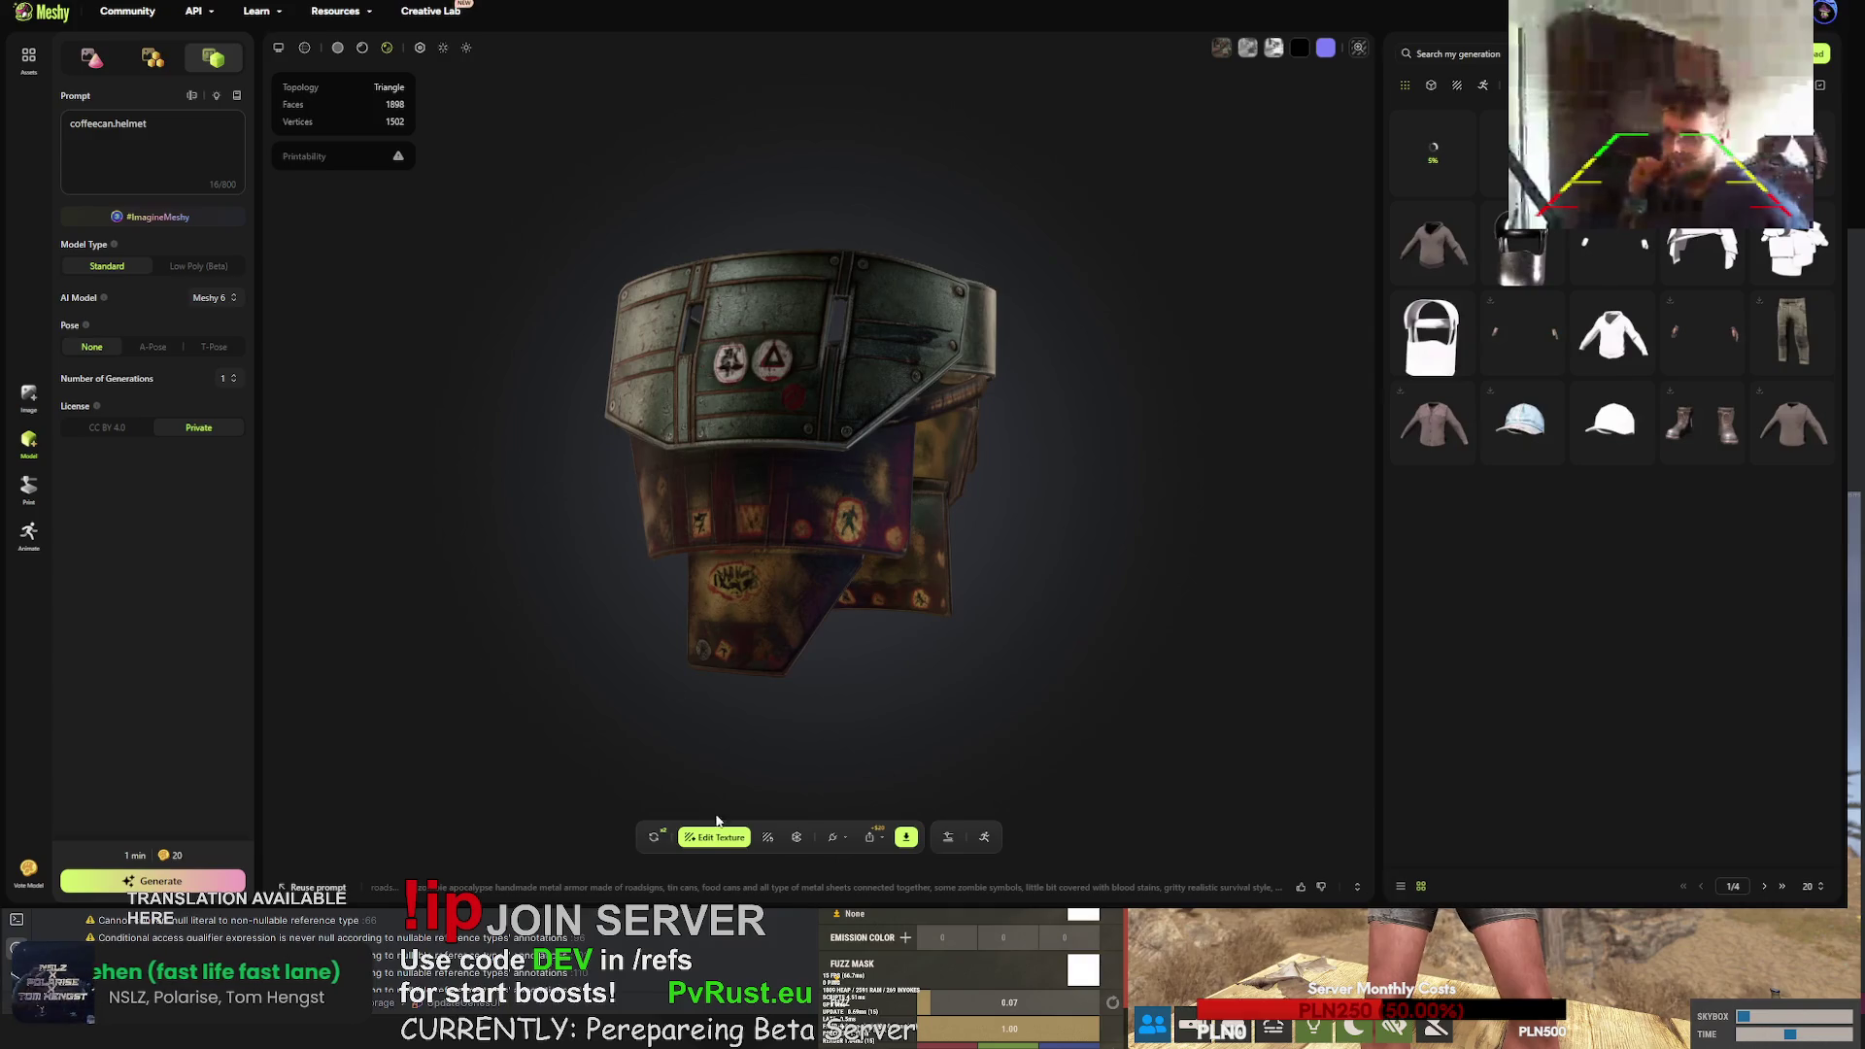
click(905, 839)
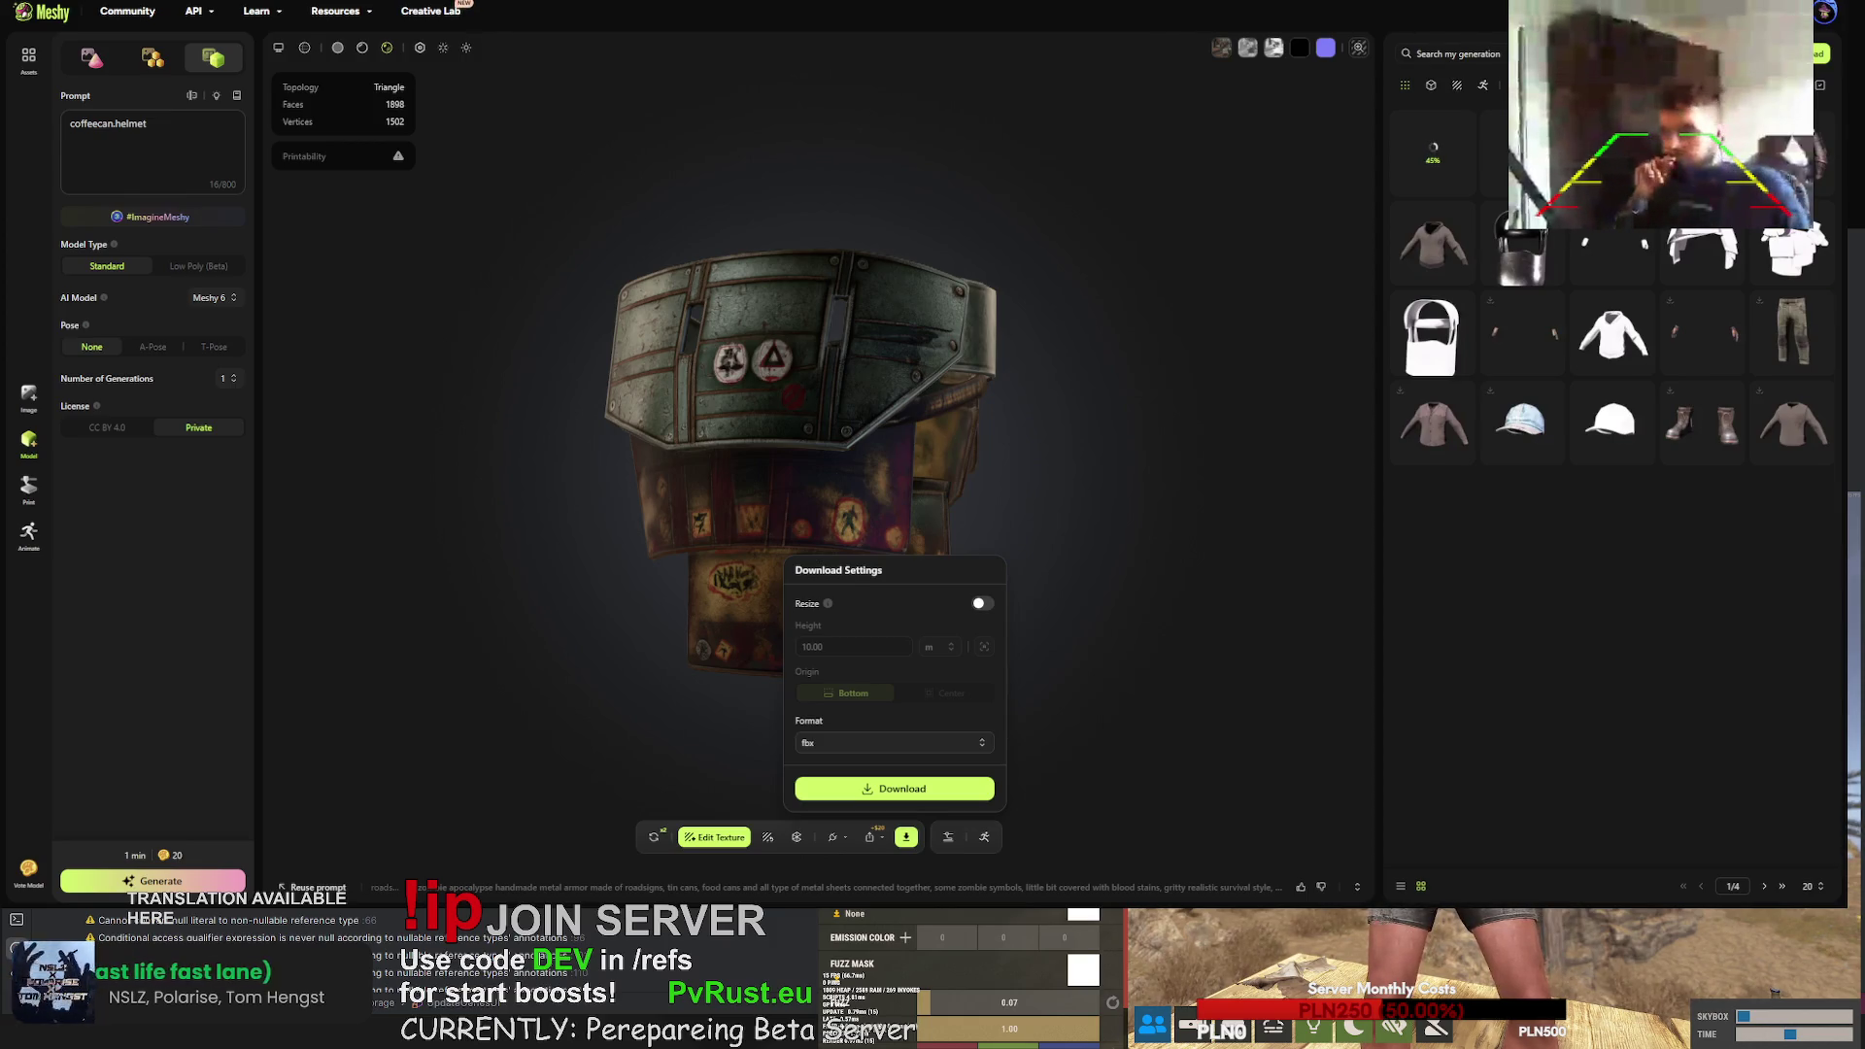
click(653, 838)
click(1082, 502)
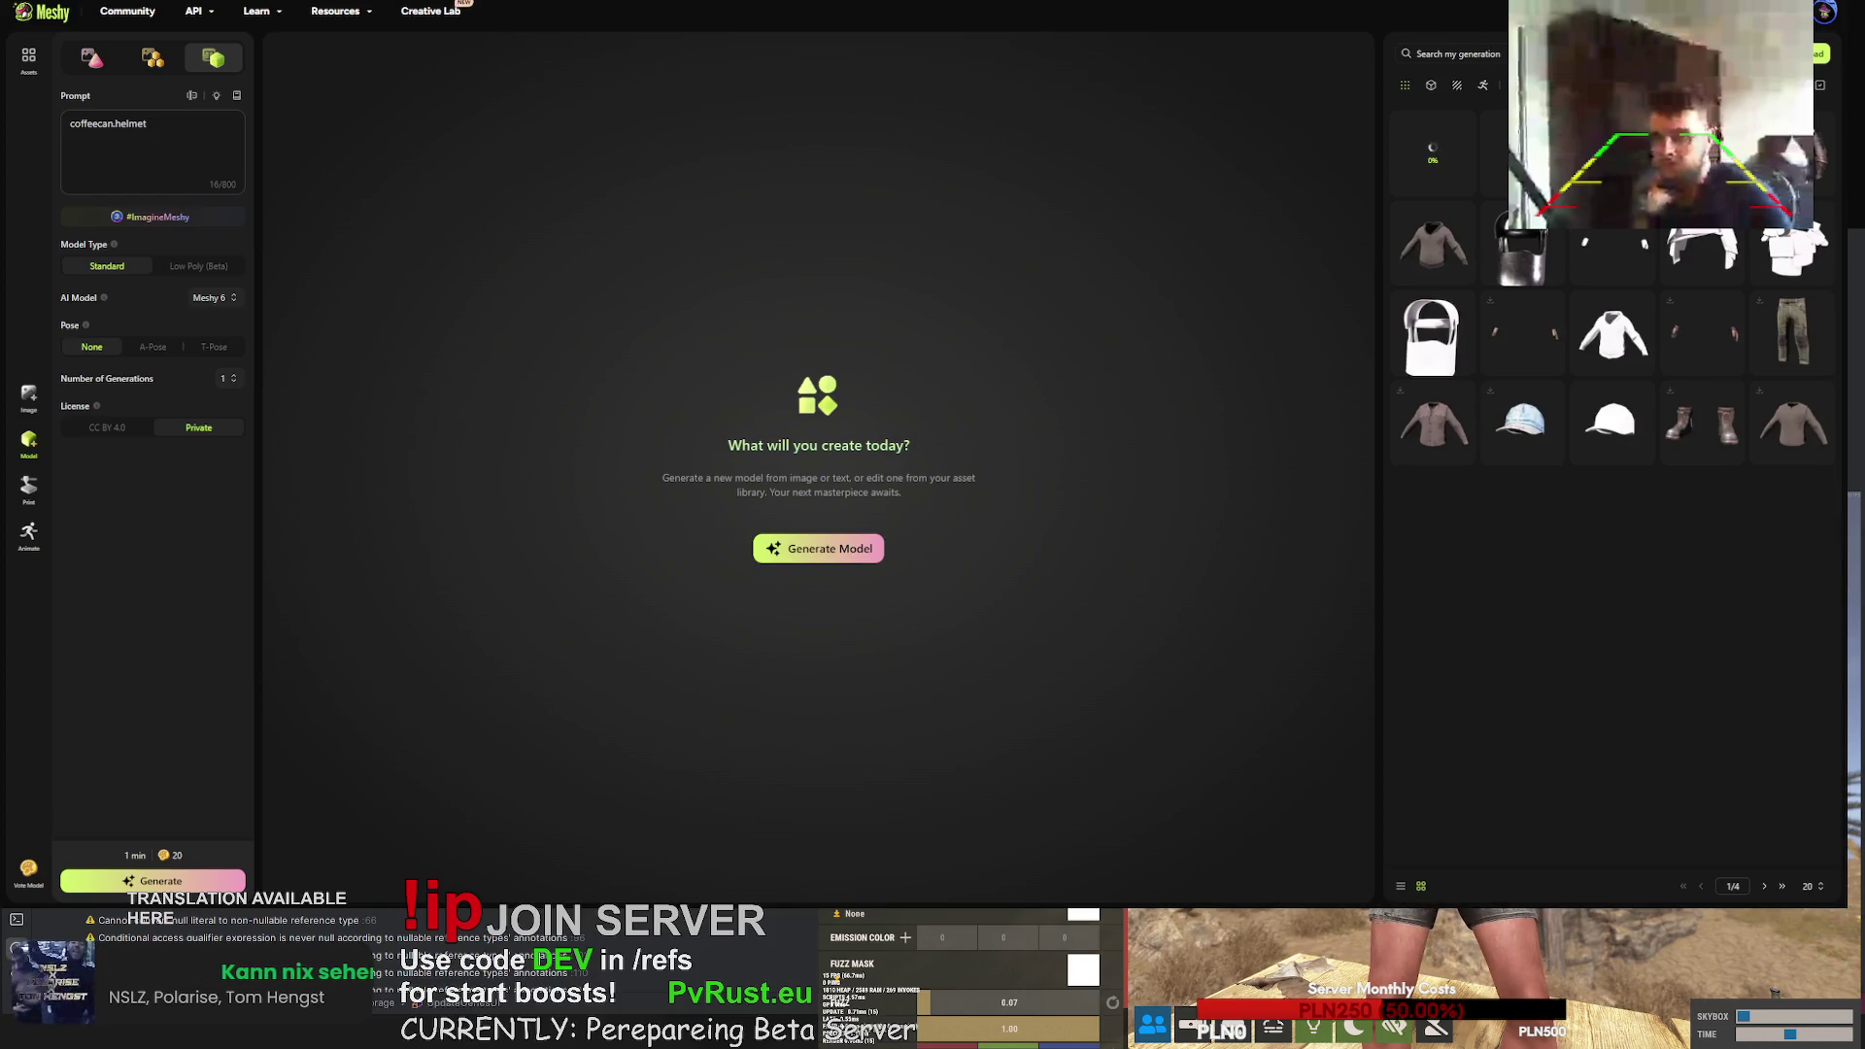
- Upload the rifle model under the name lr300
click(1825, 60)
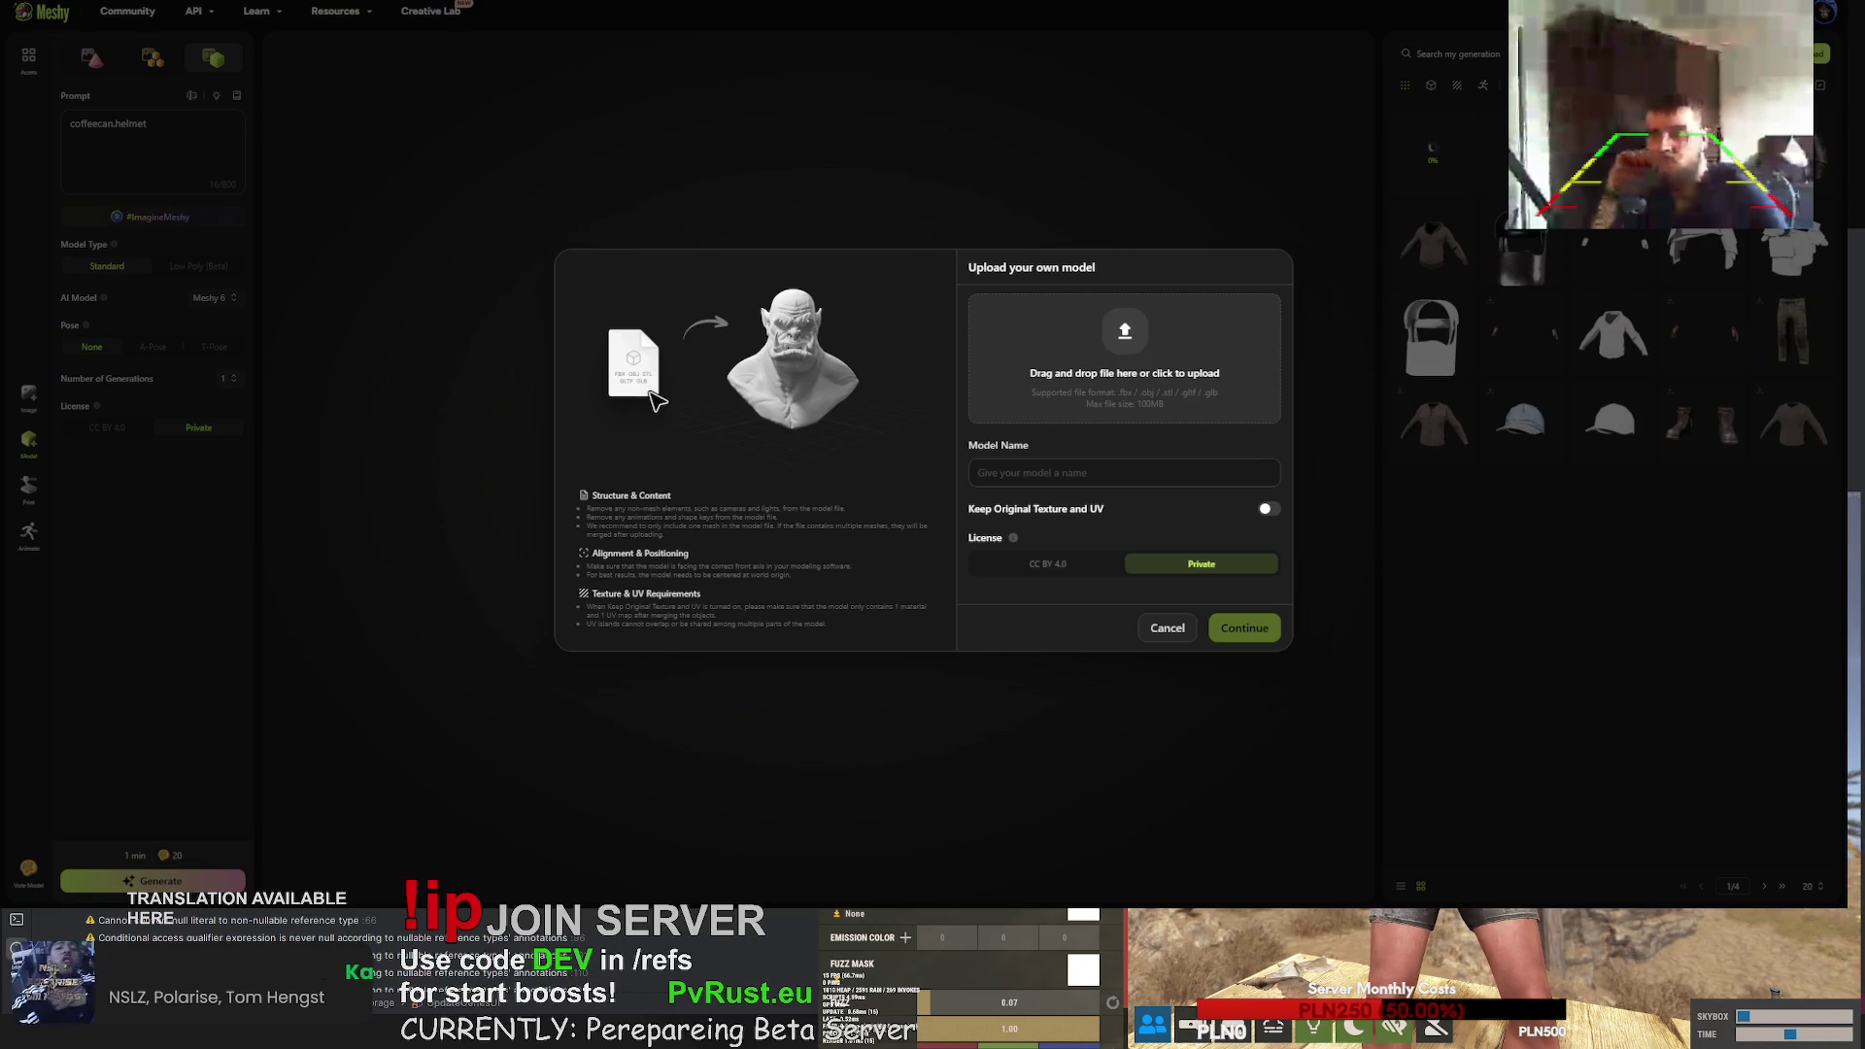
double_click(1010, 474)
key(BackSpace)
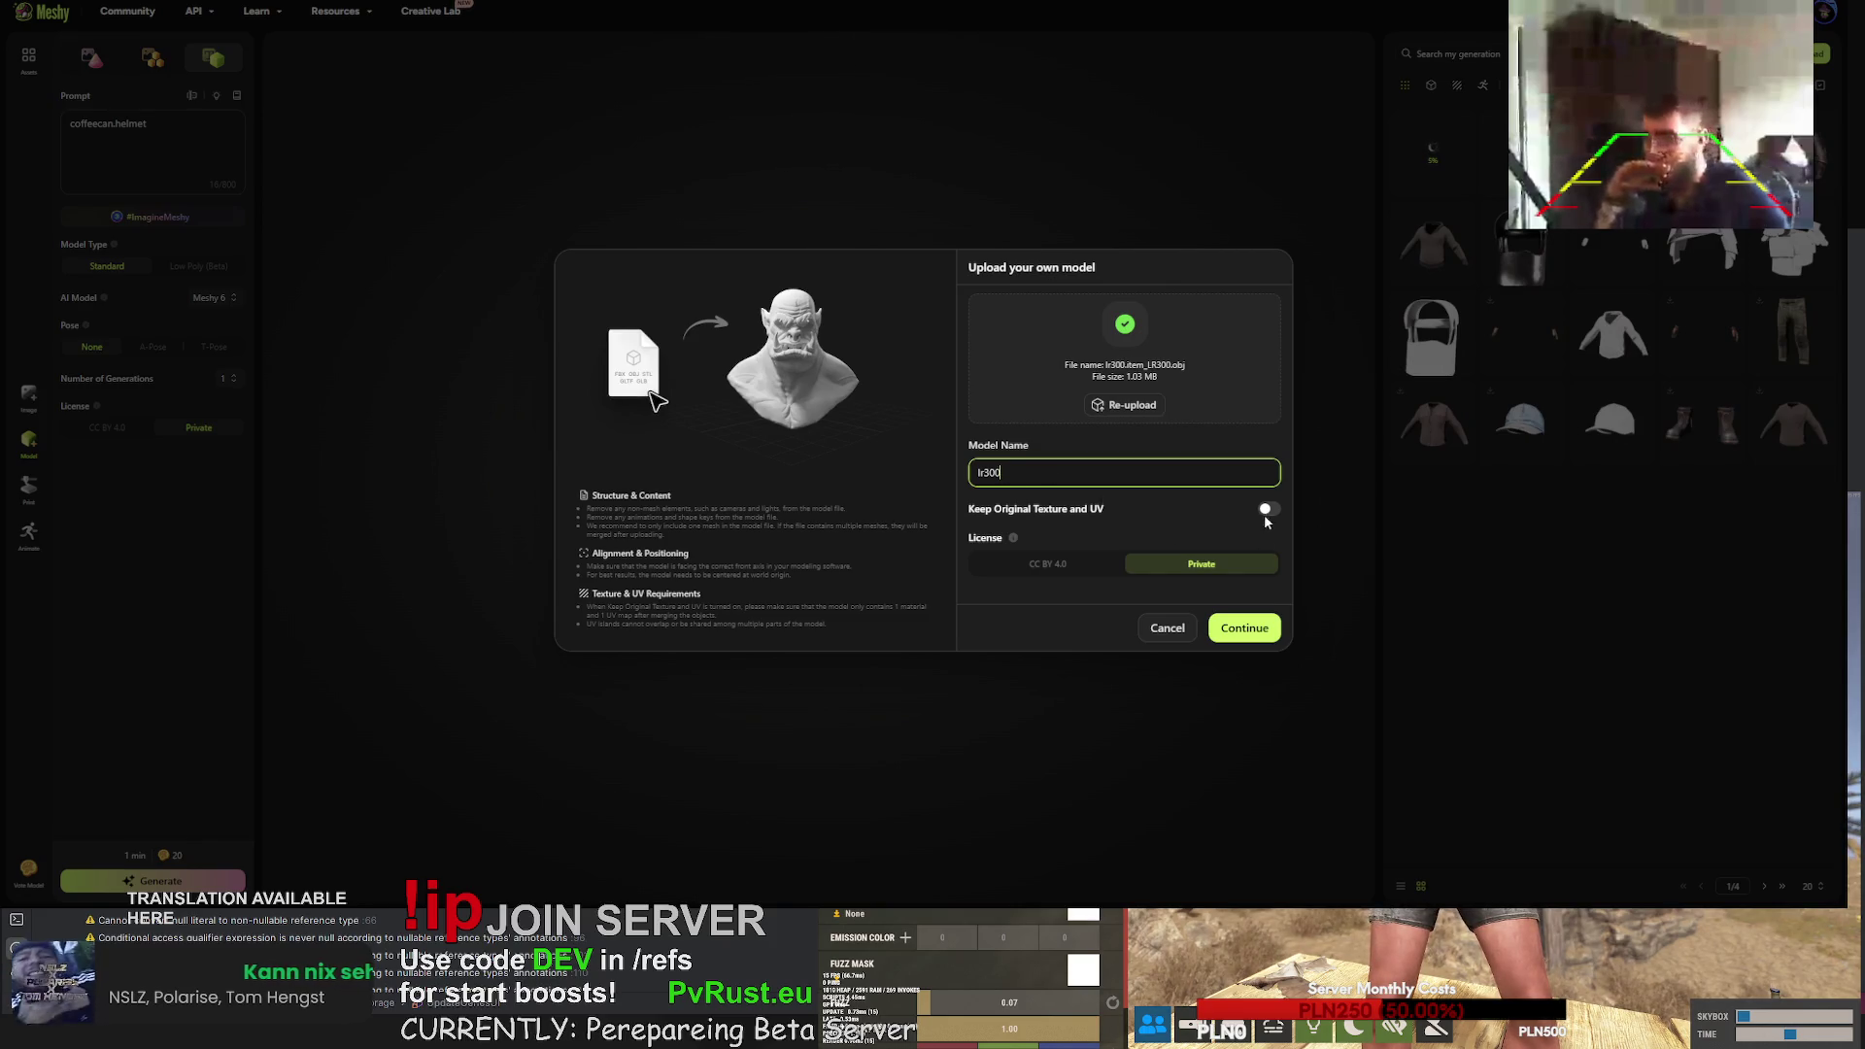
click(1245, 629)
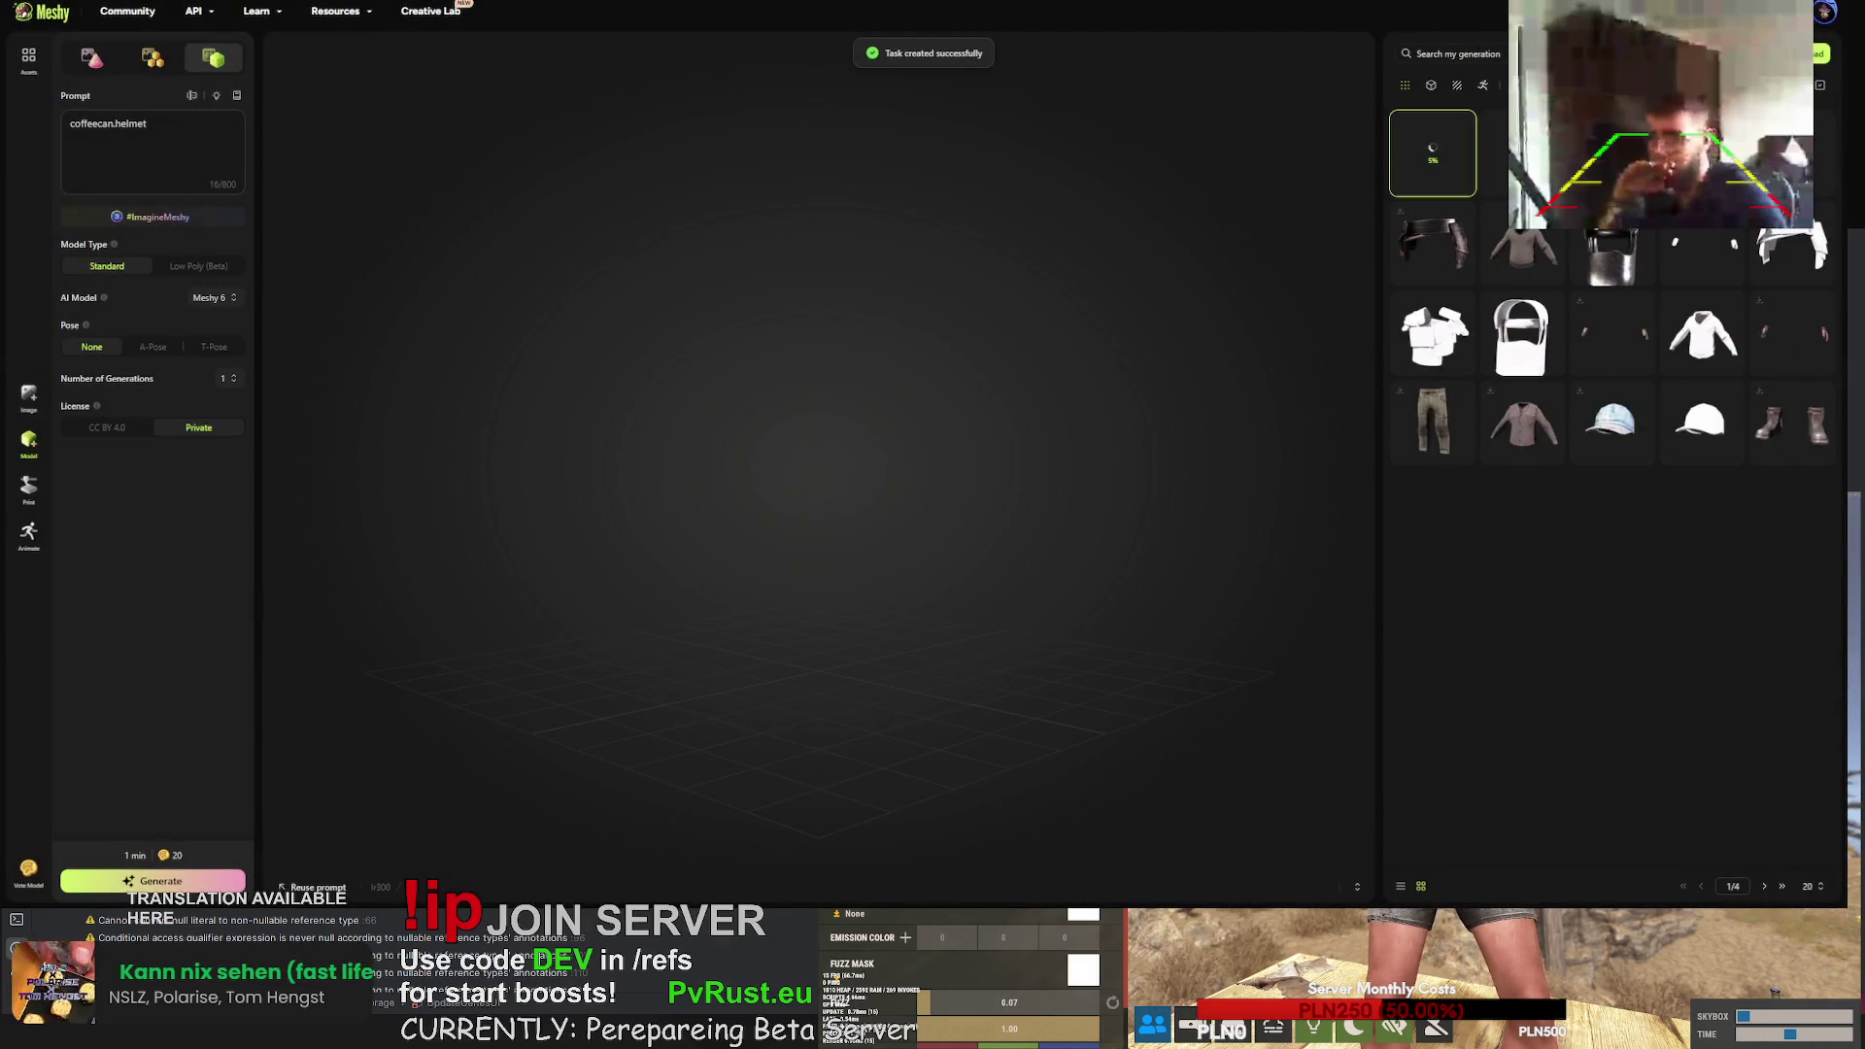
- Upload the metal face mask model with Keep Original Texture and UV enabled
click(1820, 53)
click(1190, 473)
click(1224, 400)
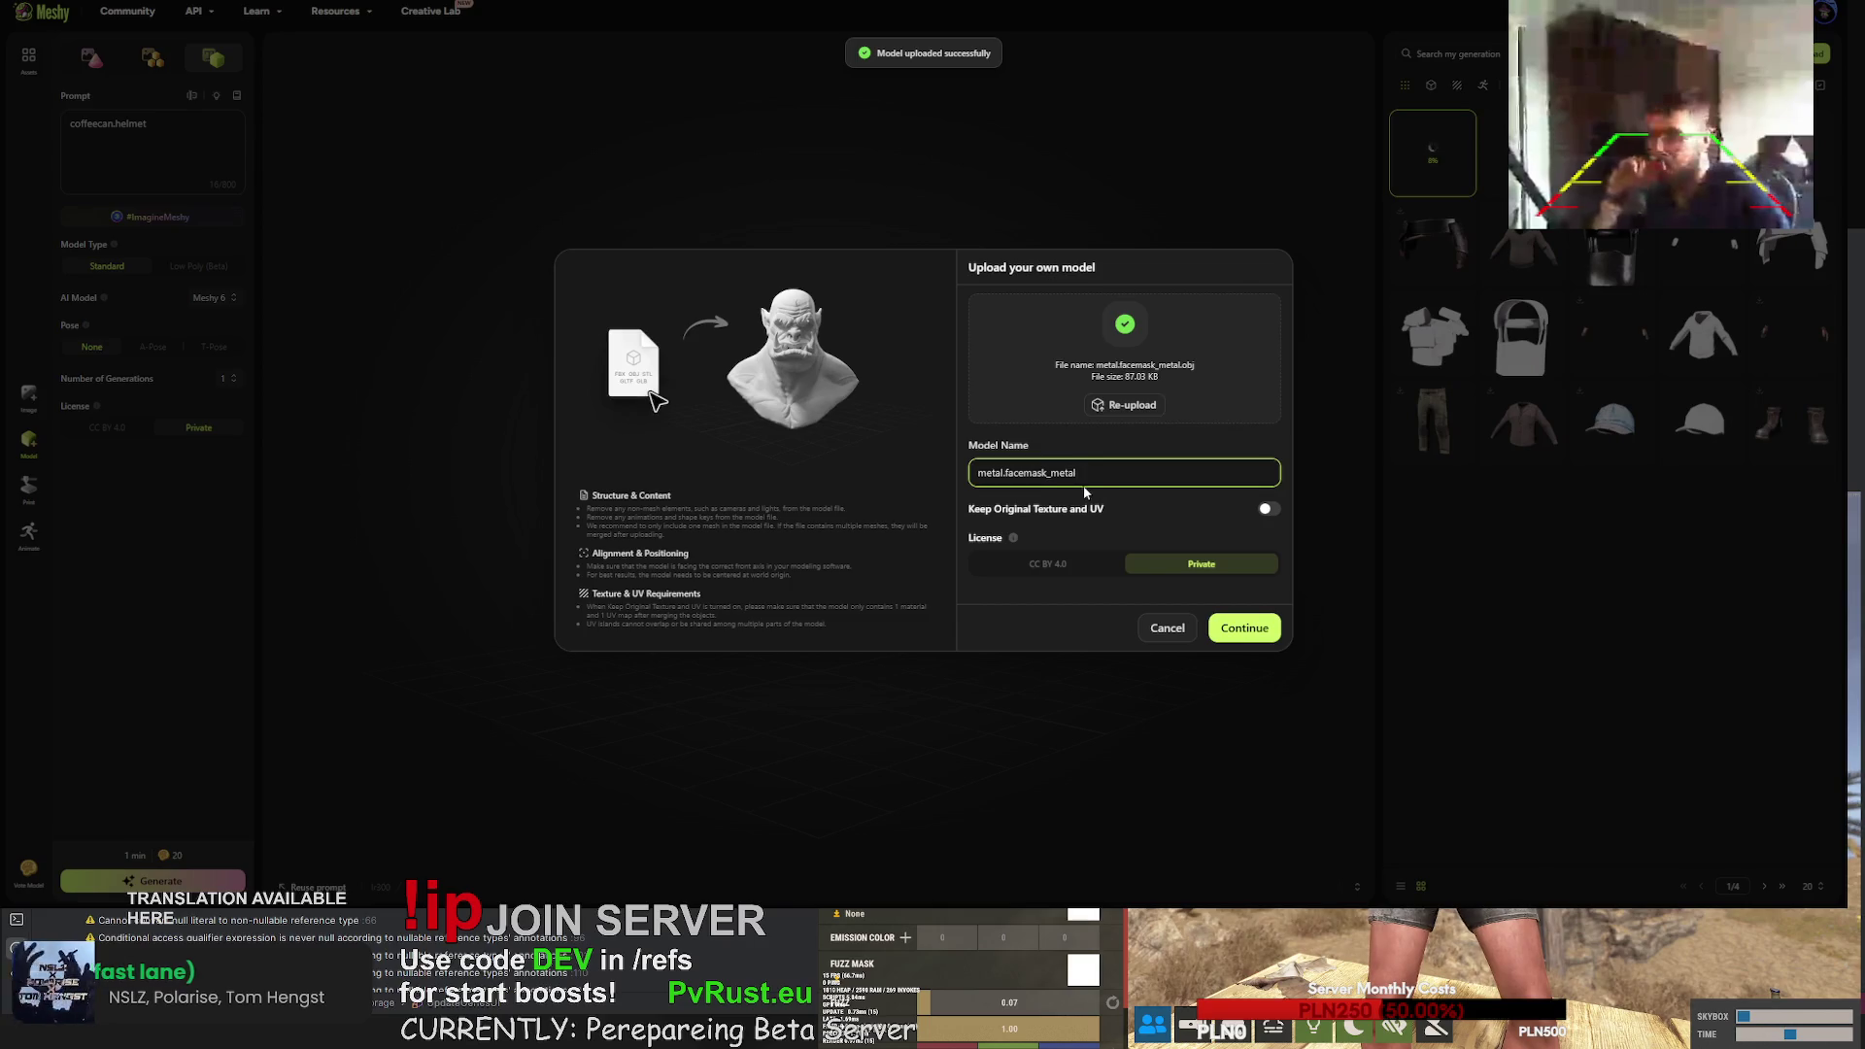
click(1266, 509)
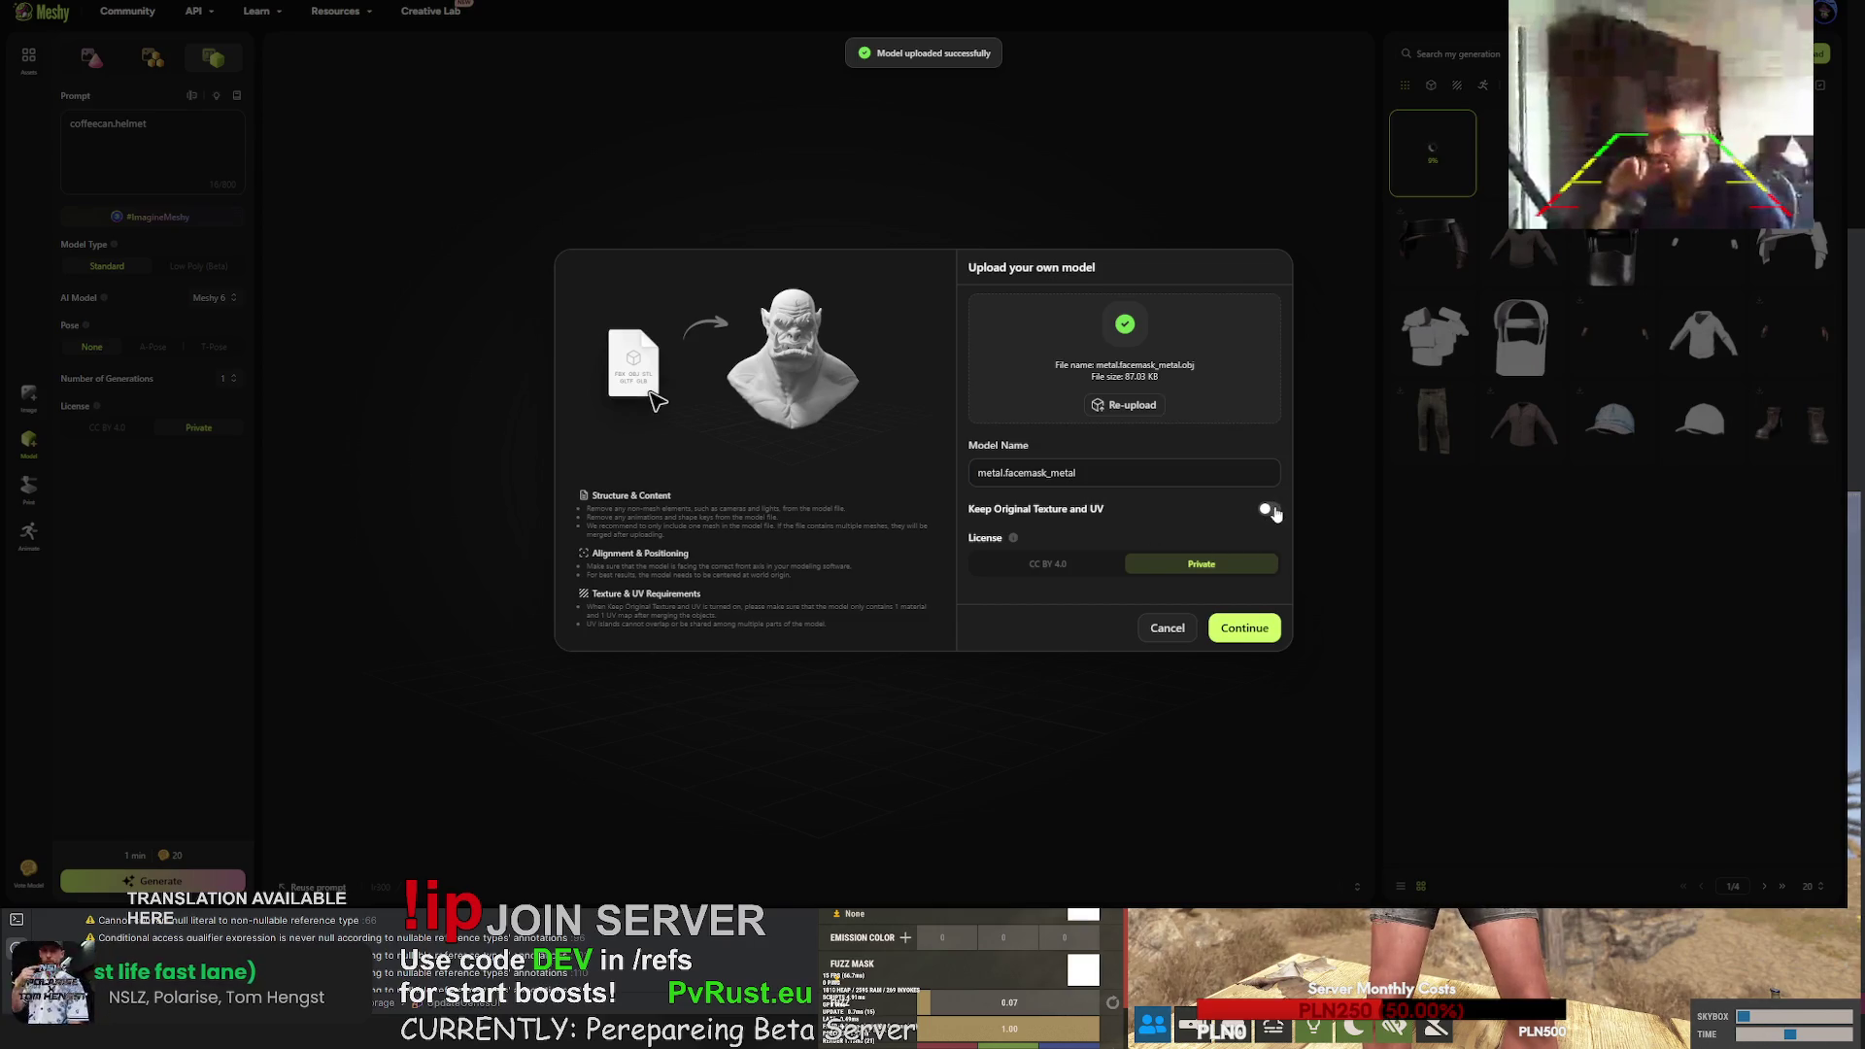
click(1254, 629)
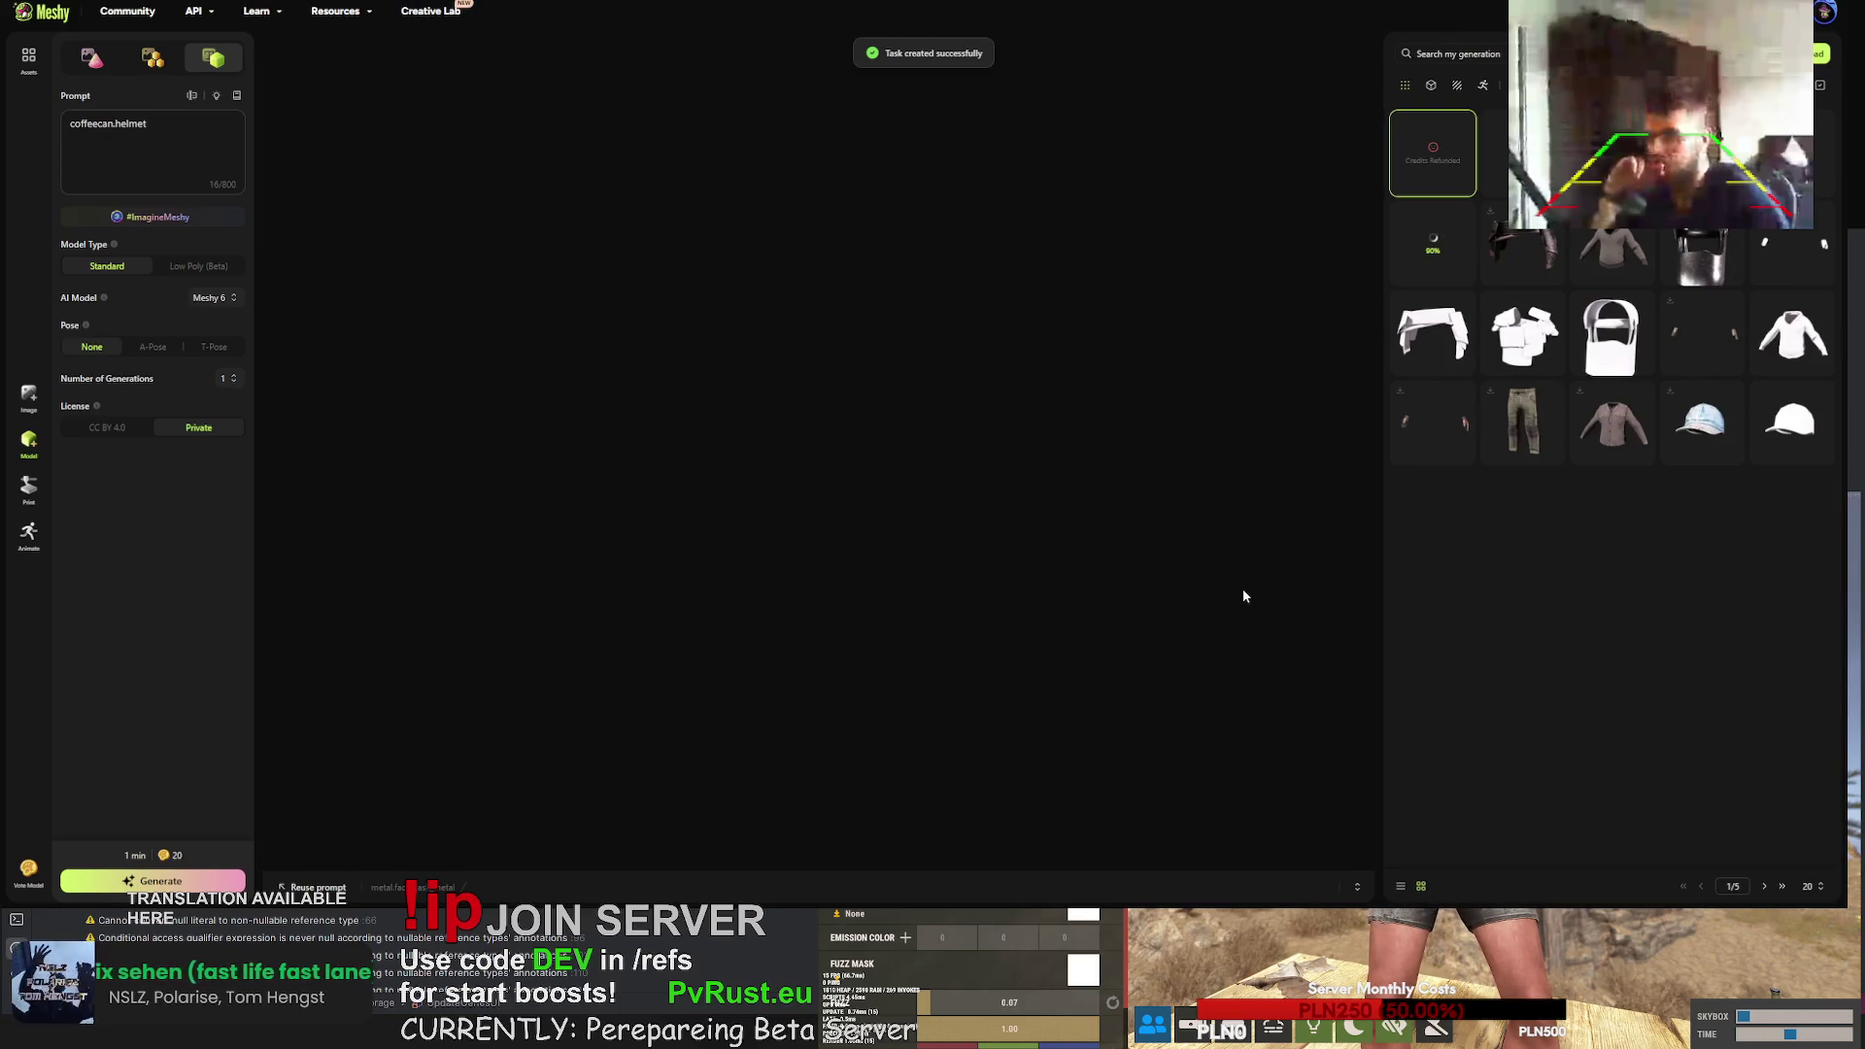
- Delete the newest generation from the library
click(1453, 183)
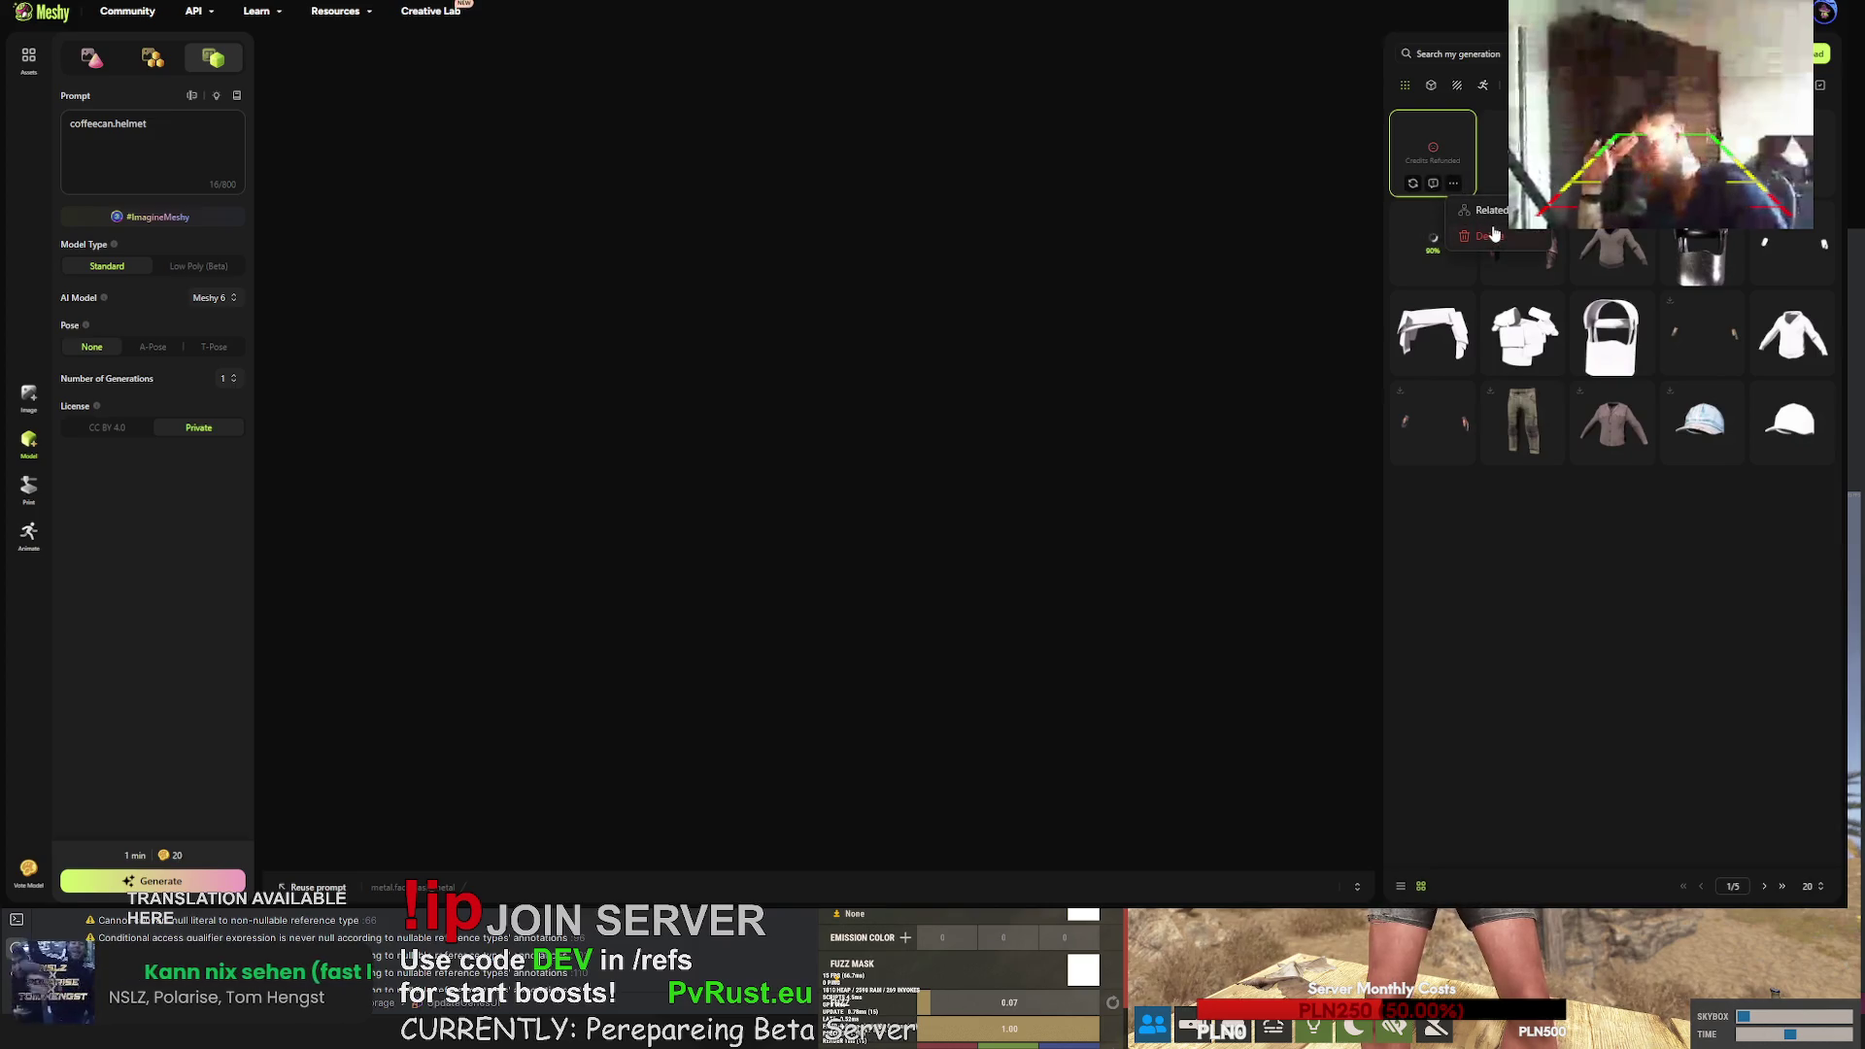
click(1436, 157)
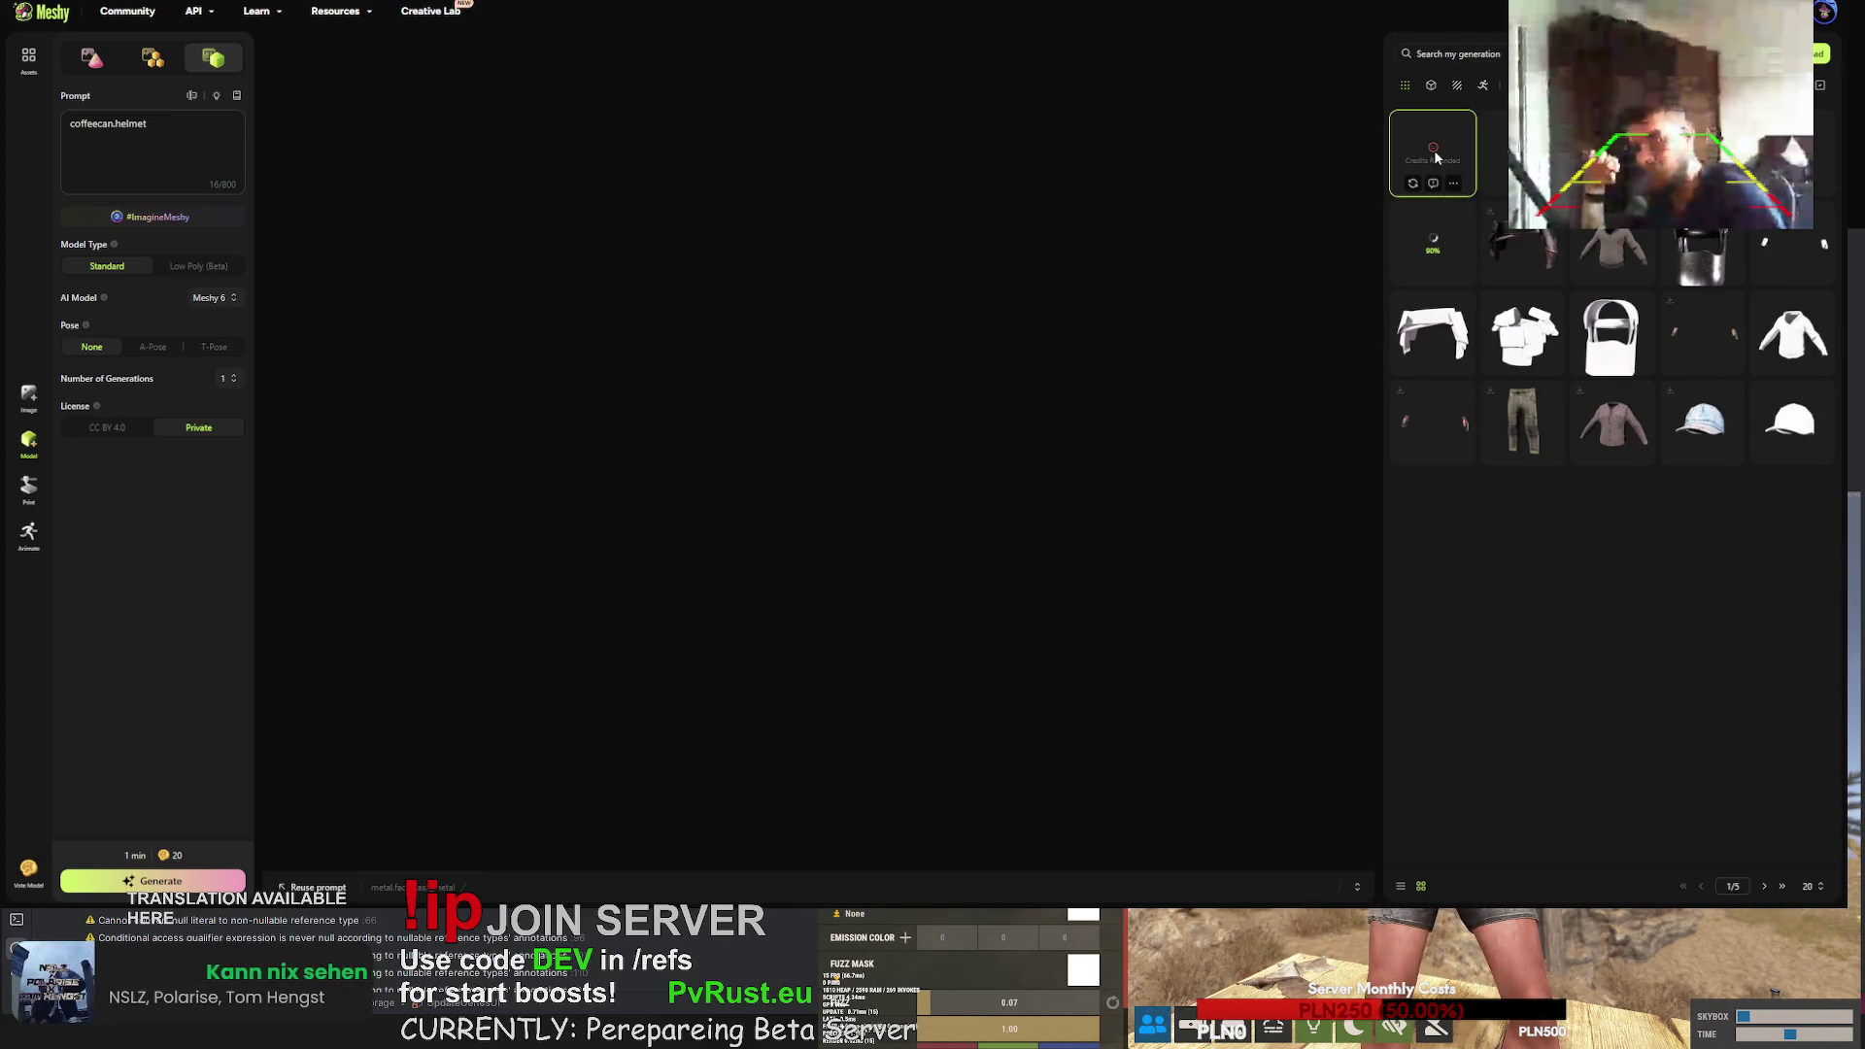
click(1455, 185)
click(1477, 233)
click(1108, 501)
- Re-upload the mask as facemask_metal with Keep Original Texture and UV enabled
click(1815, 56)
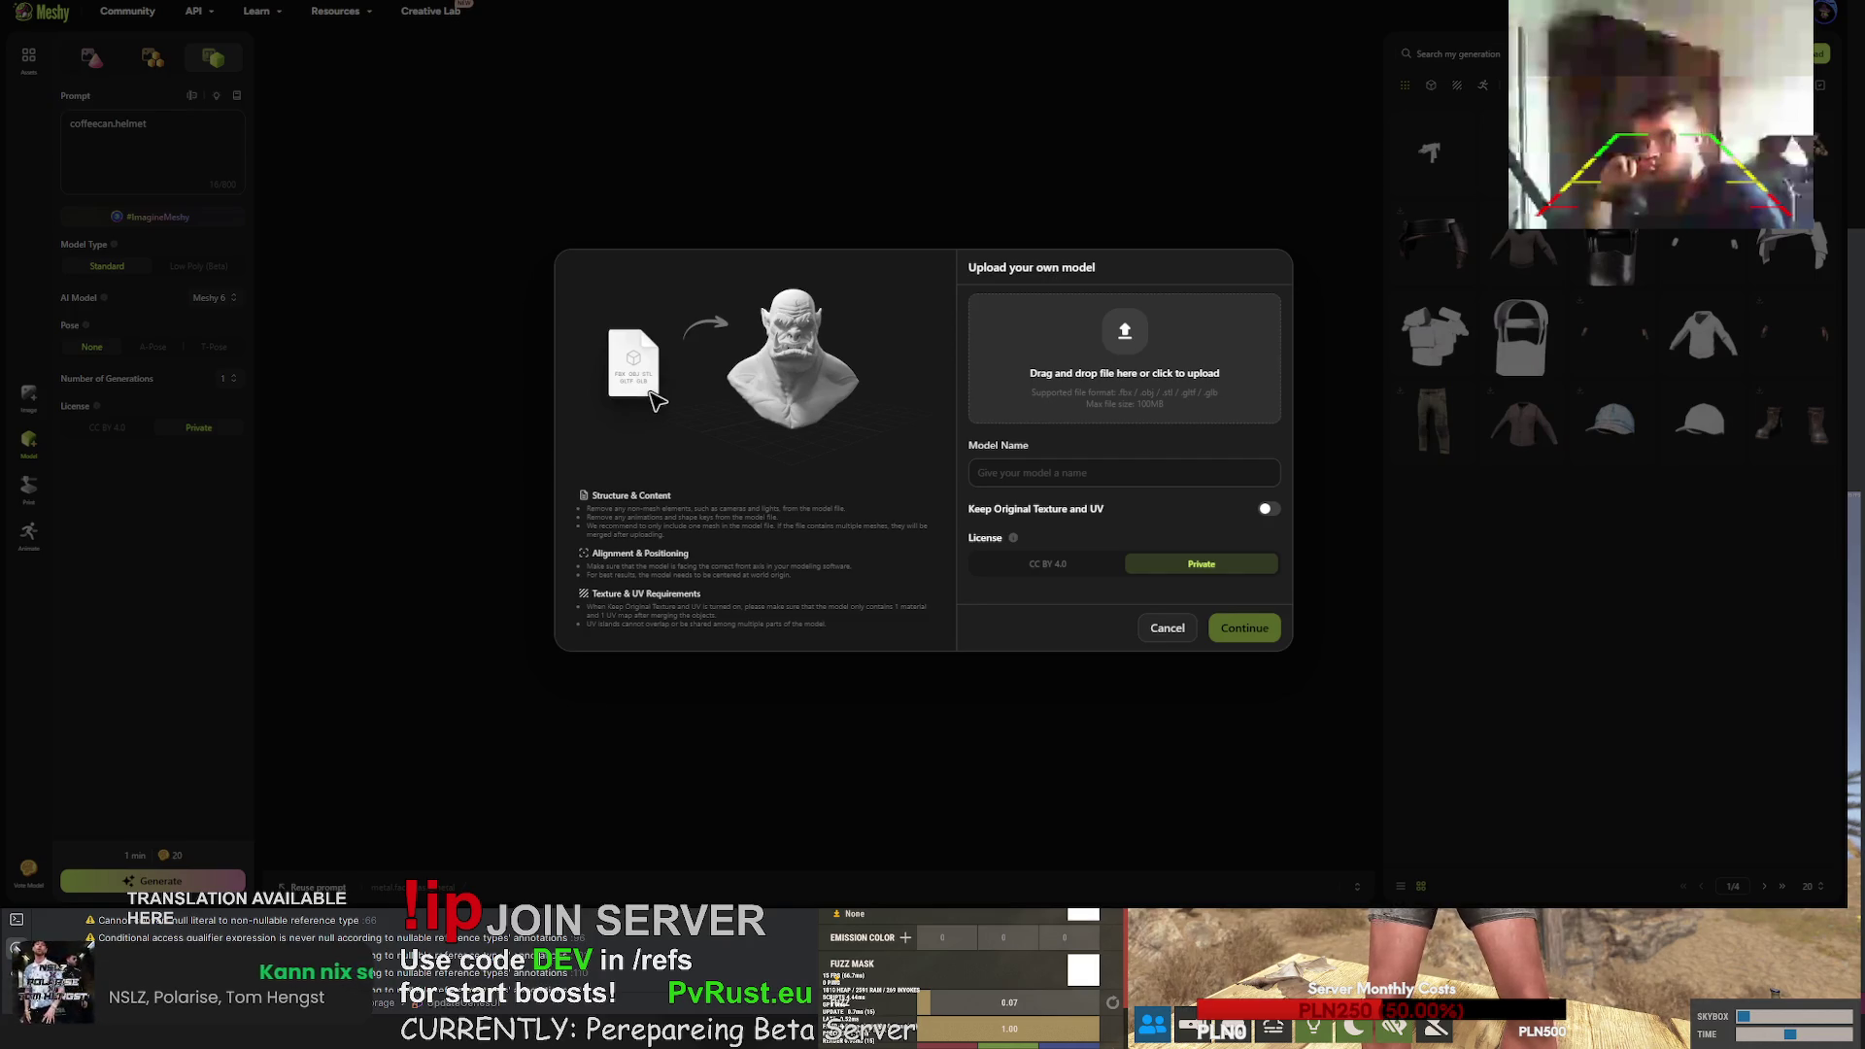
drag(1078, 473, 977, 474)
click(1009, 474)
key(BackSpace)
click(1268, 509)
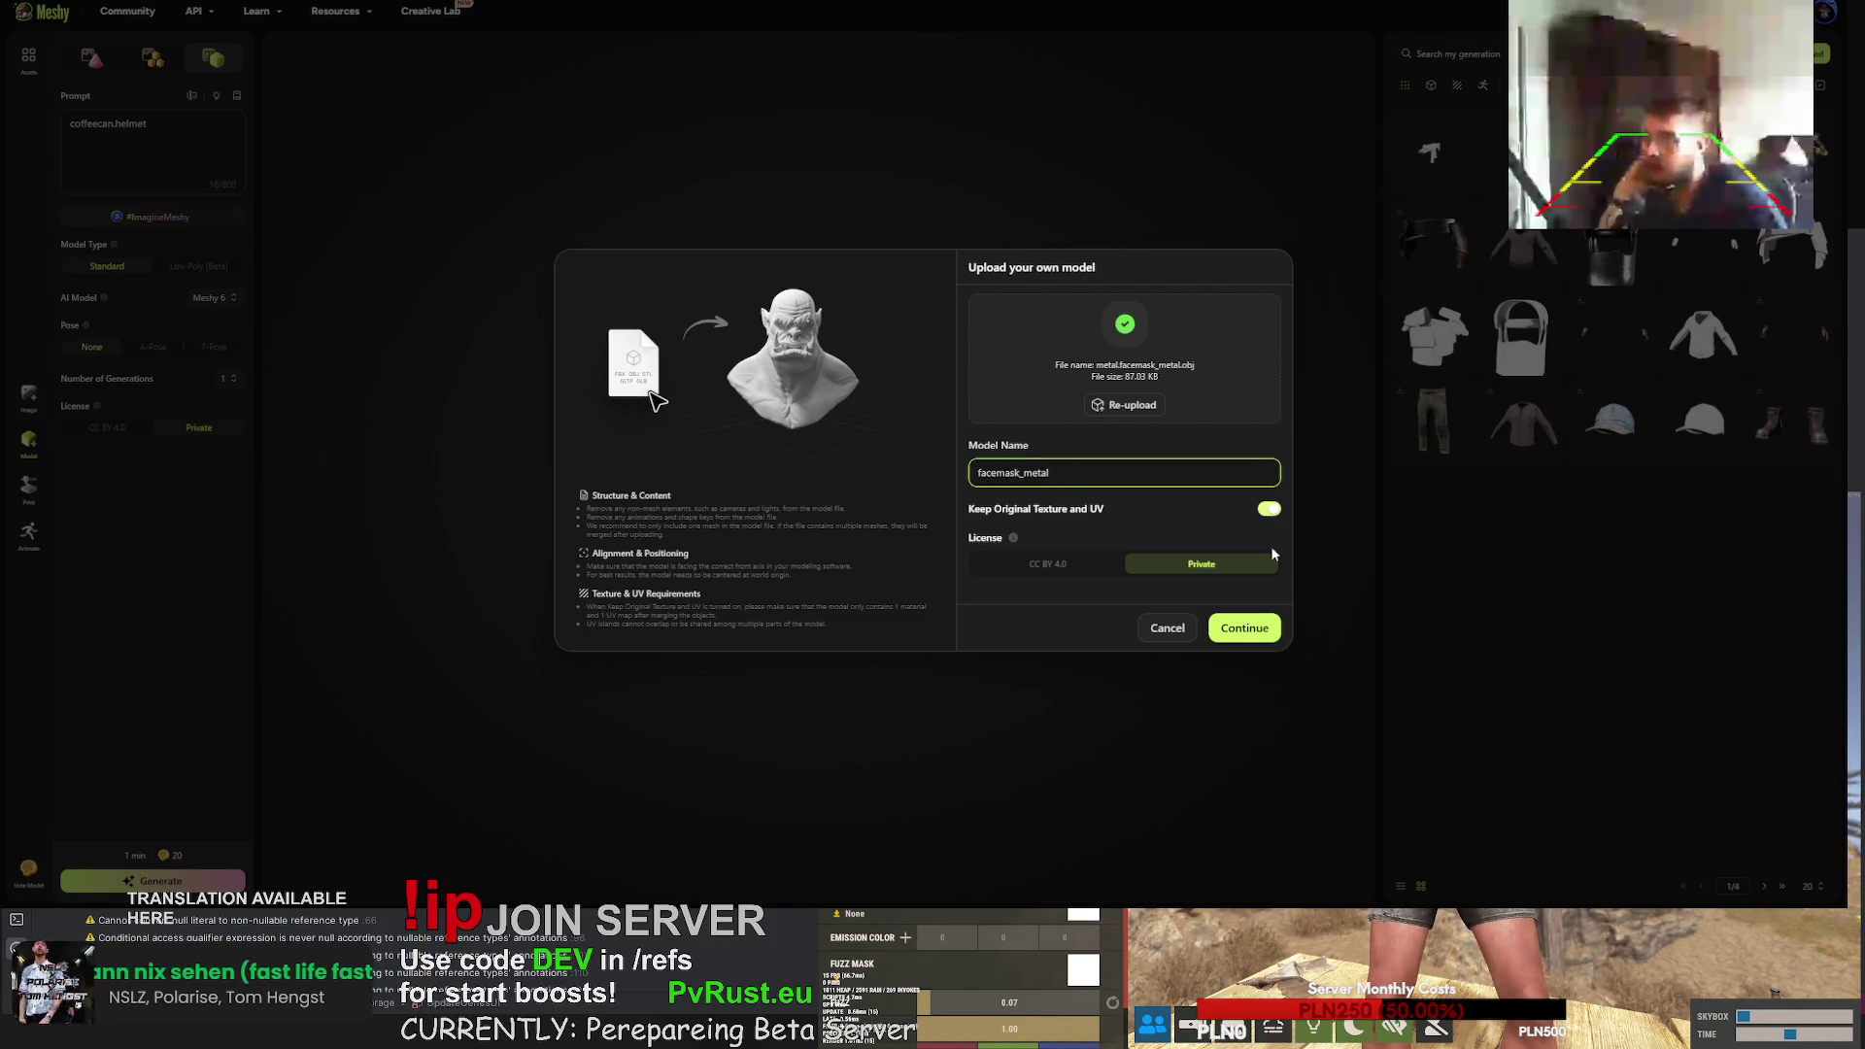
click(1251, 630)
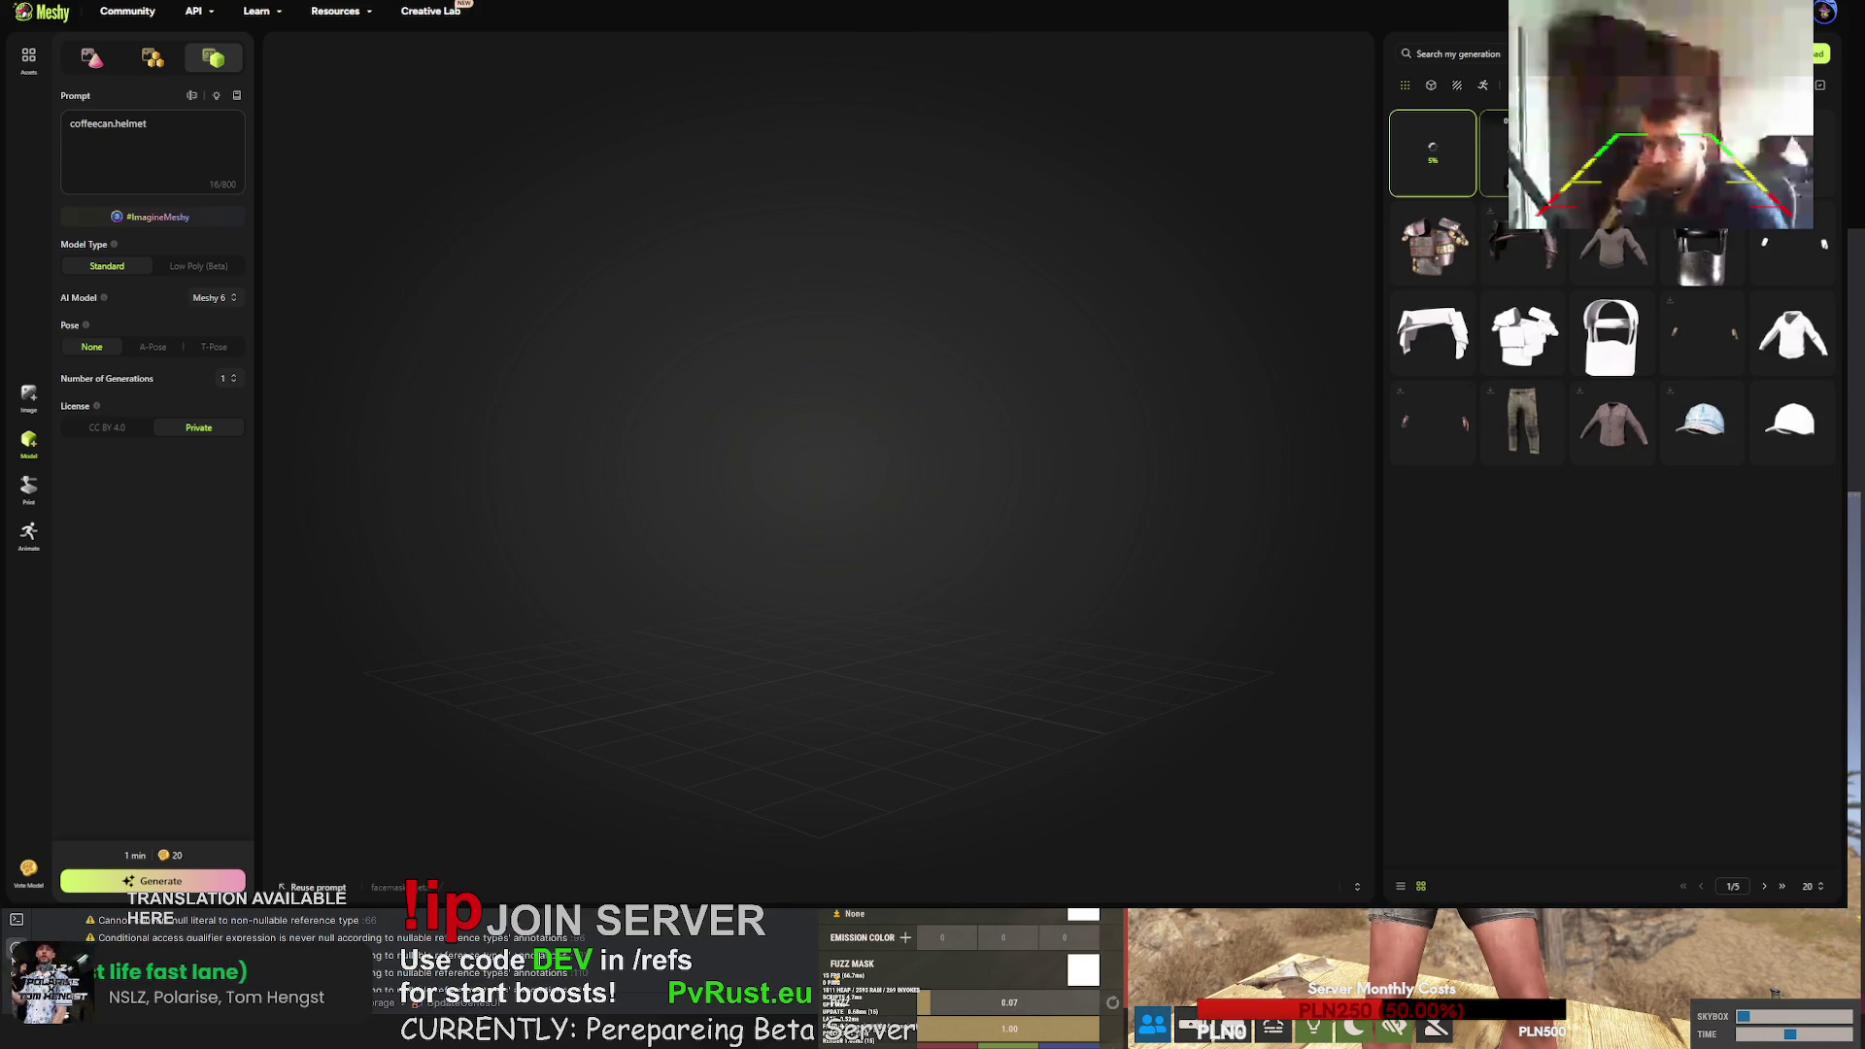
- Review the rifle and helmet models, then bring up the Upload your own model dialog
click(1521, 152)
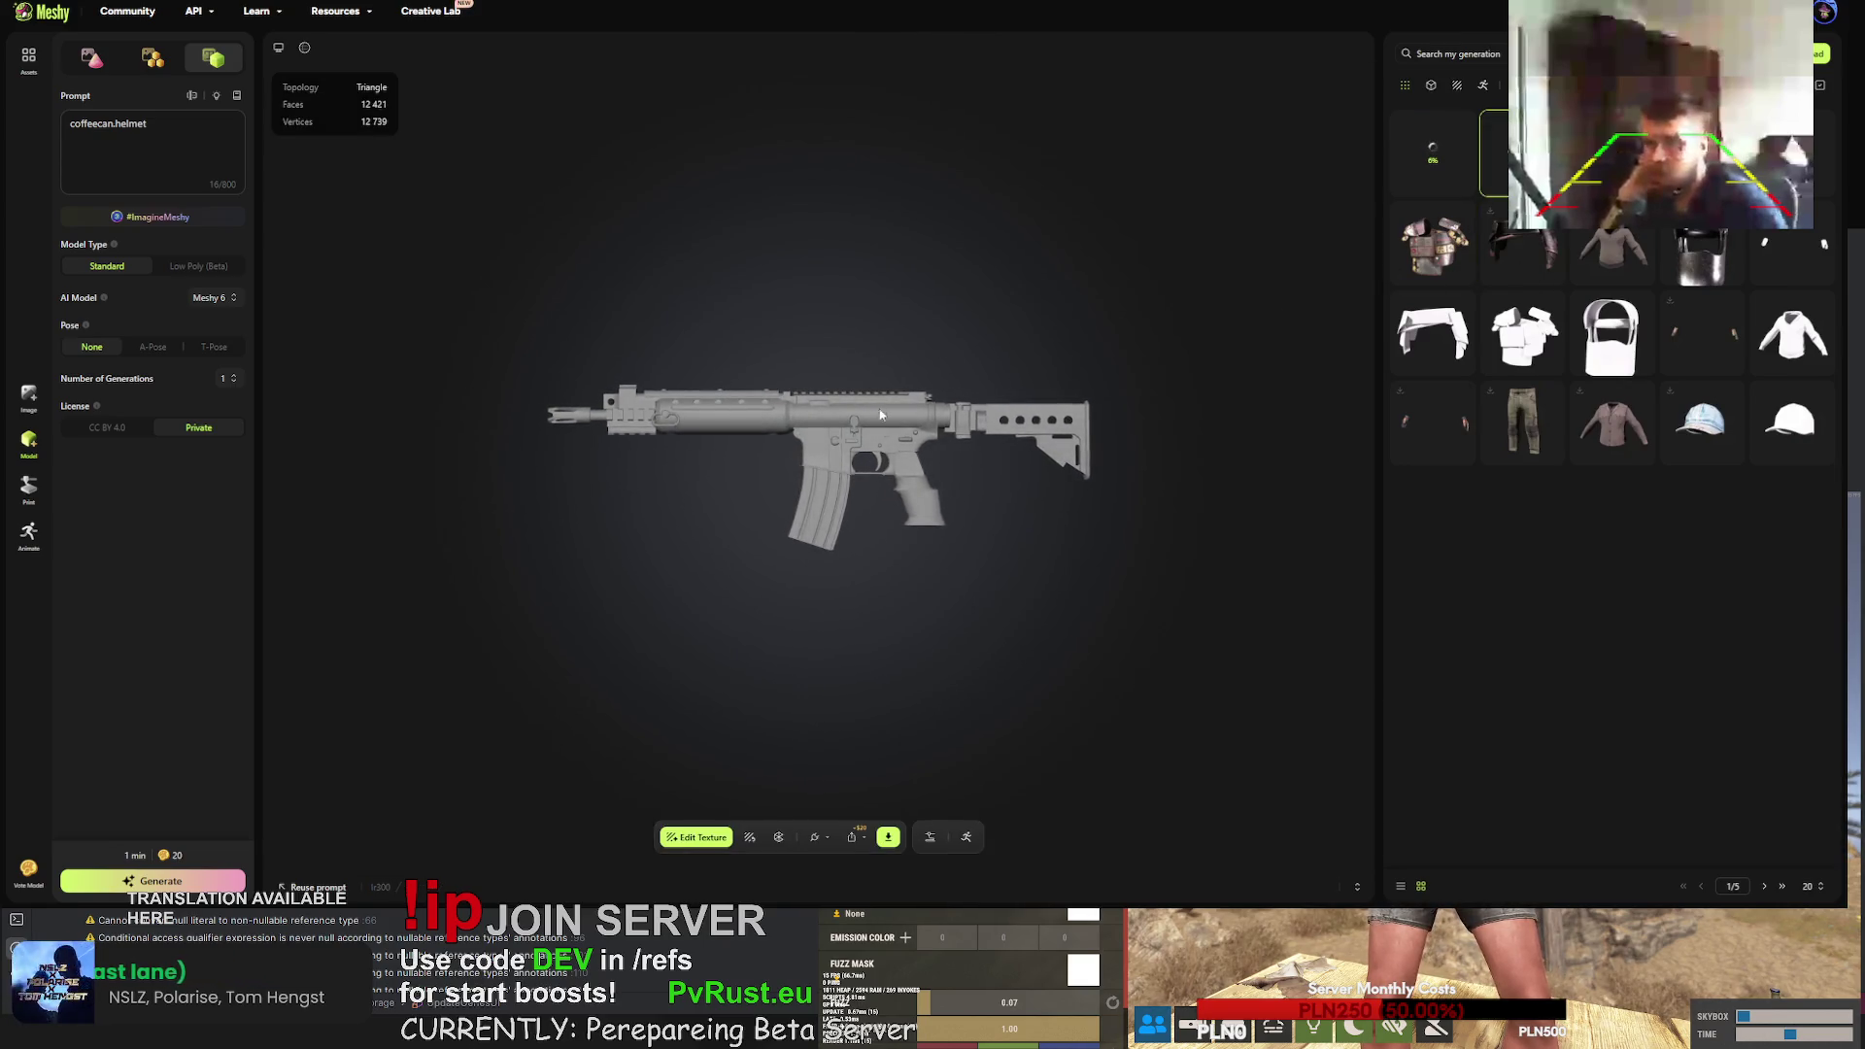
scroll(878, 457, up, 5)
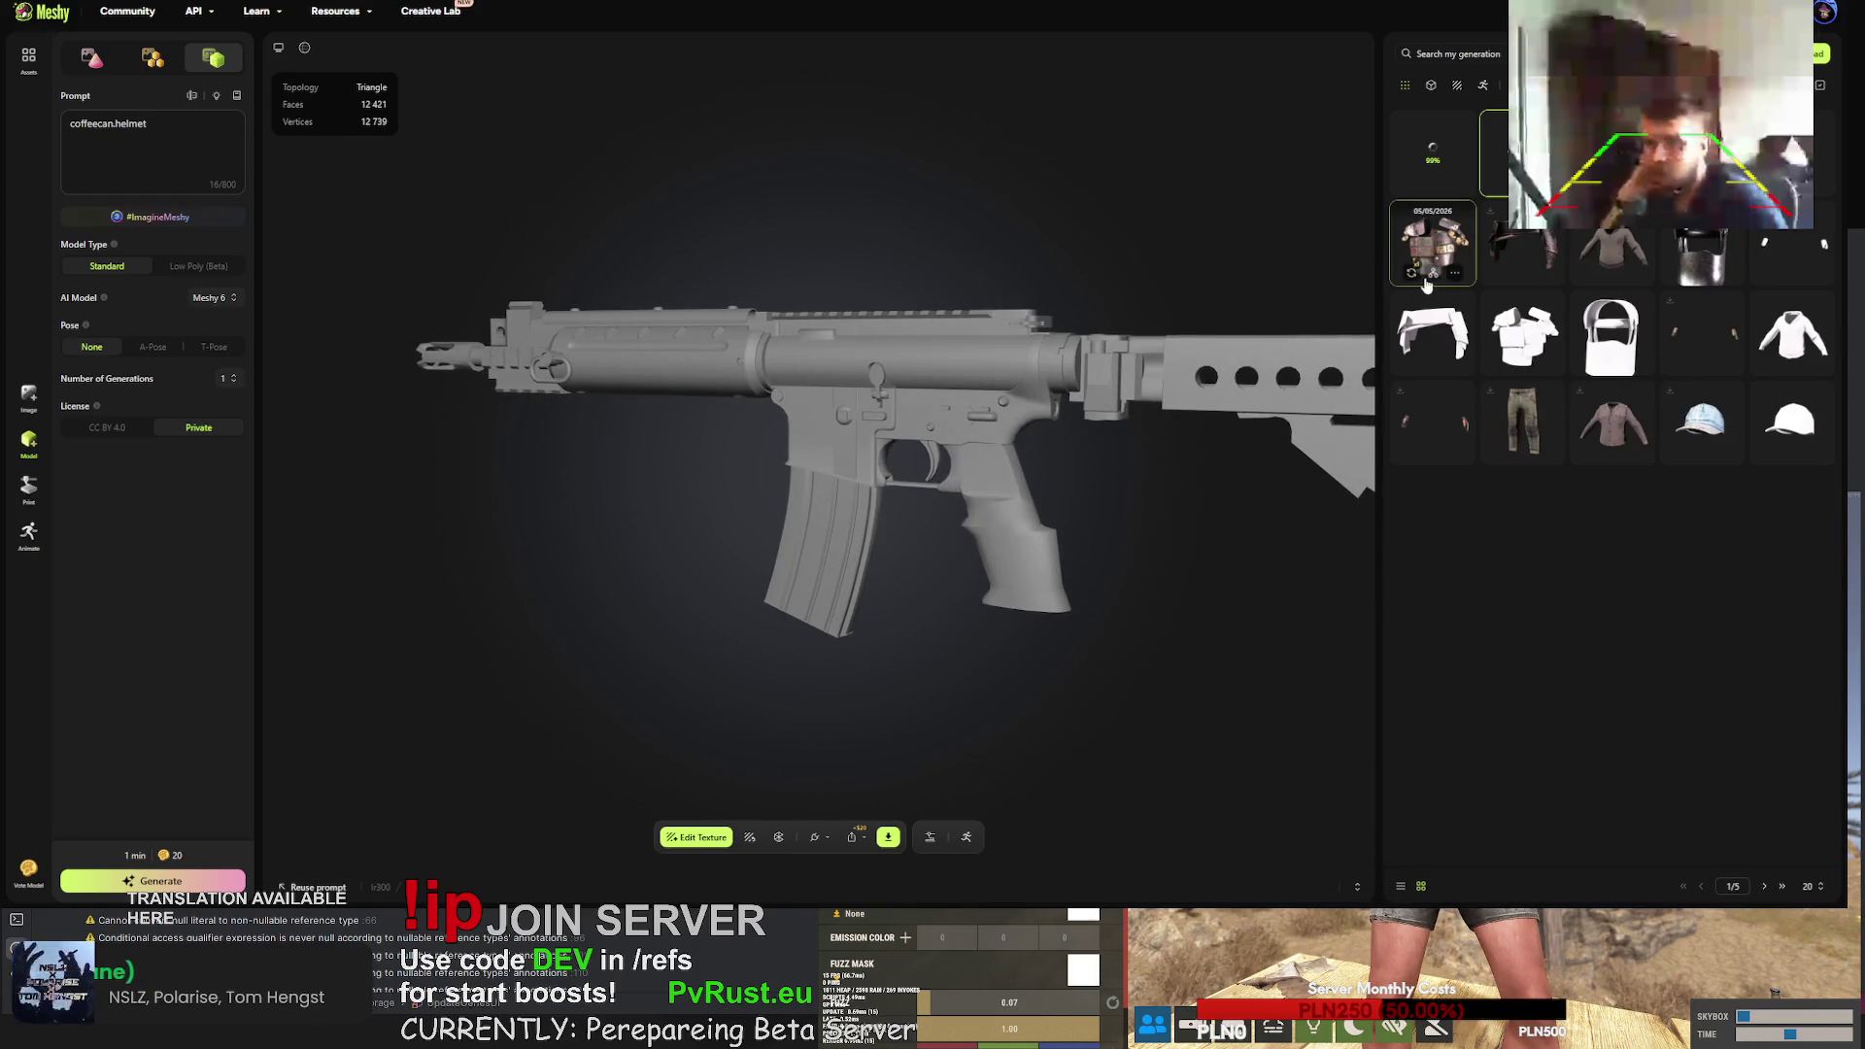
click(1448, 154)
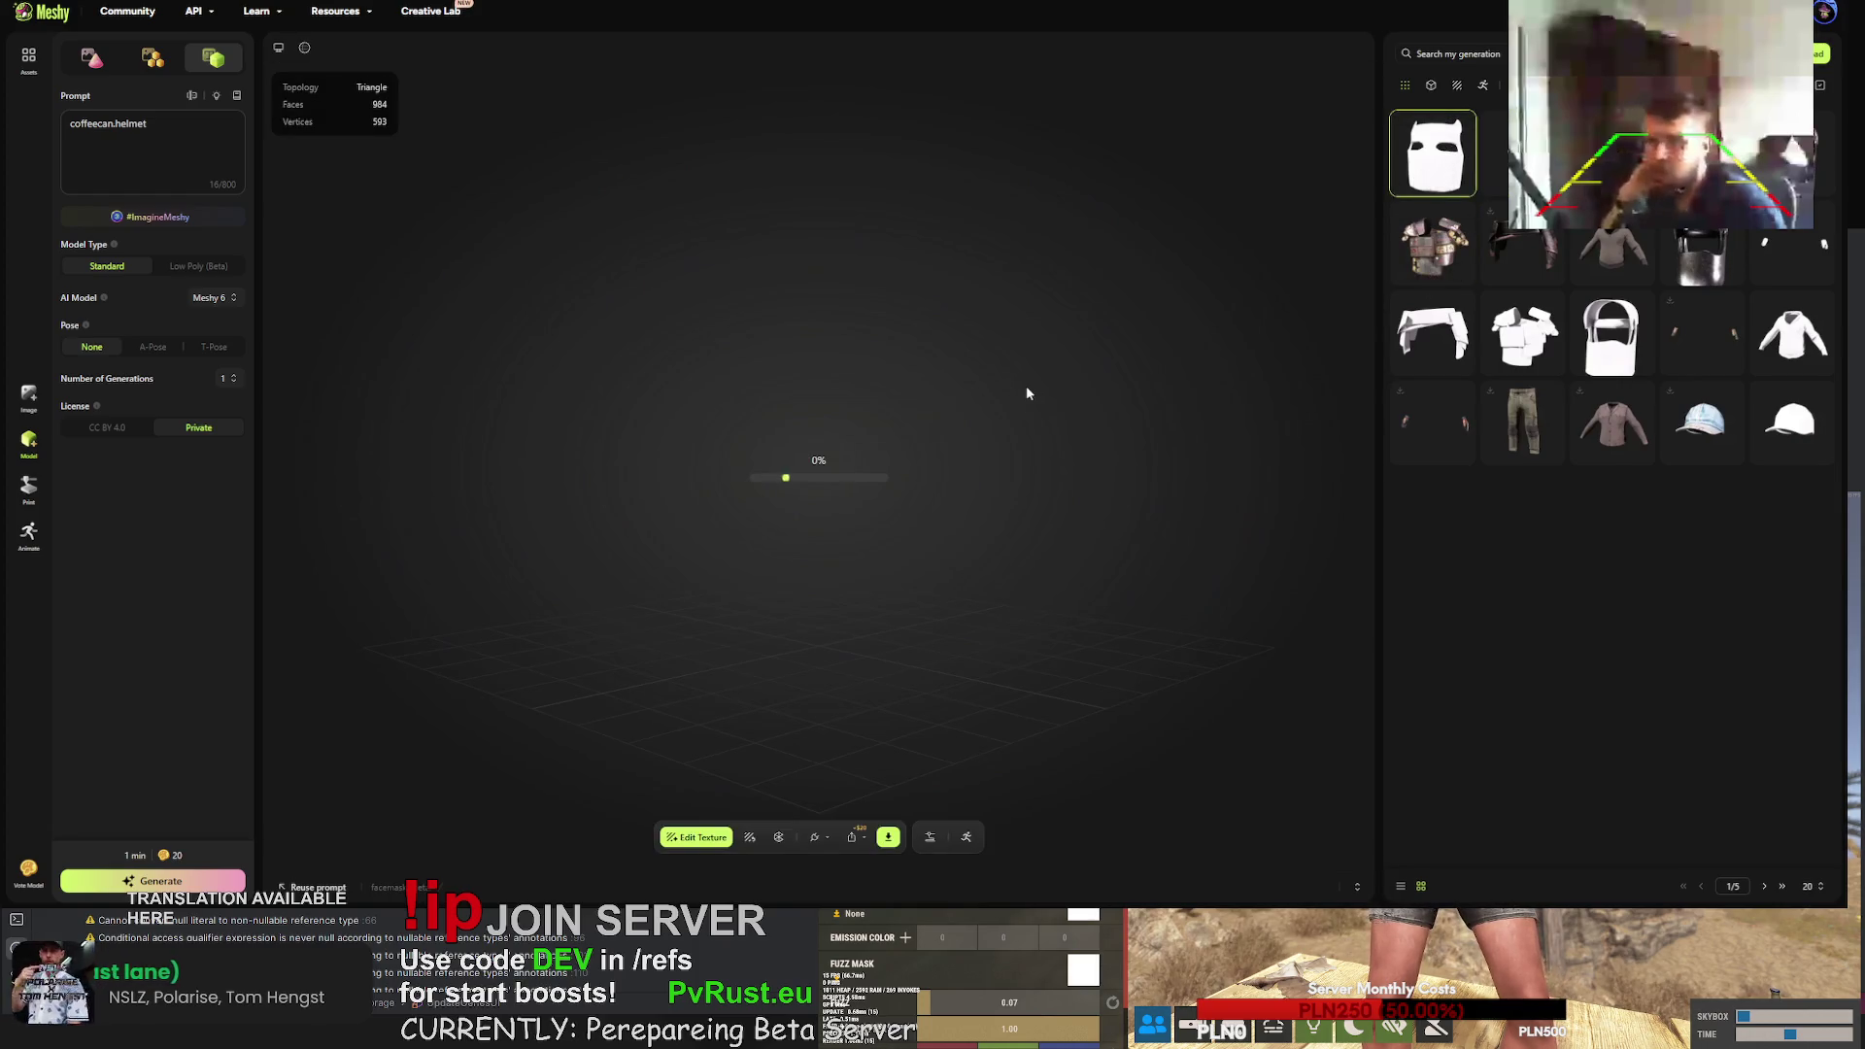
drag(1023, 395, 853, 405)
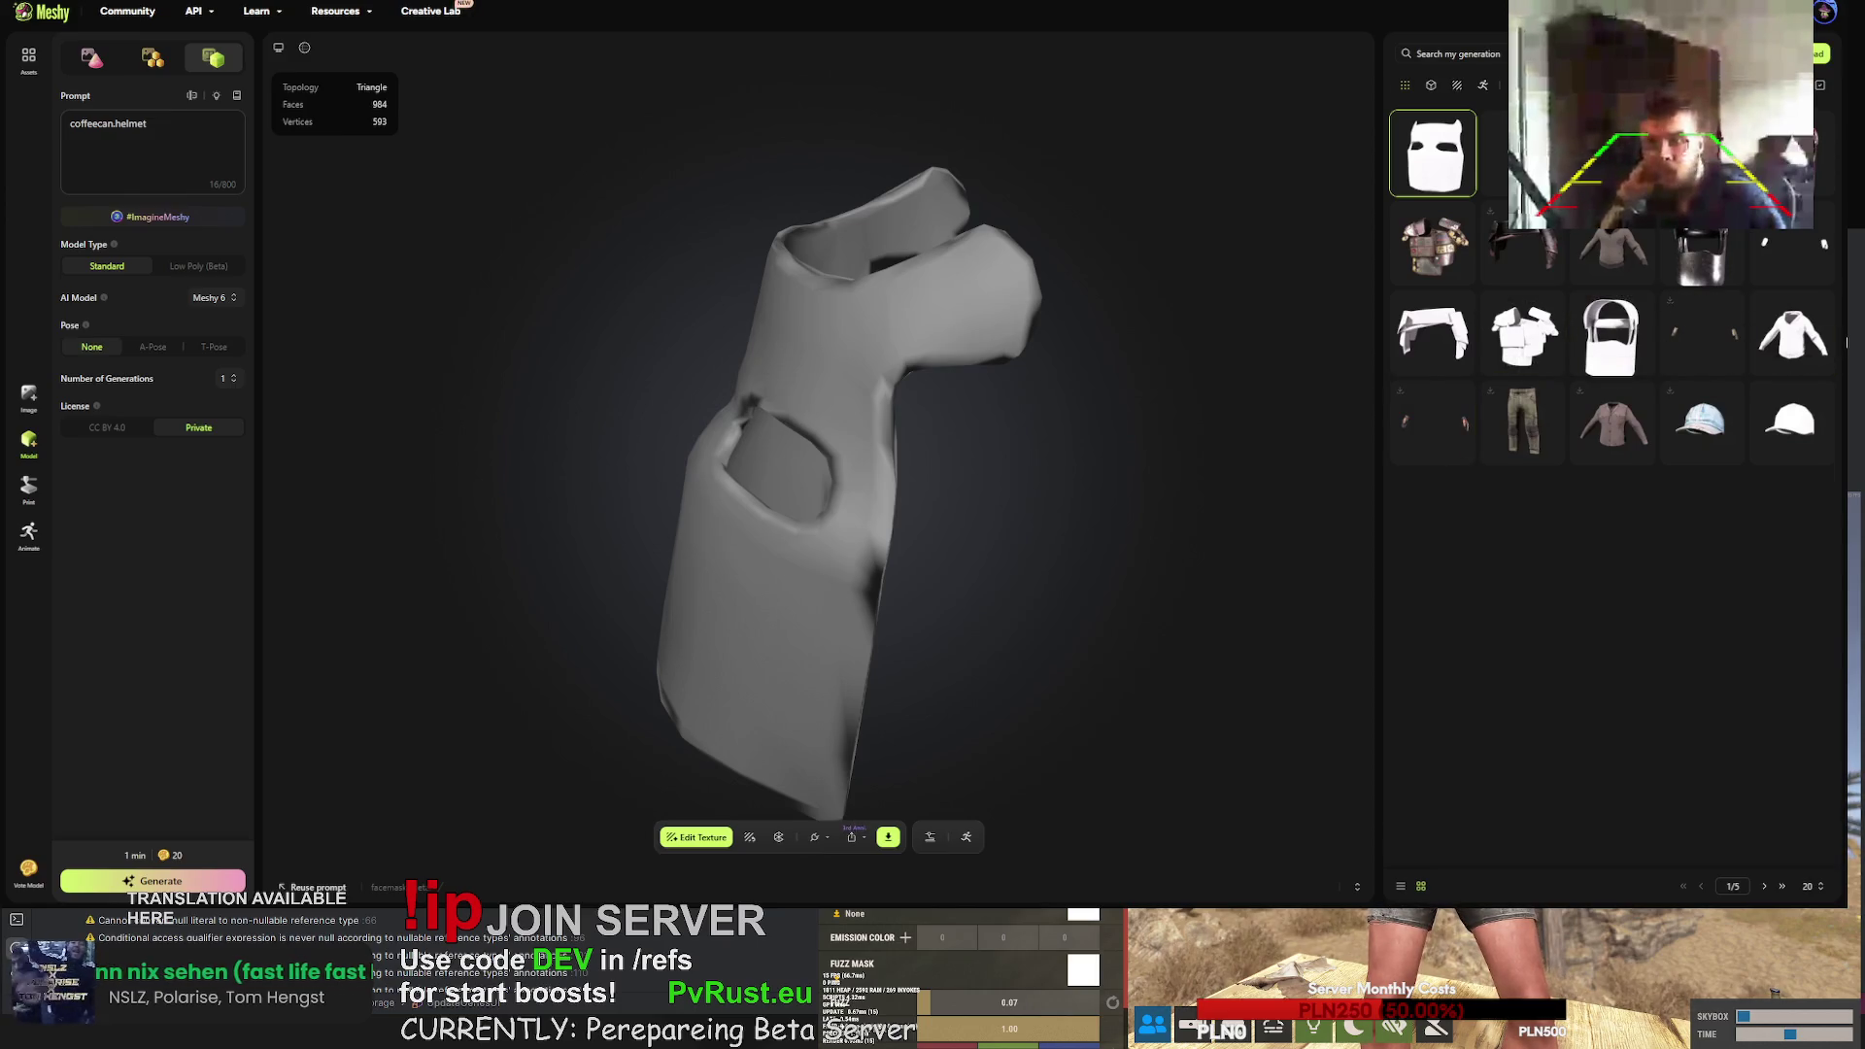
click(1818, 54)
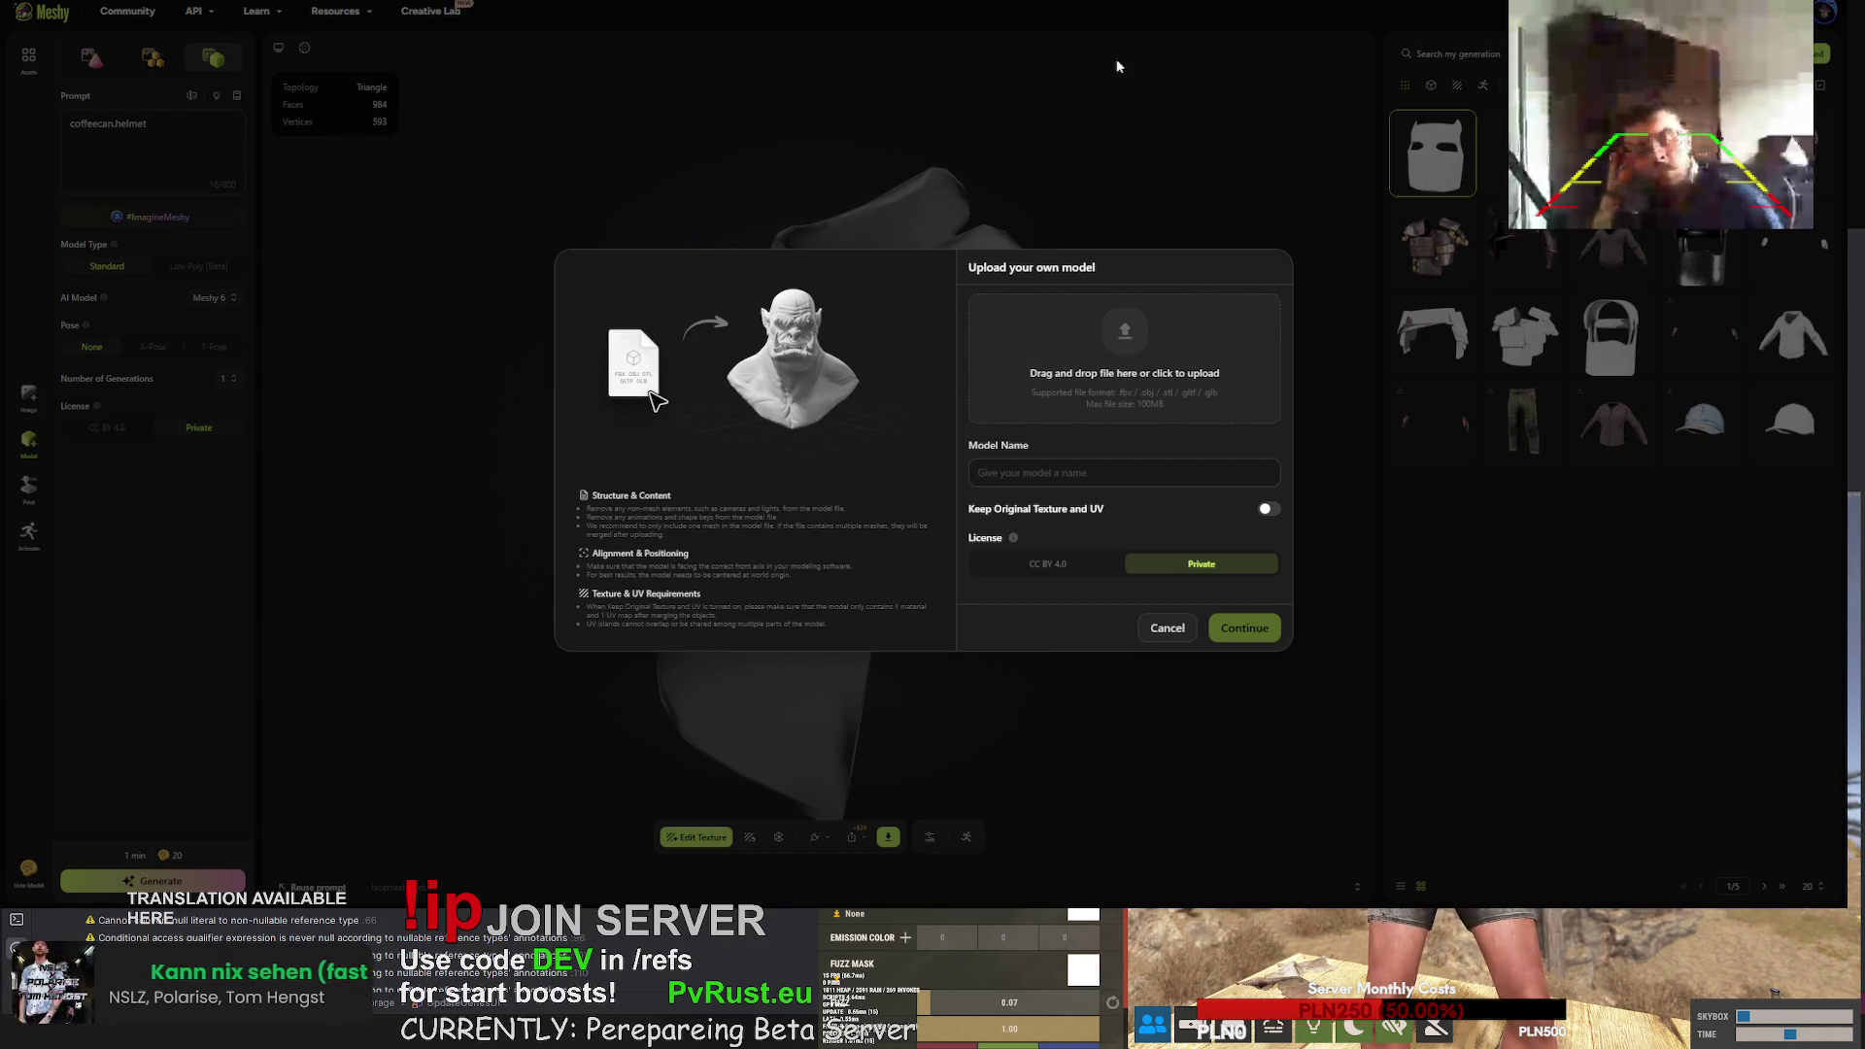
- Submit metal.plate.torso.obj as a new upload with Keep Original Texture and UV on
click(1156, 101)
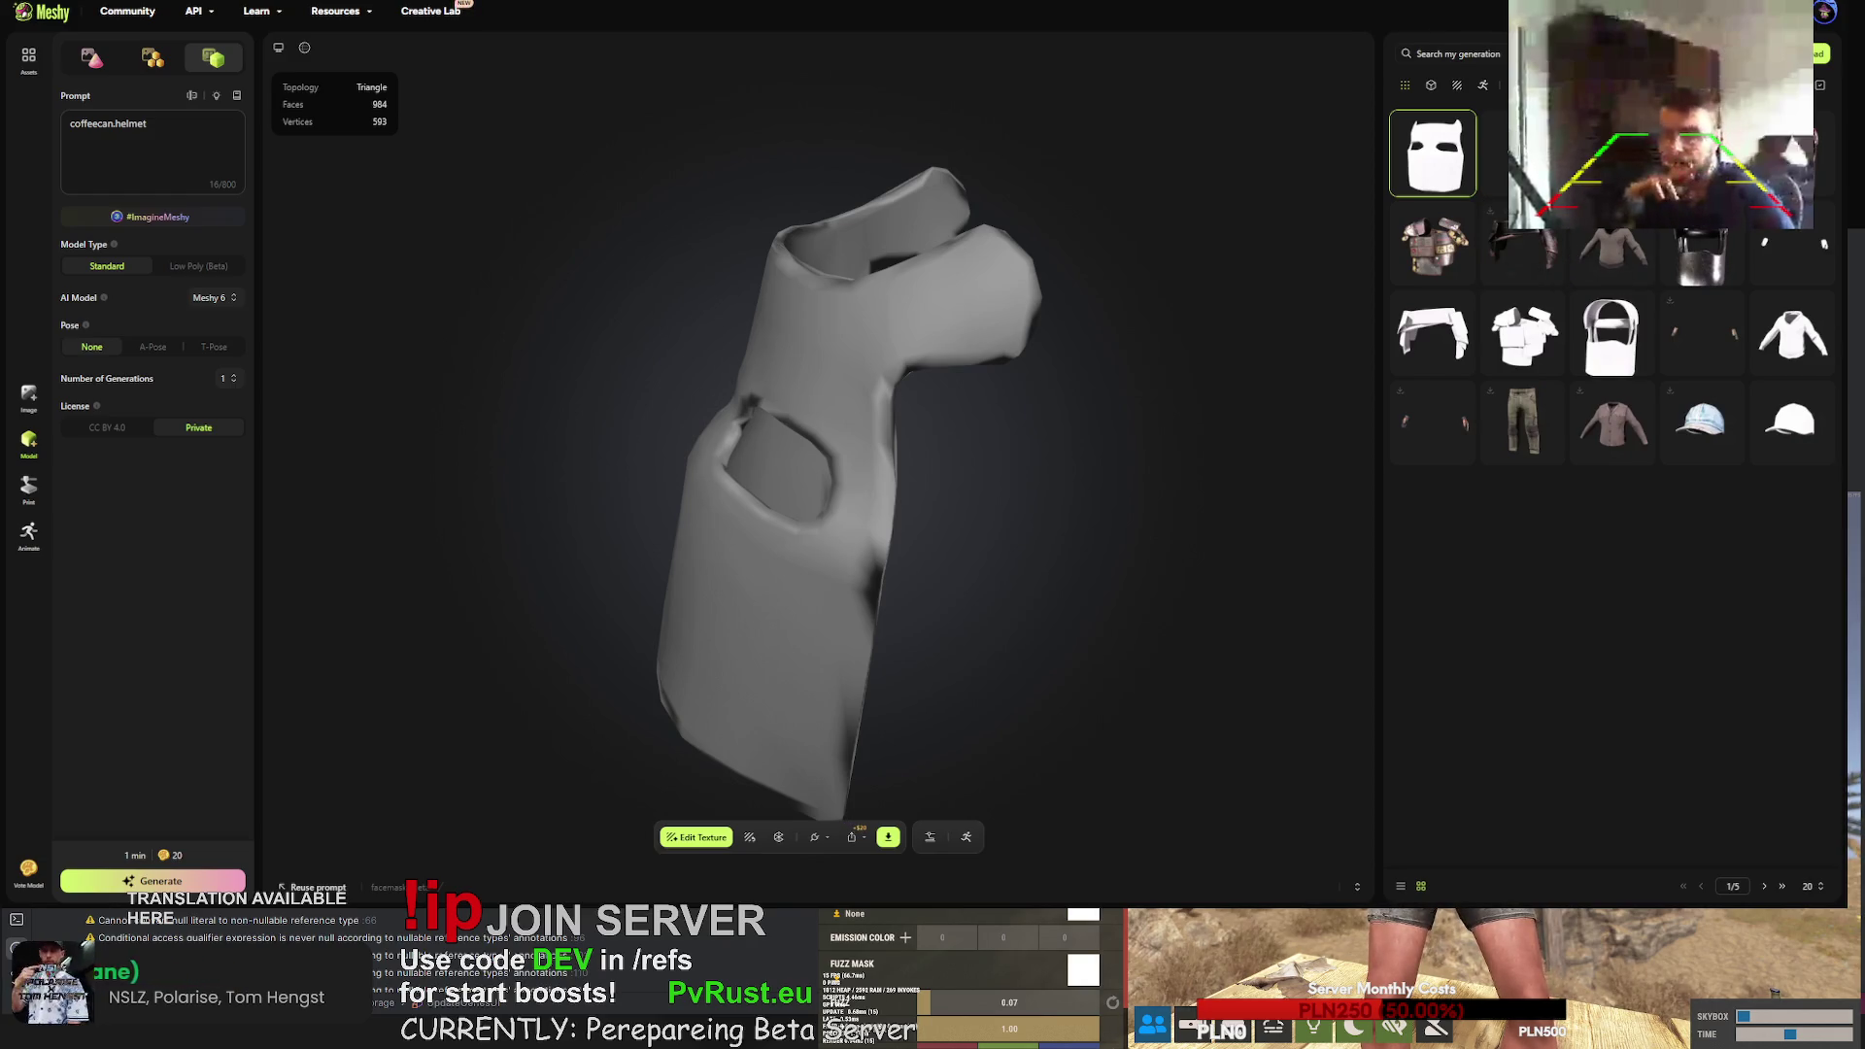
click(1822, 53)
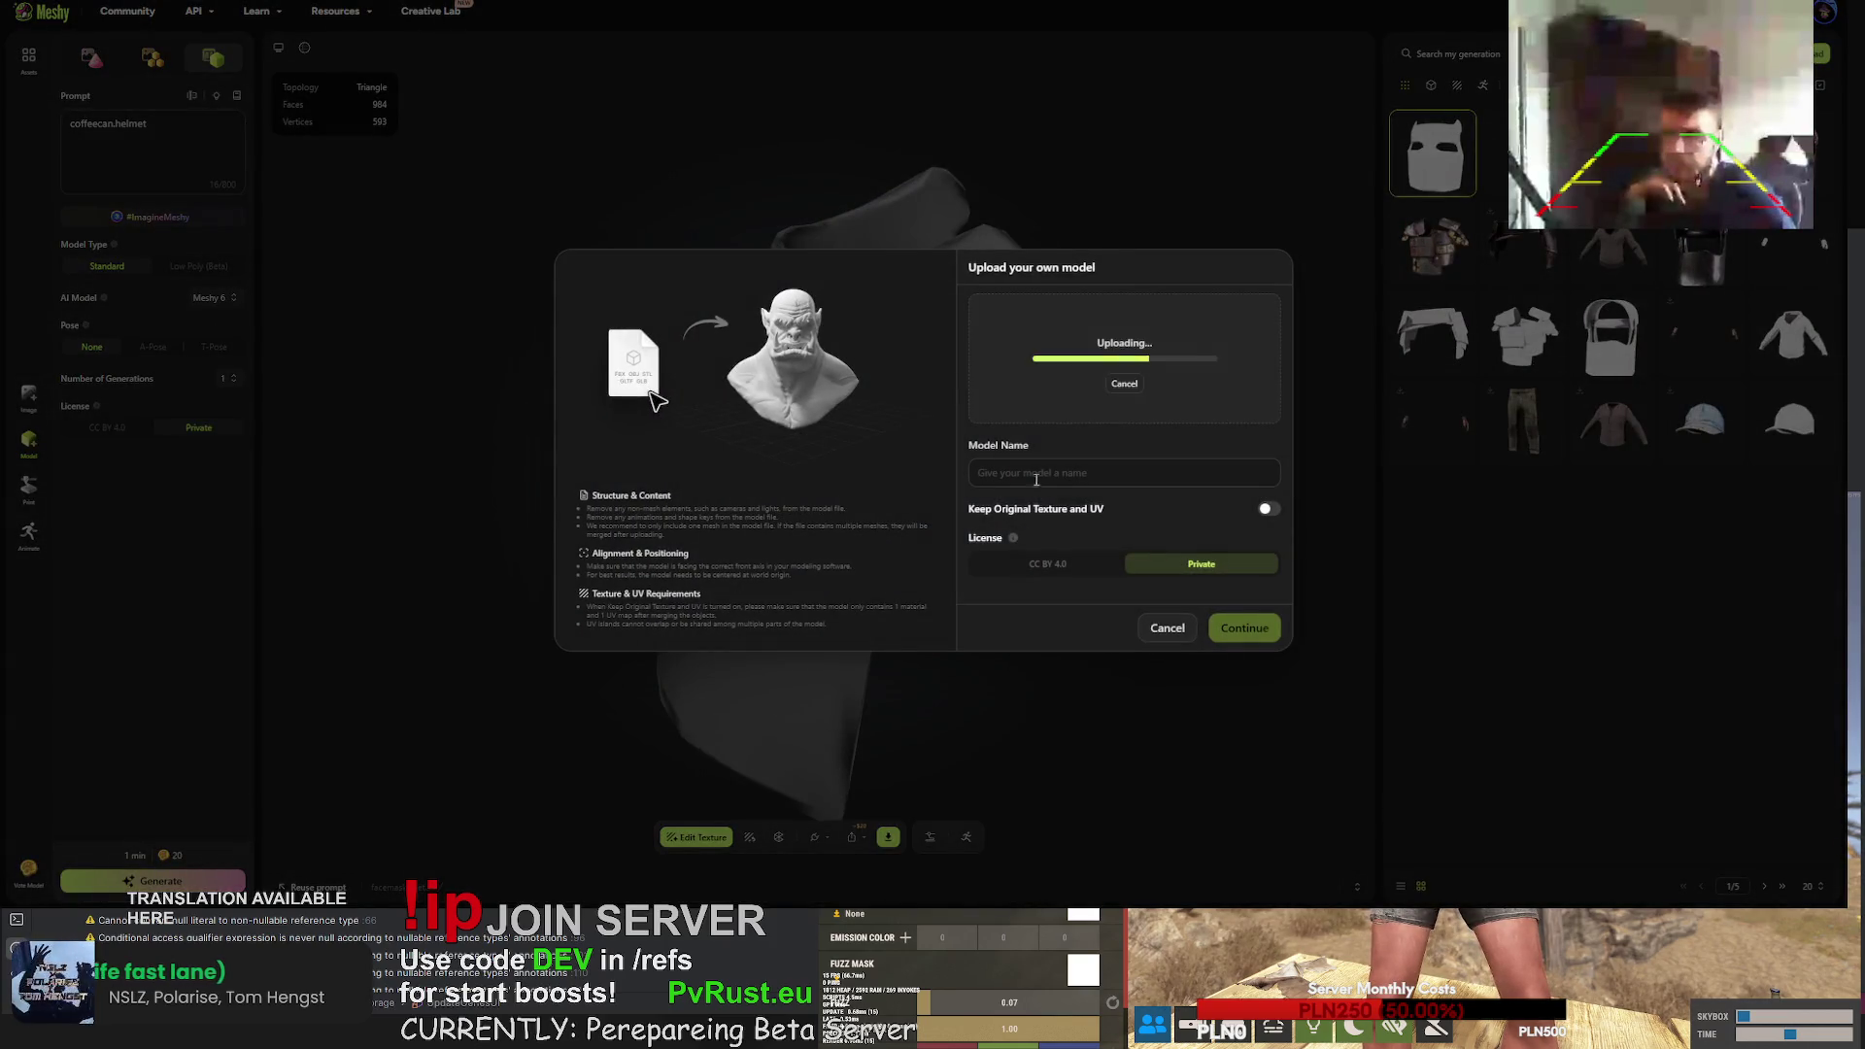
click(1268, 509)
click(1246, 630)
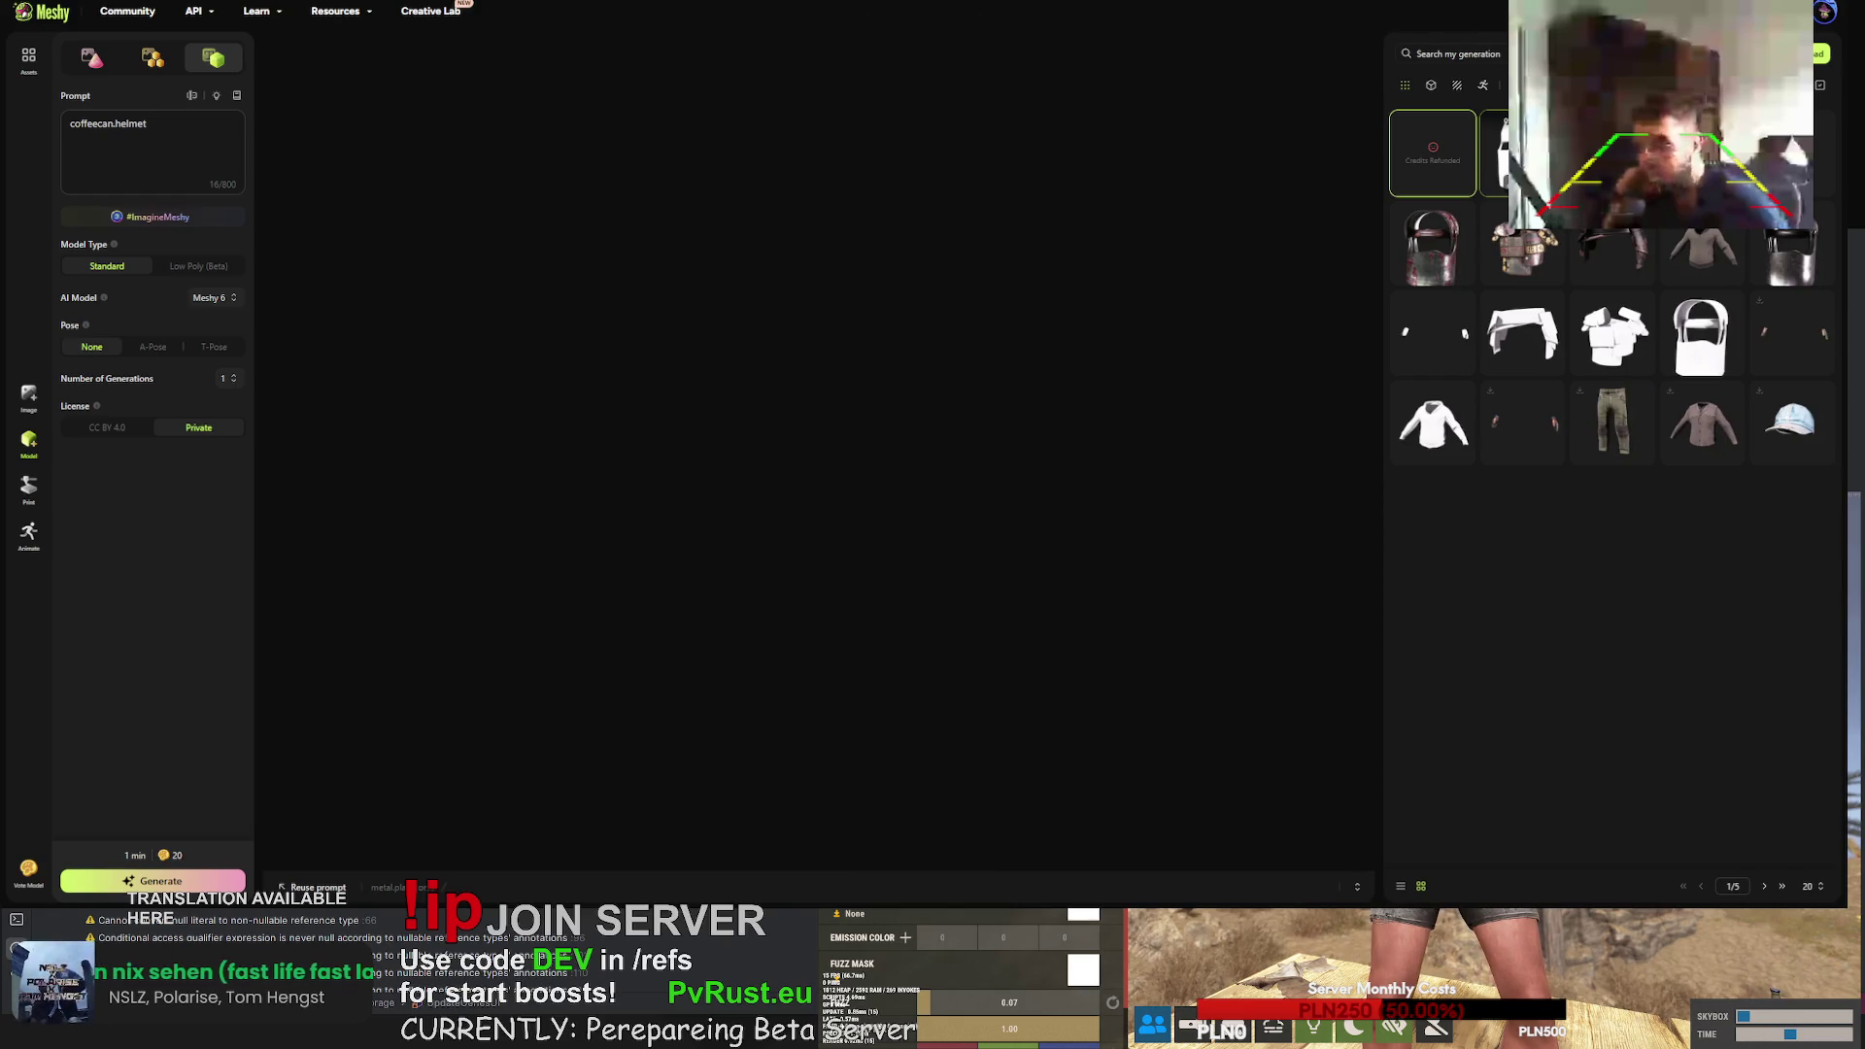
- Delete the failed upload task and resubmit metal.plate.torso.obj keeping original texture and UV
click(1454, 182)
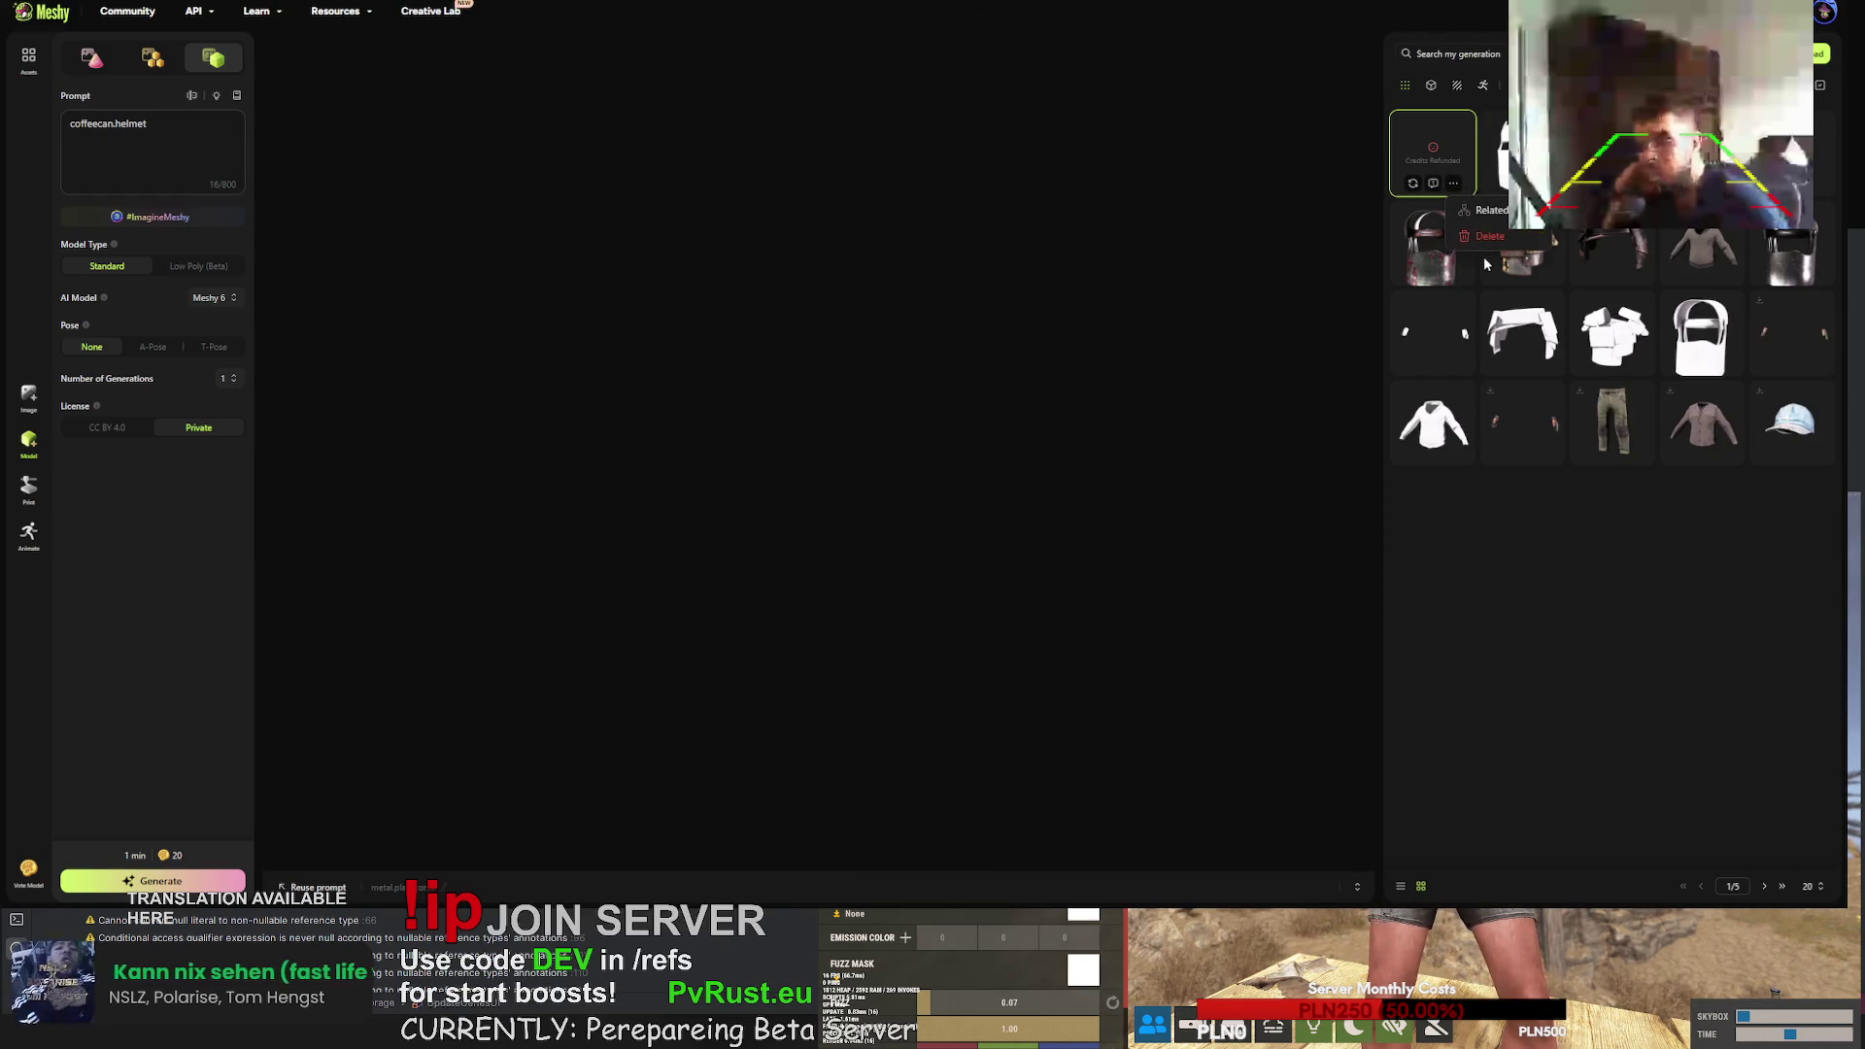
click(1484, 243)
click(1078, 496)
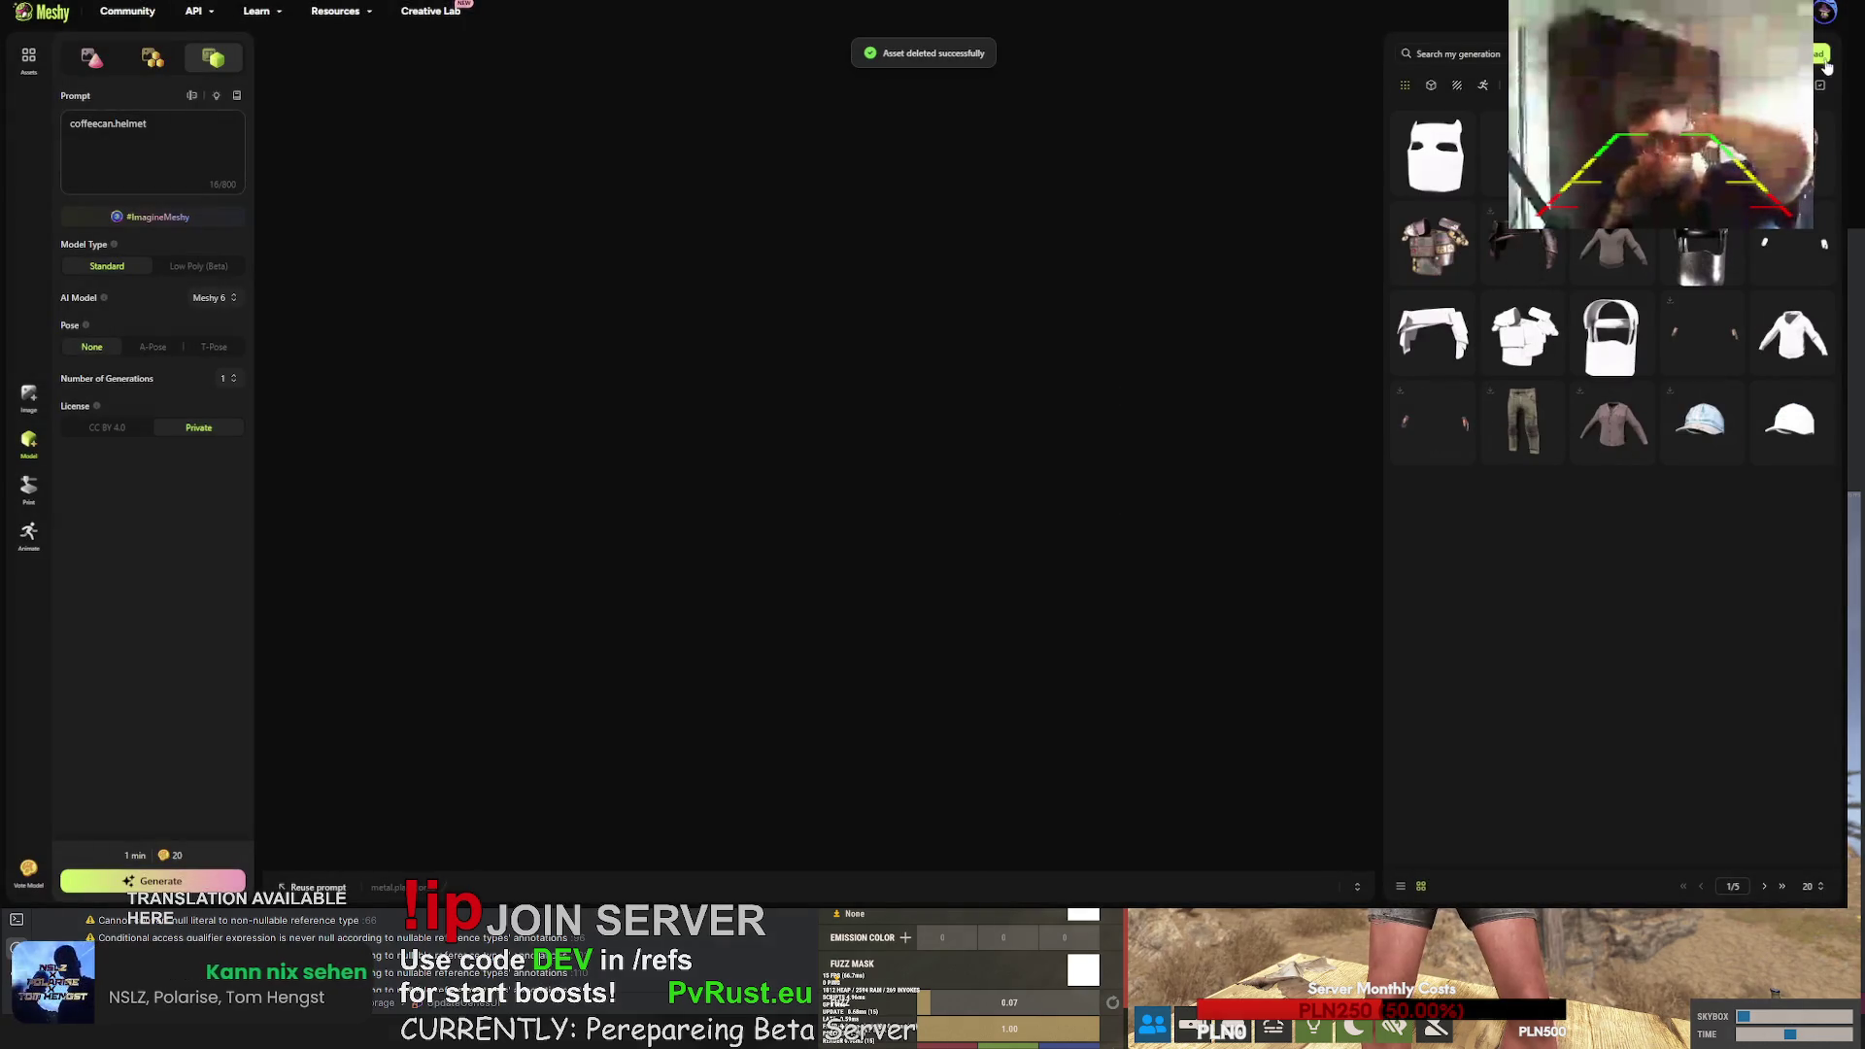
click(1818, 53)
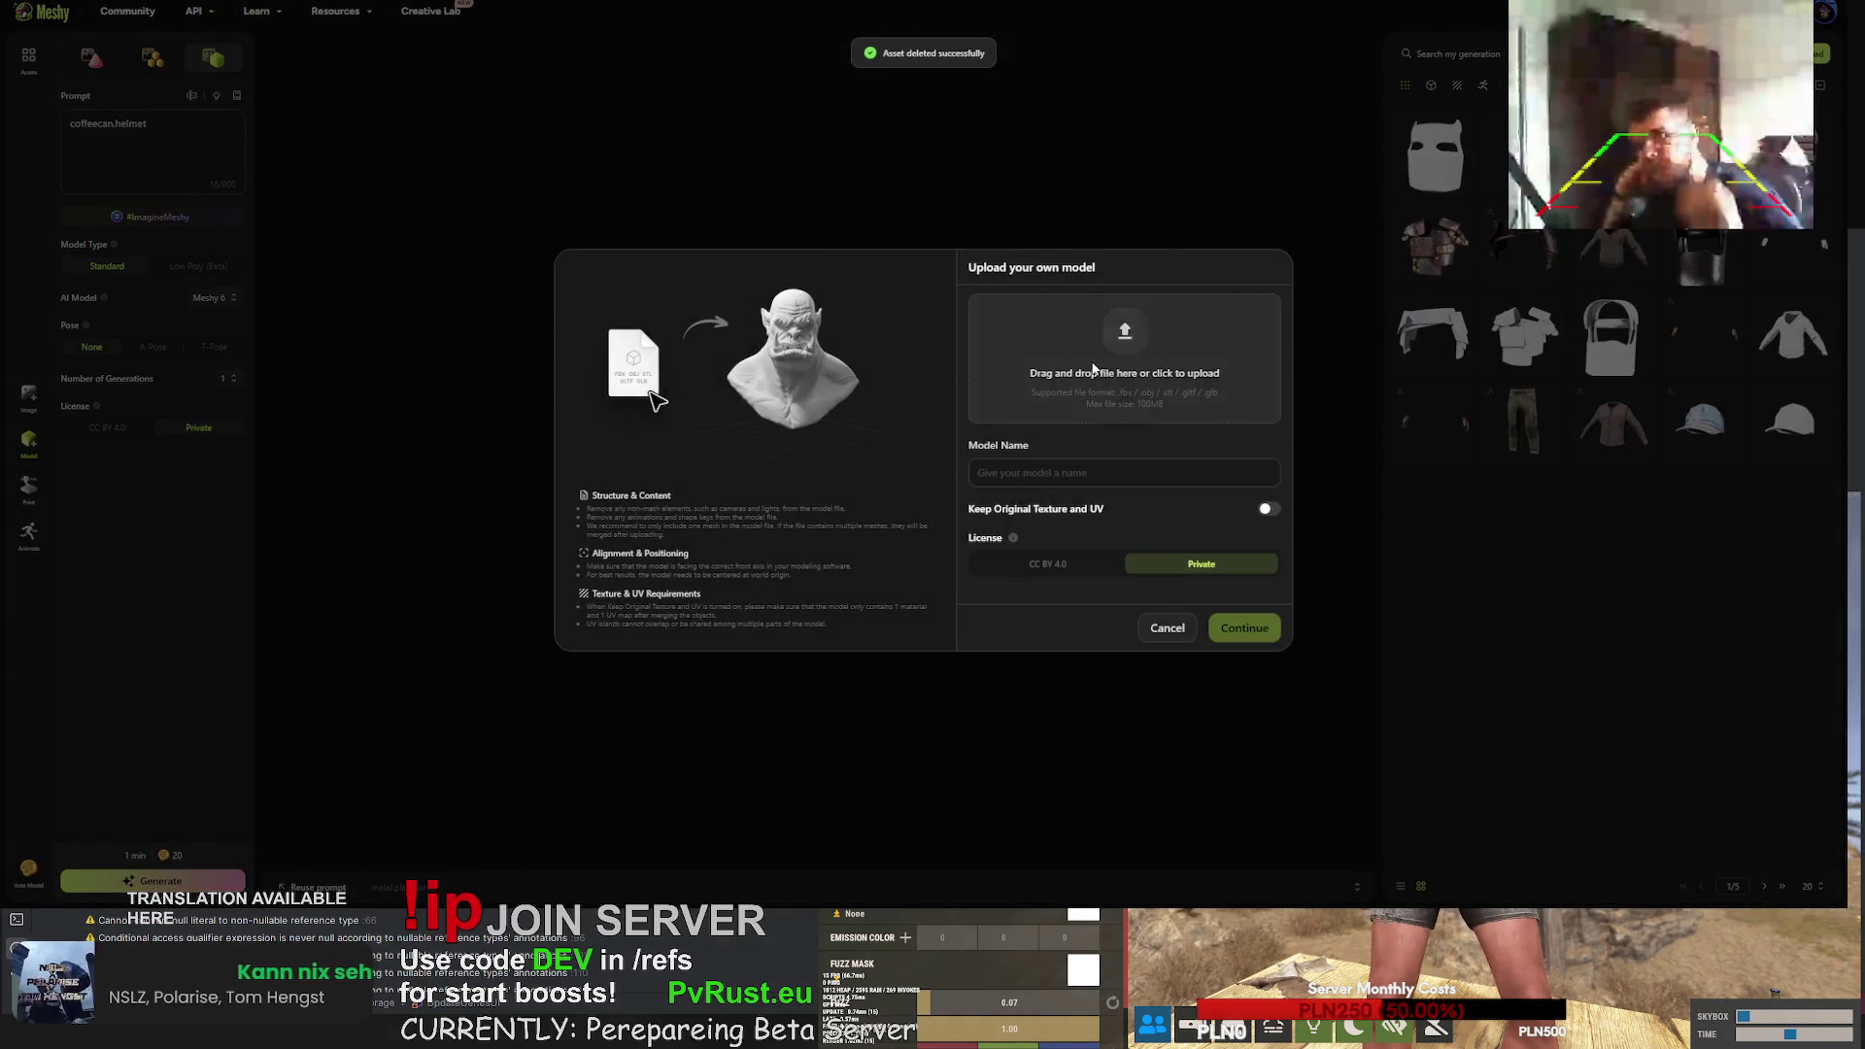
click(1269, 510)
click(1258, 629)
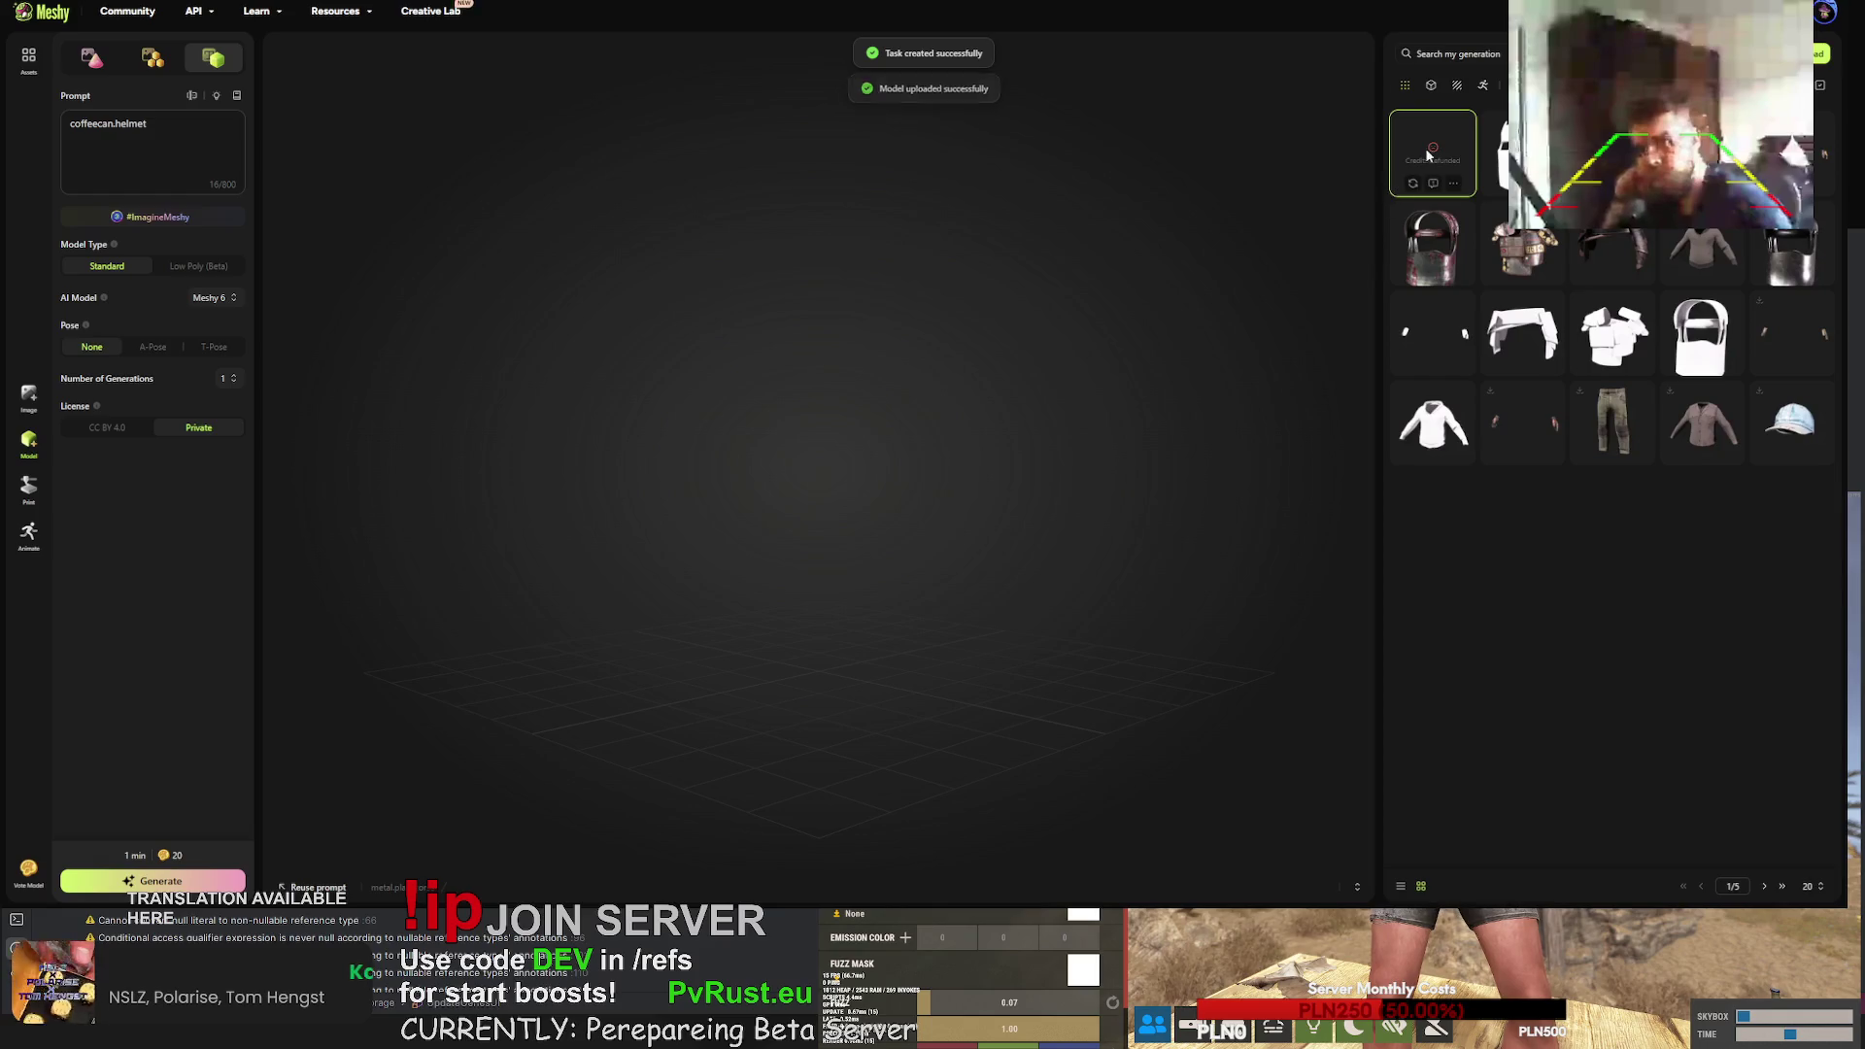
- Delete the new failed task and re-upload the torso as 'metal plate torso' with original texture and UV
click(1433, 153)
click(1434, 183)
click(1078, 496)
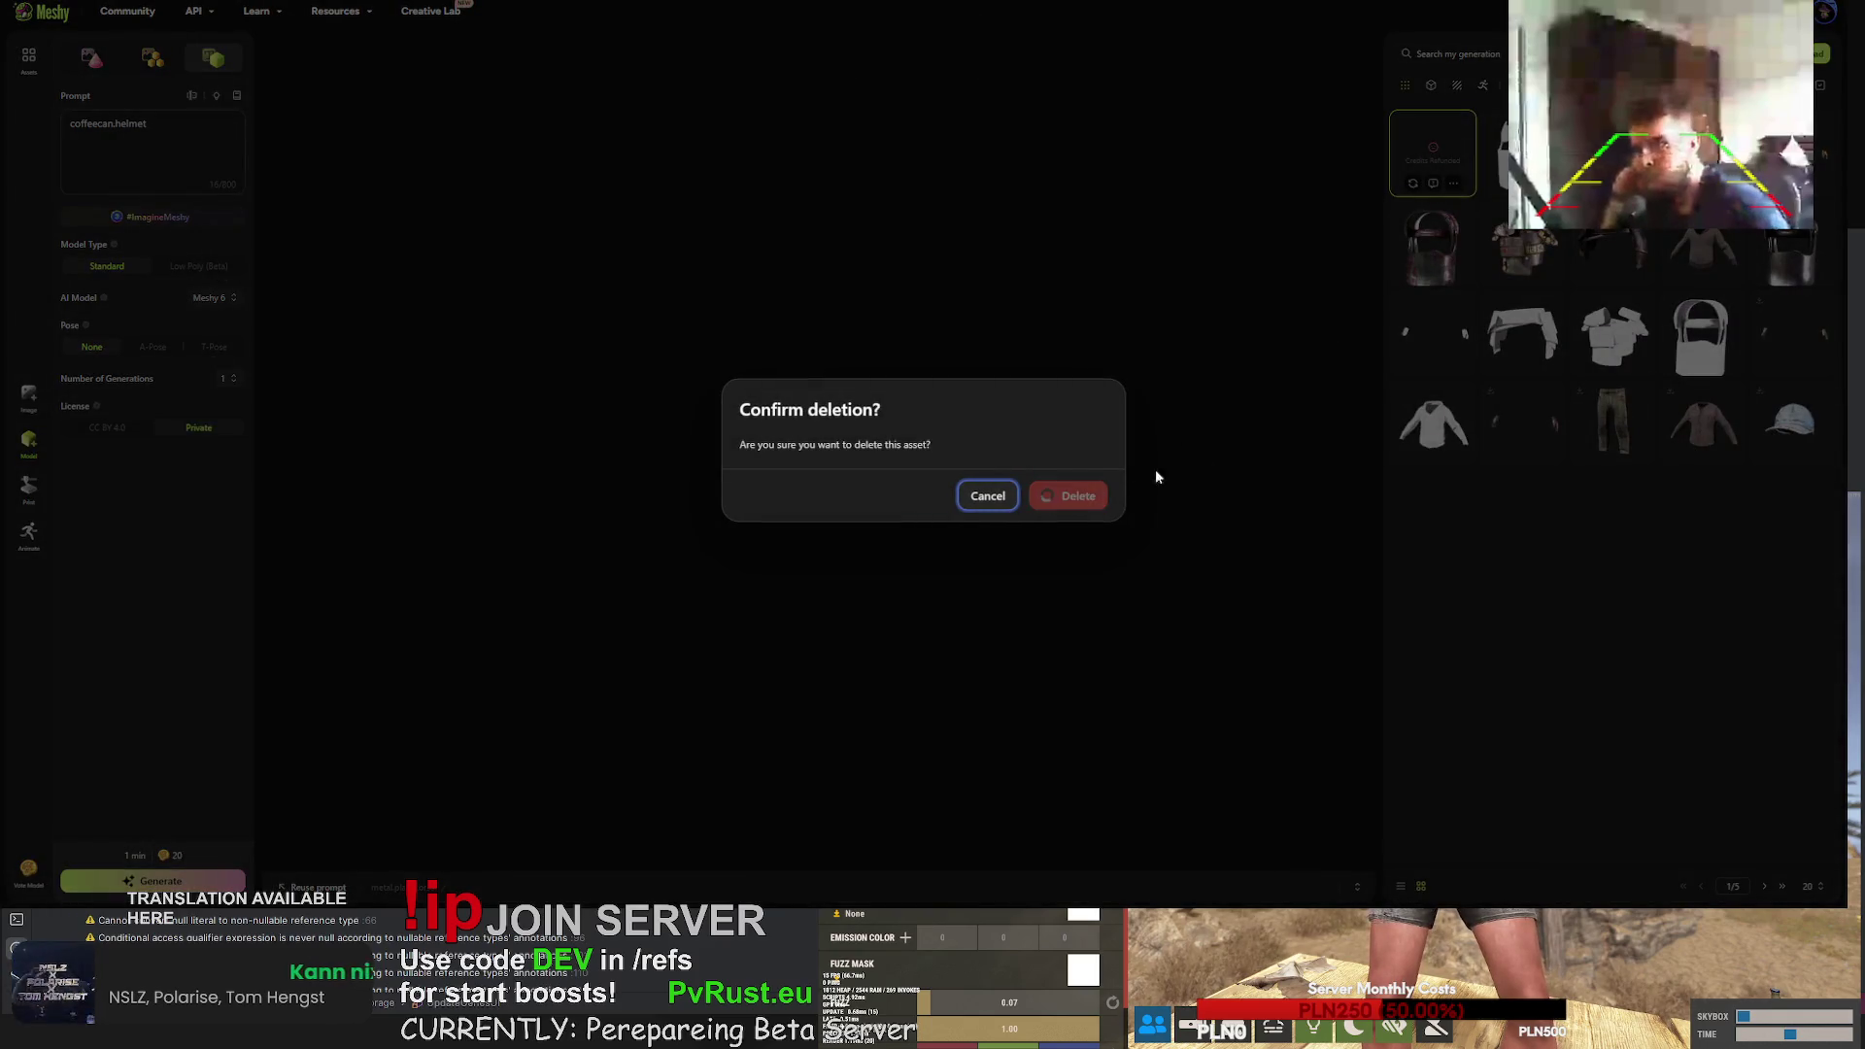
click(1817, 58)
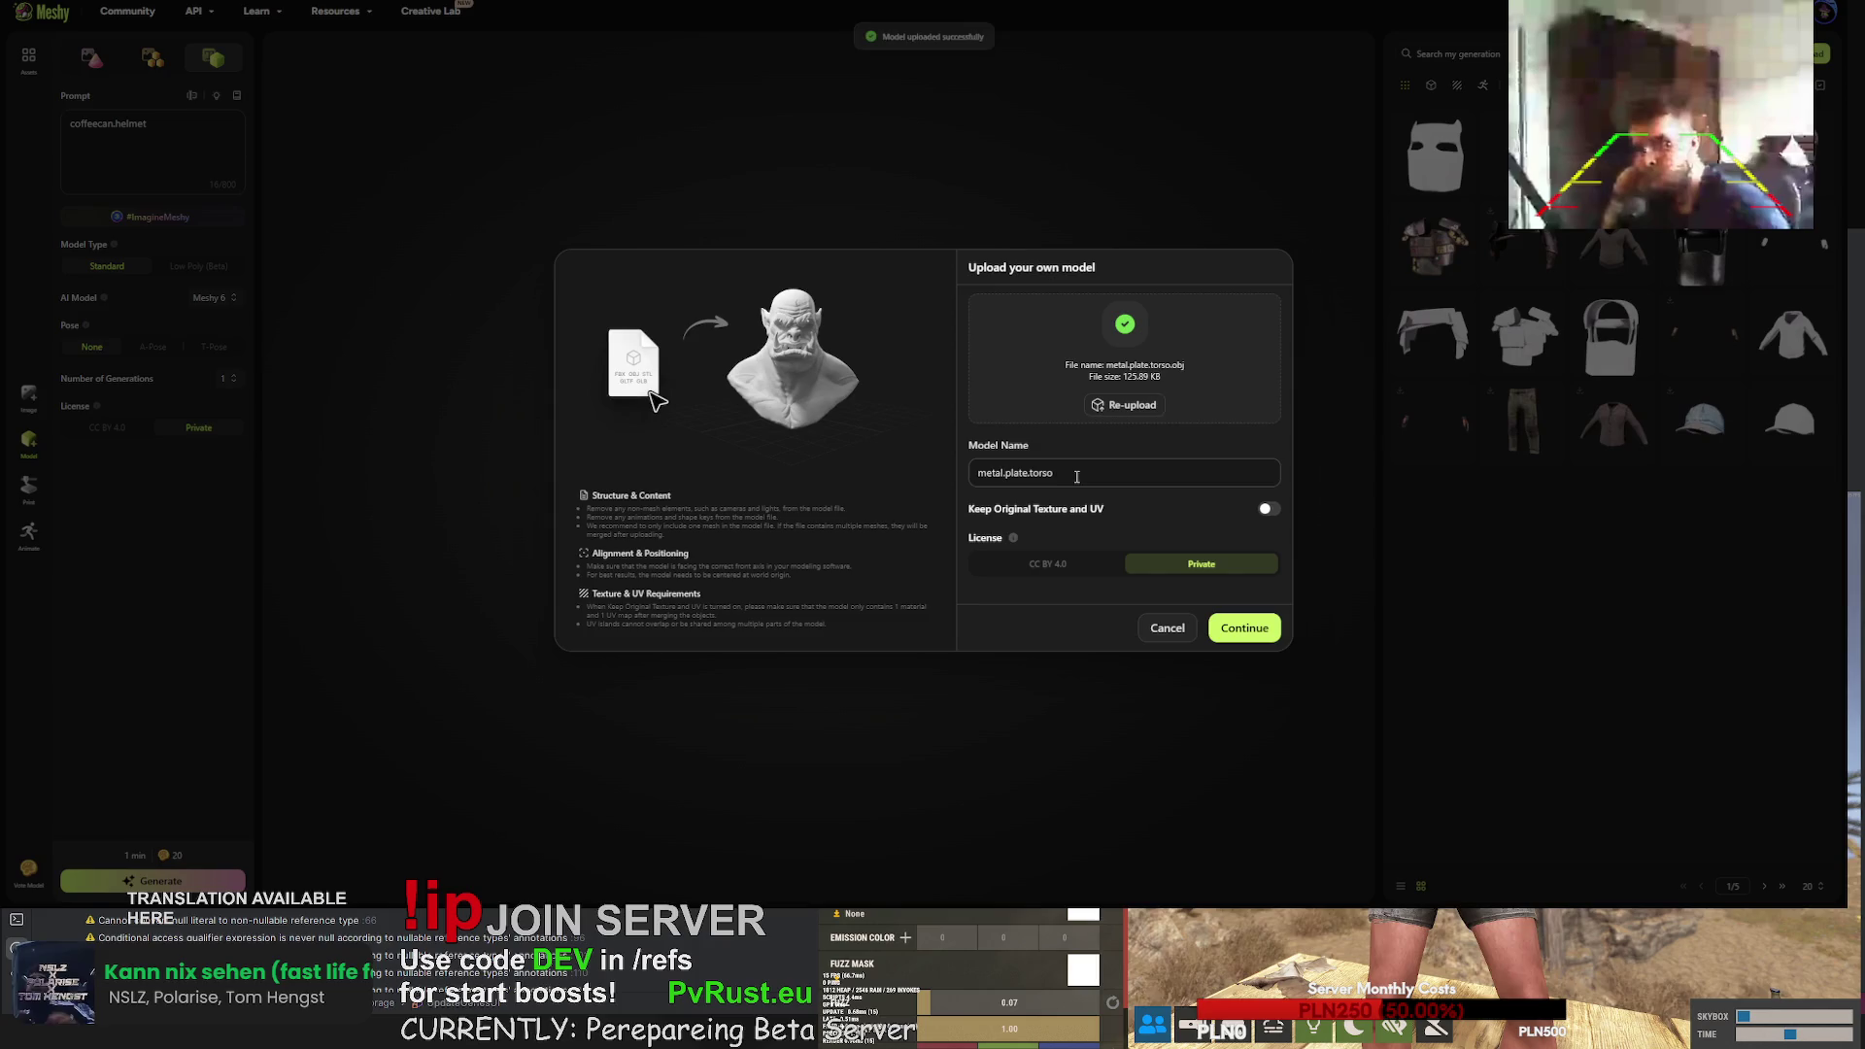
text(metal play)
key(BackSpace)
text(te torso)
click(1269, 510)
click(1247, 630)
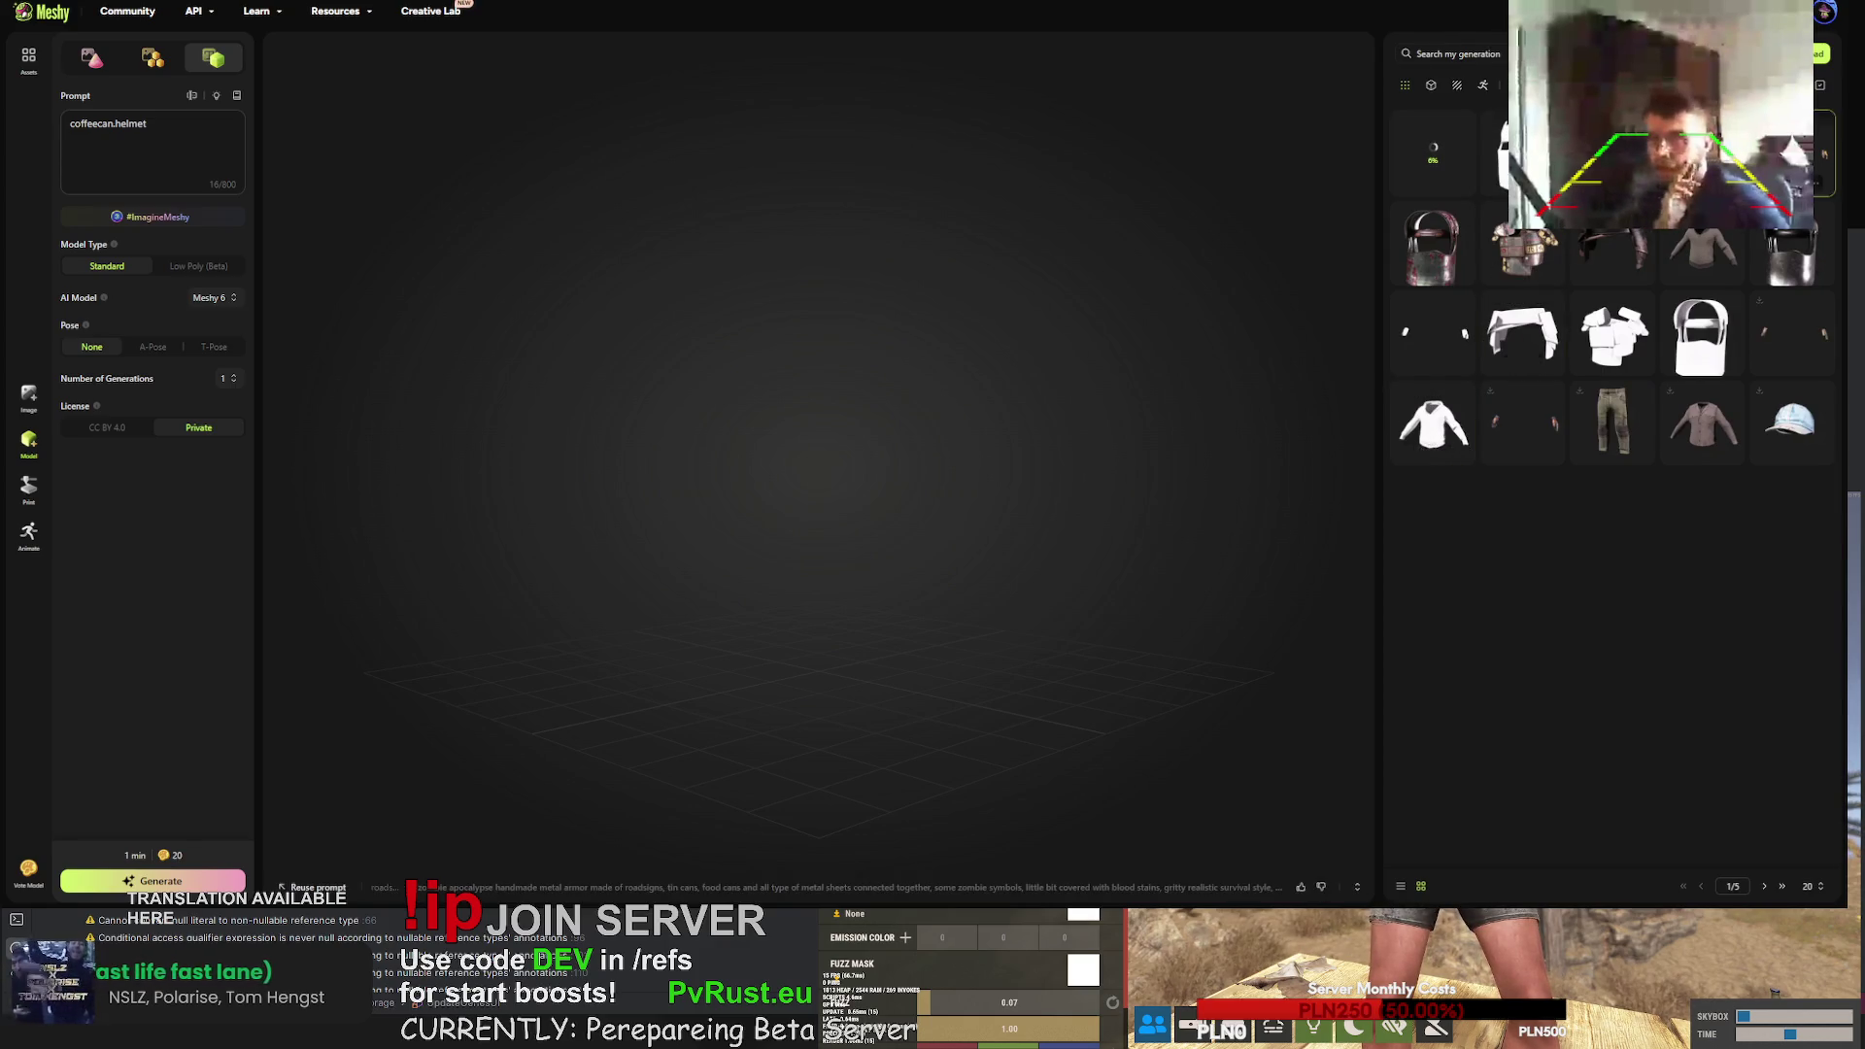
- Open the textured armor chest piece and download its model file
click(1527, 238)
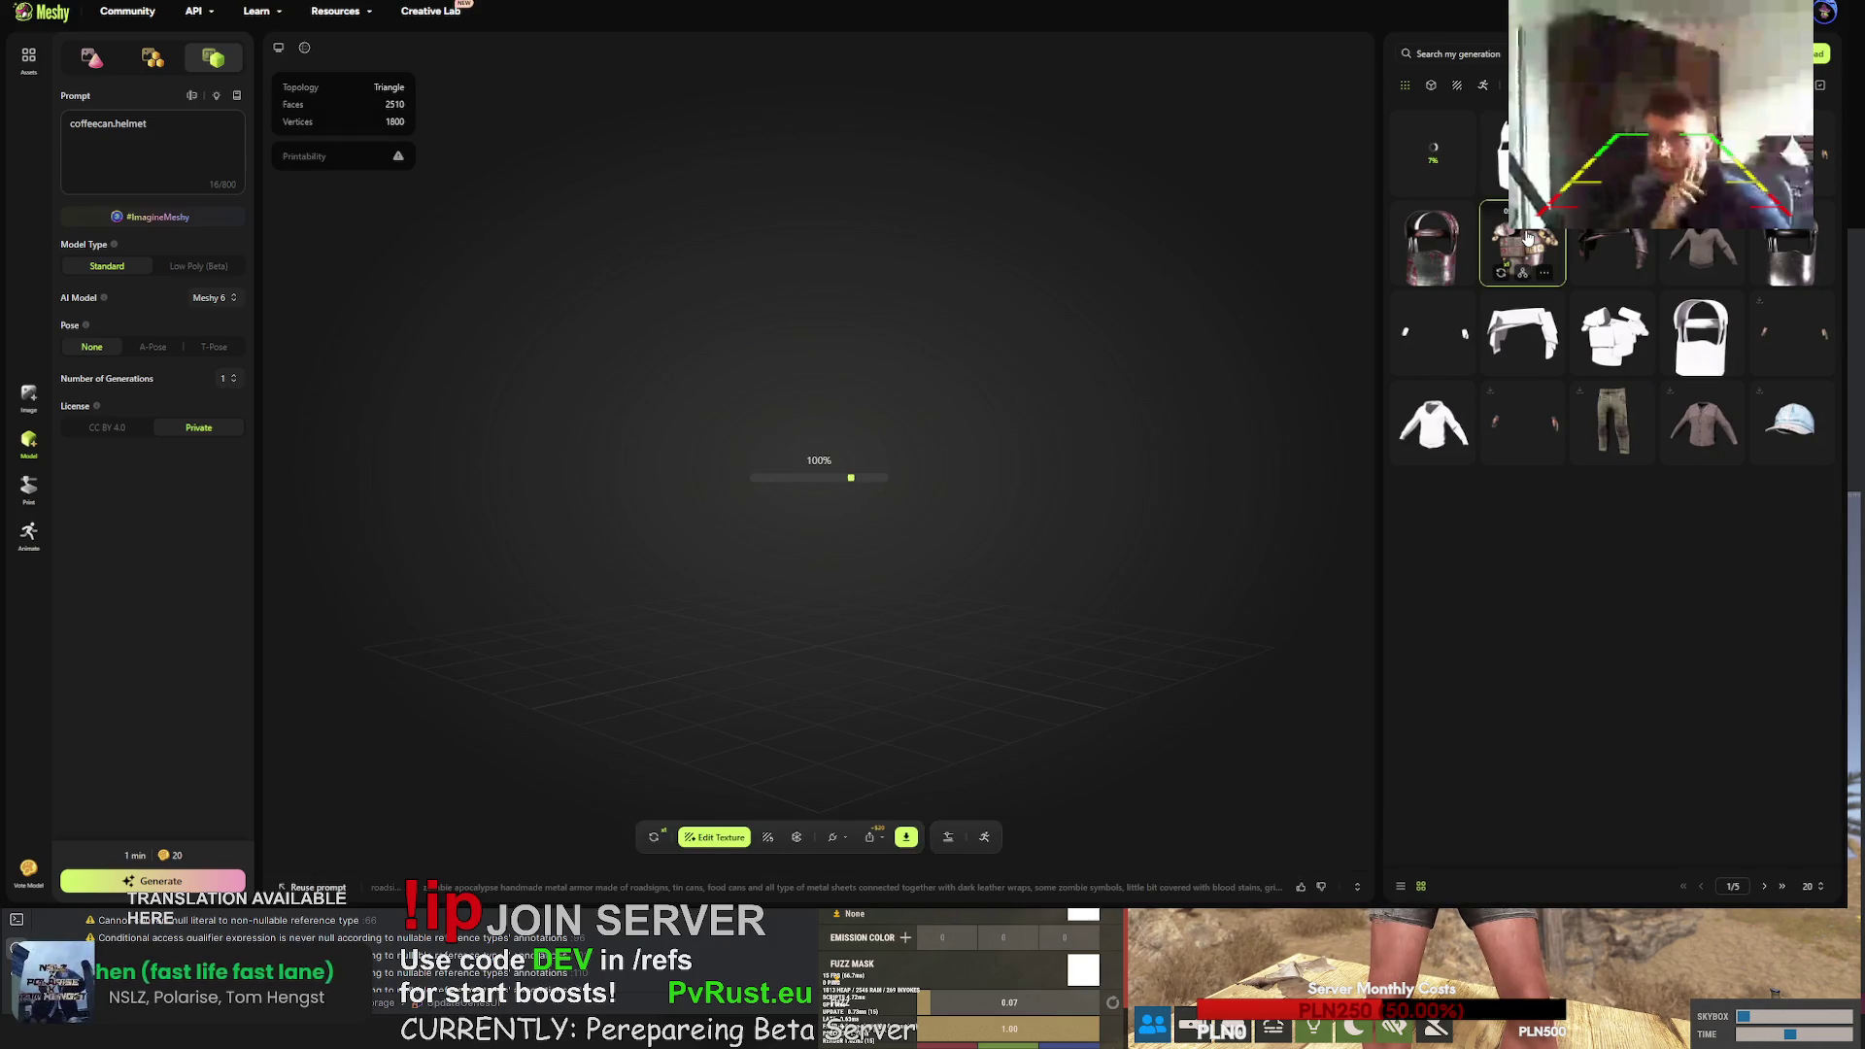
drag(1146, 418, 879, 440)
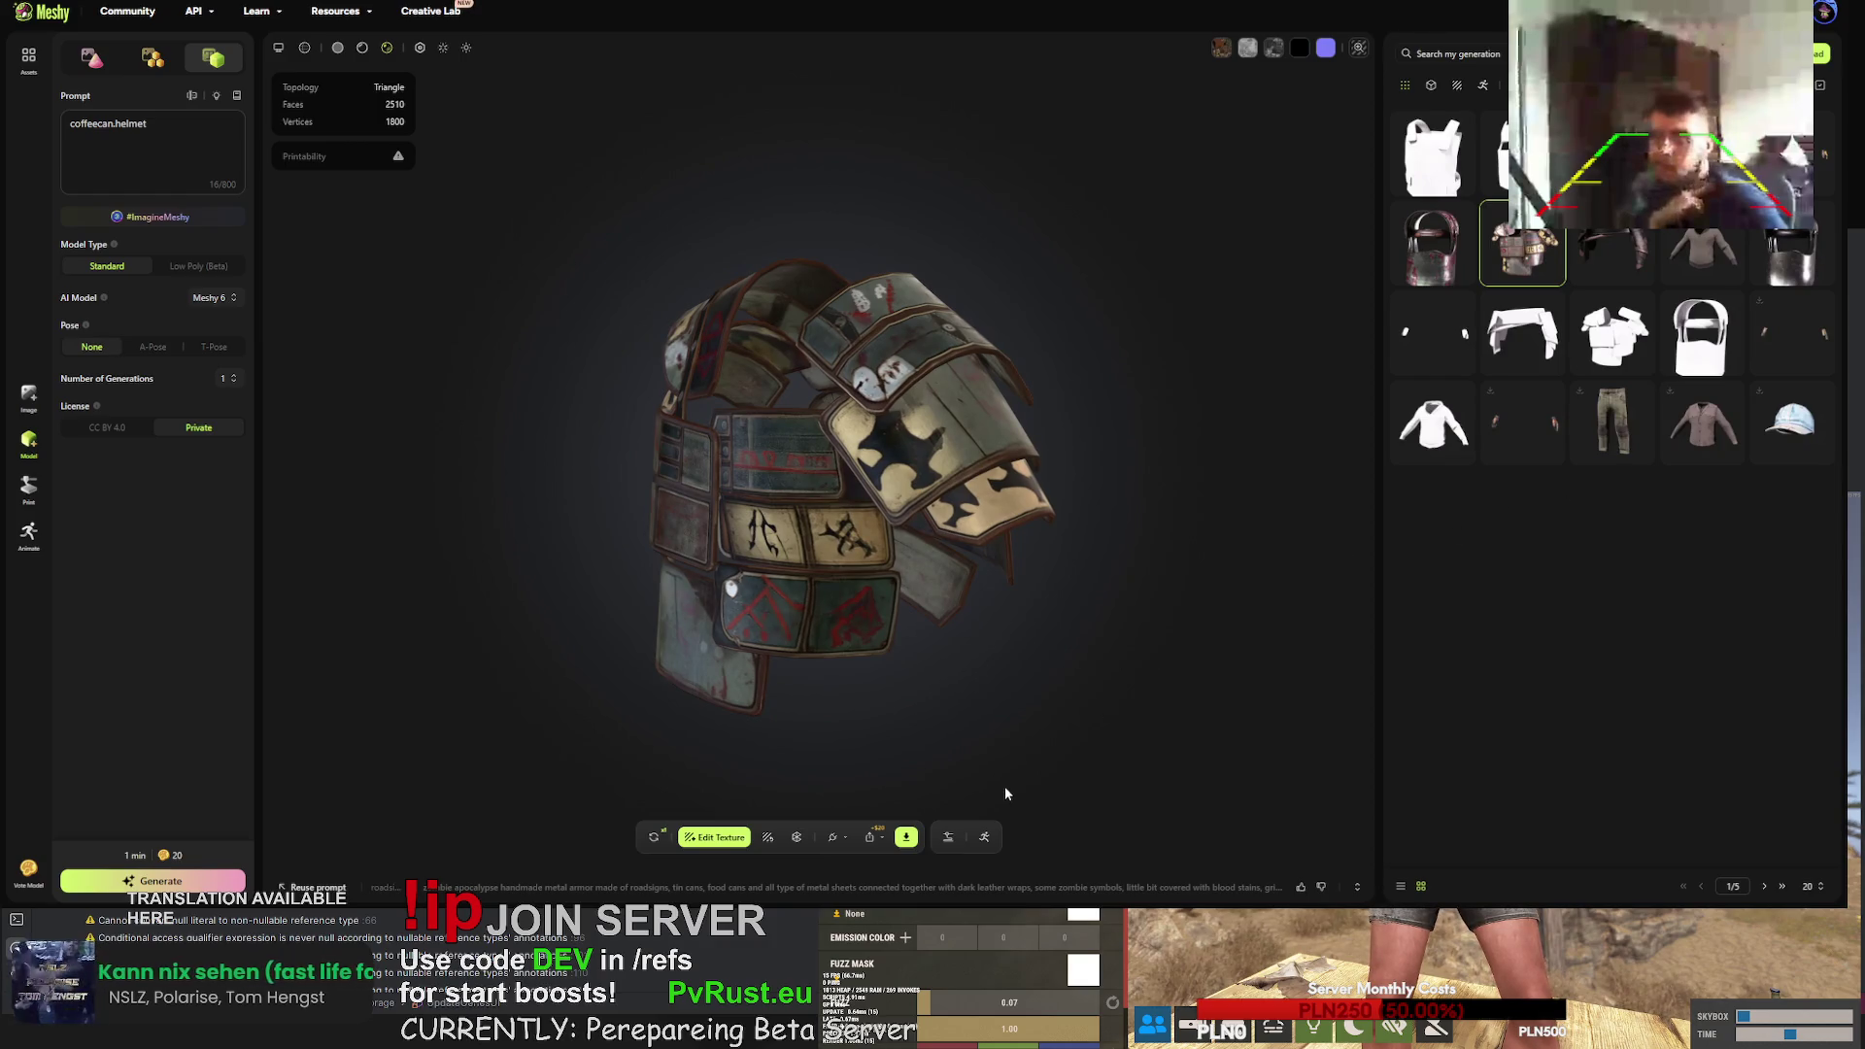
click(907, 841)
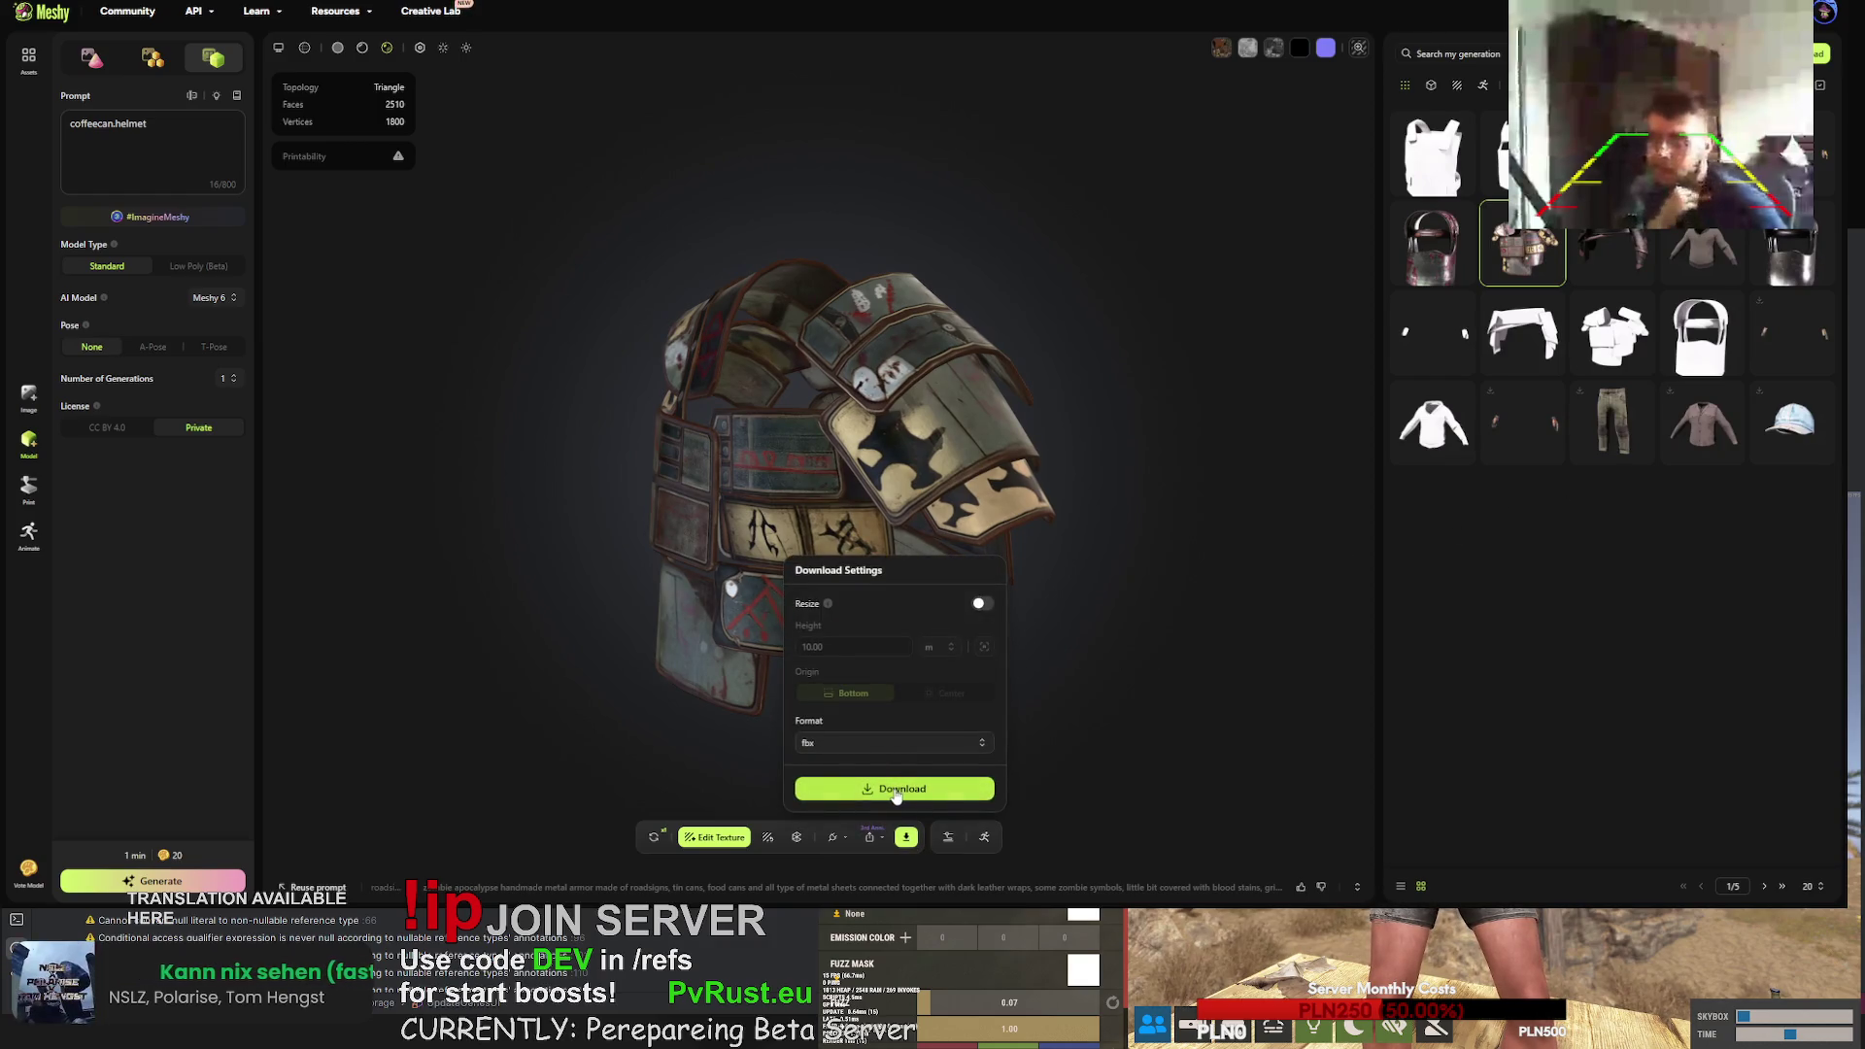
click(895, 791)
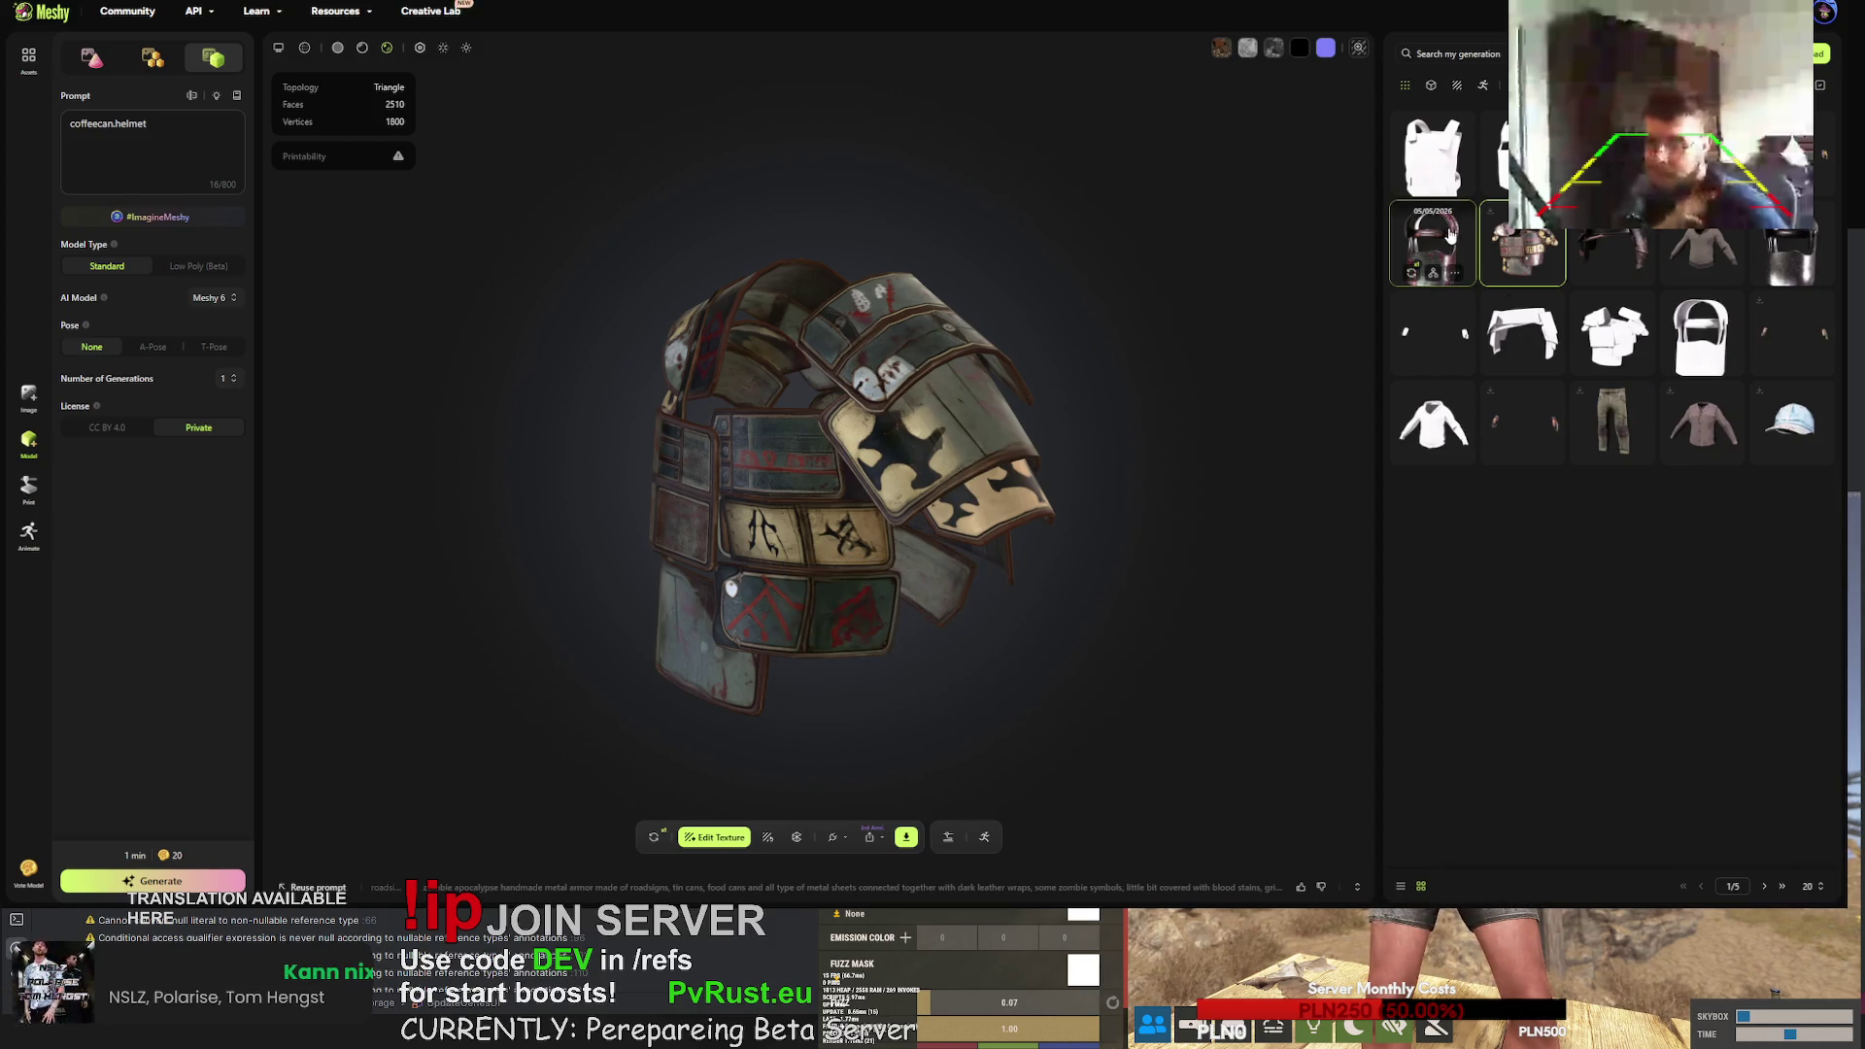
- Review the textured helmet and gauntlets, open the gloves' download settings, then view the belt armor
click(1449, 237)
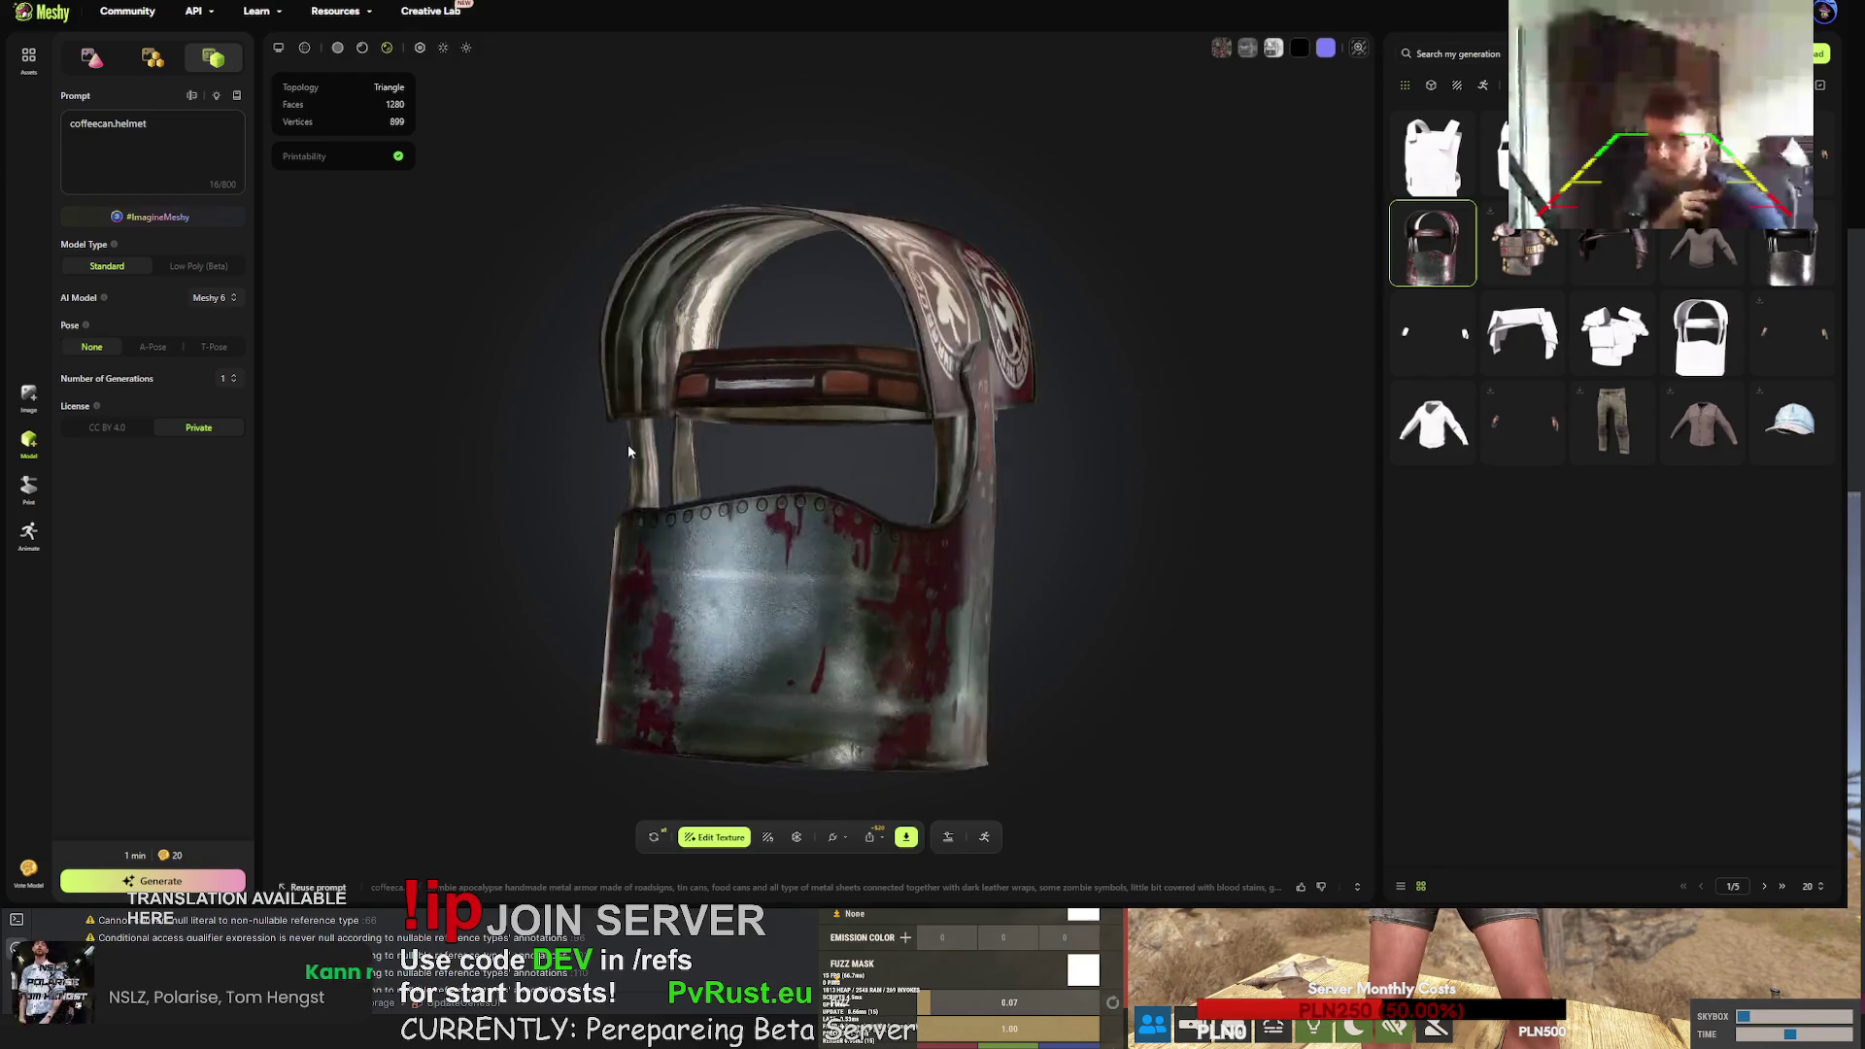
click(1791, 156)
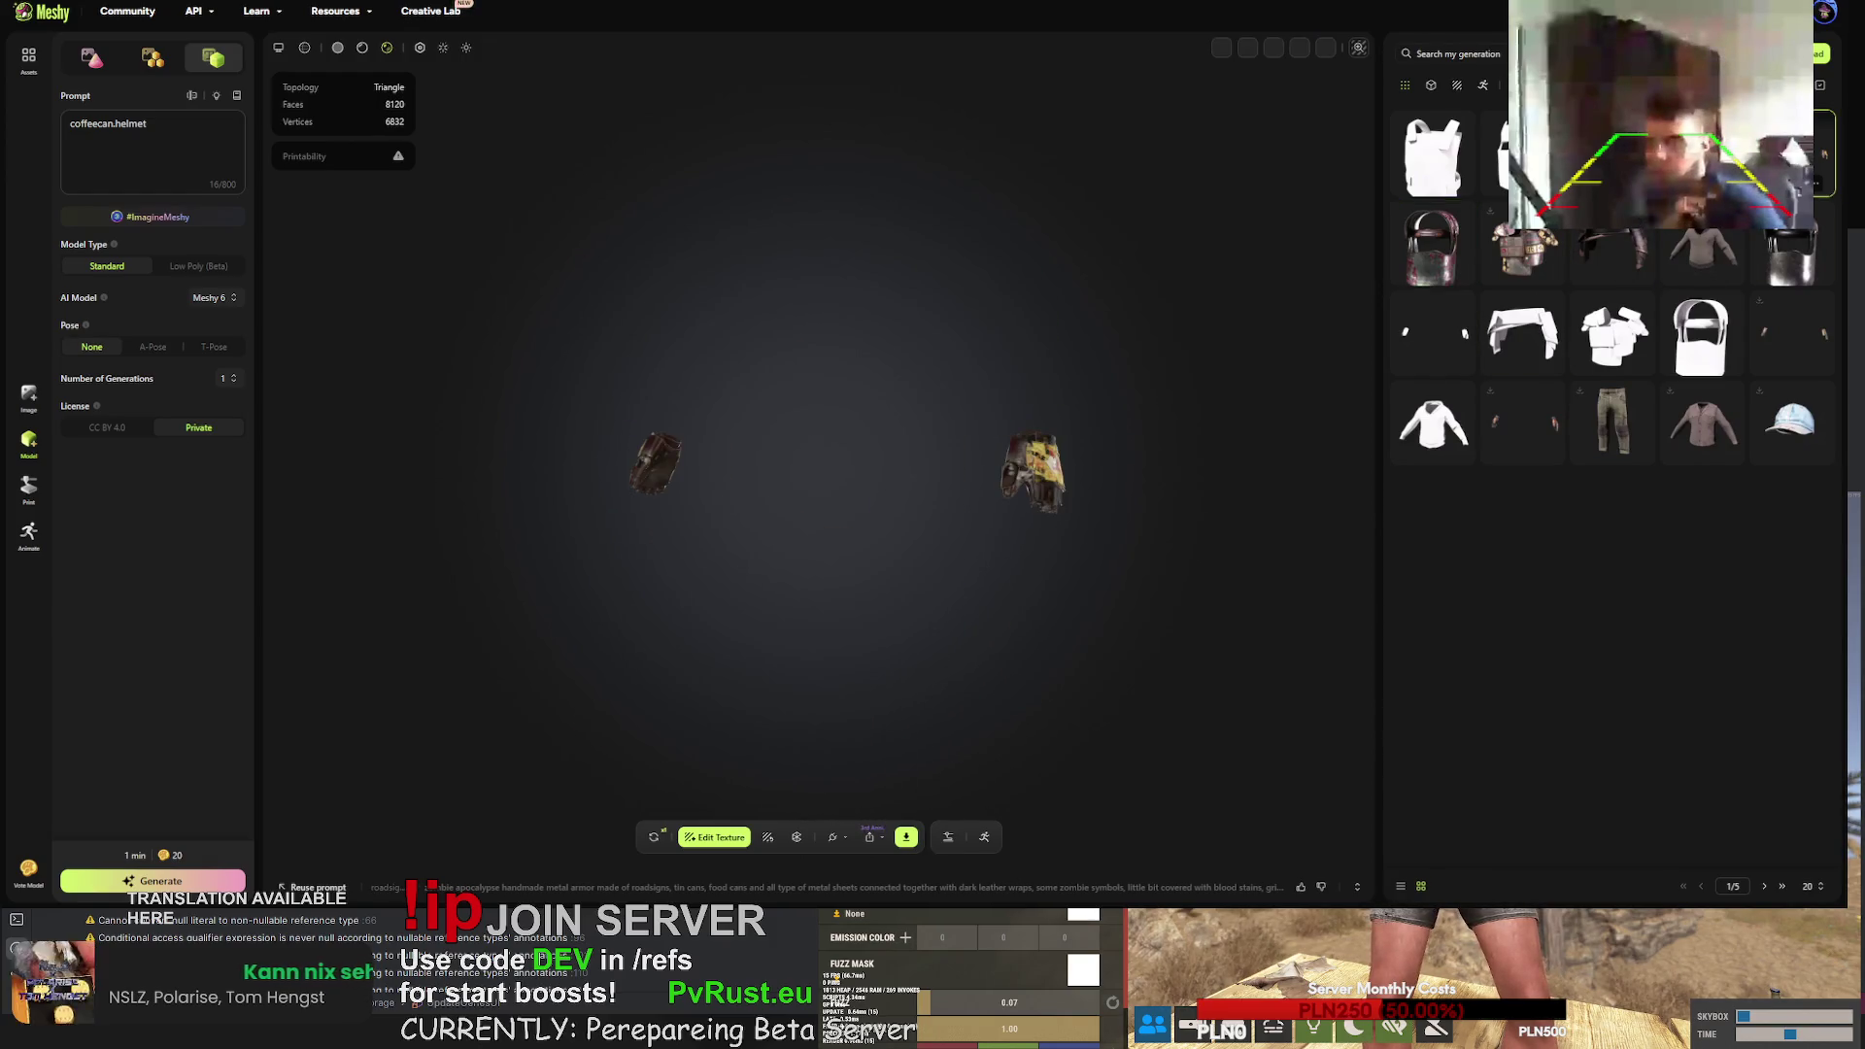
mouse_move(867, 483)
mouse_down()
mouse_move(913, 488)
mouse_move(821, 500)
mouse_move(761, 542)
mouse_move(797, 537)
mouse_up()
scroll(774, 544, up, 5)
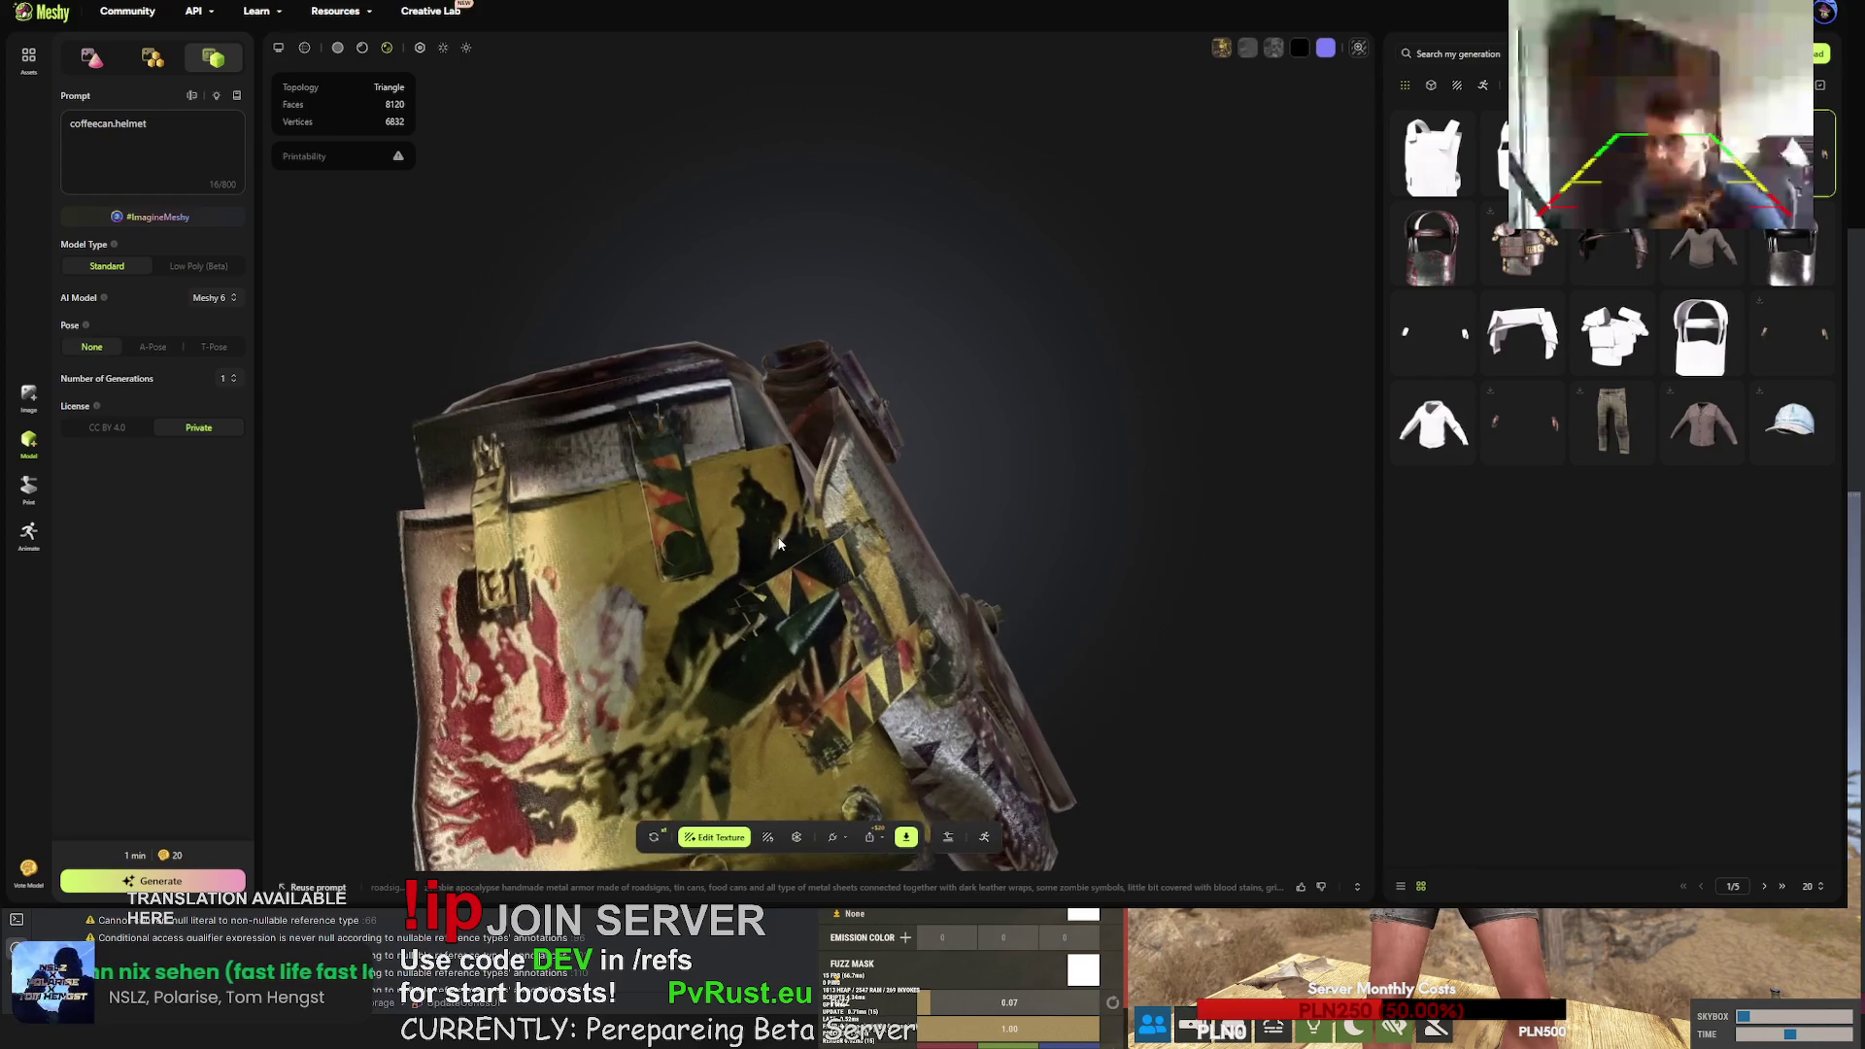
scroll(809, 534, down, 5)
scroll(791, 541, up, 5)
scroll(791, 533, down, 3)
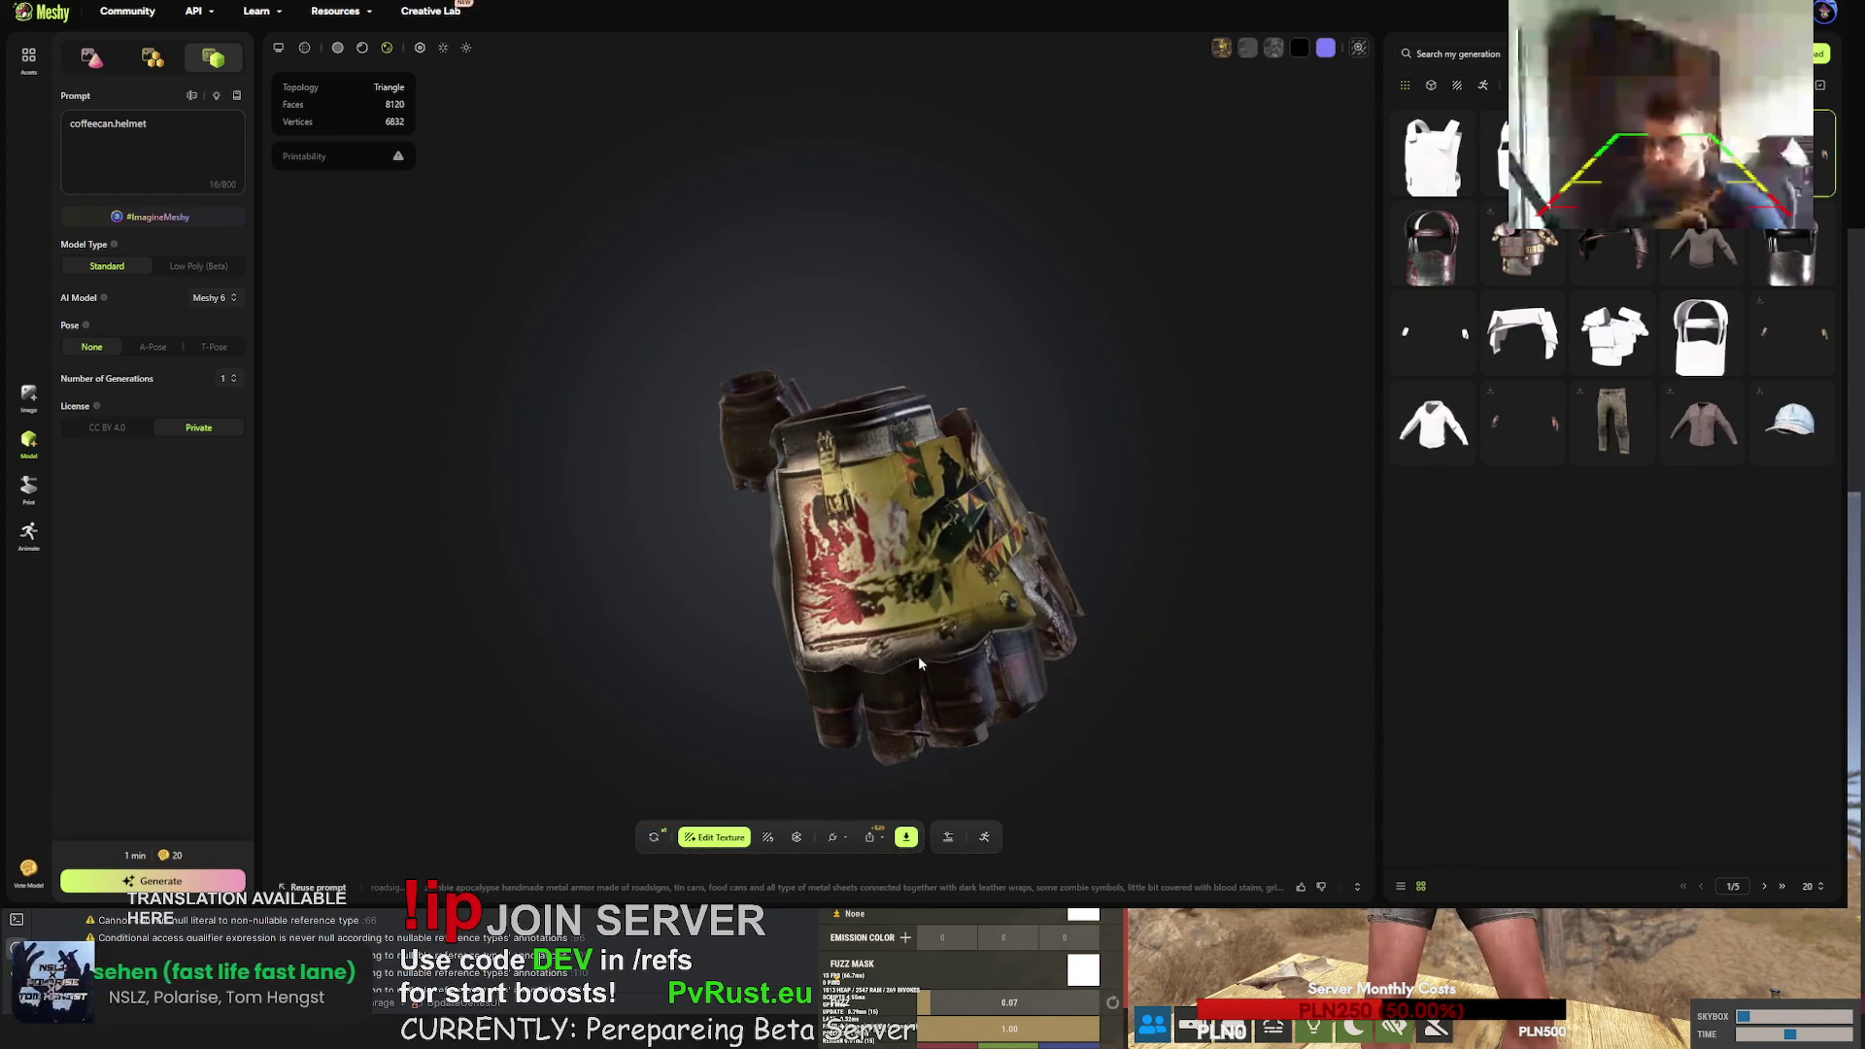
click(906, 837)
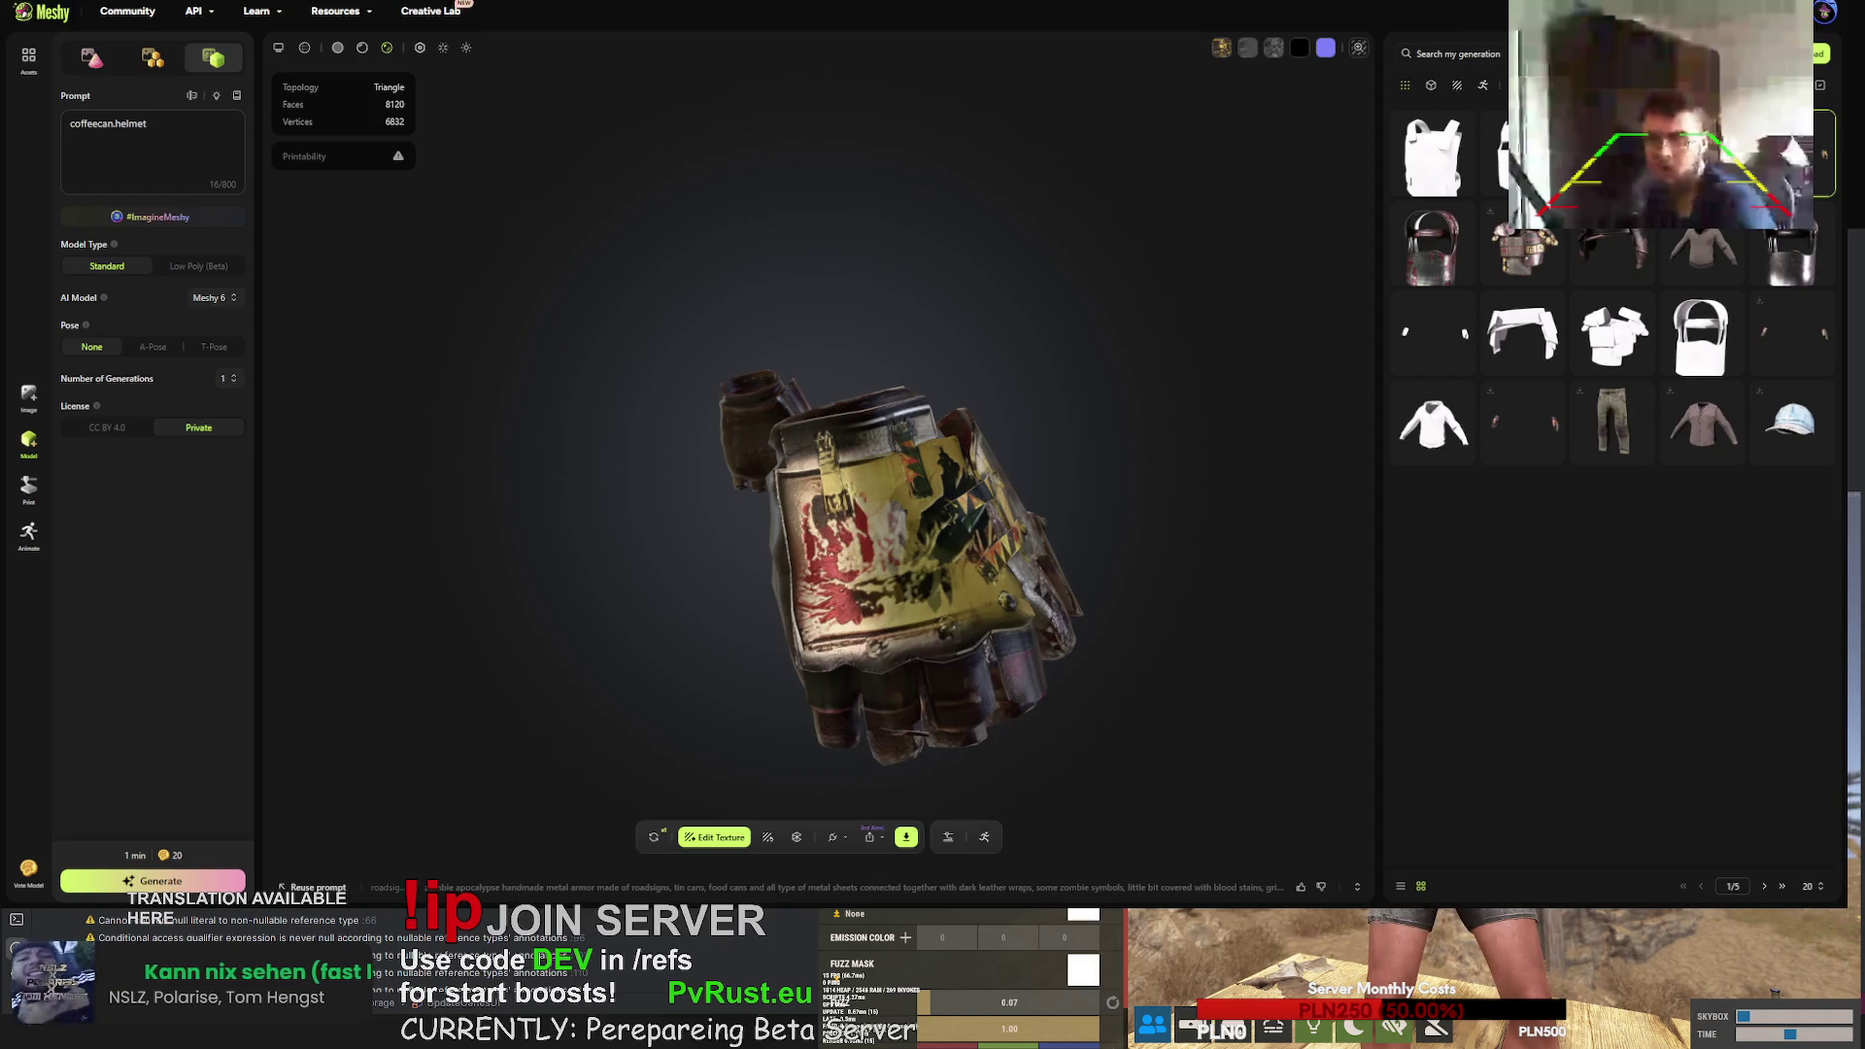
click(1527, 282)
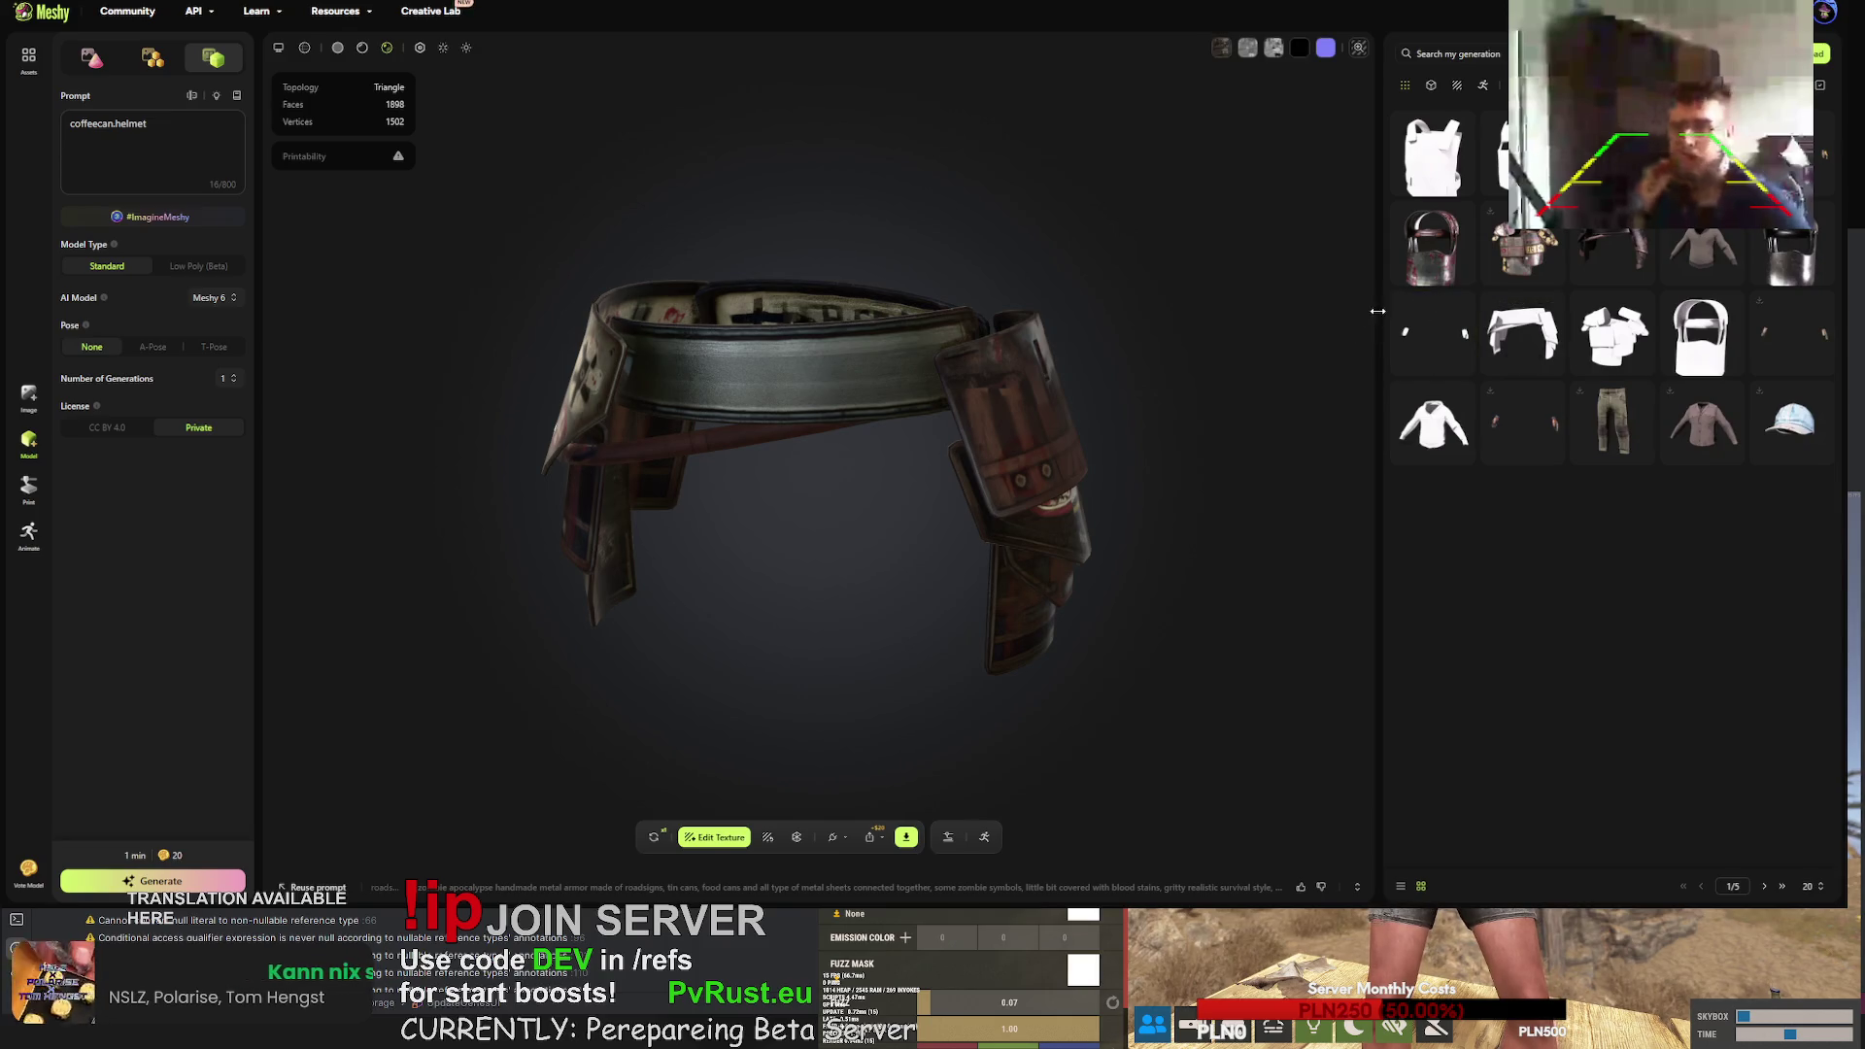
- Free-retry the belt model's generation twice, confirming each retry
mouse_move(1096, 346)
mouse_down()
mouse_move(469, 346)
mouse_move(933, 342)
mouse_up()
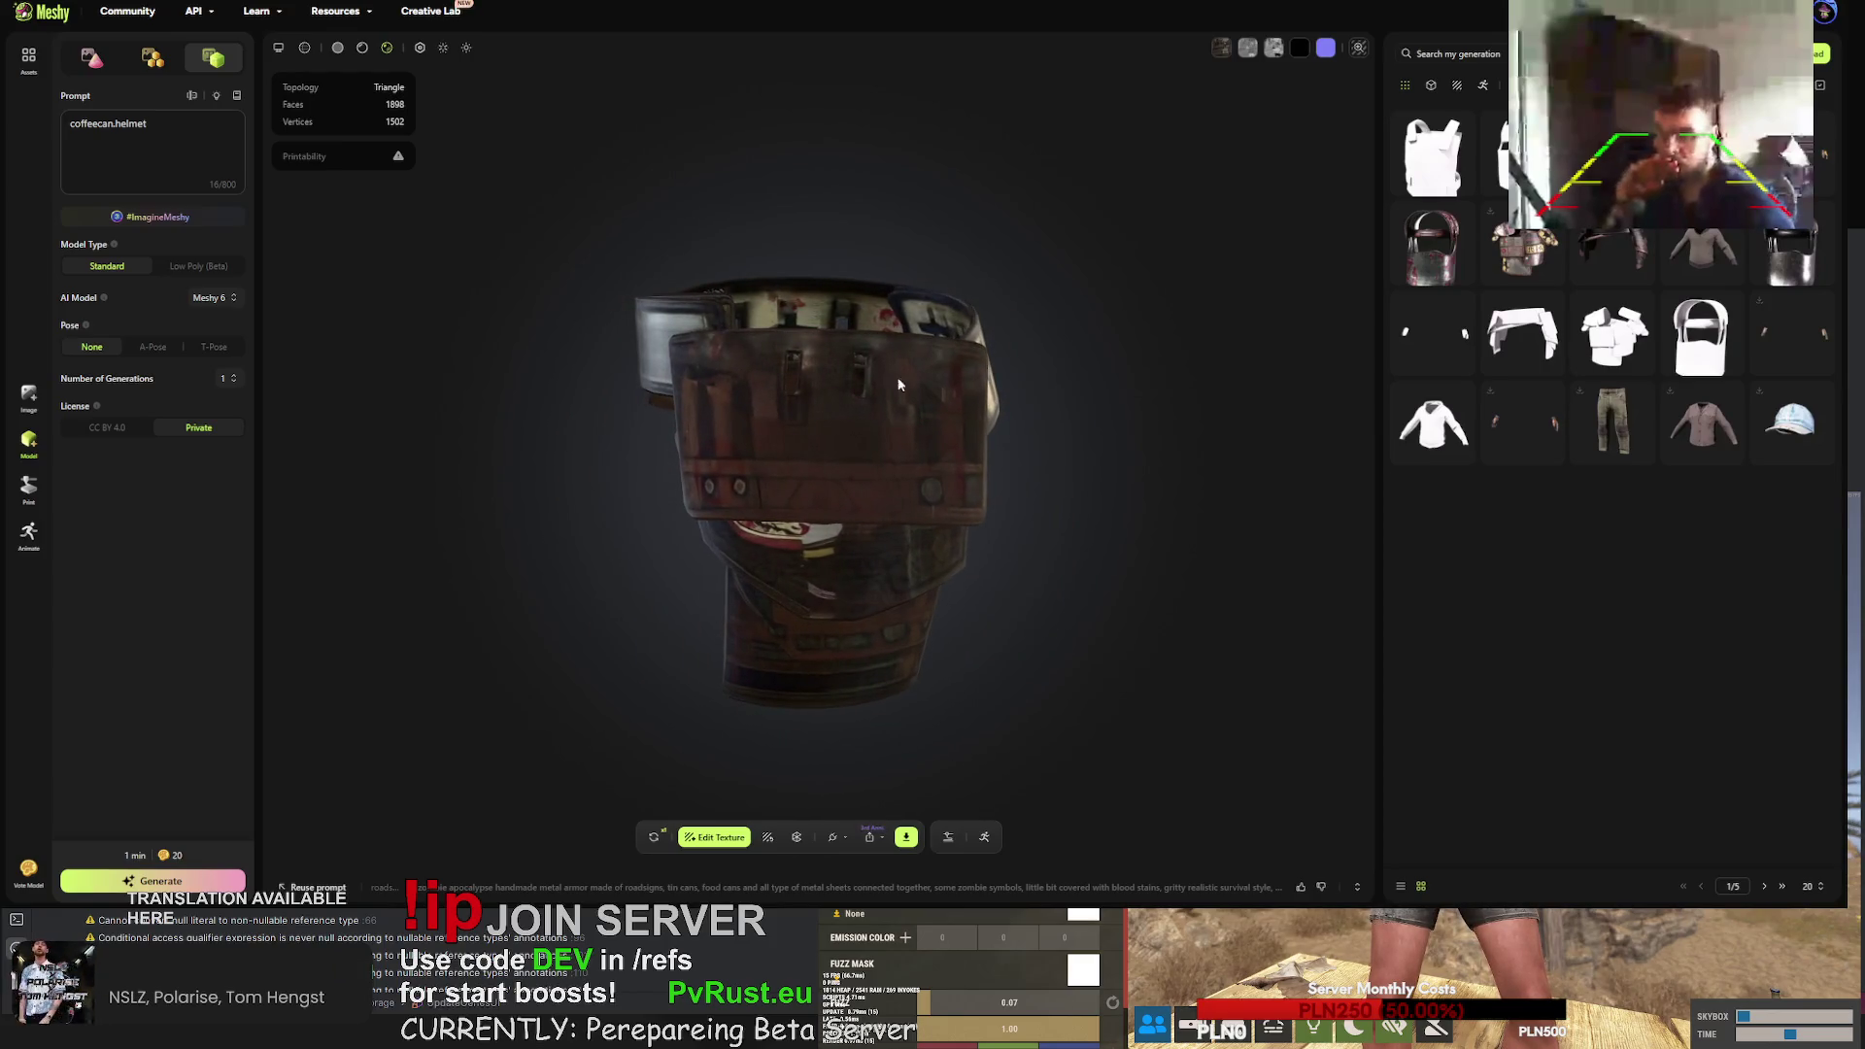
click(654, 837)
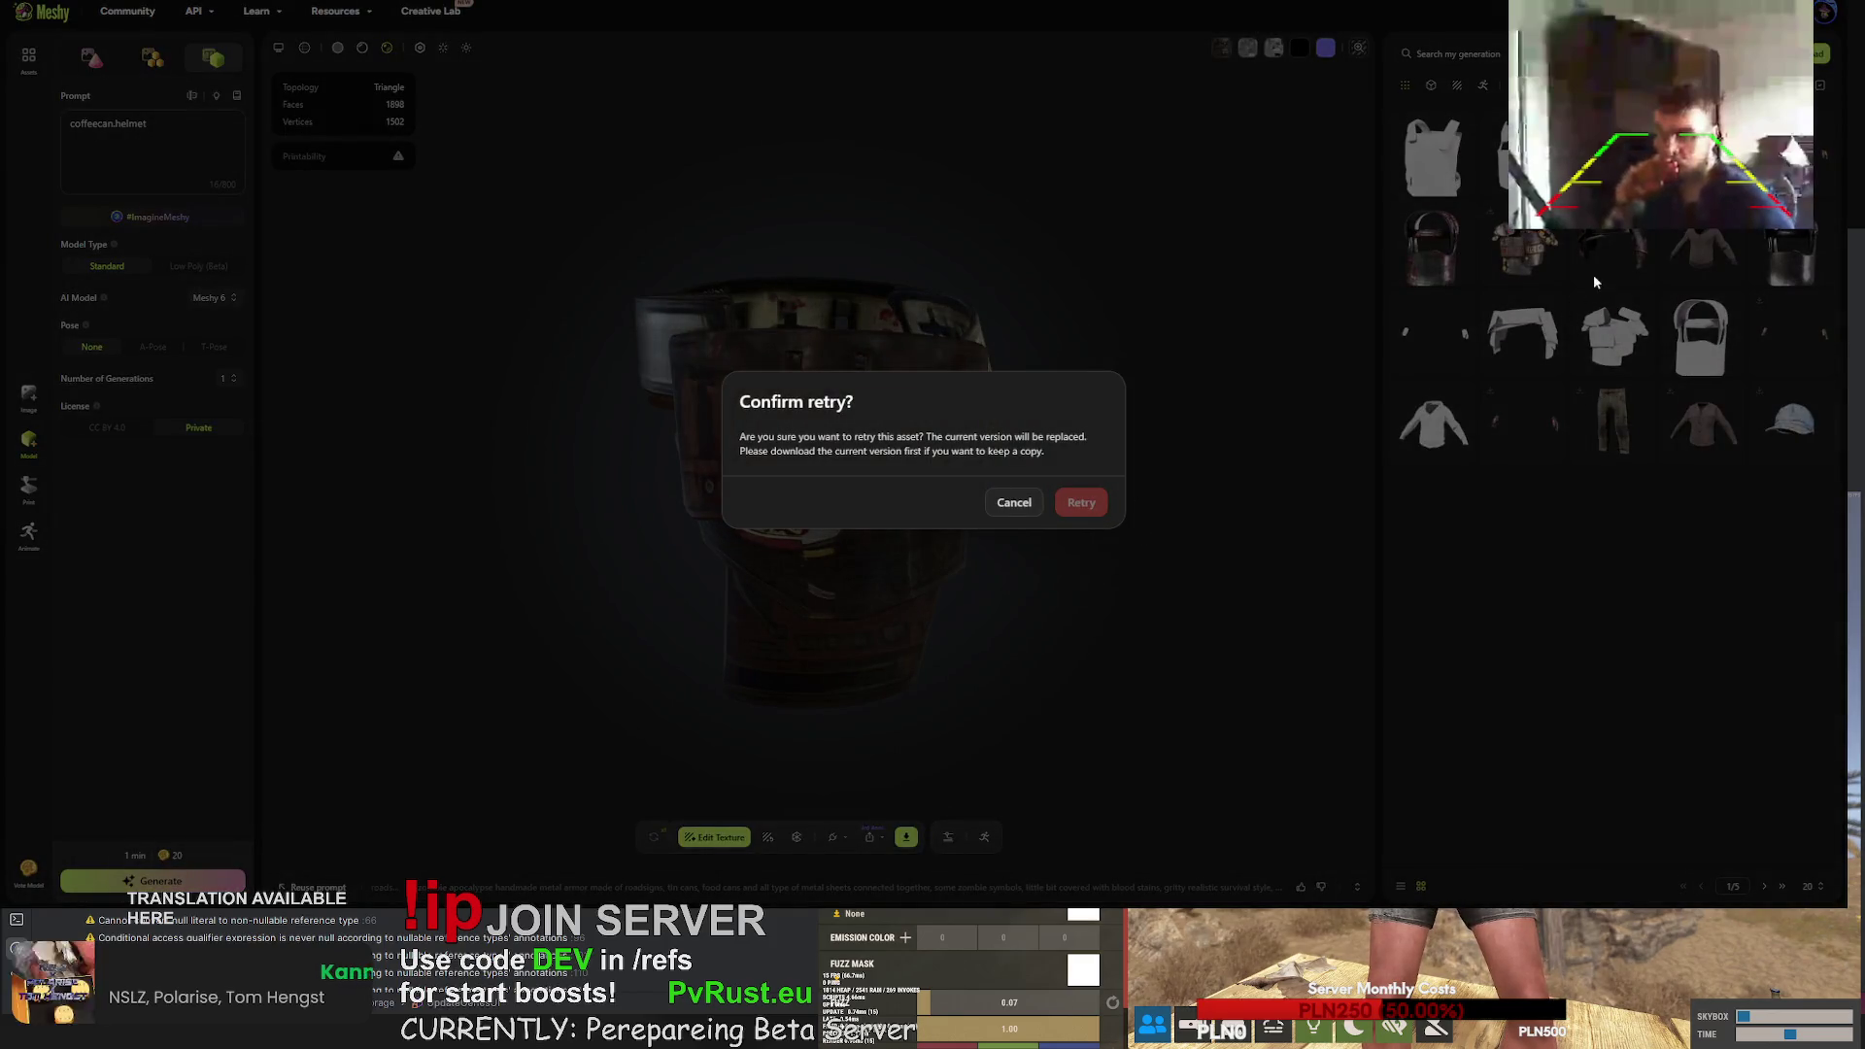
click(1081, 503)
click(654, 836)
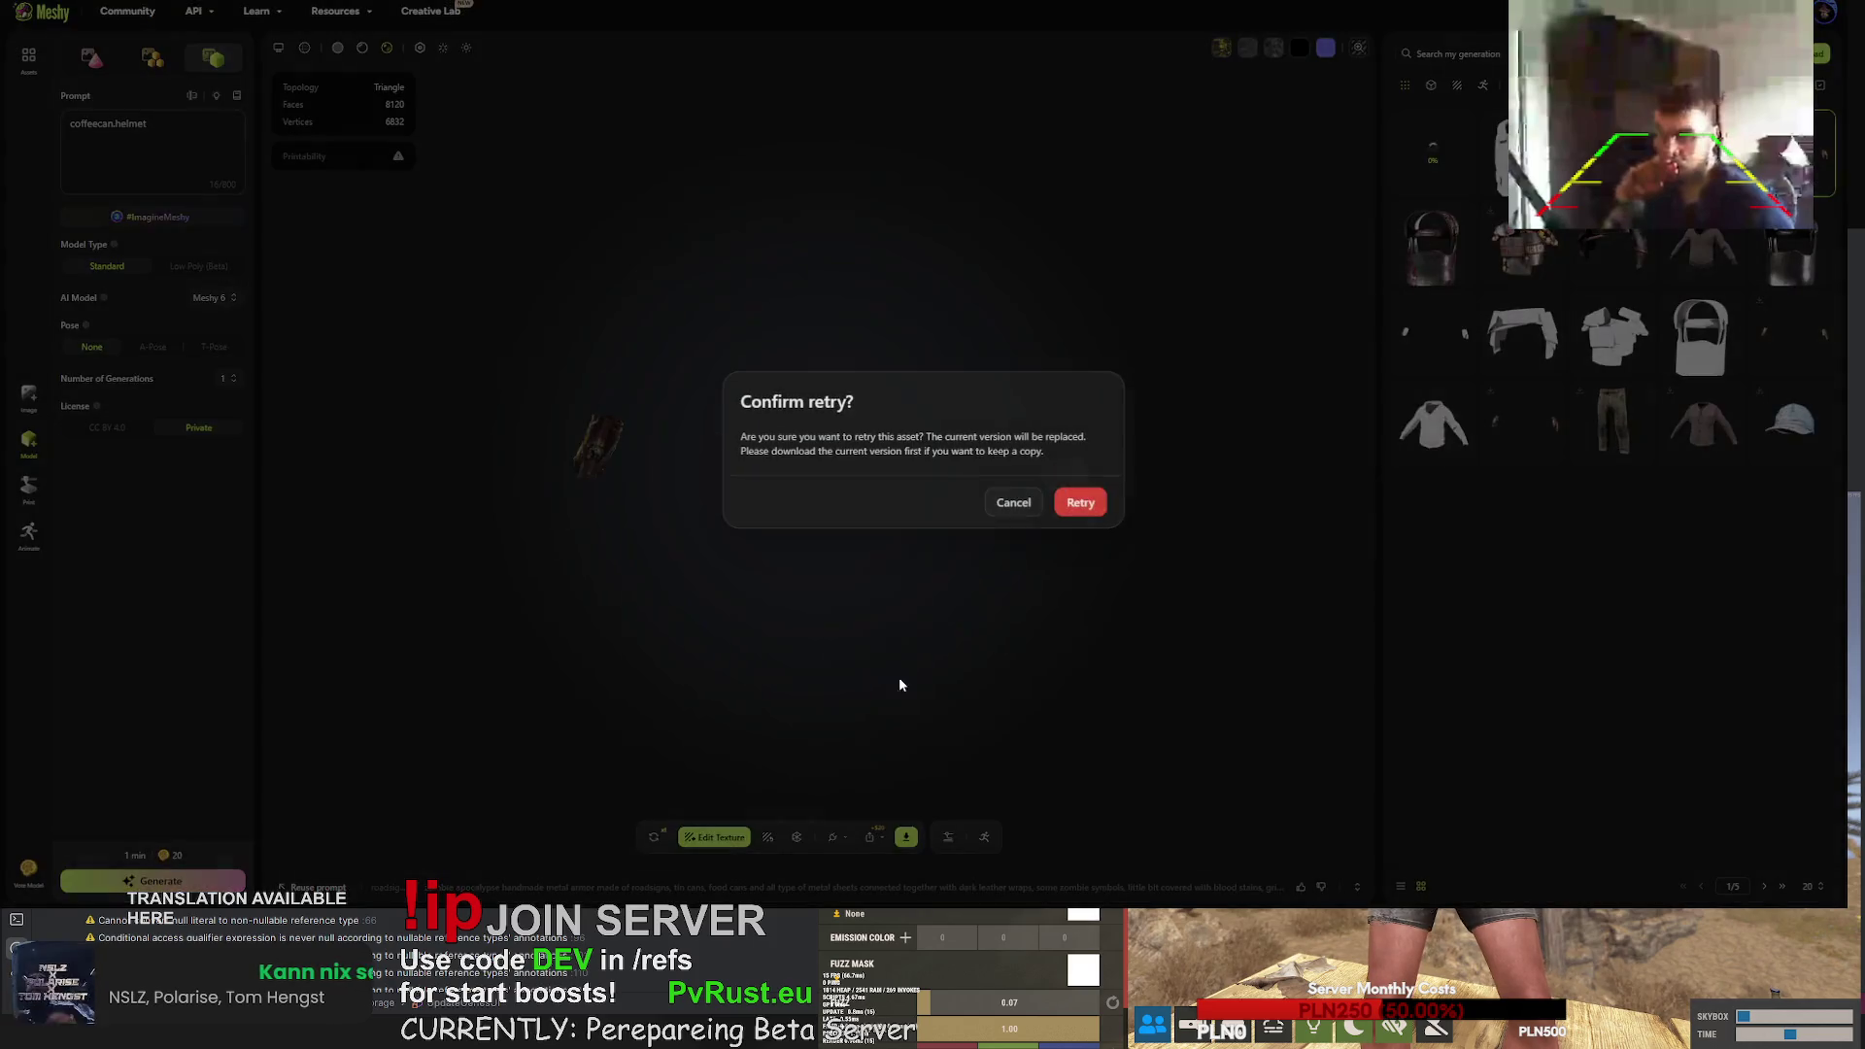
click(1081, 502)
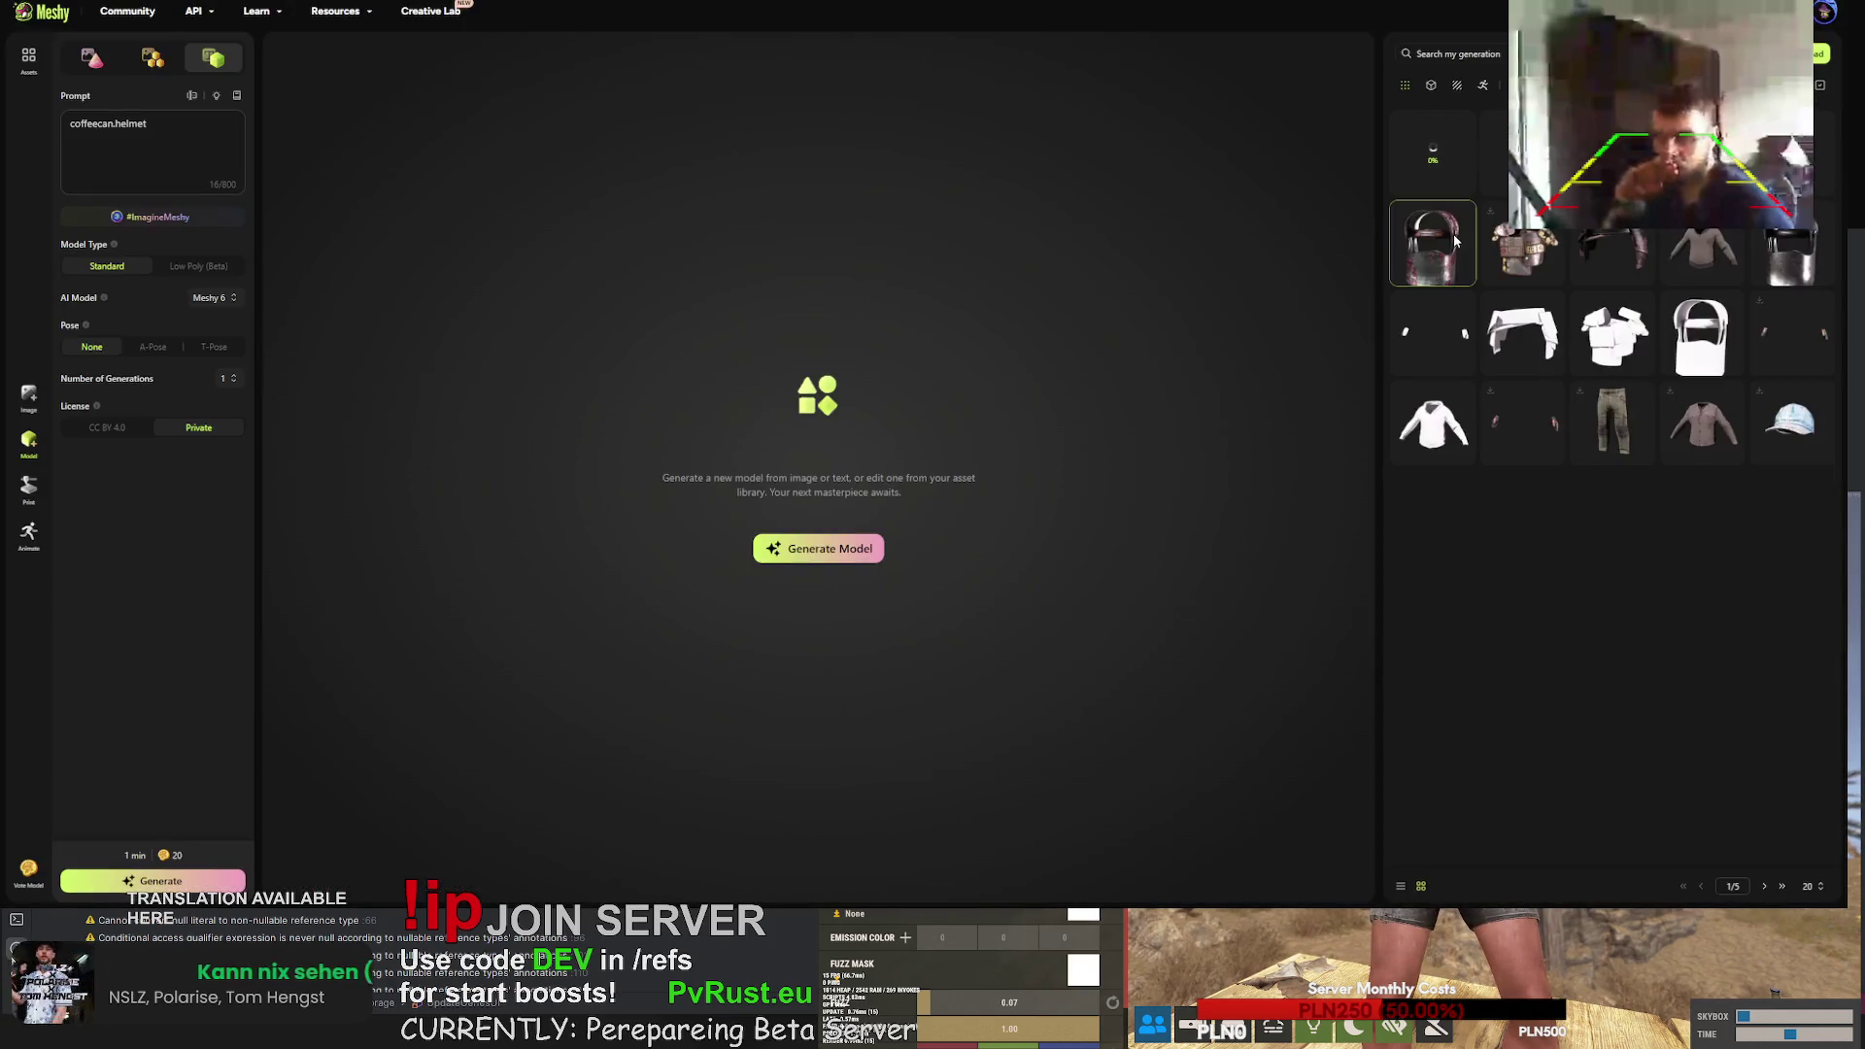
- Free-retry the helmet and the armour generations, then bring up the untextured rifle
click(1434, 253)
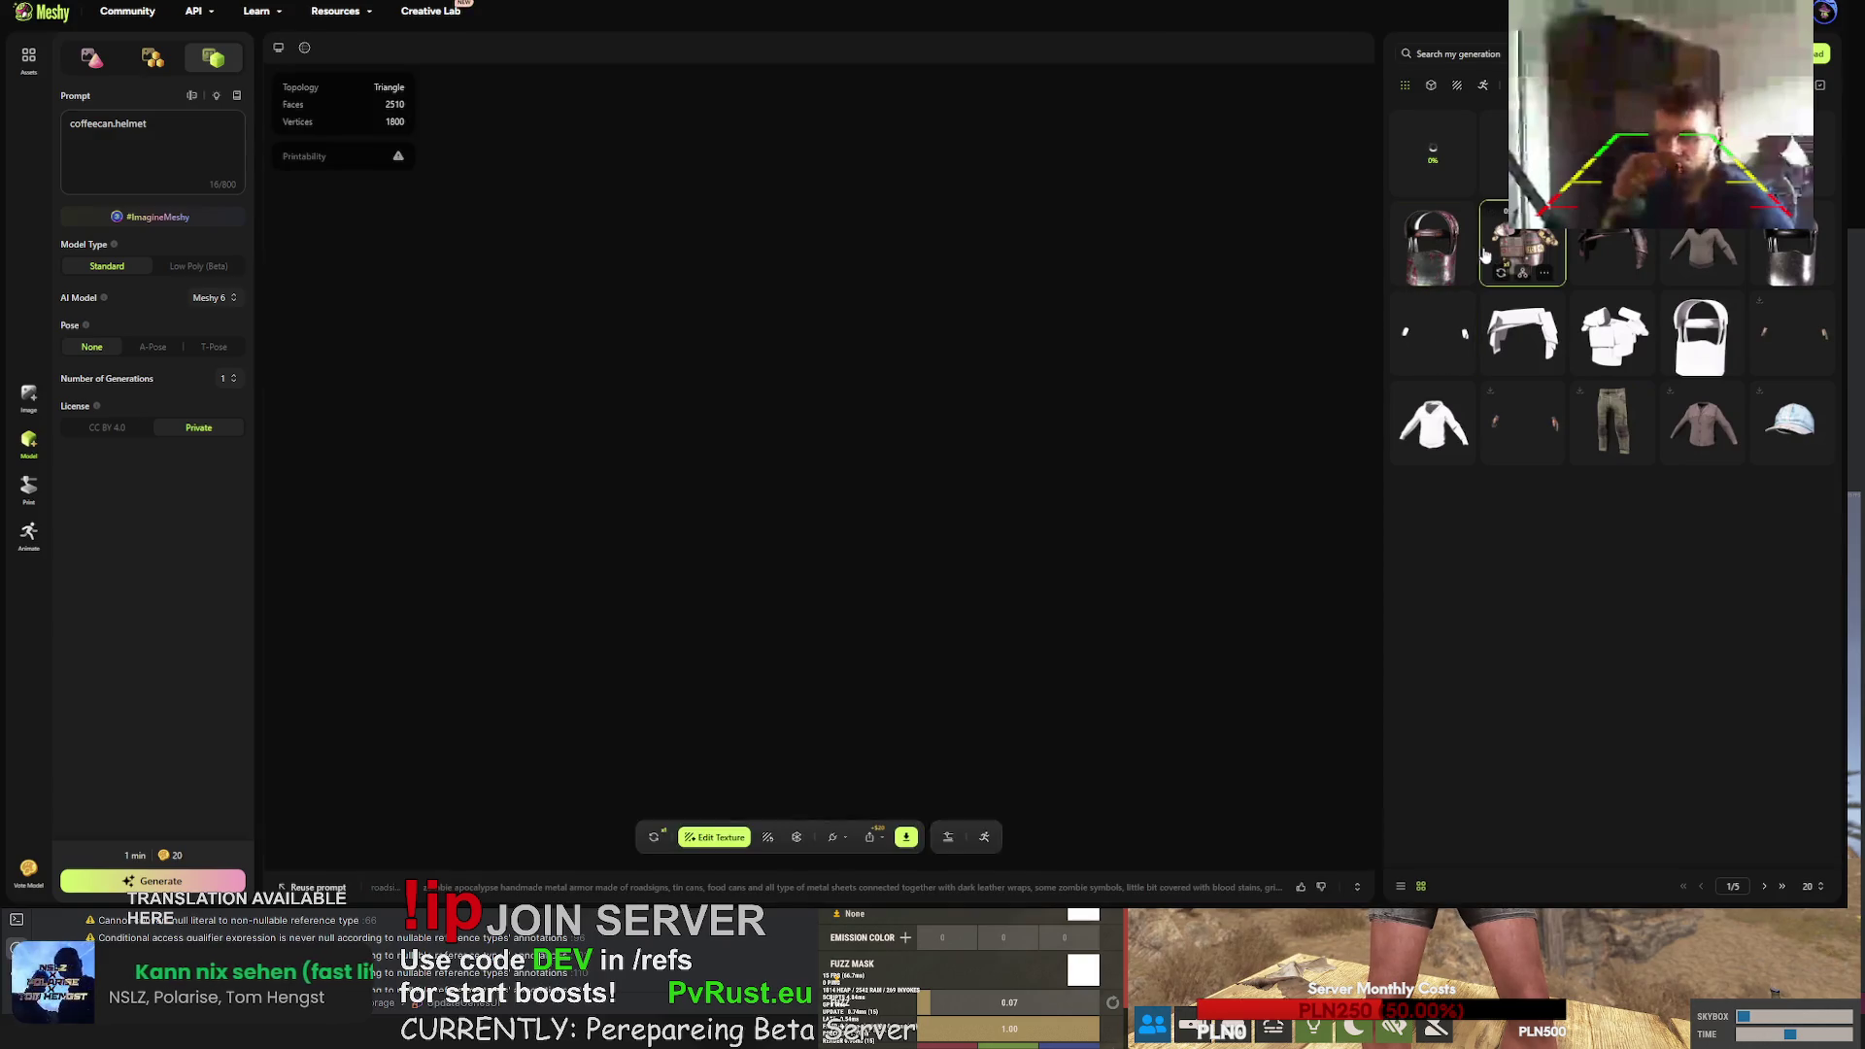
click(654, 836)
click(1080, 503)
click(1530, 243)
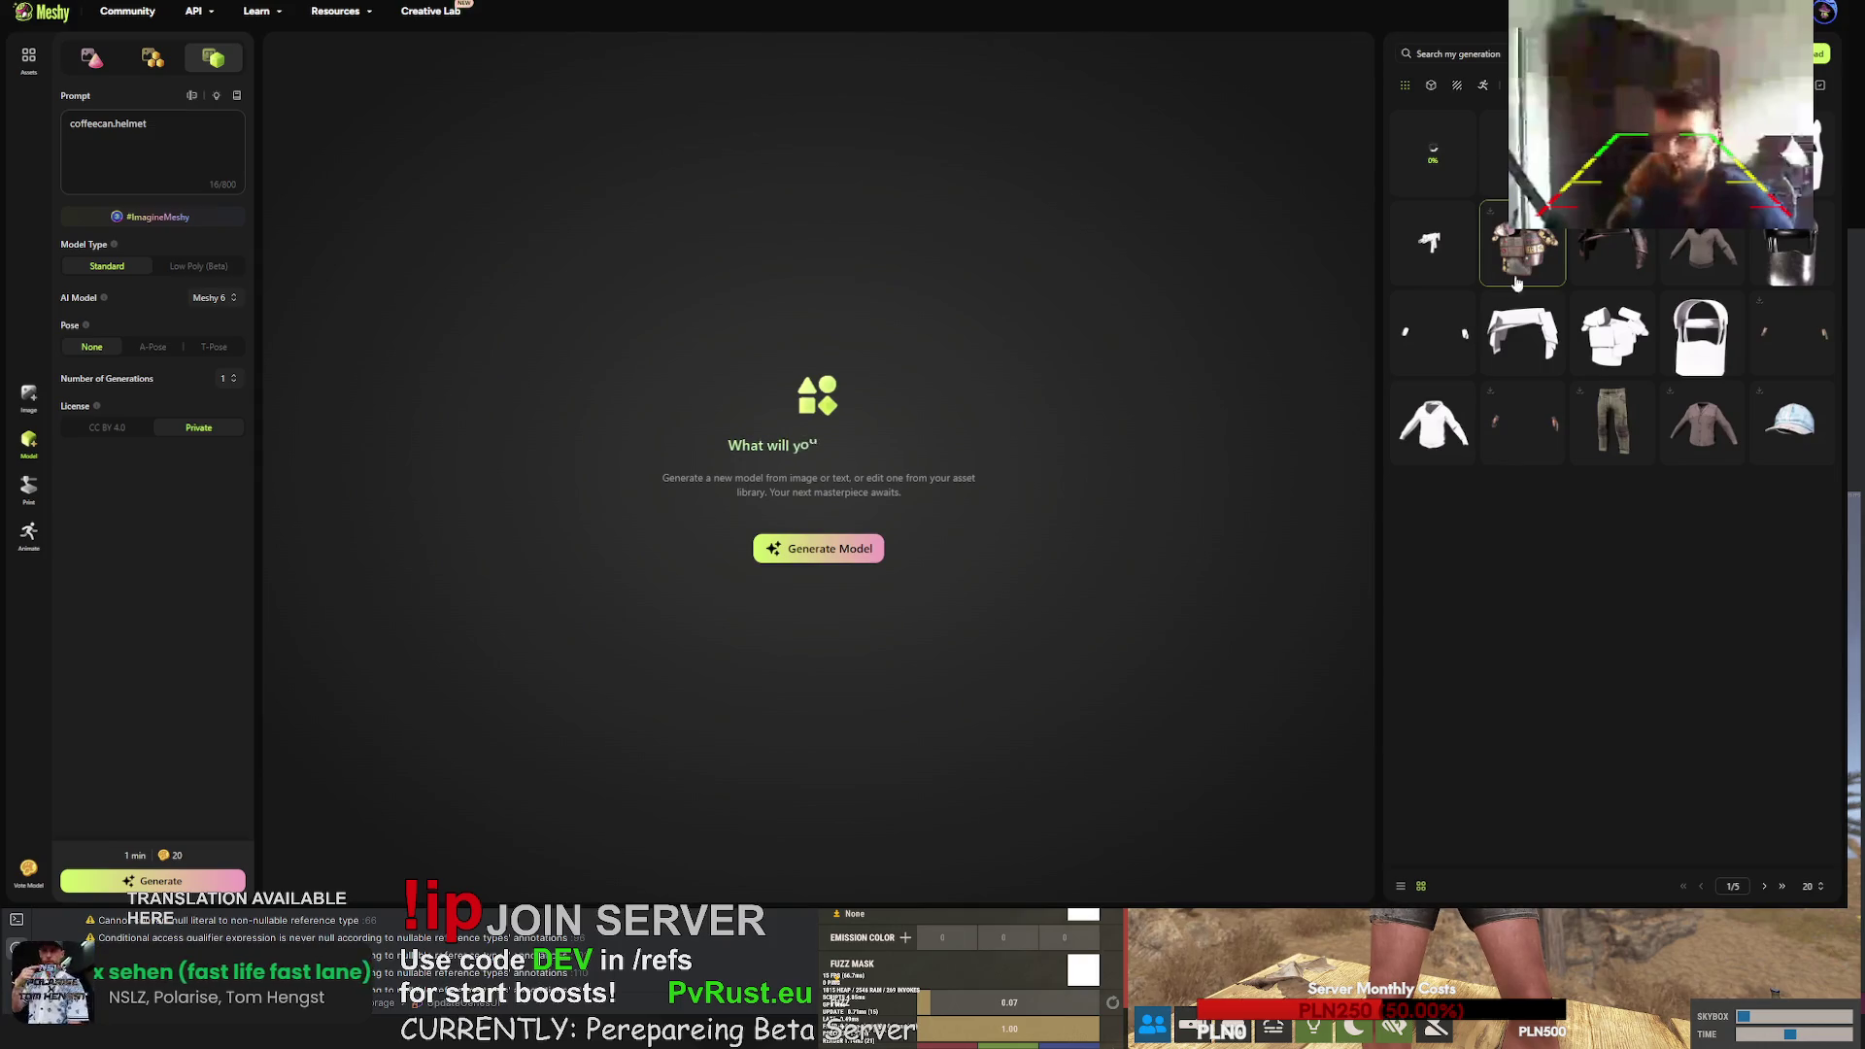
click(654, 840)
click(1082, 504)
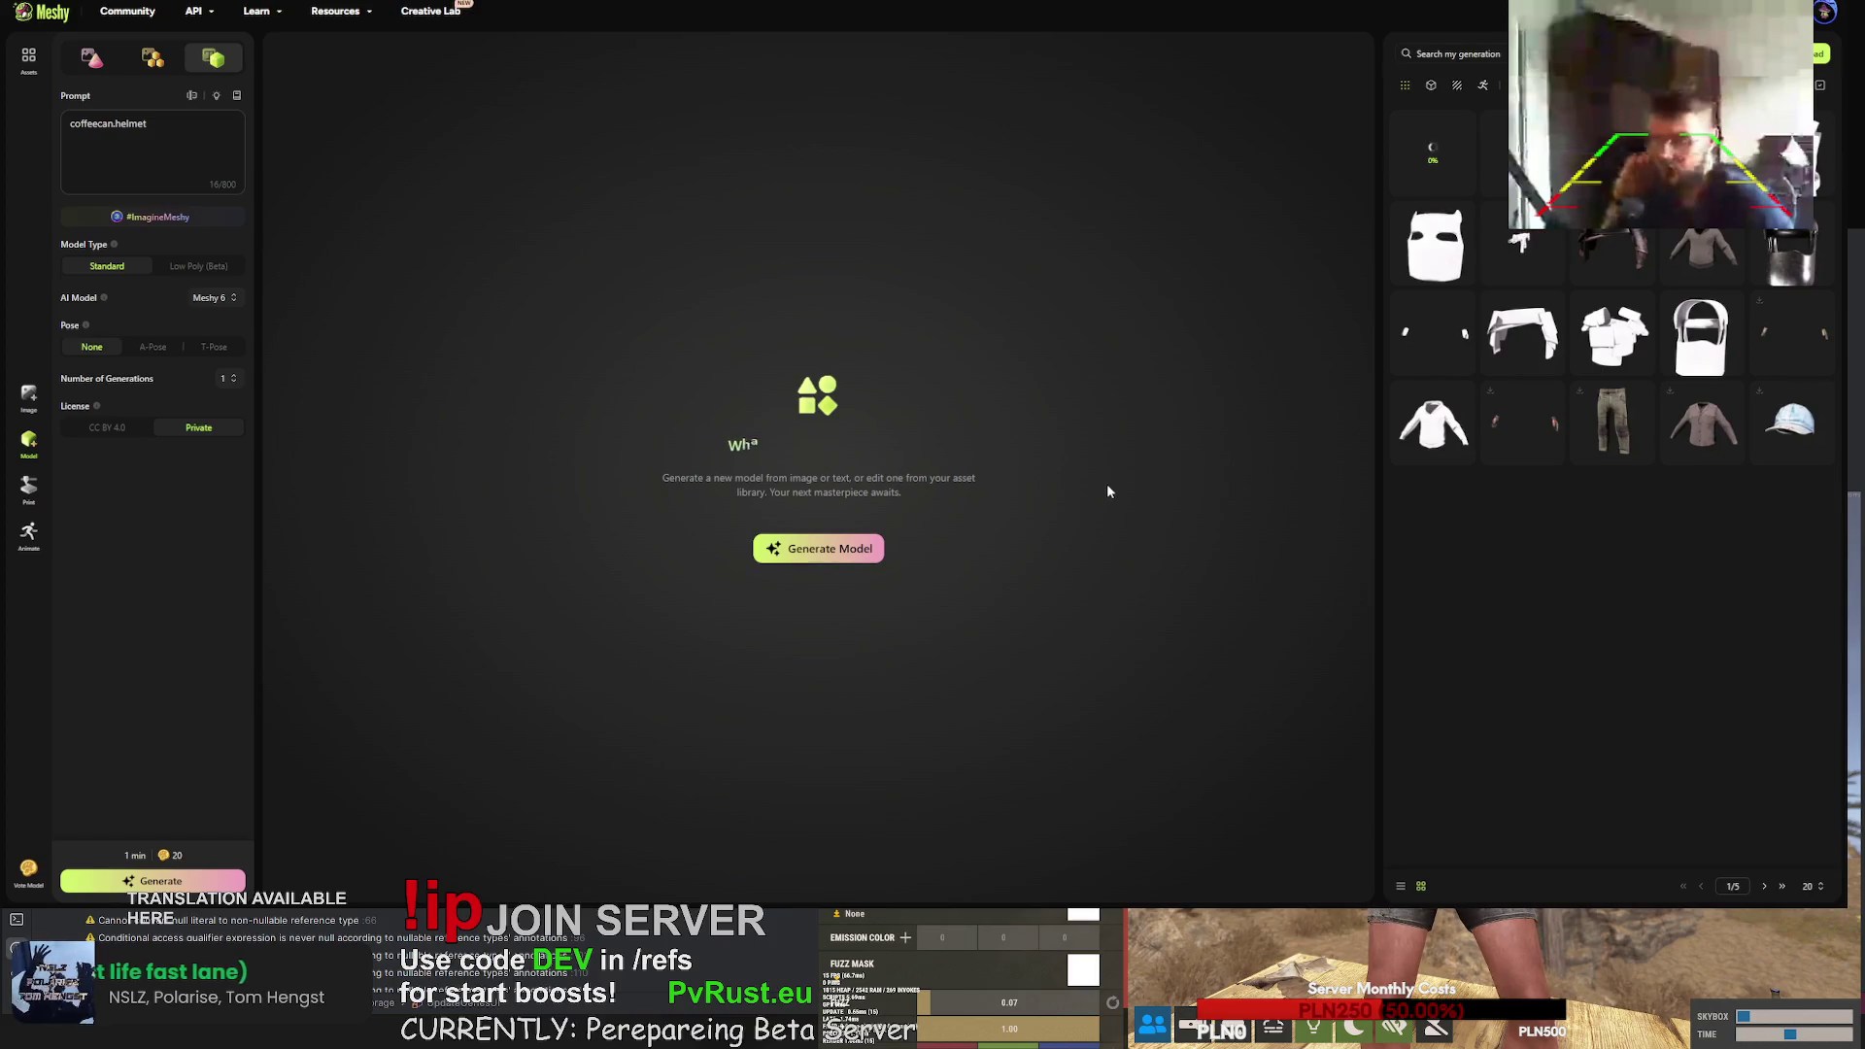
click(1531, 238)
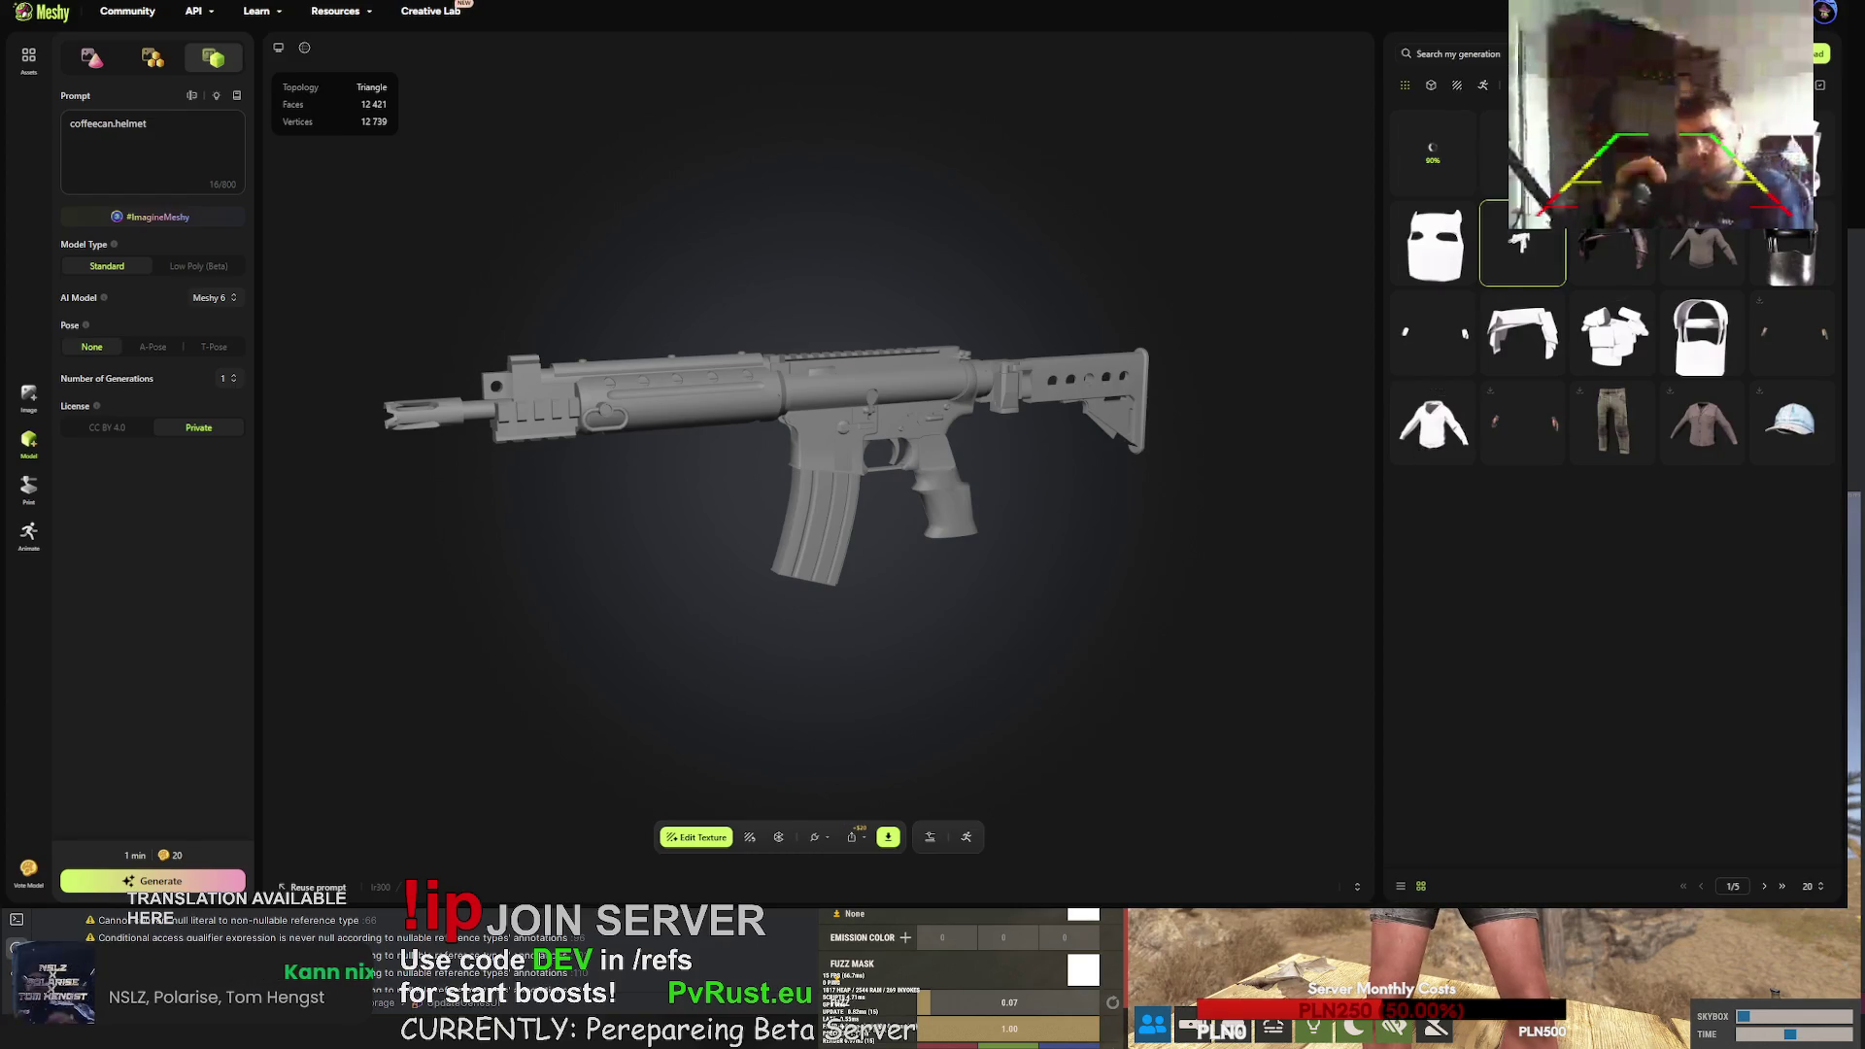
- Open the textured scrap-metal belt armour generation in the viewer
click(1613, 156)
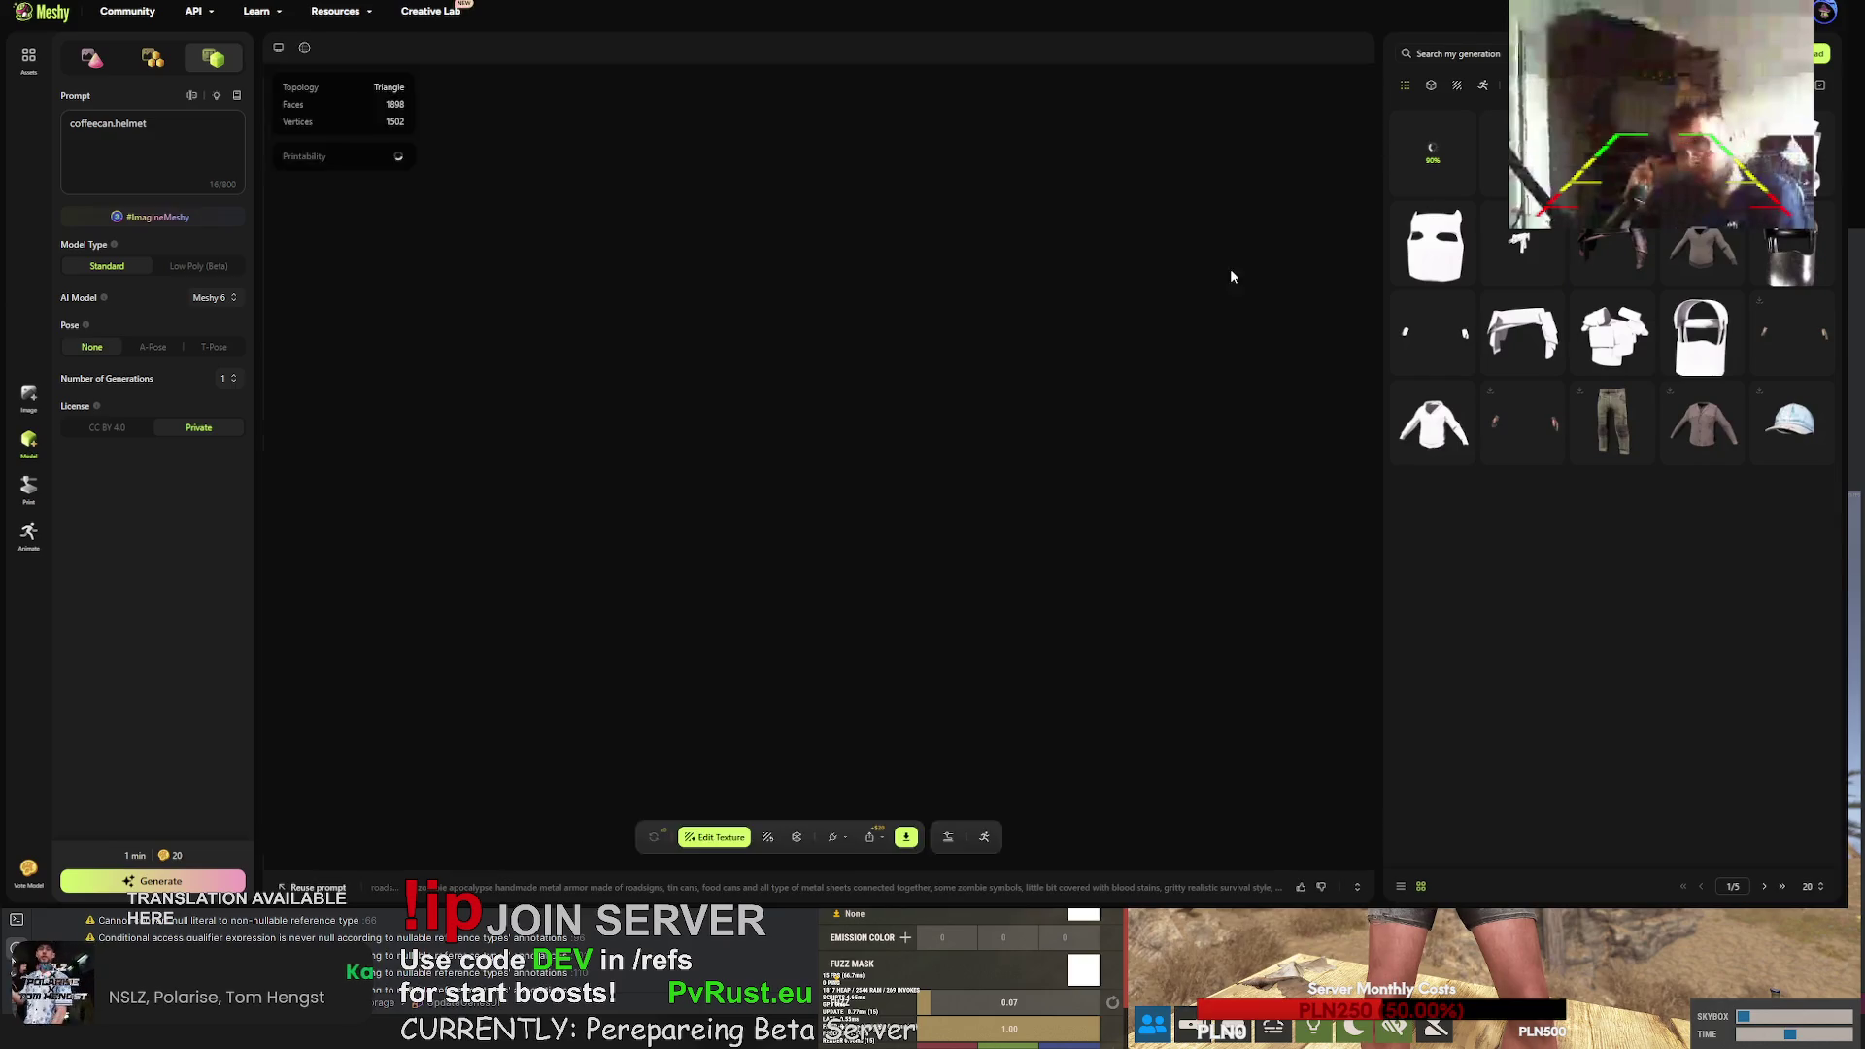
- Download the belt armour and the gloves as FBX files
mouse_move(989, 445)
mouse_down()
mouse_move(814, 411)
mouse_move(540, 427)
mouse_up()
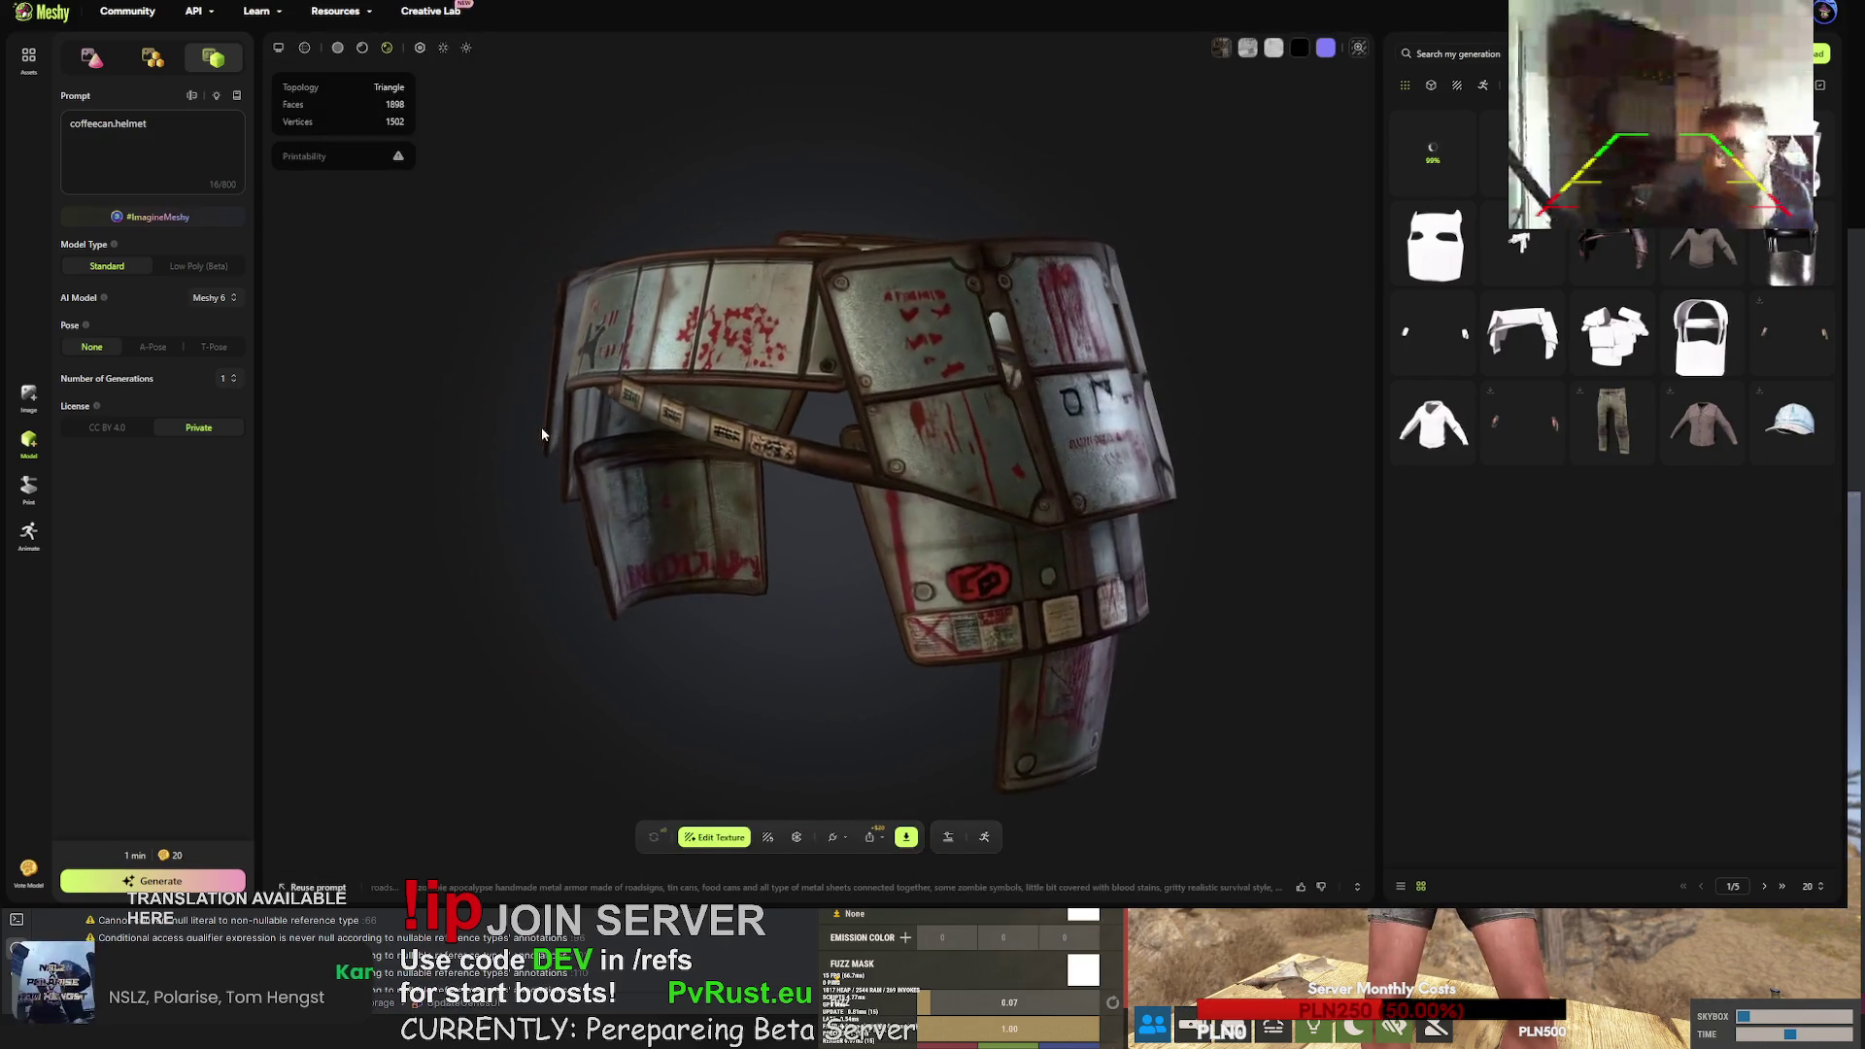
click(905, 836)
click(955, 789)
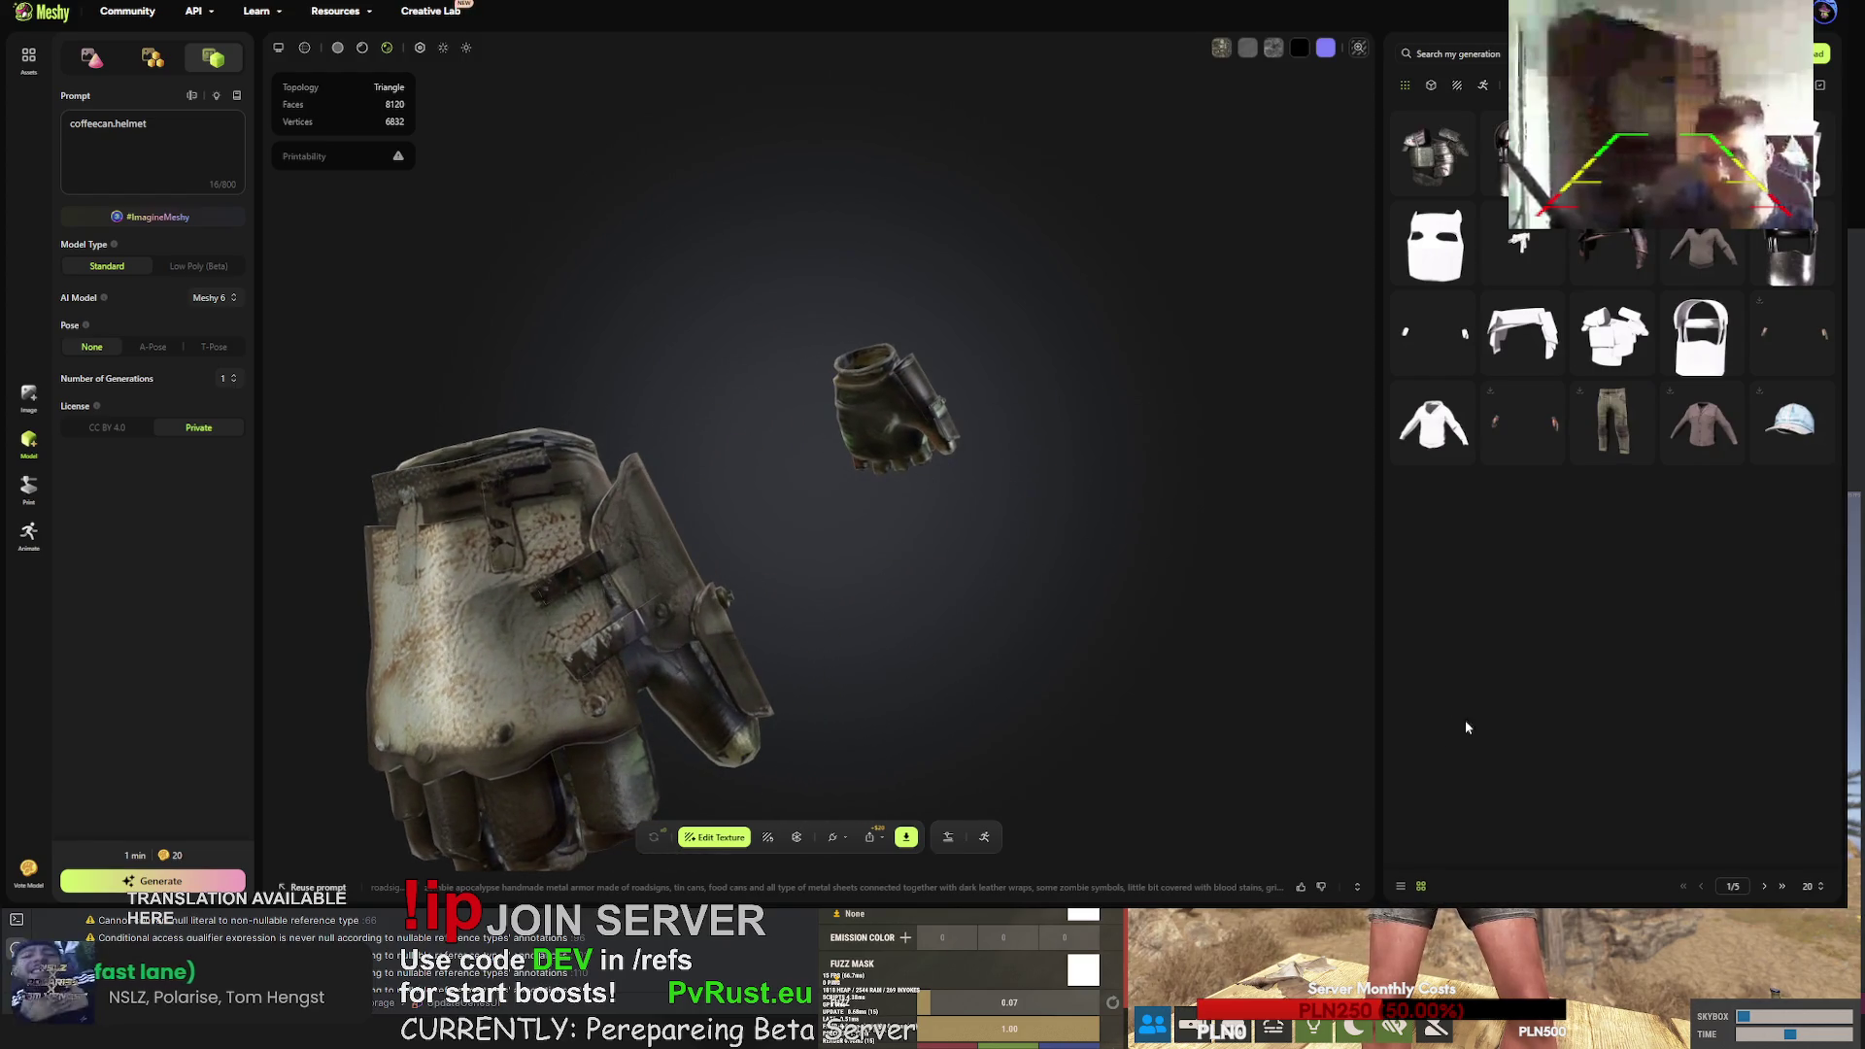
click(905, 838)
click(959, 792)
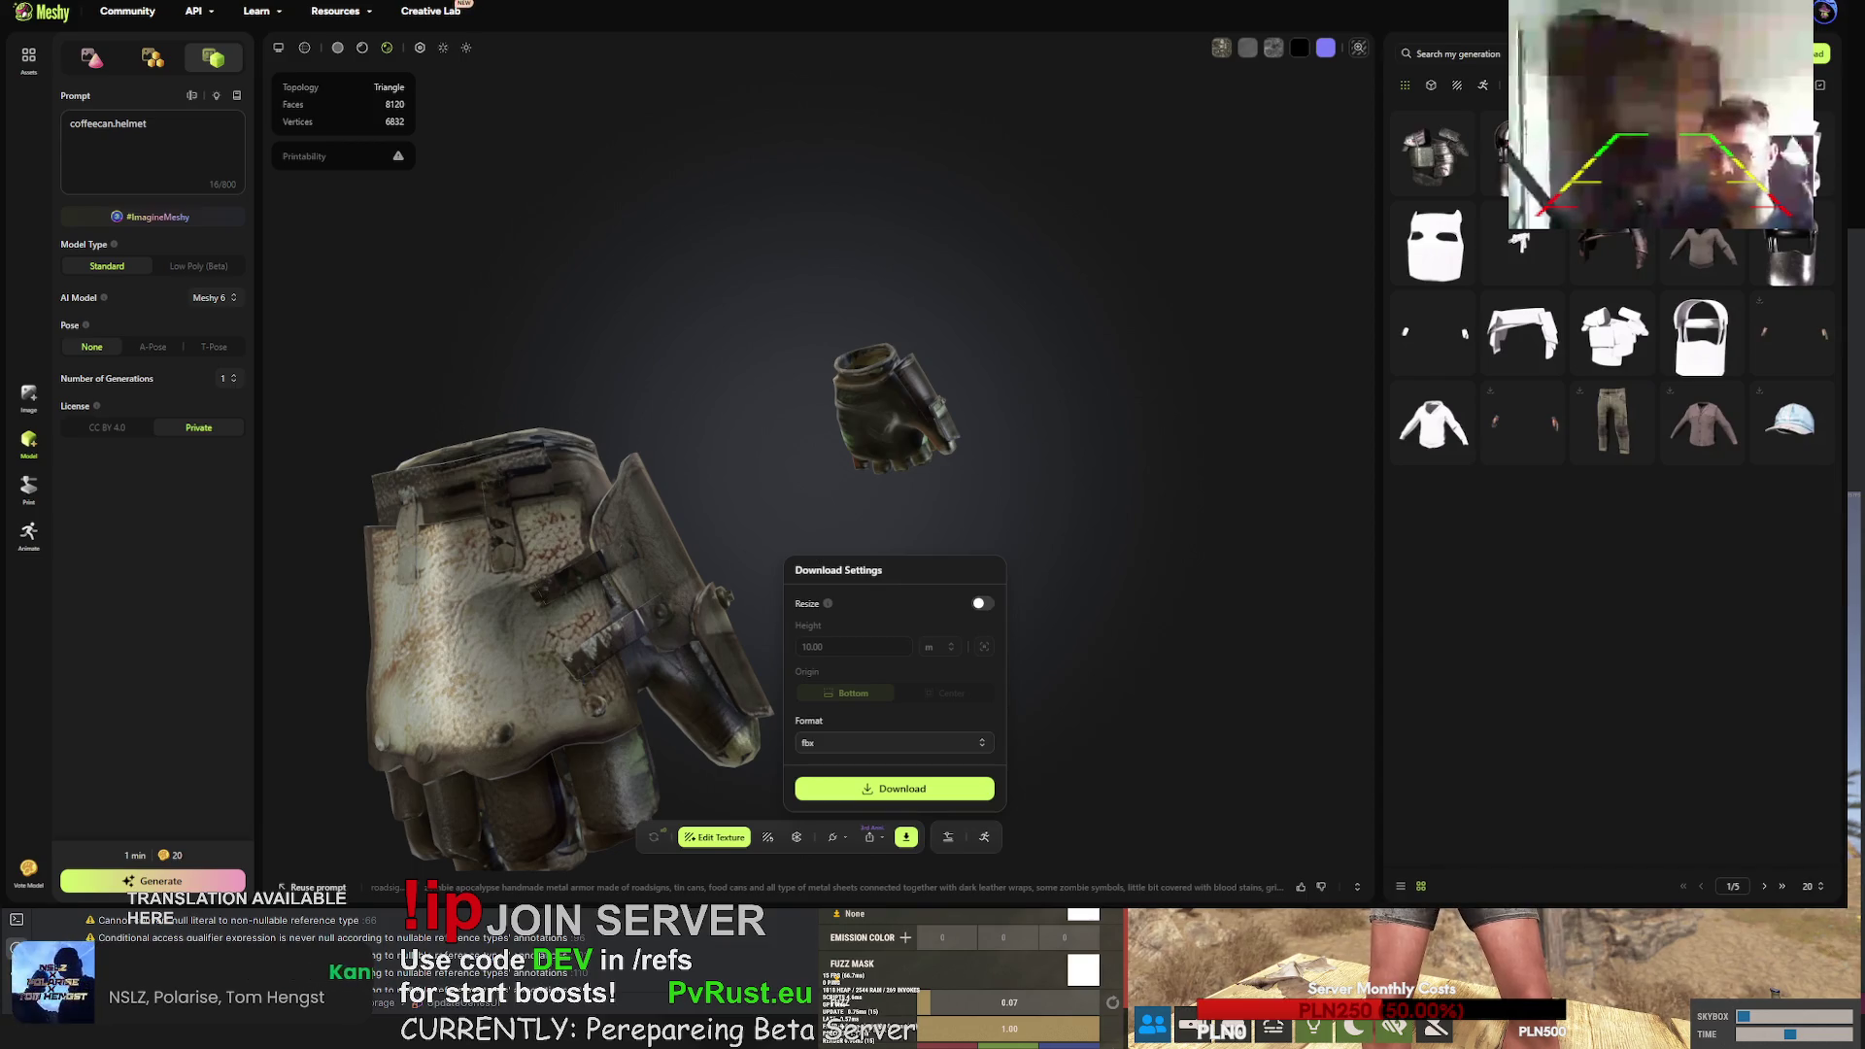
- Inspect the helmet's visor and interior, download it as FBX, and open the chest armour
click(1502, 152)
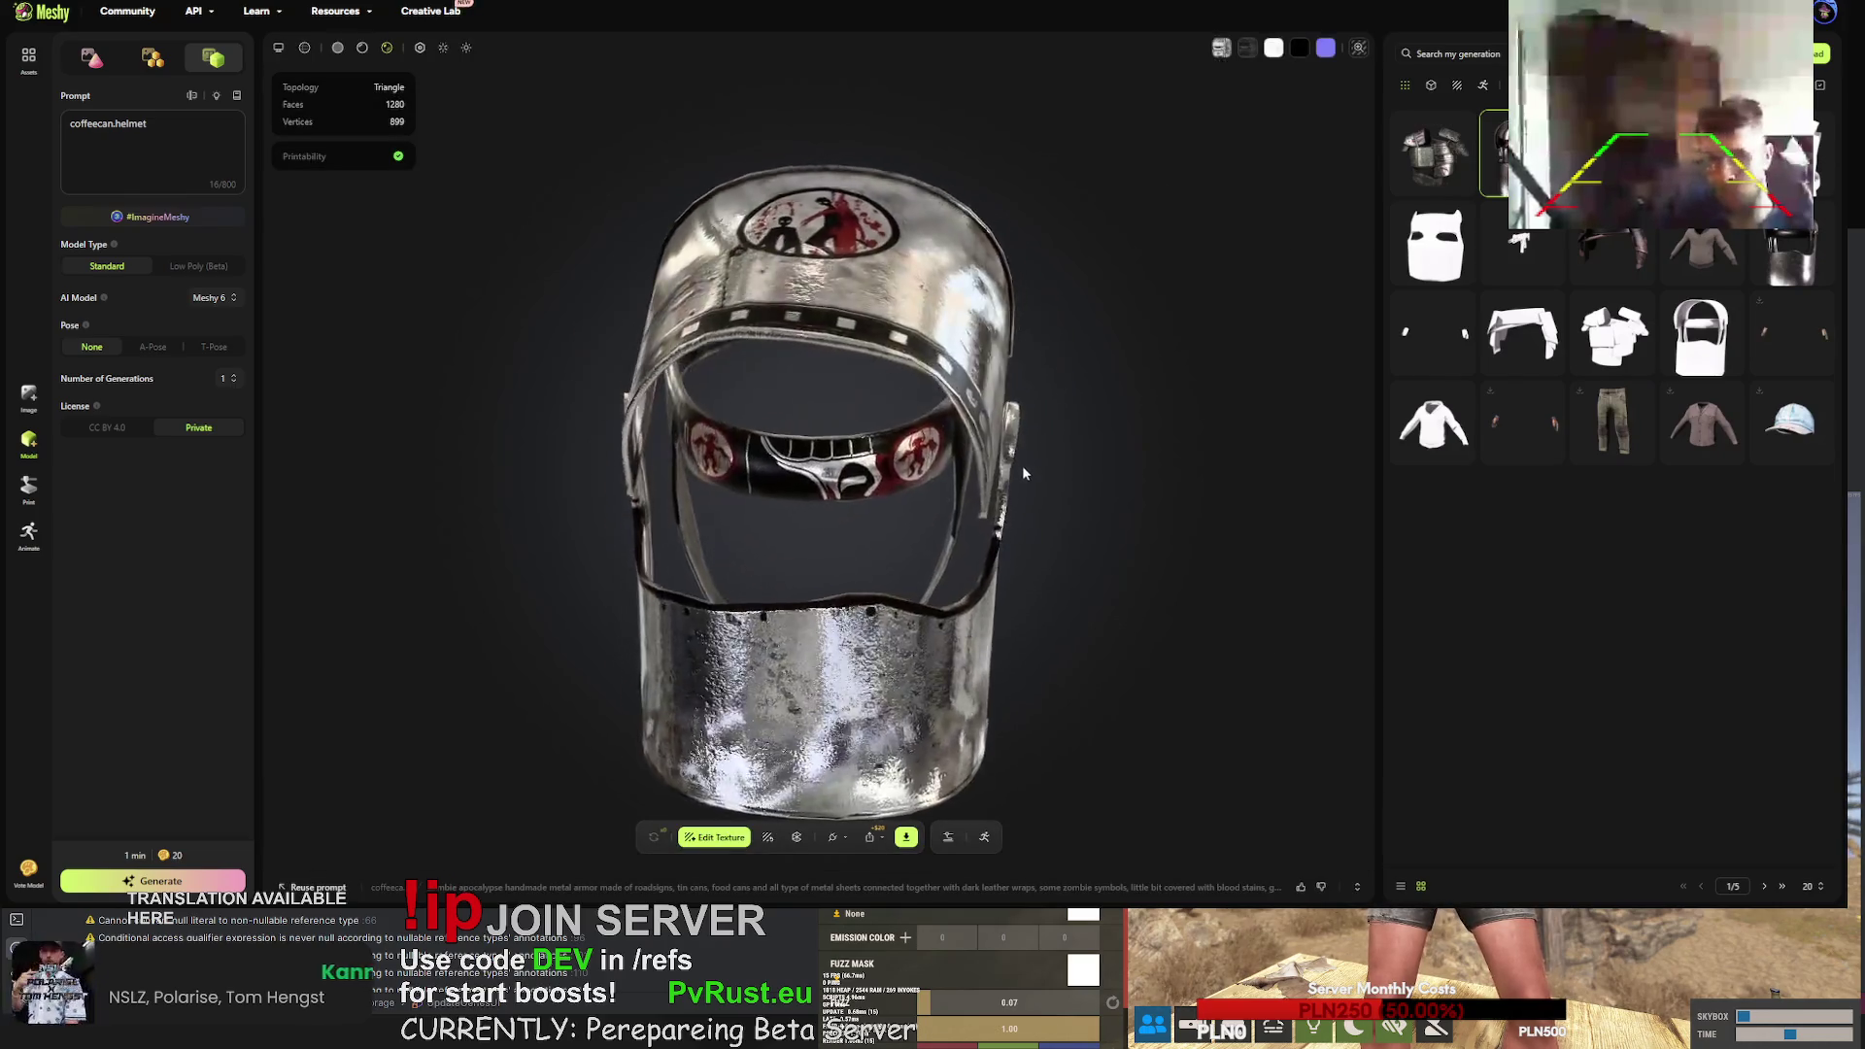
mouse_move(824, 288)
mouse_down()
mouse_move(796, 321)
mouse_move(768, 314)
mouse_move(911, 198)
mouse_move(755, 202)
mouse_up()
scroll(796, 320, up, 5)
scroll(941, 346, down, 5)
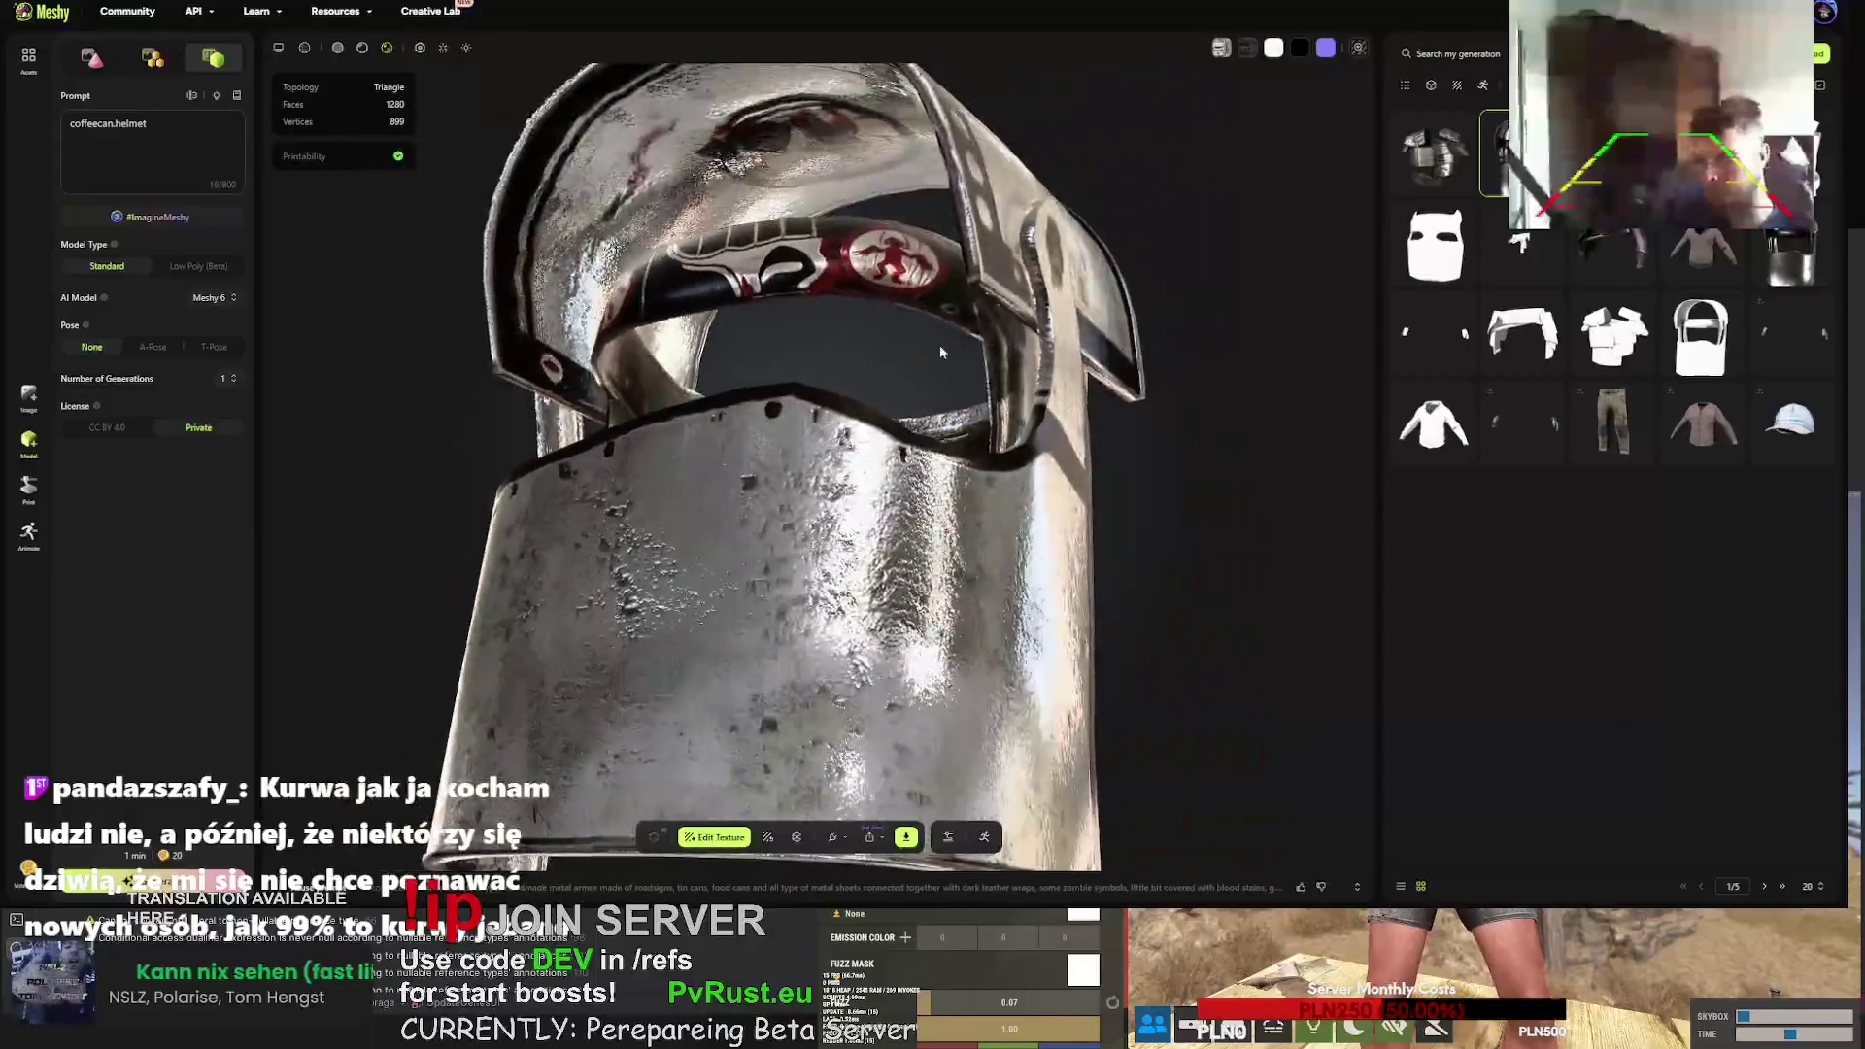
drag(940, 346, 917, 844)
click(916, 842)
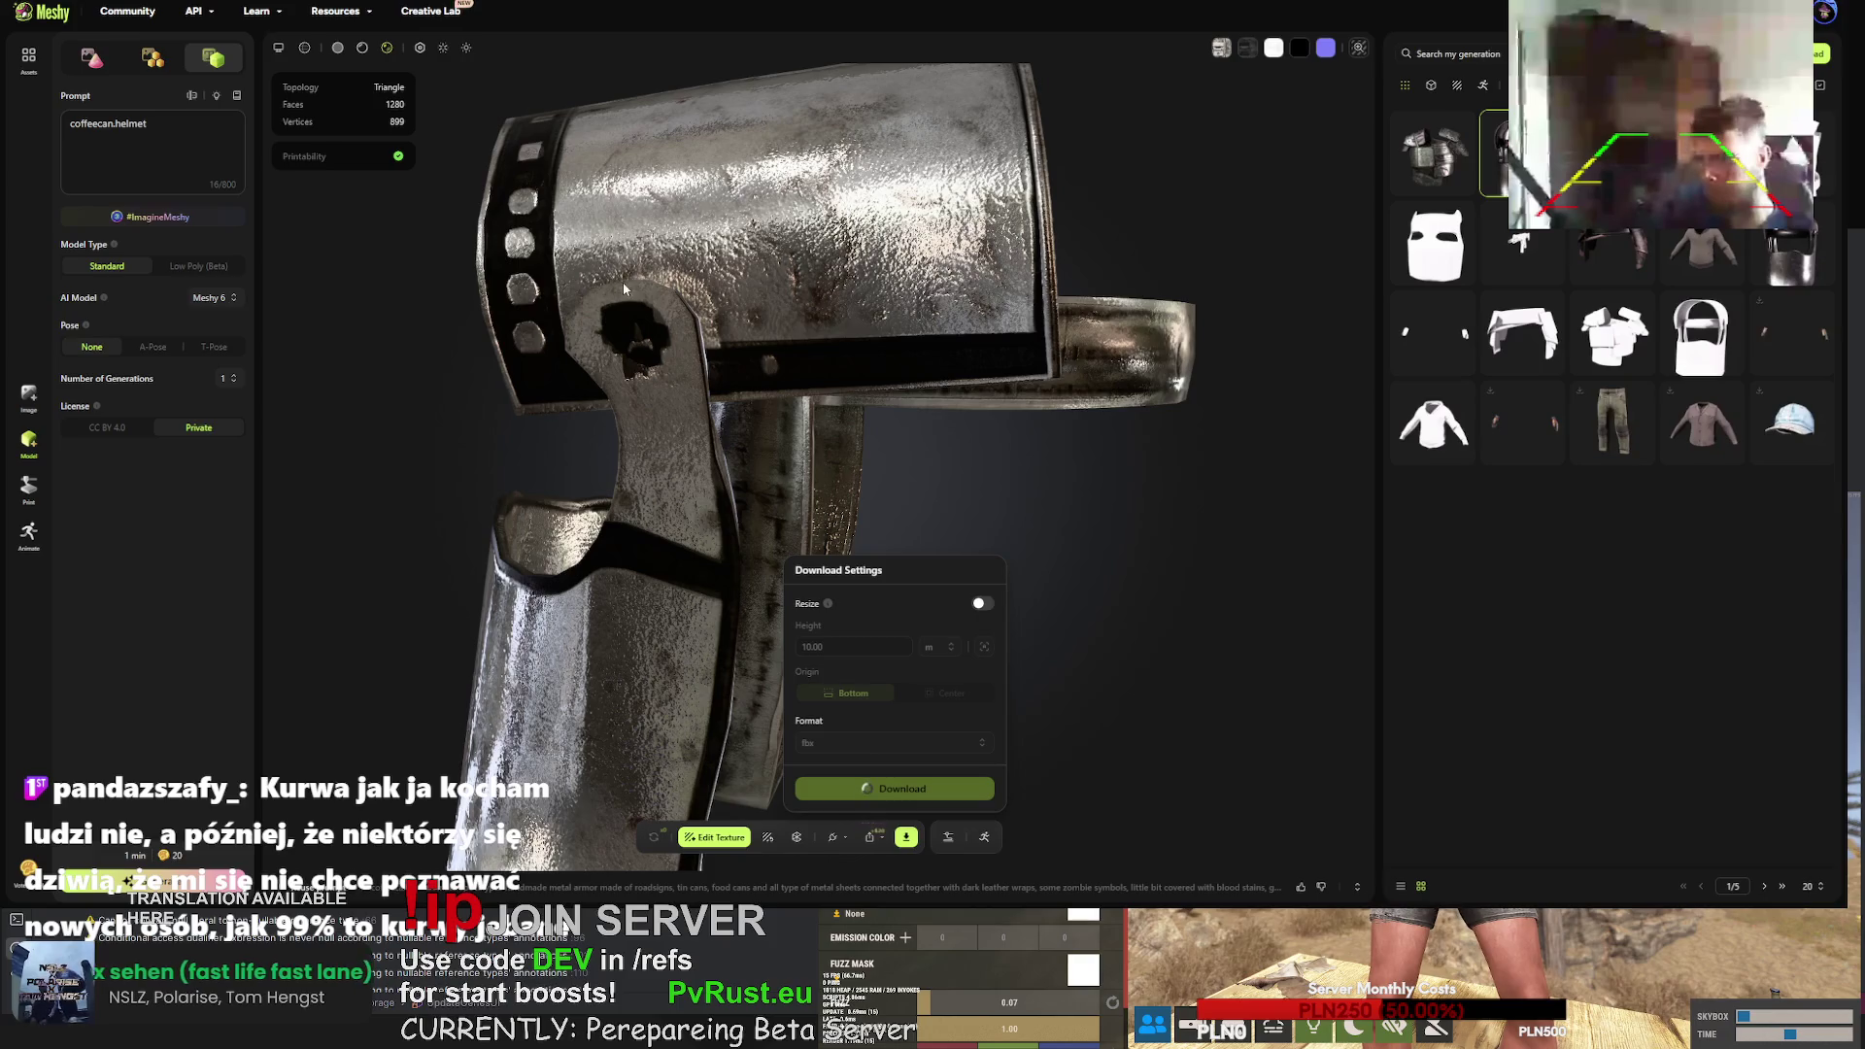
mouse_move(616, 290)
mouse_down()
mouse_move(795, 410)
mouse_move(765, 225)
mouse_up()
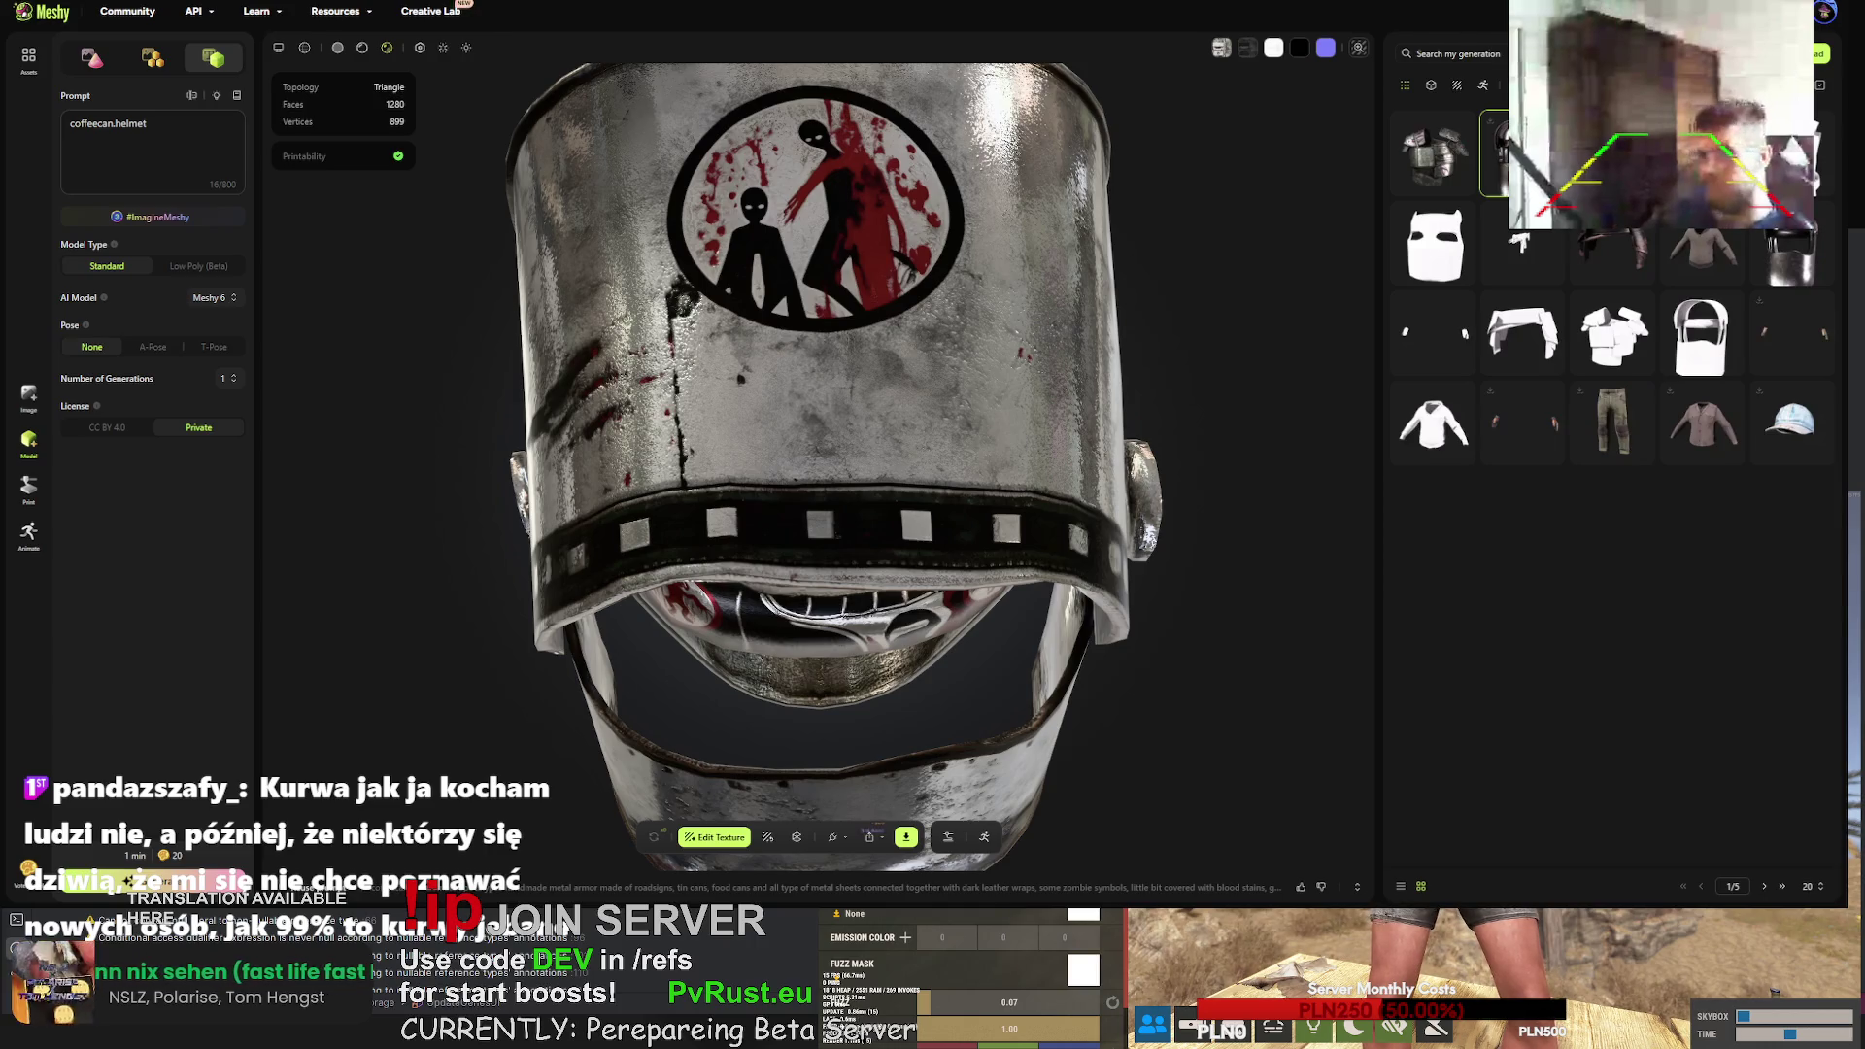
click(906, 837)
click(896, 790)
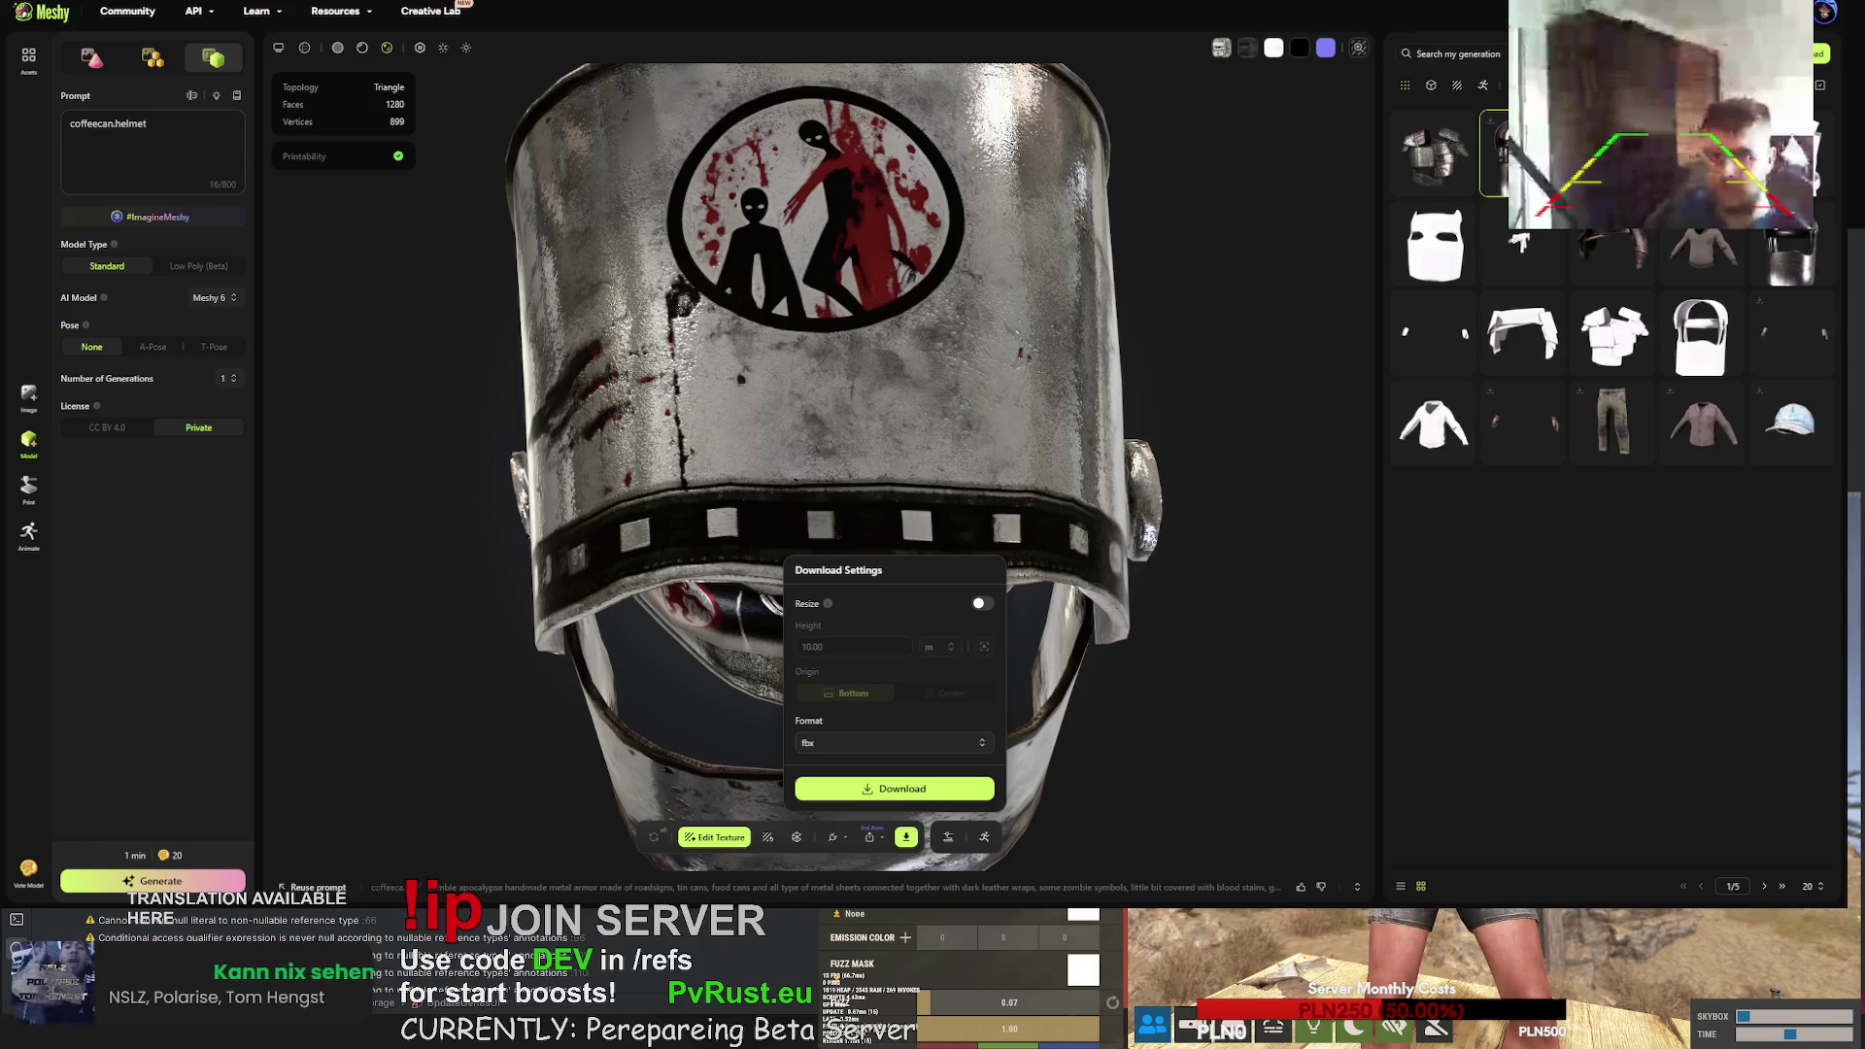
click(1431, 156)
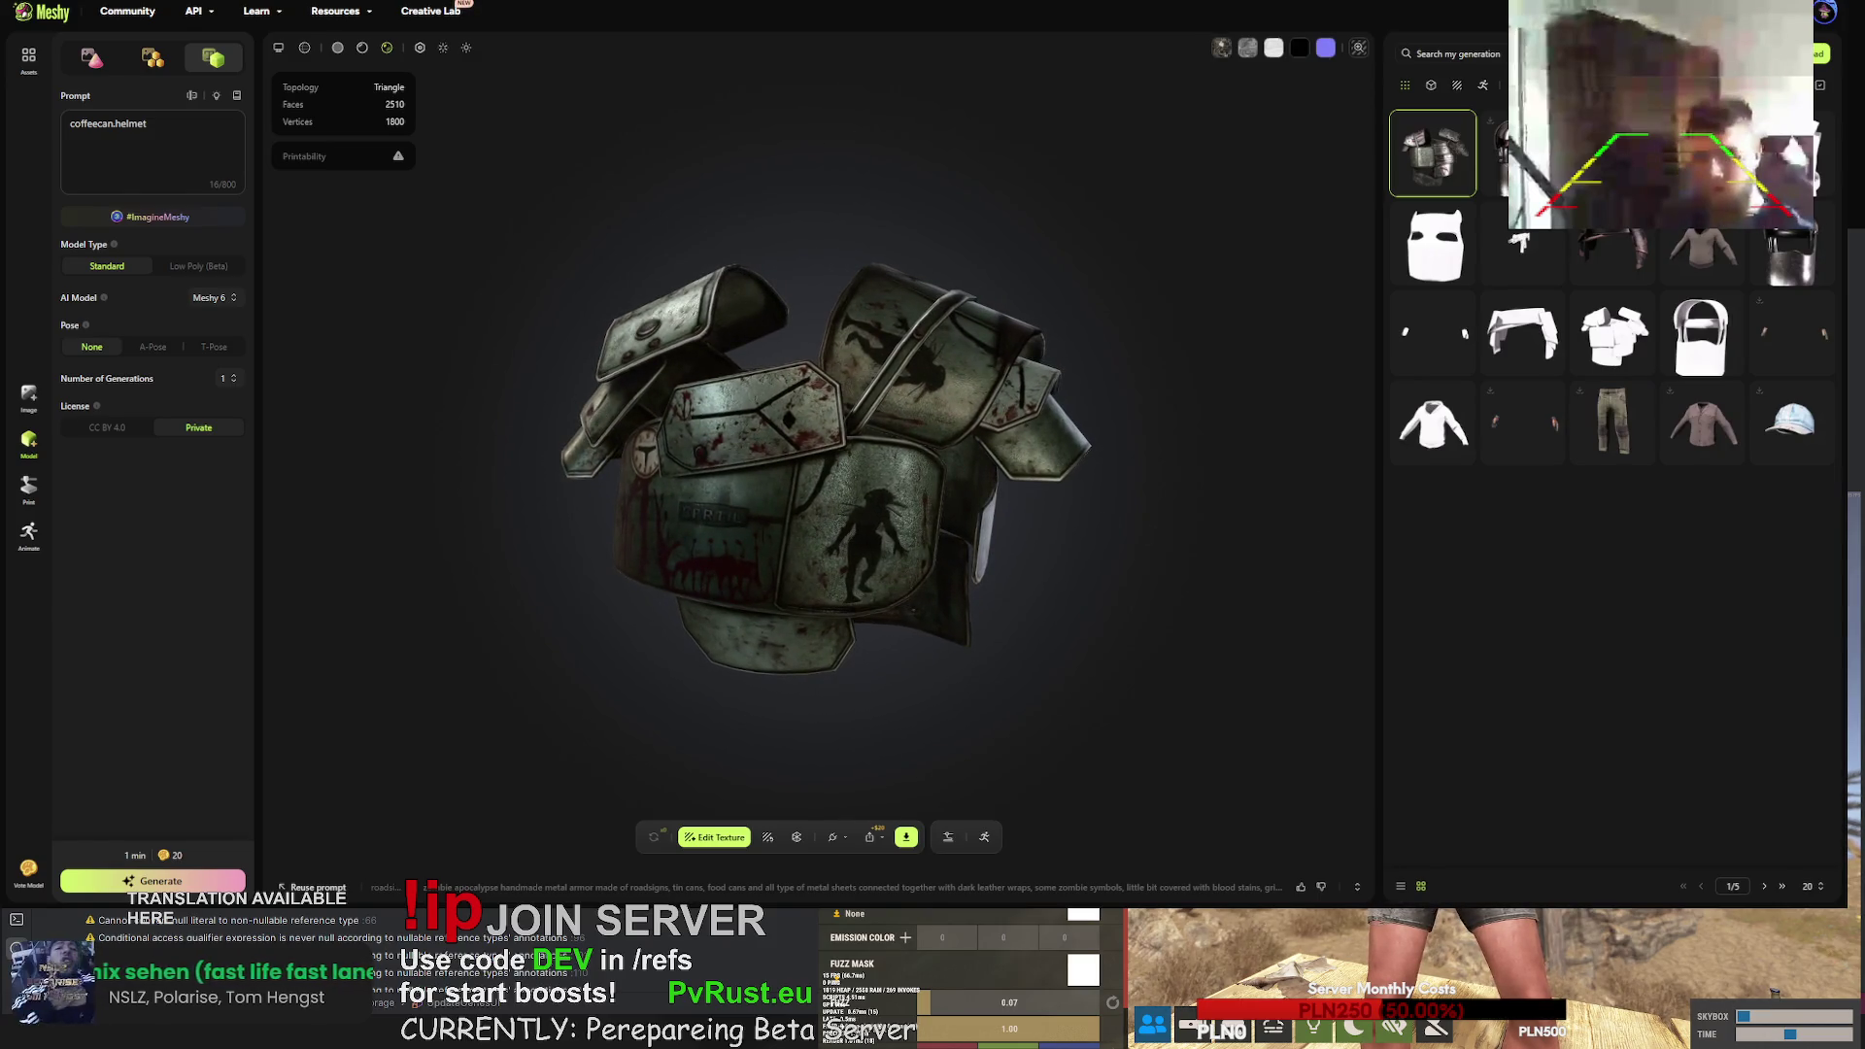
- Download the chest armour as an FBX file
click(906, 835)
click(923, 783)
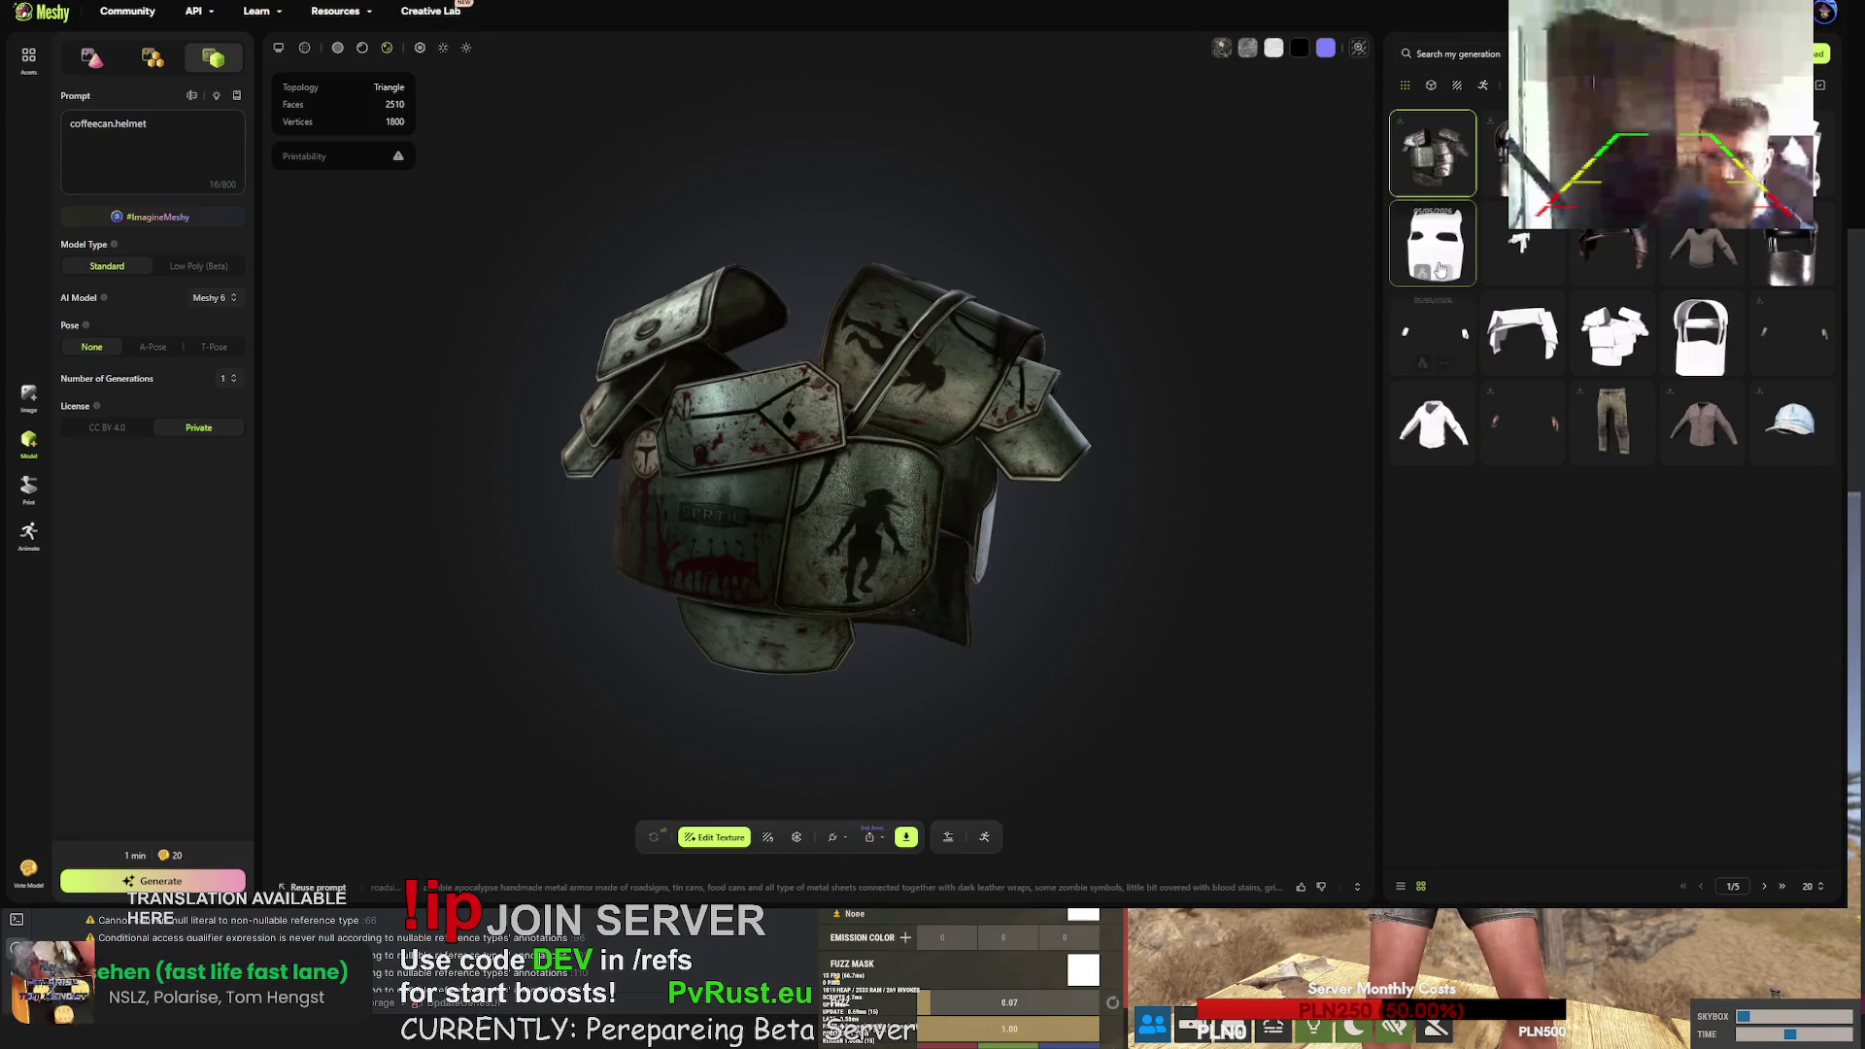
click(1503, 253)
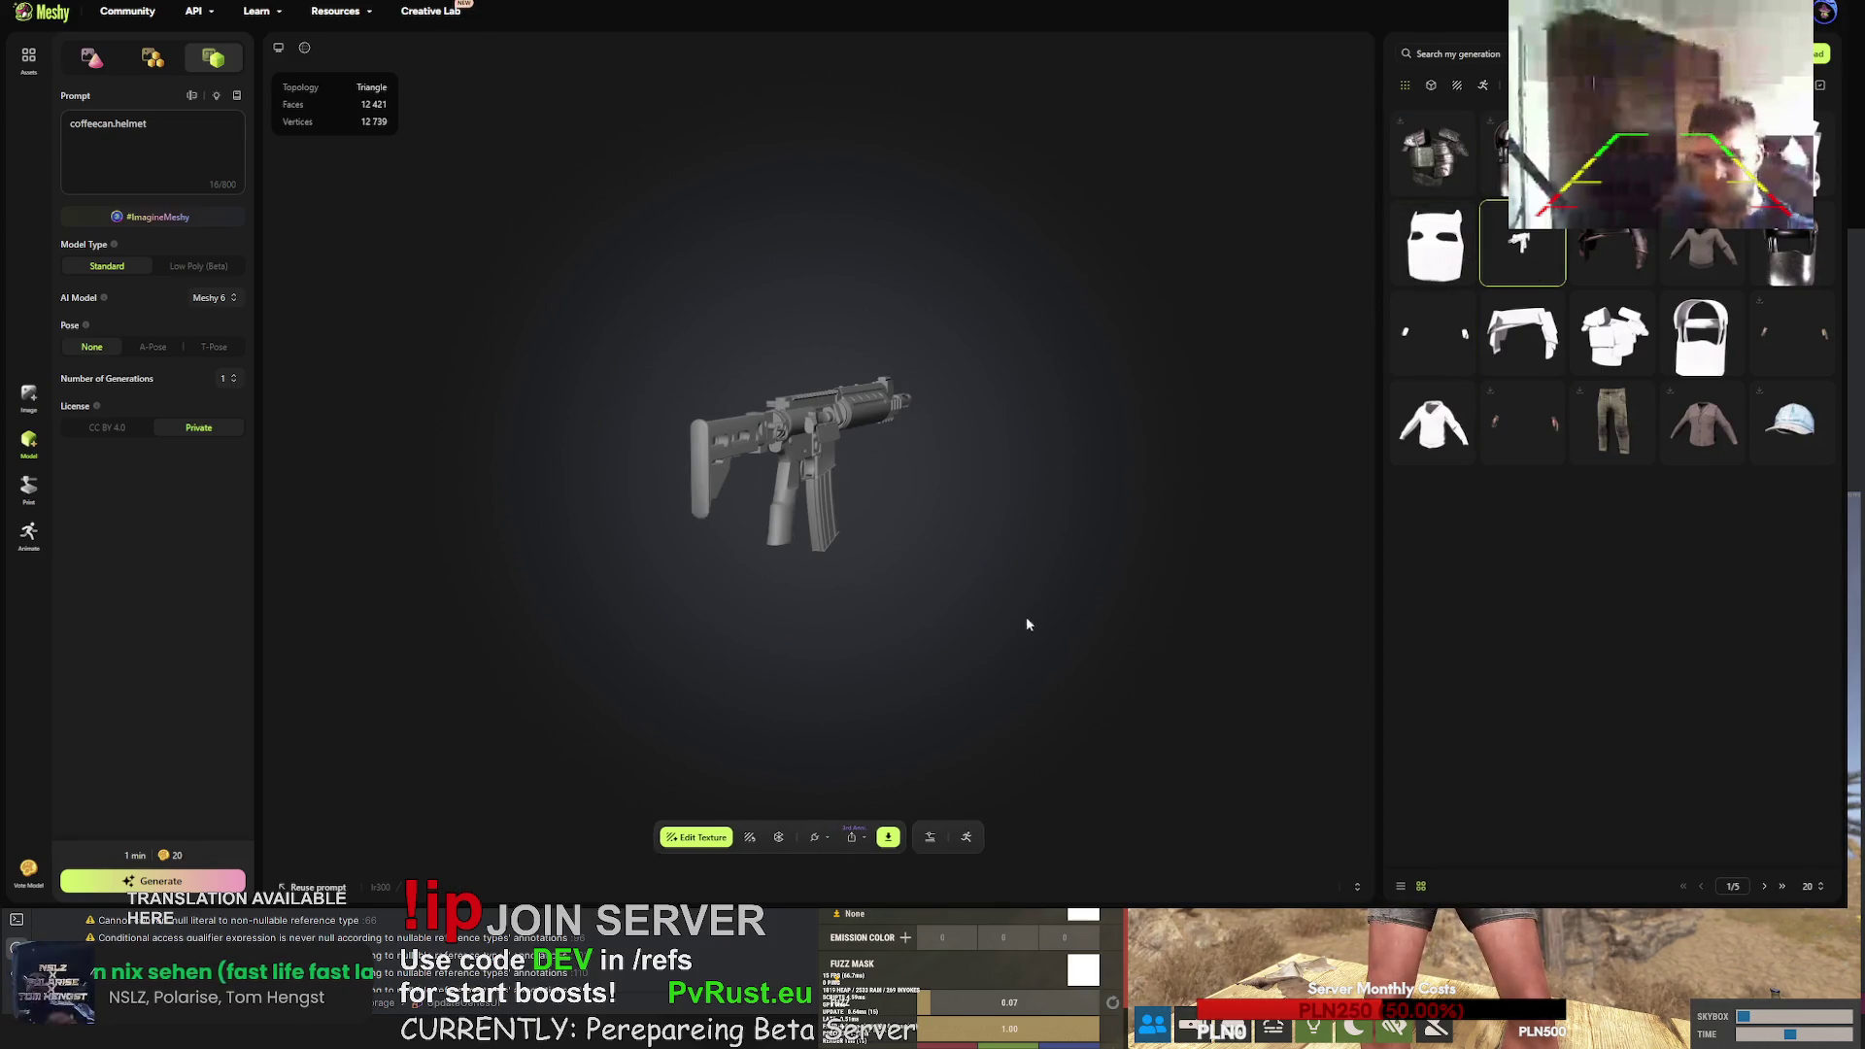
- Copy the helmet prompt's style part, from 'gritty' to the end, then return to the rifle
click(1497, 153)
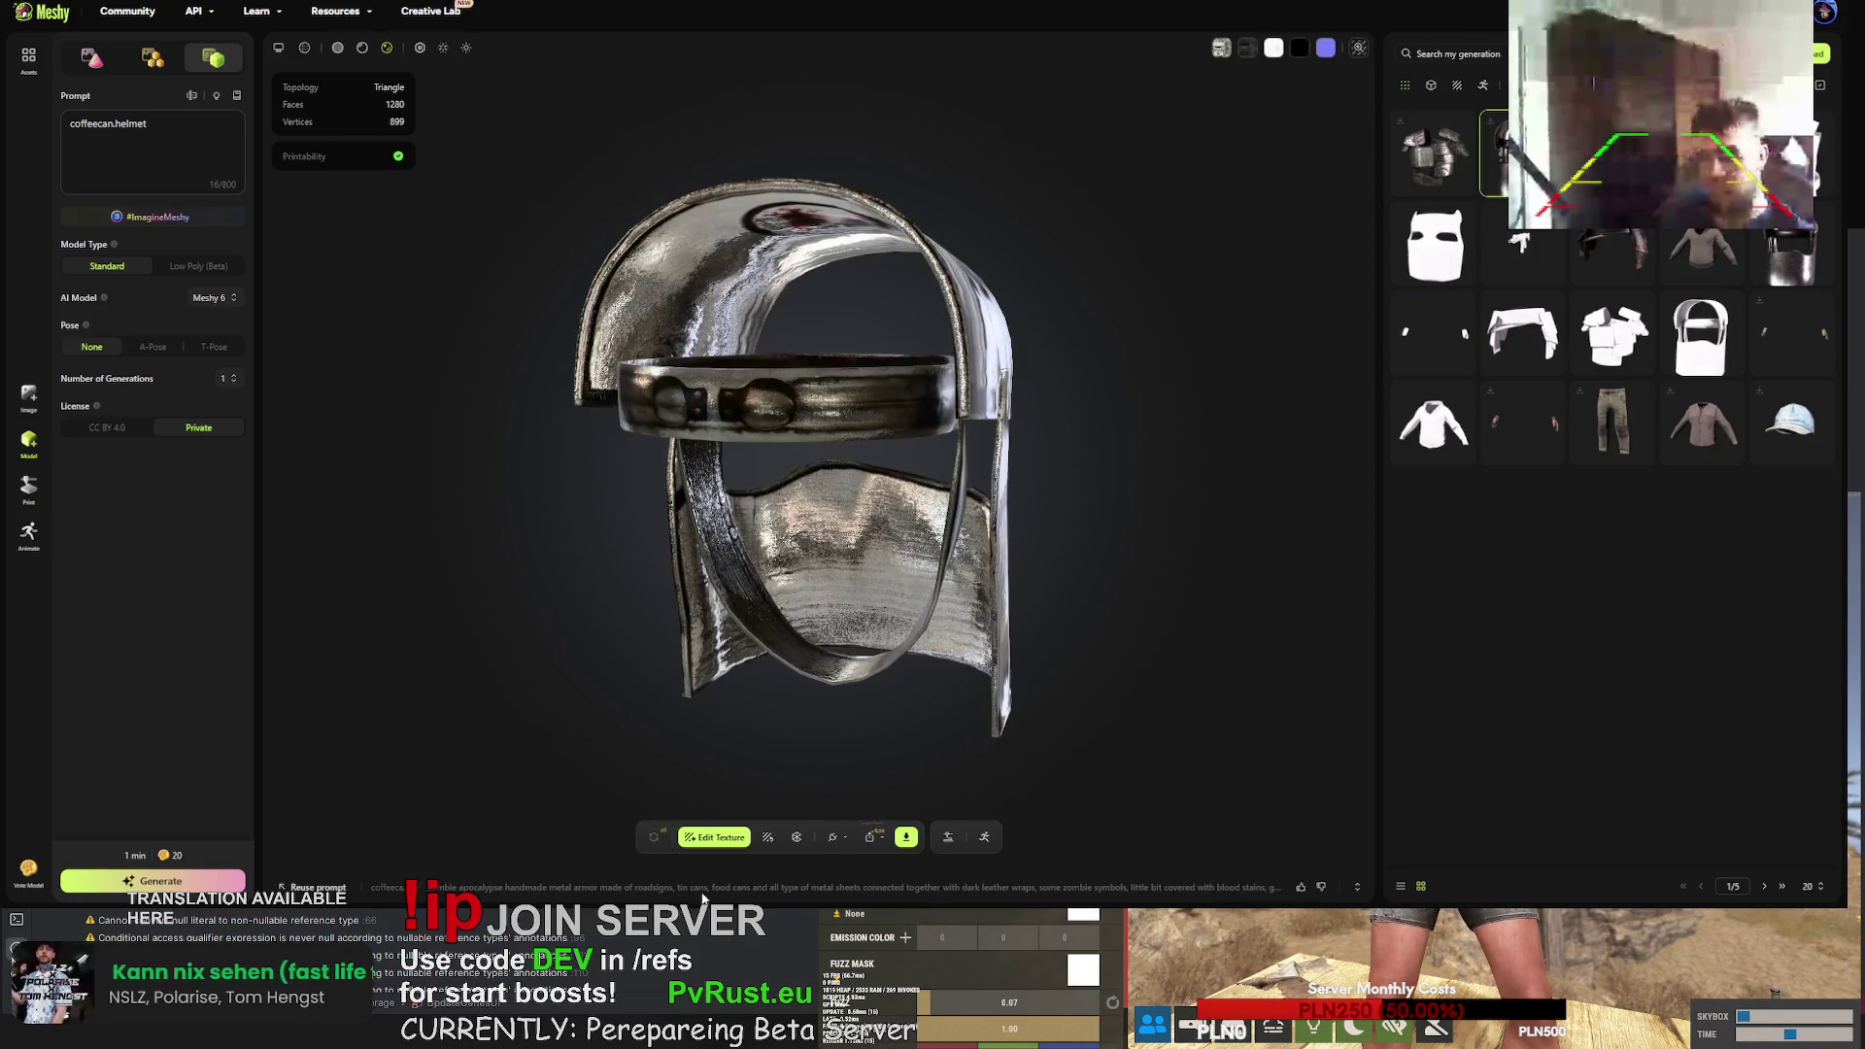
click(707, 889)
mouse_move(615, 845)
mouse_down()
mouse_move(292, 818)
mouse_move(1095, 821)
mouse_up()
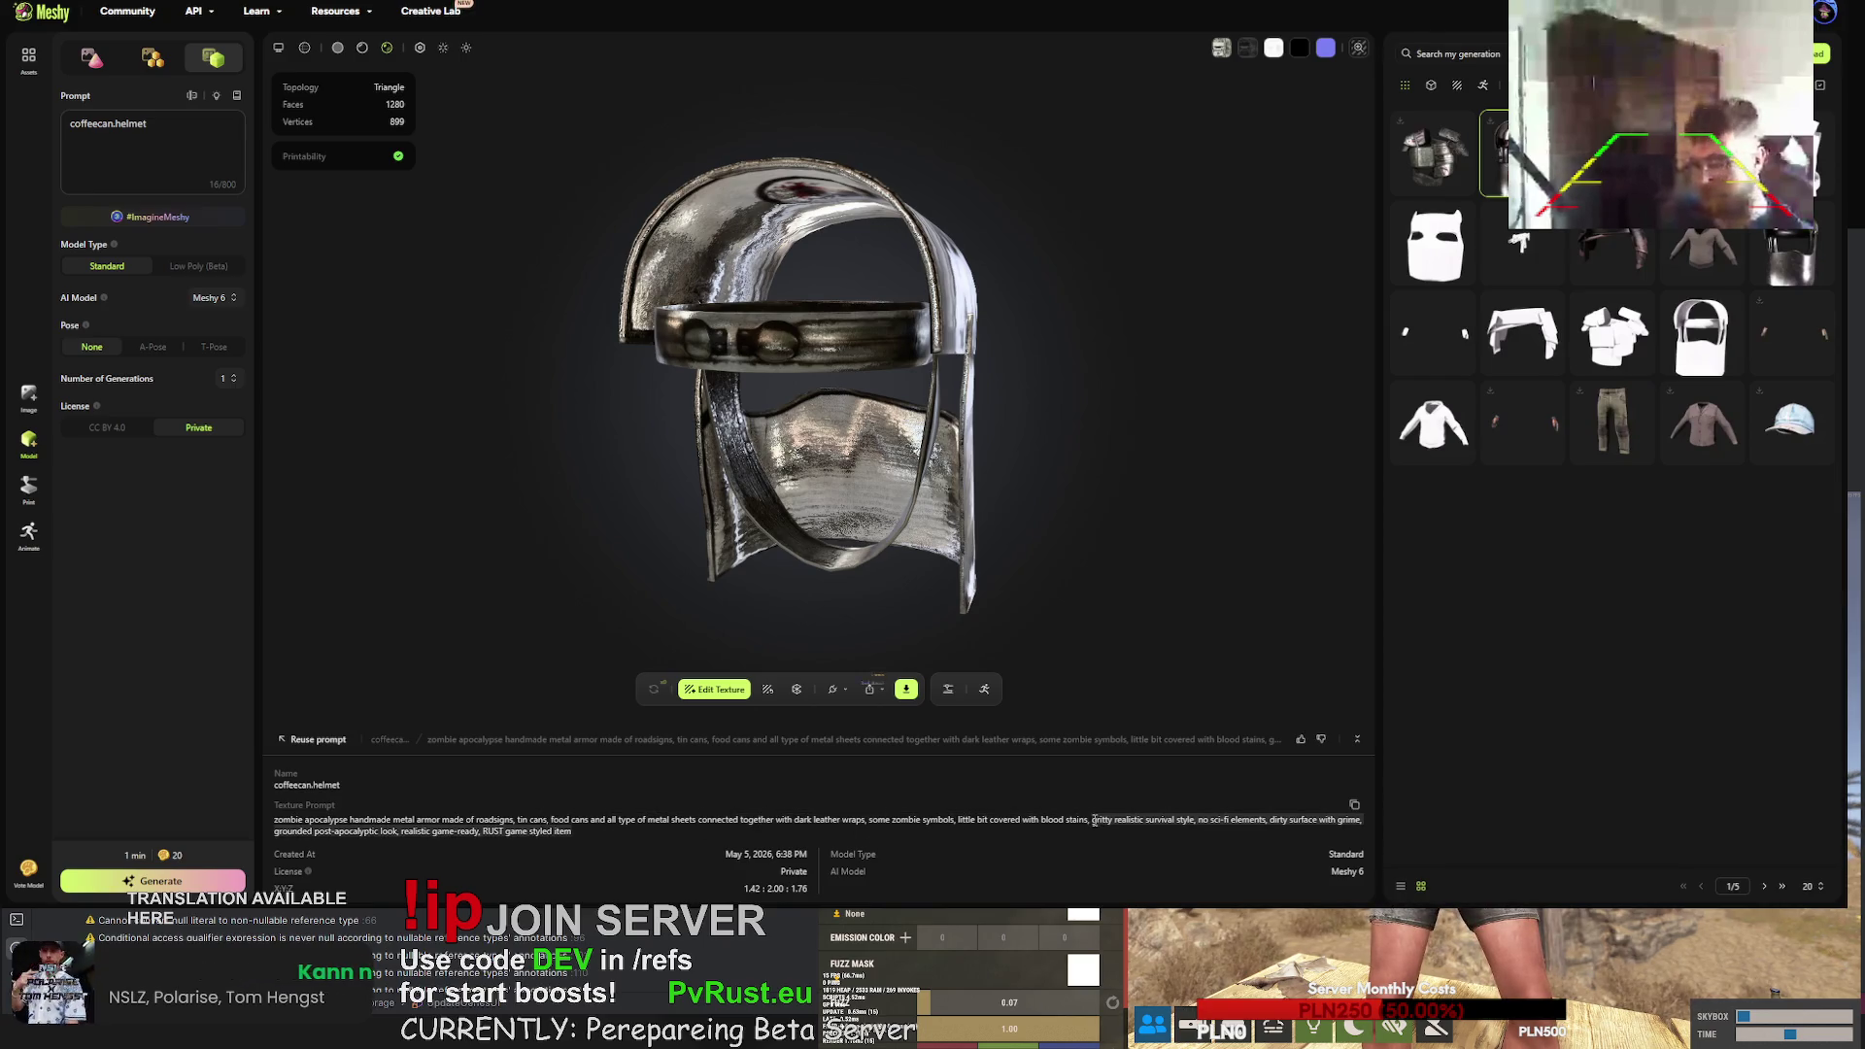
click(1516, 245)
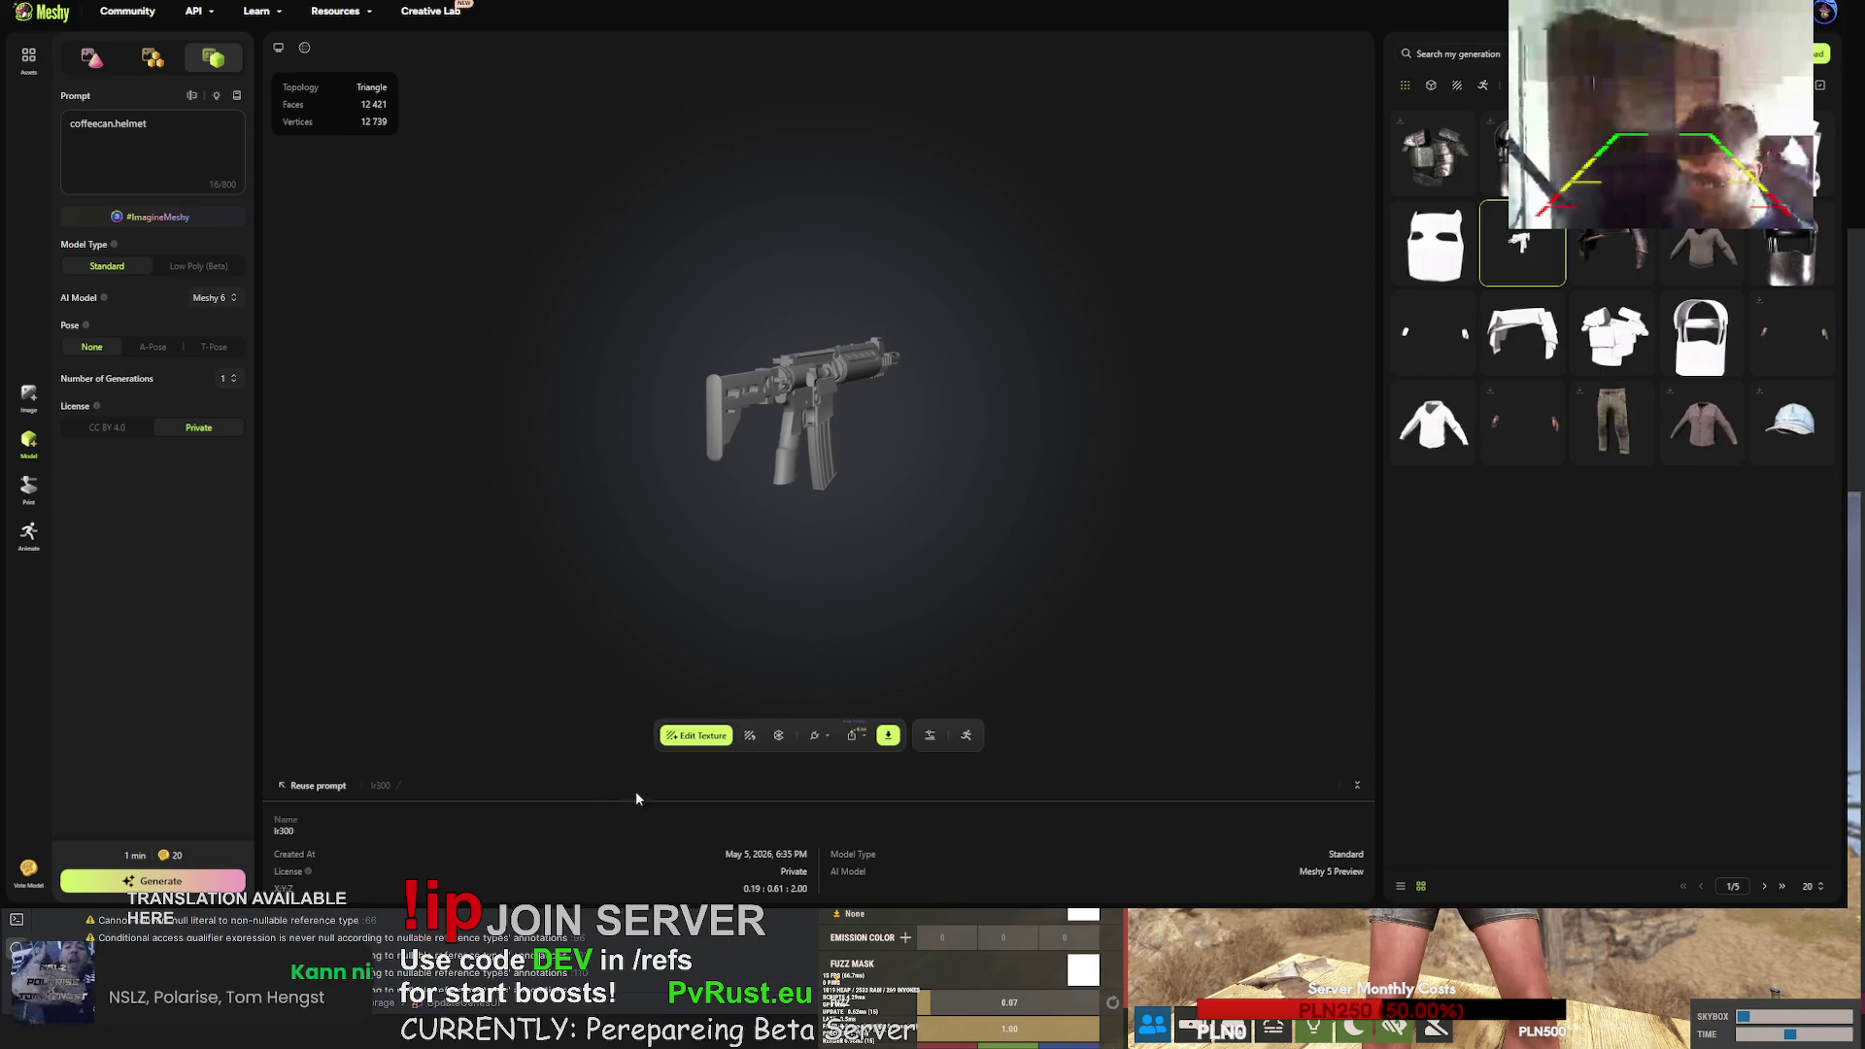
- Replace the rifle's retexture prompt with the copied style text, prefixed by 'high tech'
click(749, 738)
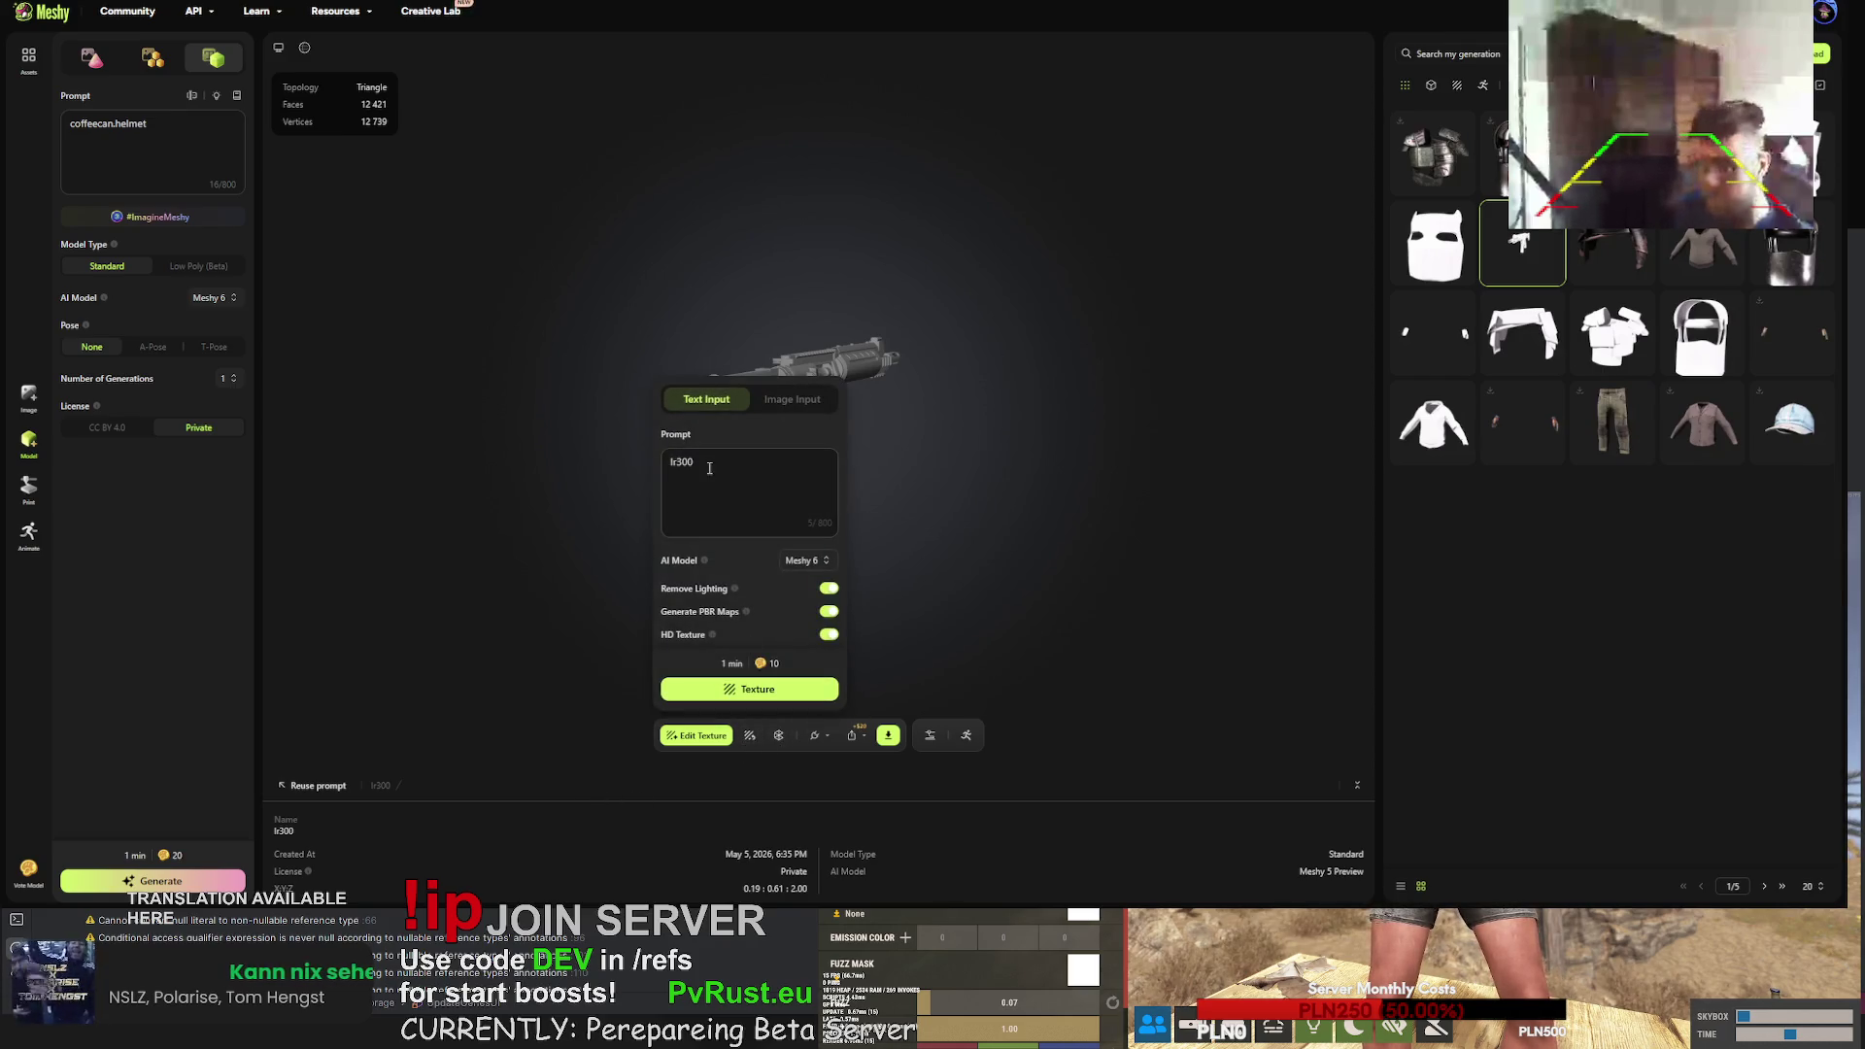
drag(719, 469, 658, 462)
text(gritty realistic survival style, no sci-fi elements, dirty surface with grime, grounded post-apocalyptic look, realistic game-ready. RUST game styled item)
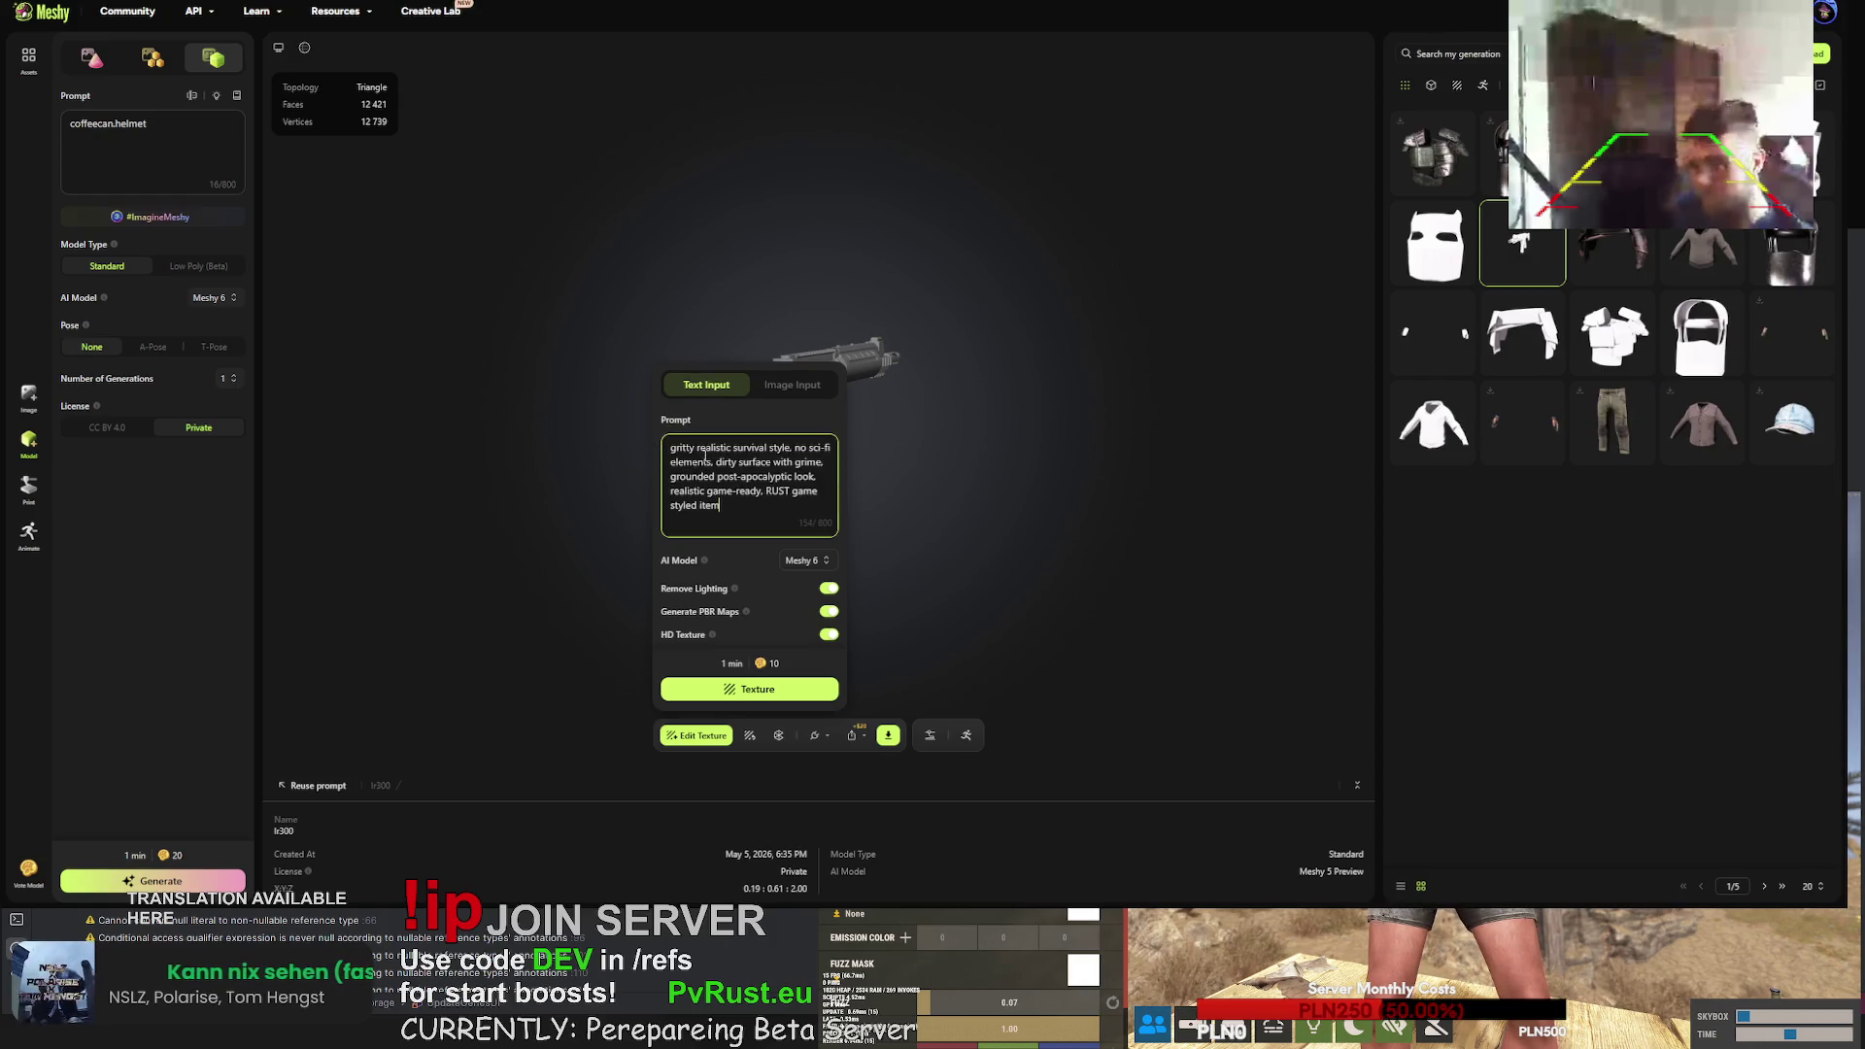
click(672, 448)
text(high tech)
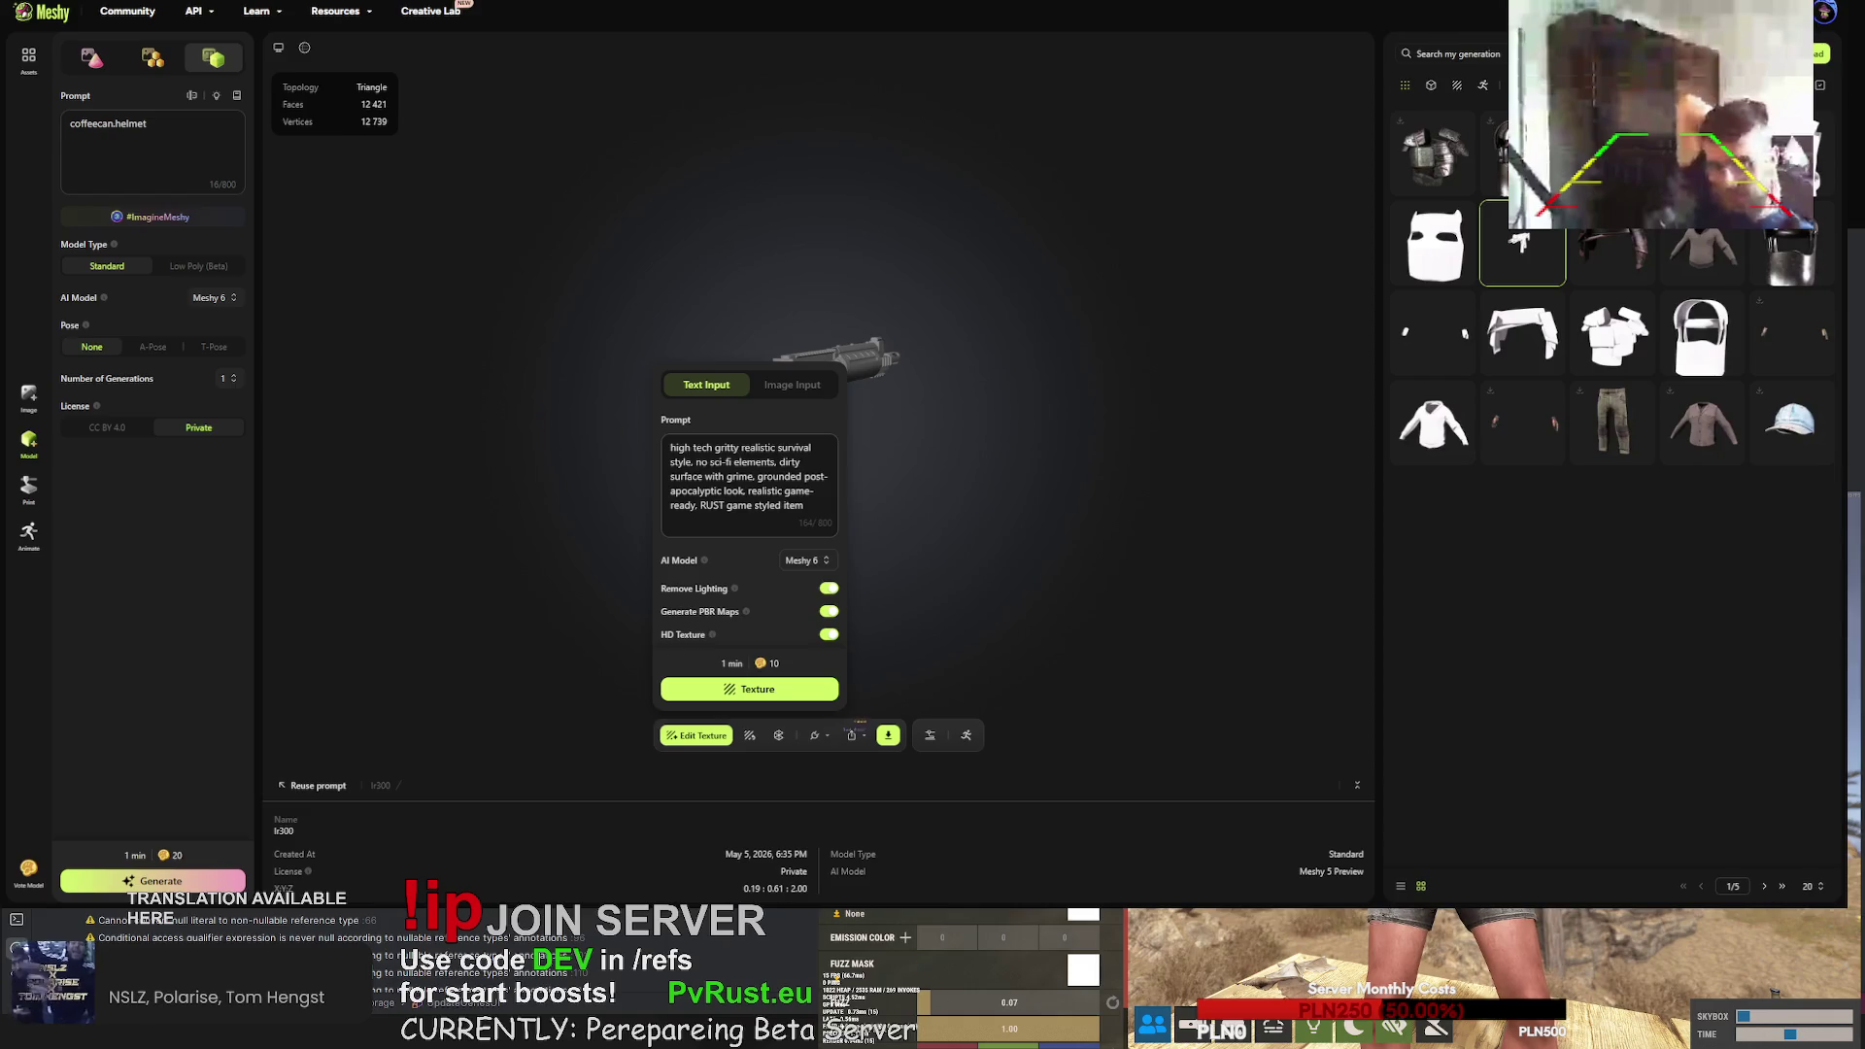
- Translate the Polish word 'wojskowy' into English ('military') in Google Translate
click(715, 448)
key(alt+Tab)
triple_click(596, 145)
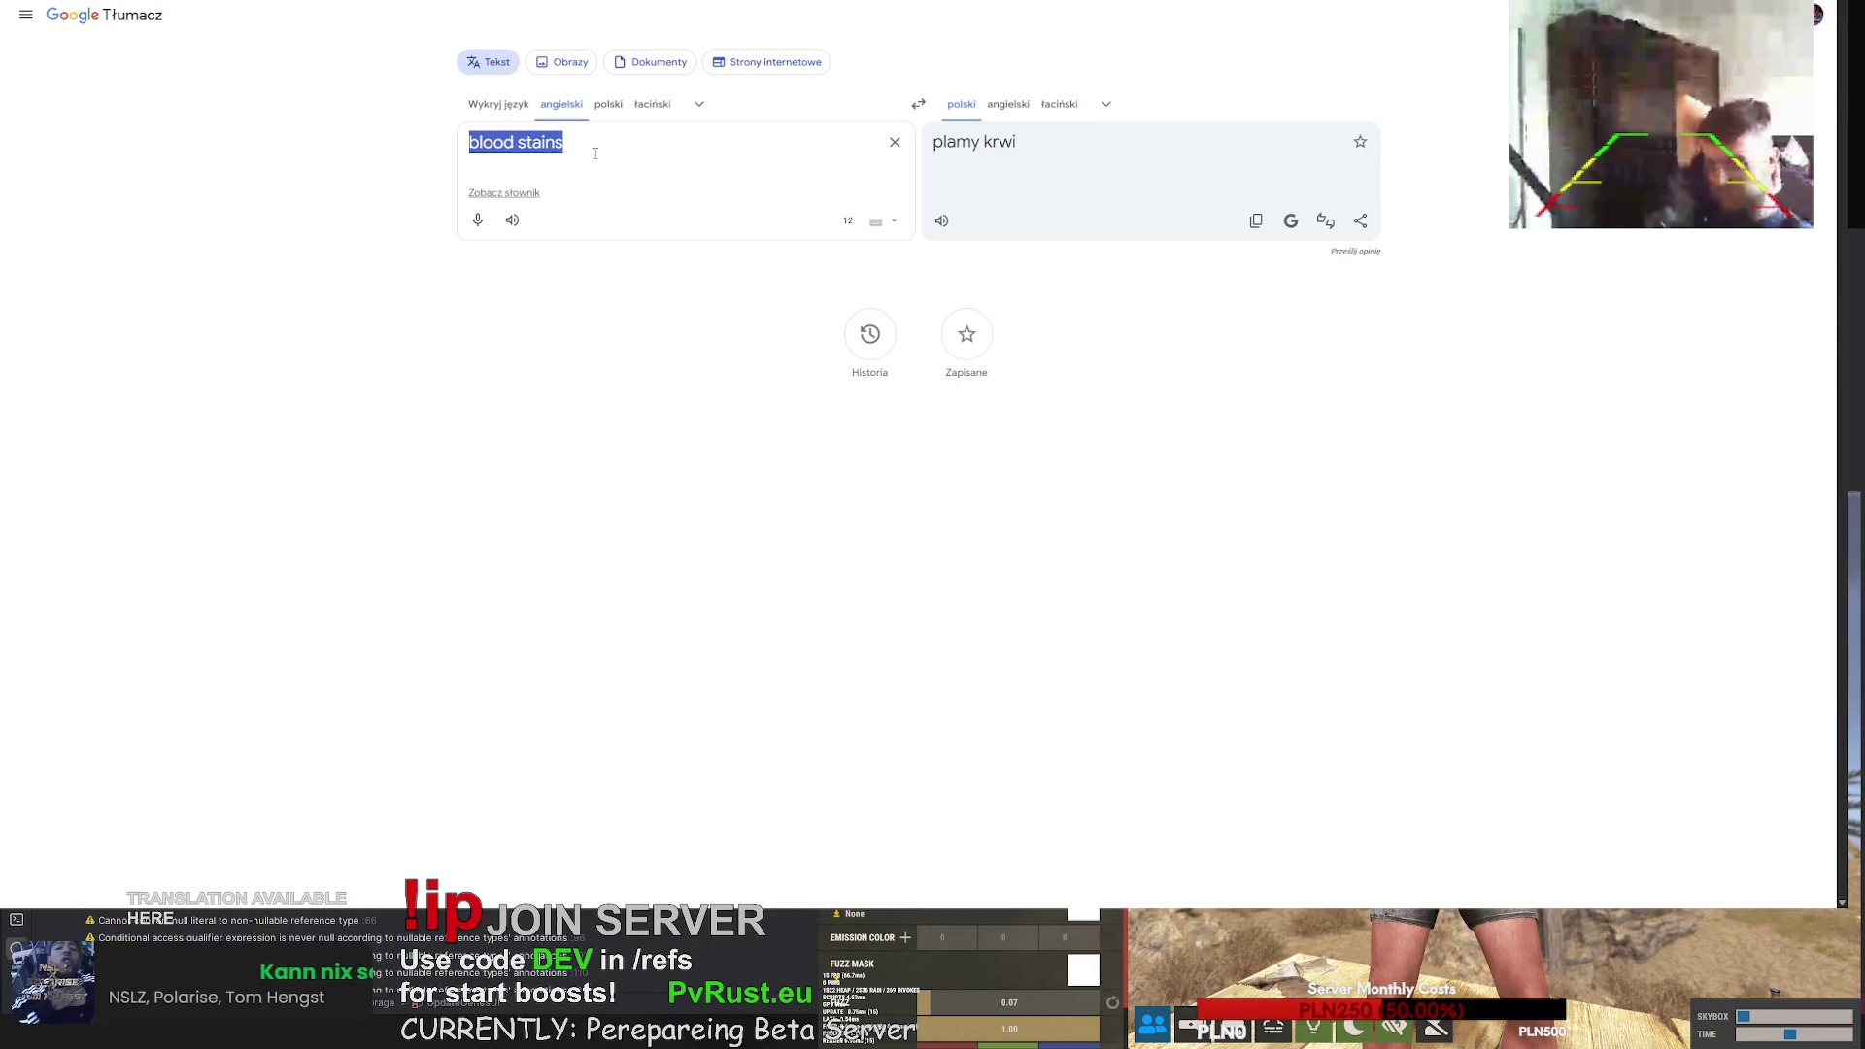
text(wojskowy)
click(919, 104)
key(alt+Tab)
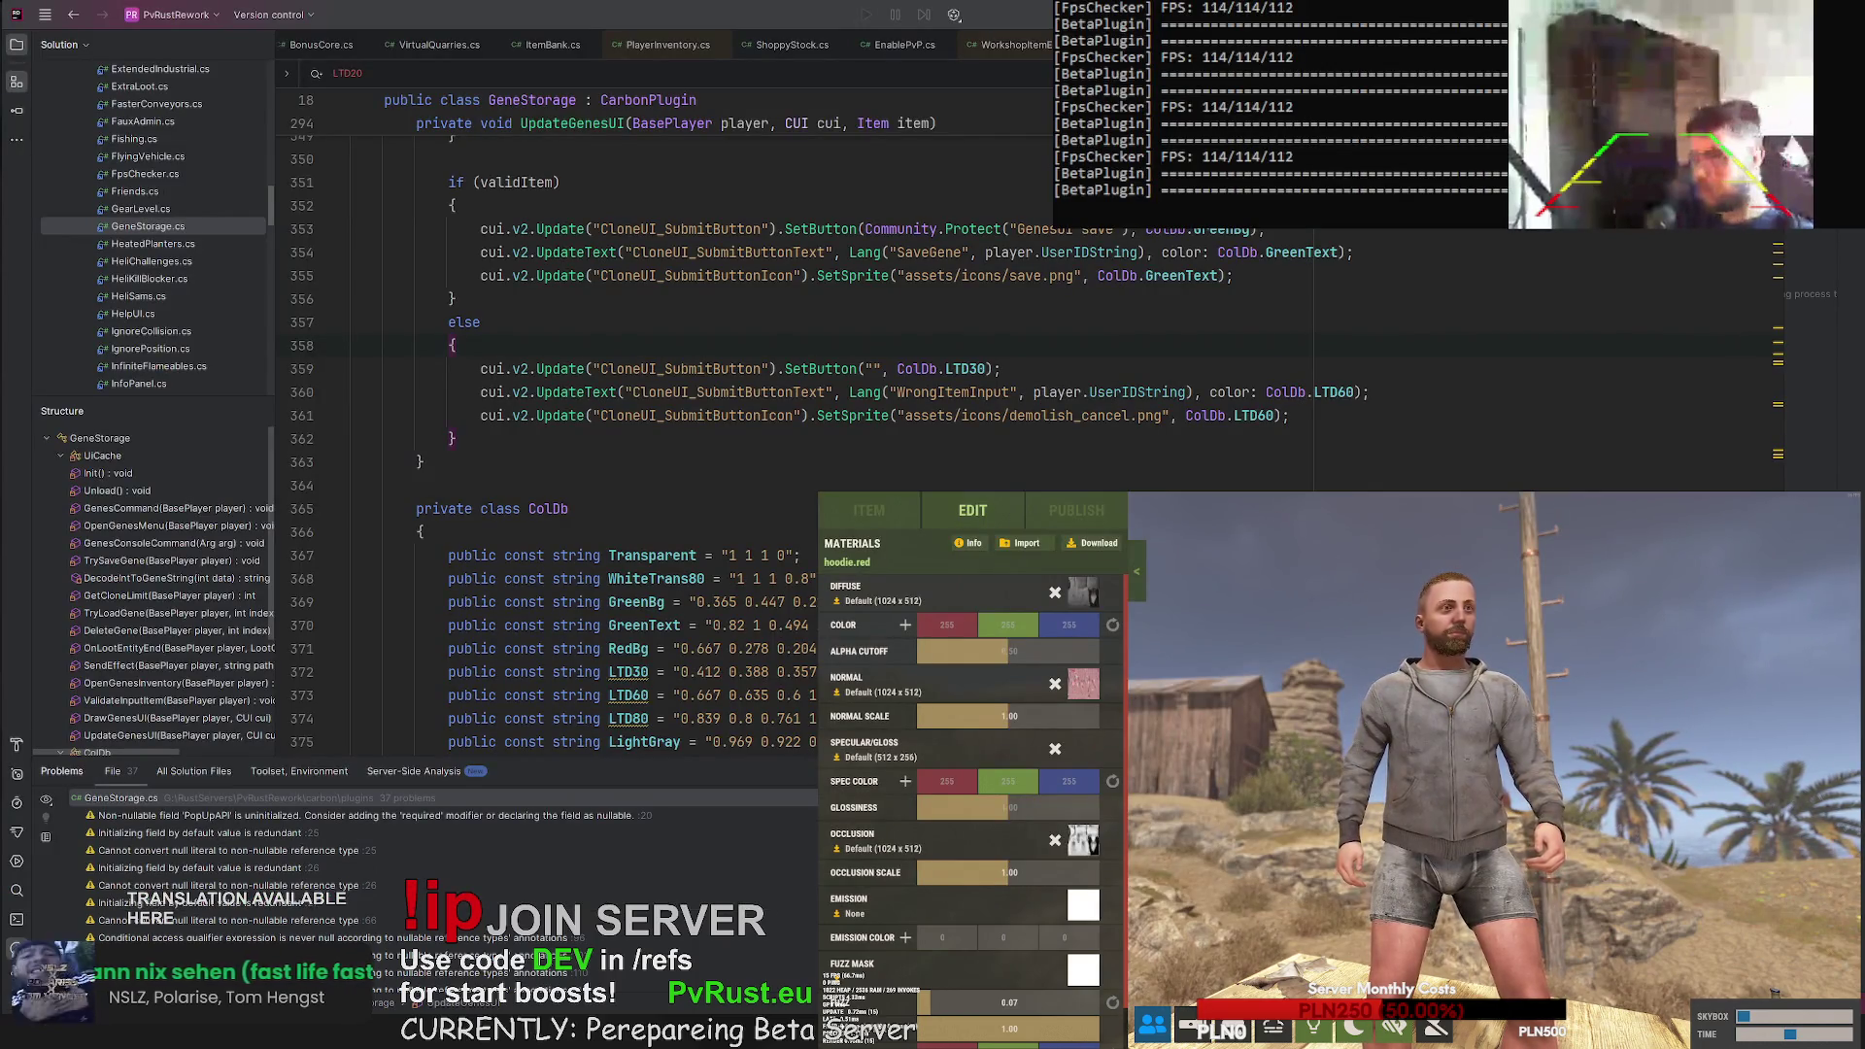
key(alt+Tab)
key(alt+Tab)
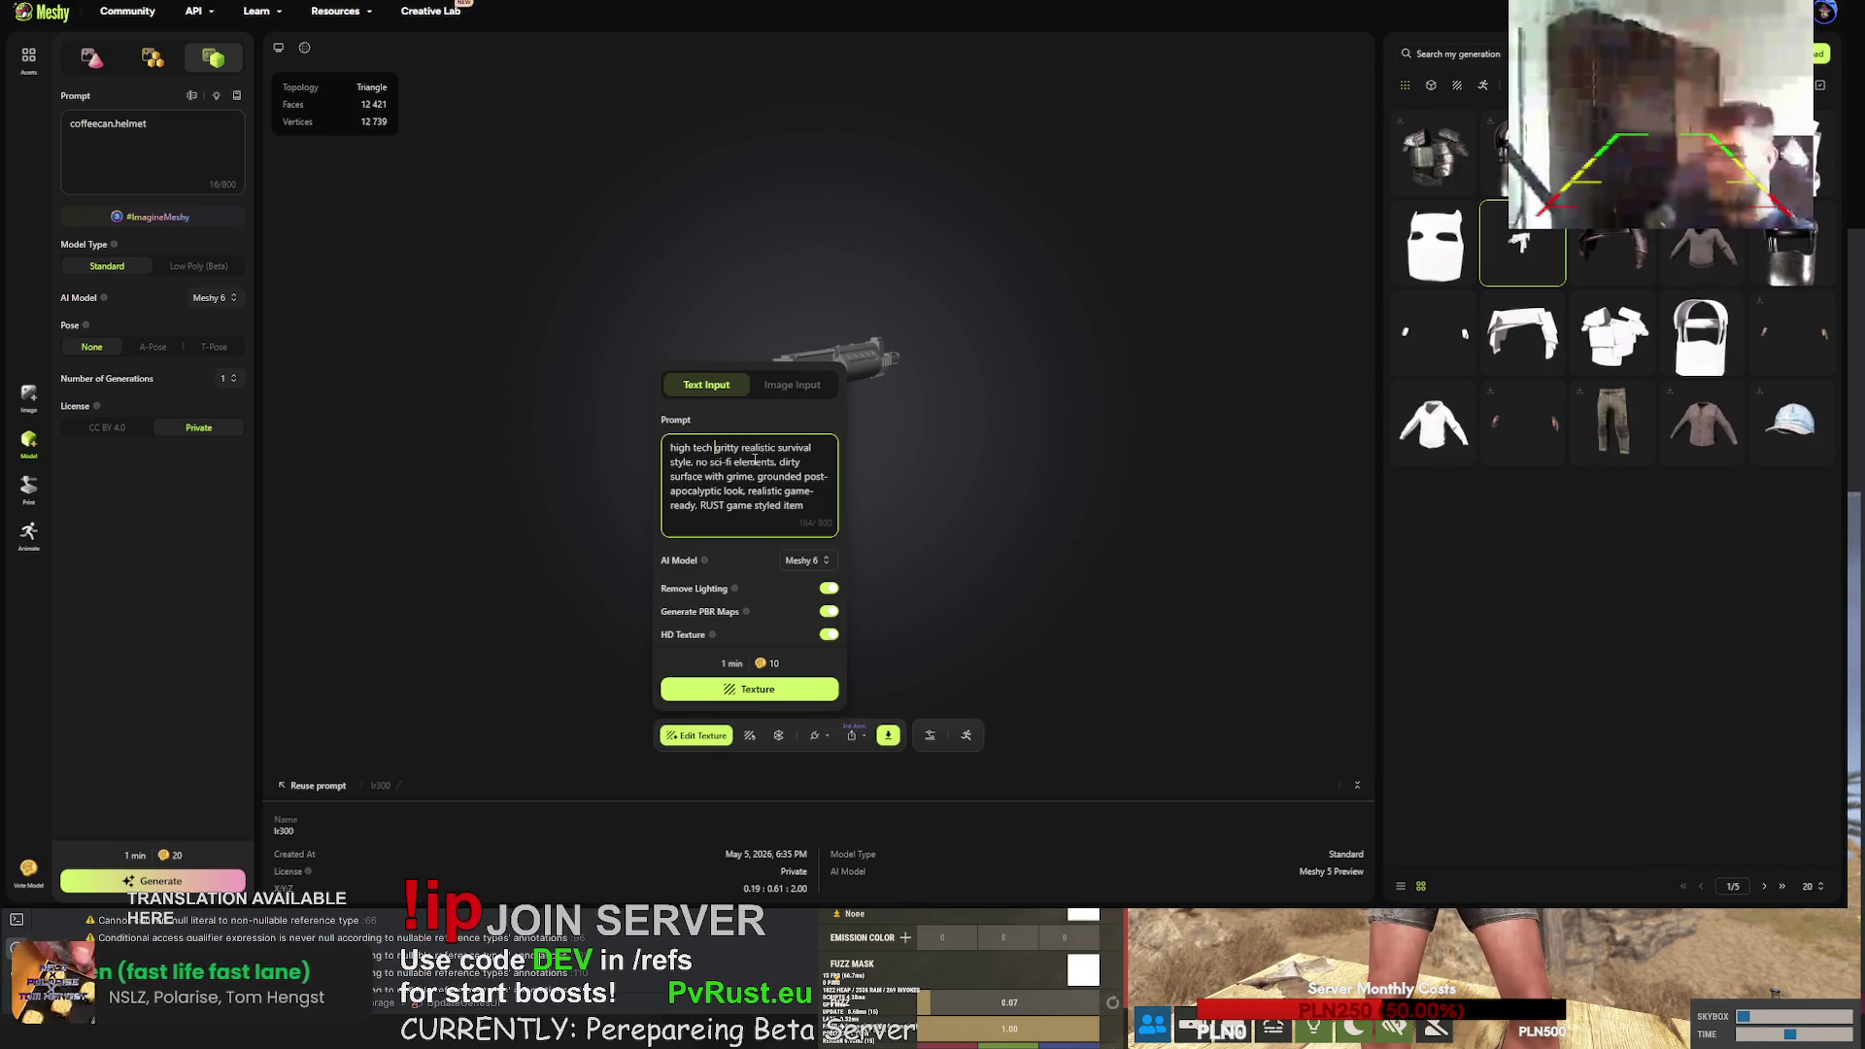
- Add 'military themed lr-300 weapon, rifle' and a 'white and blue colour themed' opening to the prompt
text(military themed)
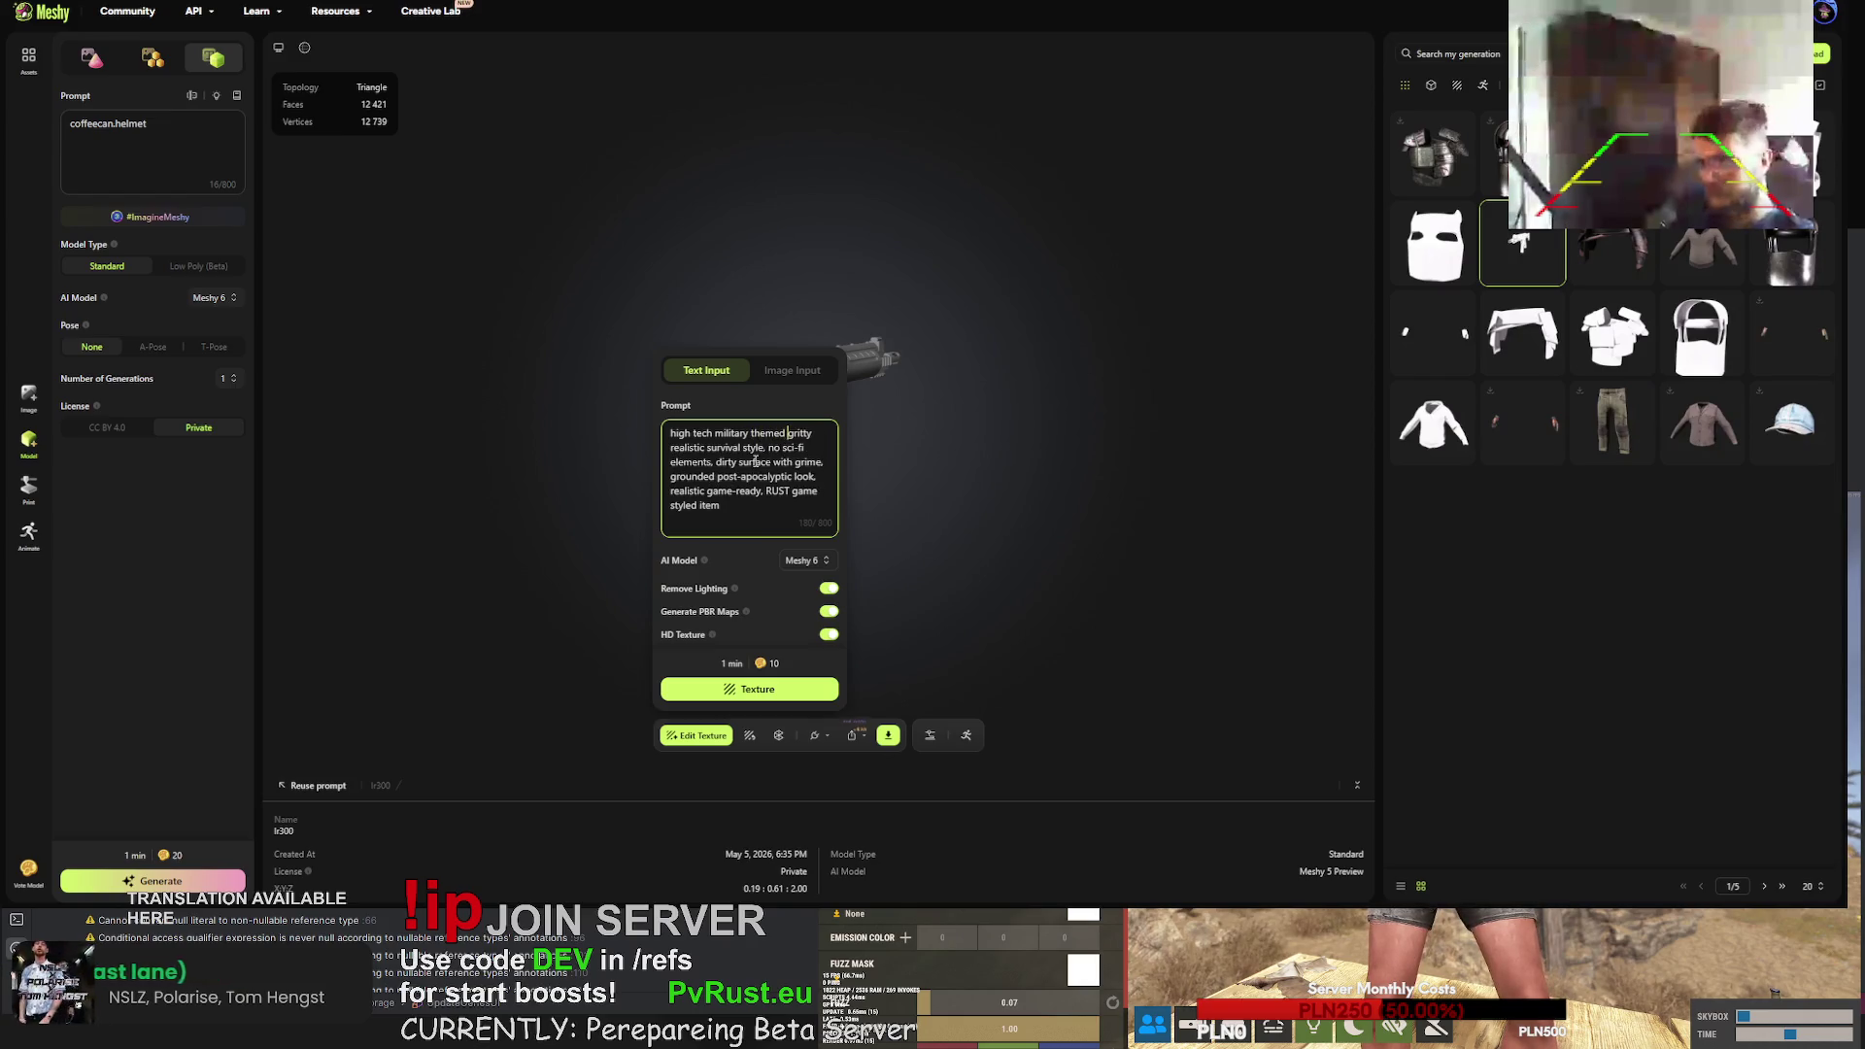
text( lr-300 weapon )
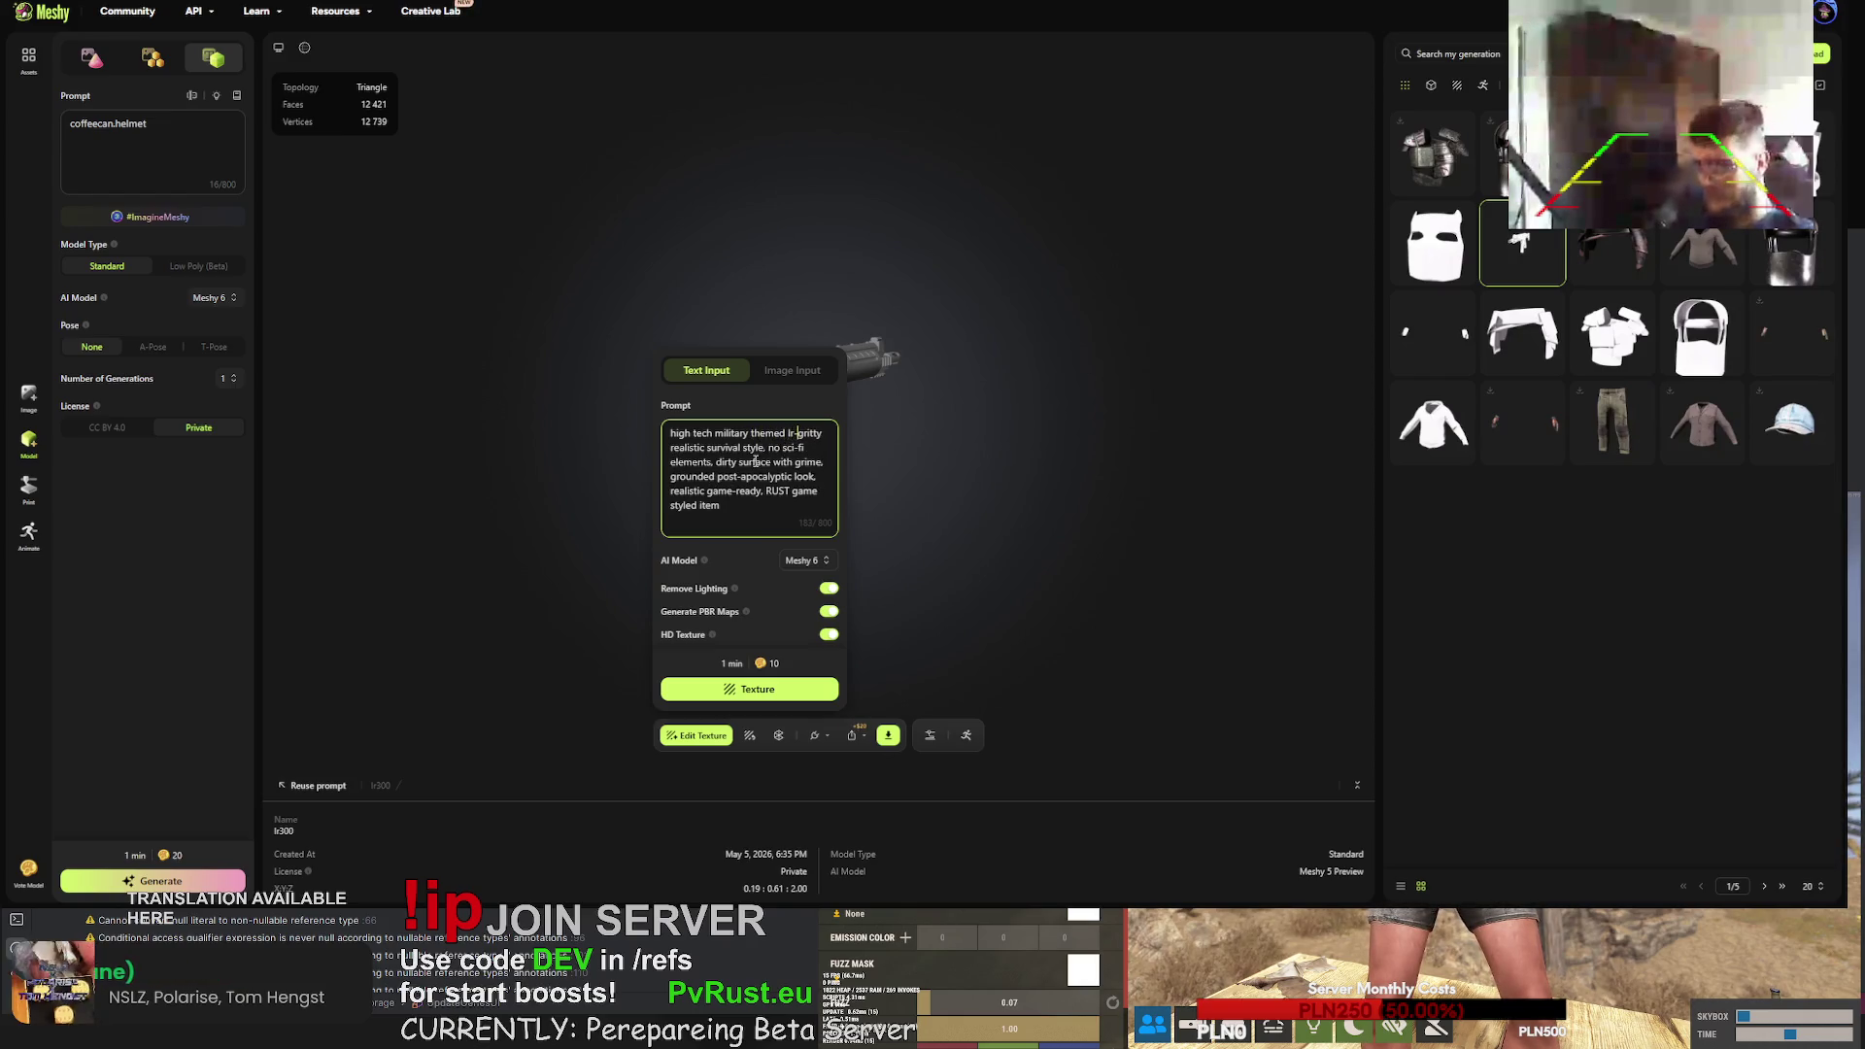
text(, )
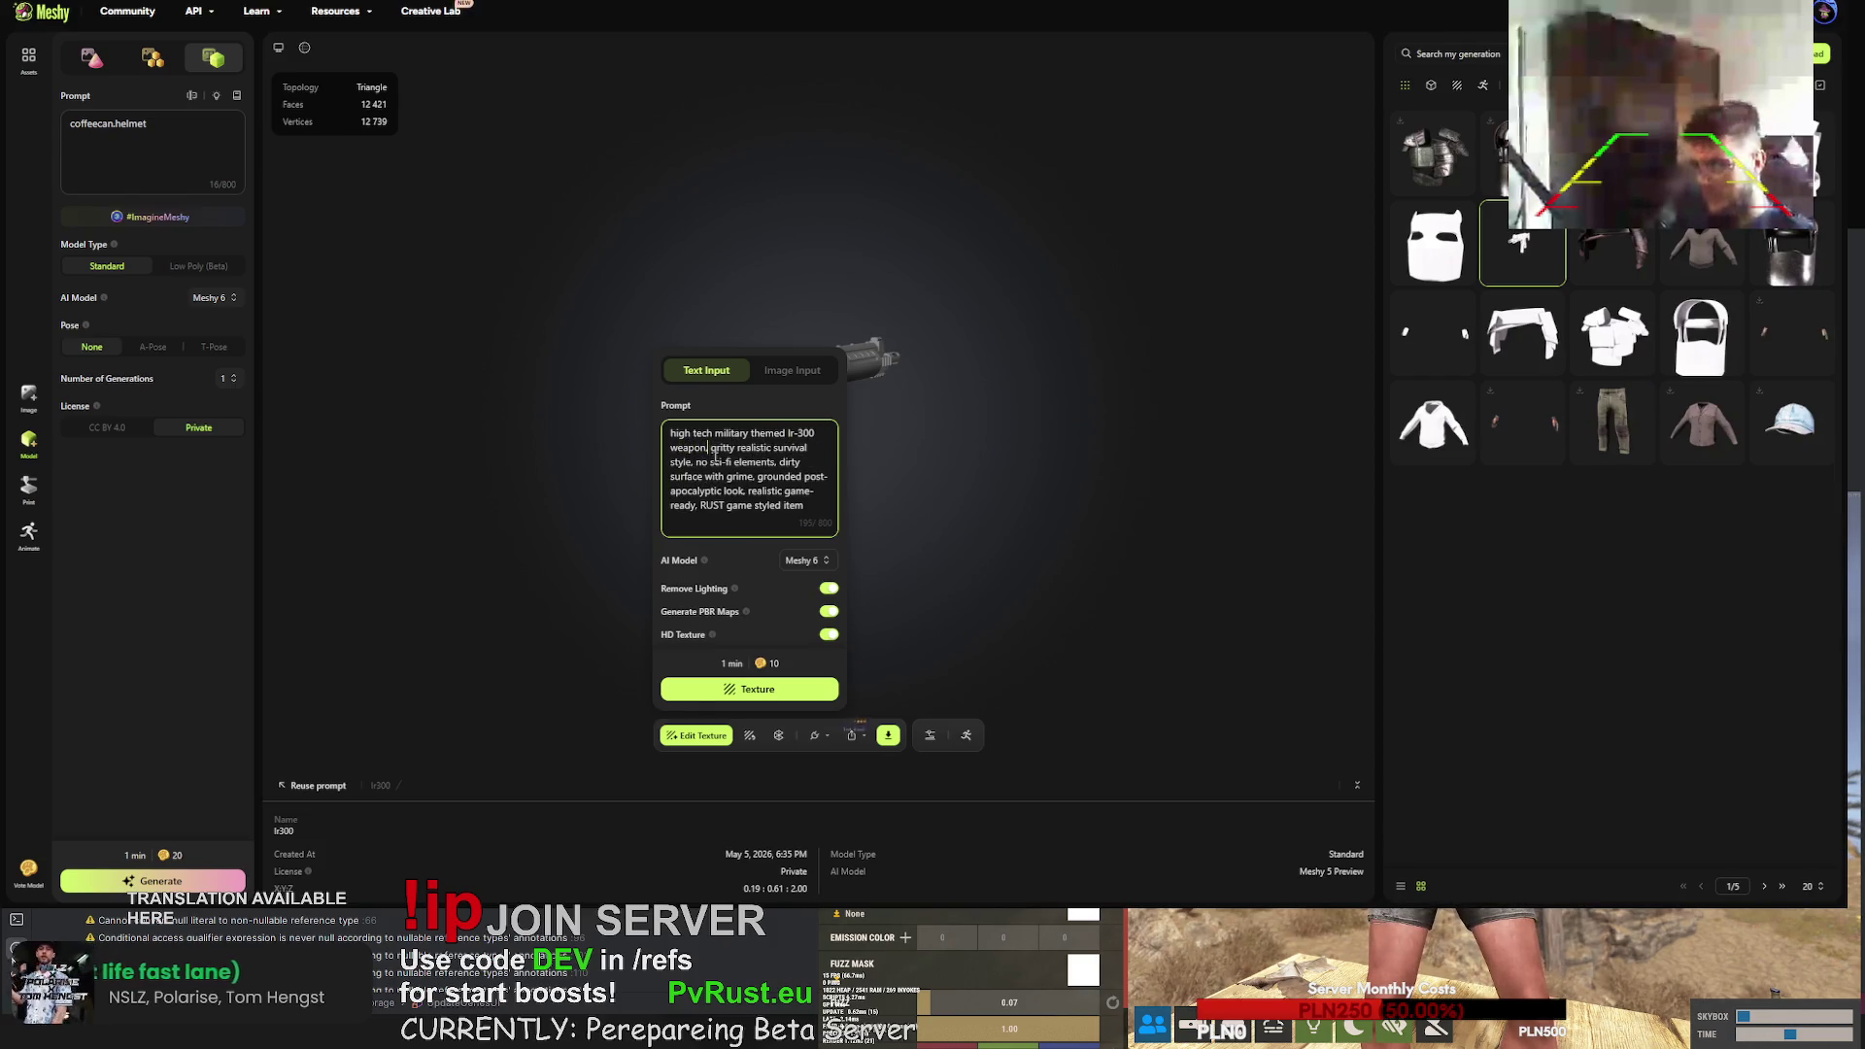
text(rifle)
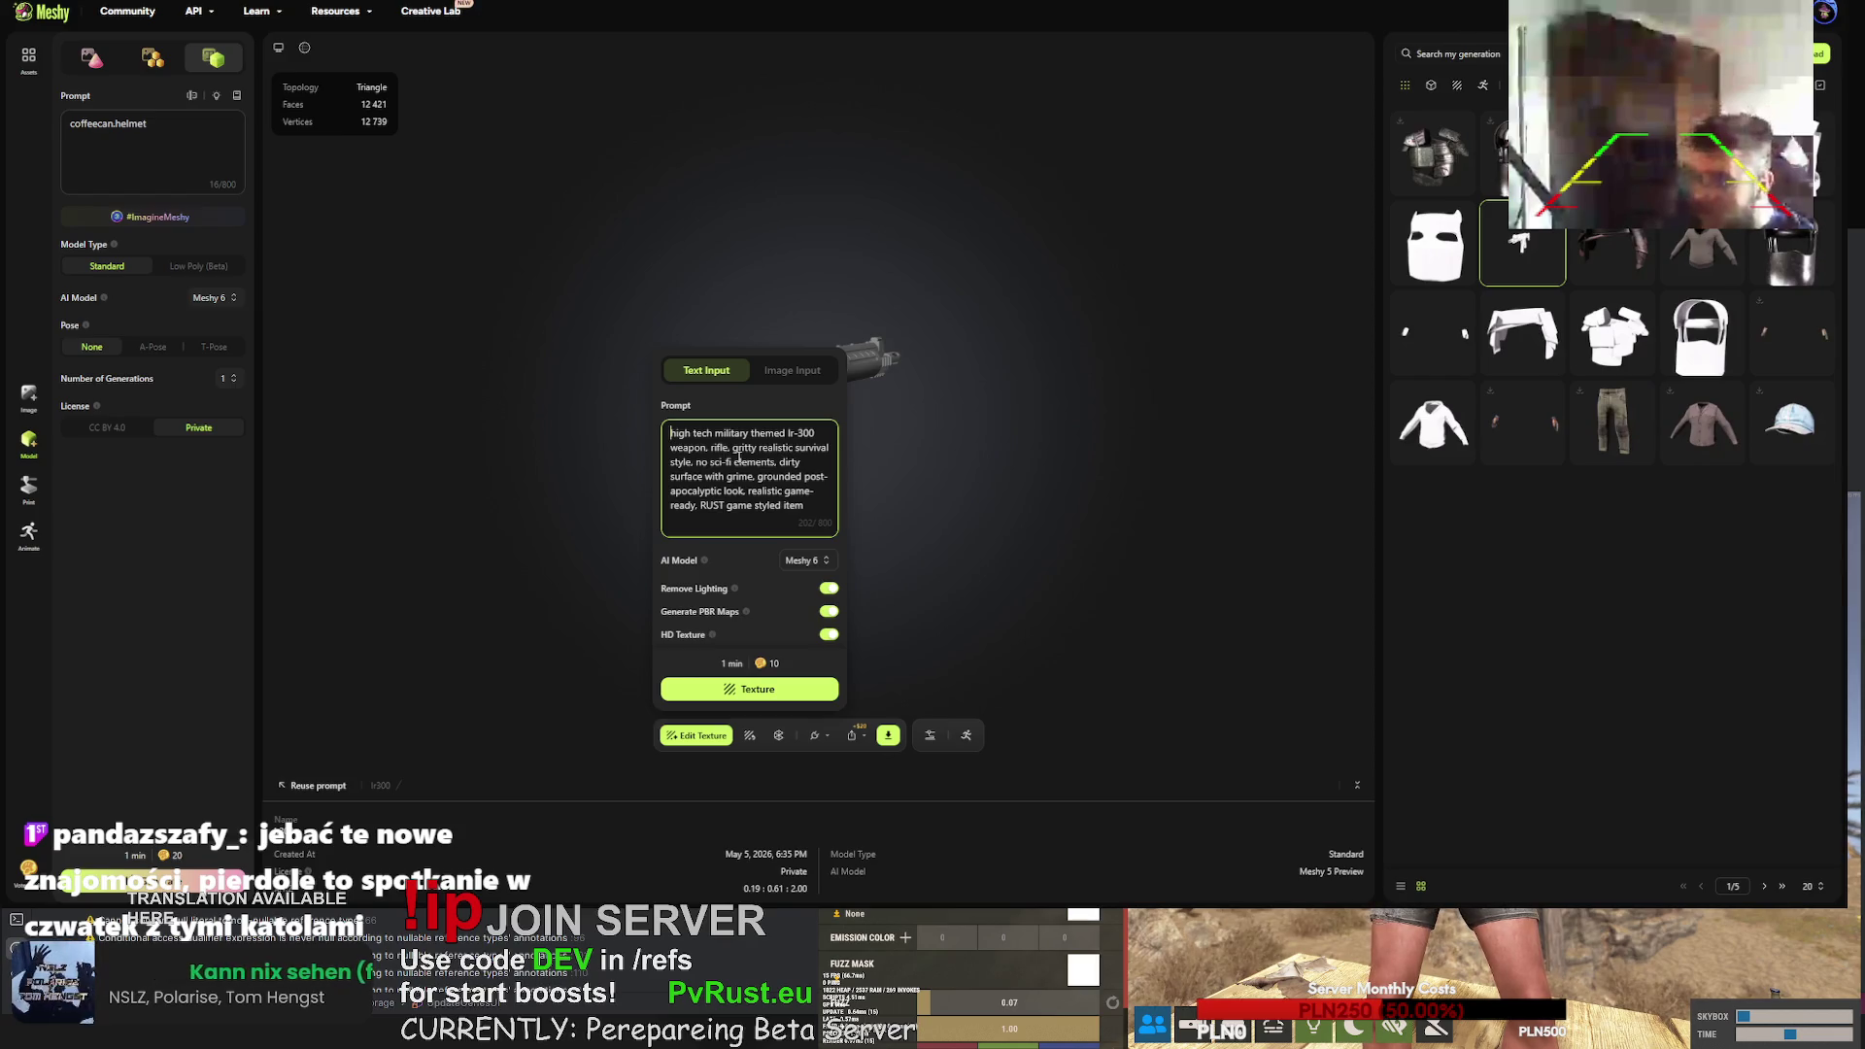
text(white and yellow themed,)
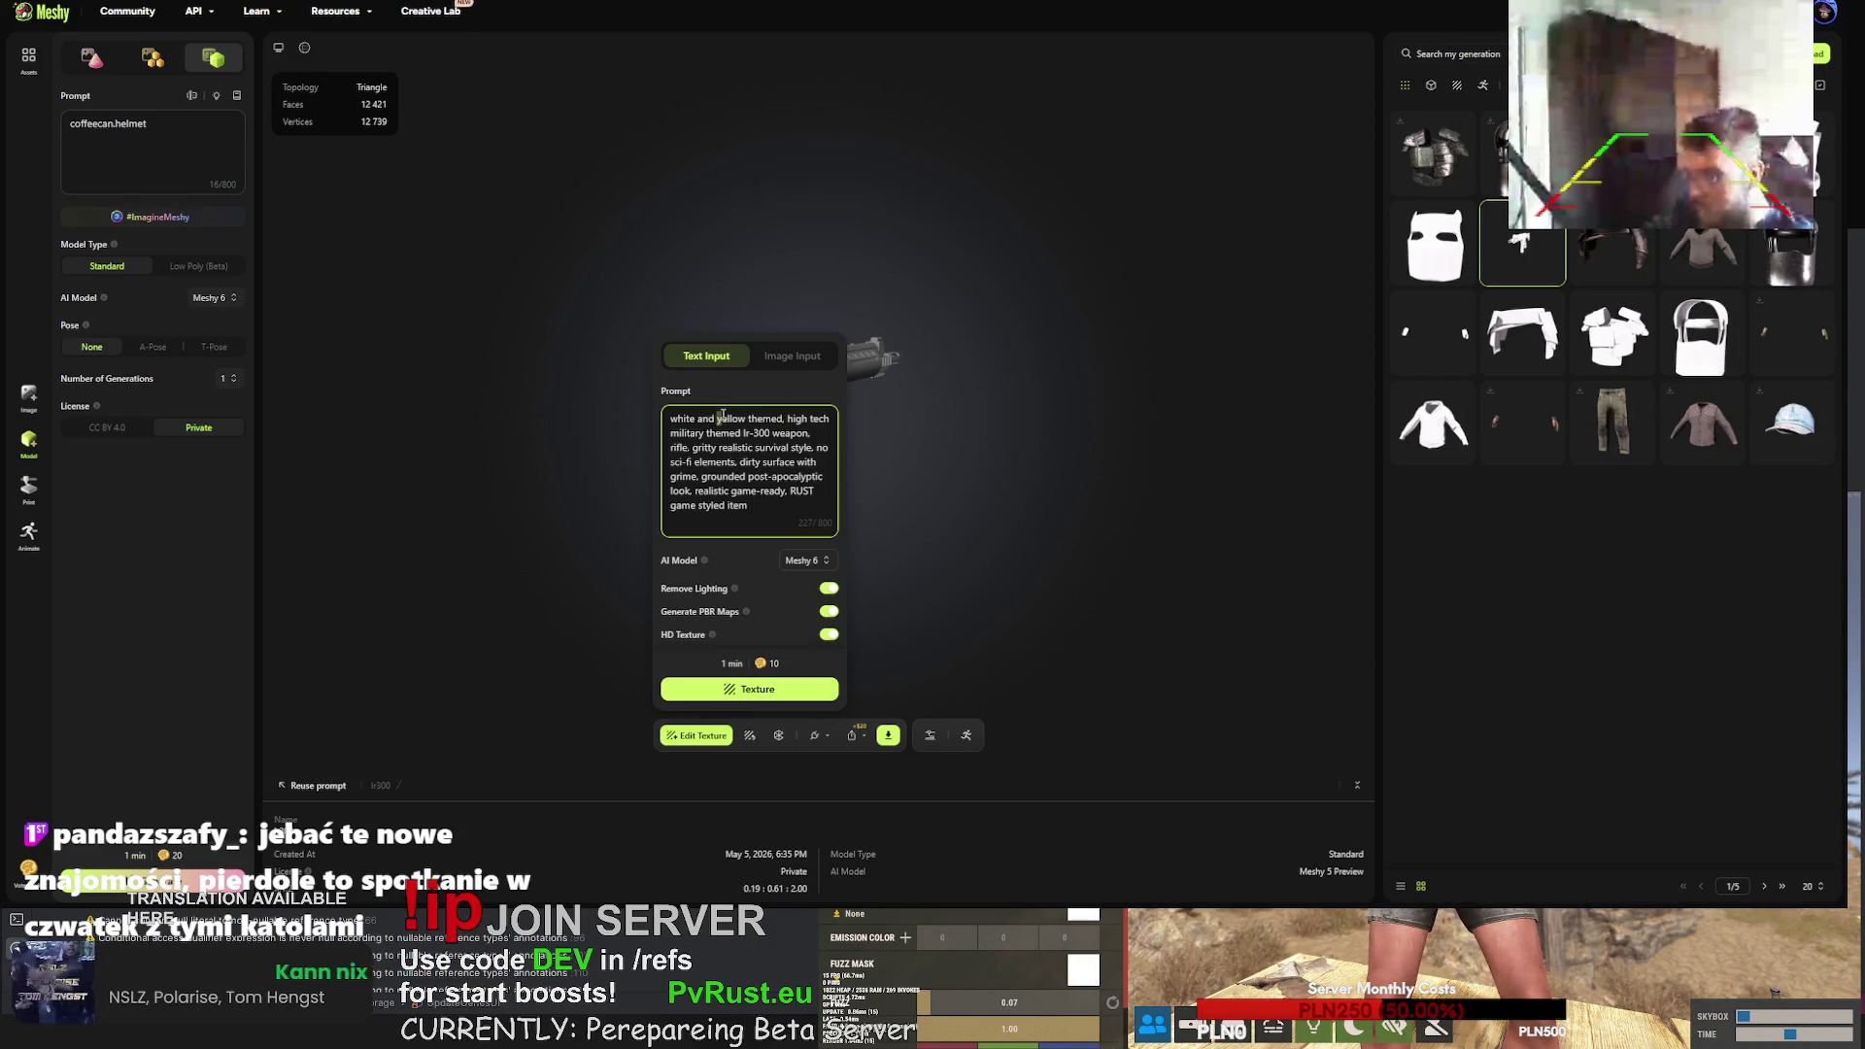
double_click(721, 419)
text(blue colour)
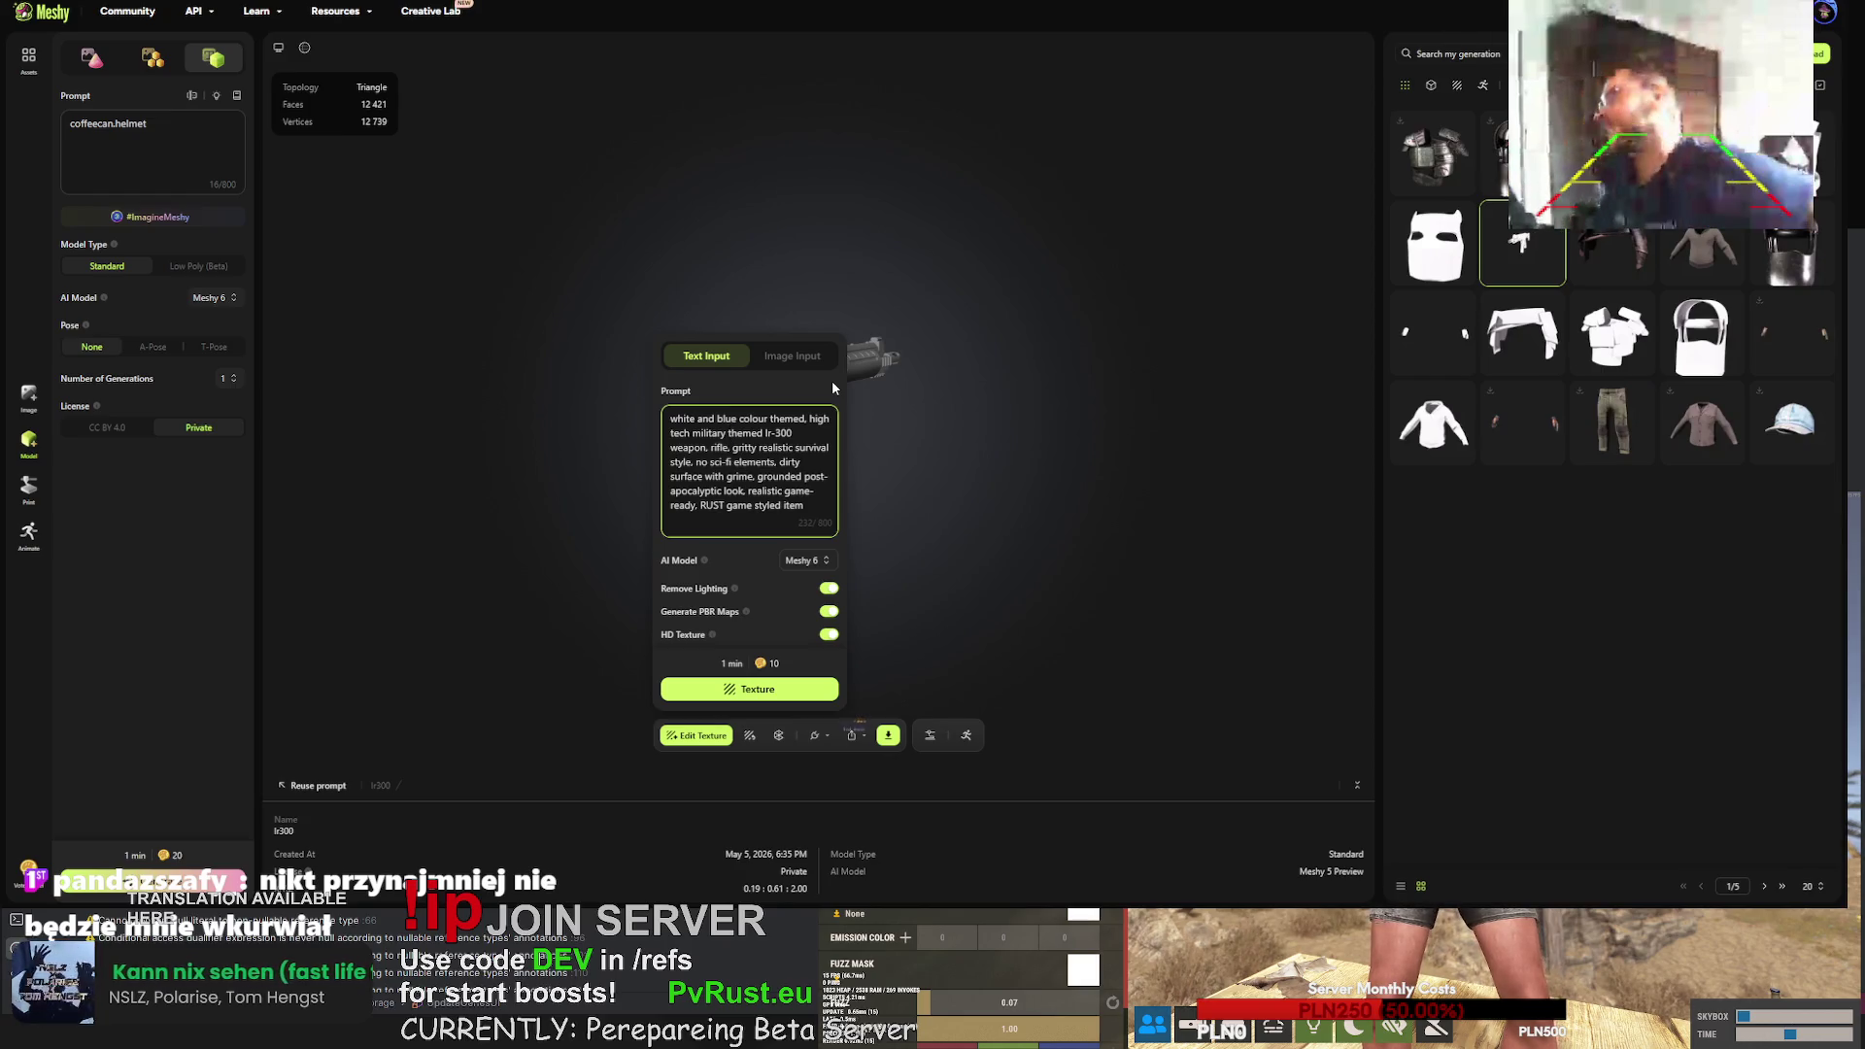
drag(774, 434, 785, 446)
- Launch texturing of the rifle with the edited white-and-blue prompt
double_click(761, 448)
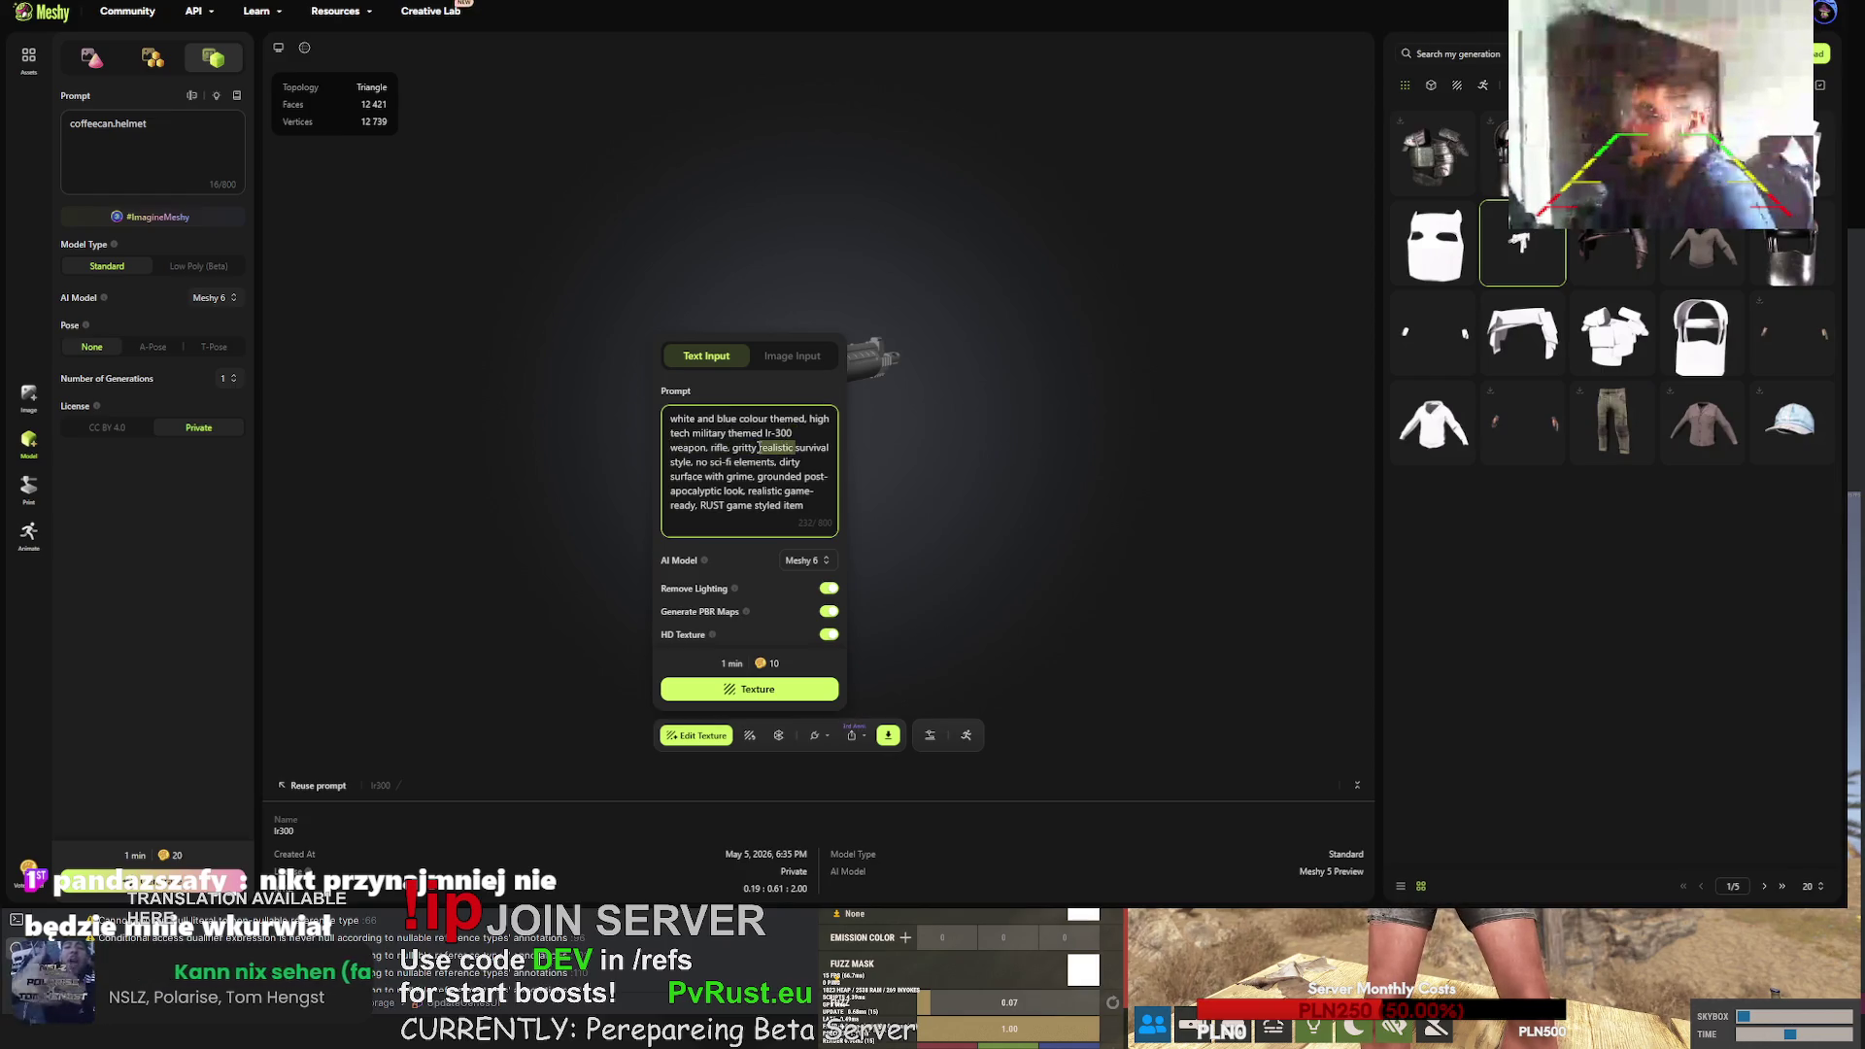
click(740, 462)
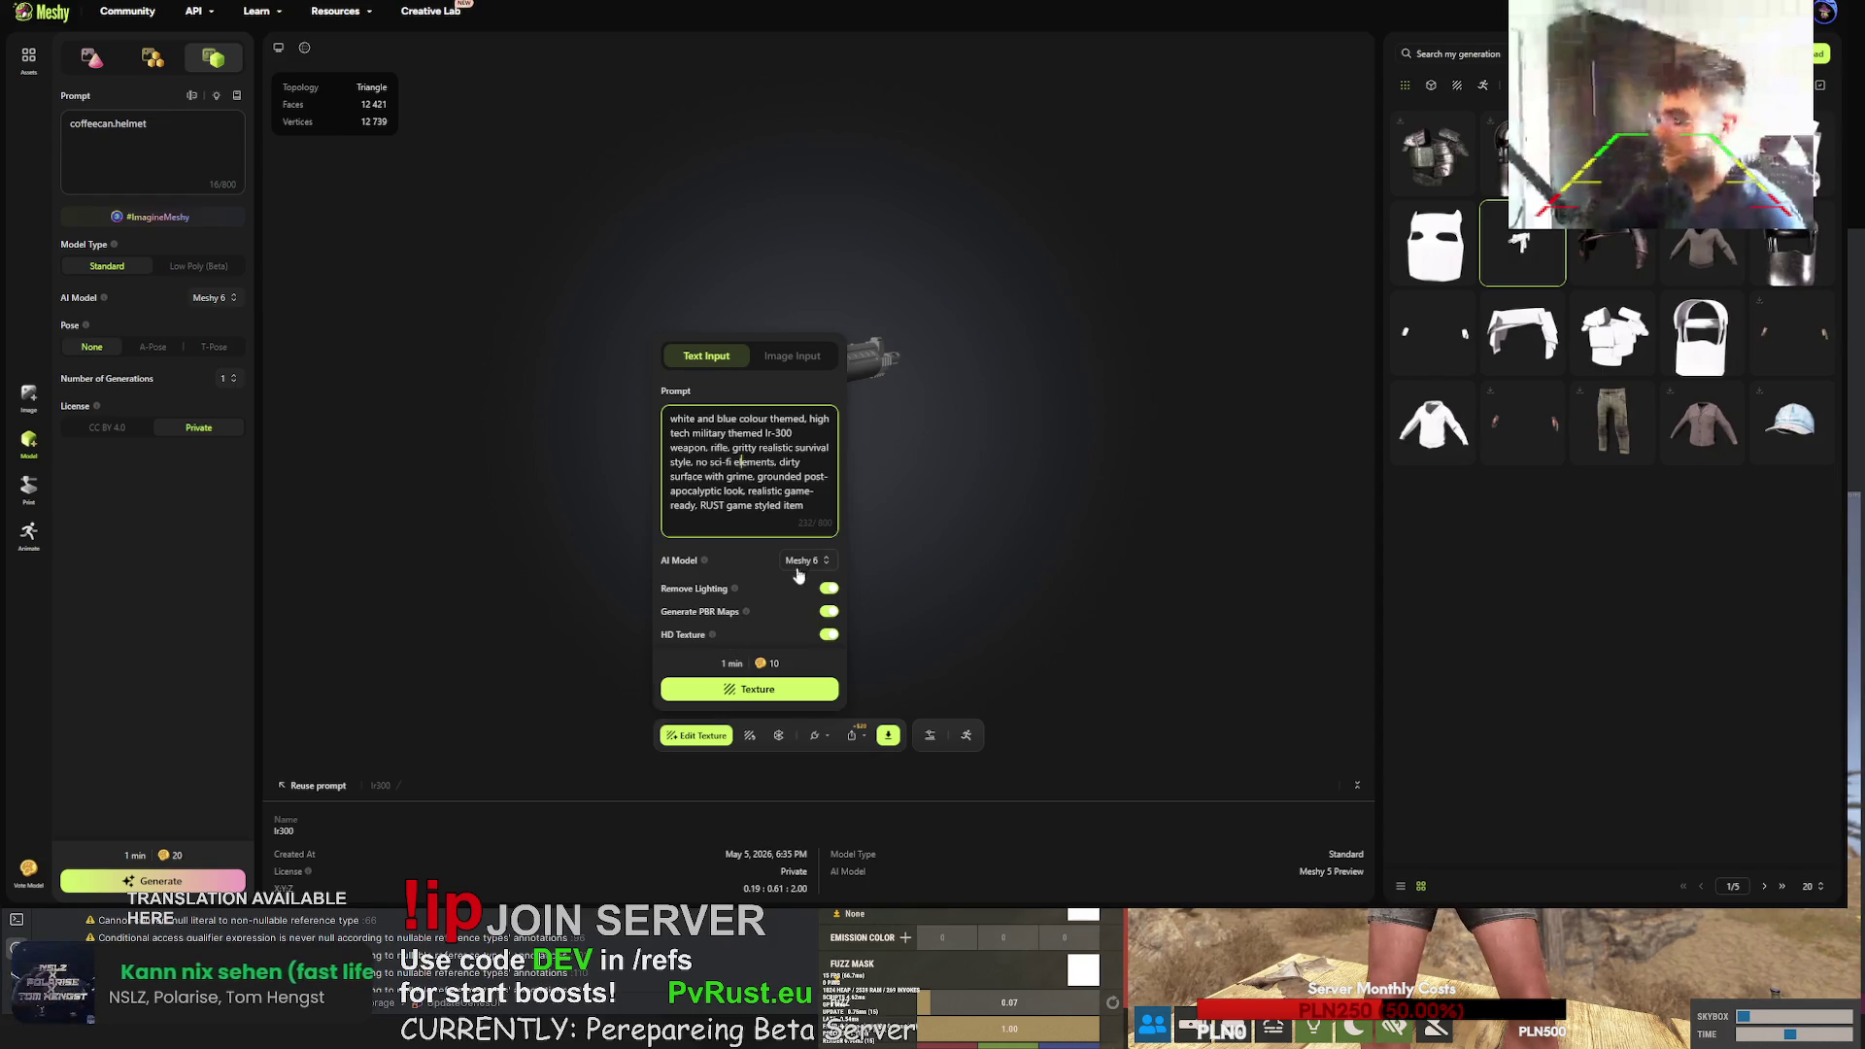
click(771, 434)
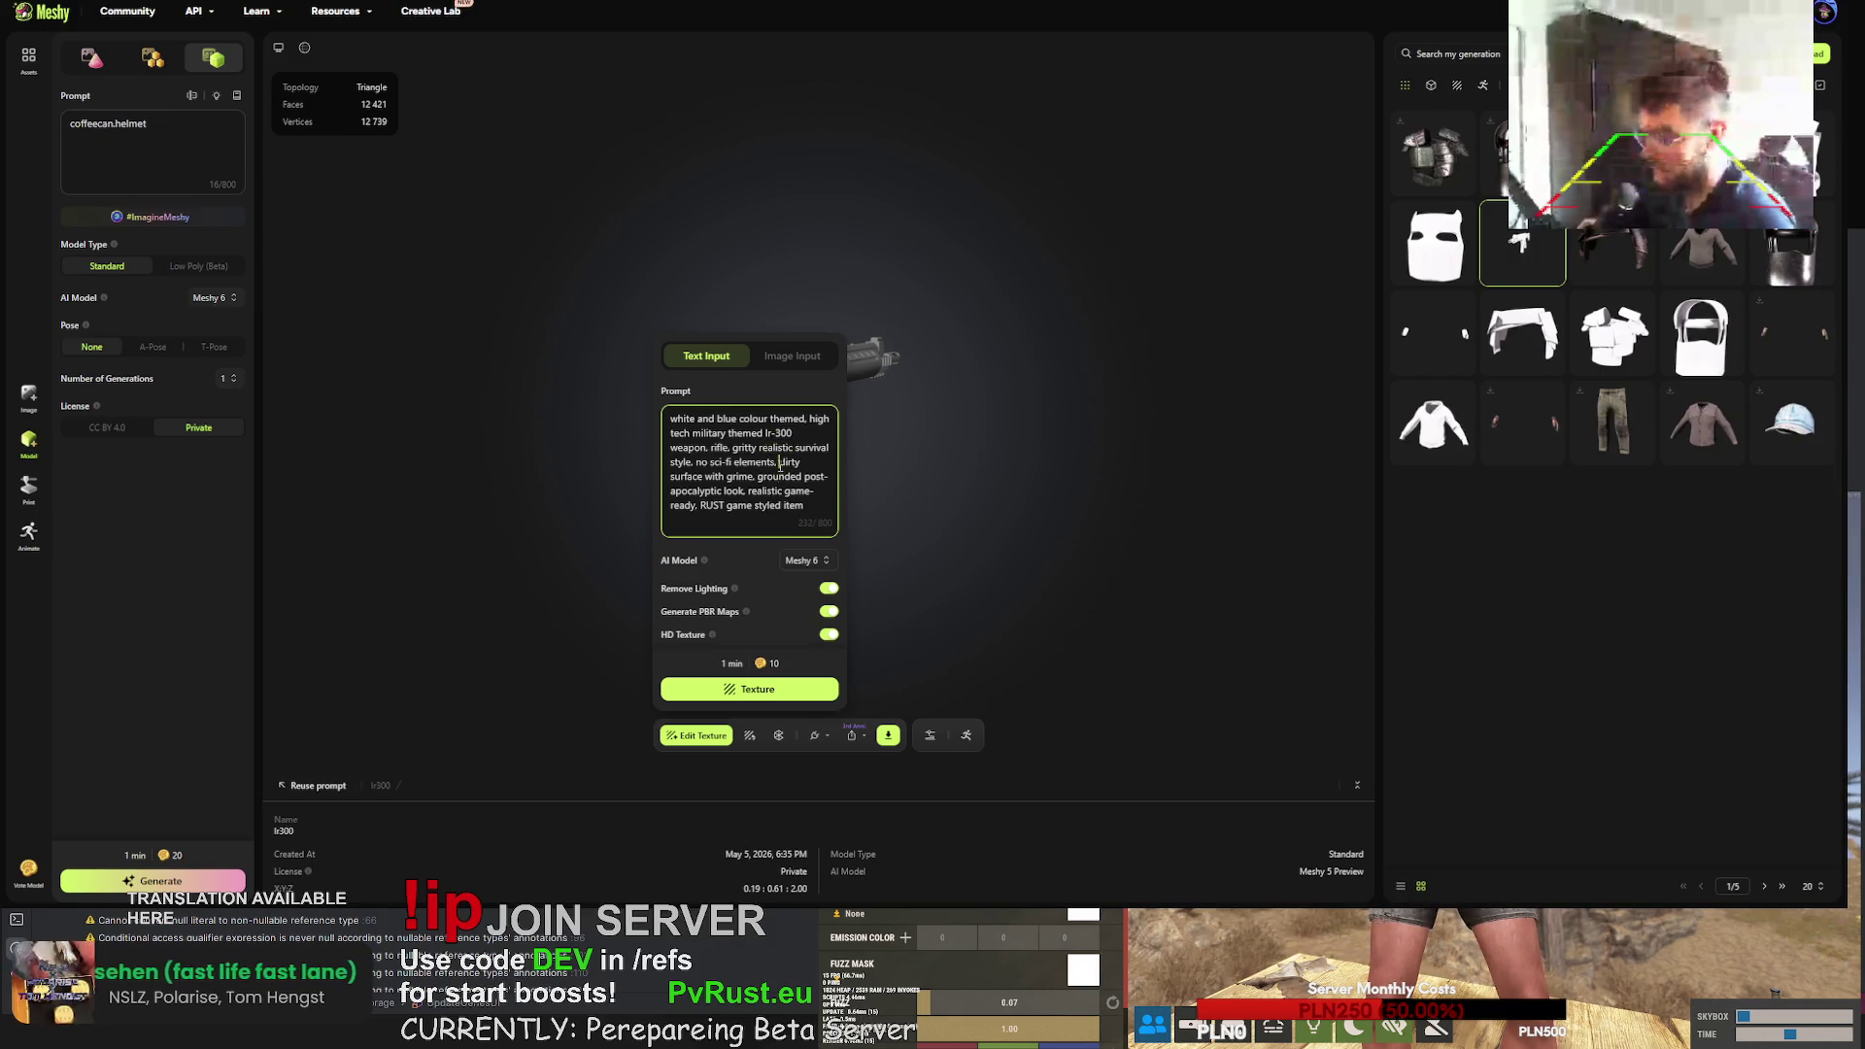
key(ctrl+a)
click(787, 470)
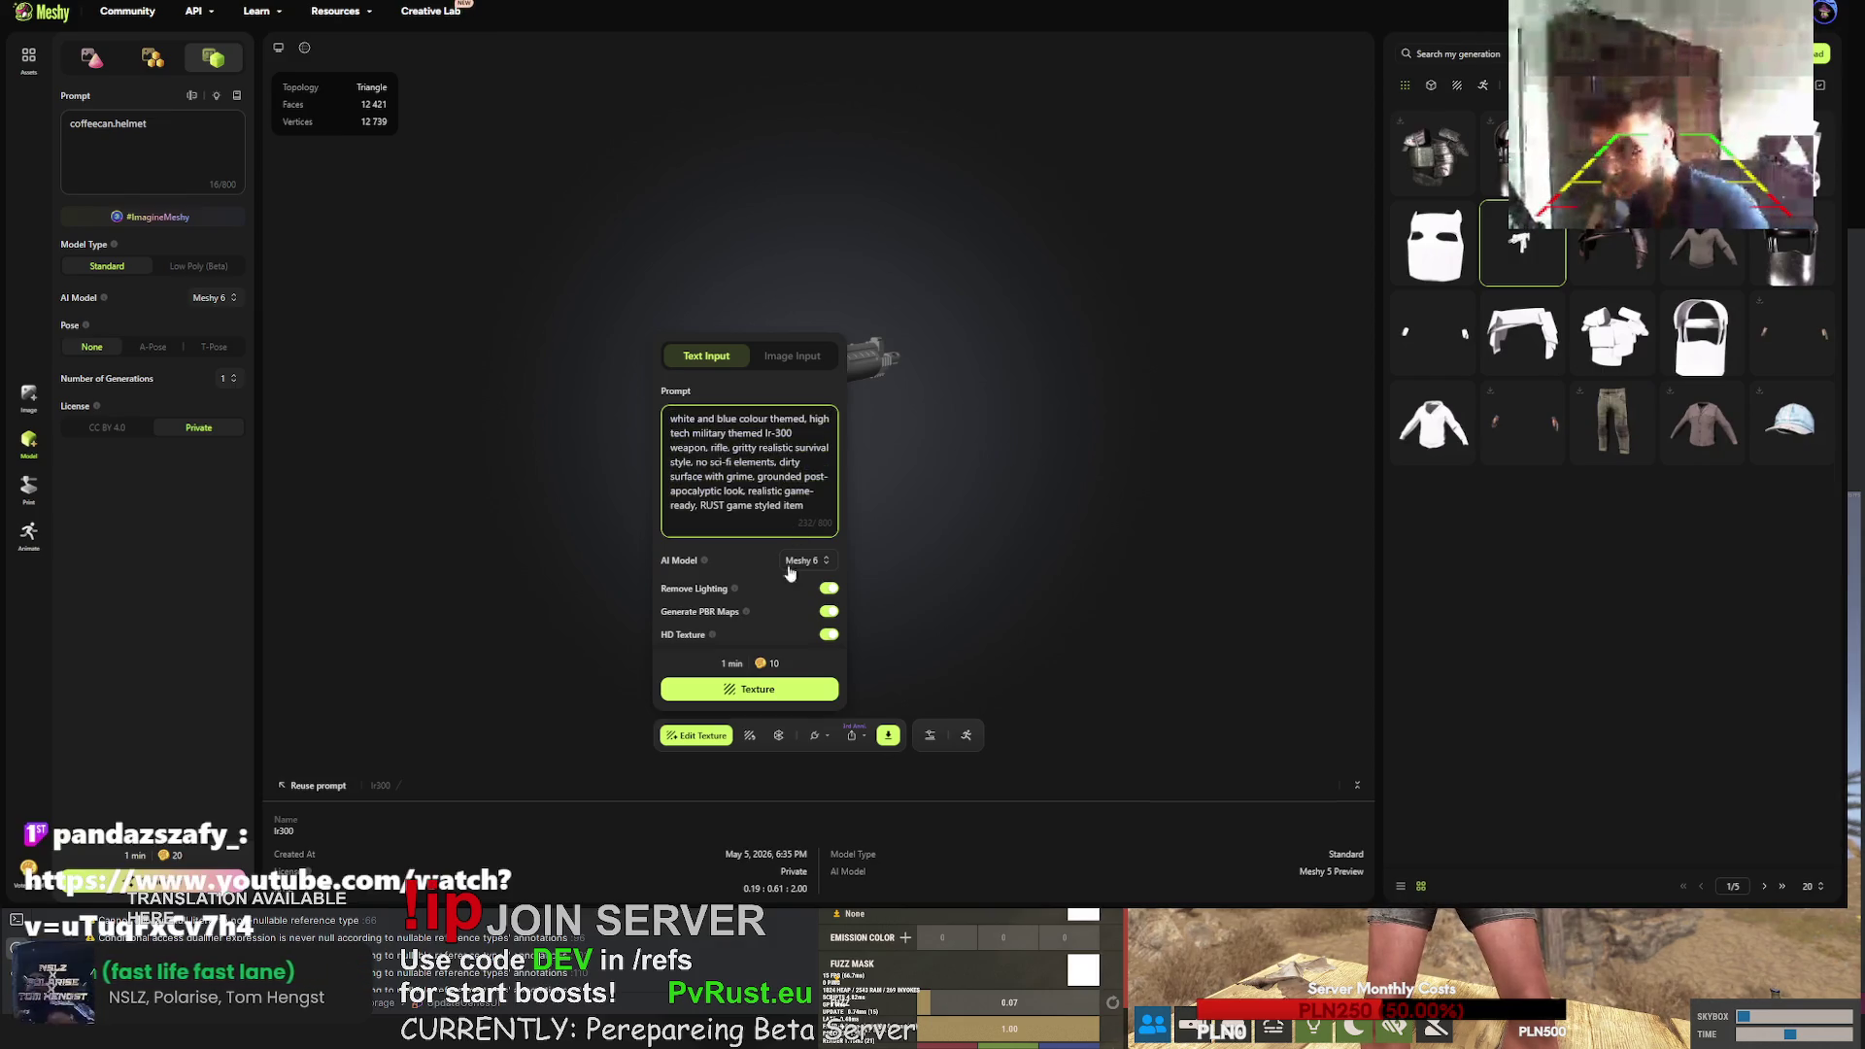
click(762, 692)
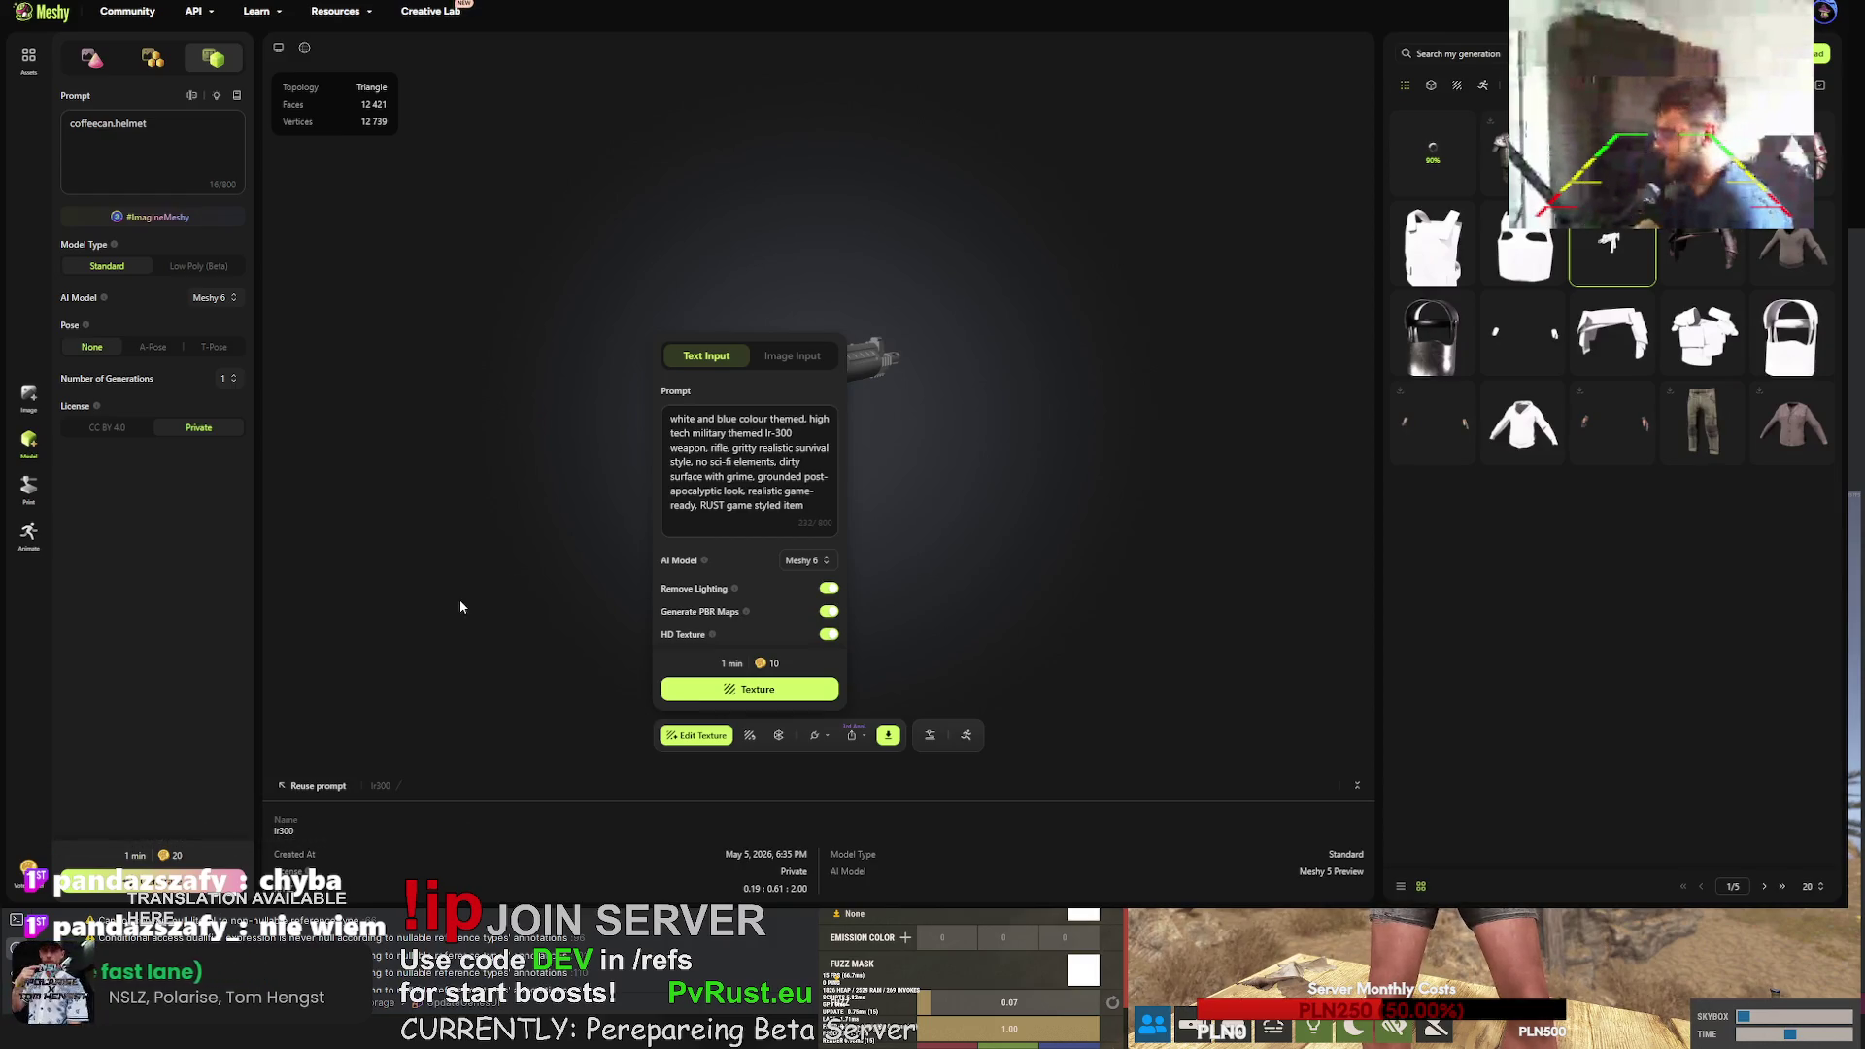
click(1018, 338)
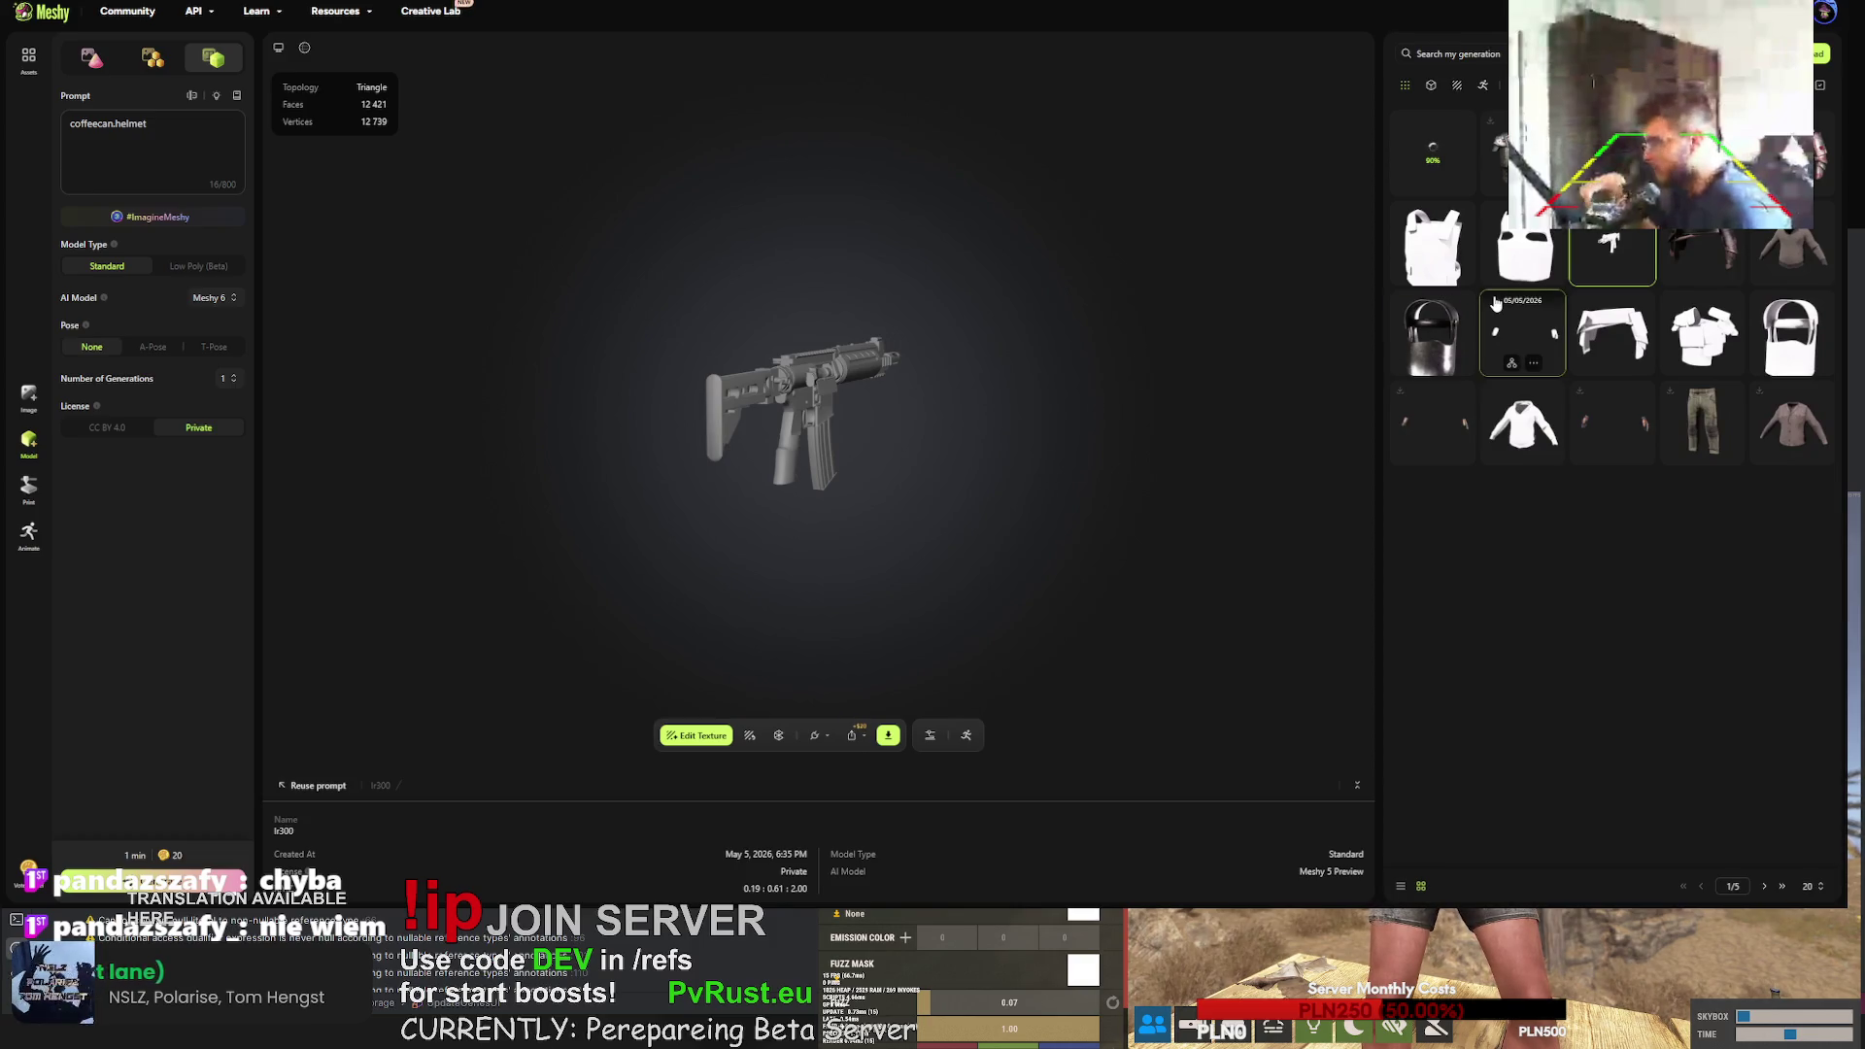
- Zoom in on the grey rifle, orbit to its other side, and open the newest rifle texture
scroll(866, 383, up, 5)
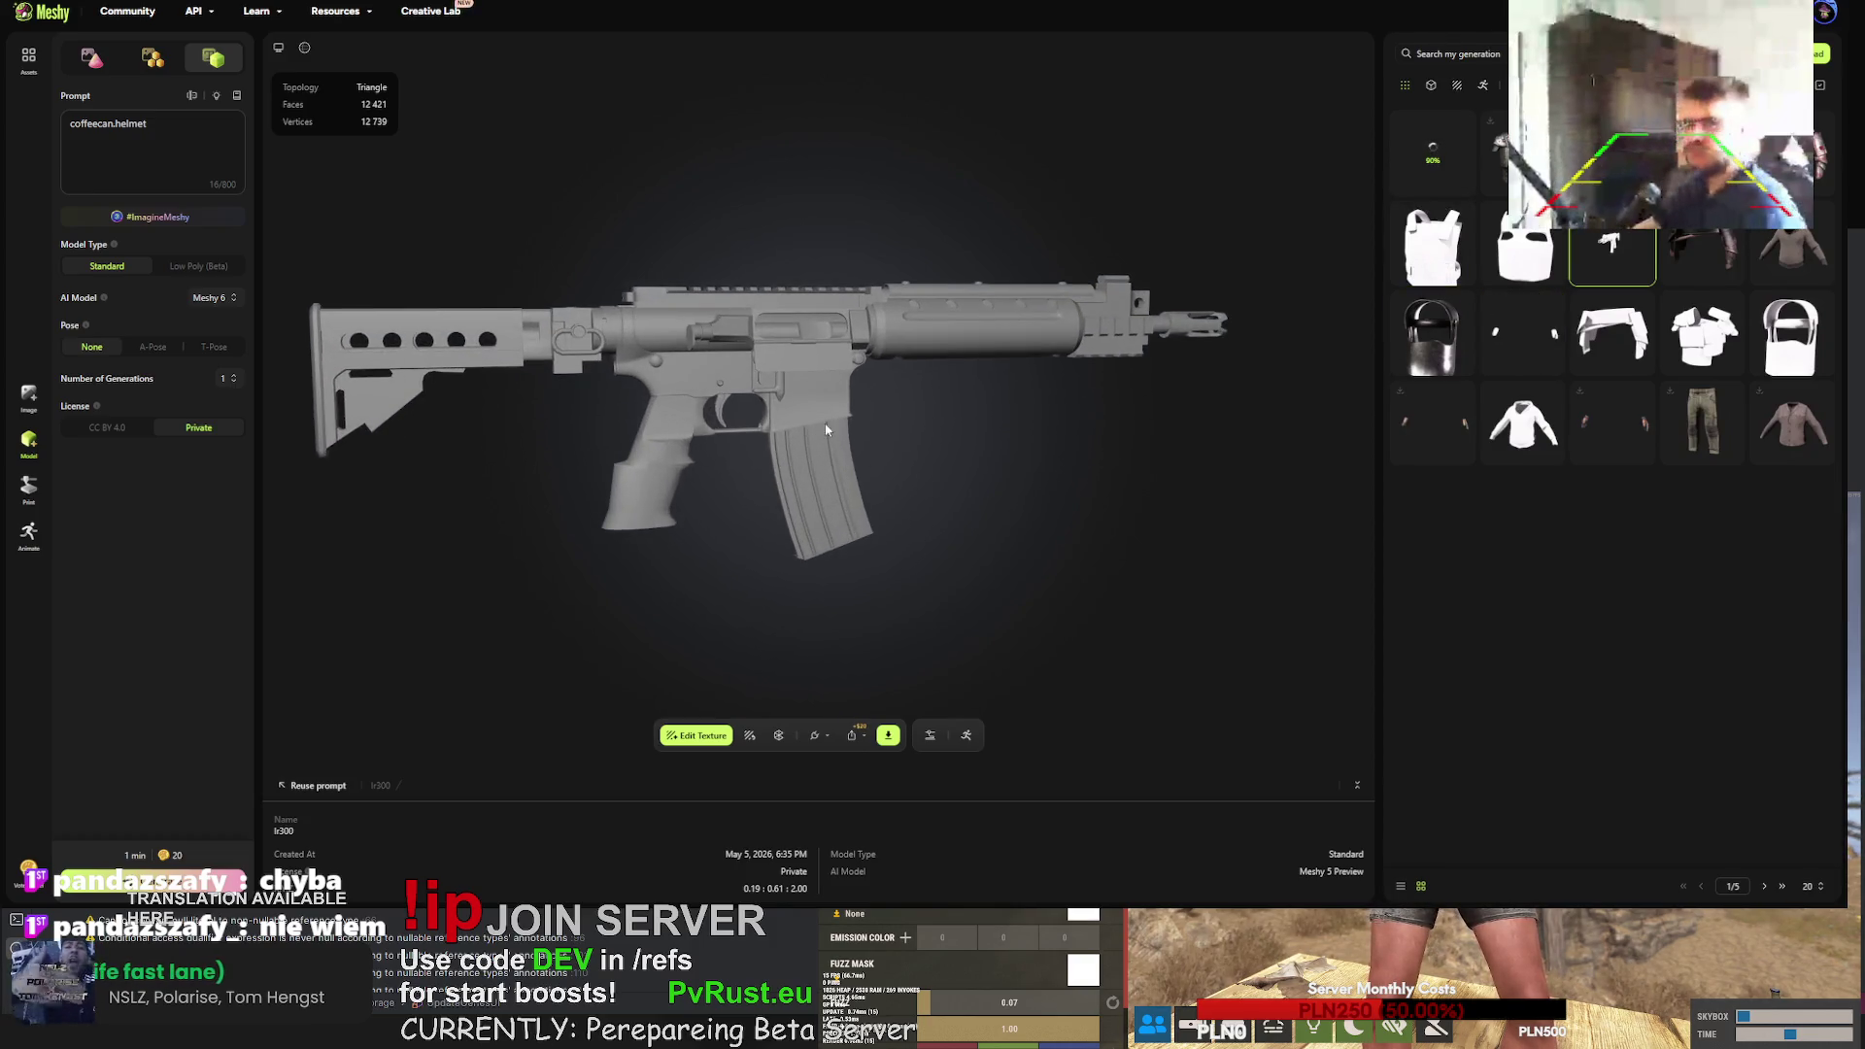
mouse_move(804, 415)
mouse_down()
mouse_move(1018, 427)
mouse_move(1058, 394)
mouse_move(1119, 426)
mouse_move(1062, 421)
mouse_move(955, 469)
mouse_move(846, 462)
mouse_move(952, 436)
mouse_move(907, 417)
mouse_move(774, 417)
mouse_move(725, 447)
mouse_move(717, 484)
mouse_move(1215, 291)
mouse_up()
click(1434, 149)
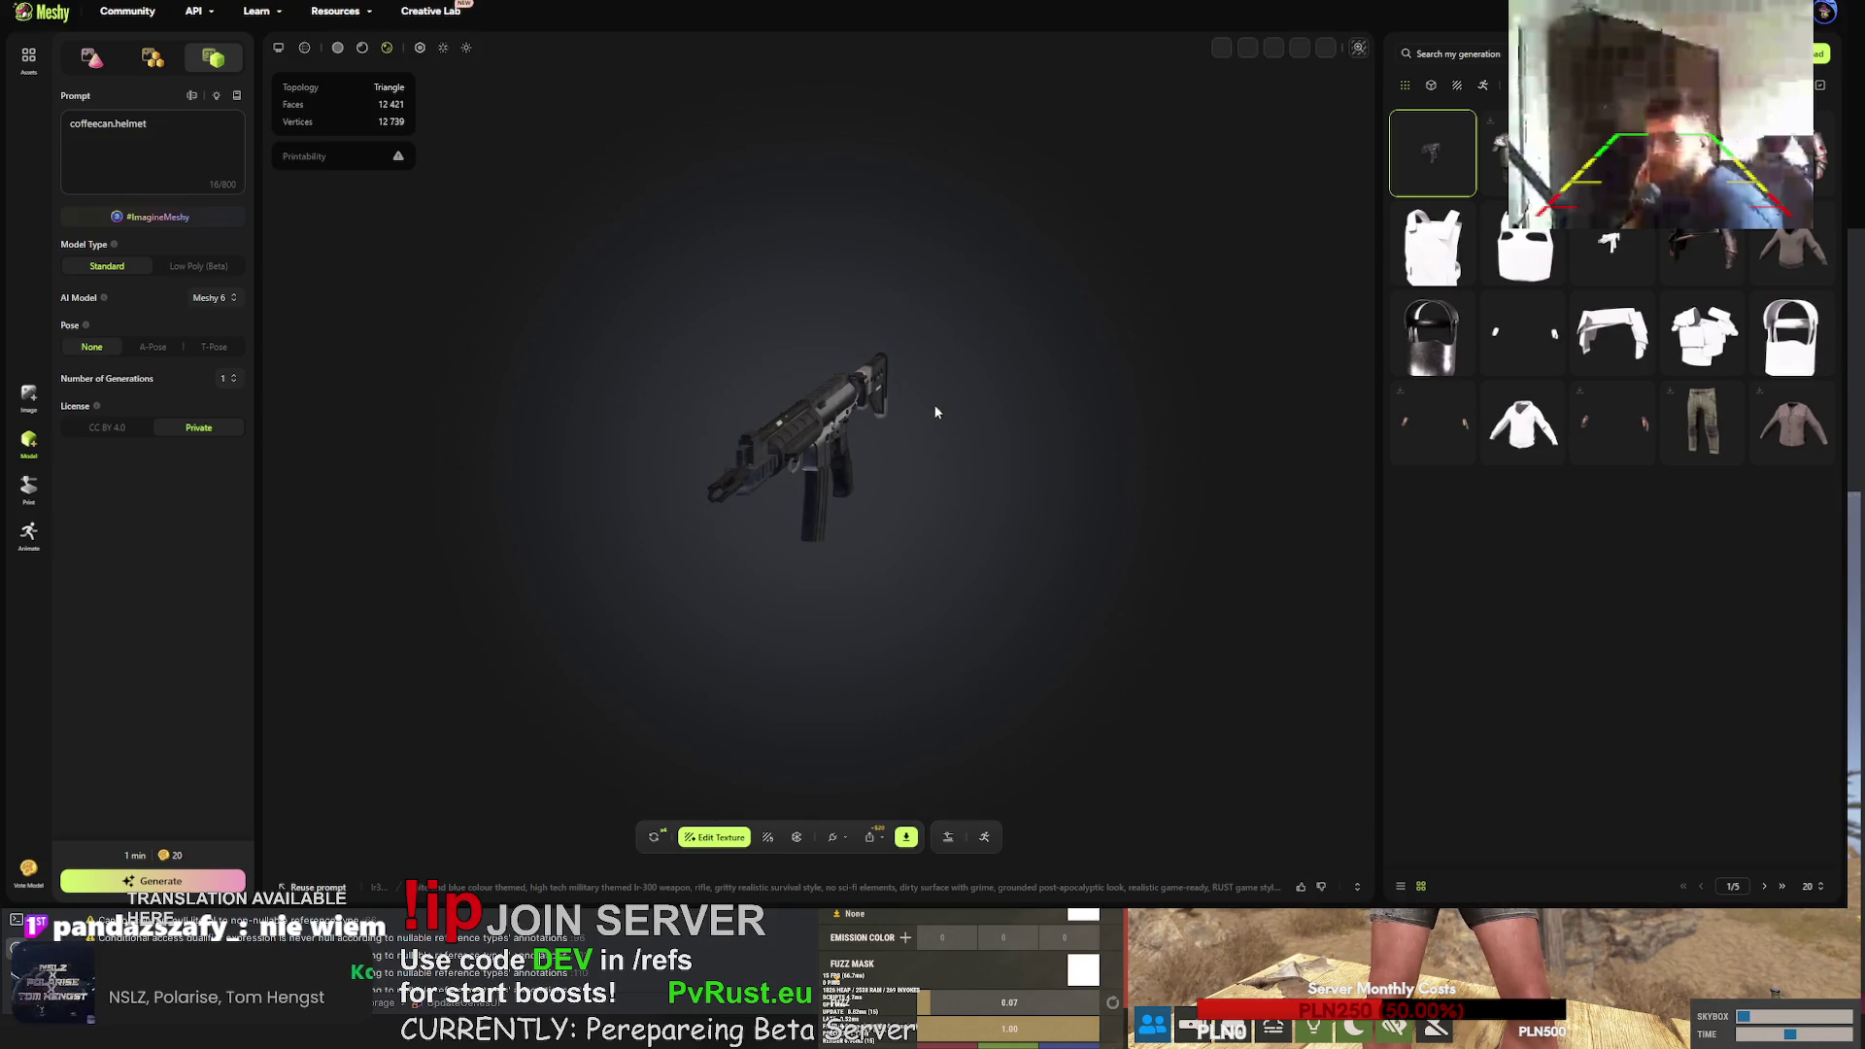
- Inspect the dark-textured rifle from both sides, then confirm a retry of its texture generation
mouse_move(592, 416)
mouse_down()
mouse_move(778, 447)
mouse_move(596, 498)
mouse_up()
drag(680, 506, 1006, 461)
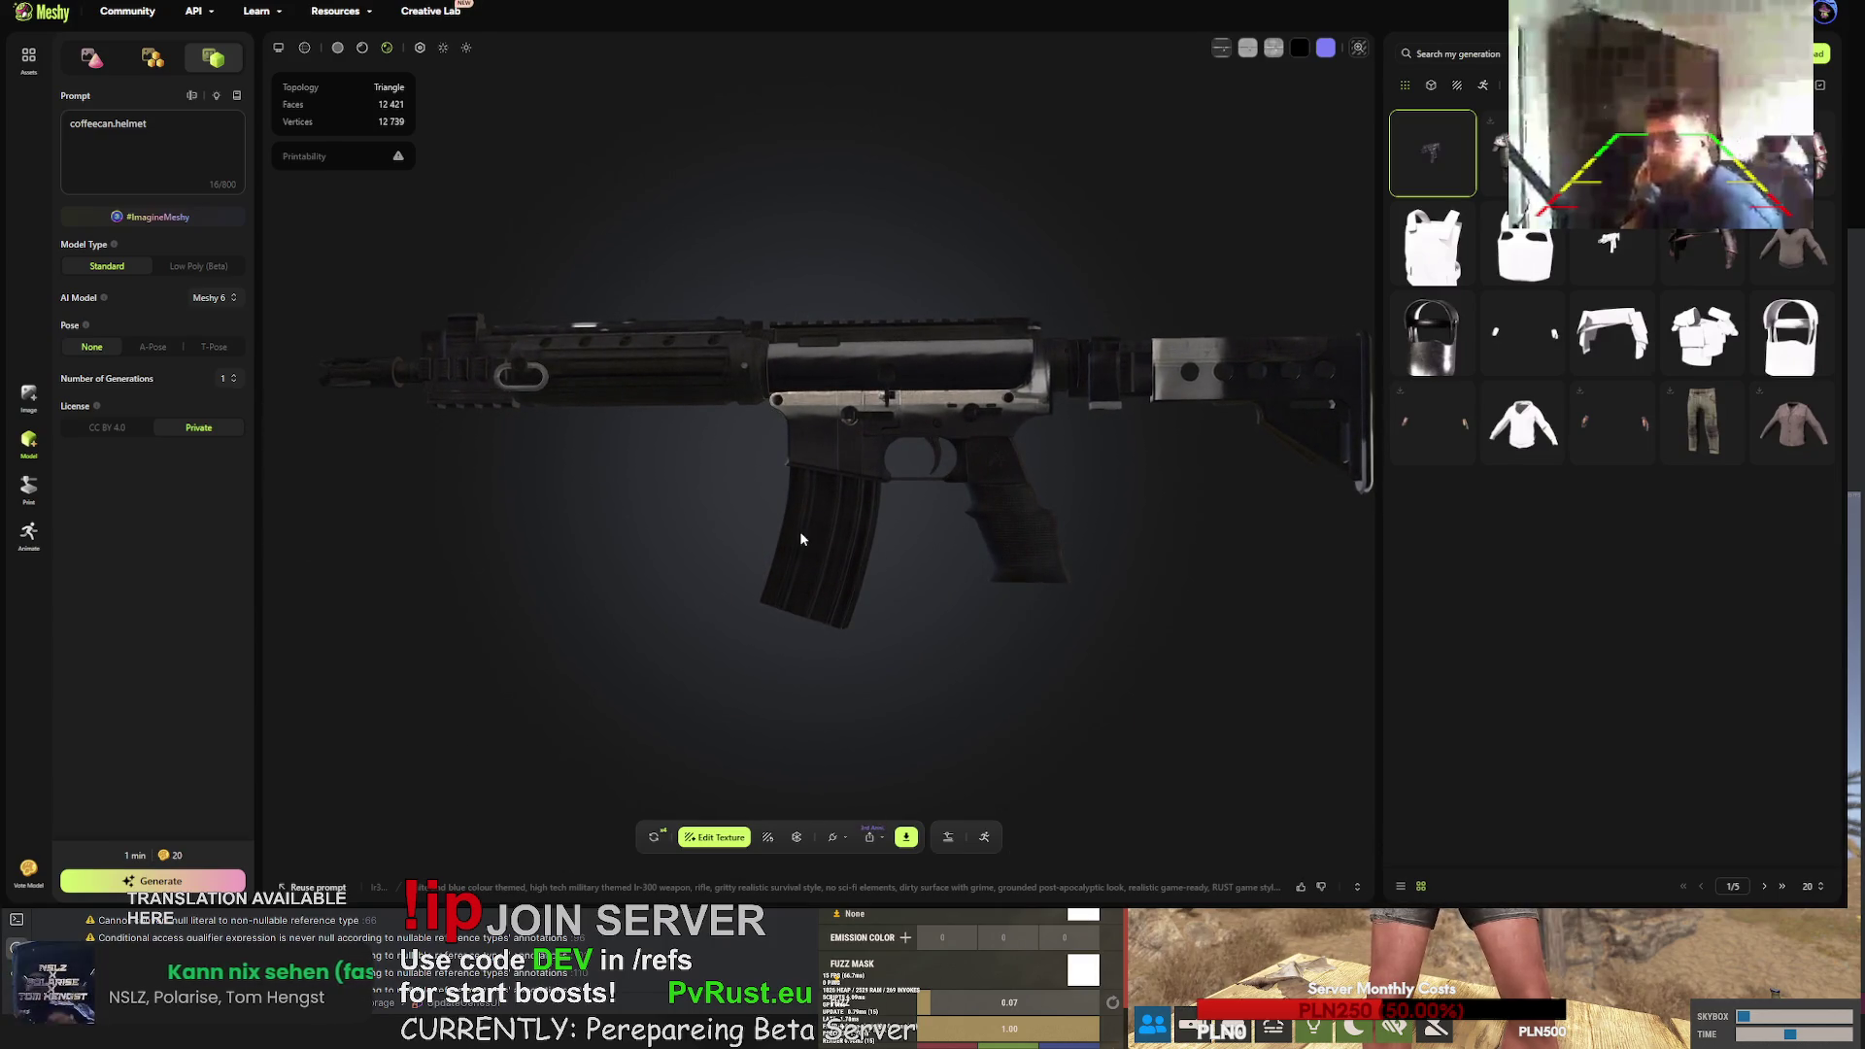
click(654, 836)
click(1084, 502)
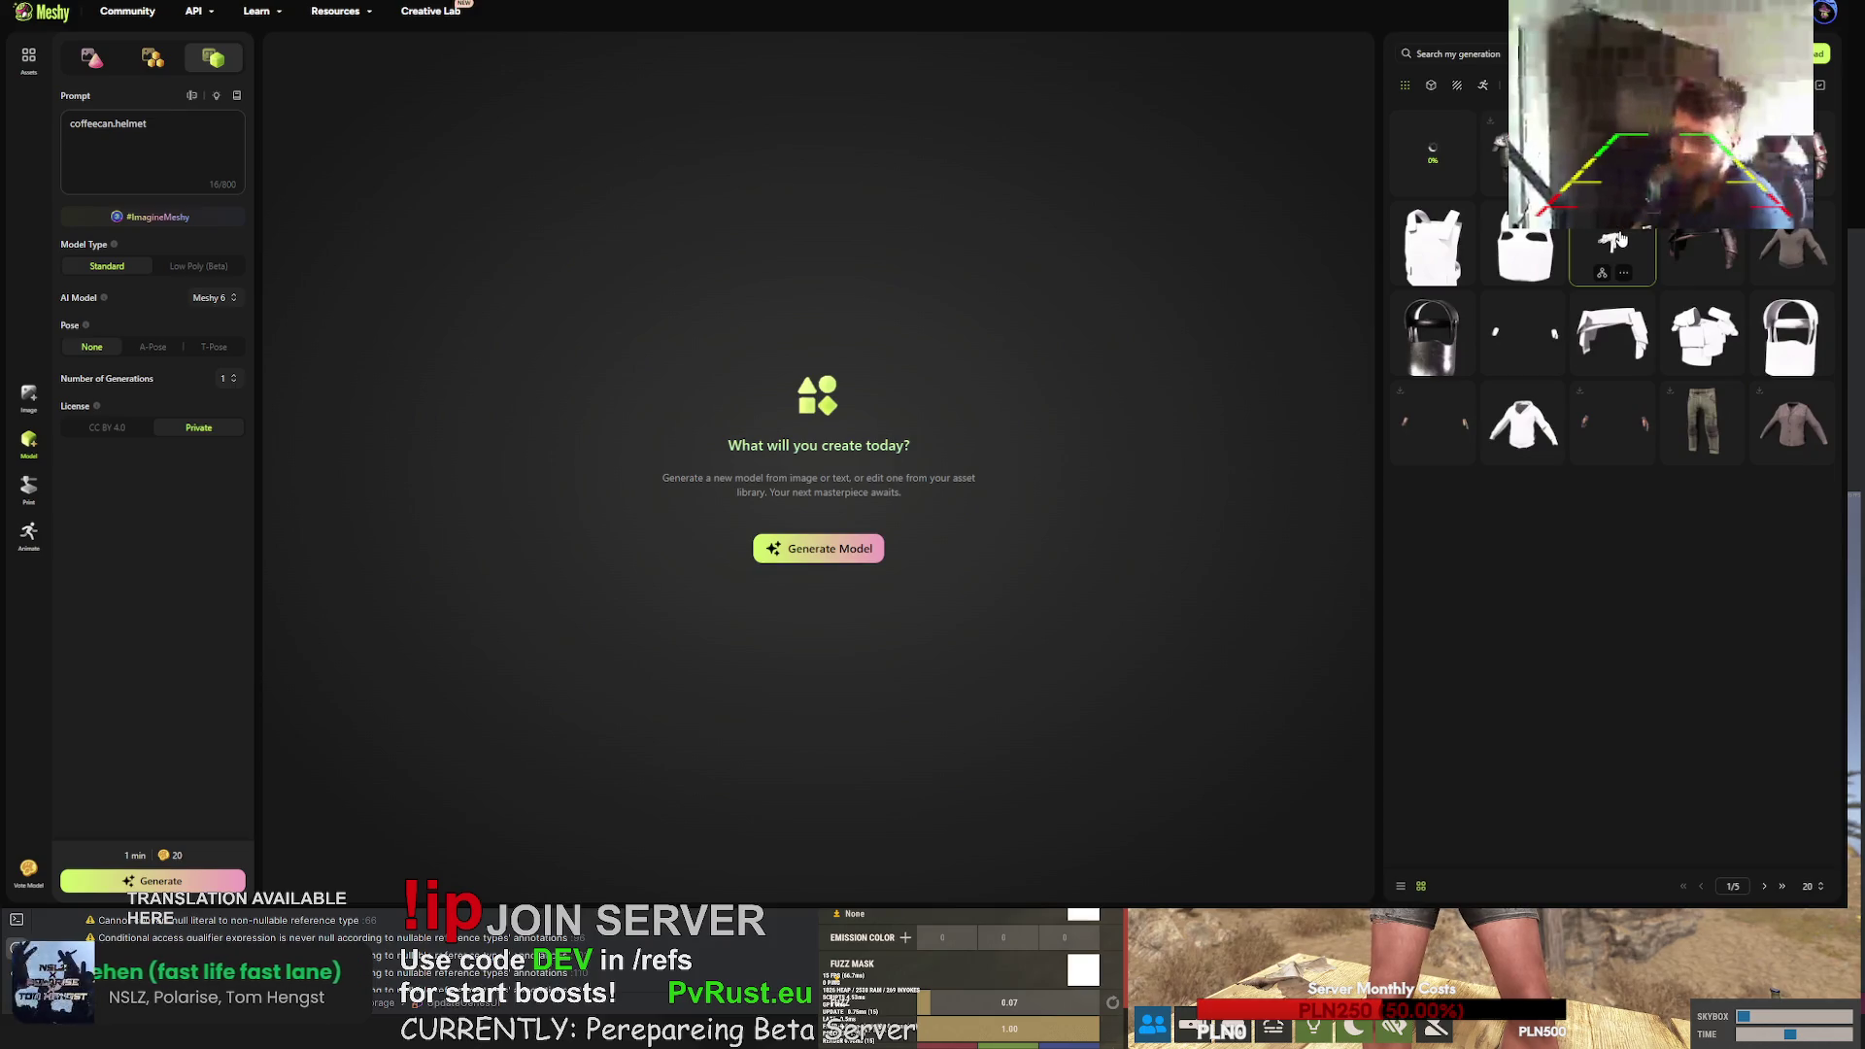
- Open the retried lr300 rifle generation and expand its texture prompt details
click(1434, 152)
mouse_move(466, 884)
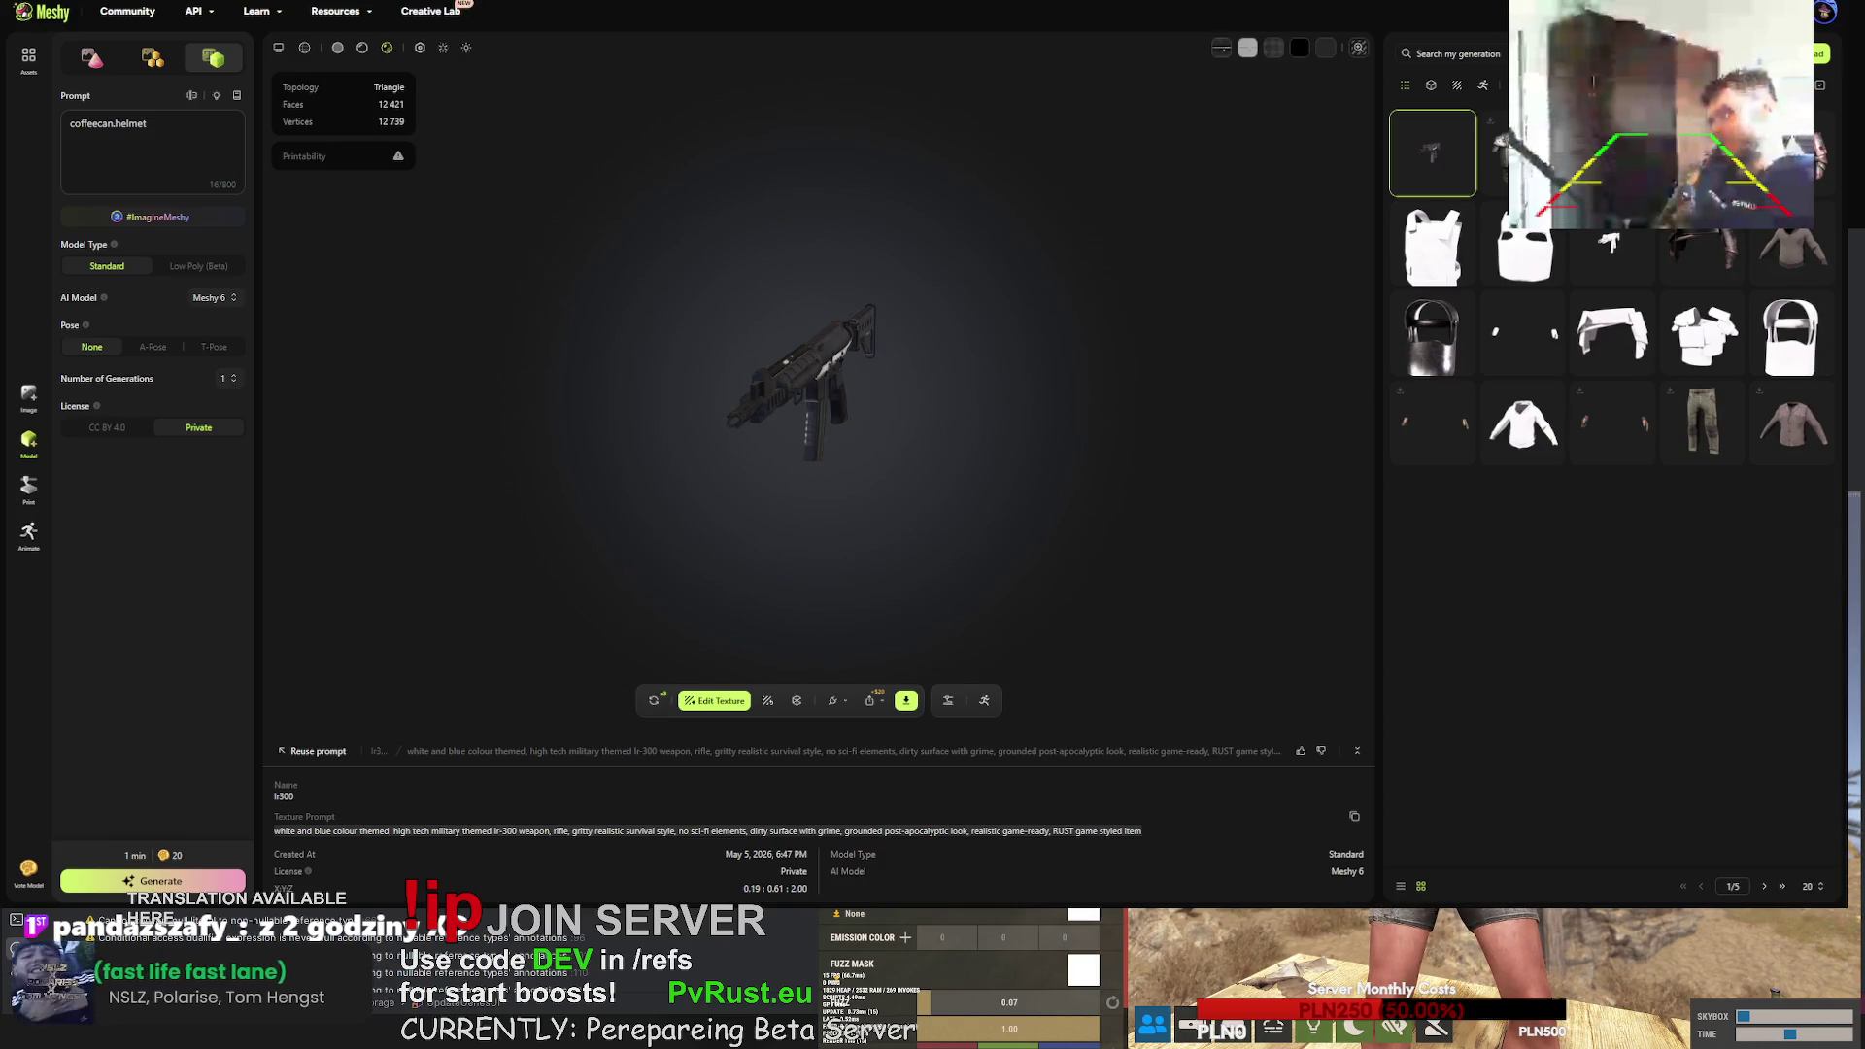
- Load the untextured grey lr300 rifle (Meshy 5 Preview, 12,421 faces) into the viewer
scroll(914, 399, up, 10)
mouse_move(1010, 412)
mouse_down()
mouse_move(1065, 416)
mouse_move(1073, 470)
mouse_up()
scroll(940, 318, up, 5)
drag(865, 336, 767, 296)
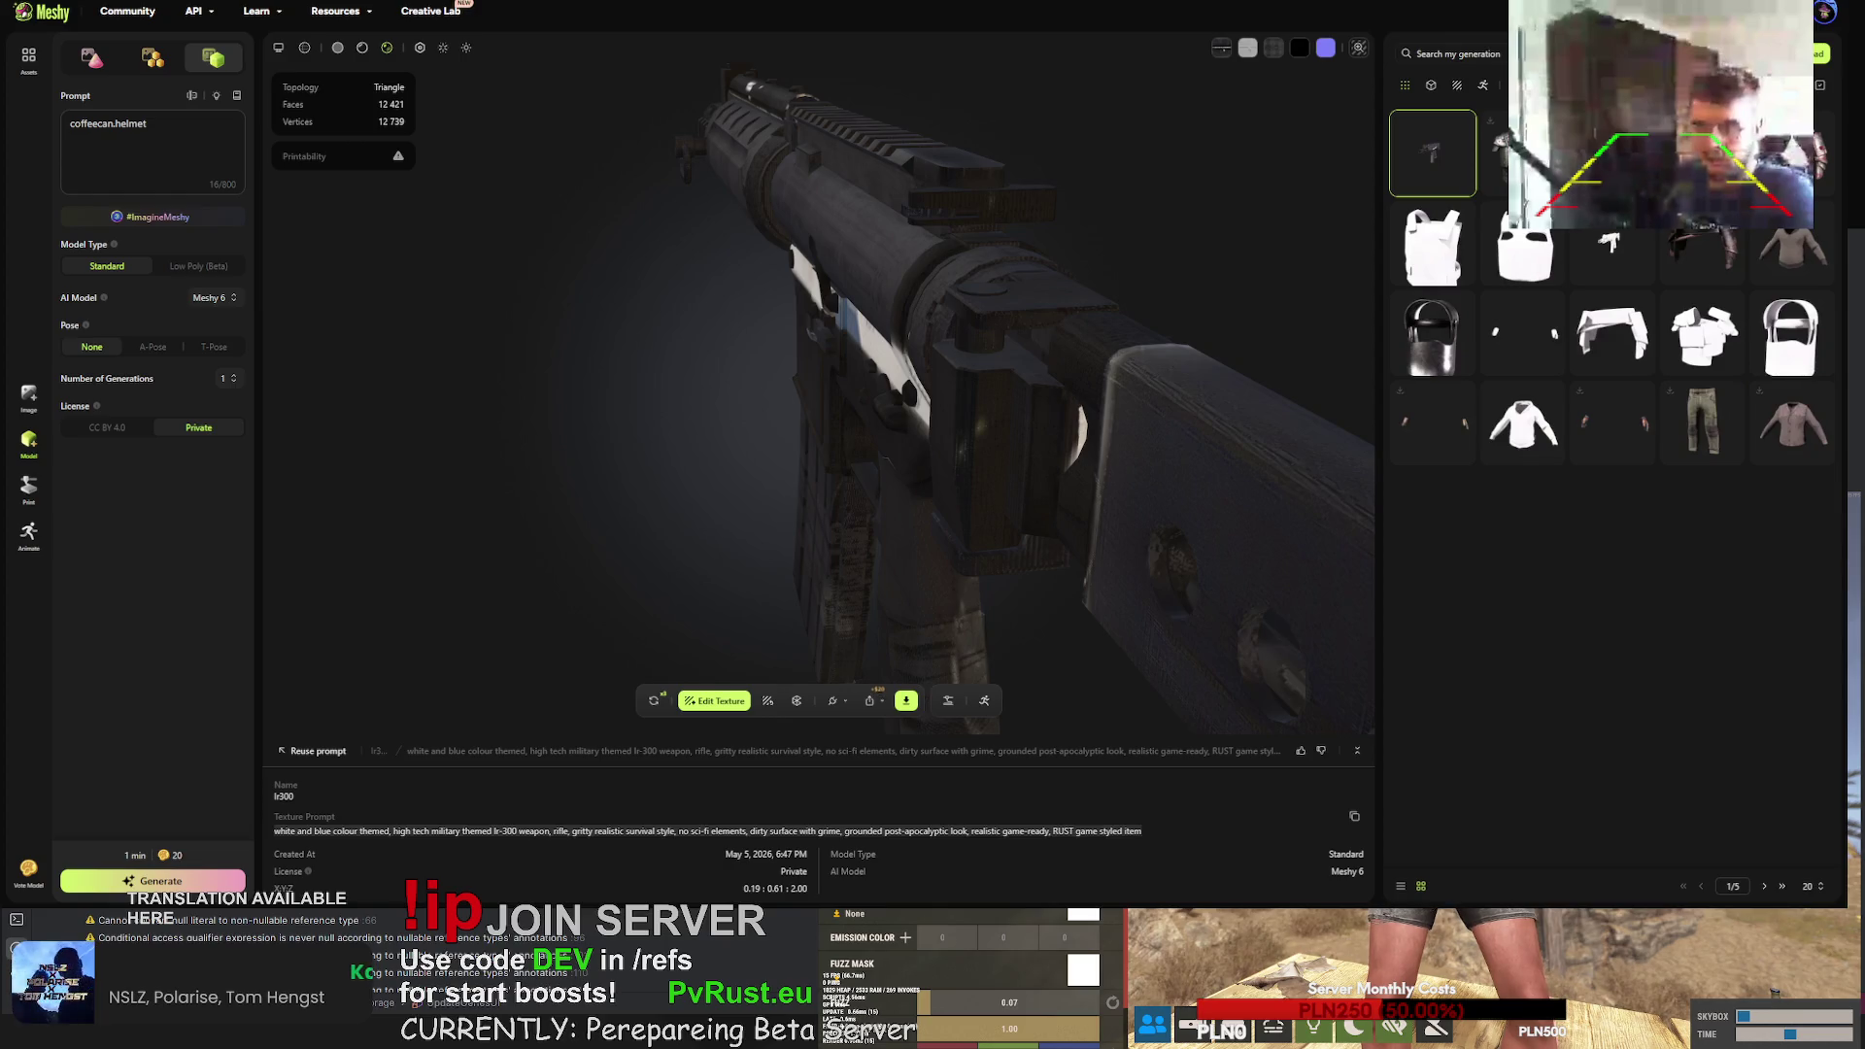
click(1611, 255)
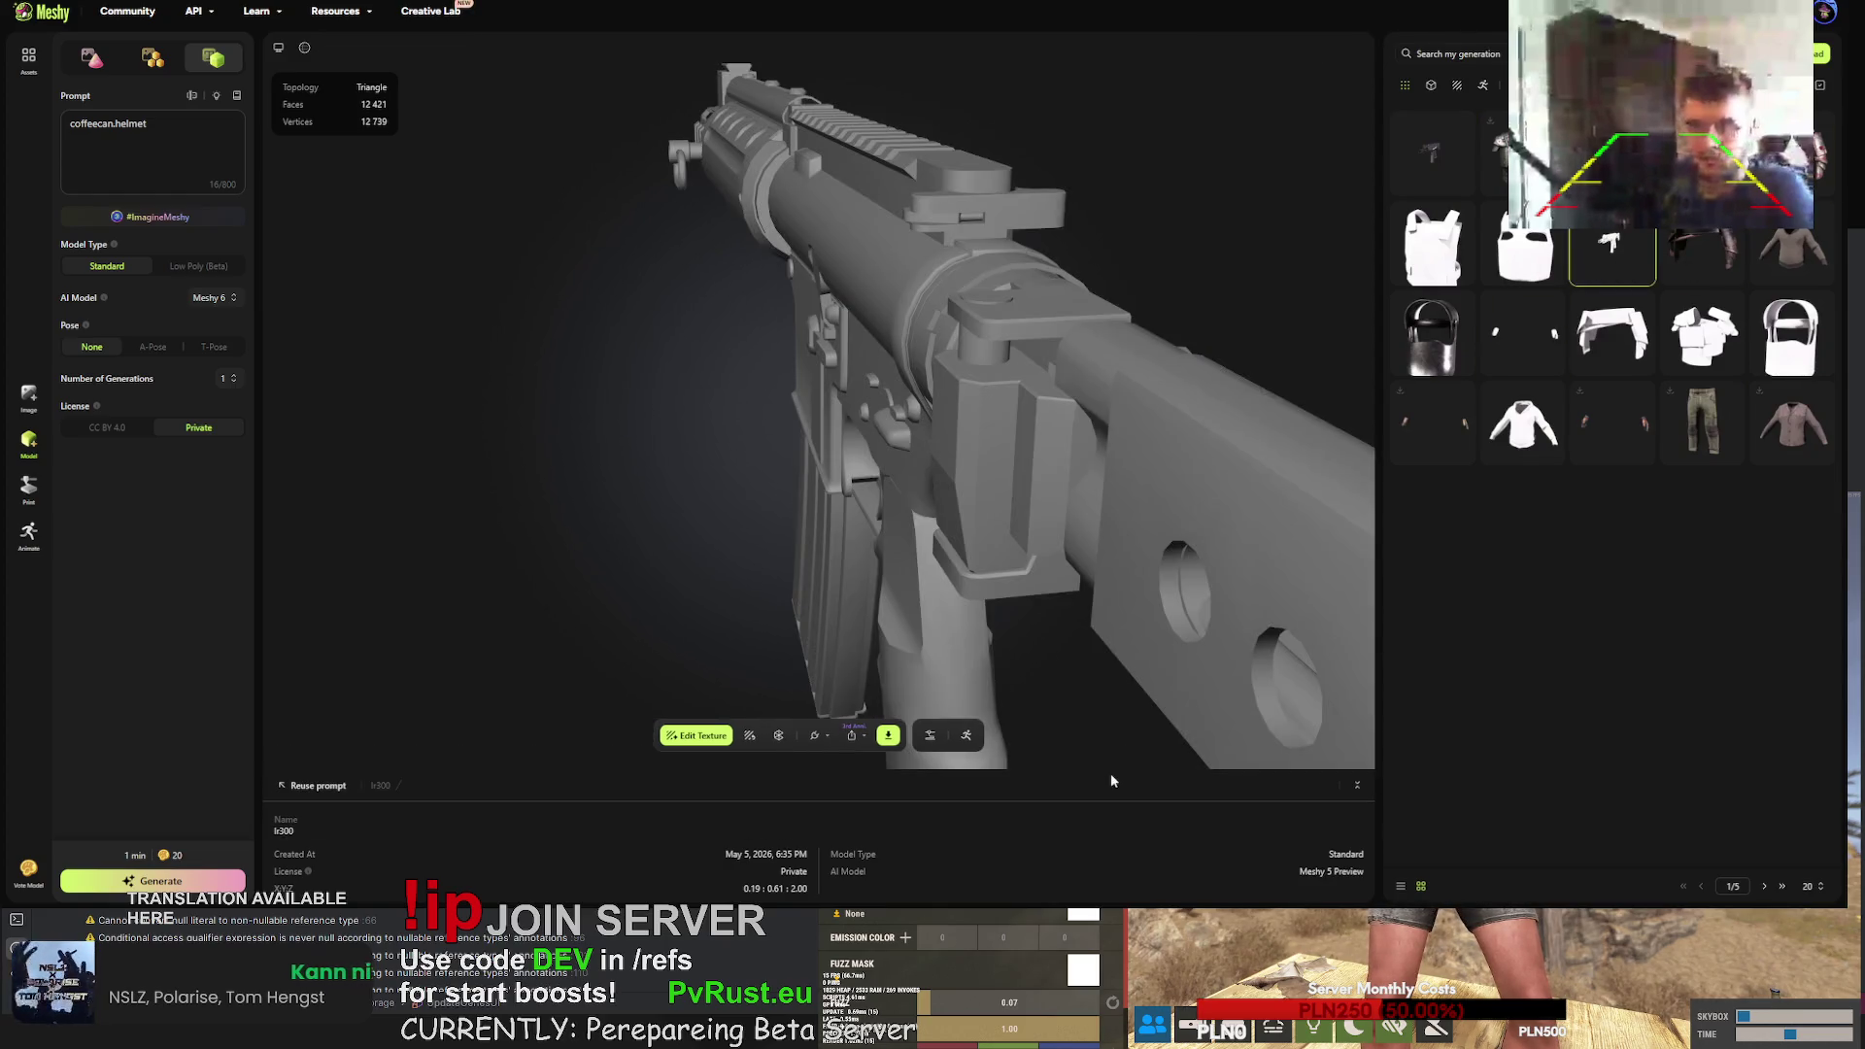
- Retexture the grey rifle with the pasted white and blue paint job prompt, fixing 'hitech' to 'hi-tech'
click(758, 740)
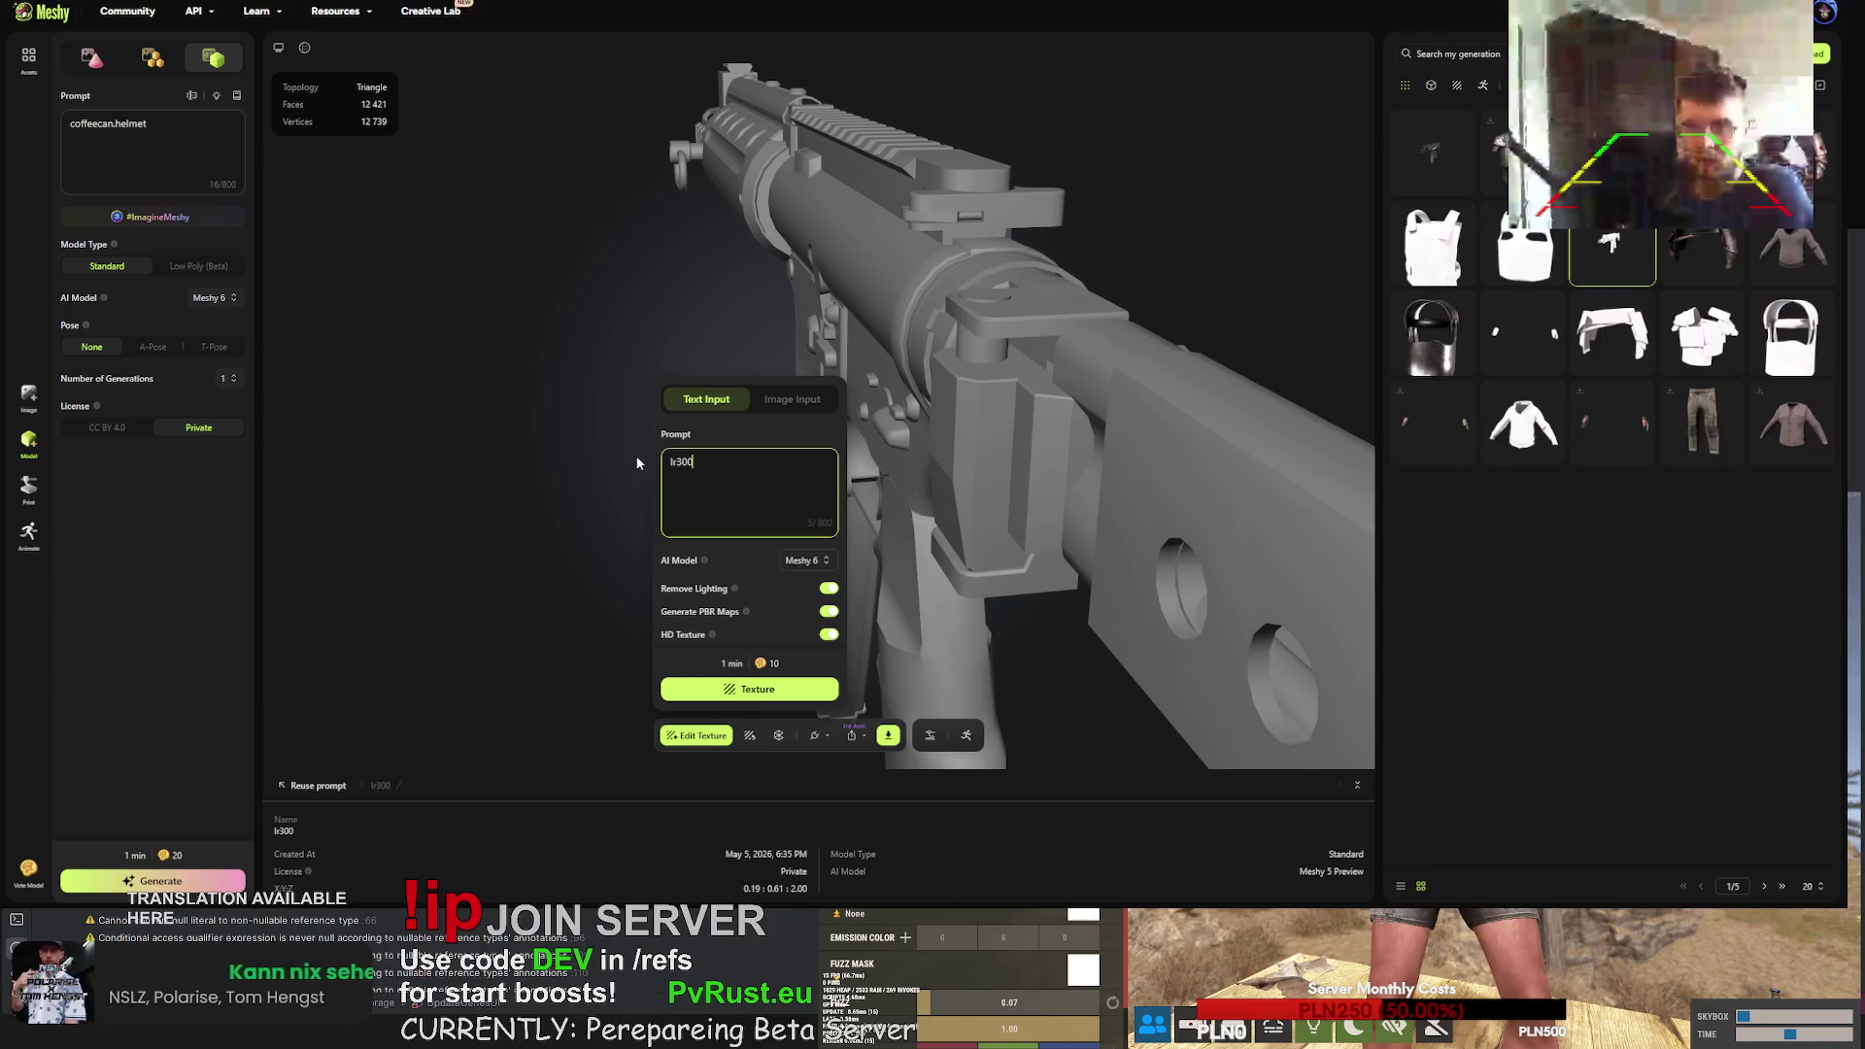
key(ctrl+v)
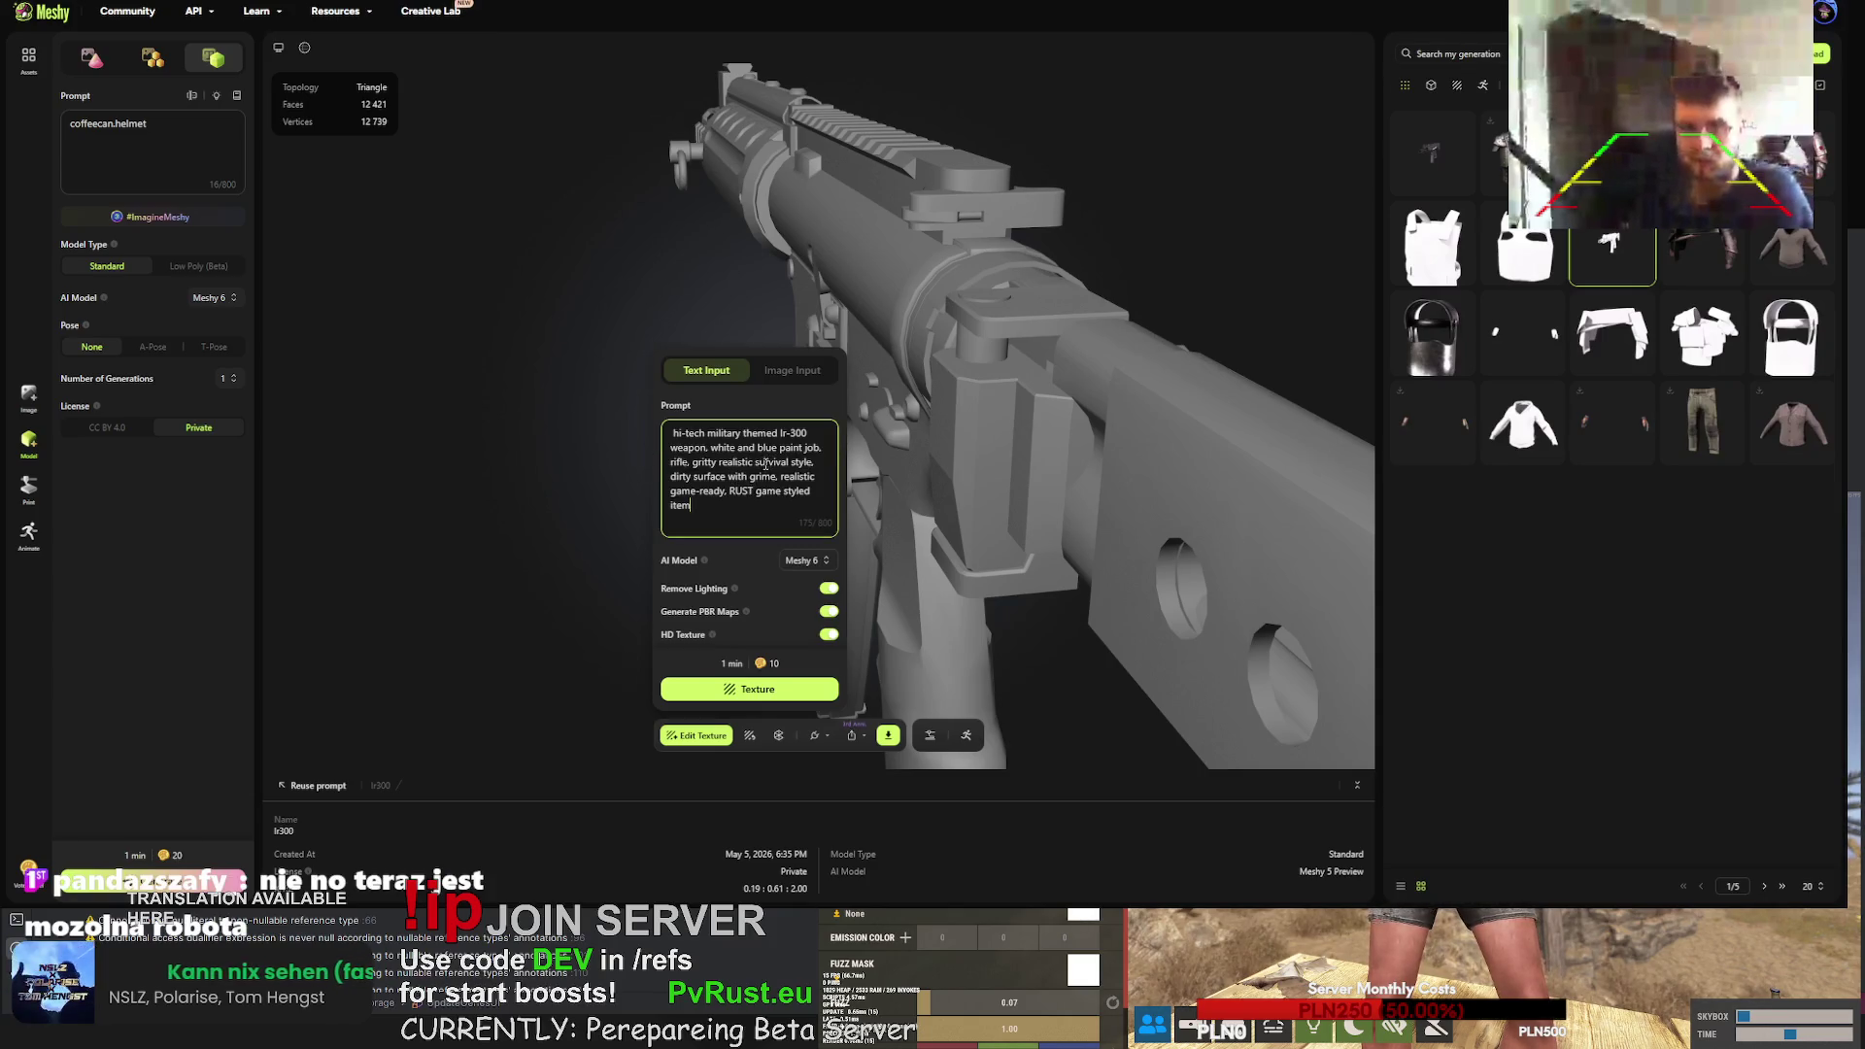
click(672, 434)
key(BackSpace)
click(679, 433)
text(-)
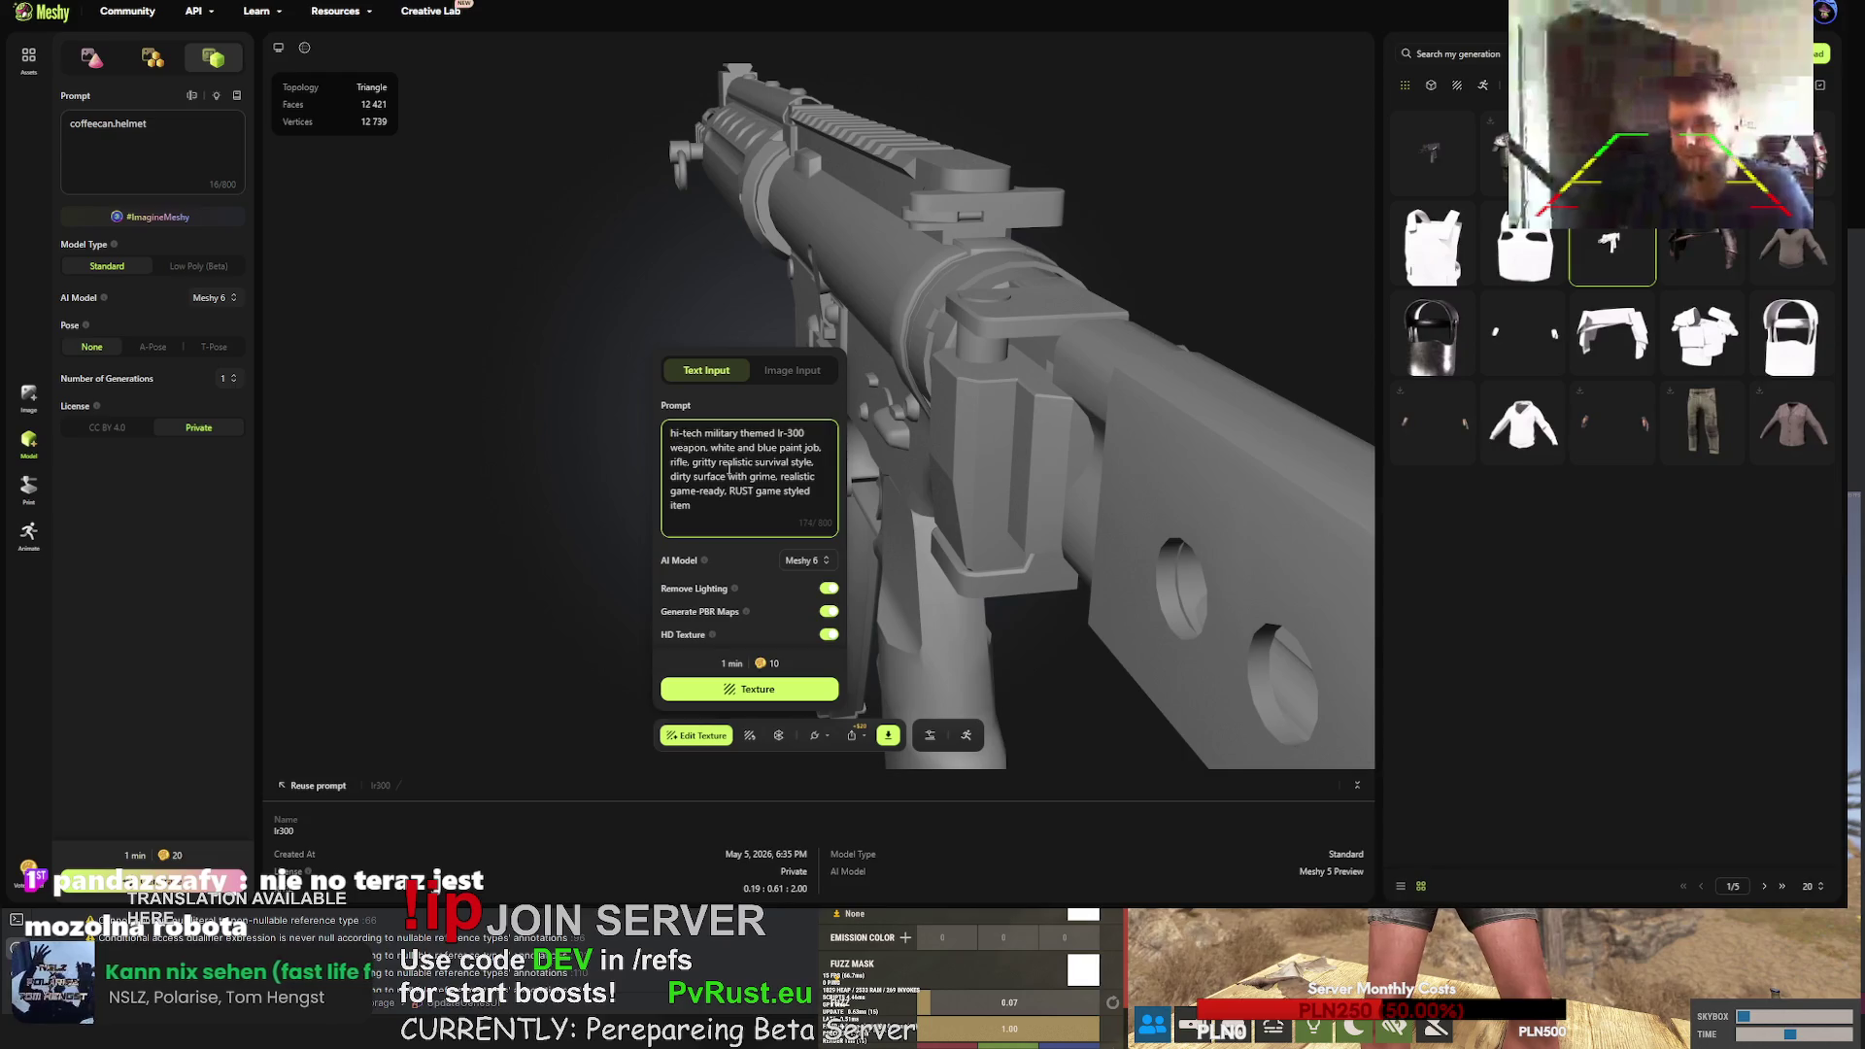
click(760, 697)
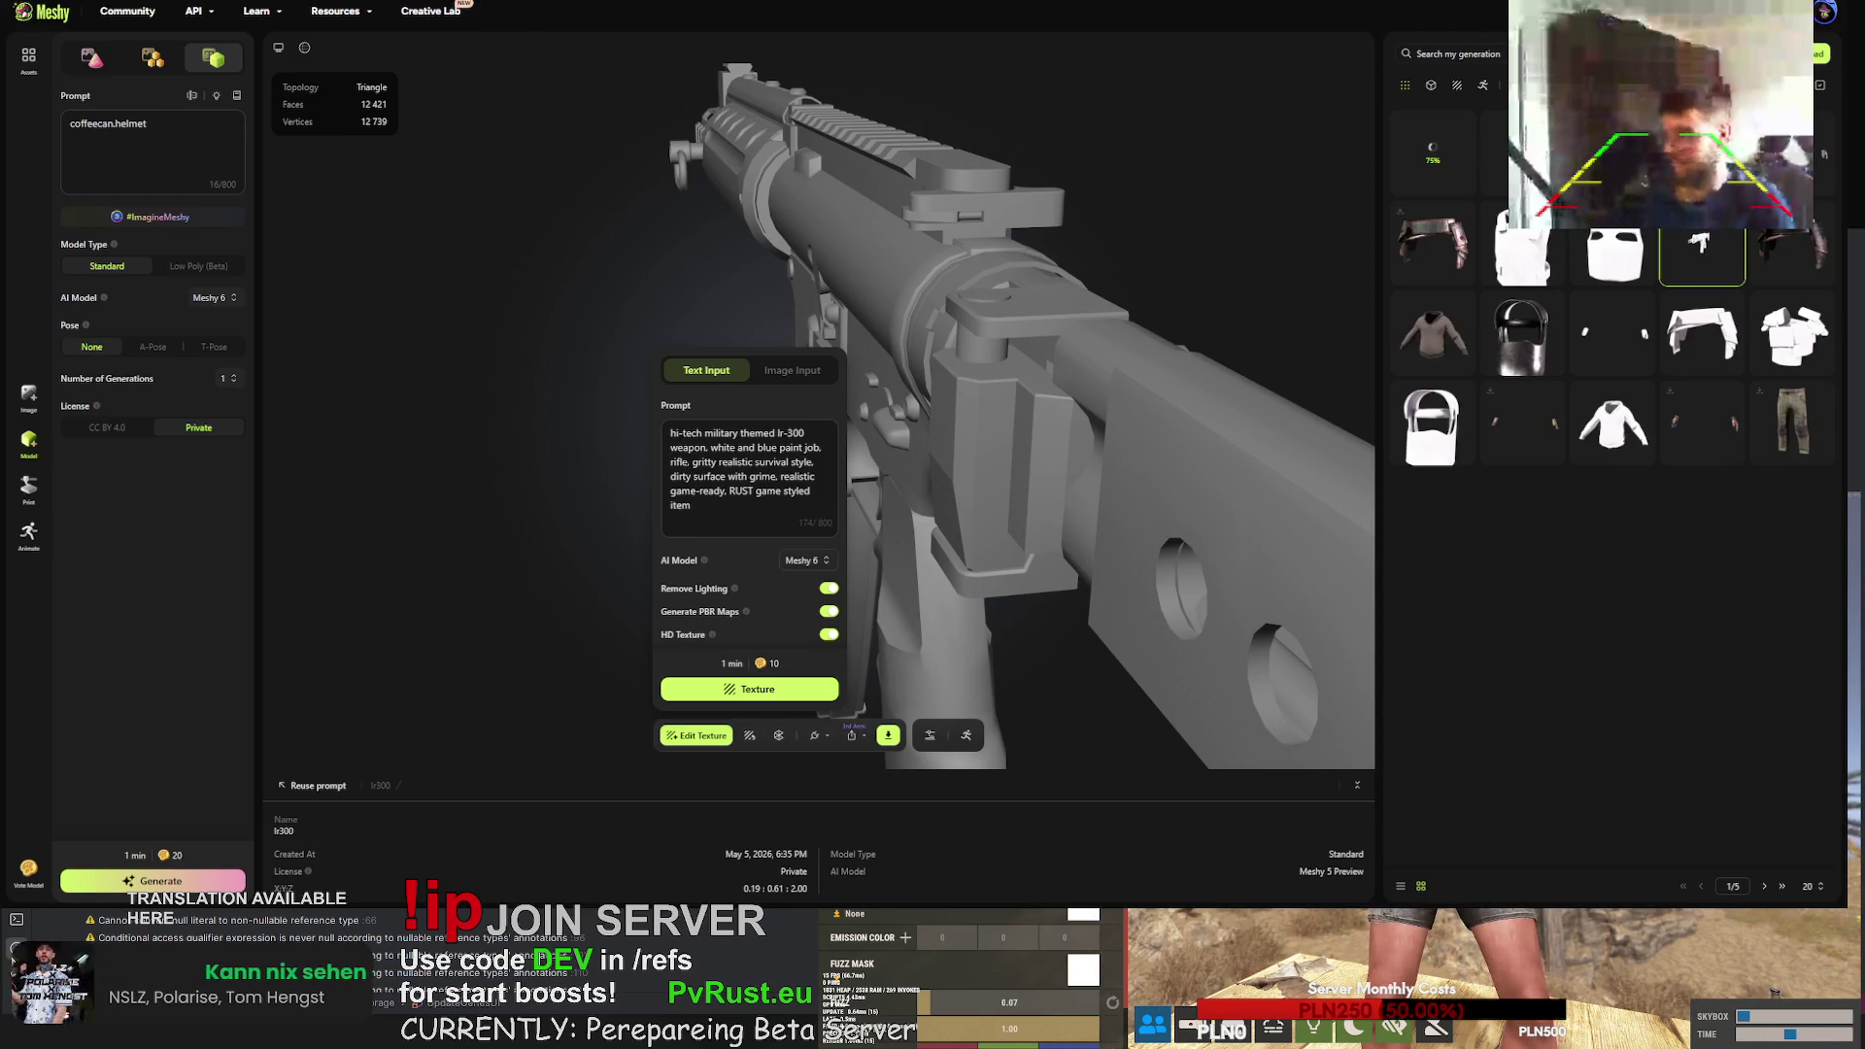
key(ctrl+t)
- Search Google for 'preamp mikrofonowy' and glance at the image results
key(ctrl+l)
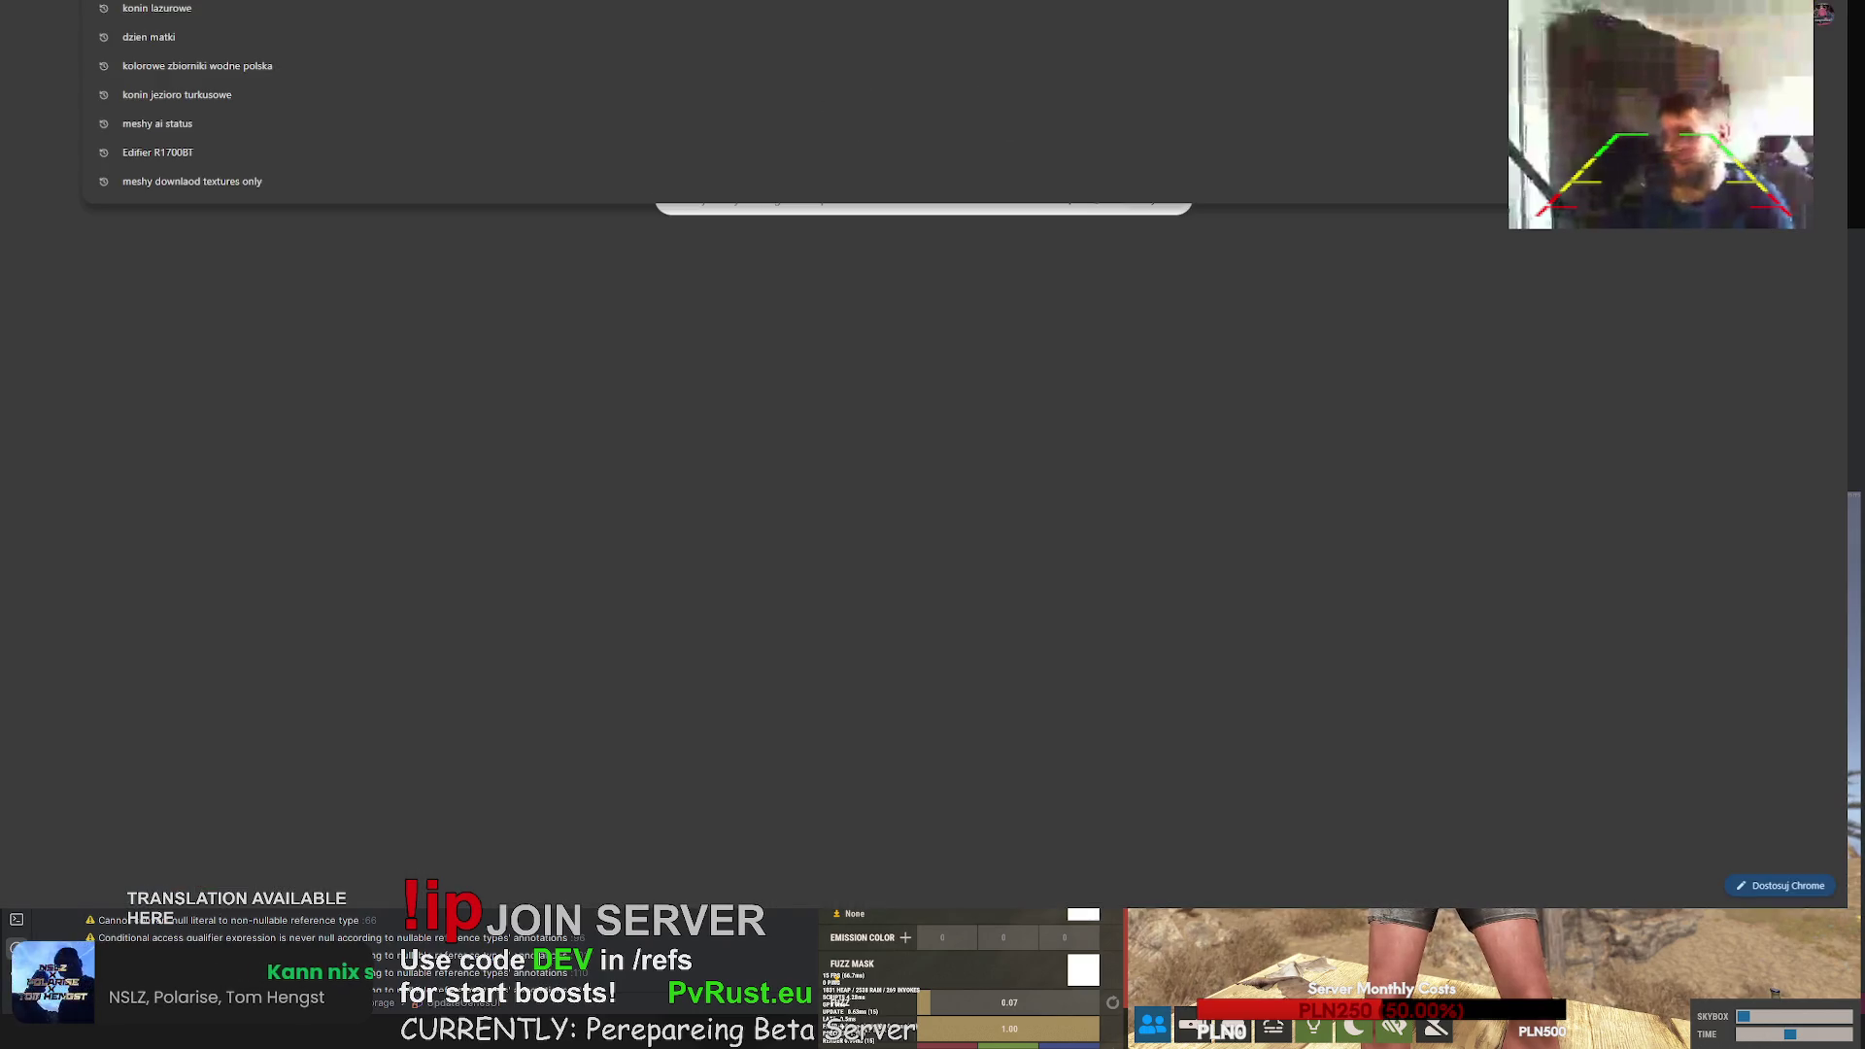
key(Escape)
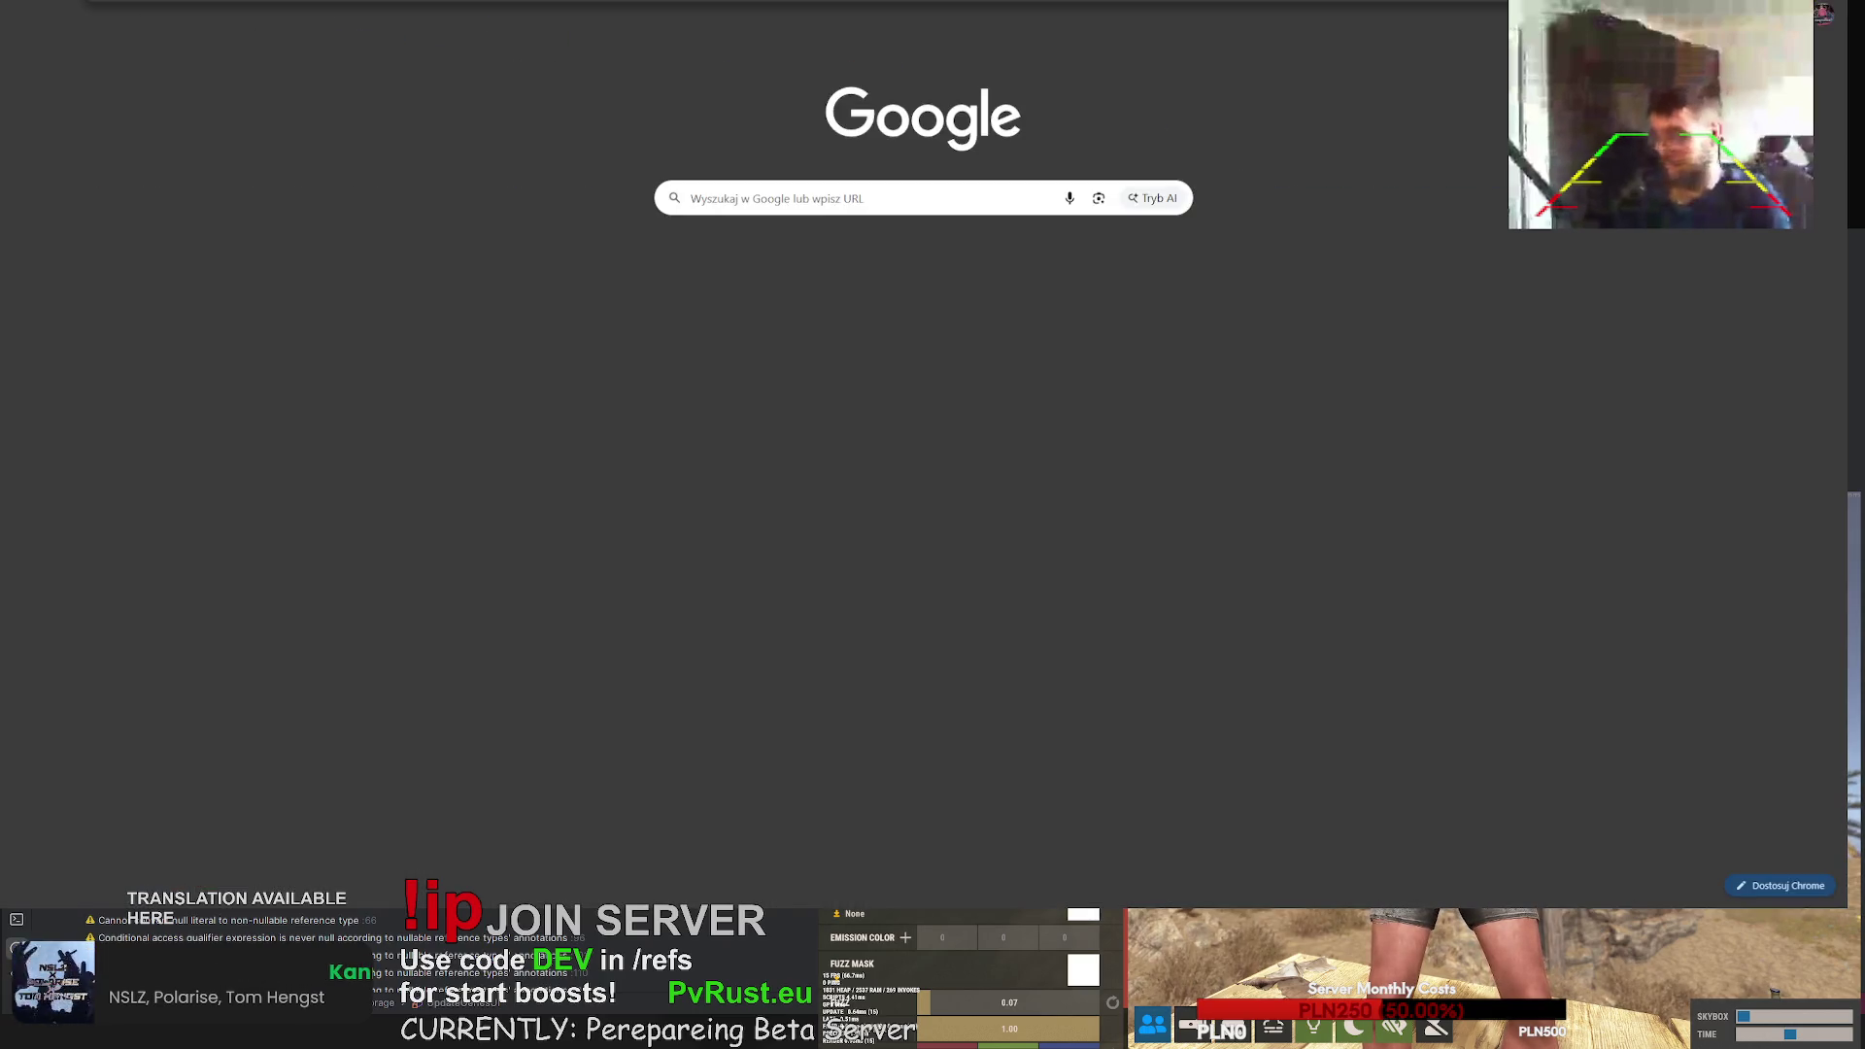
text(preamp mikrofonowy)
key(Return)
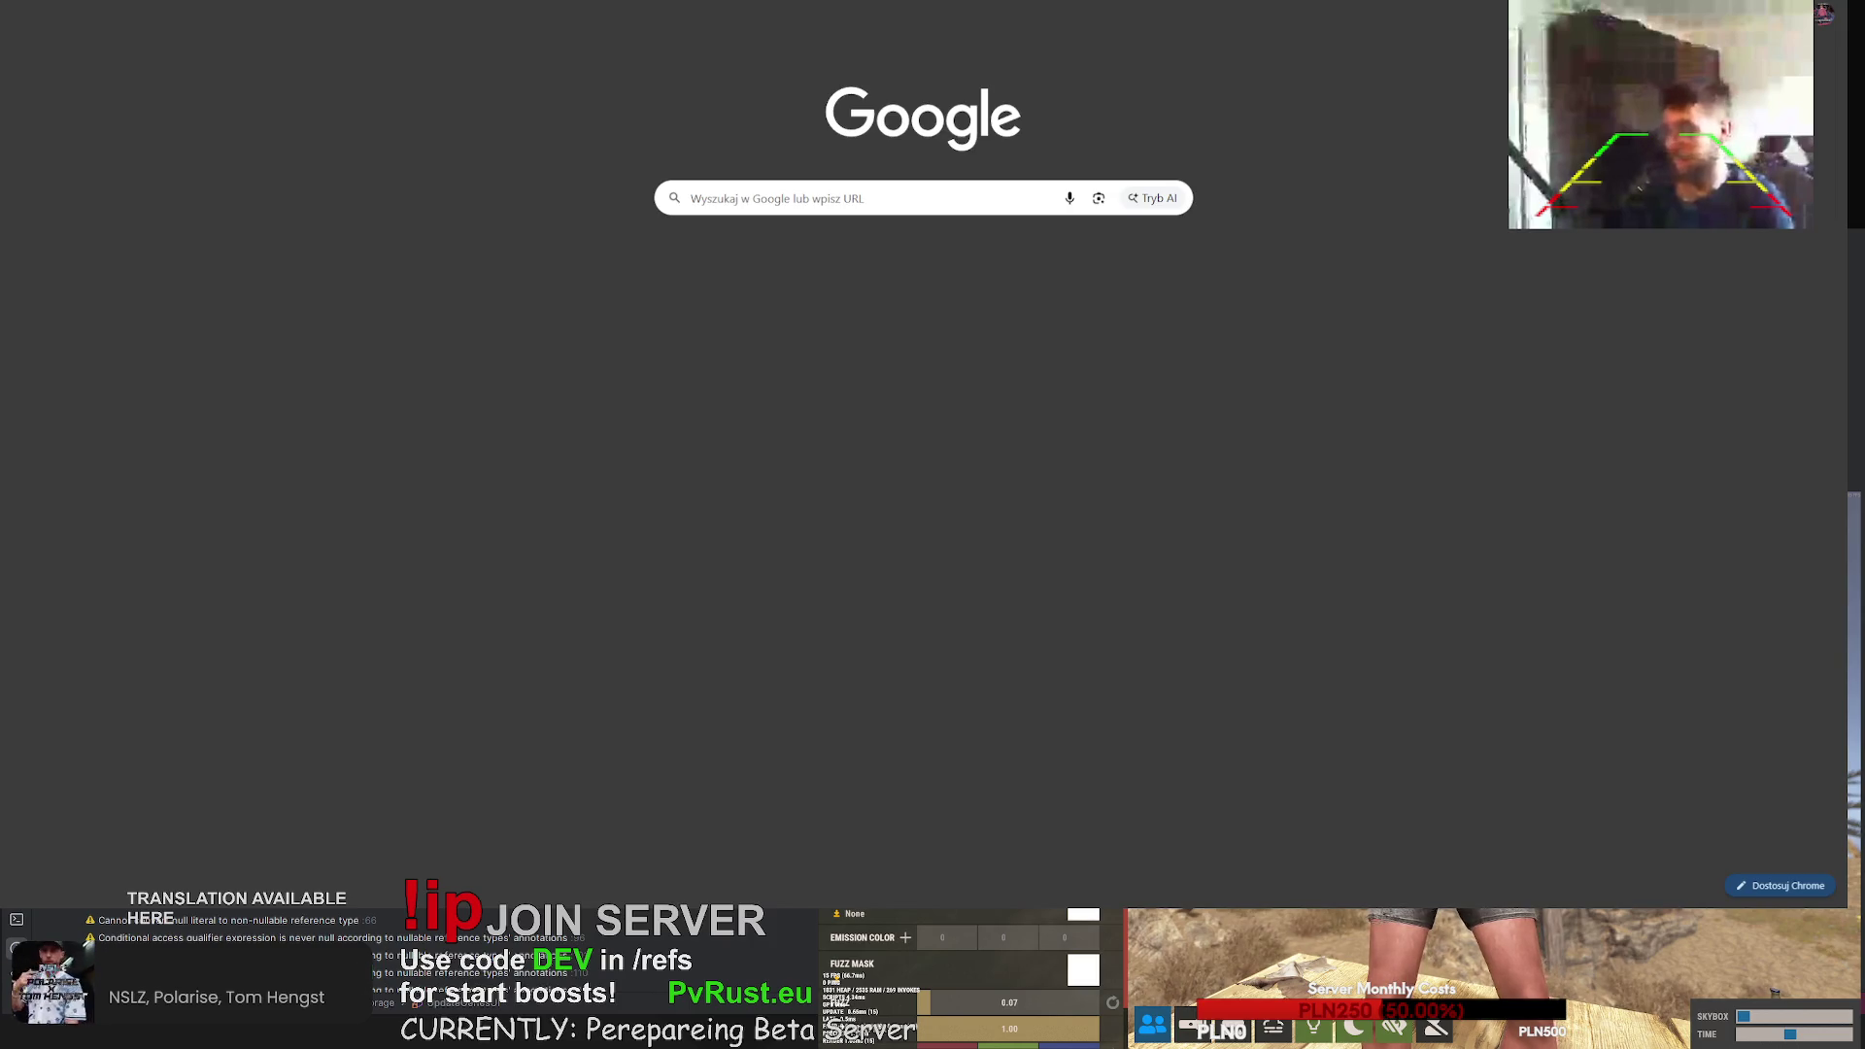
click(335, 75)
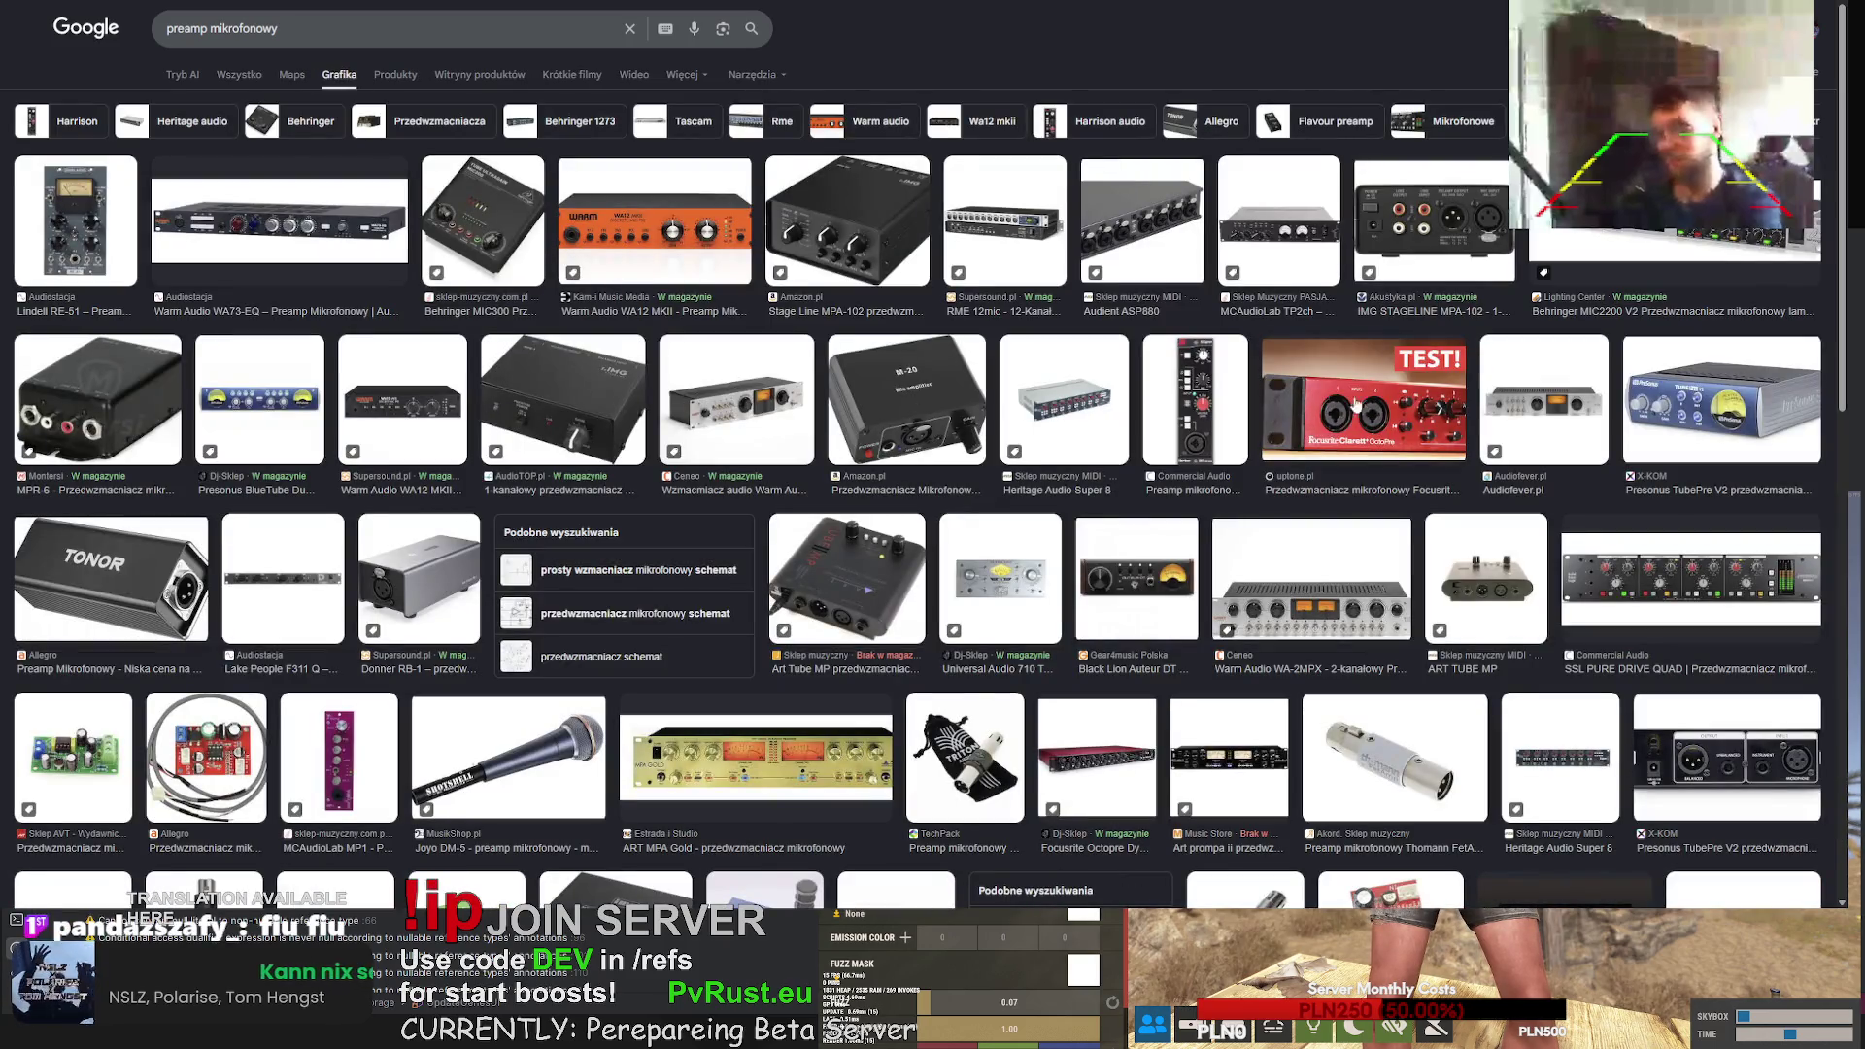
scroll(463, 458, down, 3)
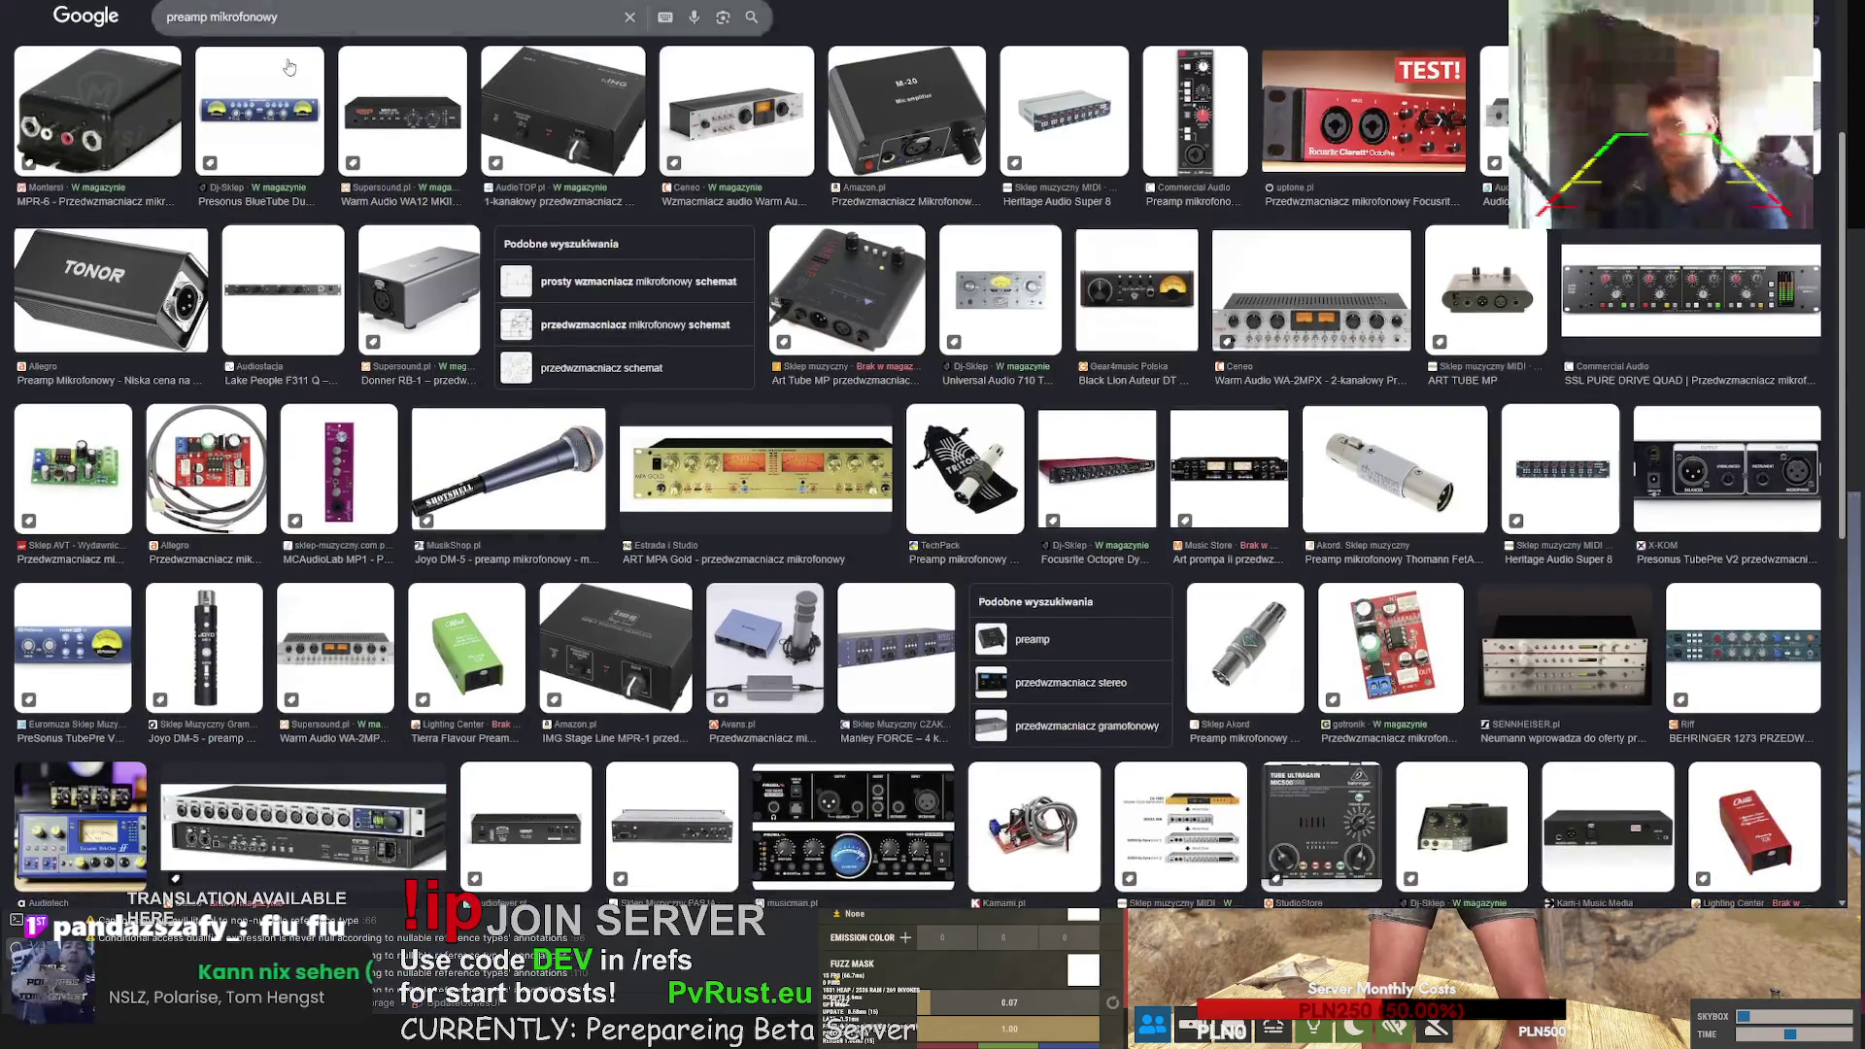
key(alt+Left)
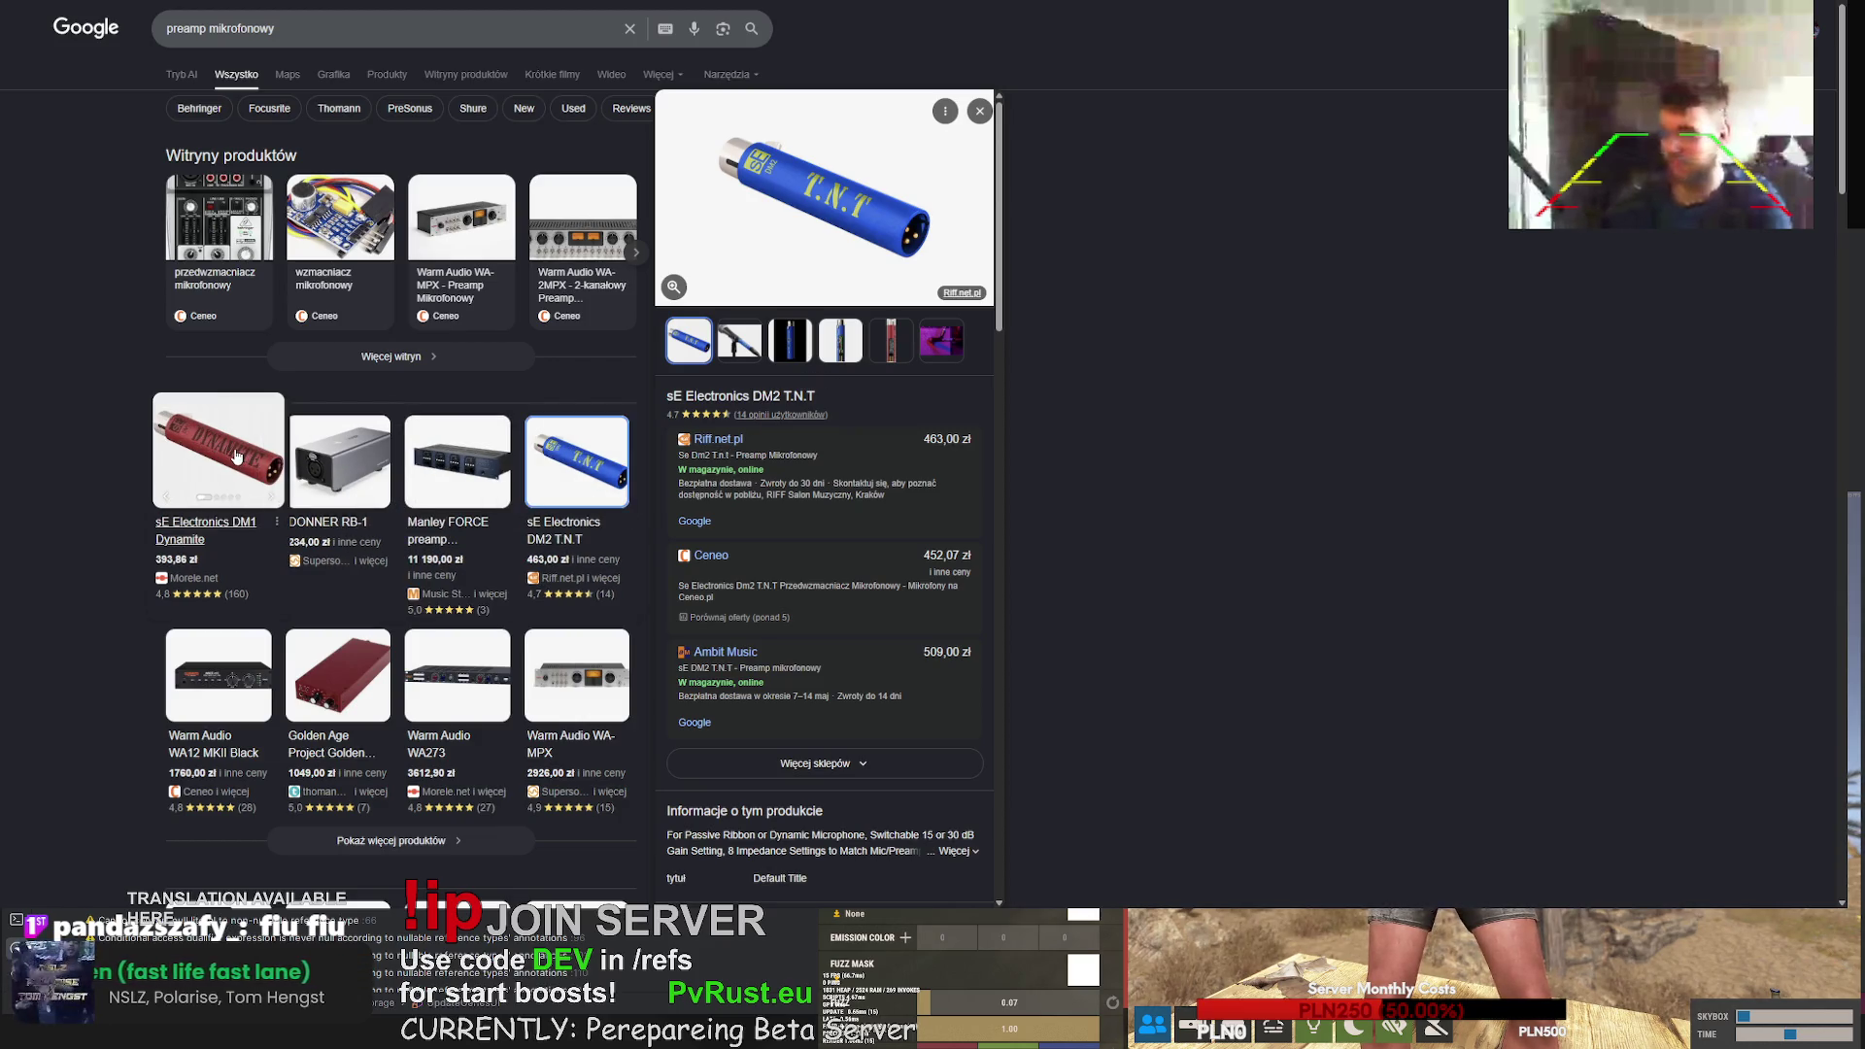
- View the Thomann FetAmp preamp details
scroll(428, 505, down, 7)
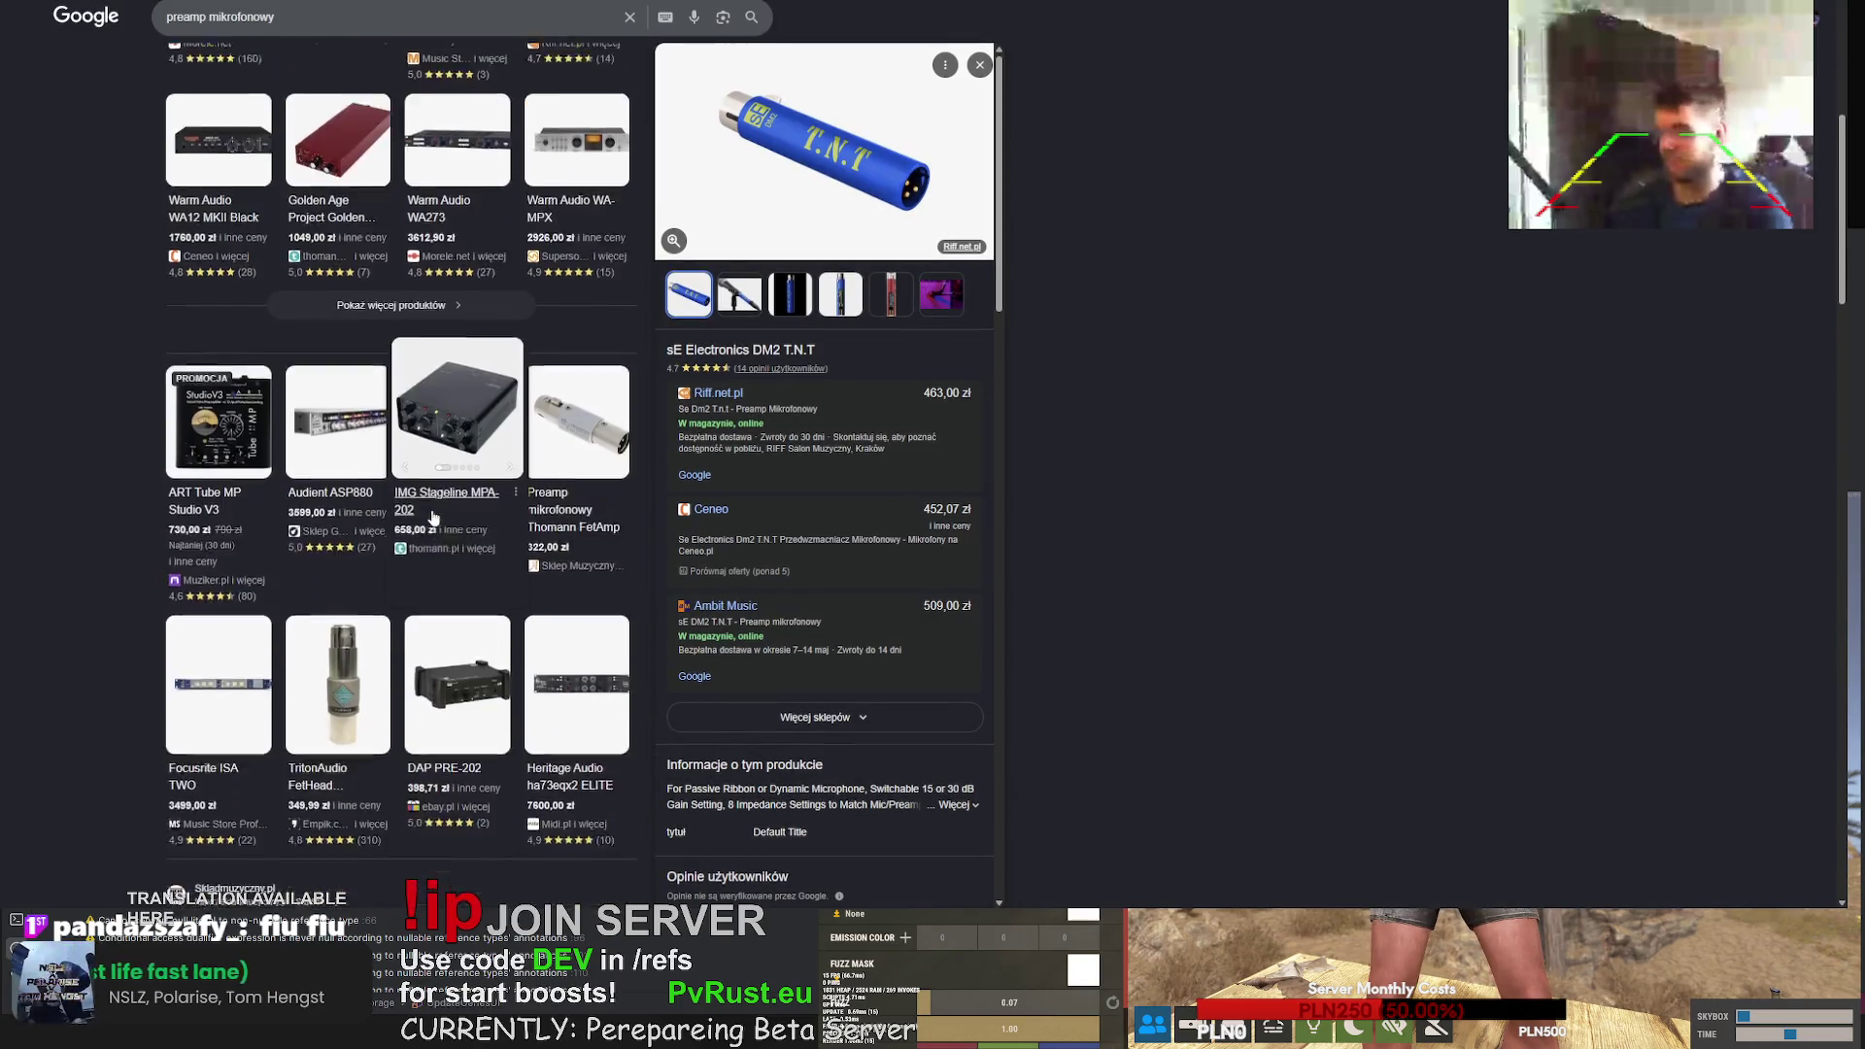
click(566, 245)
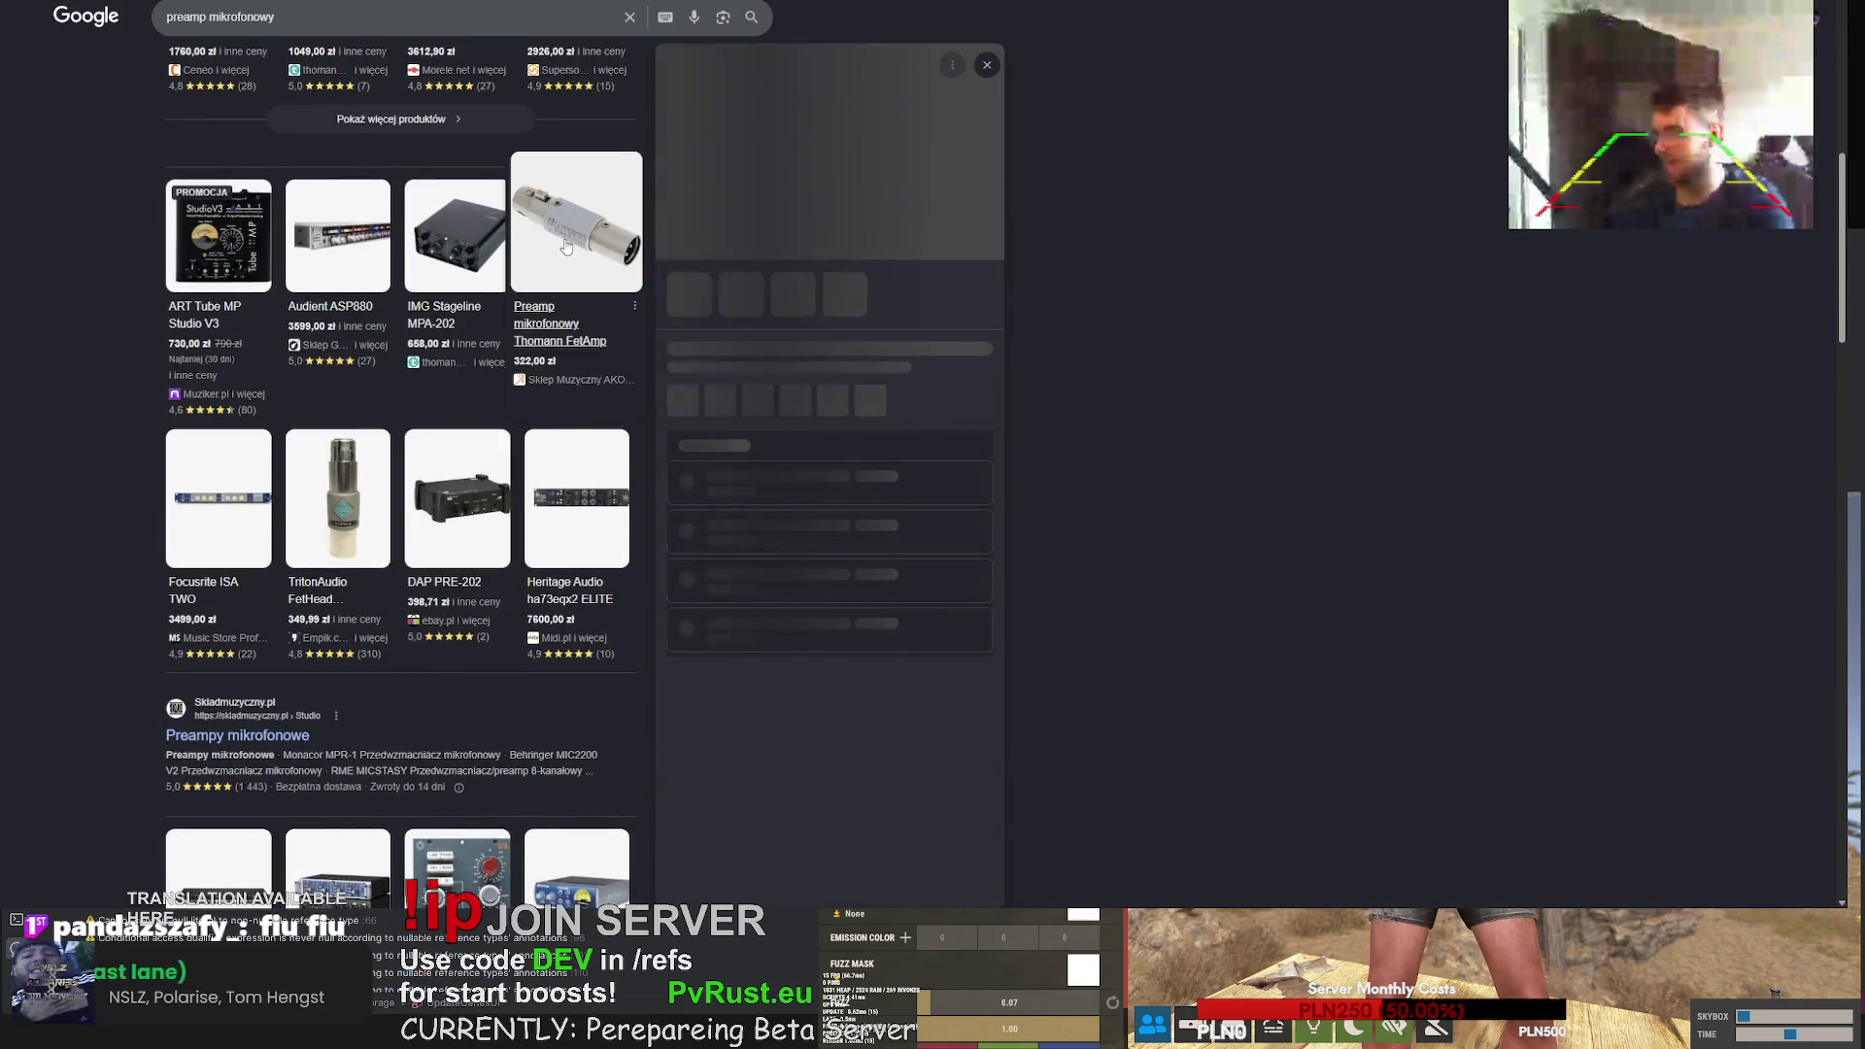
scroll(609, 371, down, 2)
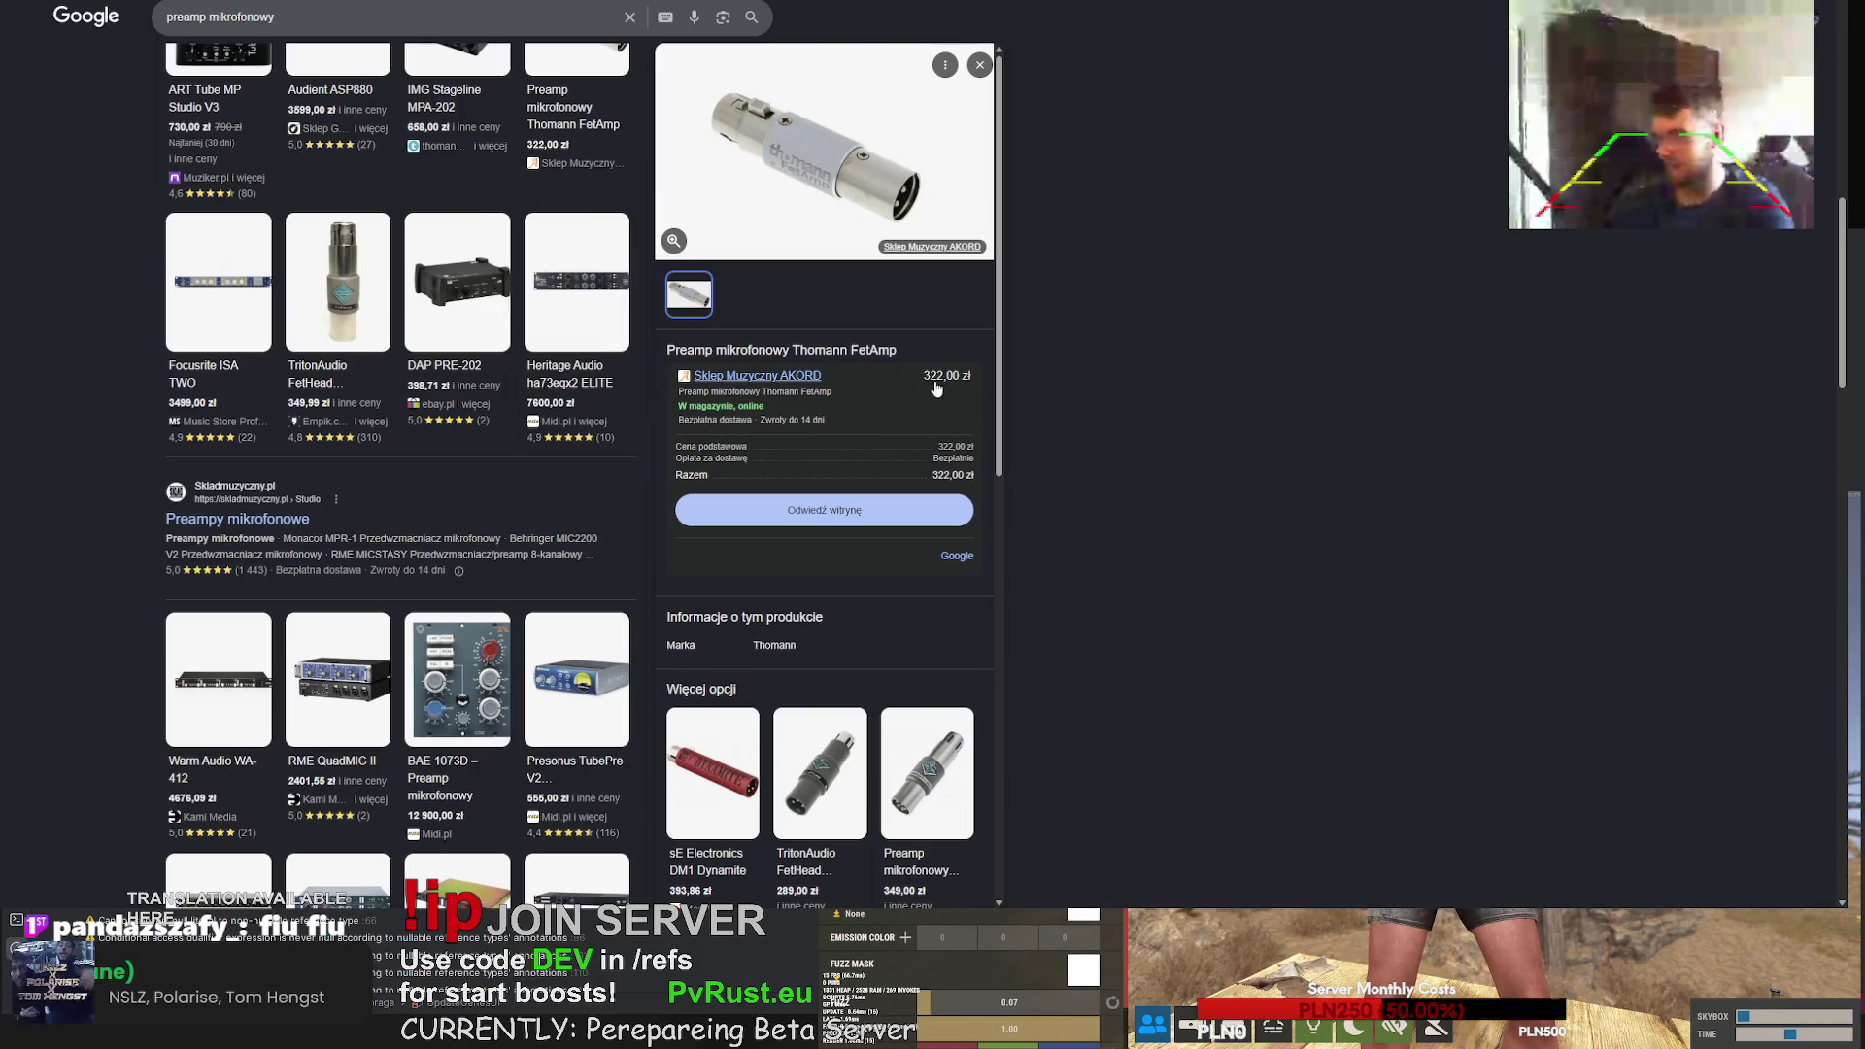
scroll(717, 473, down, 2)
scroll(467, 622, down, 4)
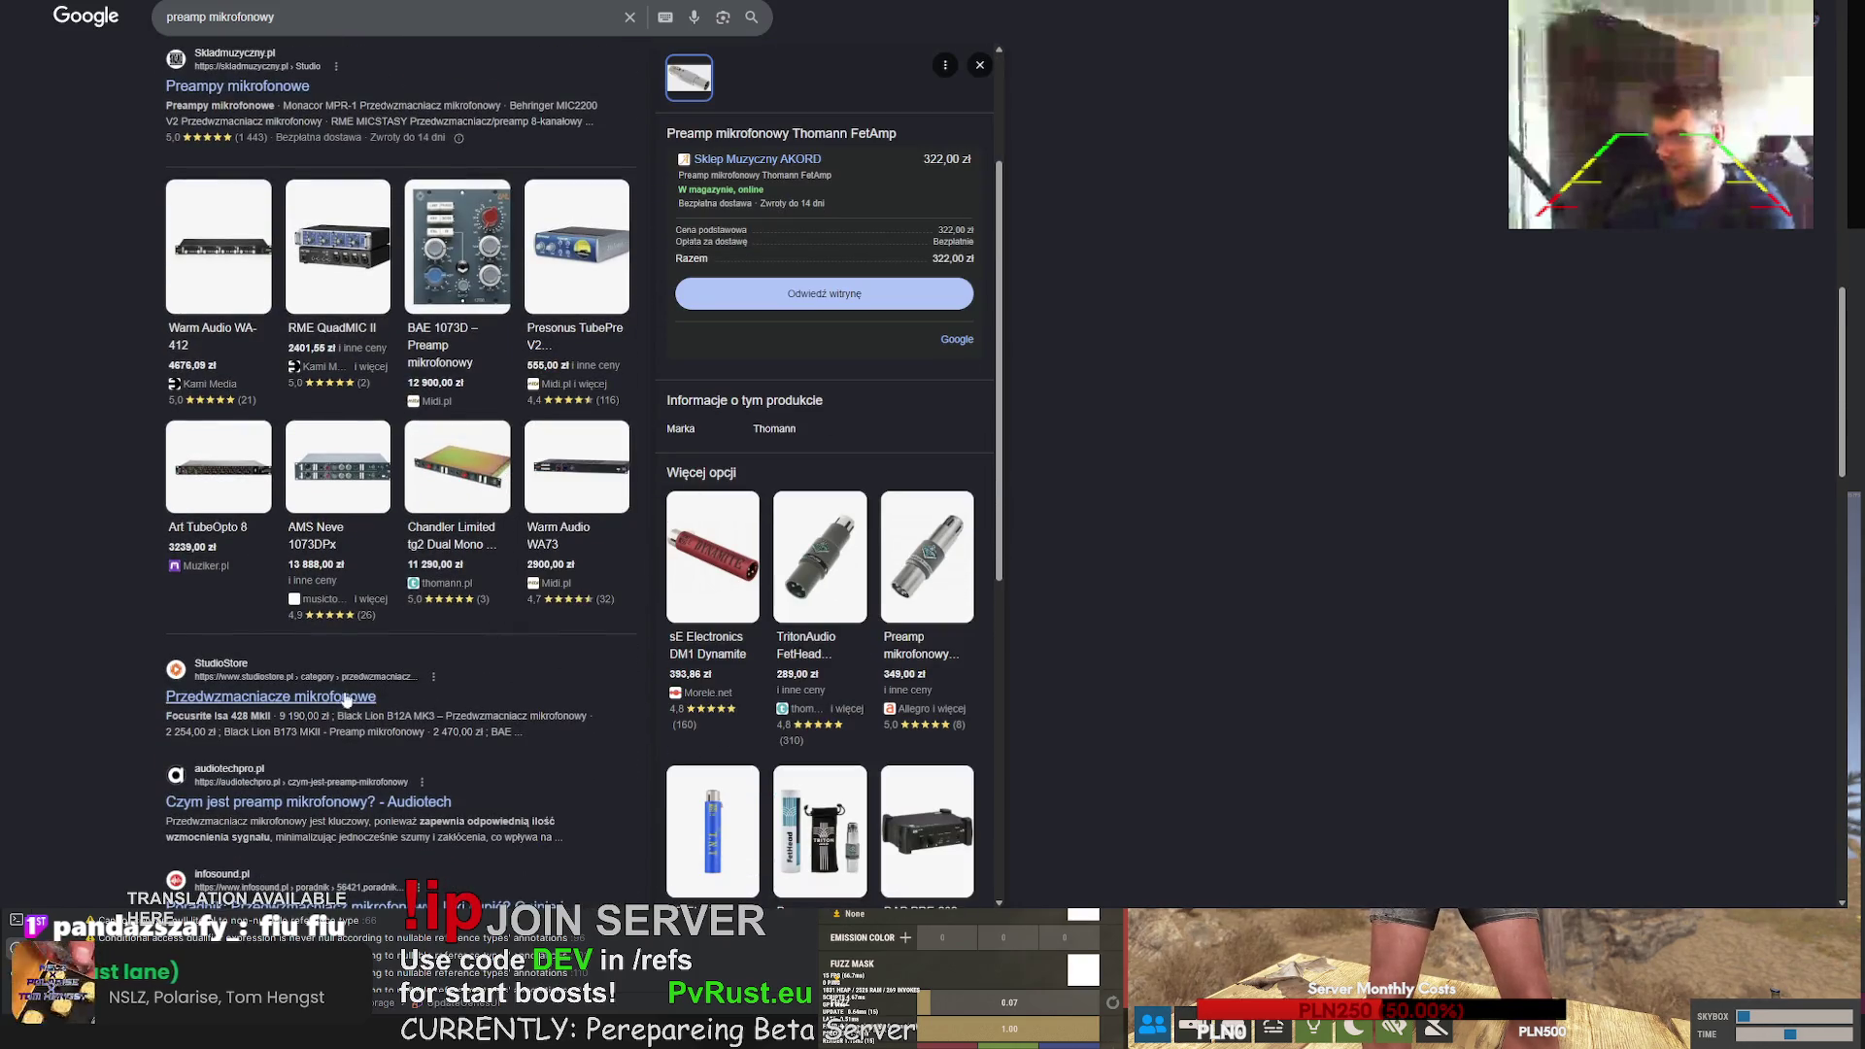
scroll(309, 605, up, 6)
scroll(340, 389, up, 10)
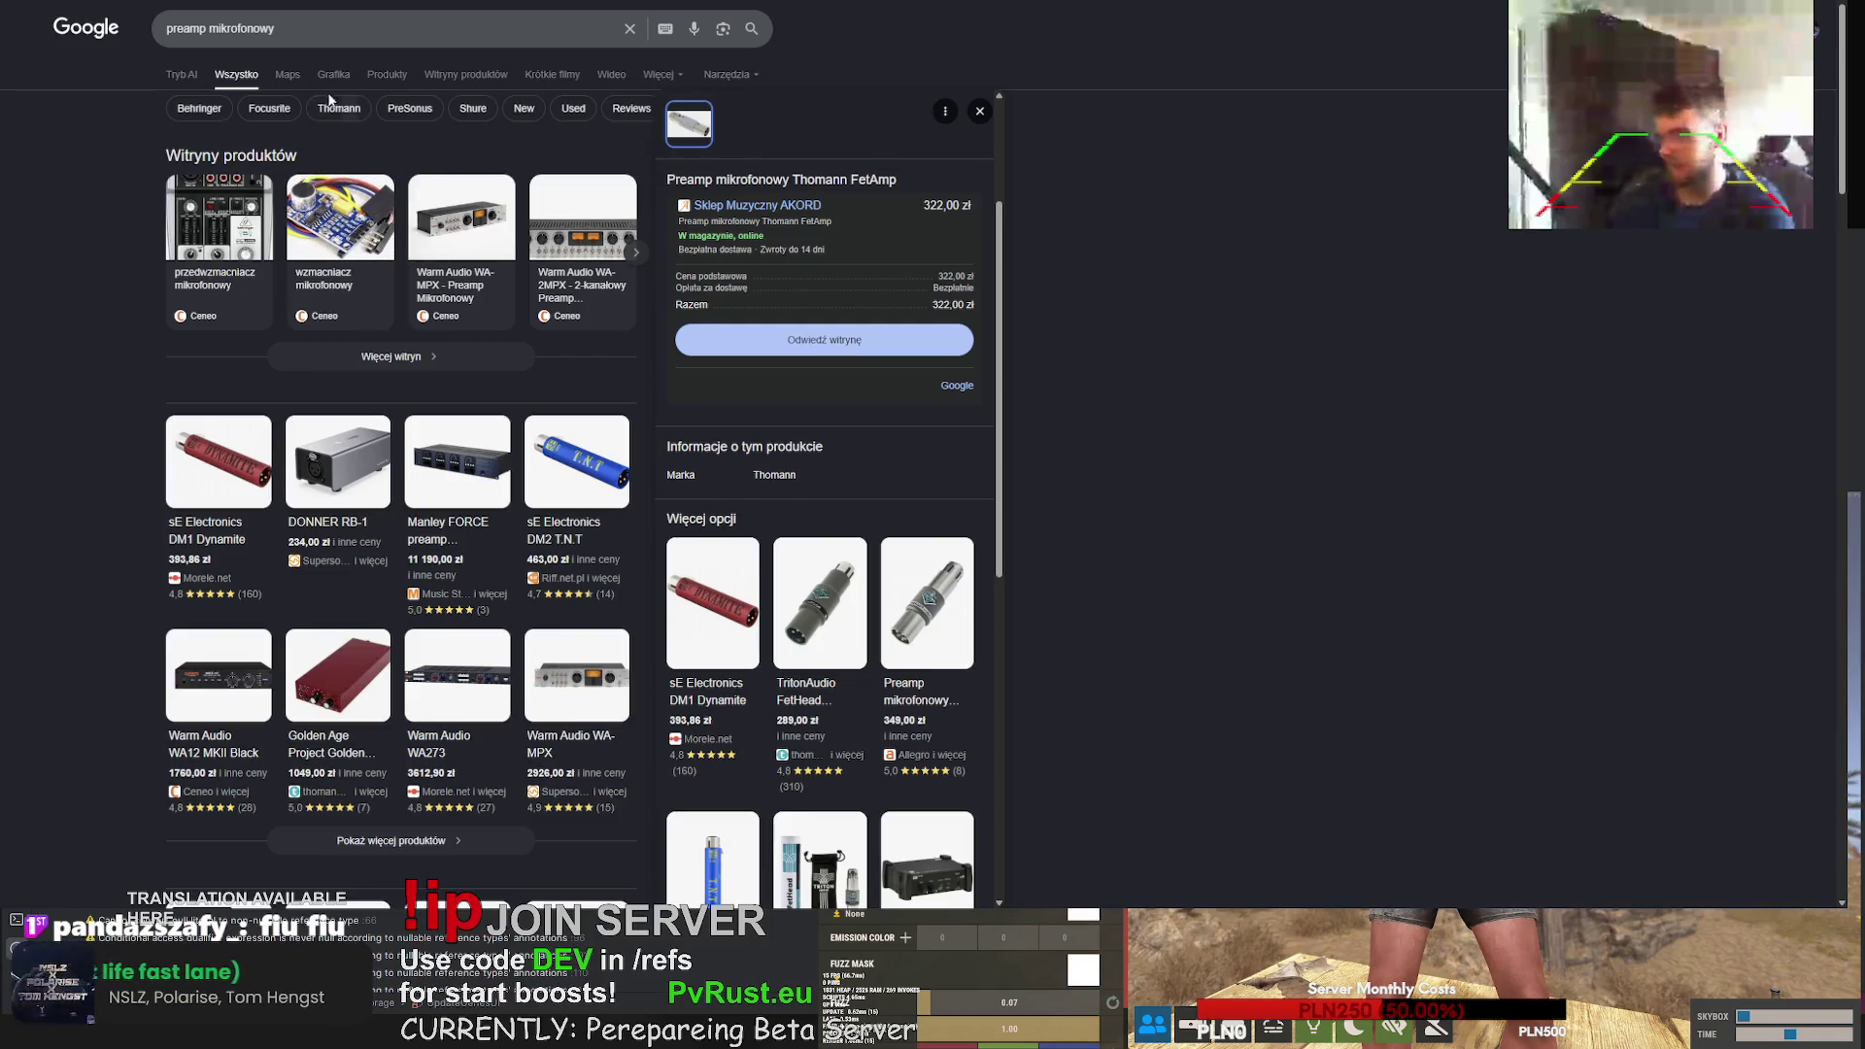
- Show only product results for the preamp search and load the next page
click(391, 78)
scroll(462, 408, down, 10)
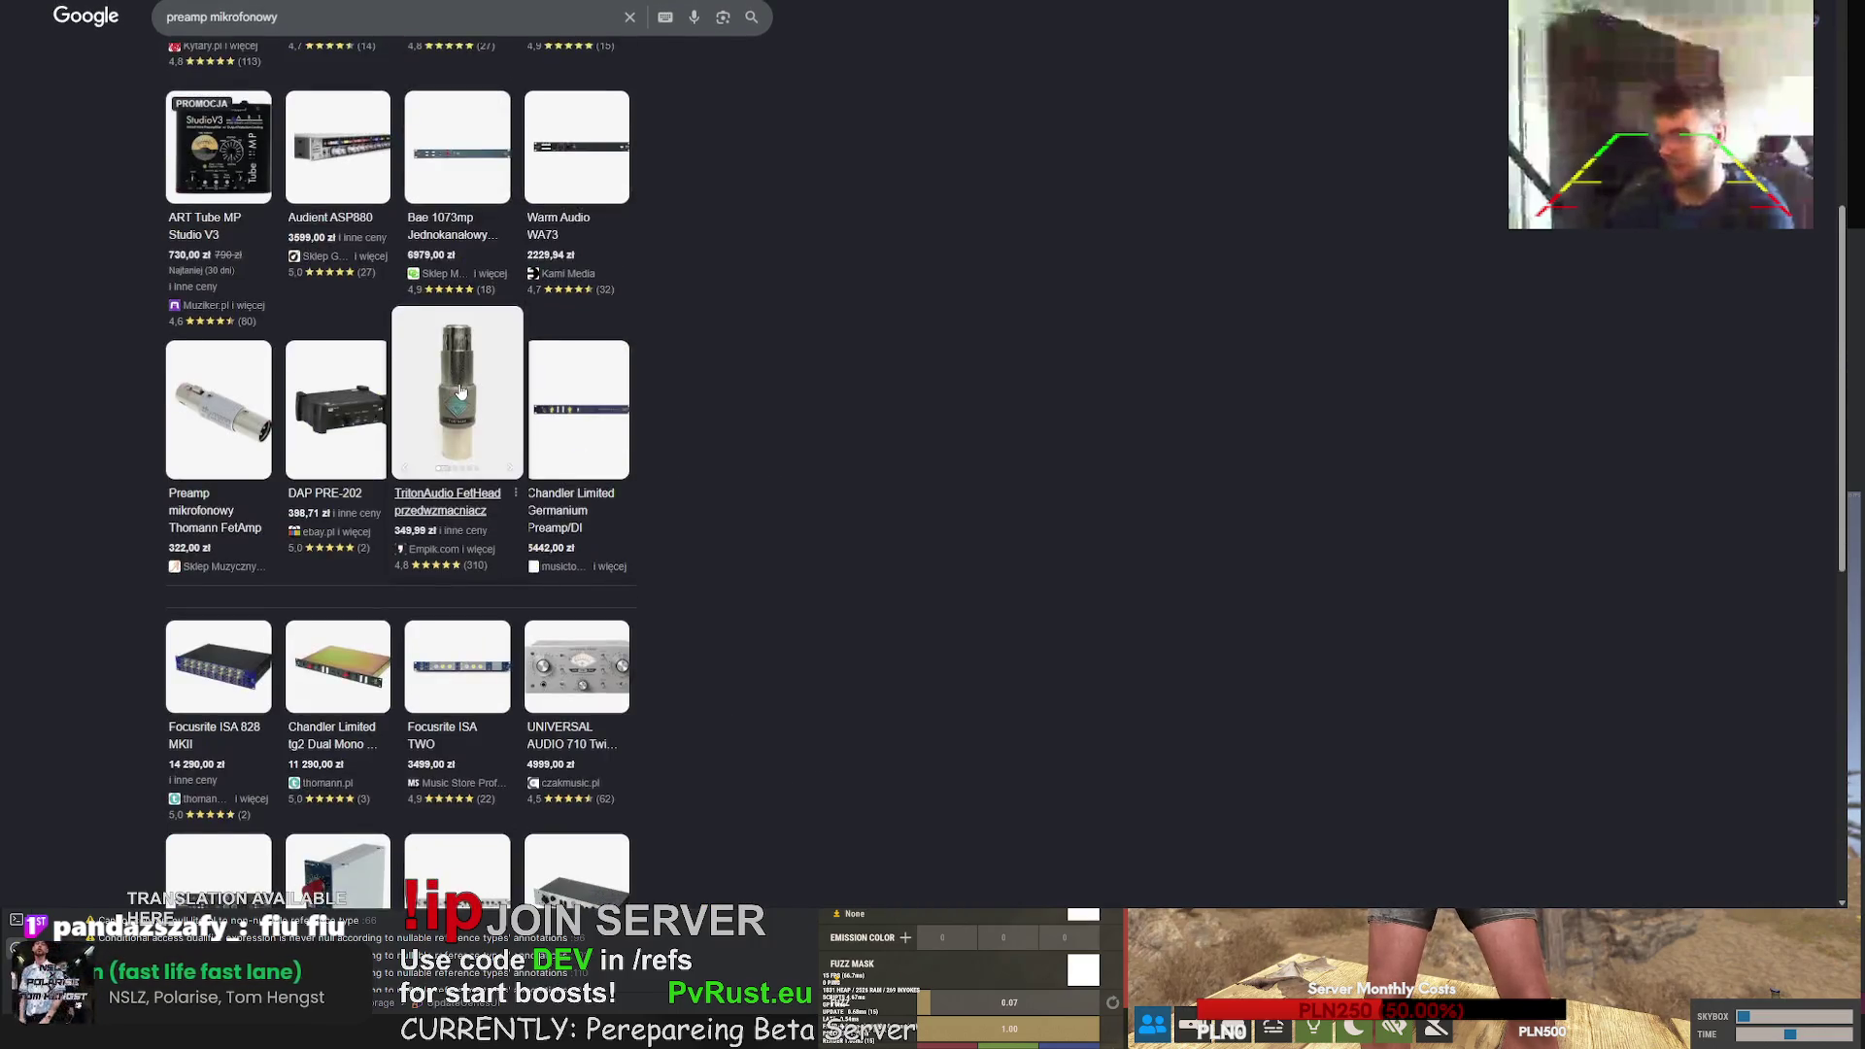
scroll(475, 434, down, 3)
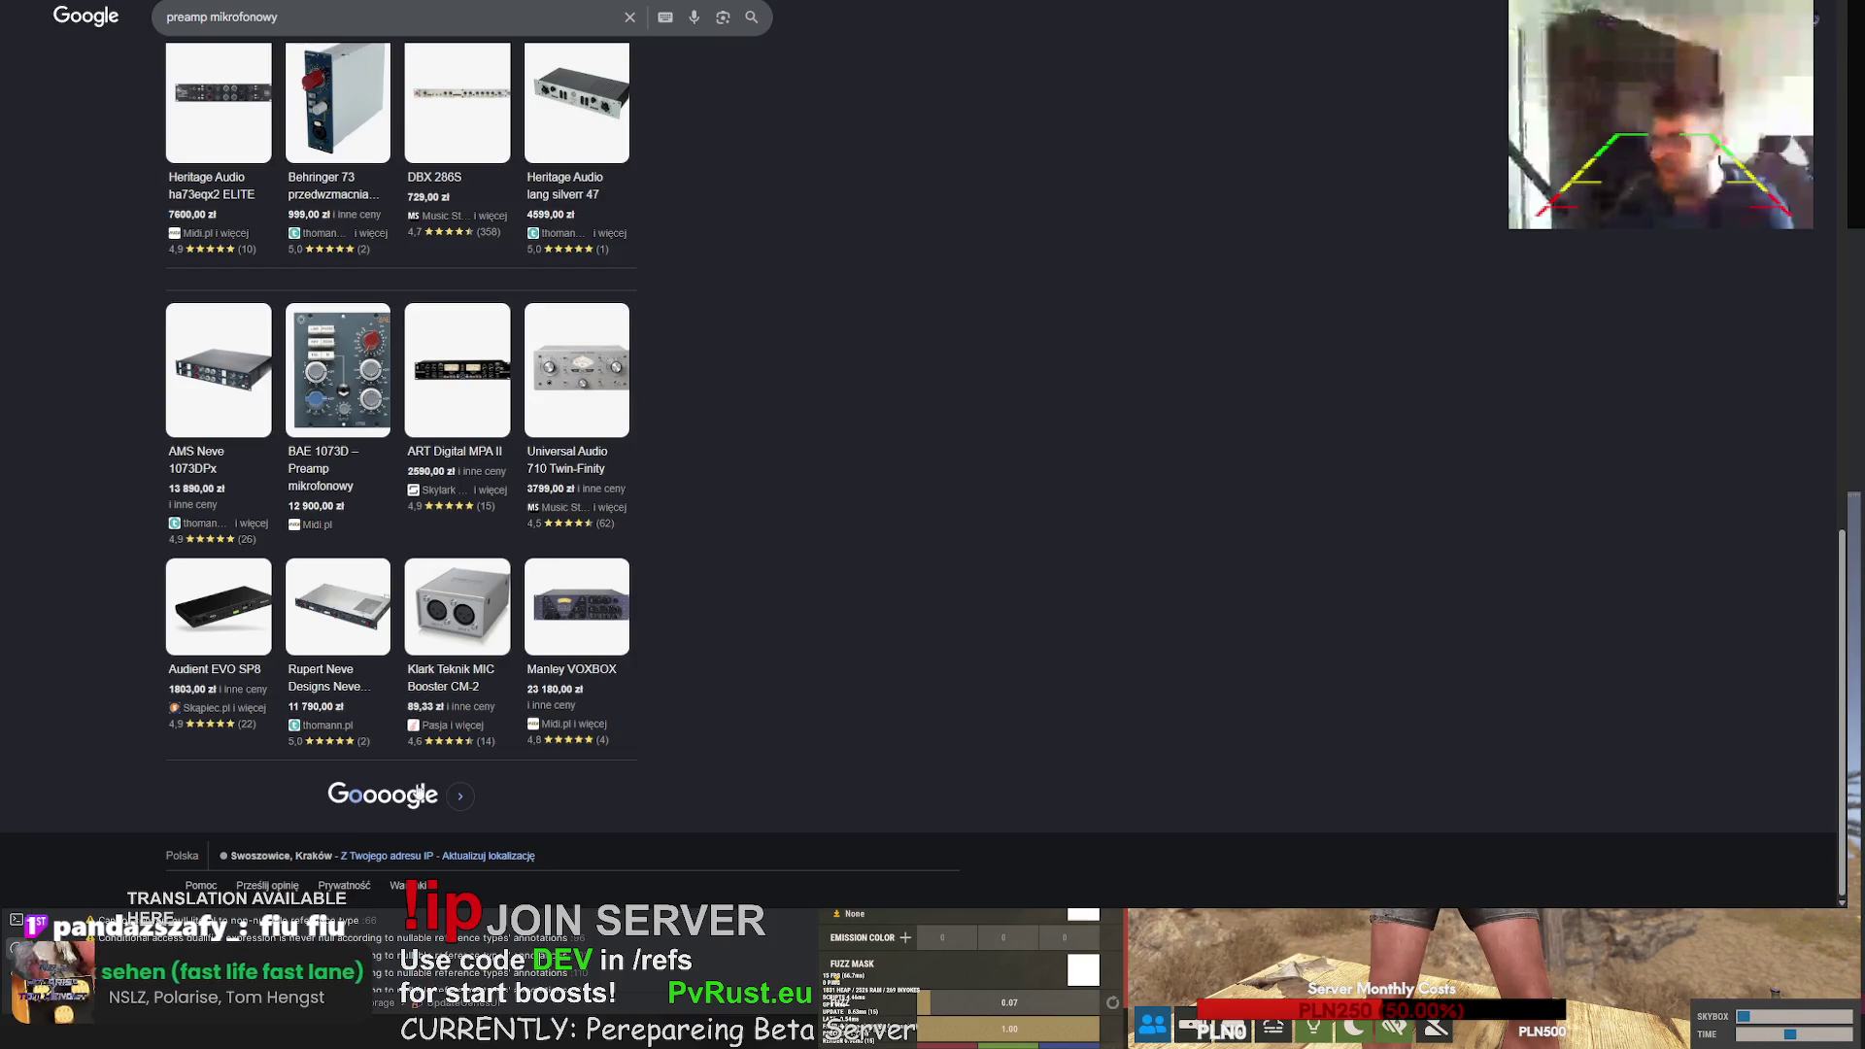
click(457, 806)
scroll(541, 605, down, 8)
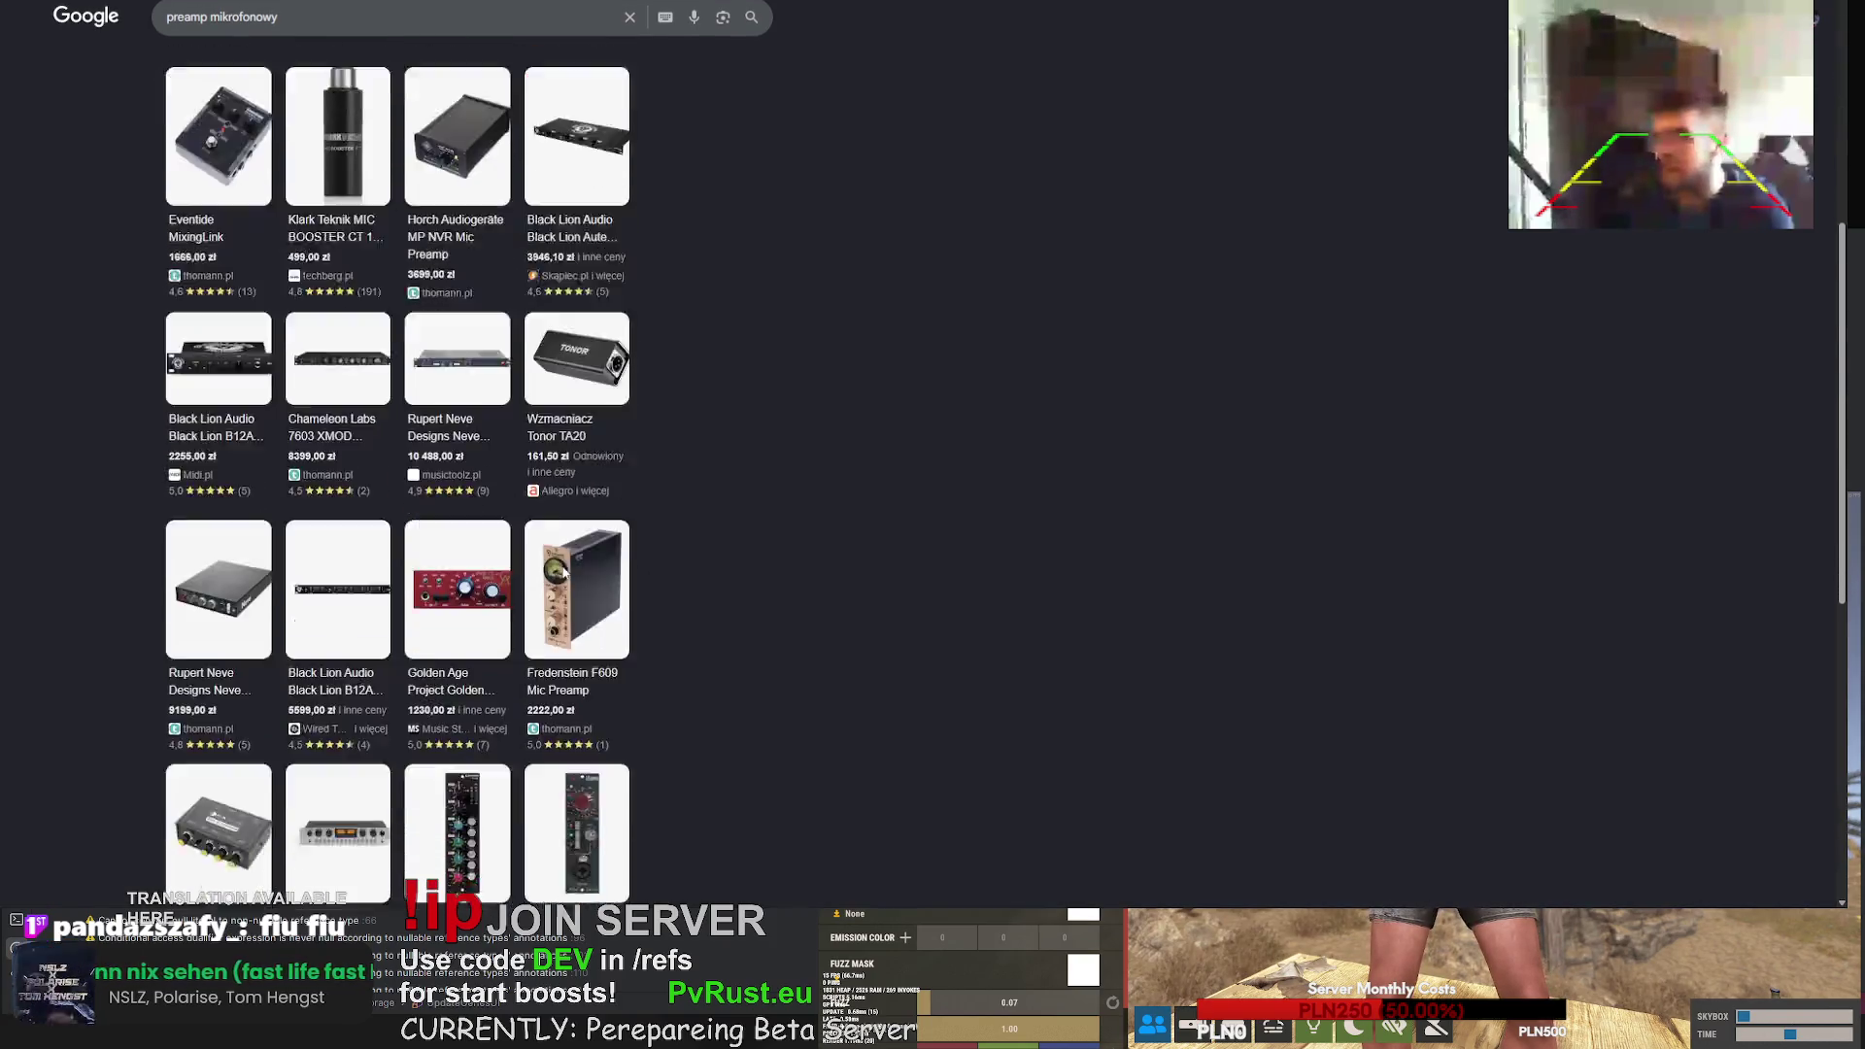
scroll(567, 579, down, 5)
scroll(566, 579, up, 15)
- Add 'blue' to the query and open the Cloud Microphones preamp details
click(327, 26)
text(blue)
key(Return)
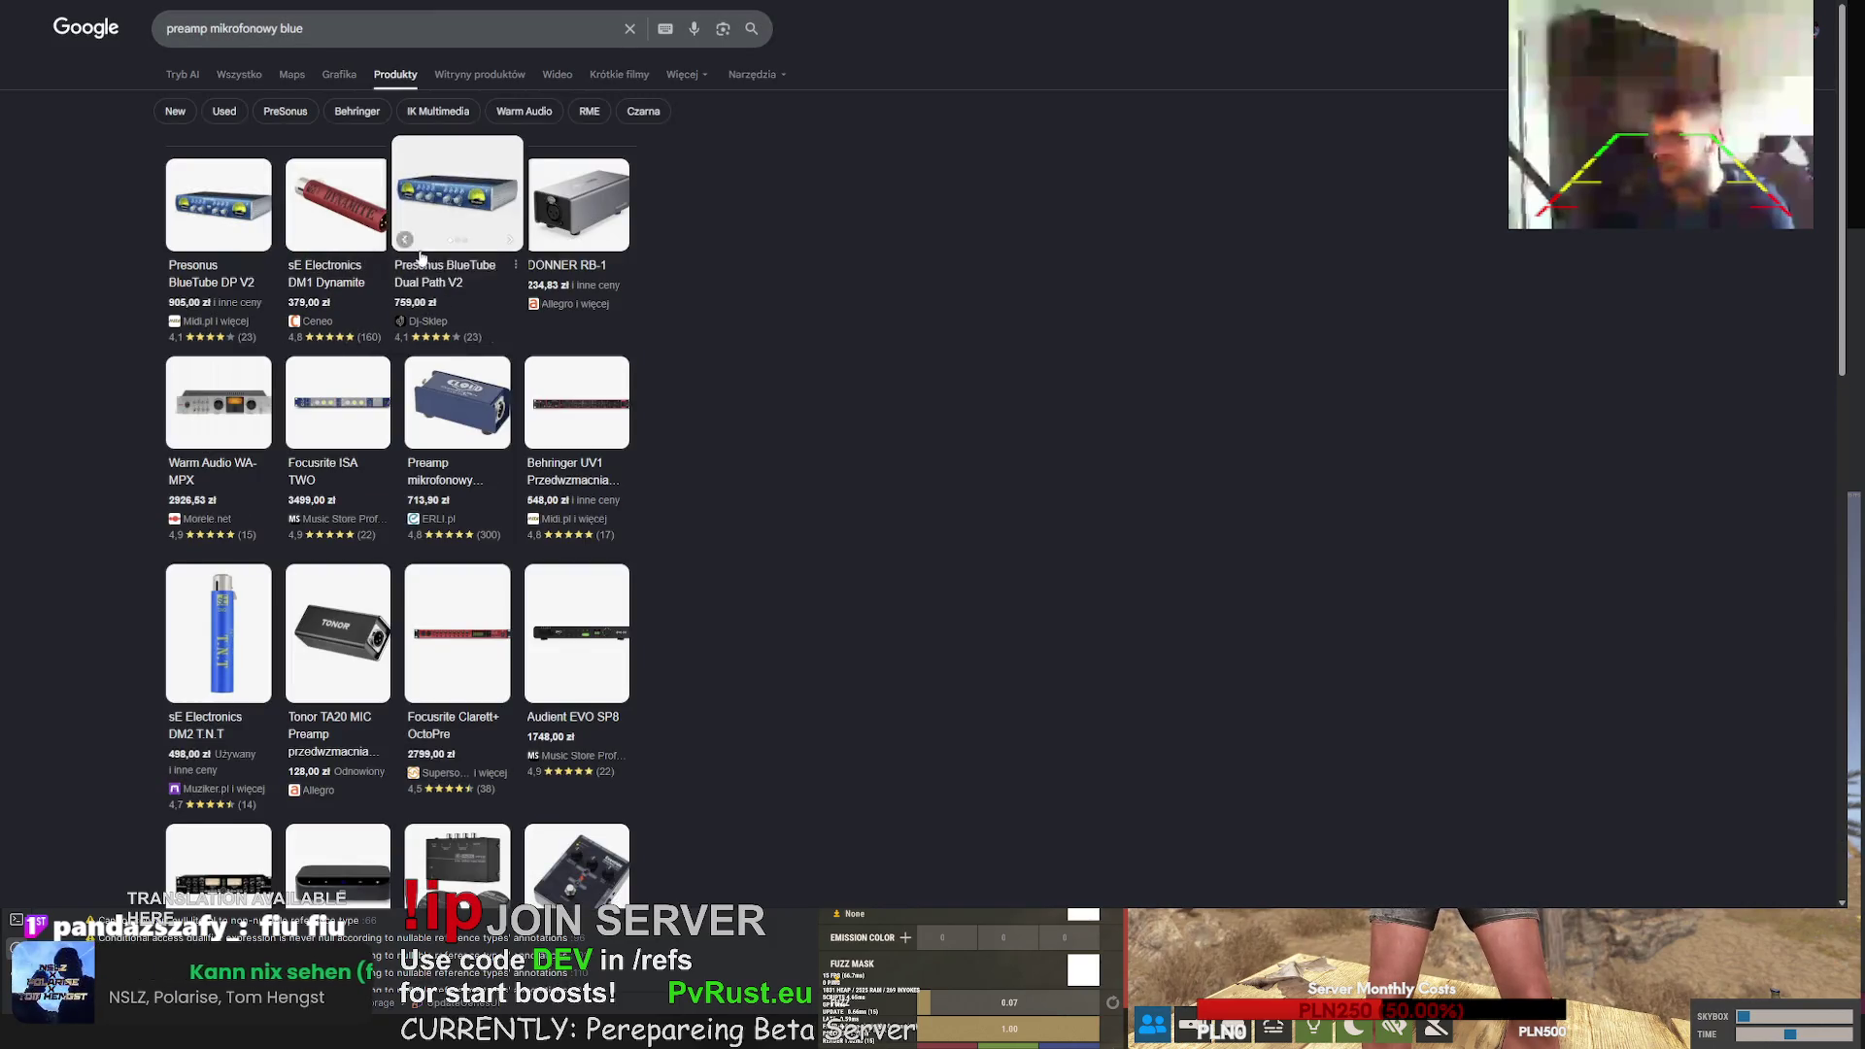
click(470, 395)
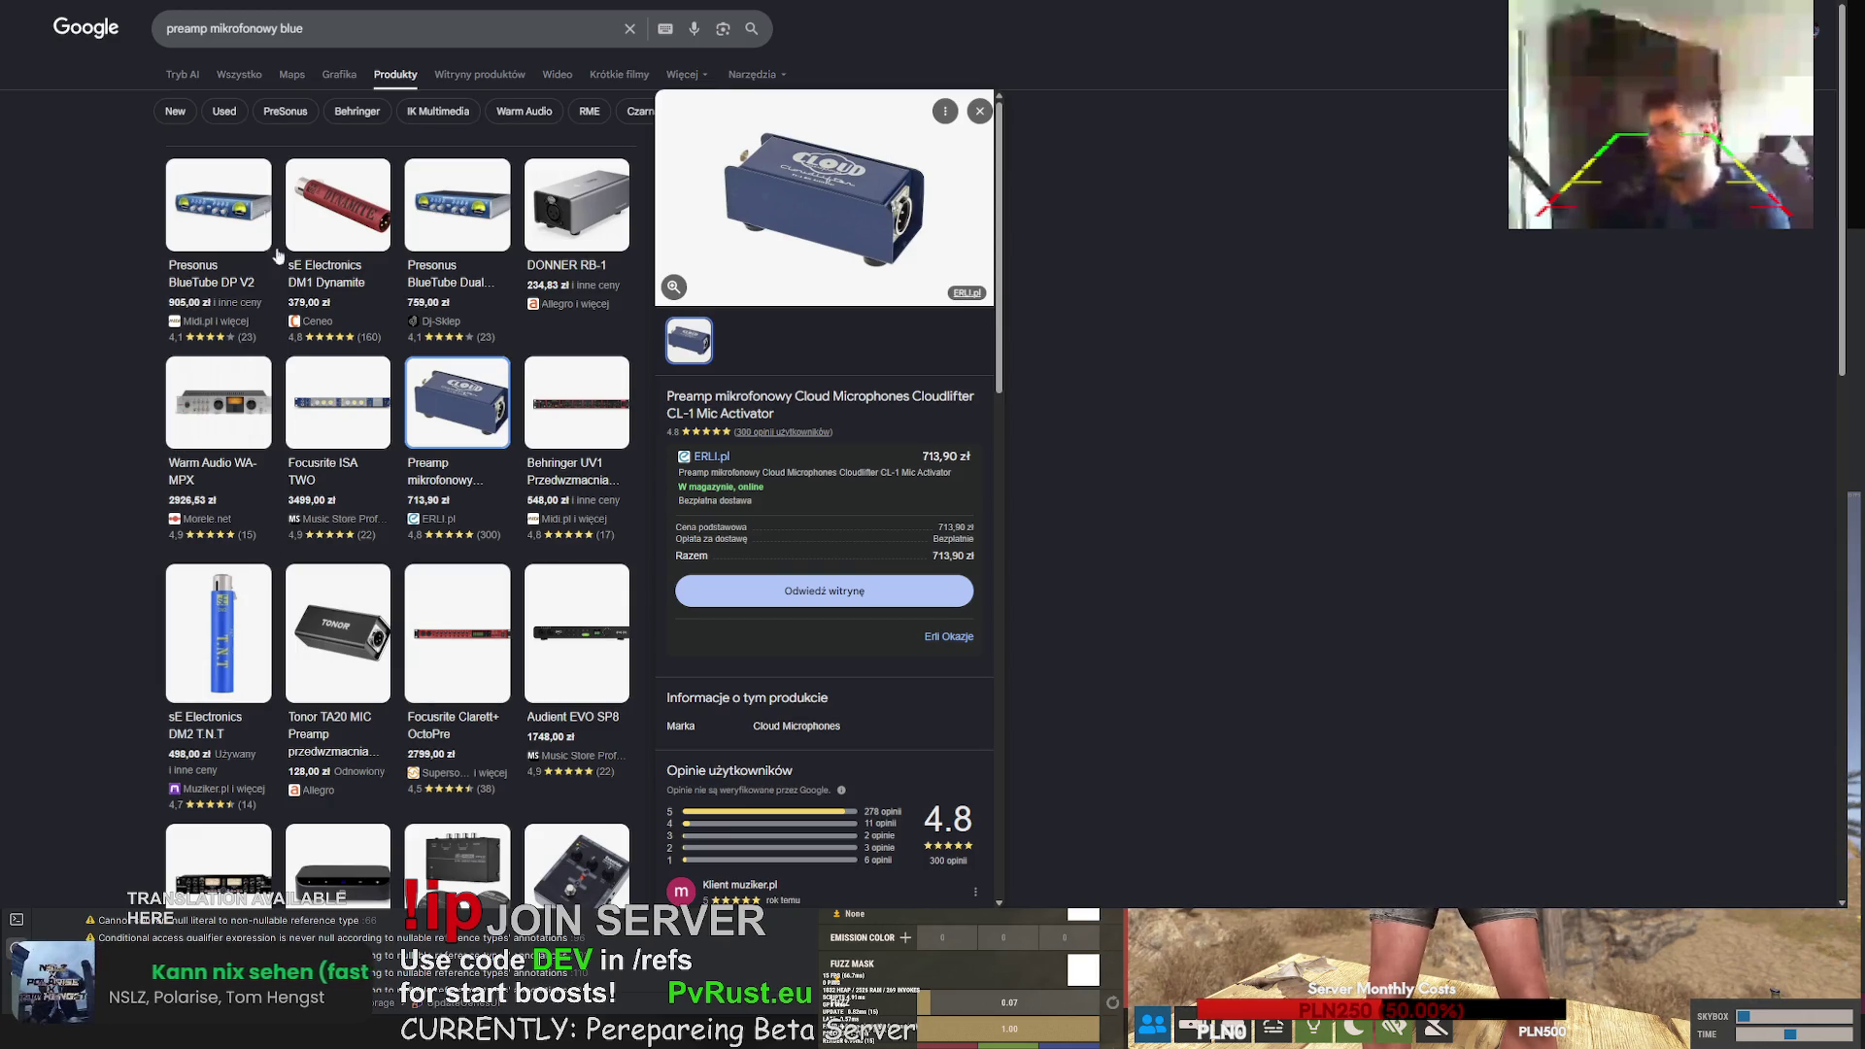
key(ctrl+Tab)
key(ctrl+Tab)
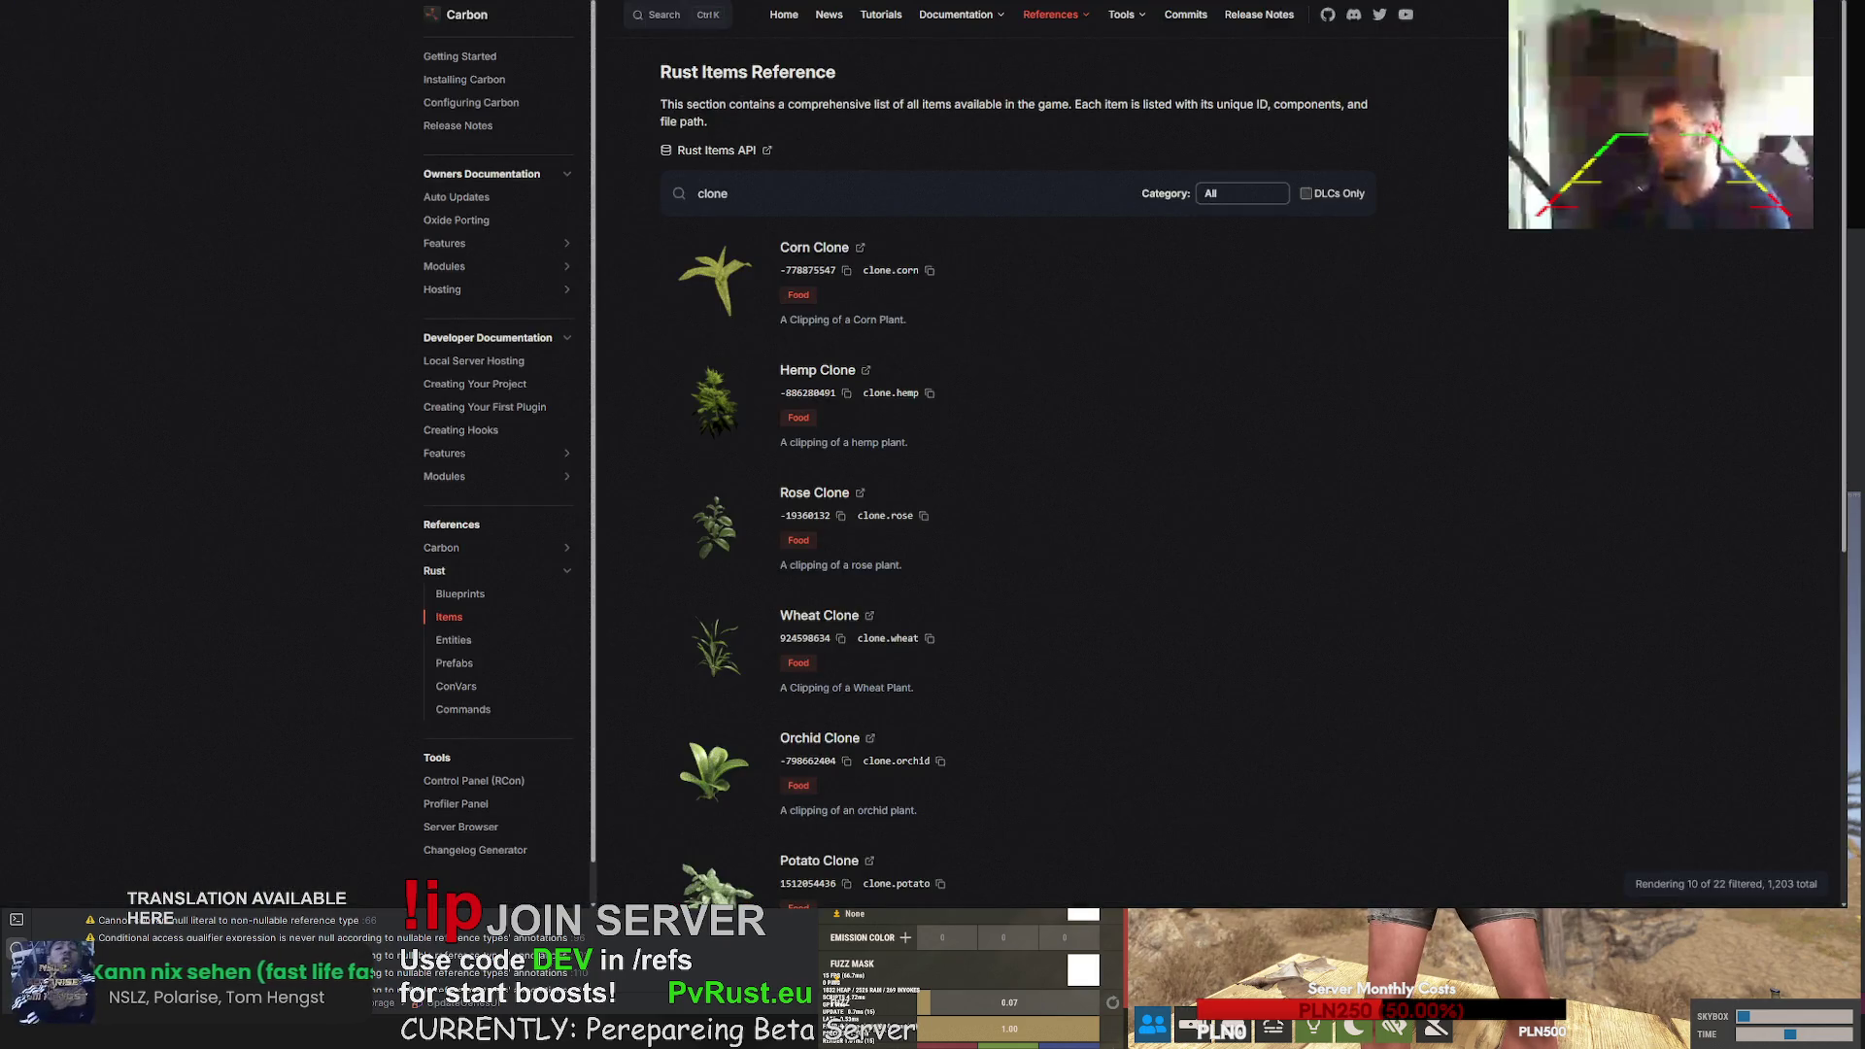
key(ctrl+Tab)
key(ctrl+Tab)
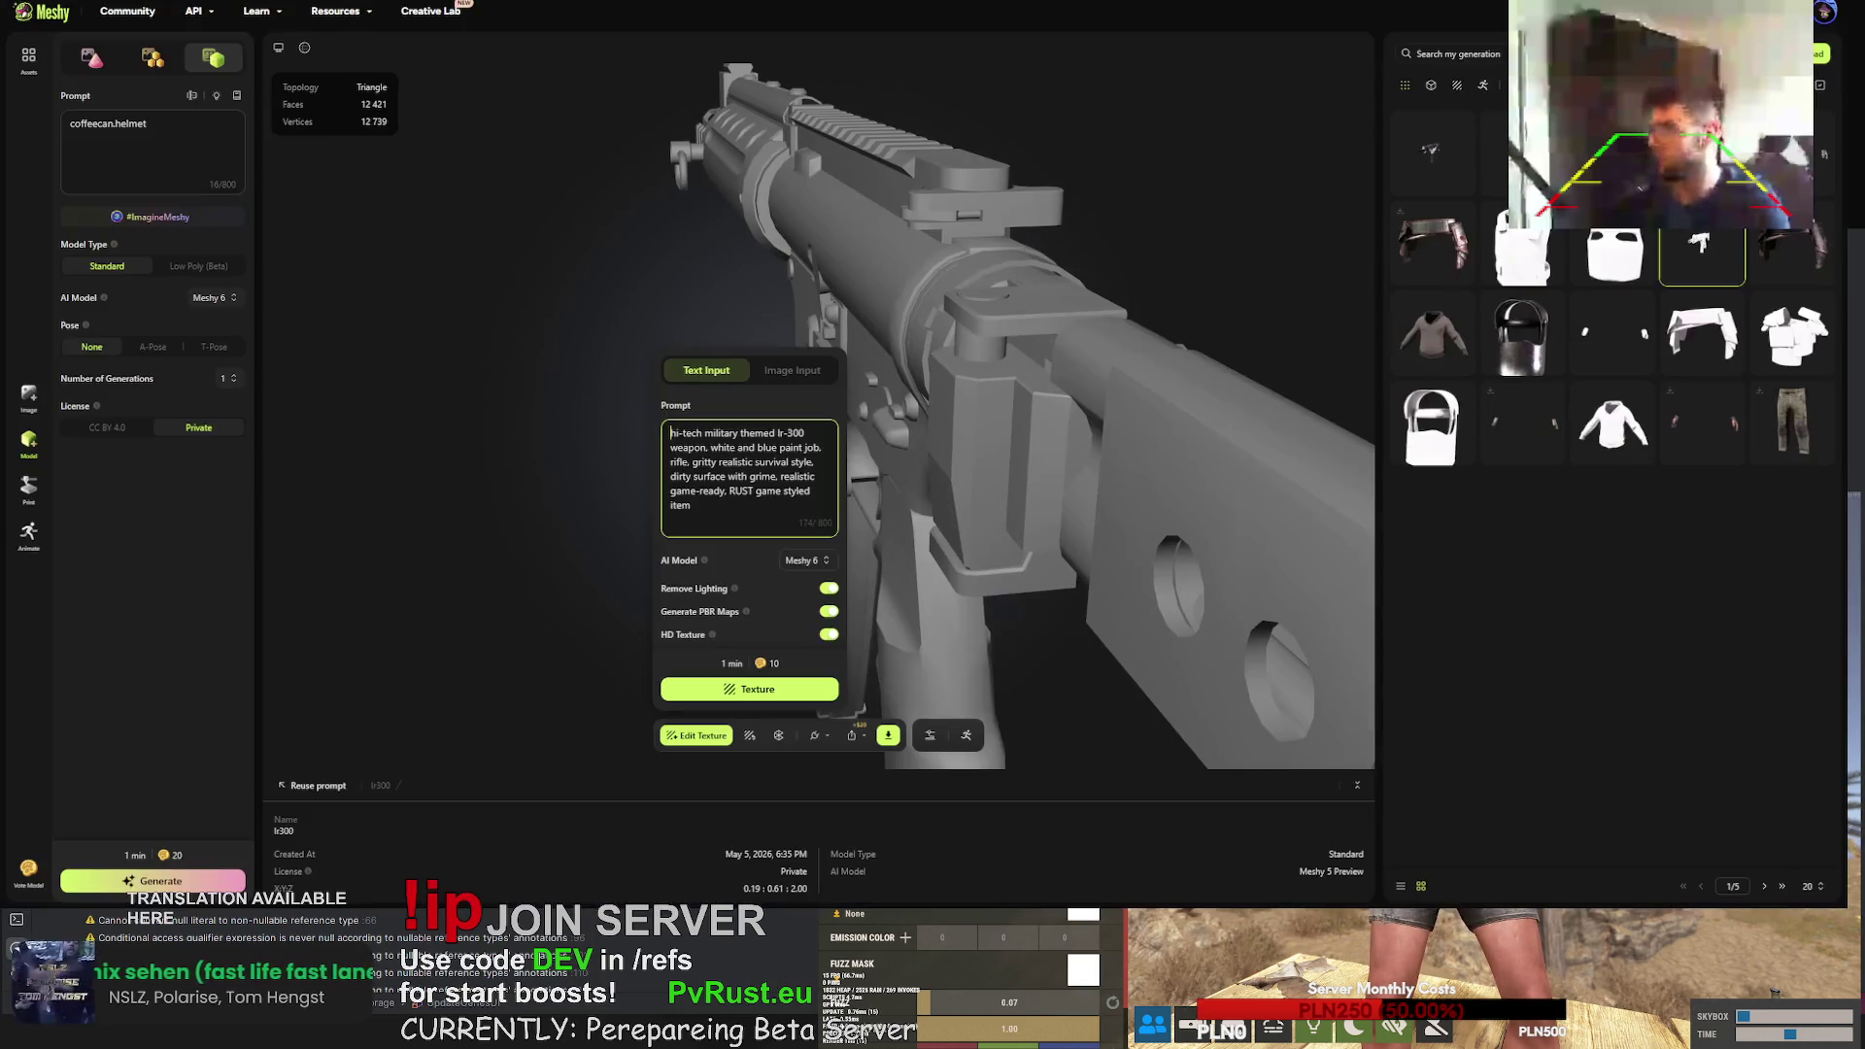
key(ctrl+Tab)
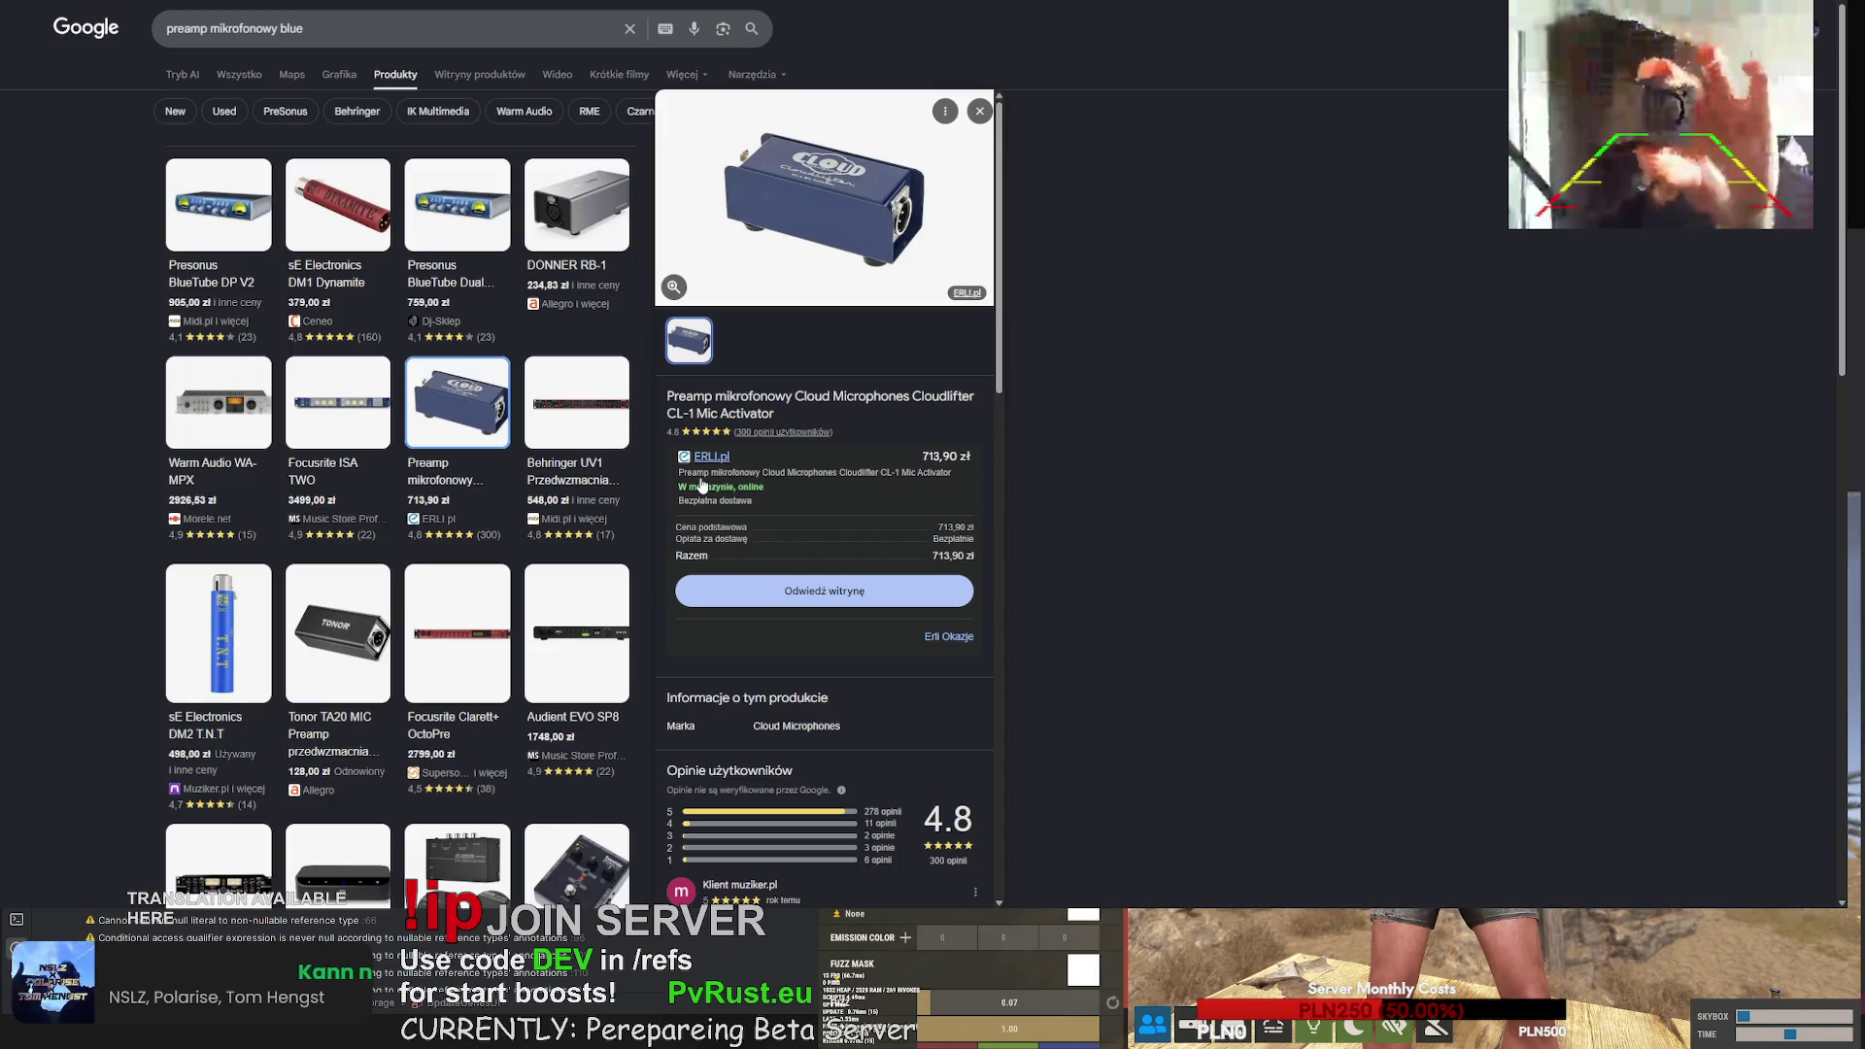
mouse_move(244, 338)
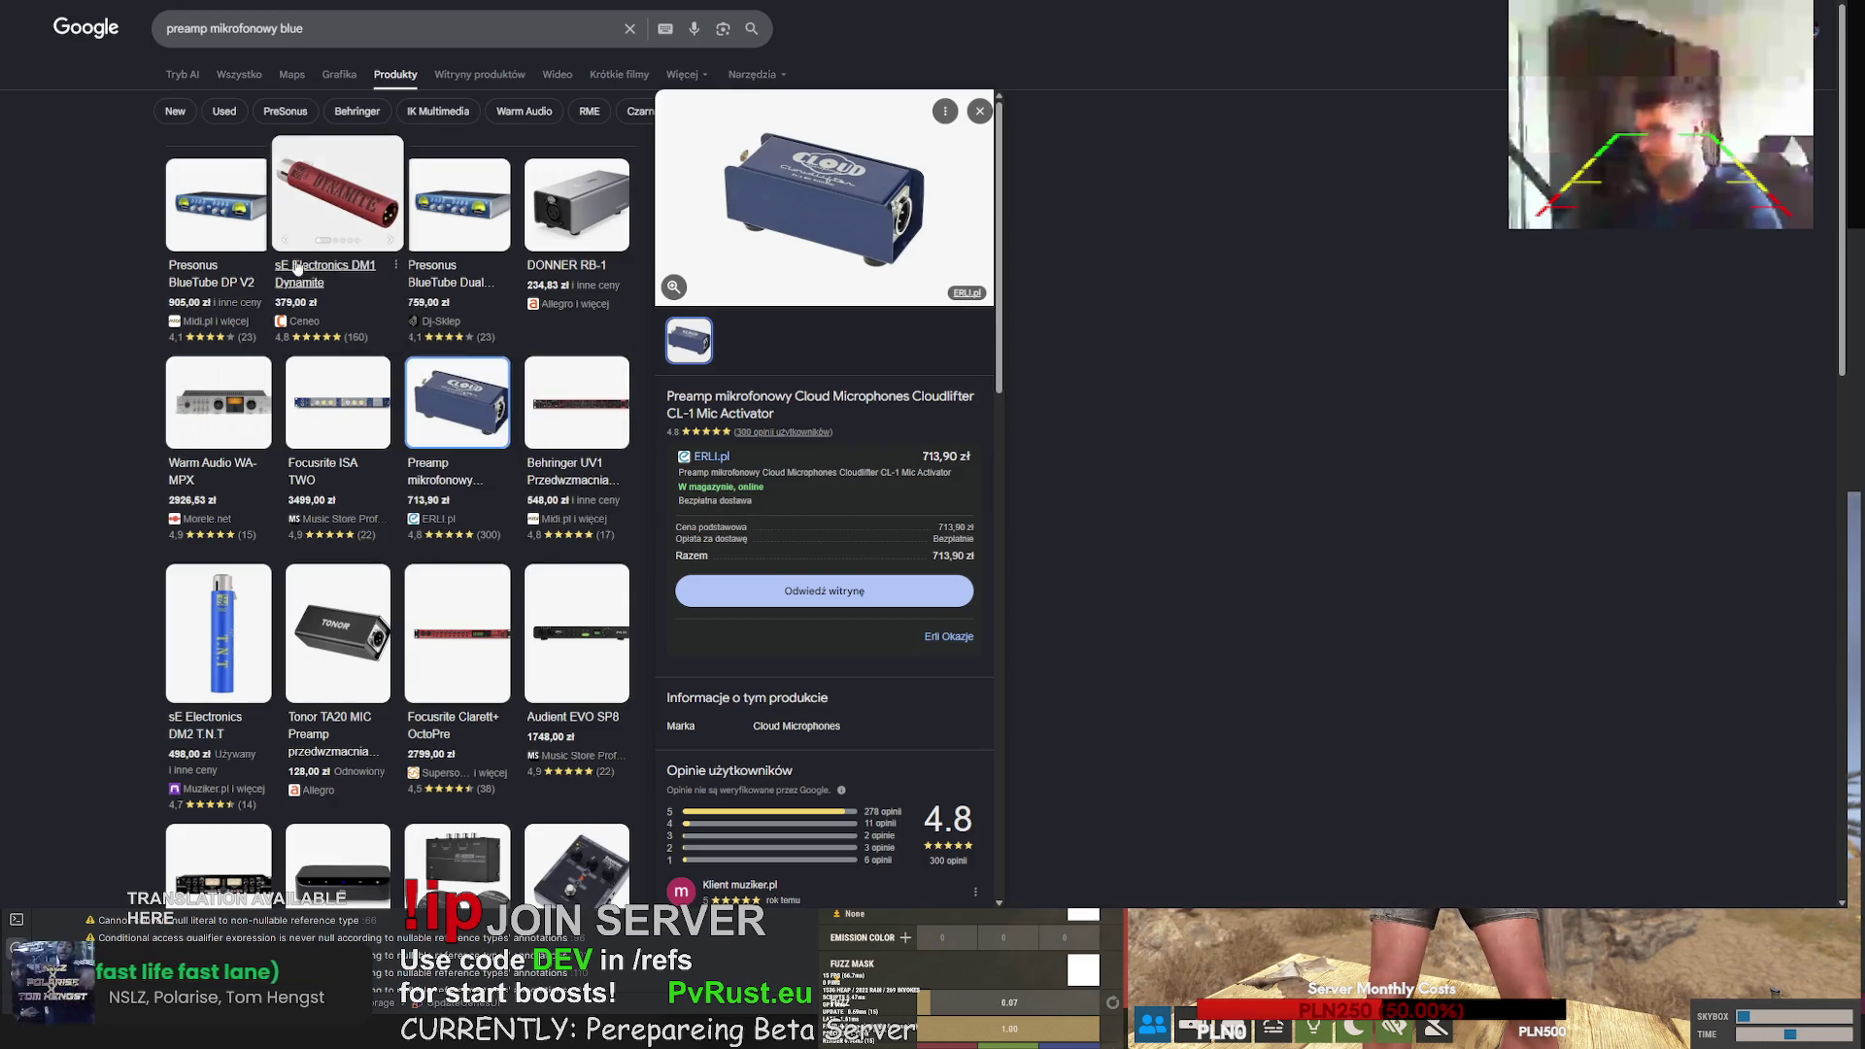
- Compare the sE Electronics DM1 Dynamite and DONNER RB-1, then open the Cloudlifter CL-1 details
click(321, 234)
click(616, 288)
click(338, 205)
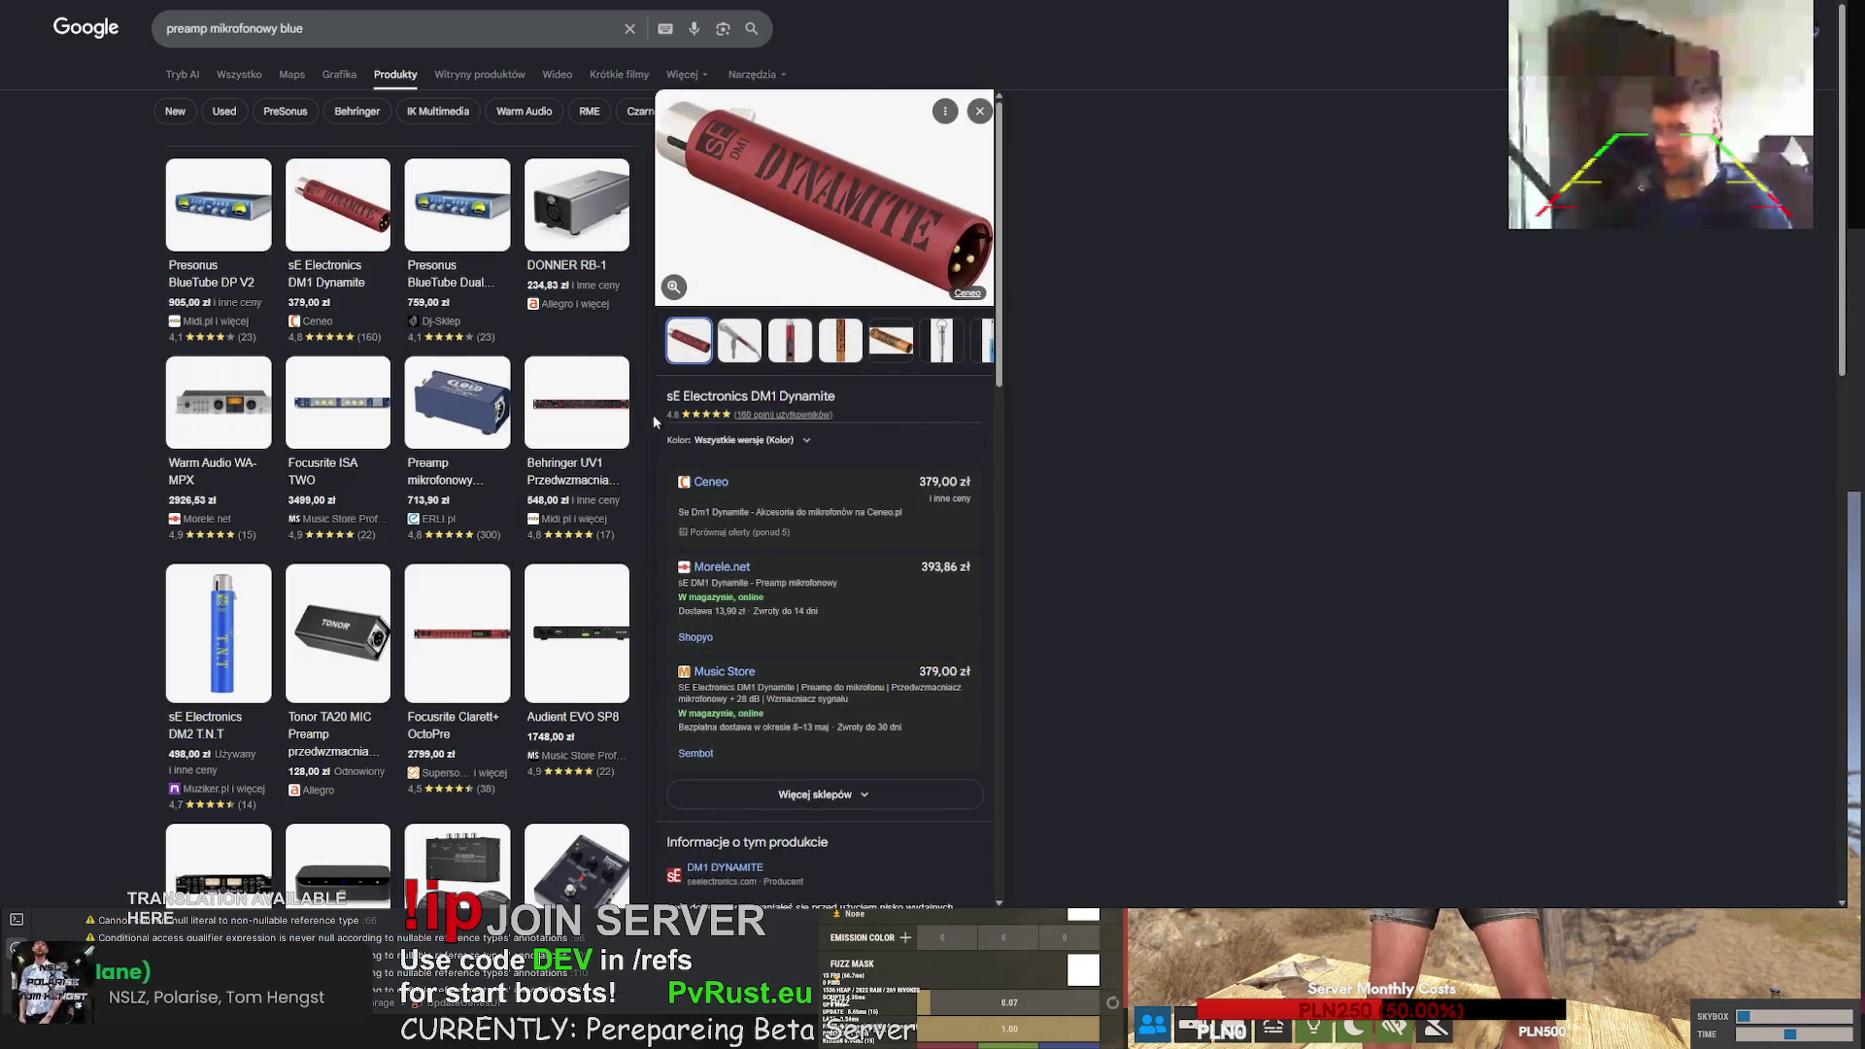
mouse_move(610, 416)
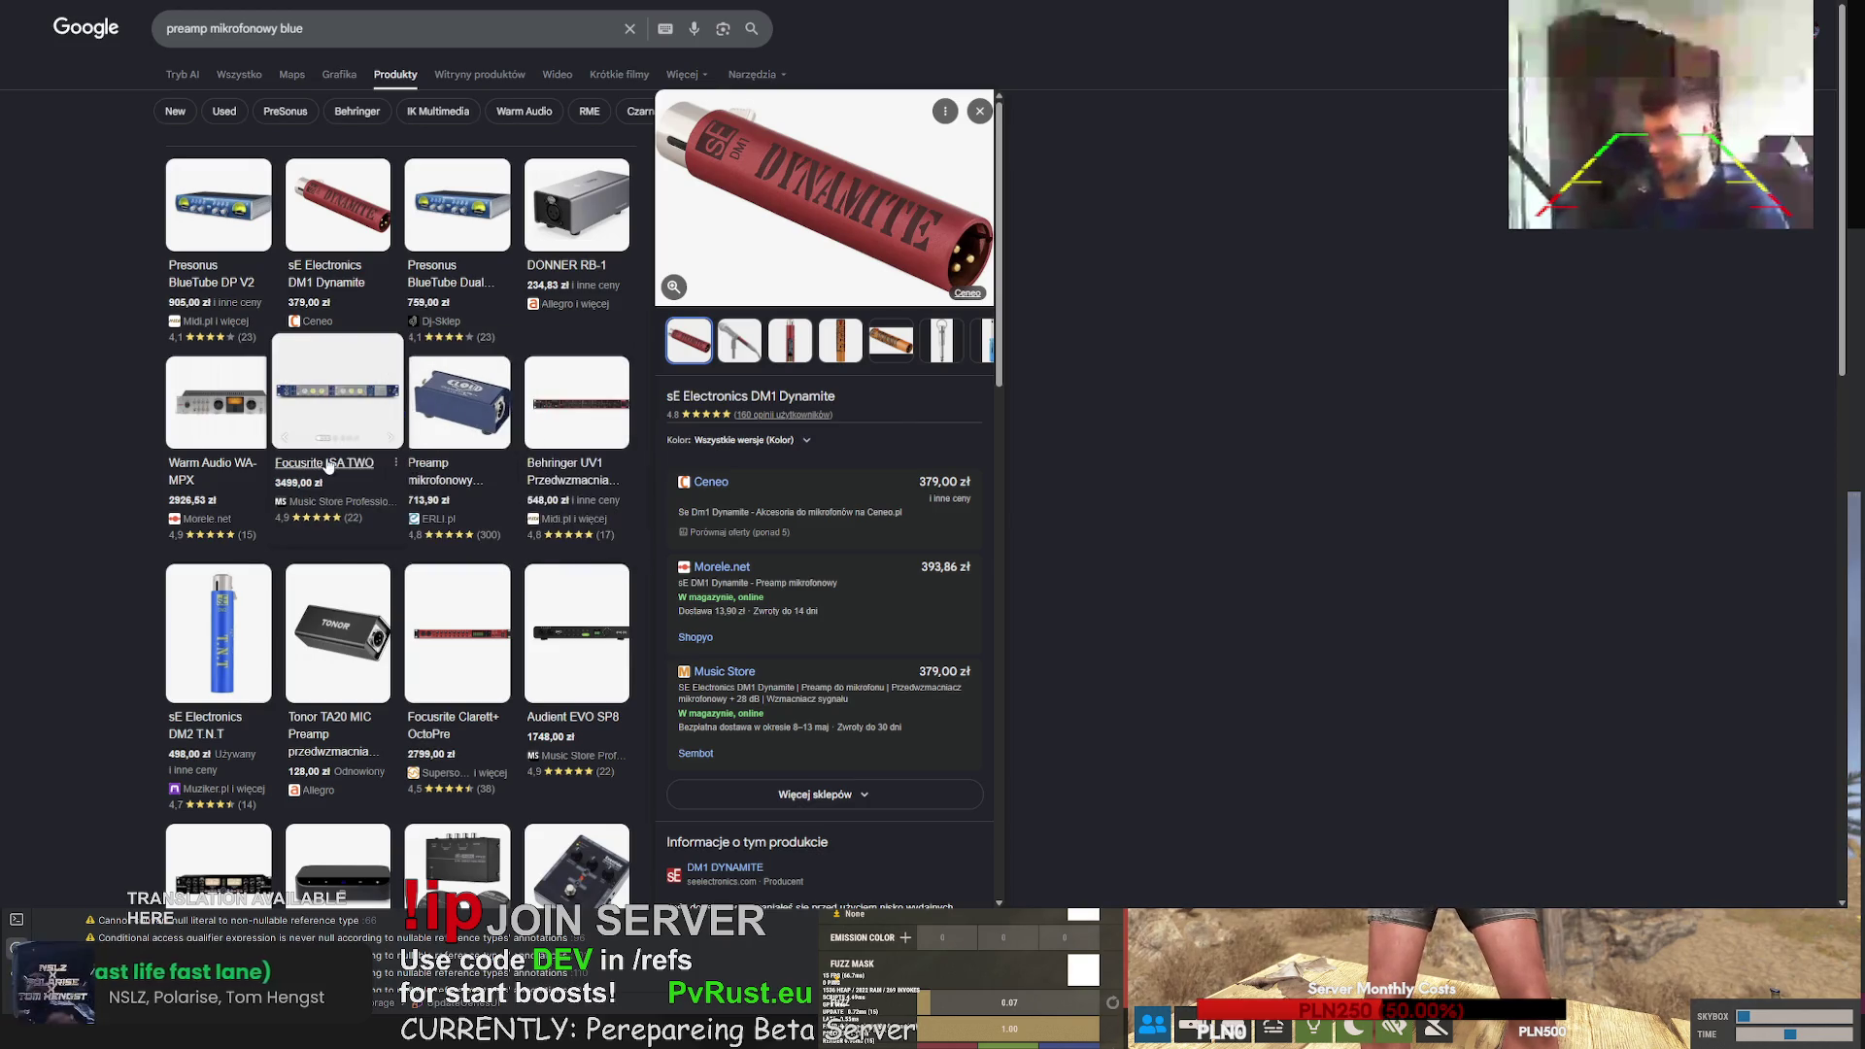
mouse_move(323, 618)
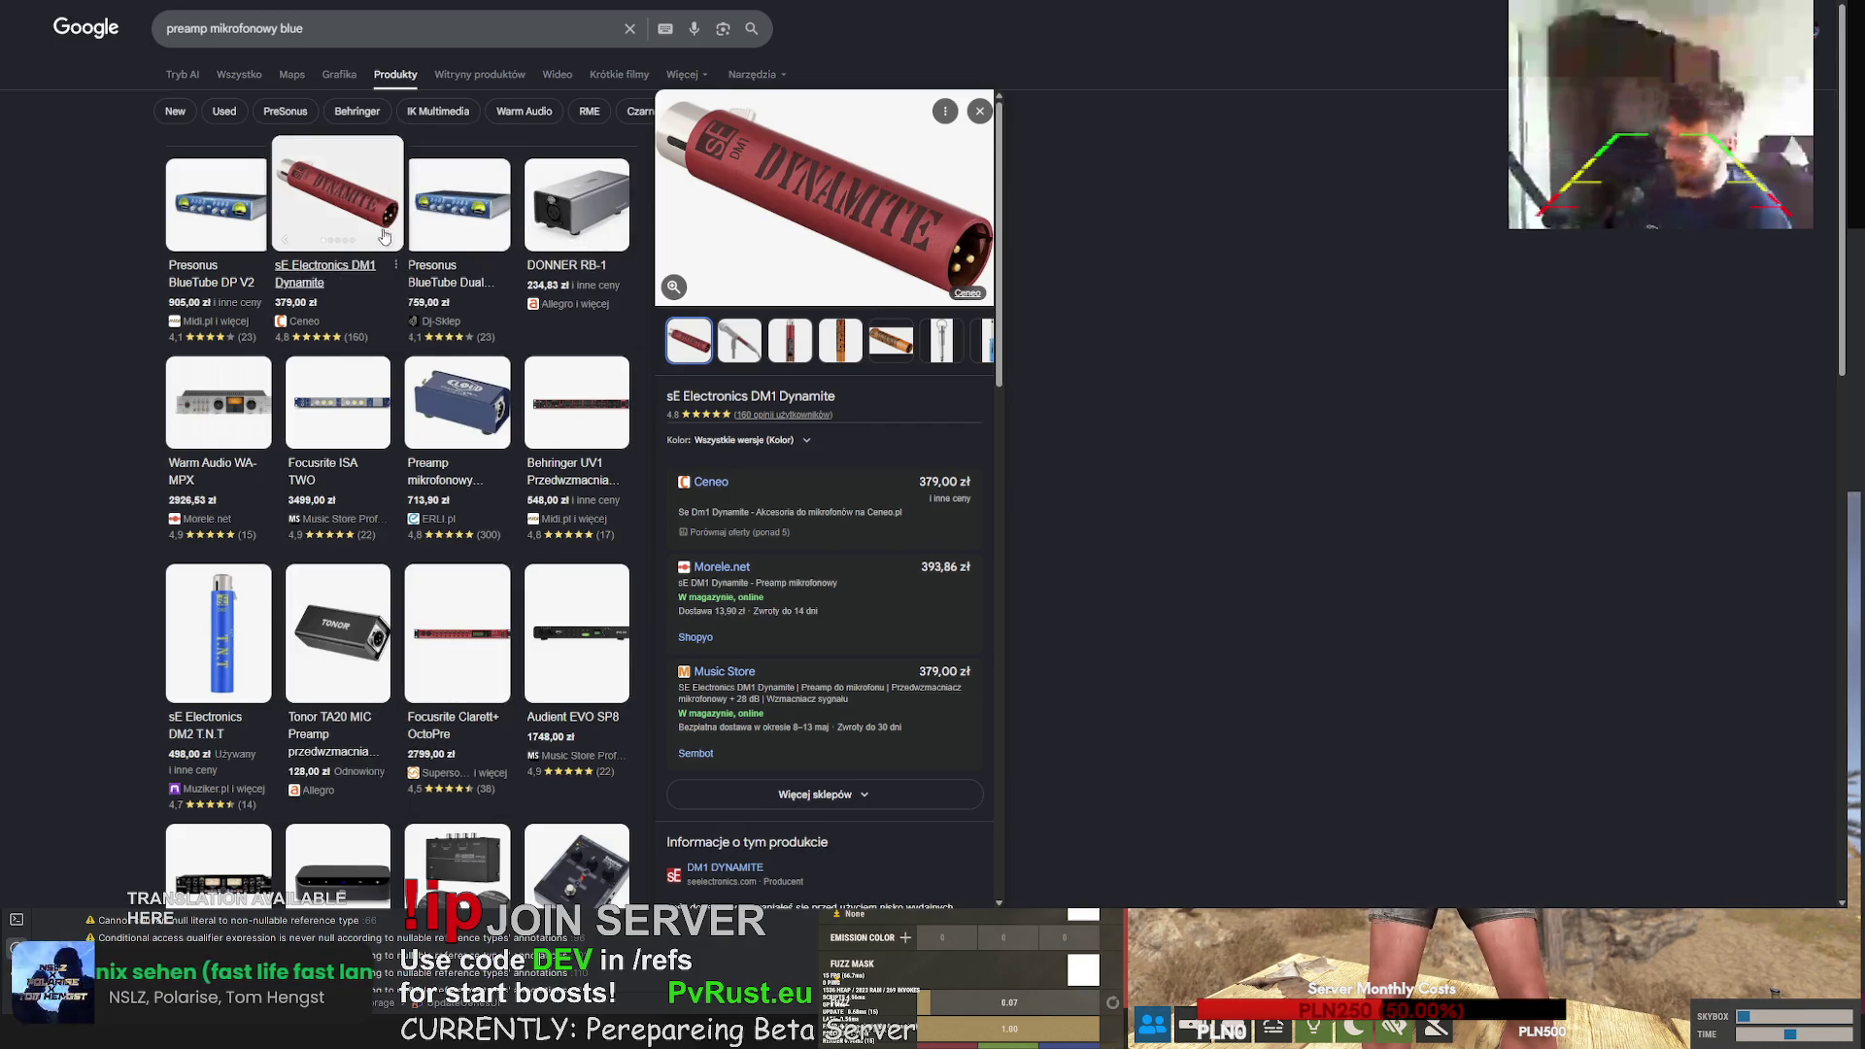
mouse_move(596, 211)
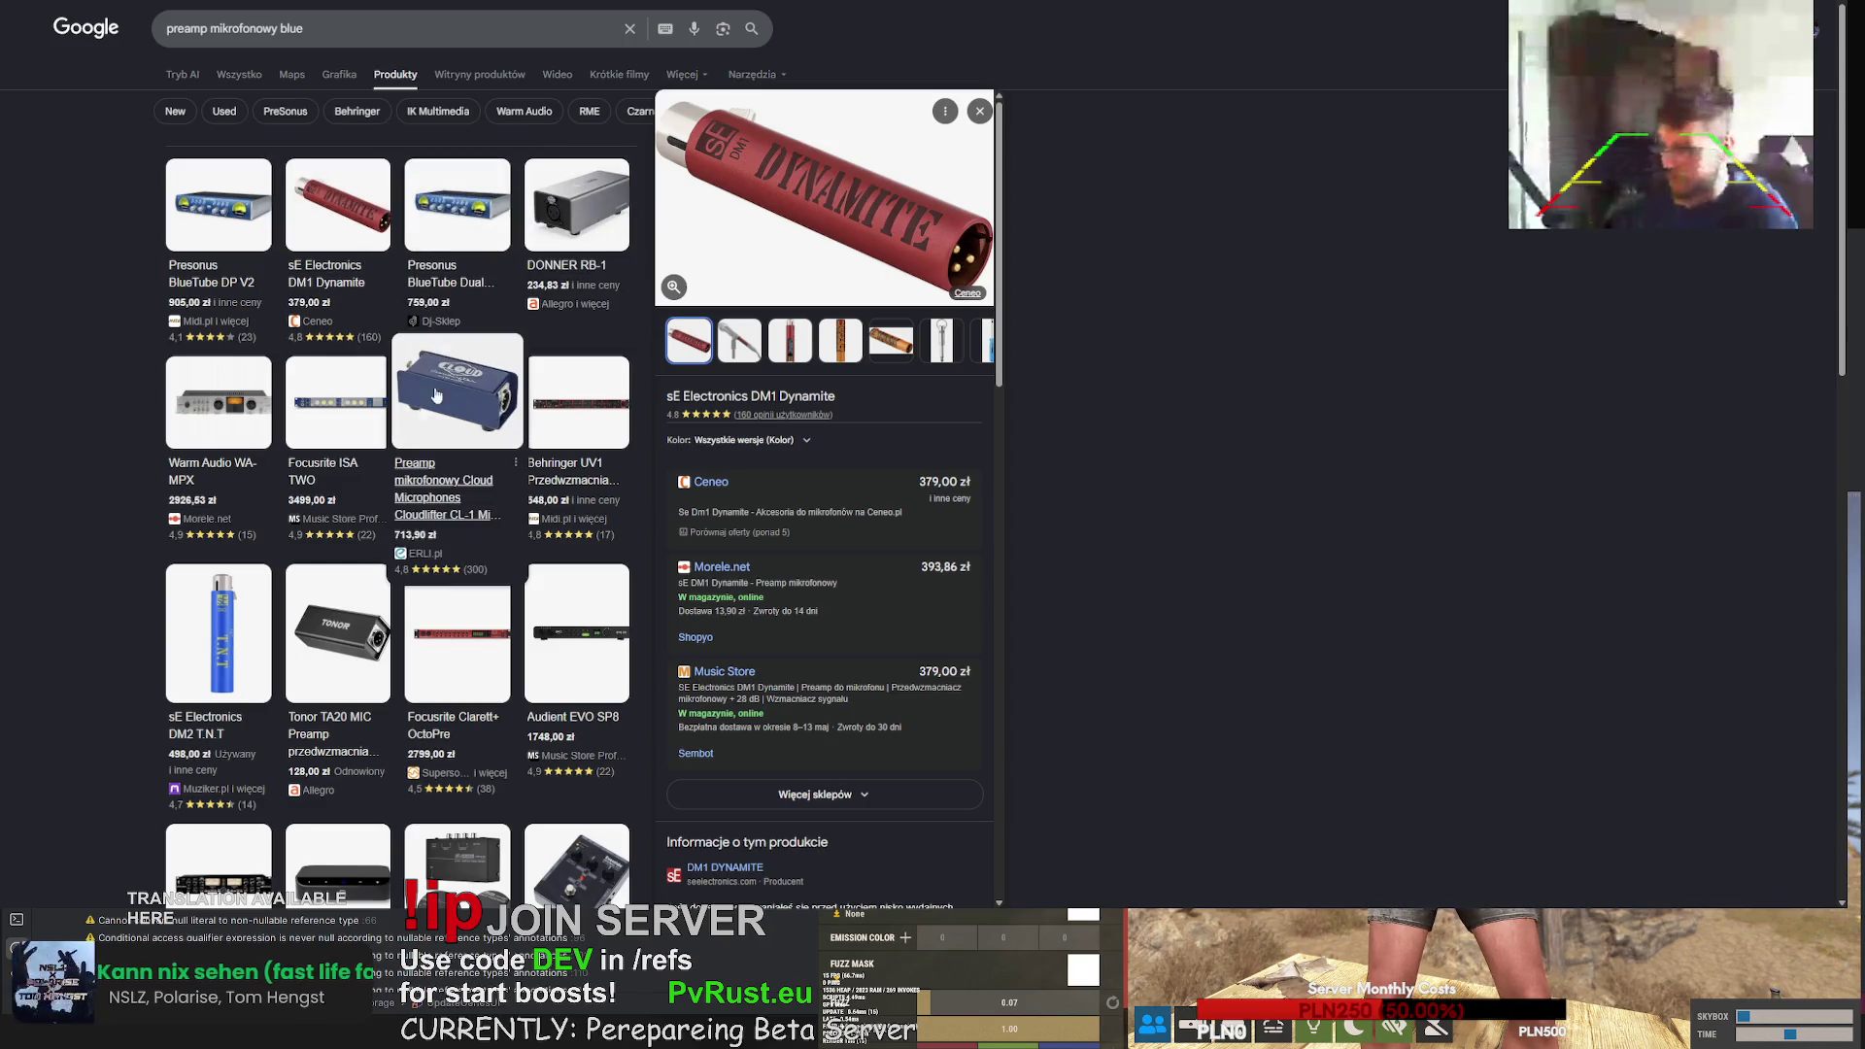
click(436, 401)
- Search images for 'Cloud Microphones Cloudlifter CL-1 inside'
mouse_move(694, 415)
mouse_down()
mouse_move(845, 396)
mouse_move(795, 395)
mouse_up()
key(ctrl+c)
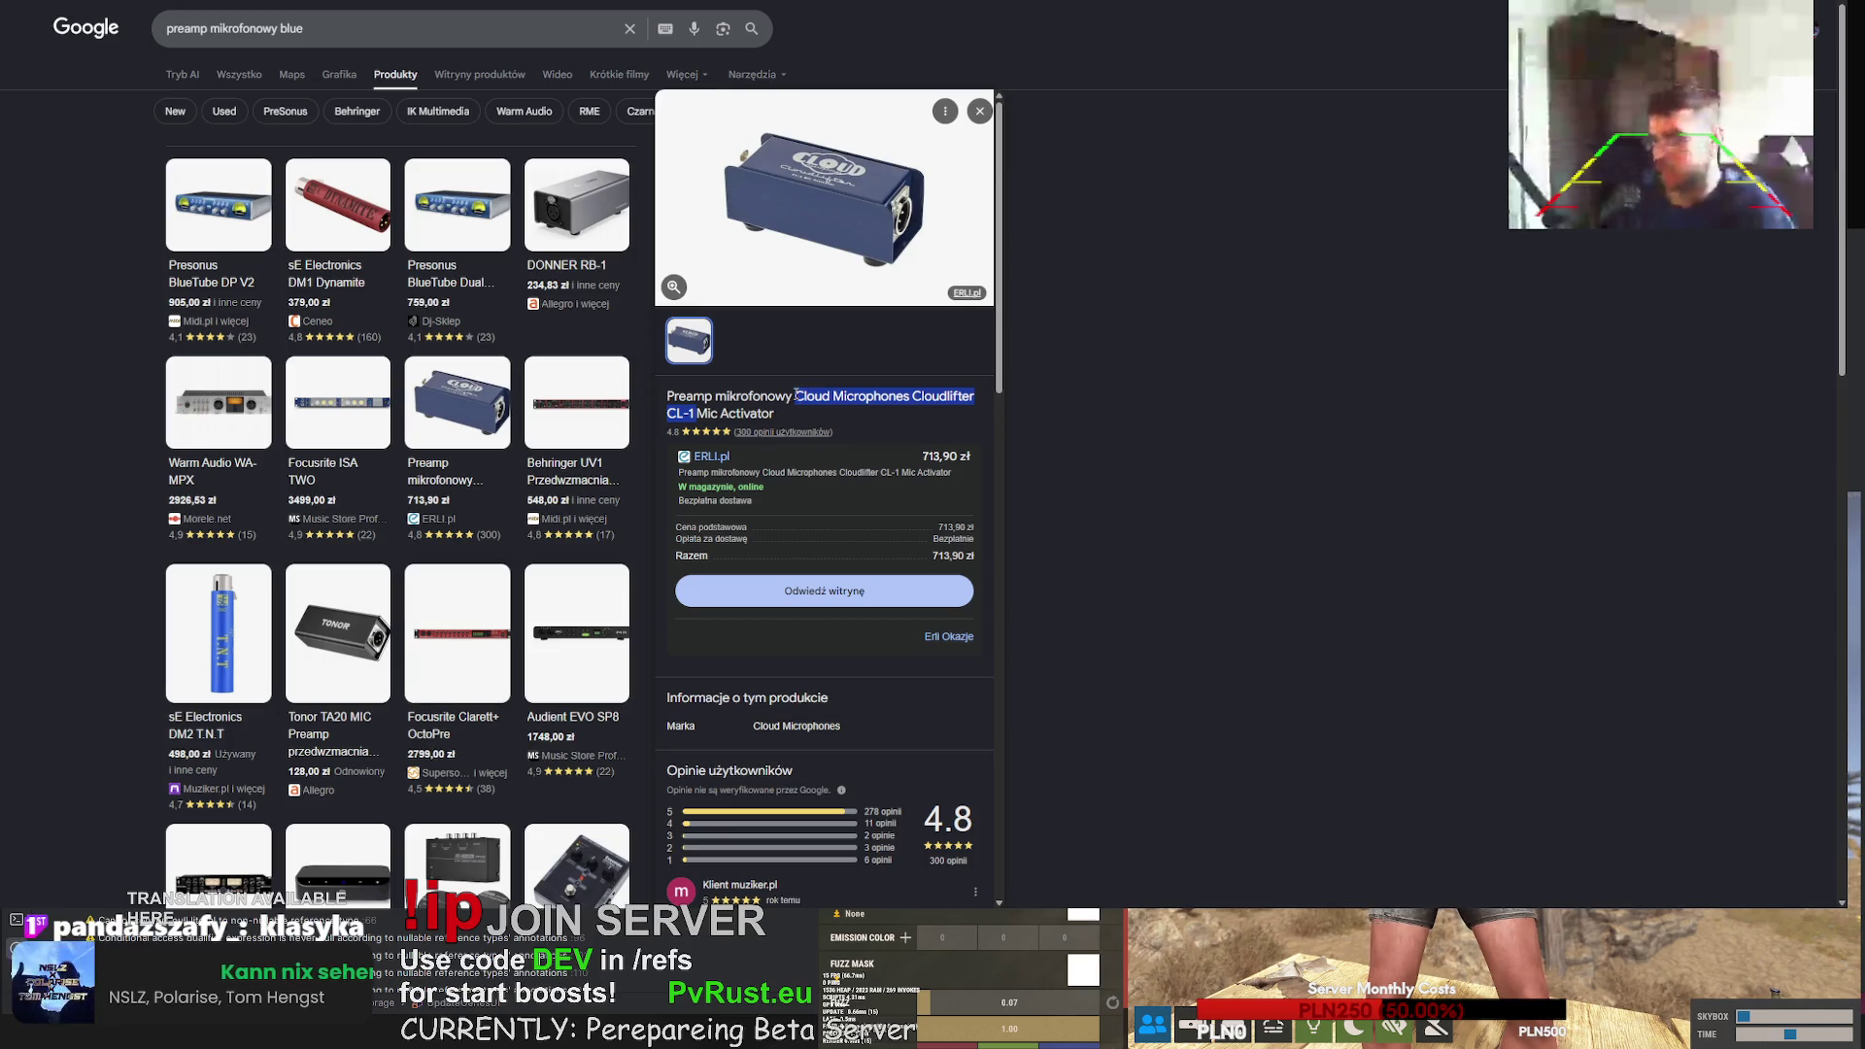
click(145, 37)
key(ctrl+a)
key(ctrl+v)
text(i)
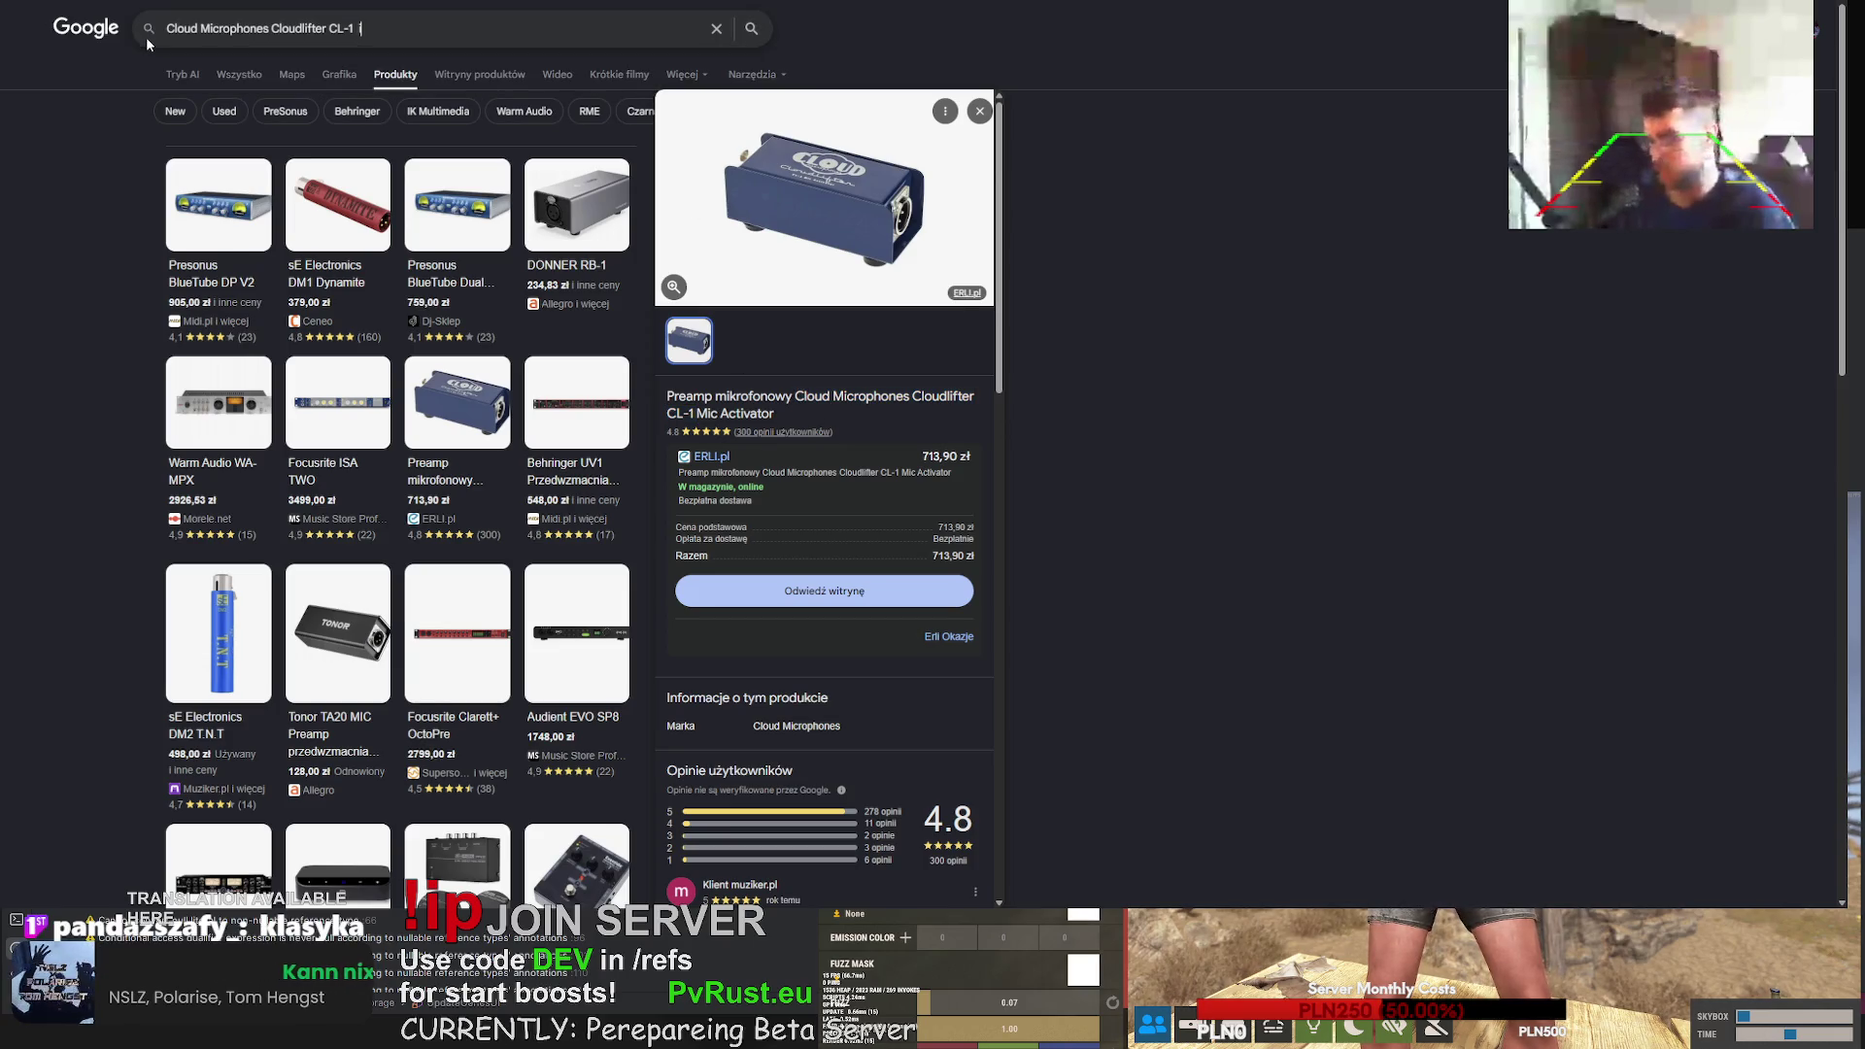
text(nside)
key(Return)
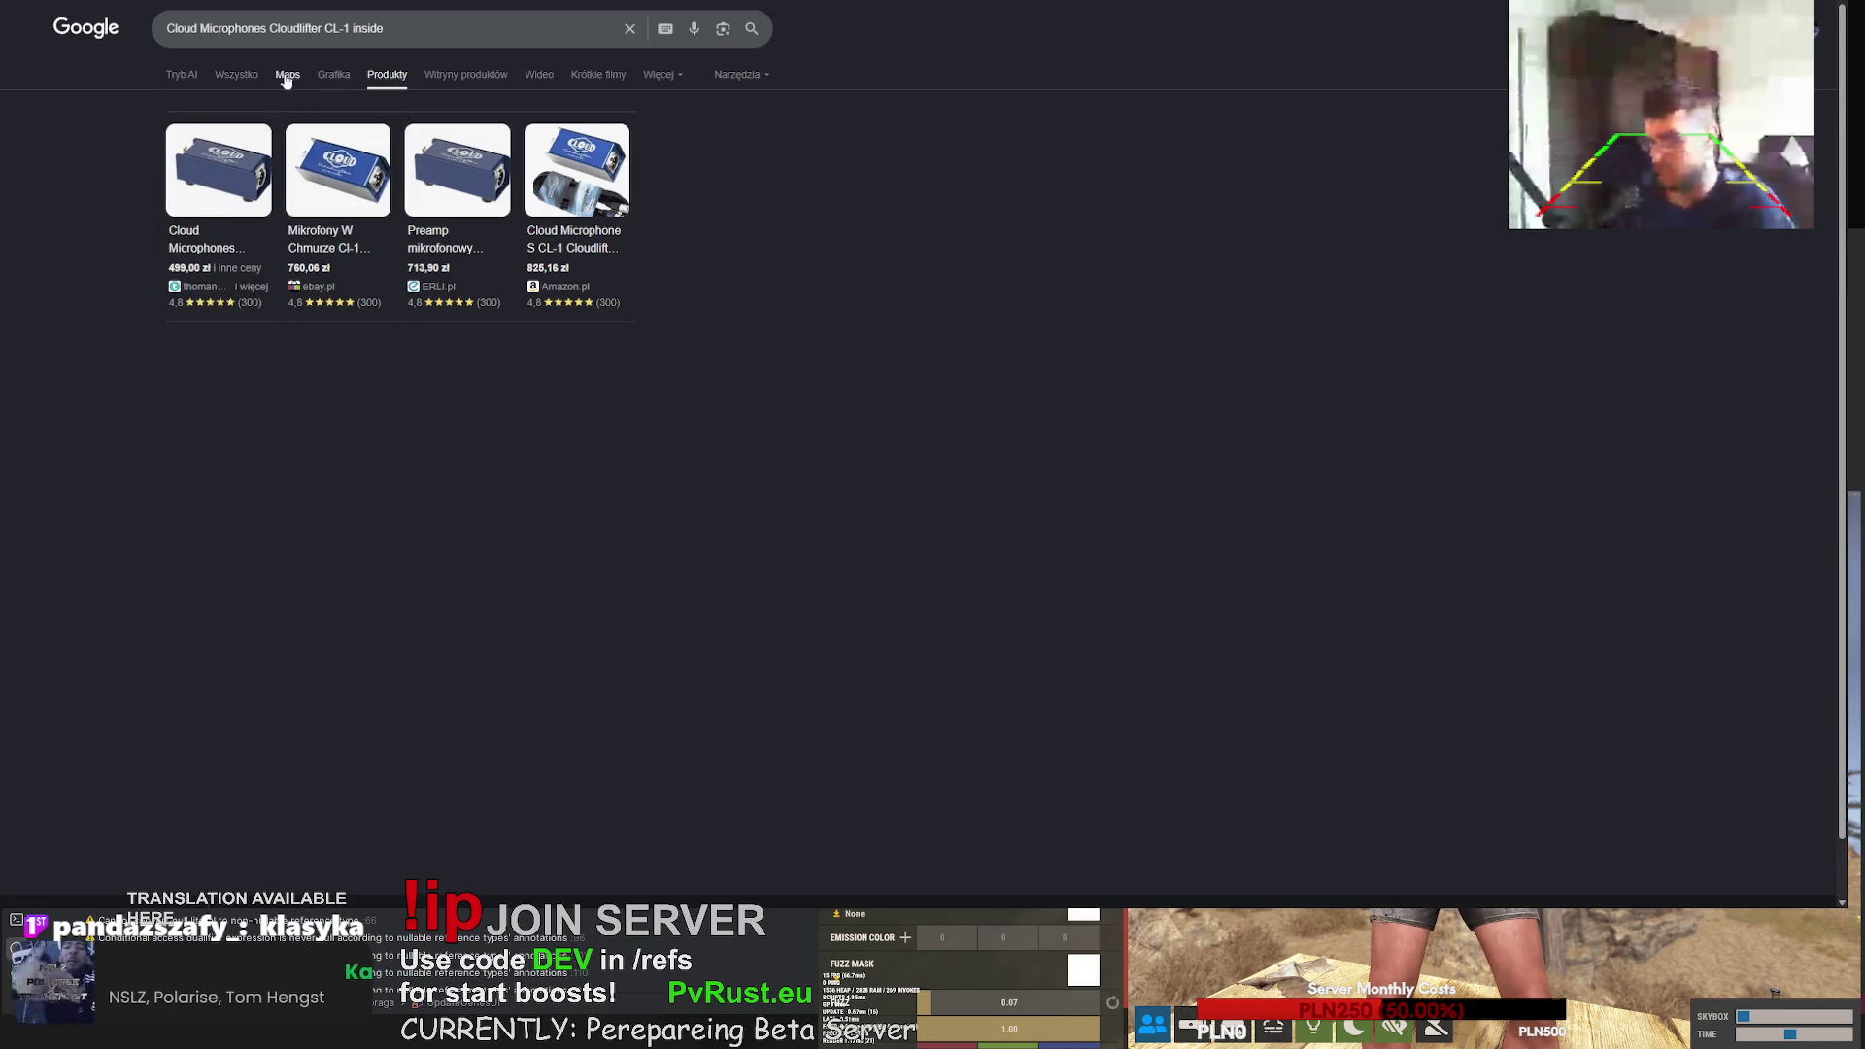
click(311, 75)
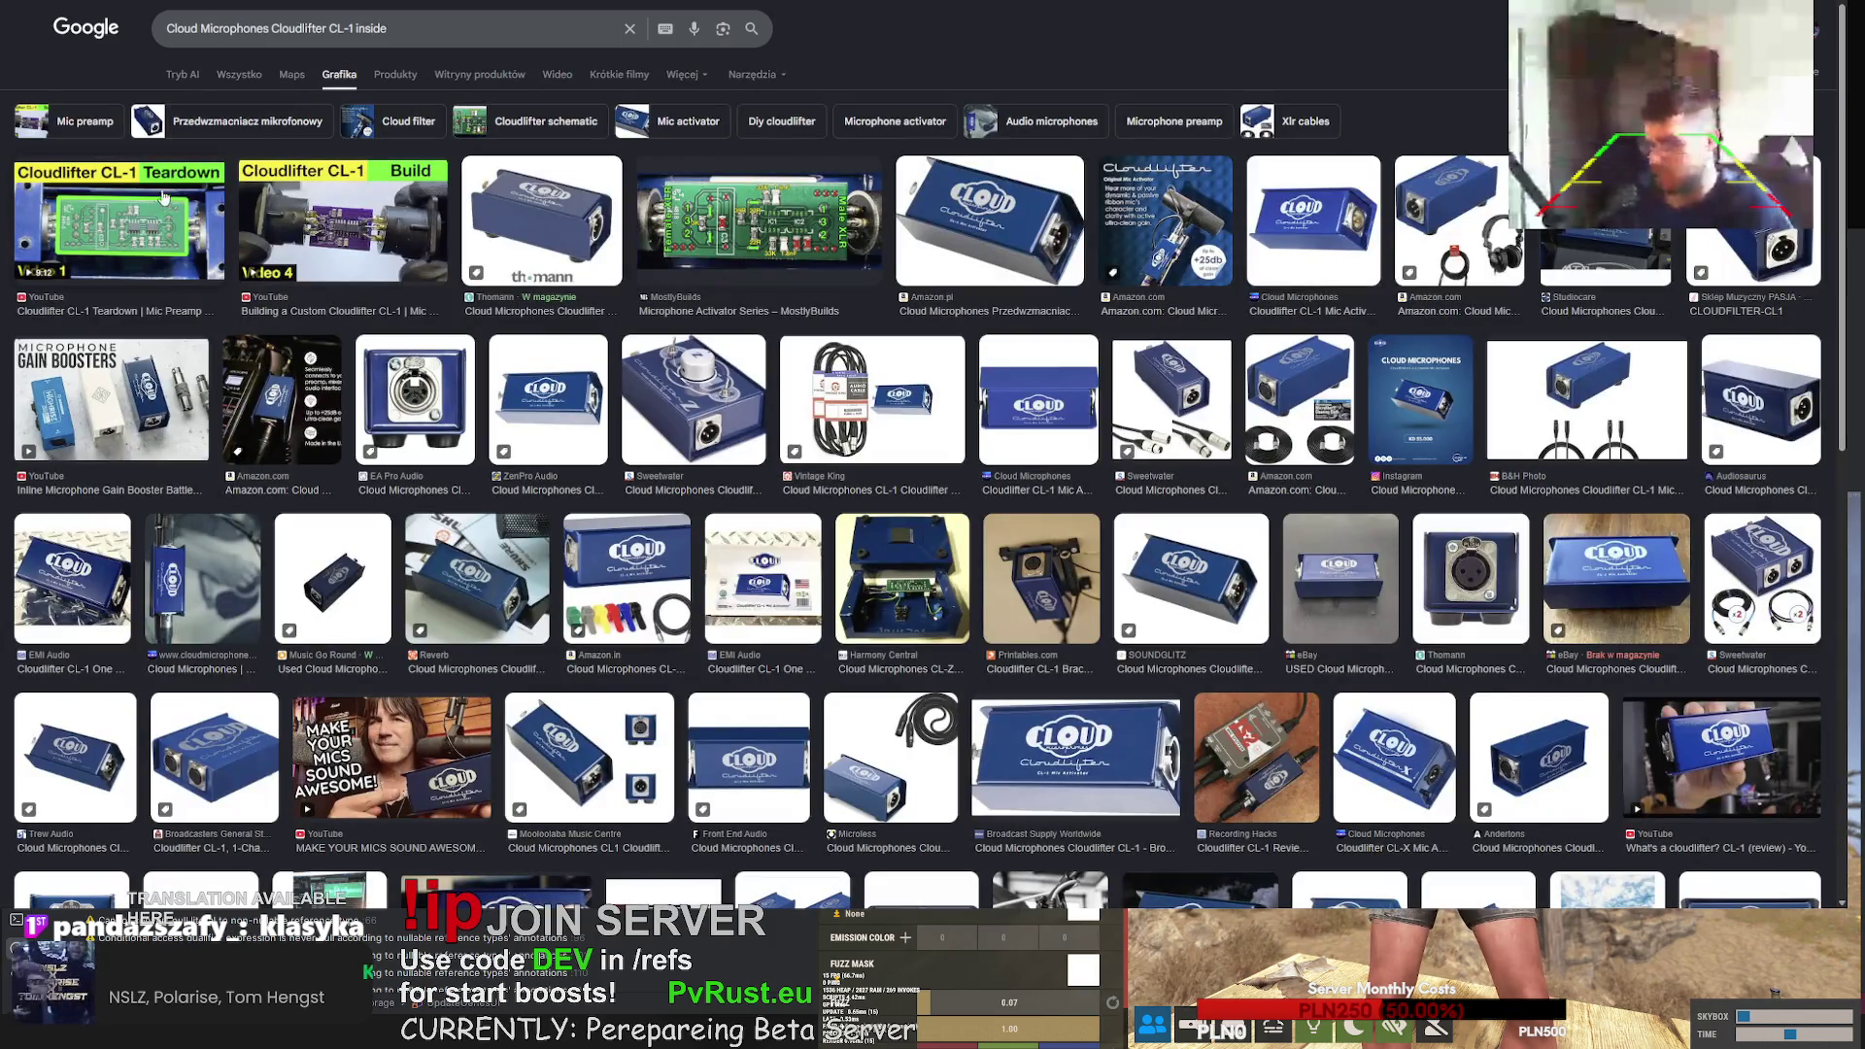
- Preview the Cloudlifter teardown and custom-build results, then return to the Meshy rifle project
click(133, 229)
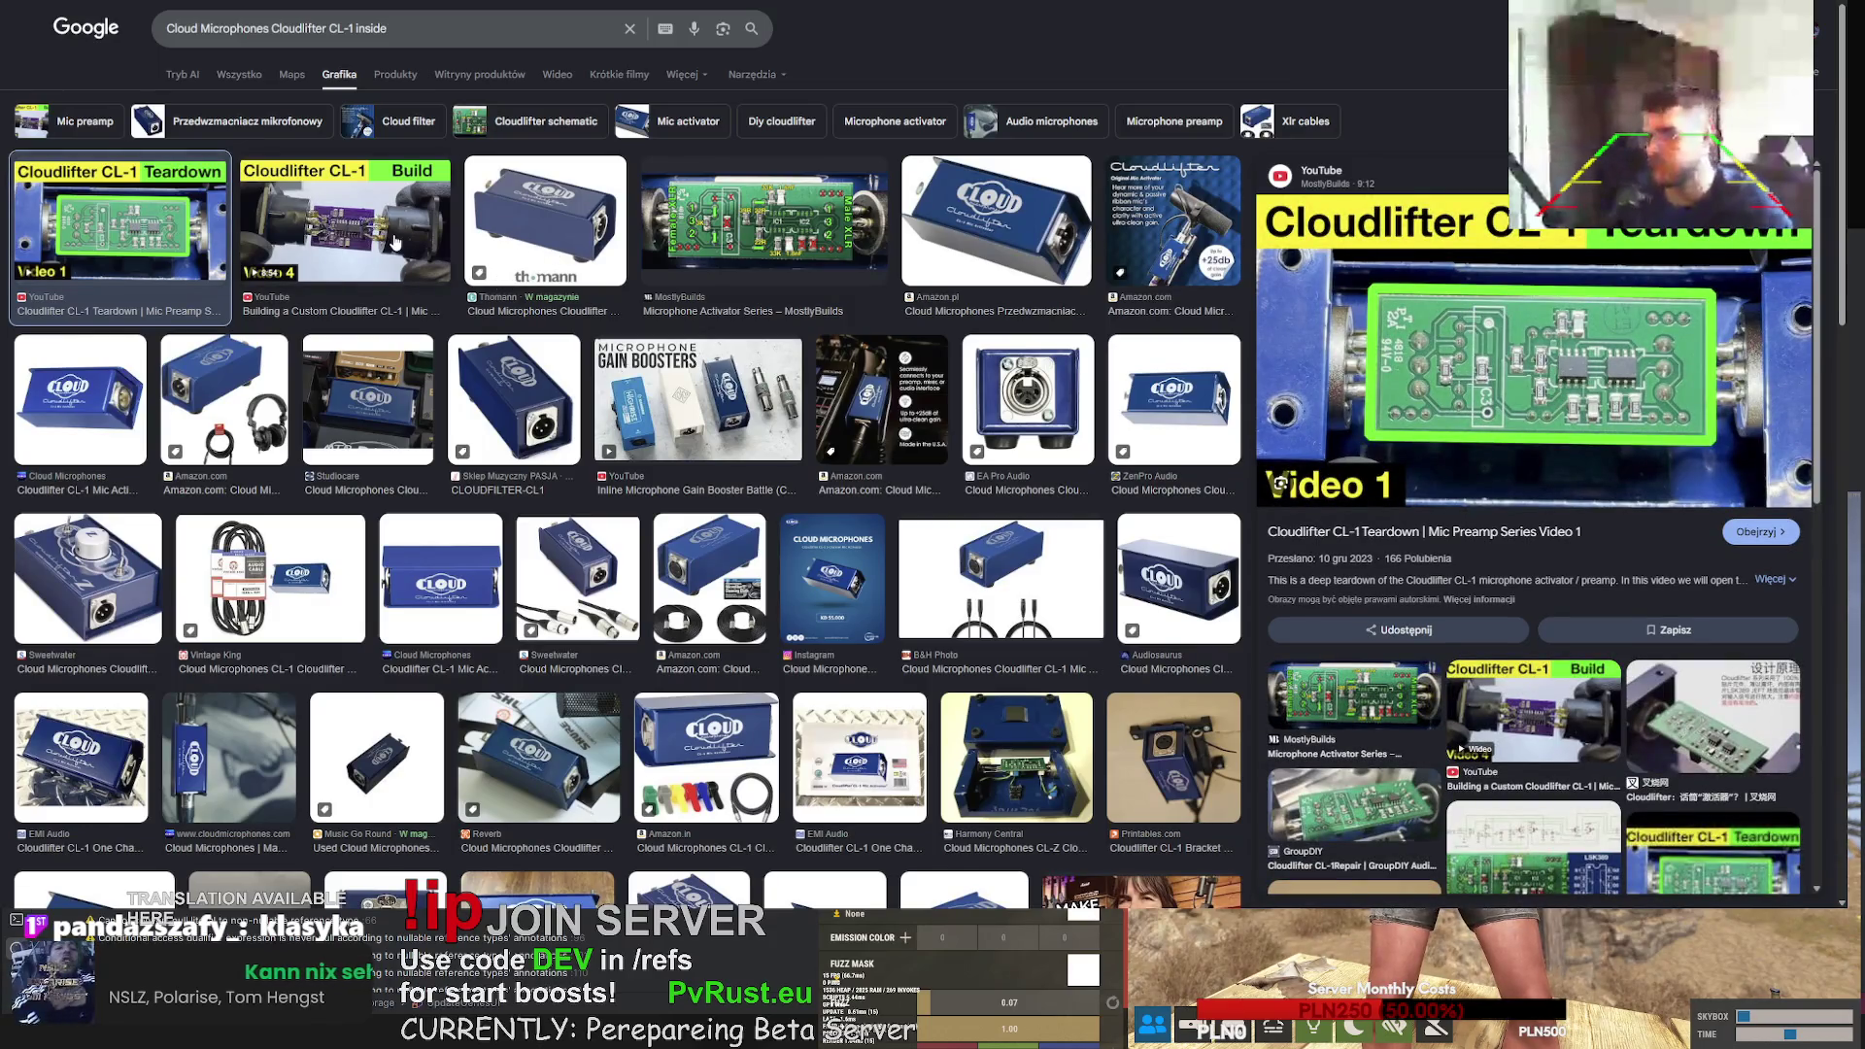
click(778, 241)
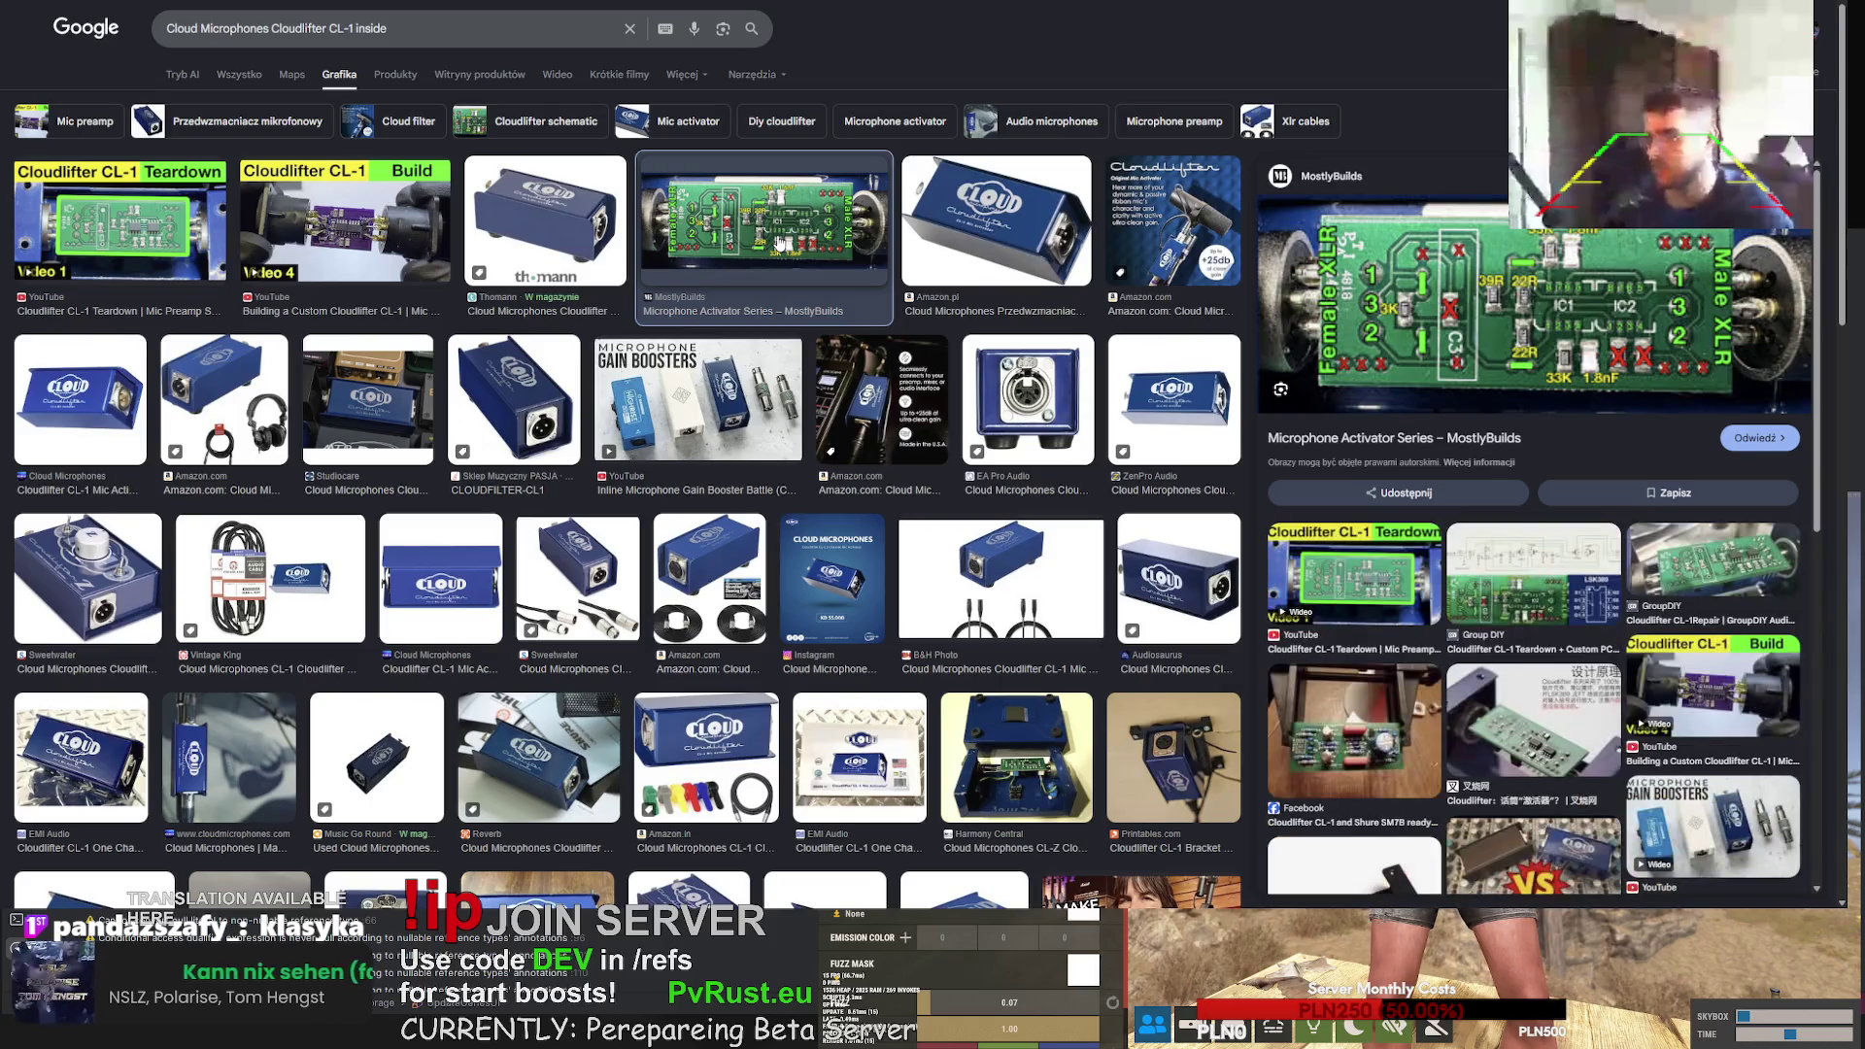
click(171, 236)
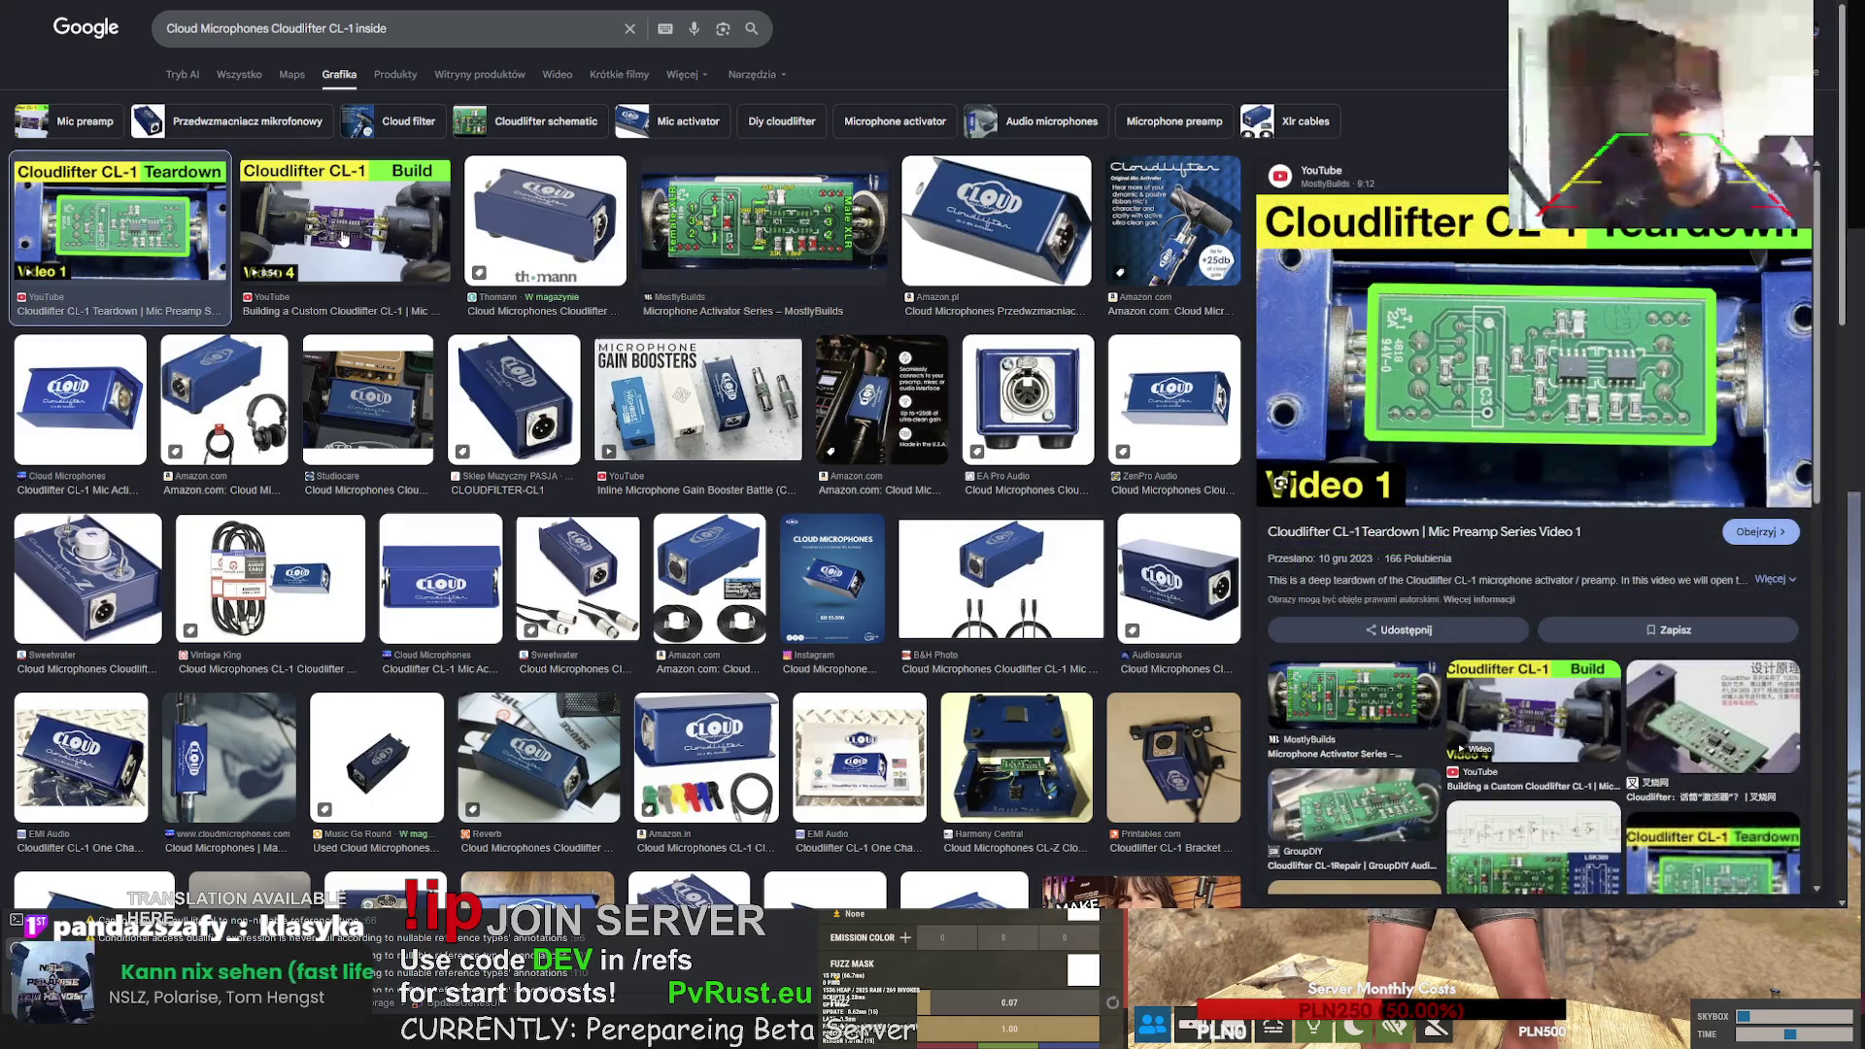
click(343, 237)
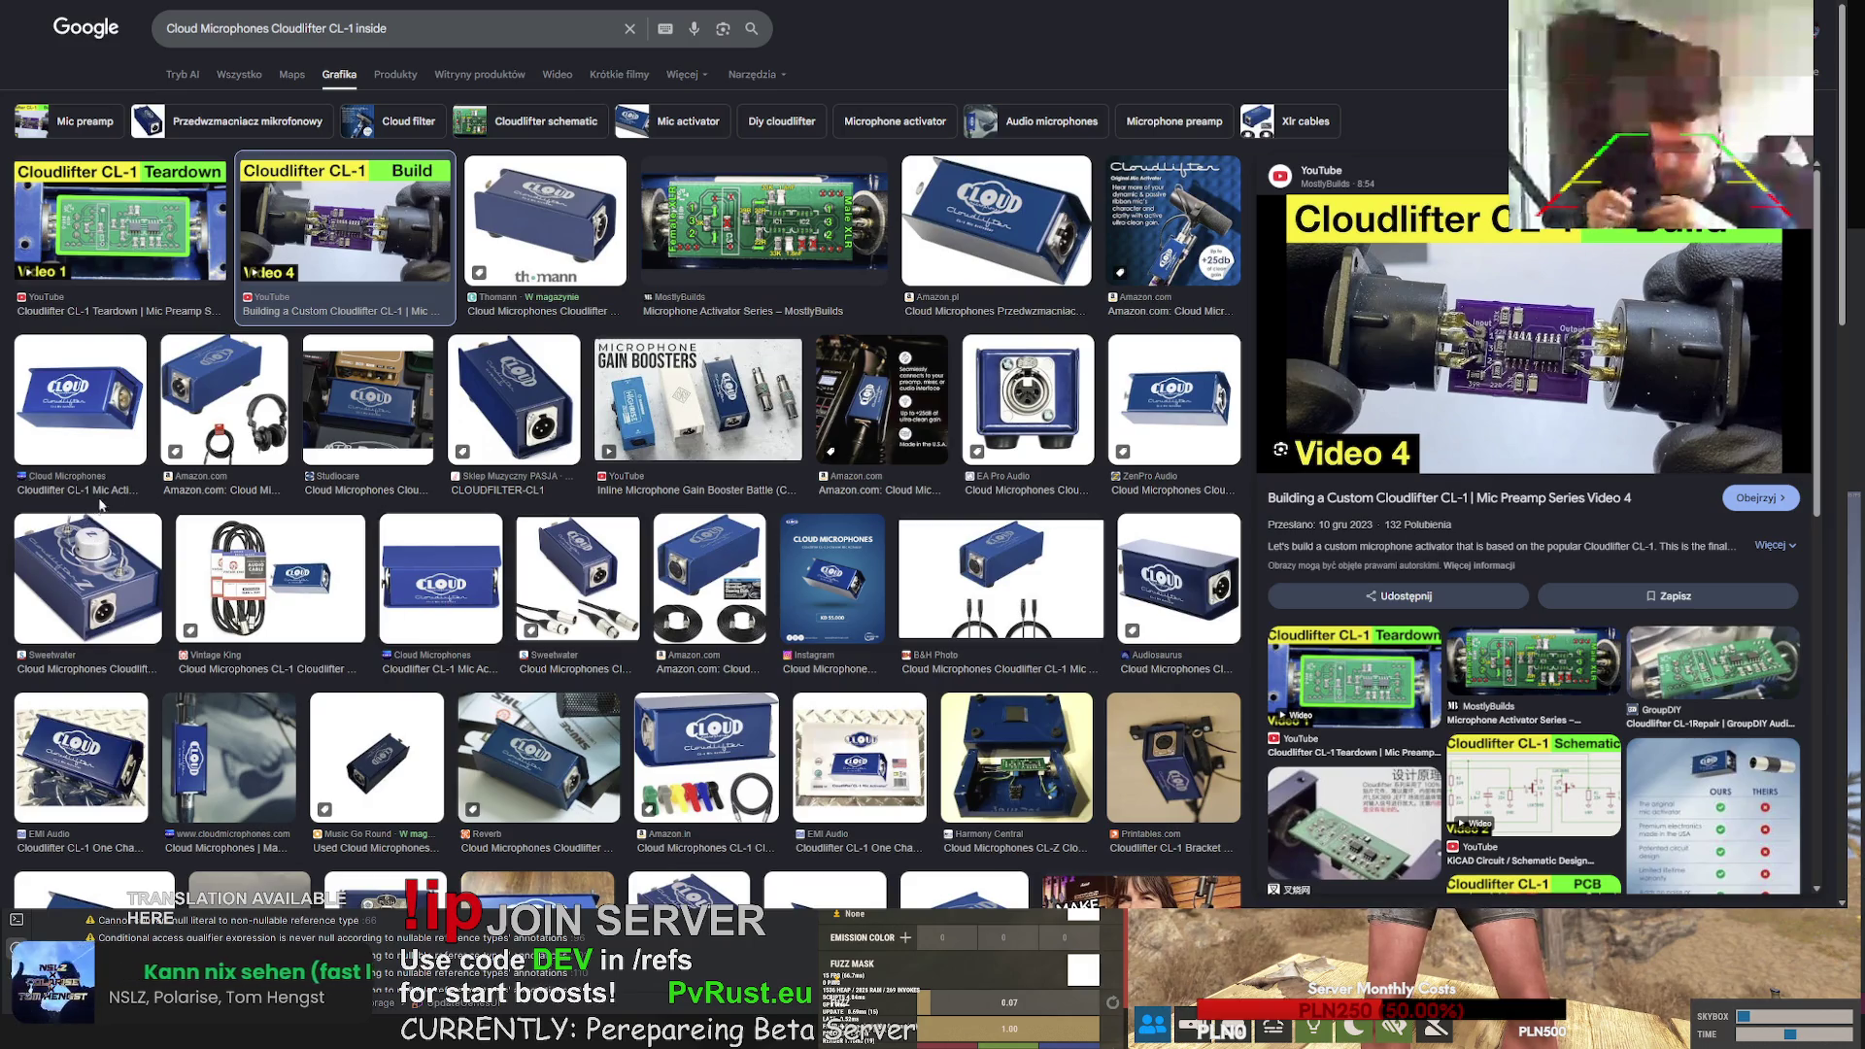
key(ctrl+Tab)
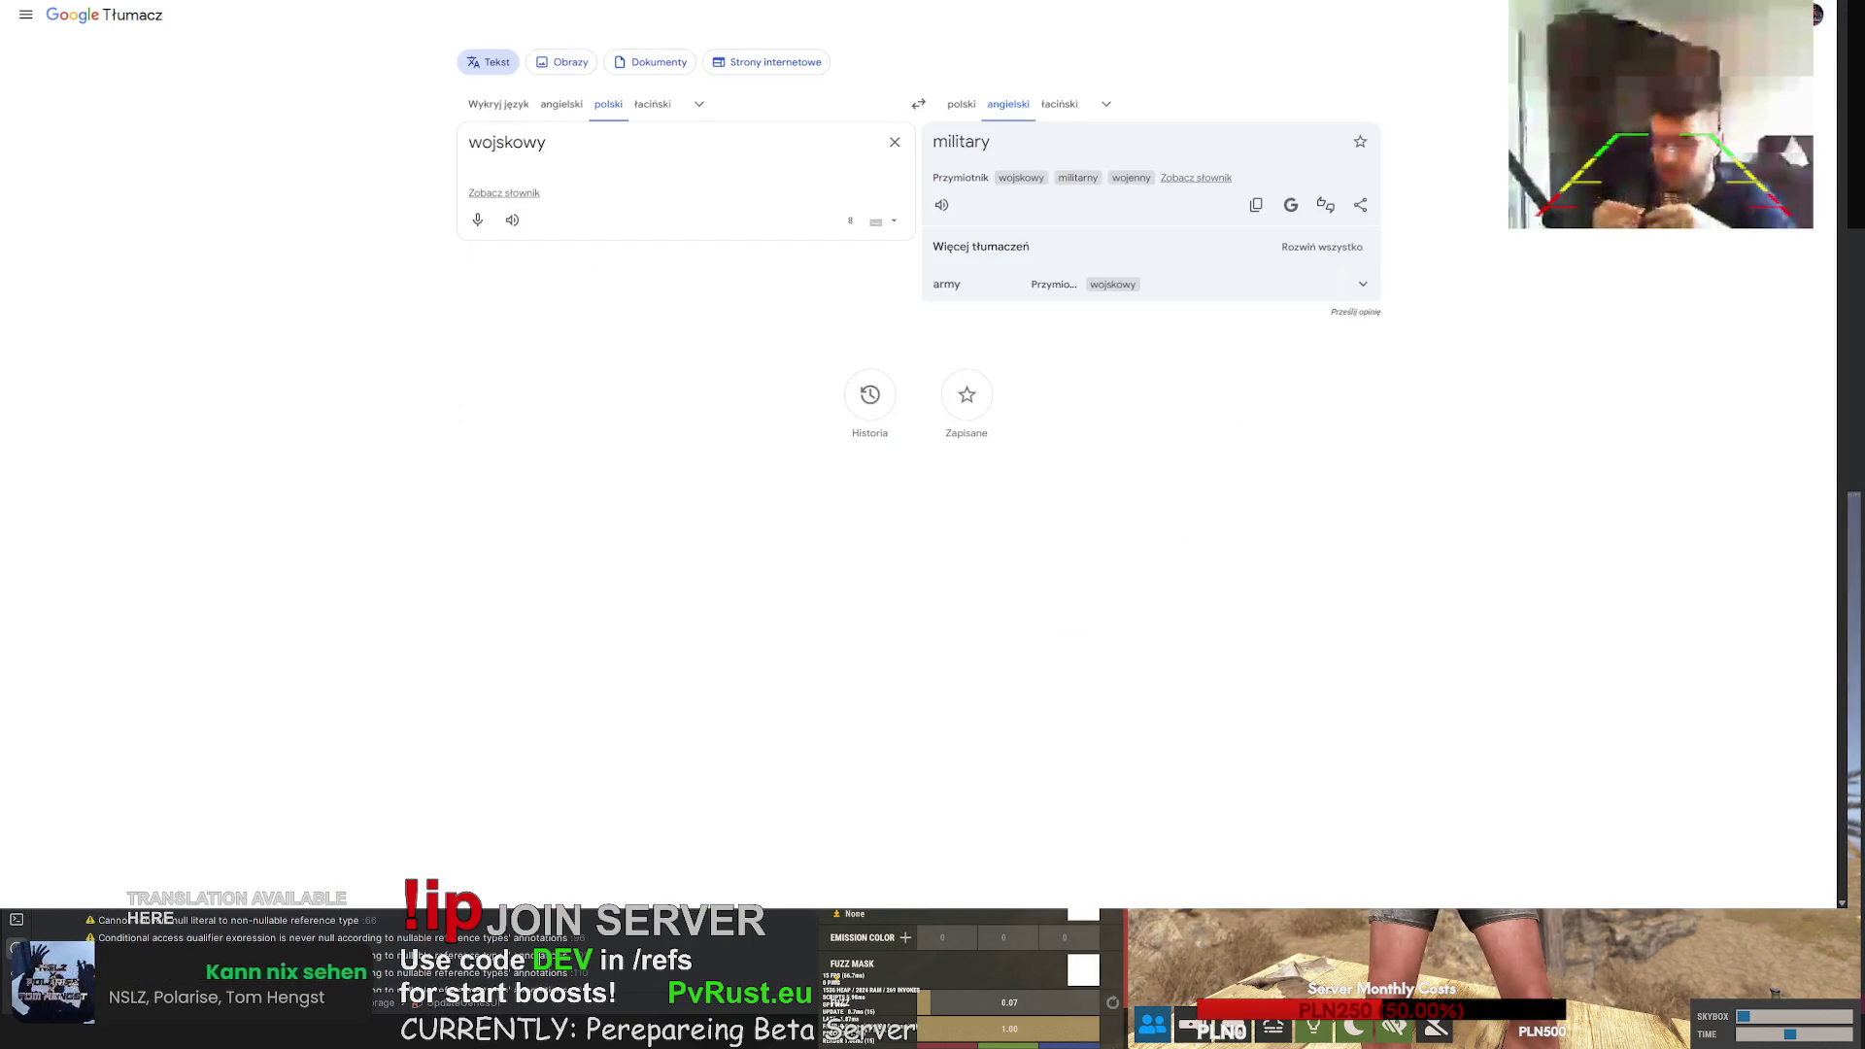
key(ctrl+Tab)
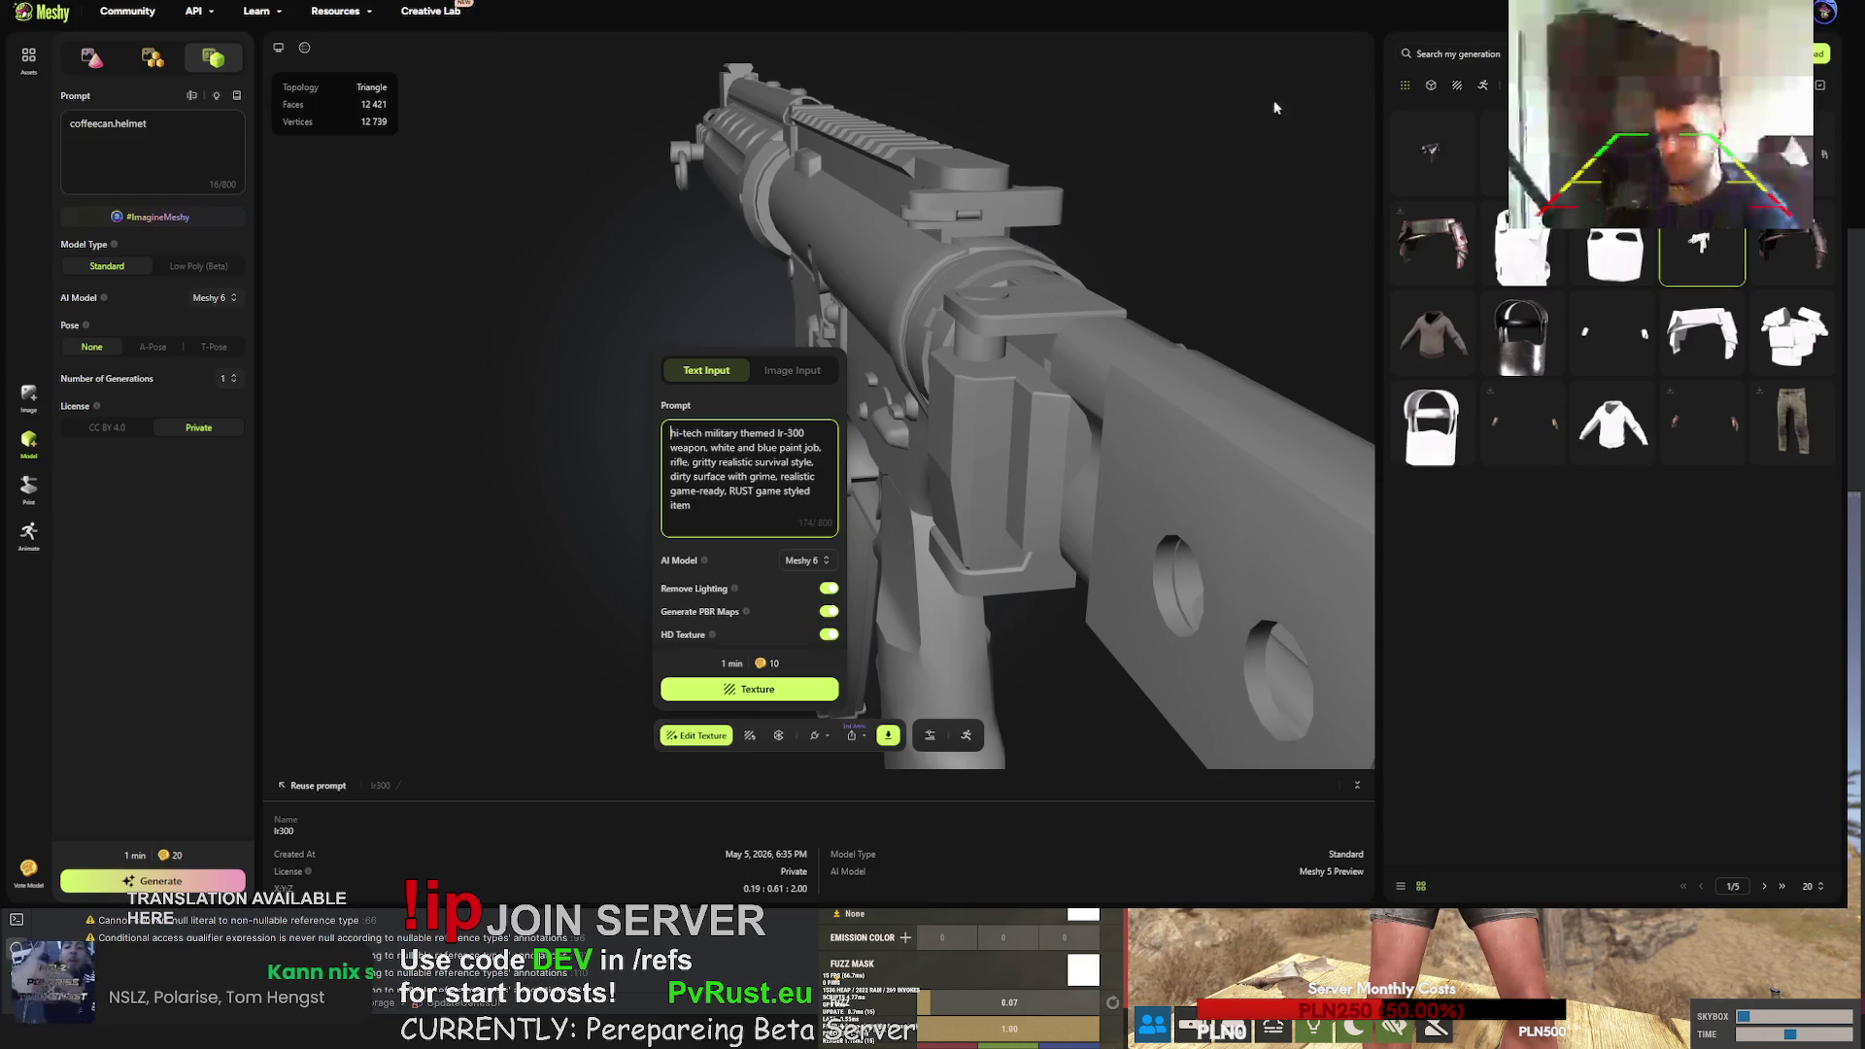
- Inspect the newest white-and-blue rifle texture from several angles with its prompt details
click(1429, 154)
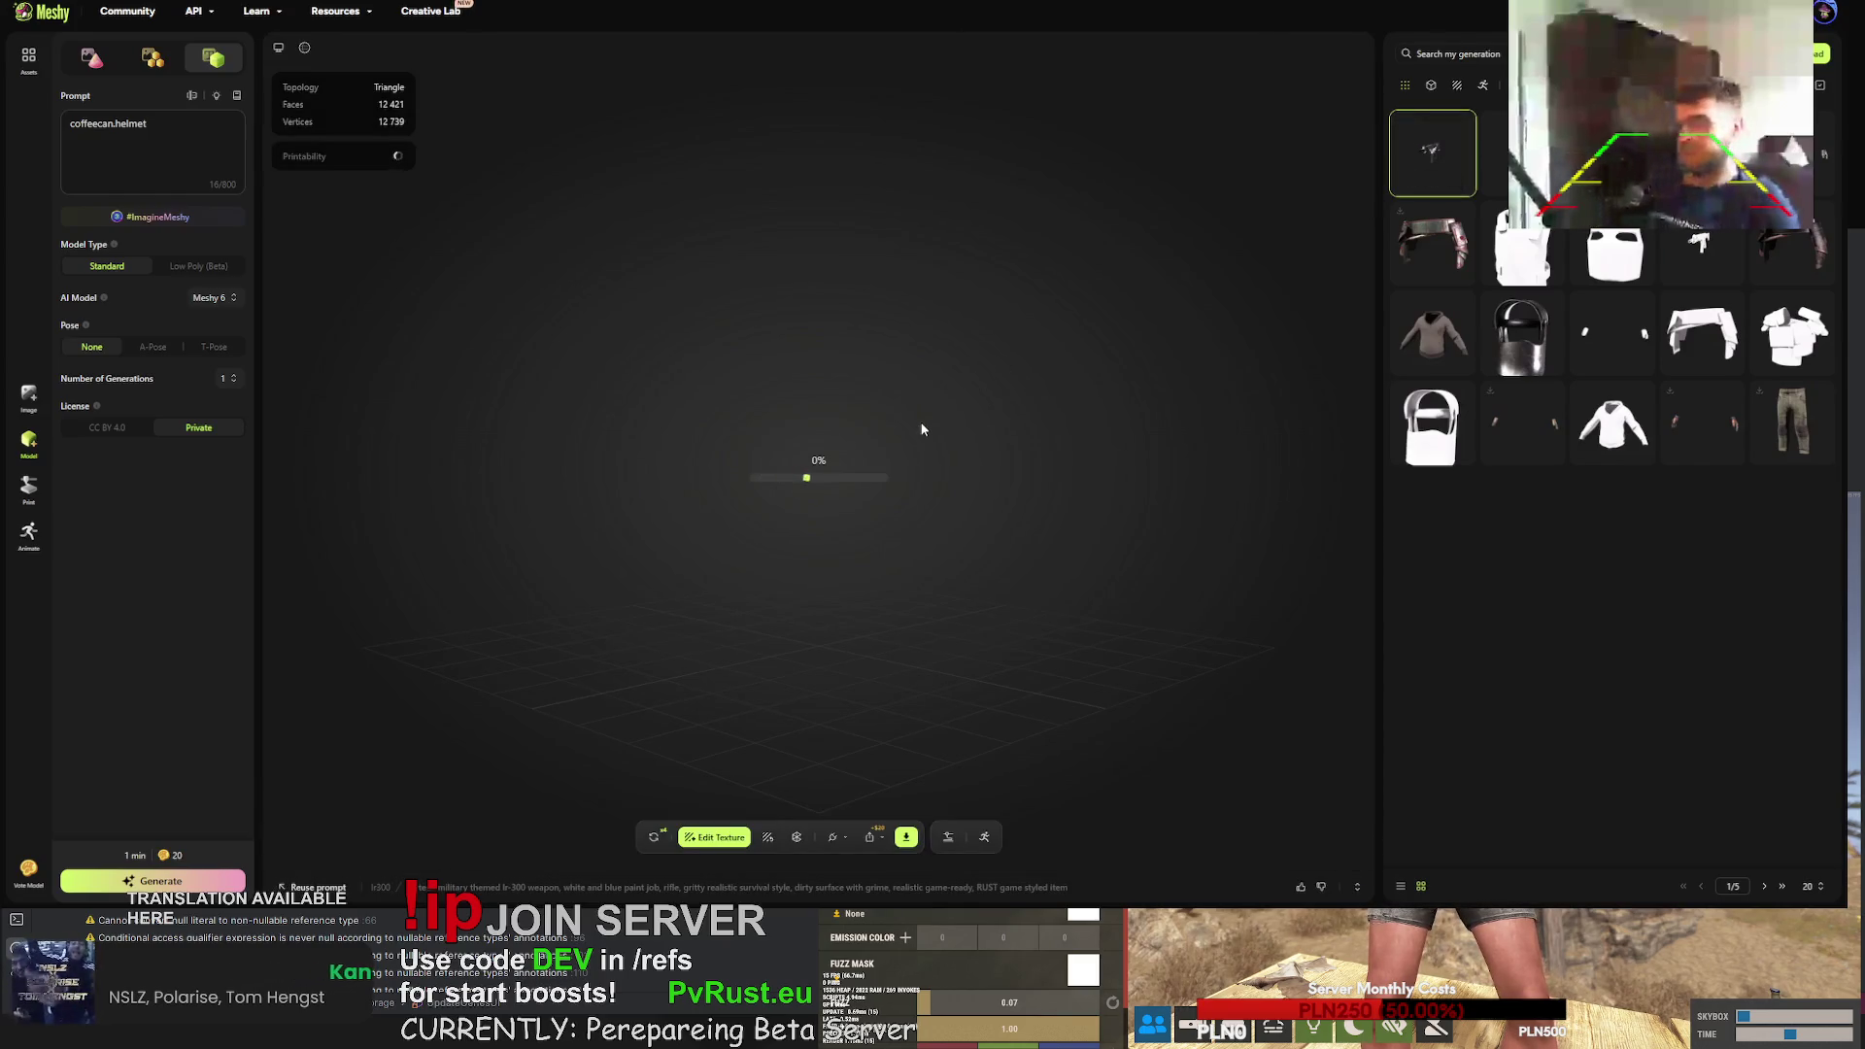
drag(869, 503, 762, 482)
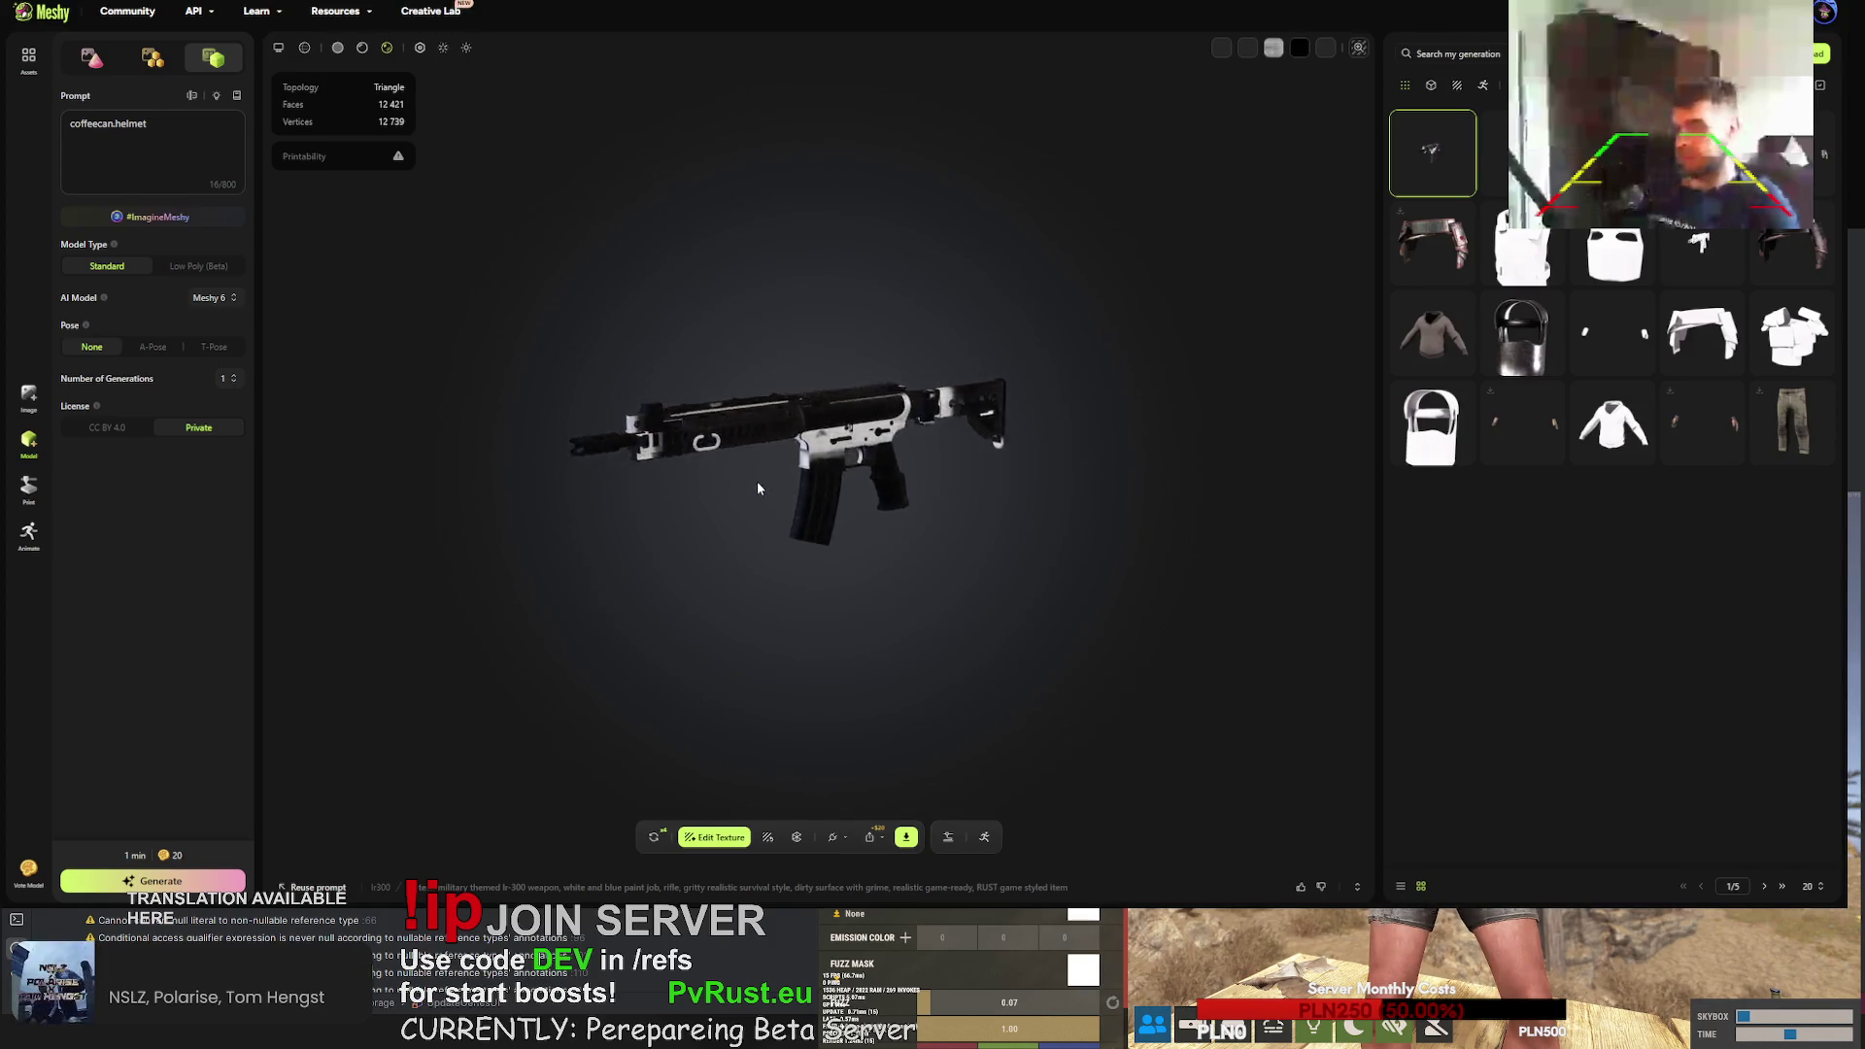
scroll(761, 482, up, 10)
mouse_move(921, 403)
mouse_down()
mouse_move(793, 418)
mouse_move(789, 441)
mouse_up()
drag(974, 392, 780, 420)
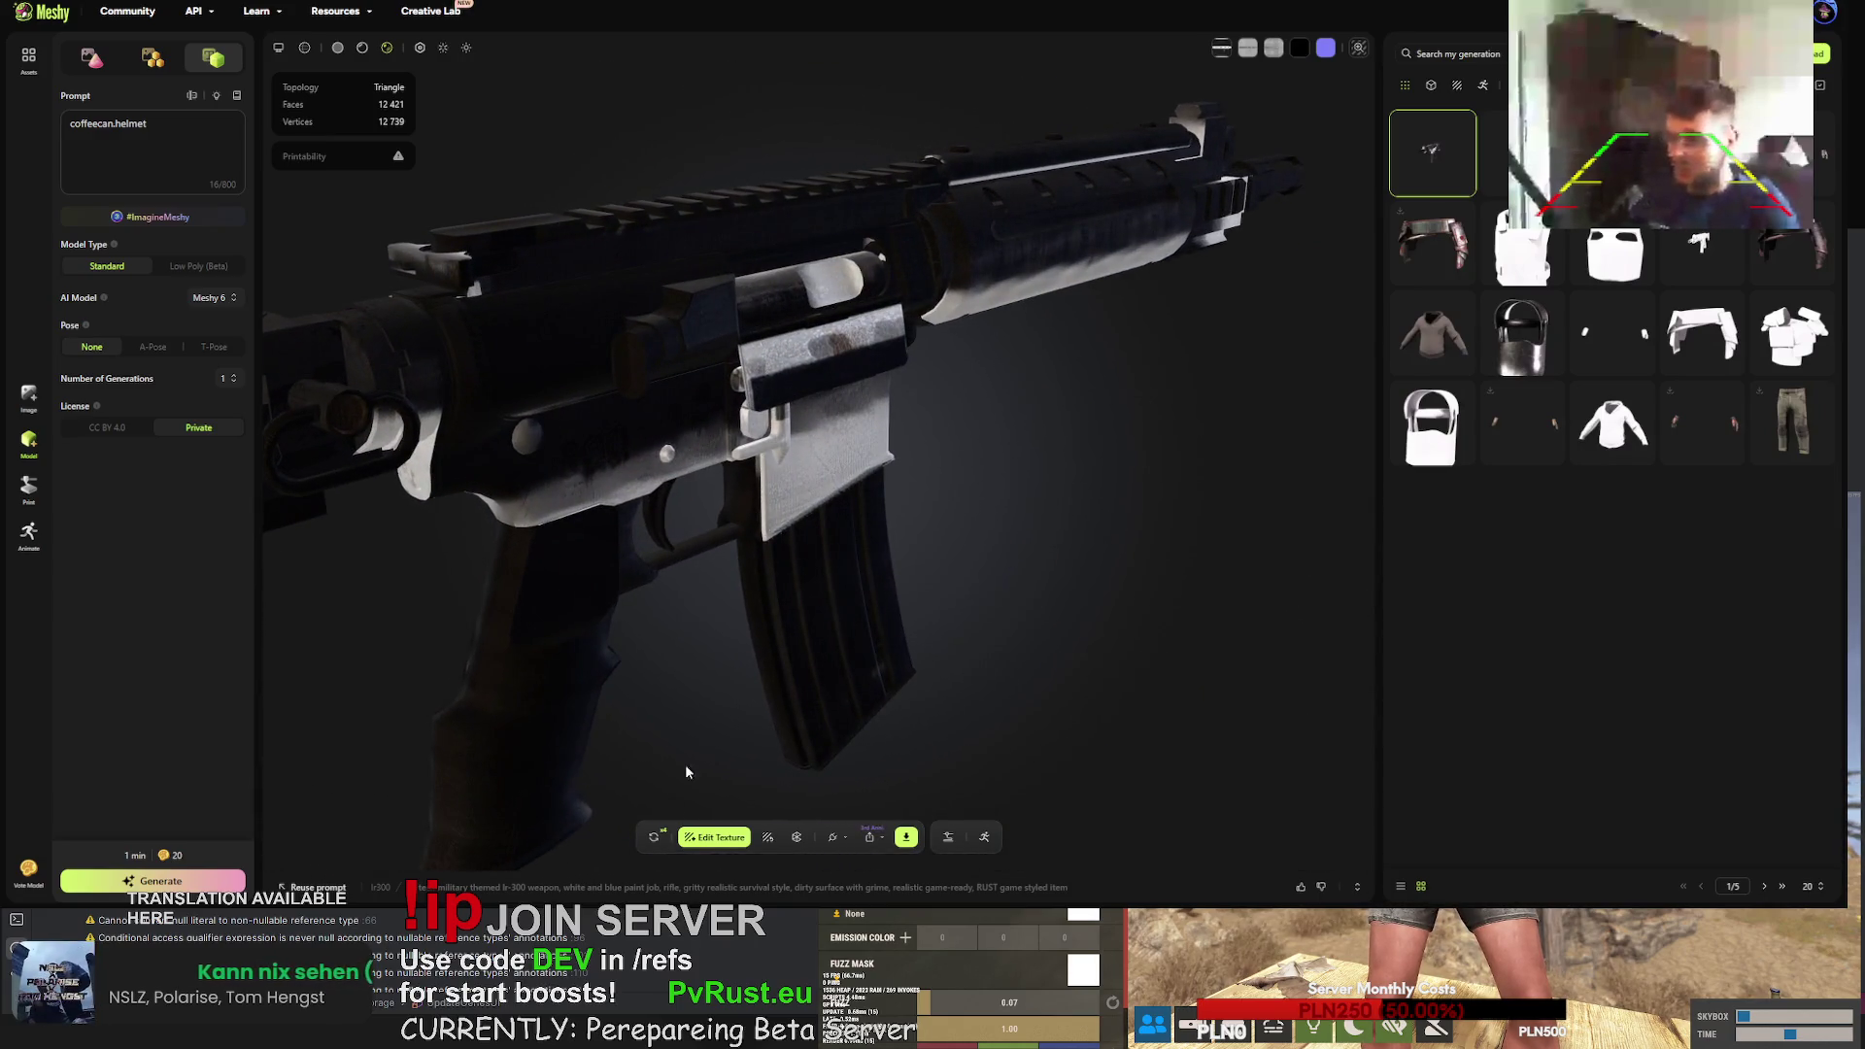
click(586, 895)
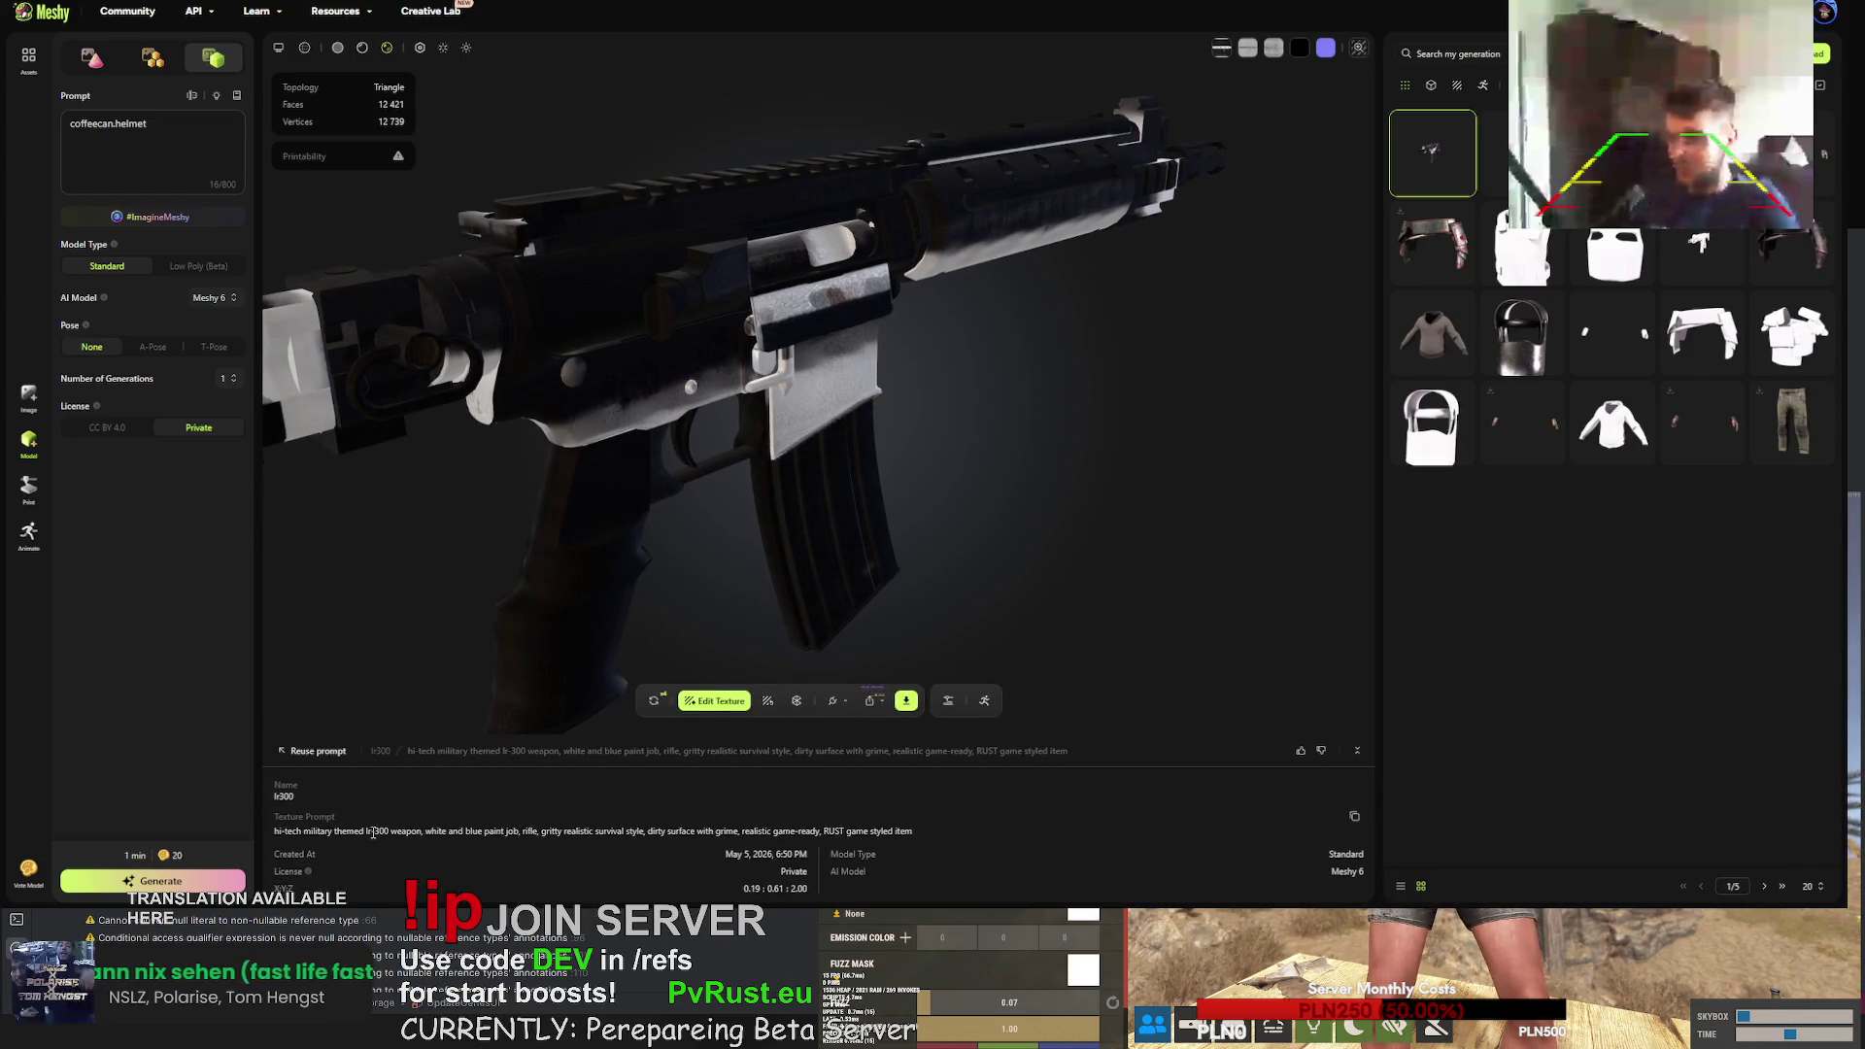
drag(708, 553, 907, 509)
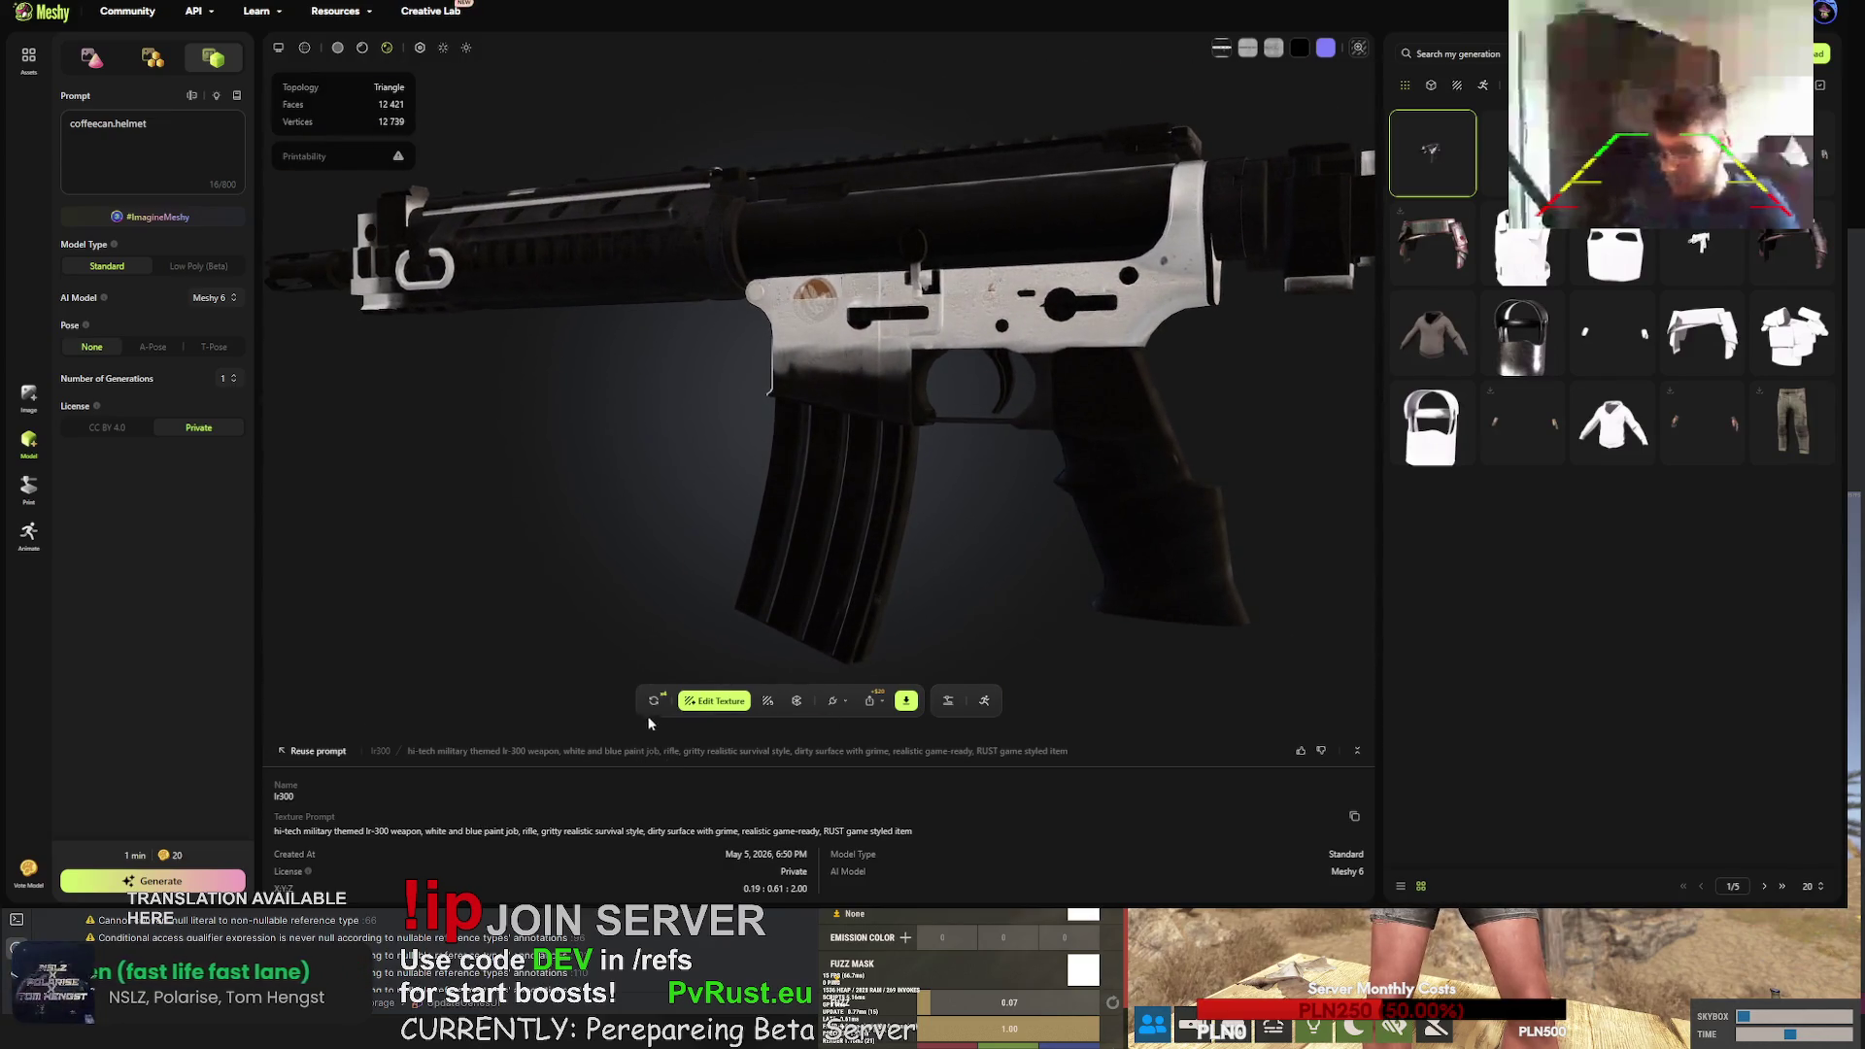
- Retry the rifle generation twice, confirming each retry
click(654, 700)
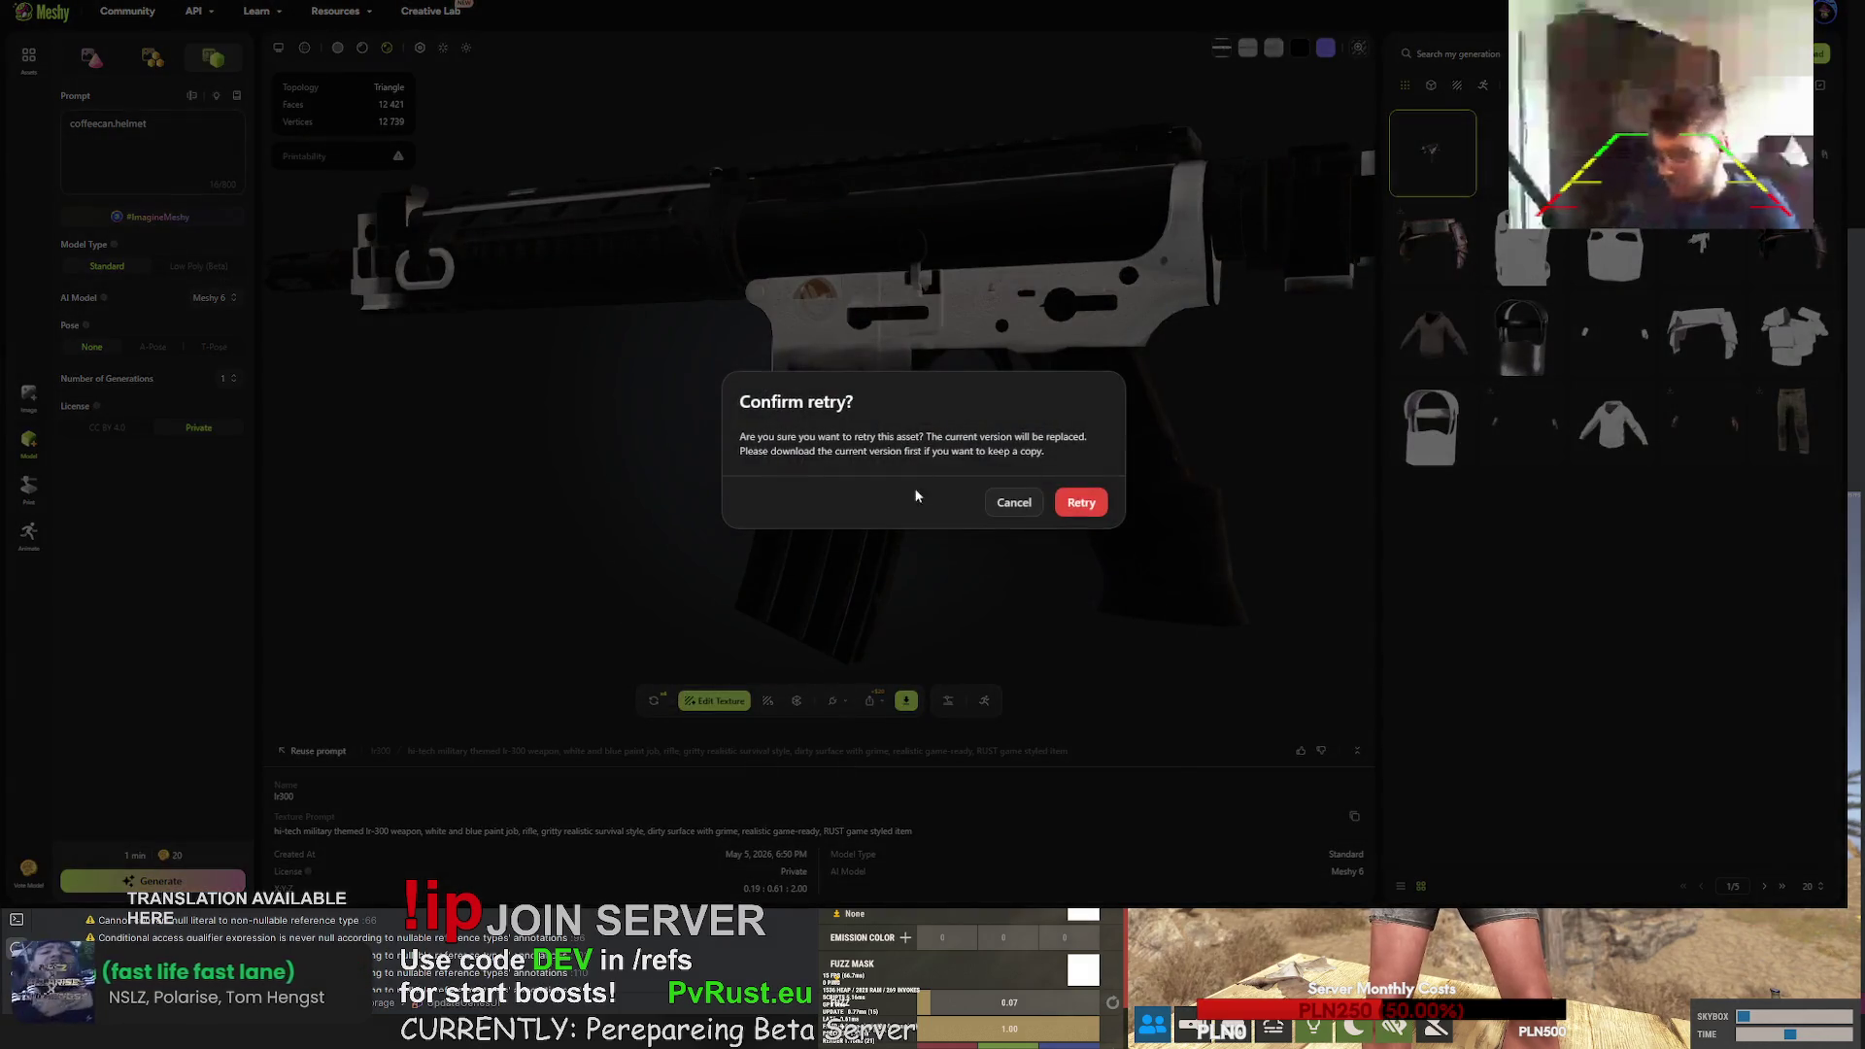
click(1079, 504)
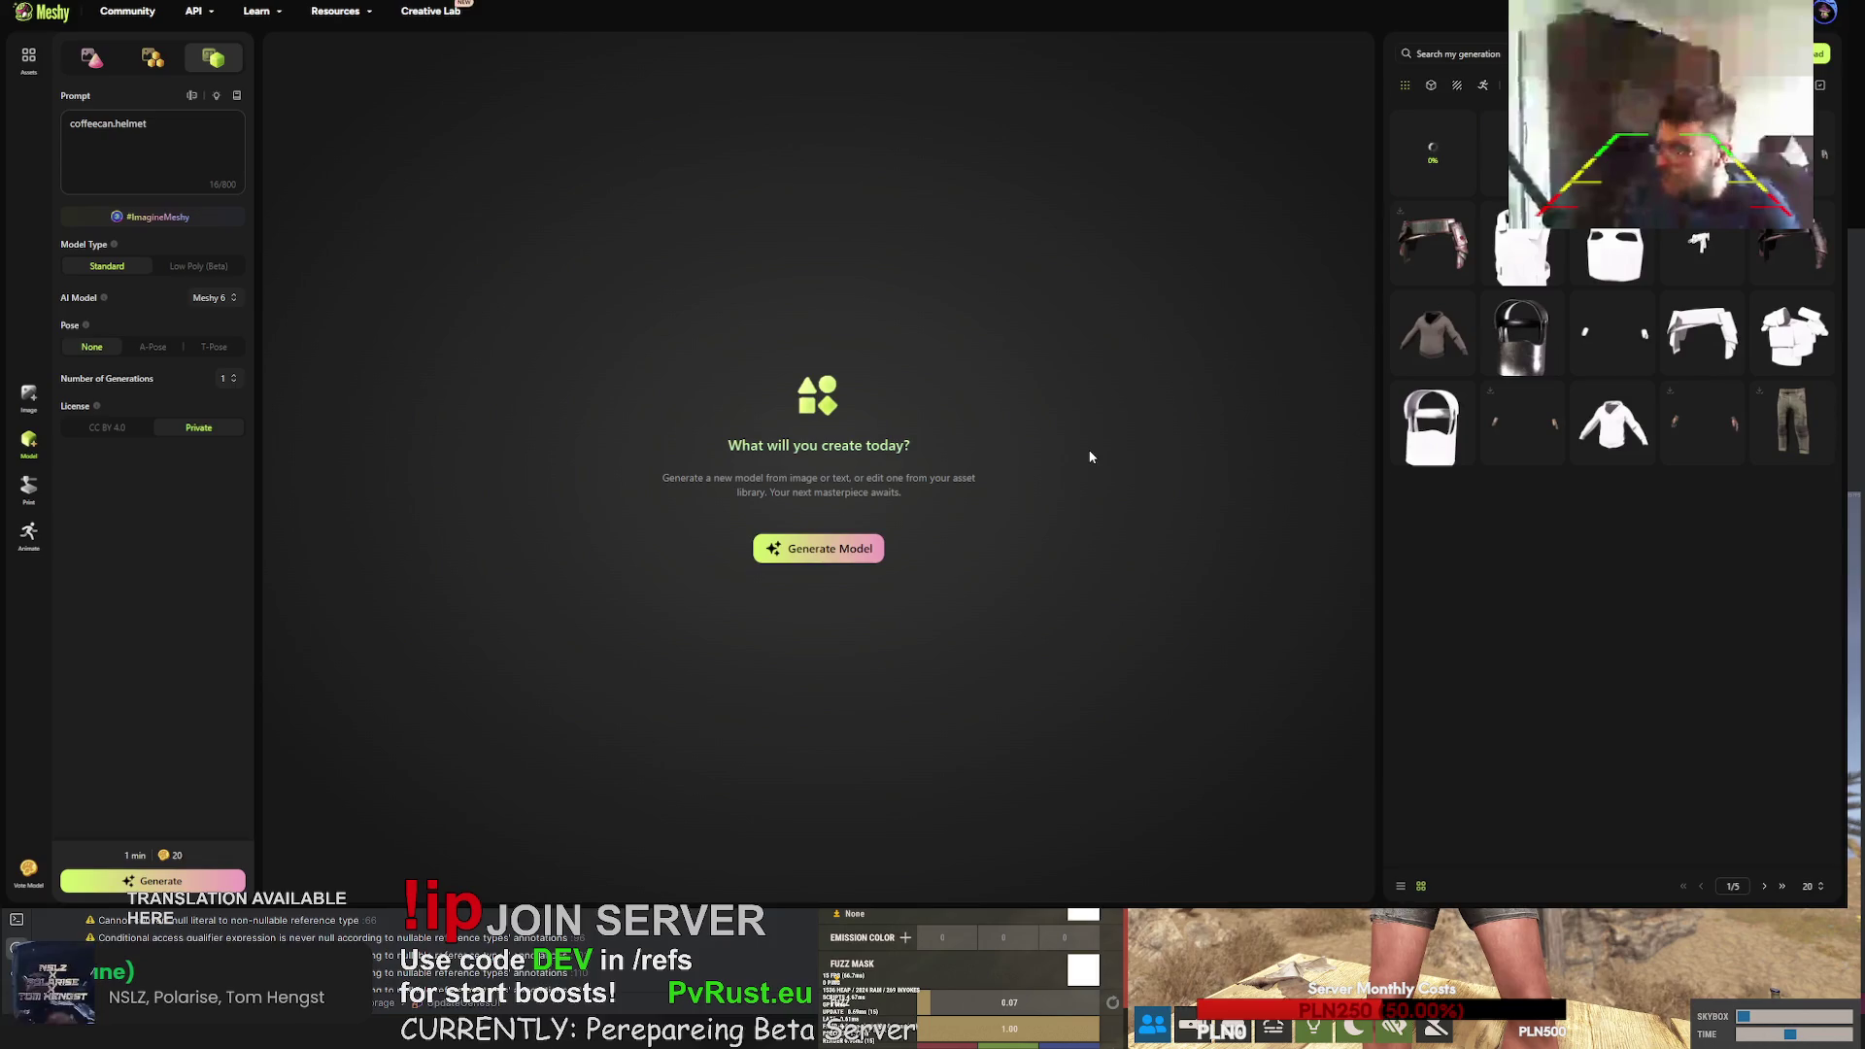
click(1441, 258)
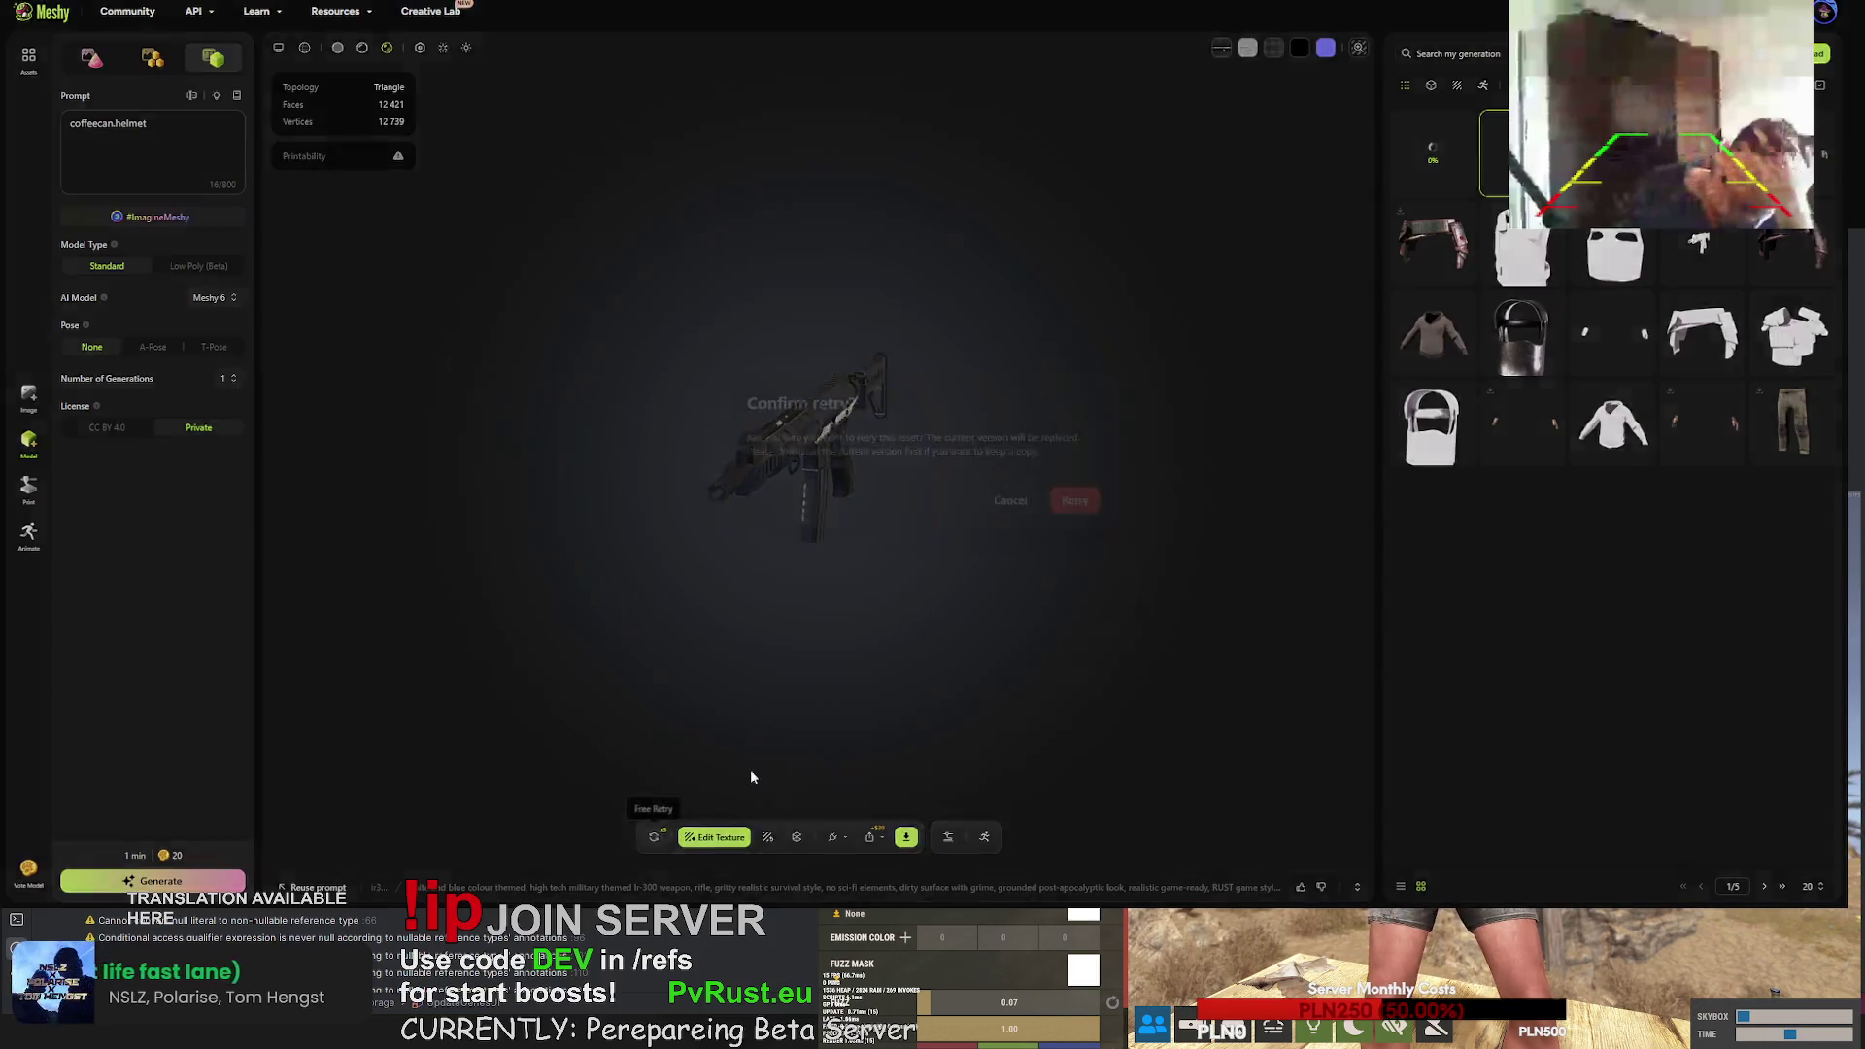
click(654, 836)
click(1078, 505)
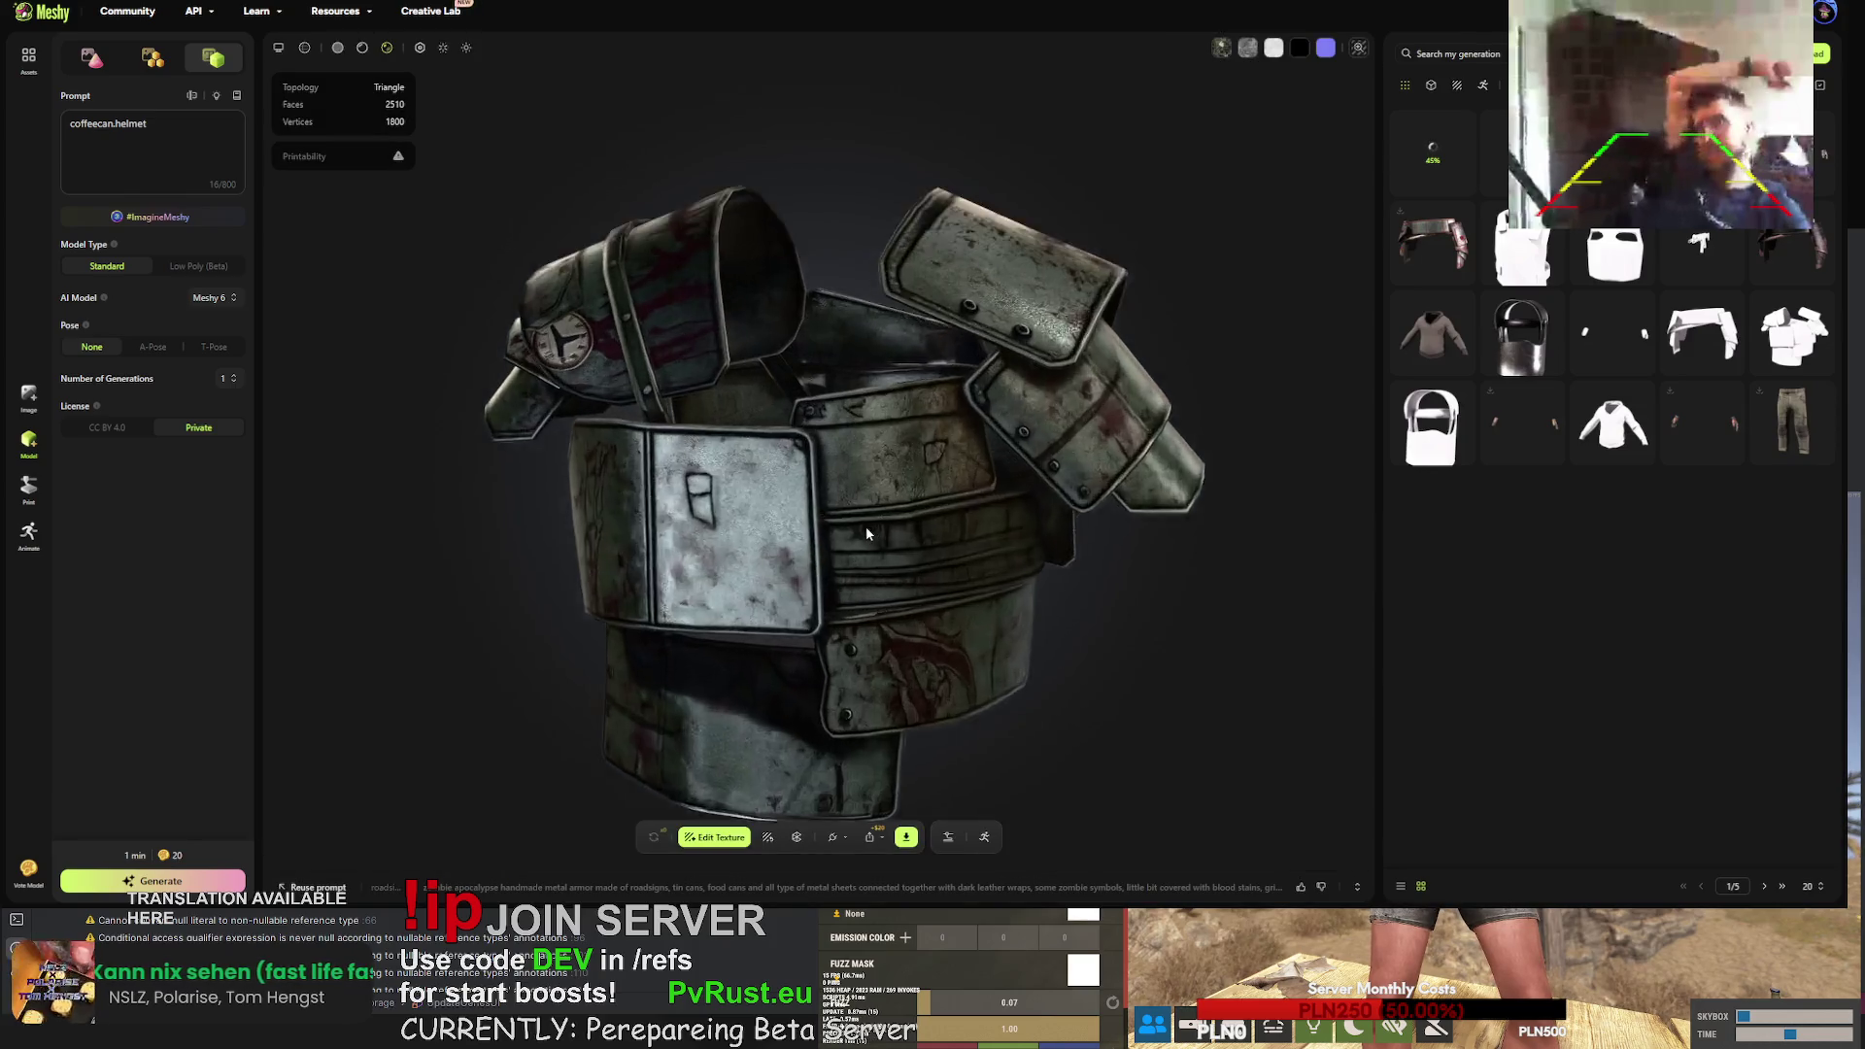
- Orbit around the post-apocalyptic armor vest to inspect its panels, then load the lr300 rifle
scroll(923, 473, up, 10)
mouse_move(923, 473)
mouse_down()
mouse_move(714, 503)
mouse_move(688, 402)
mouse_move(579, 383)
mouse_move(541, 395)
mouse_move(546, 441)
mouse_move(862, 295)
mouse_up()
mouse_move(1089, 413)
mouse_down()
mouse_move(1030, 457)
mouse_move(1037, 481)
mouse_move(1175, 525)
mouse_move(865, 424)
mouse_move(1039, 369)
mouse_move(1134, 260)
mouse_move(1093, 201)
mouse_move(882, 251)
mouse_move(1085, 380)
mouse_move(970, 372)
mouse_move(1073, 361)
mouse_move(1205, 445)
mouse_move(1044, 395)
mouse_move(1030, 375)
mouse_move(1202, 375)
mouse_move(1153, 311)
mouse_move(1024, 270)
mouse_move(930, 330)
mouse_move(940, 417)
mouse_move(1029, 416)
mouse_up()
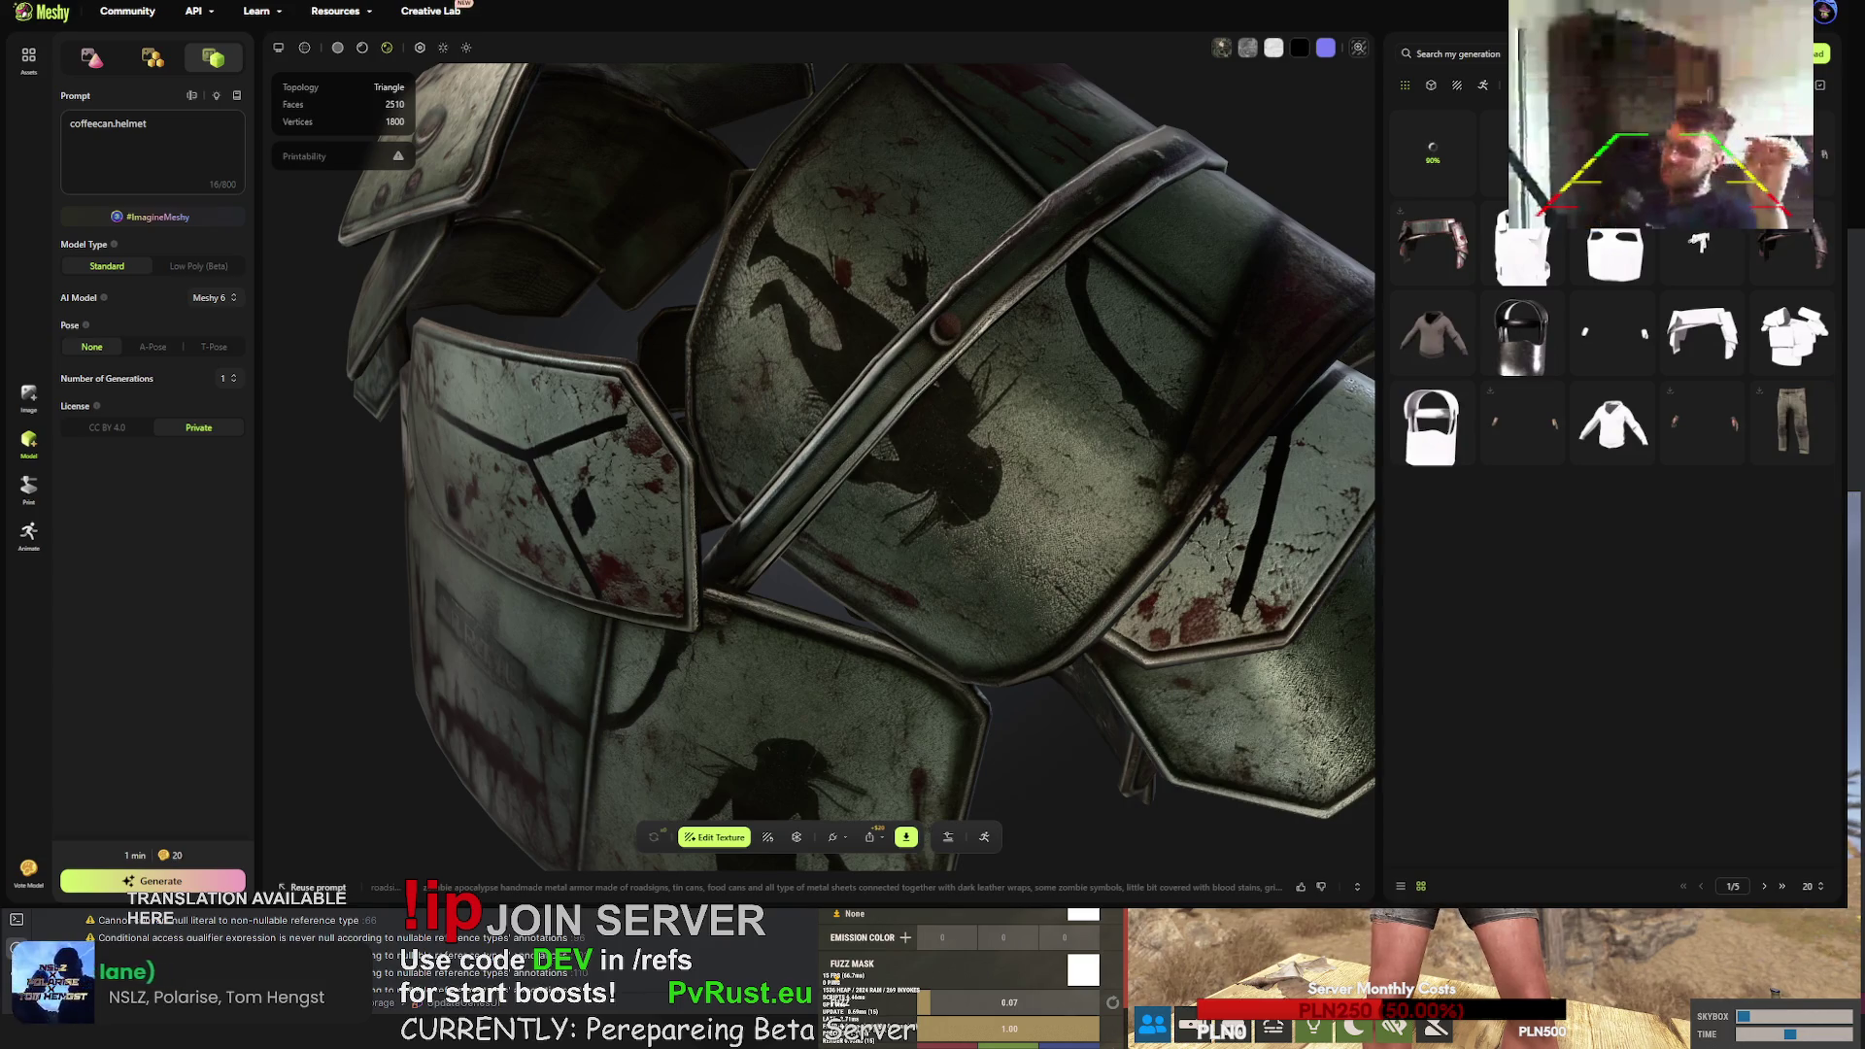
mouse_move(1422, 185)
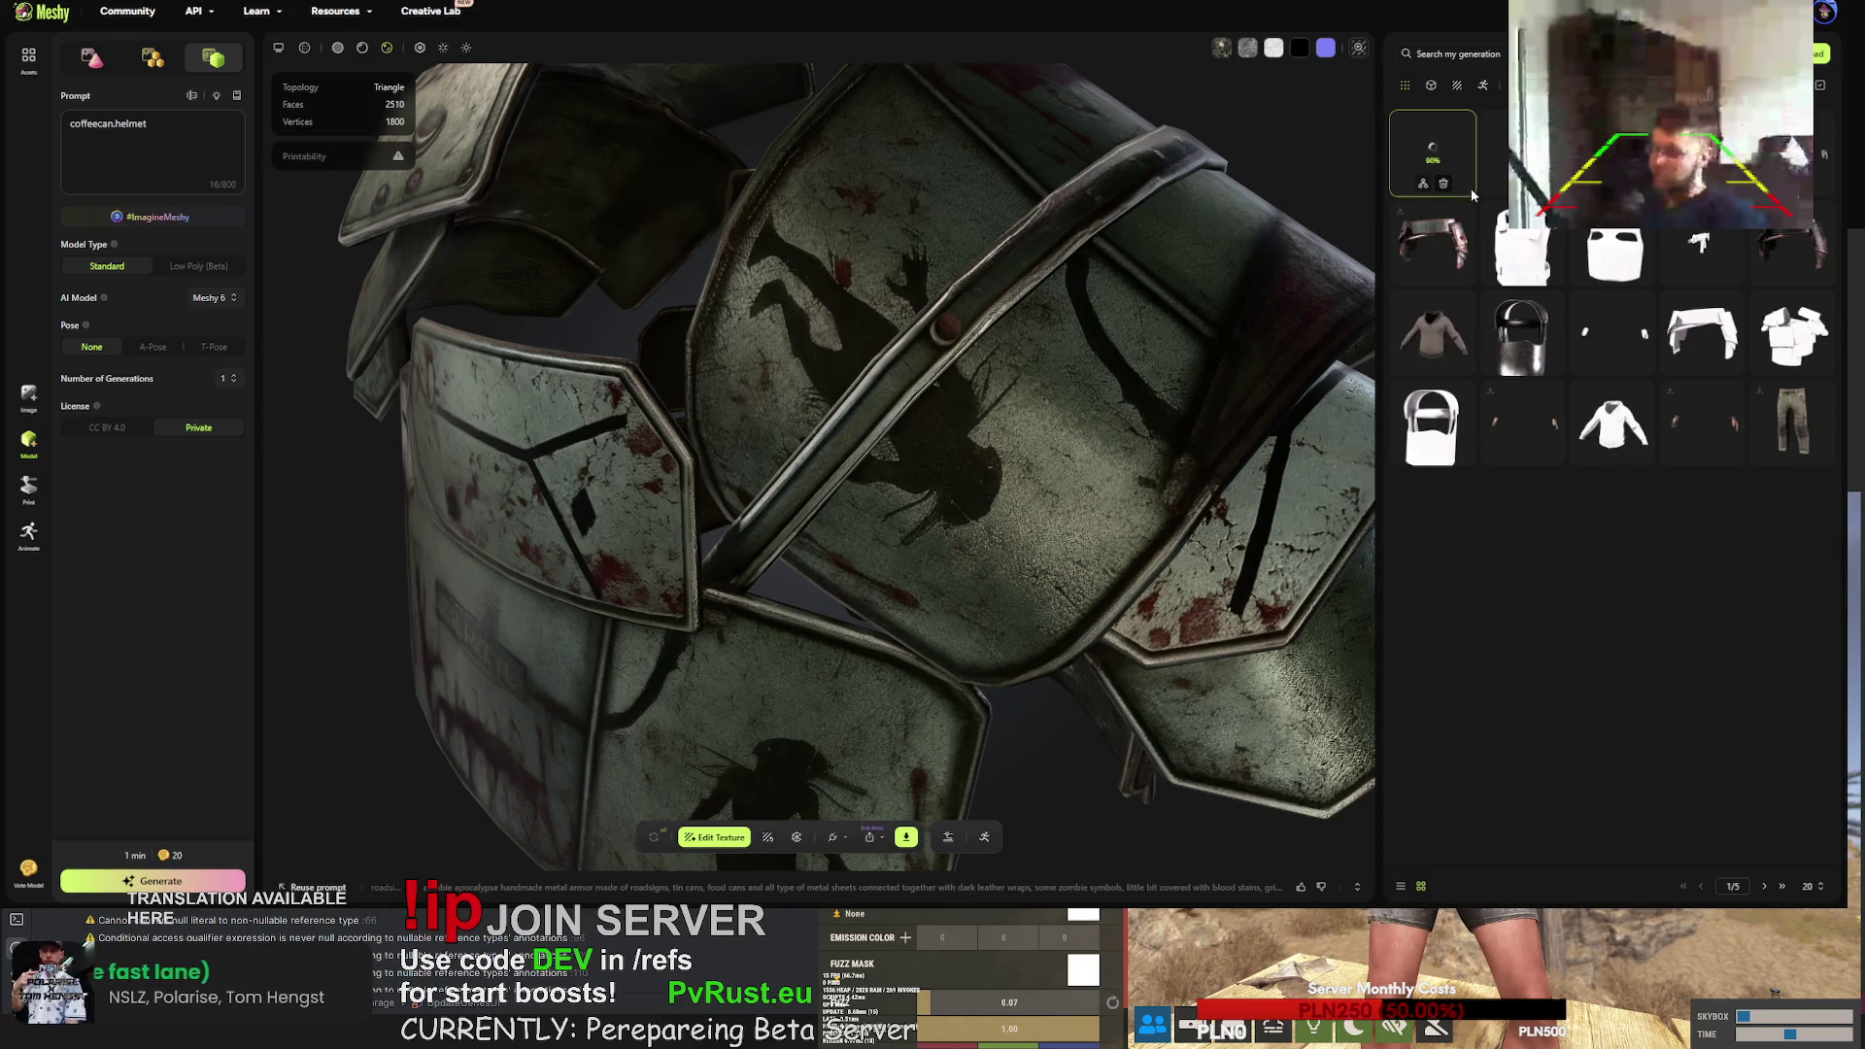
click(1516, 156)
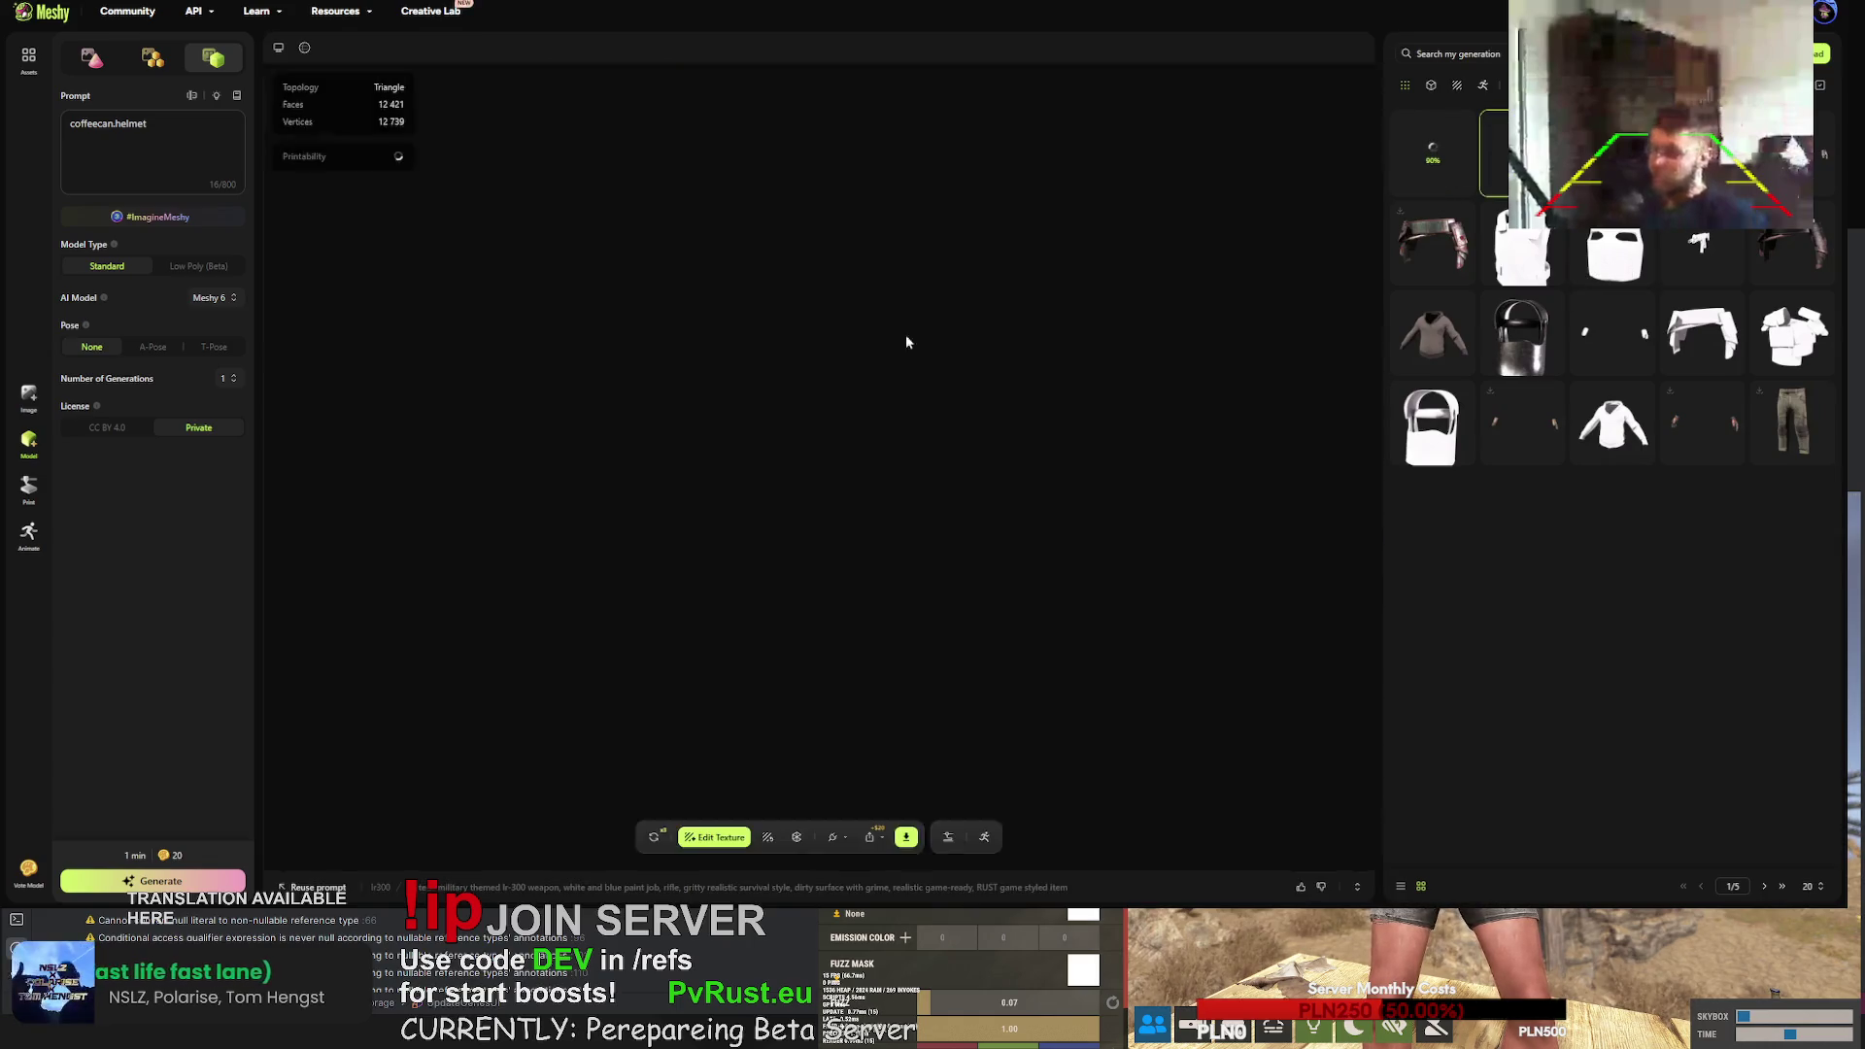
- Inspect the rifle up close and expand the in-progress generation's prompt details
mouse_move(826, 378)
mouse_down()
mouse_move(717, 277)
mouse_move(696, 329)
mouse_move(546, 325)
mouse_move(412, 288)
mouse_move(391, 254)
mouse_up()
scroll(871, 408, up, 5)
scroll(872, 360, up, 3)
mouse_move(534, 272)
mouse_down()
mouse_move(773, 286)
mouse_move(616, 266)
mouse_move(572, 286)
mouse_move(637, 289)
mouse_up()
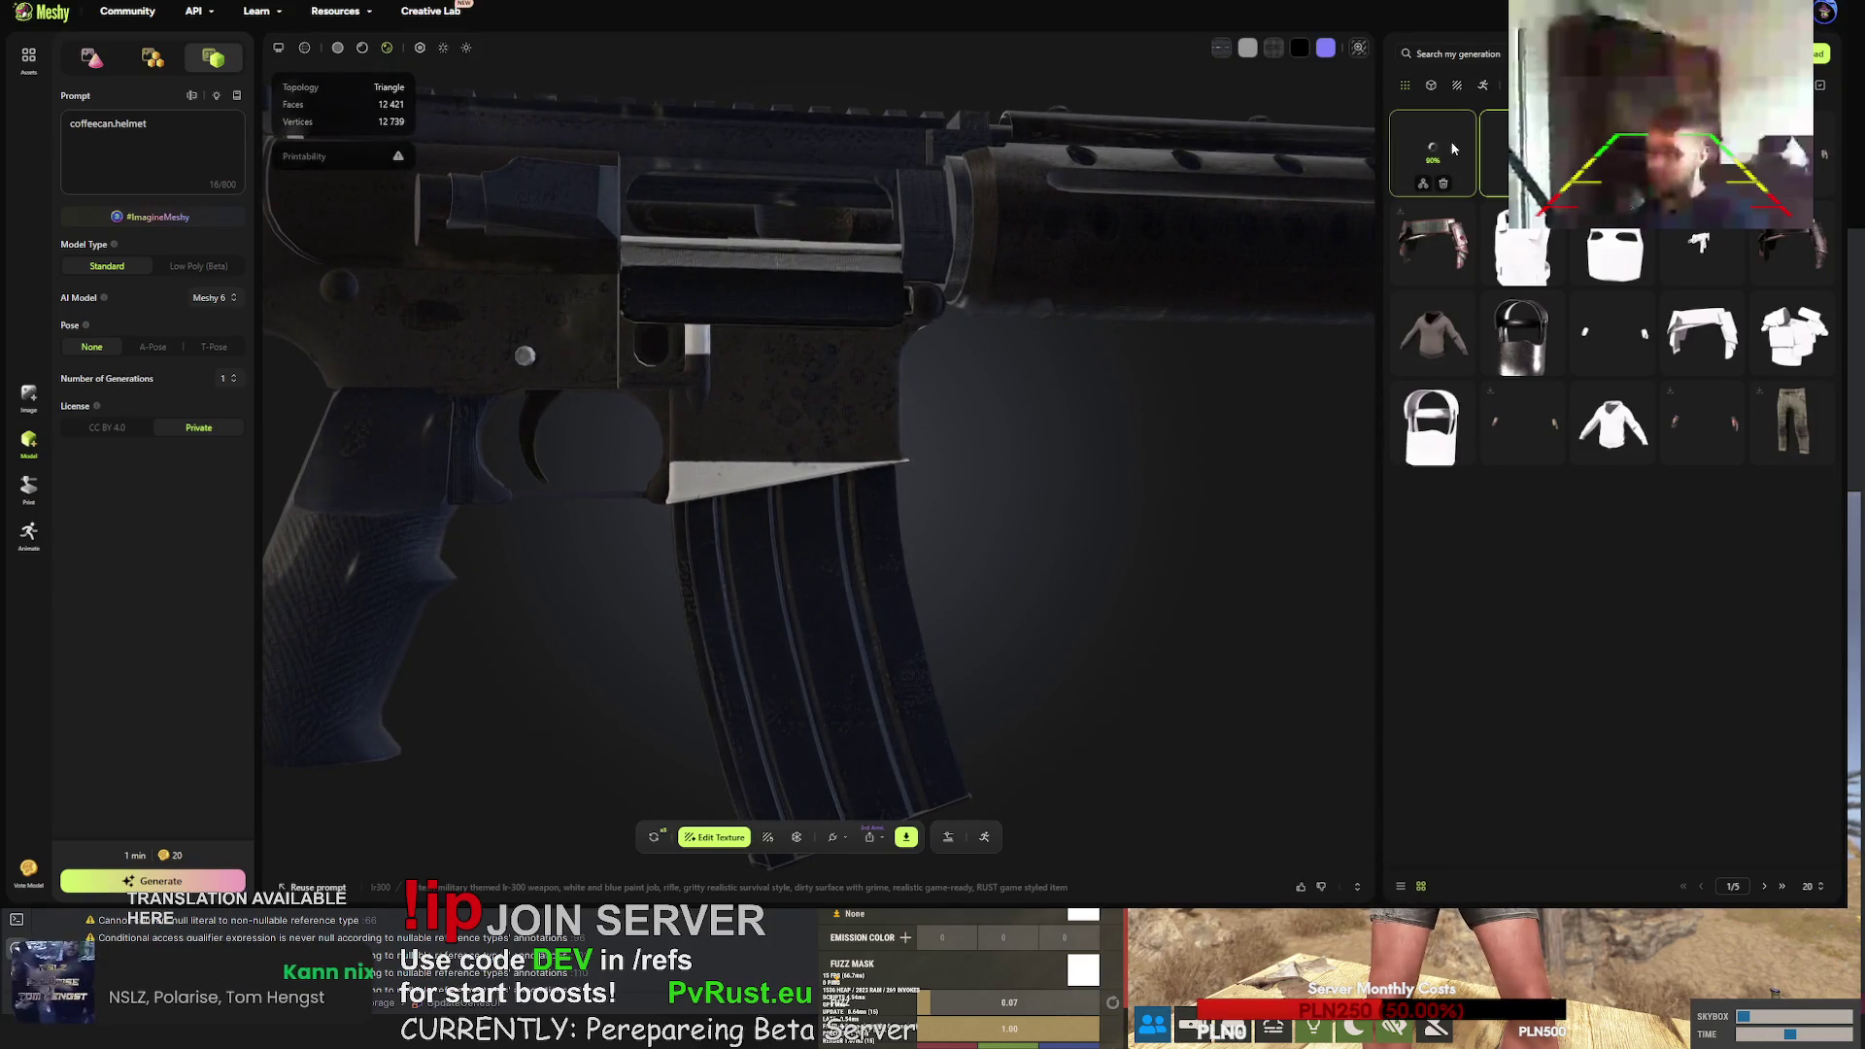
click(1450, 148)
click(637, 892)
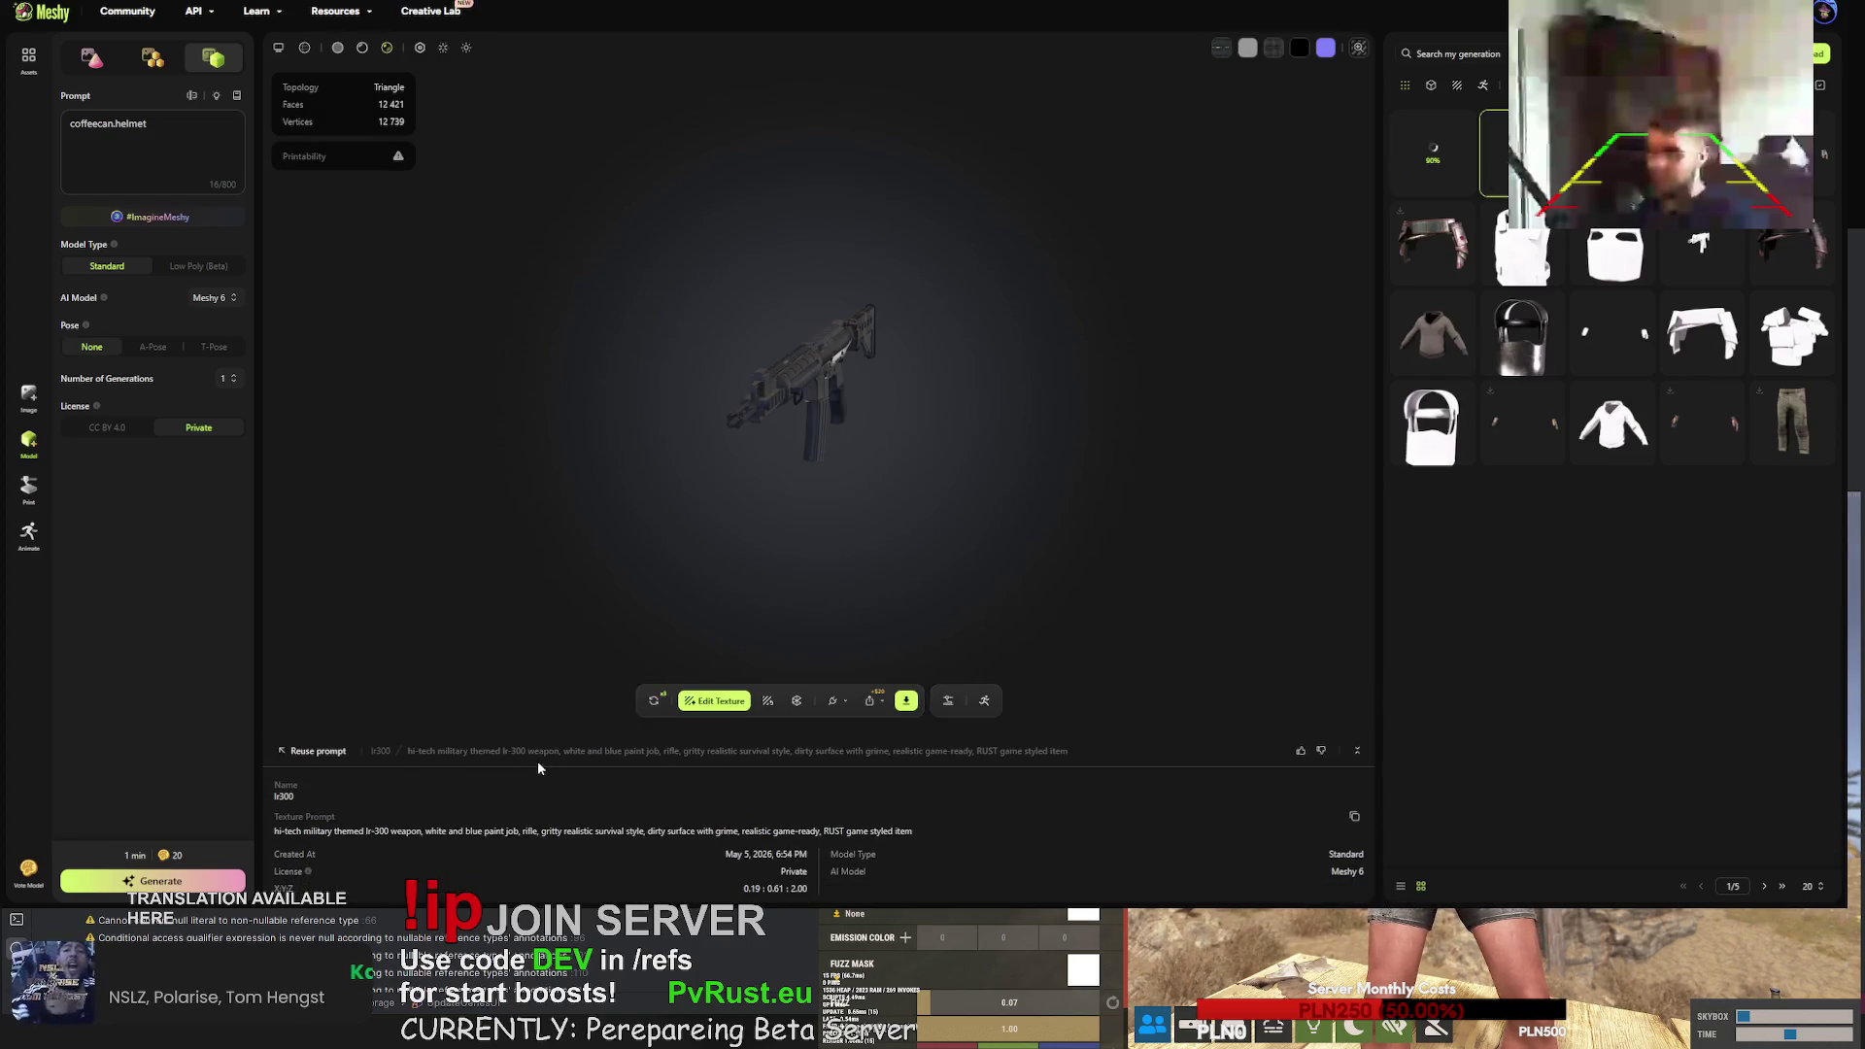
- Copy the lr-300 rifle's texture prompt and open Edit Texture for the grey rifle
click(538, 762)
click(484, 886)
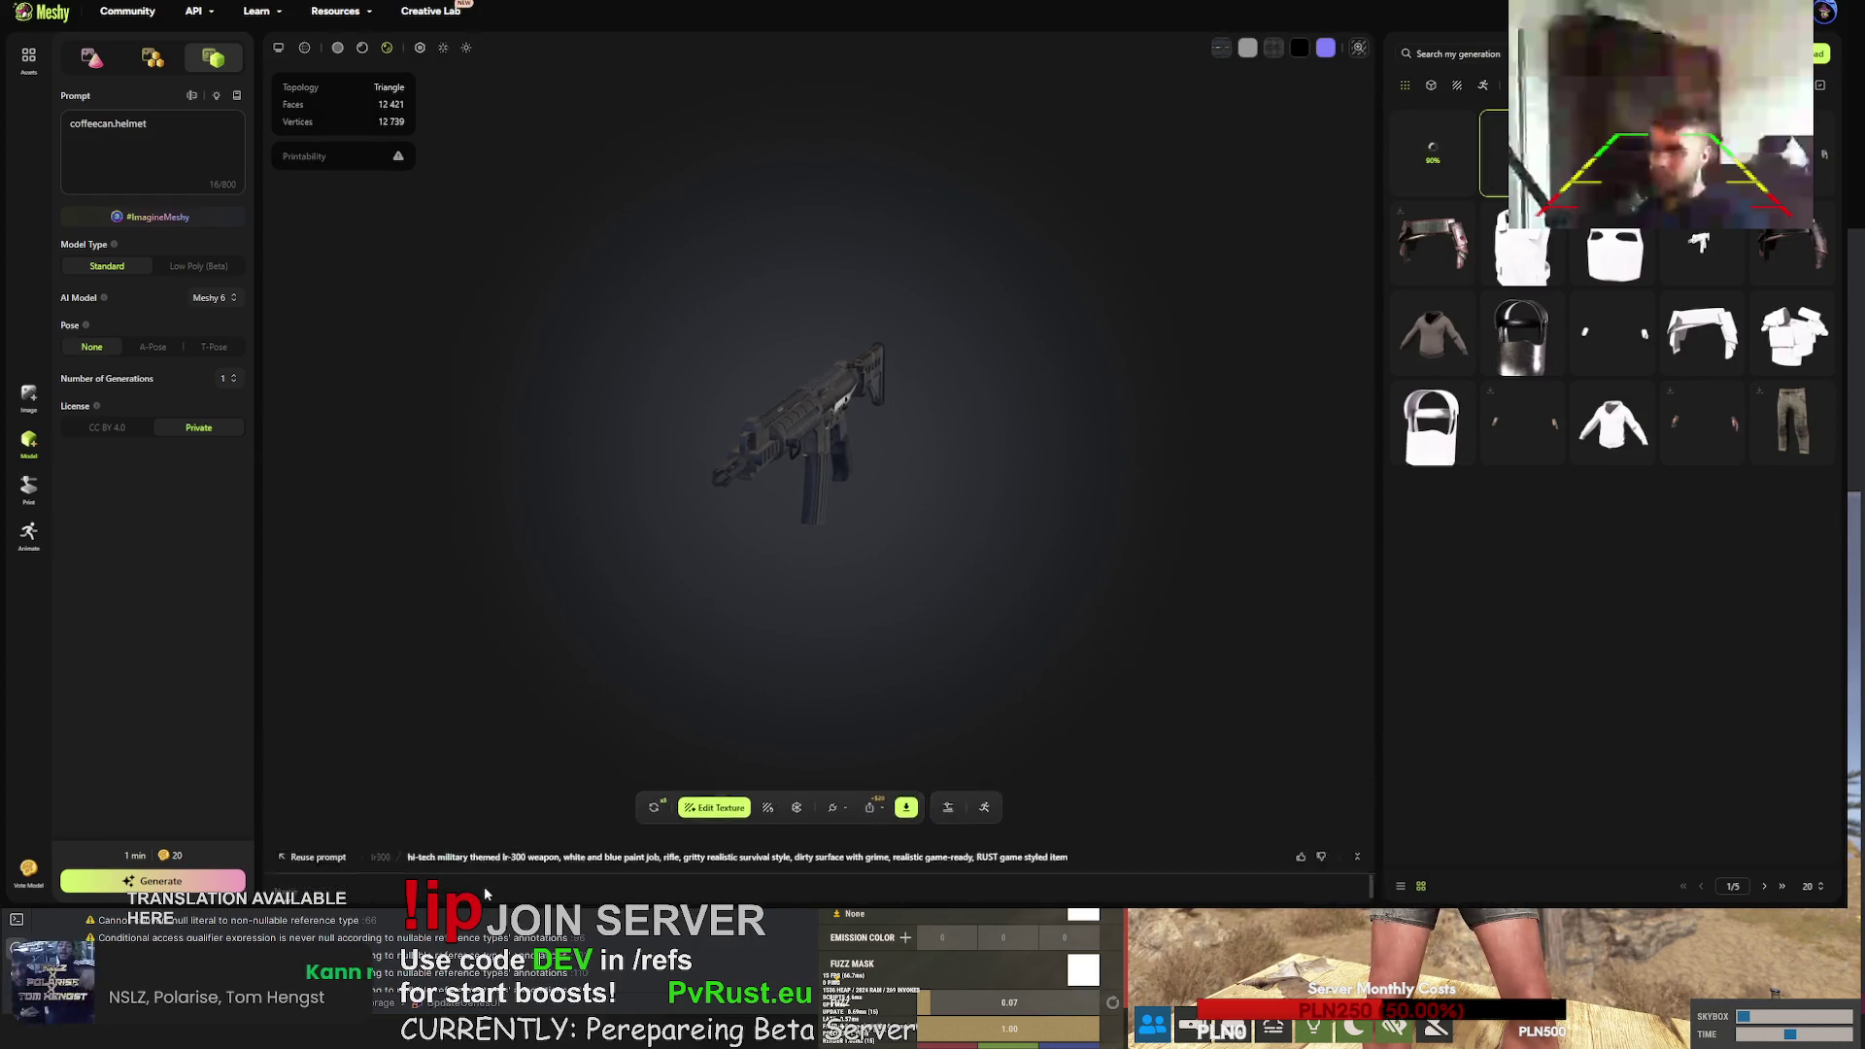
triple_click(827, 831)
key(ctrl+c)
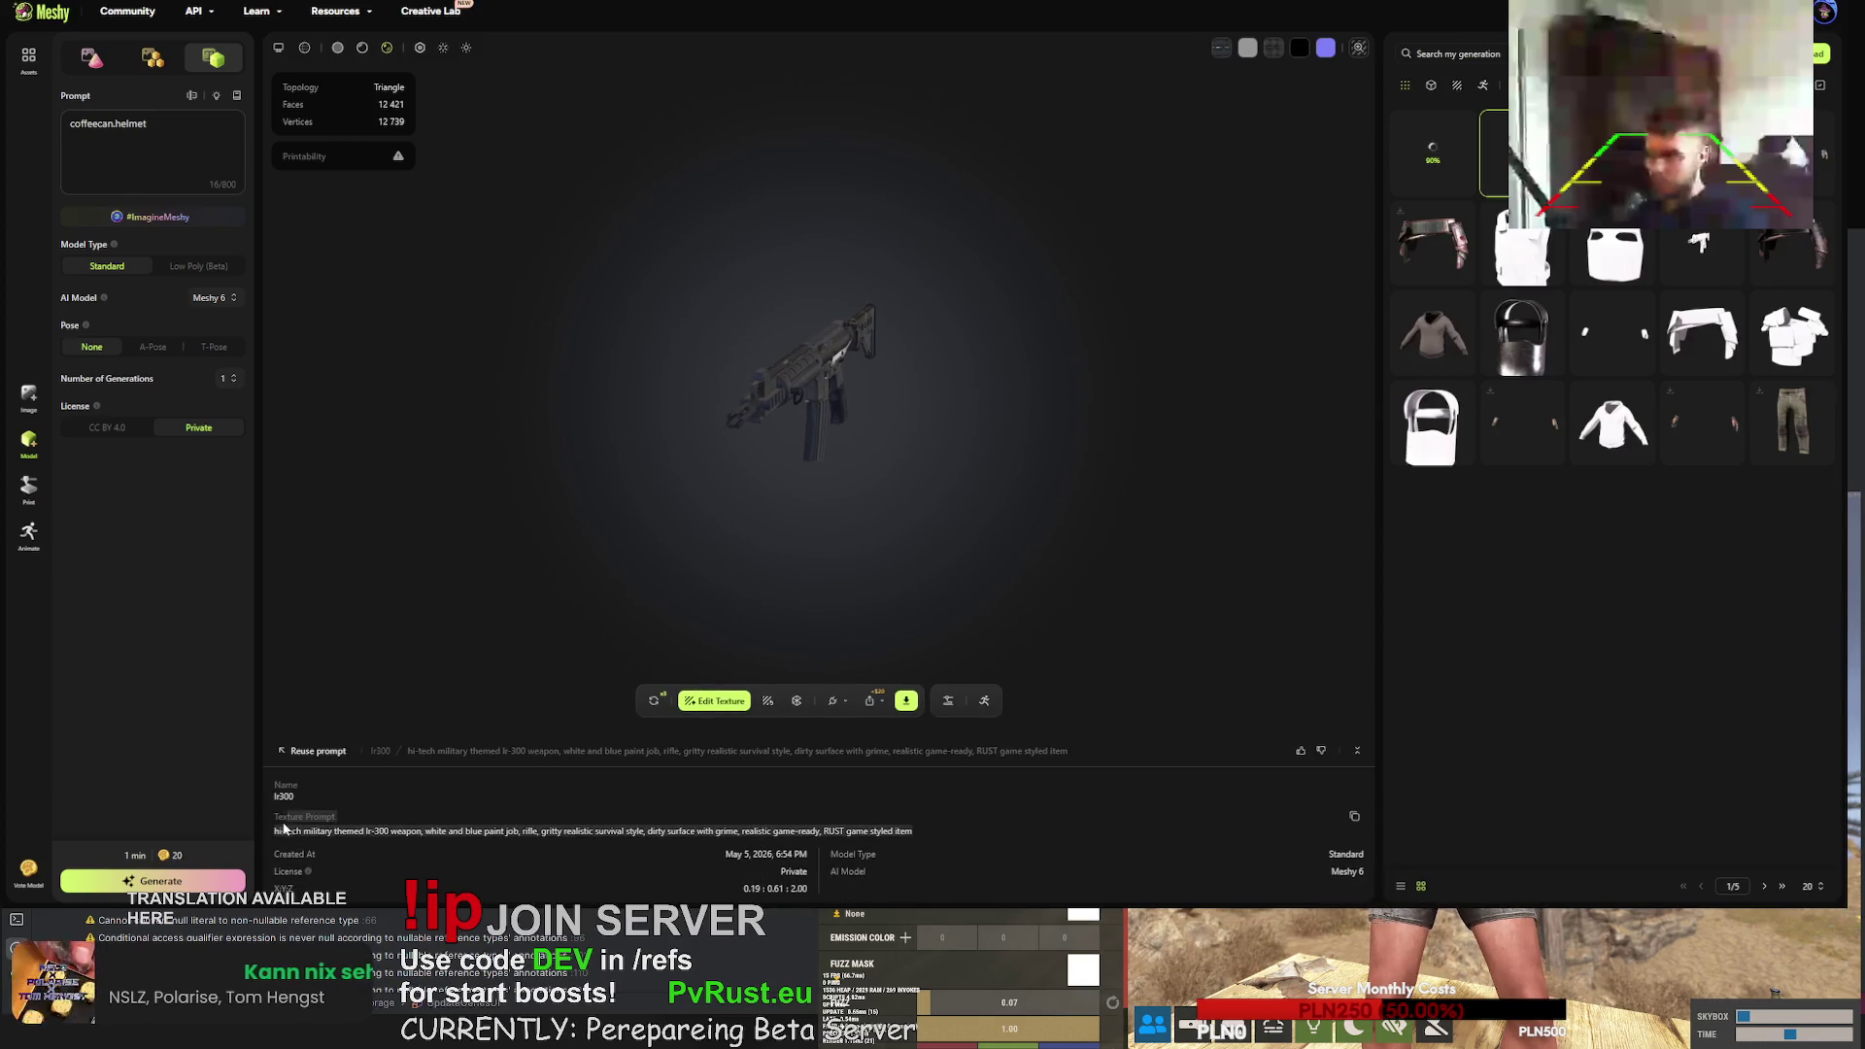
click(1701, 254)
click(750, 735)
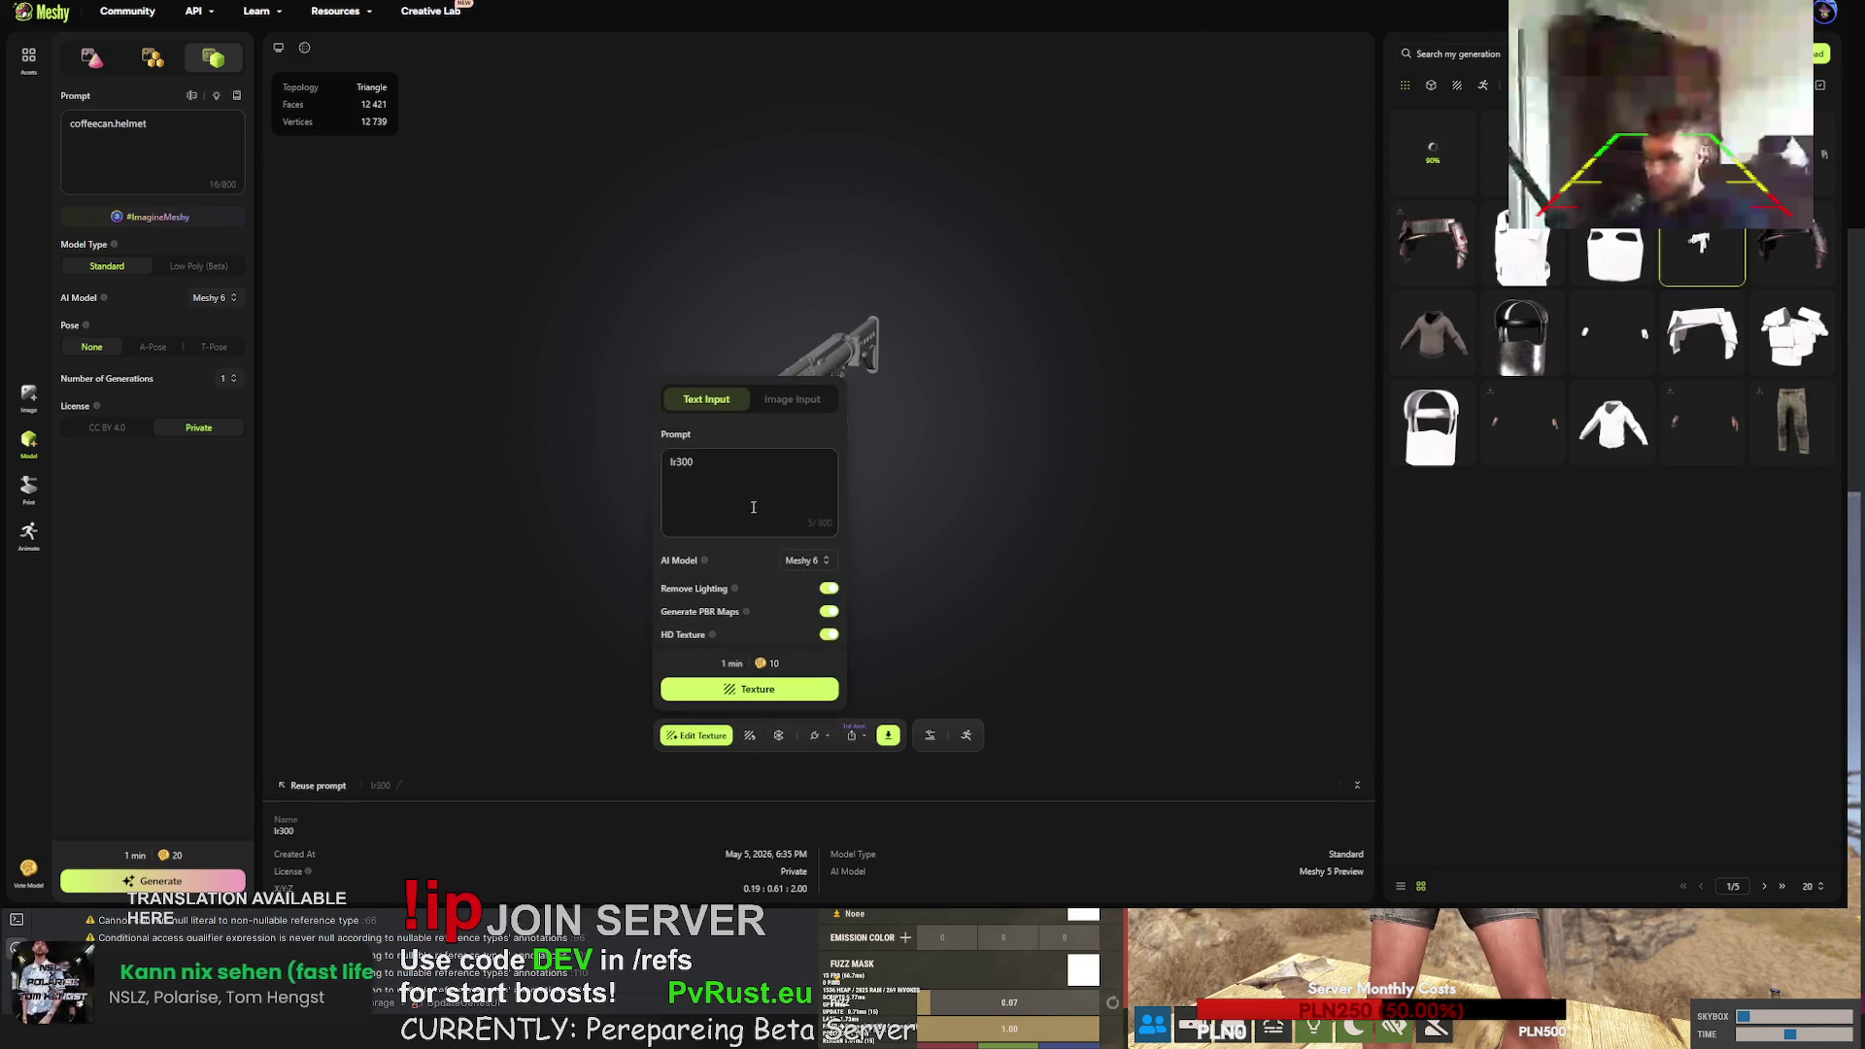
- Paste the copied prompt, change 'lr-300' to 'lr300', and delete 'themed' and the duplicate 'rifle'
key(ctrl+a)
key(ctrl+v)
click(785, 433)
key(BackSpace)
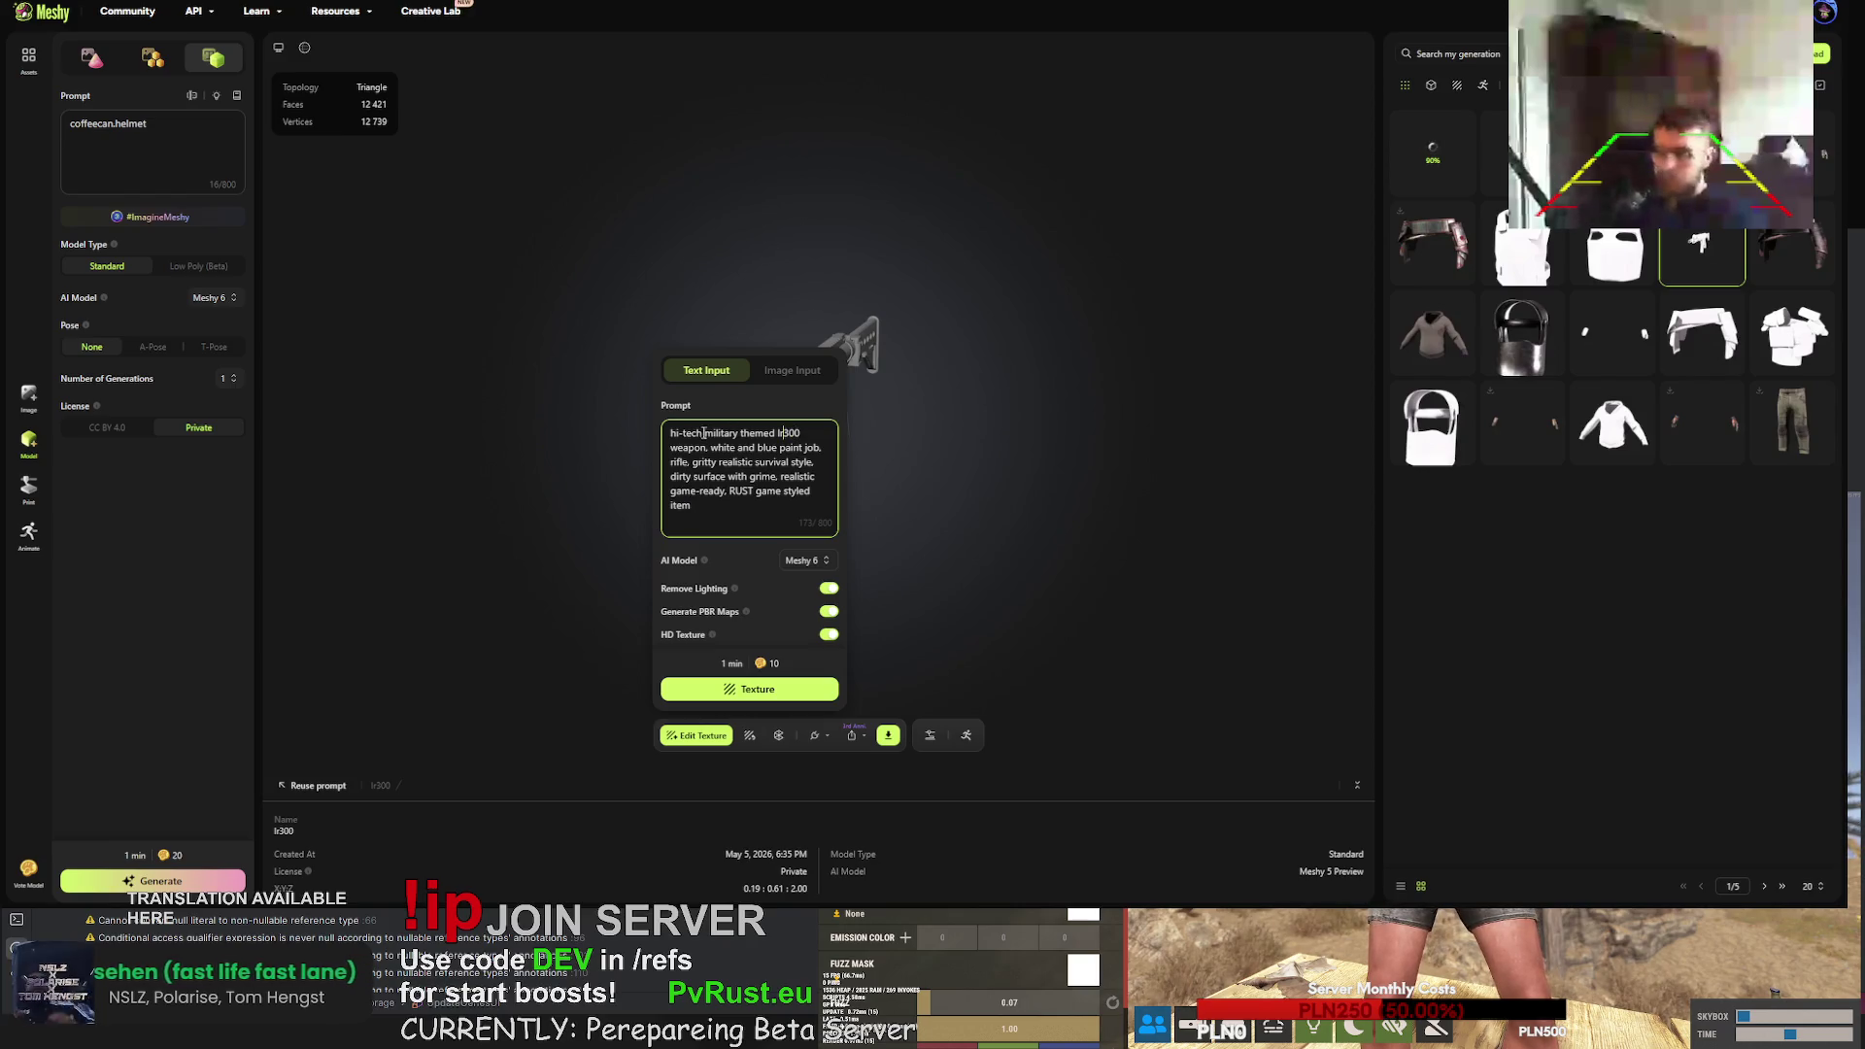
drag(777, 434, 747, 435)
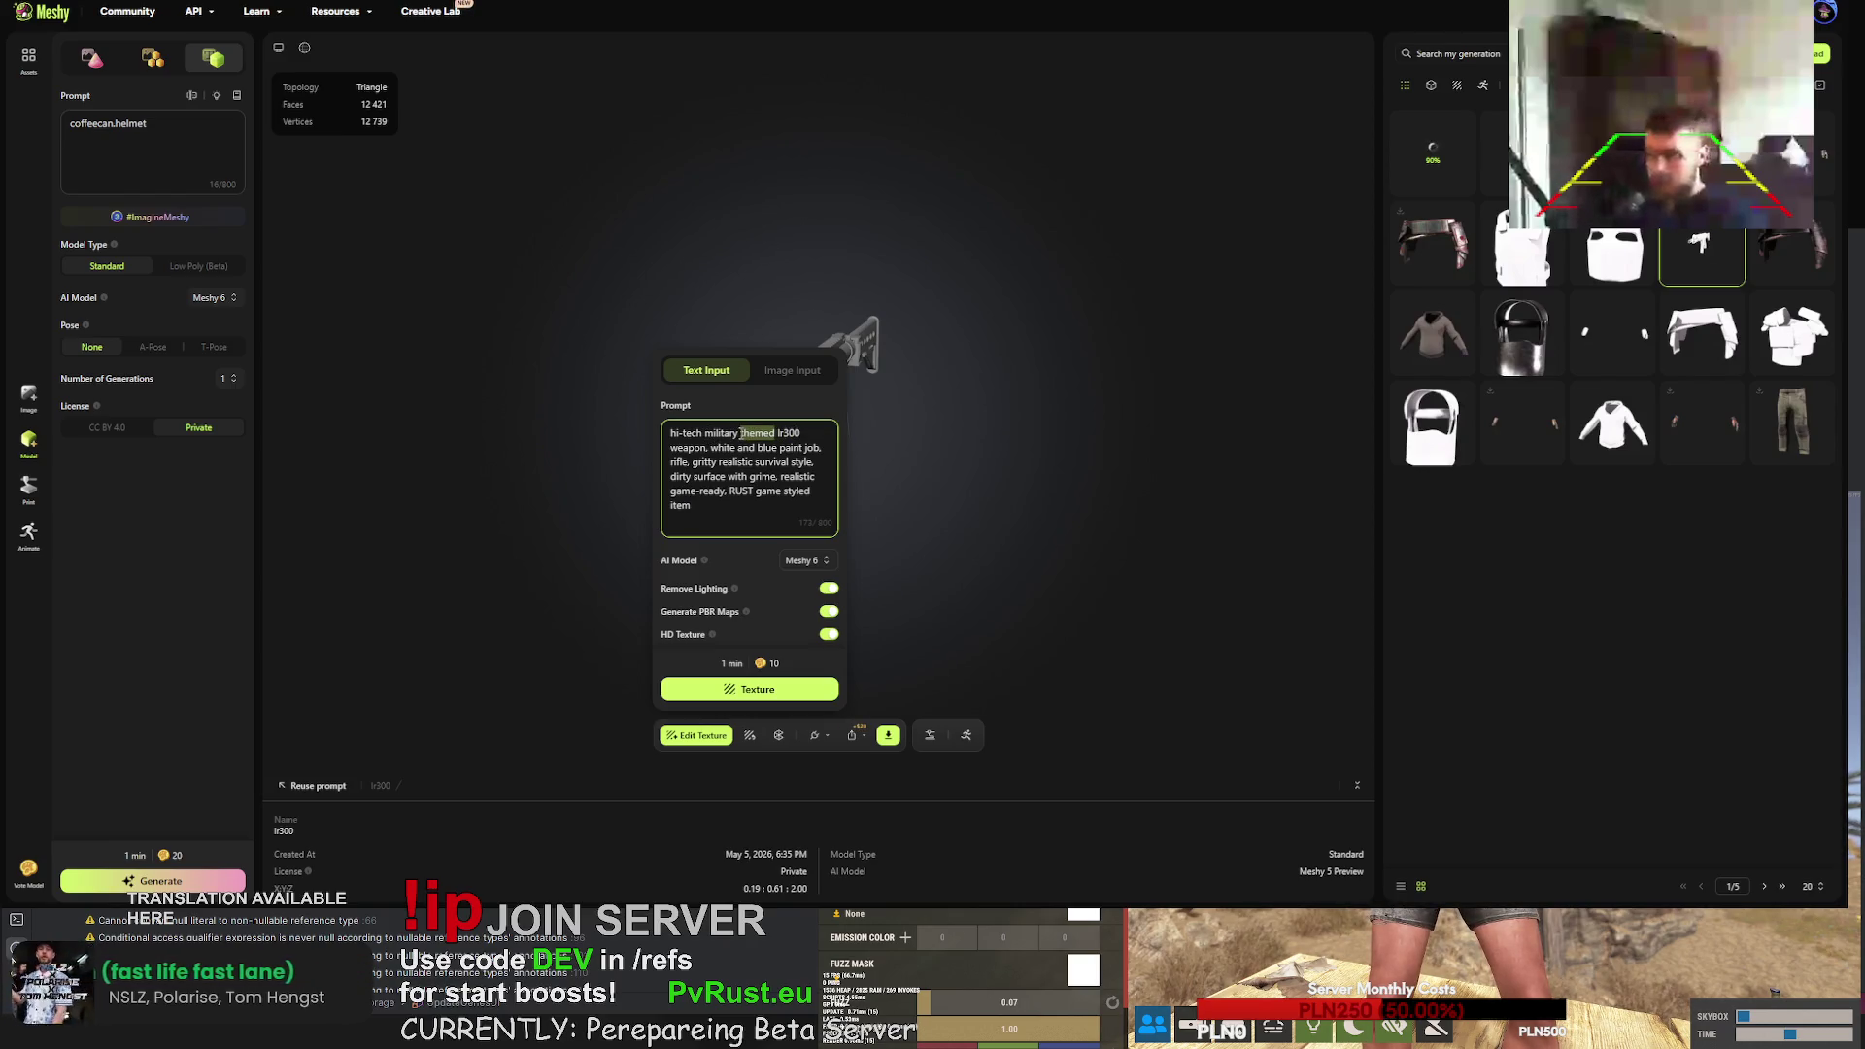
key(BackSpace)
key(BackSpace)
drag(826, 508, 666, 446)
key(ctrl+z)
key(BackSpace)
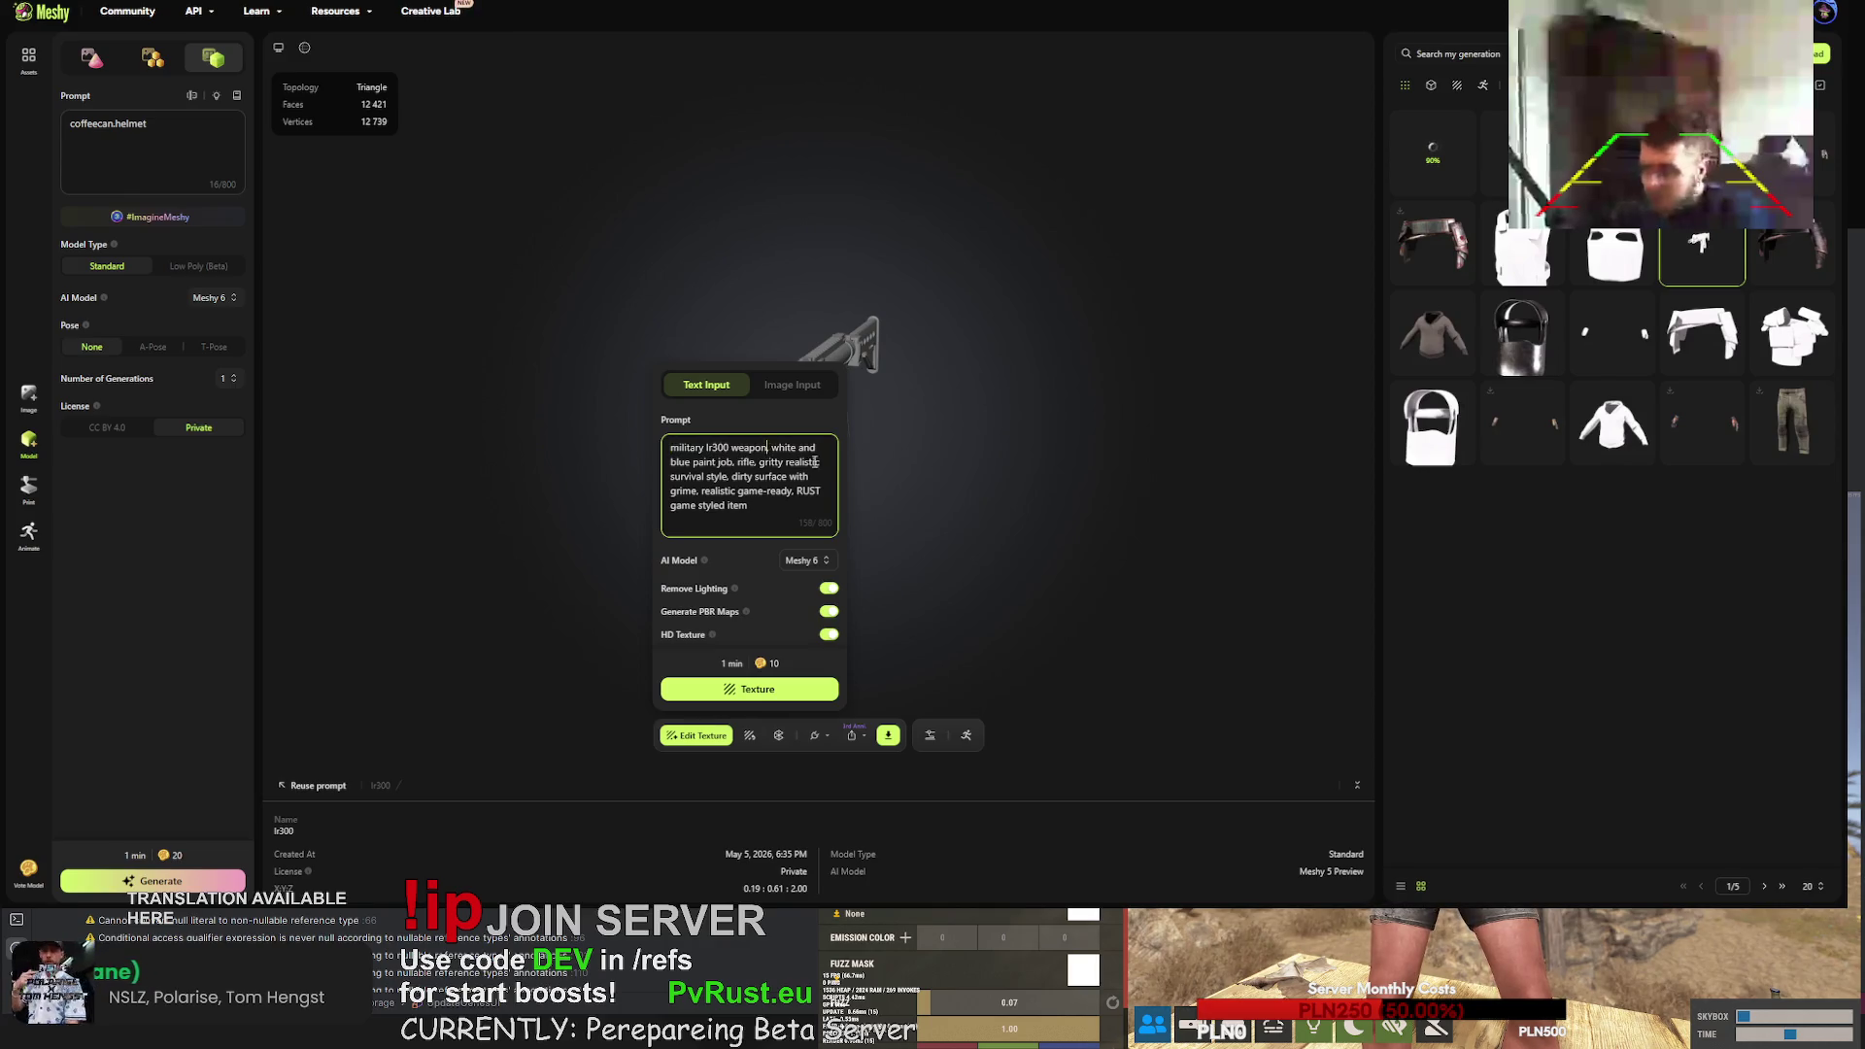
text(fle)
key(BackSpace)
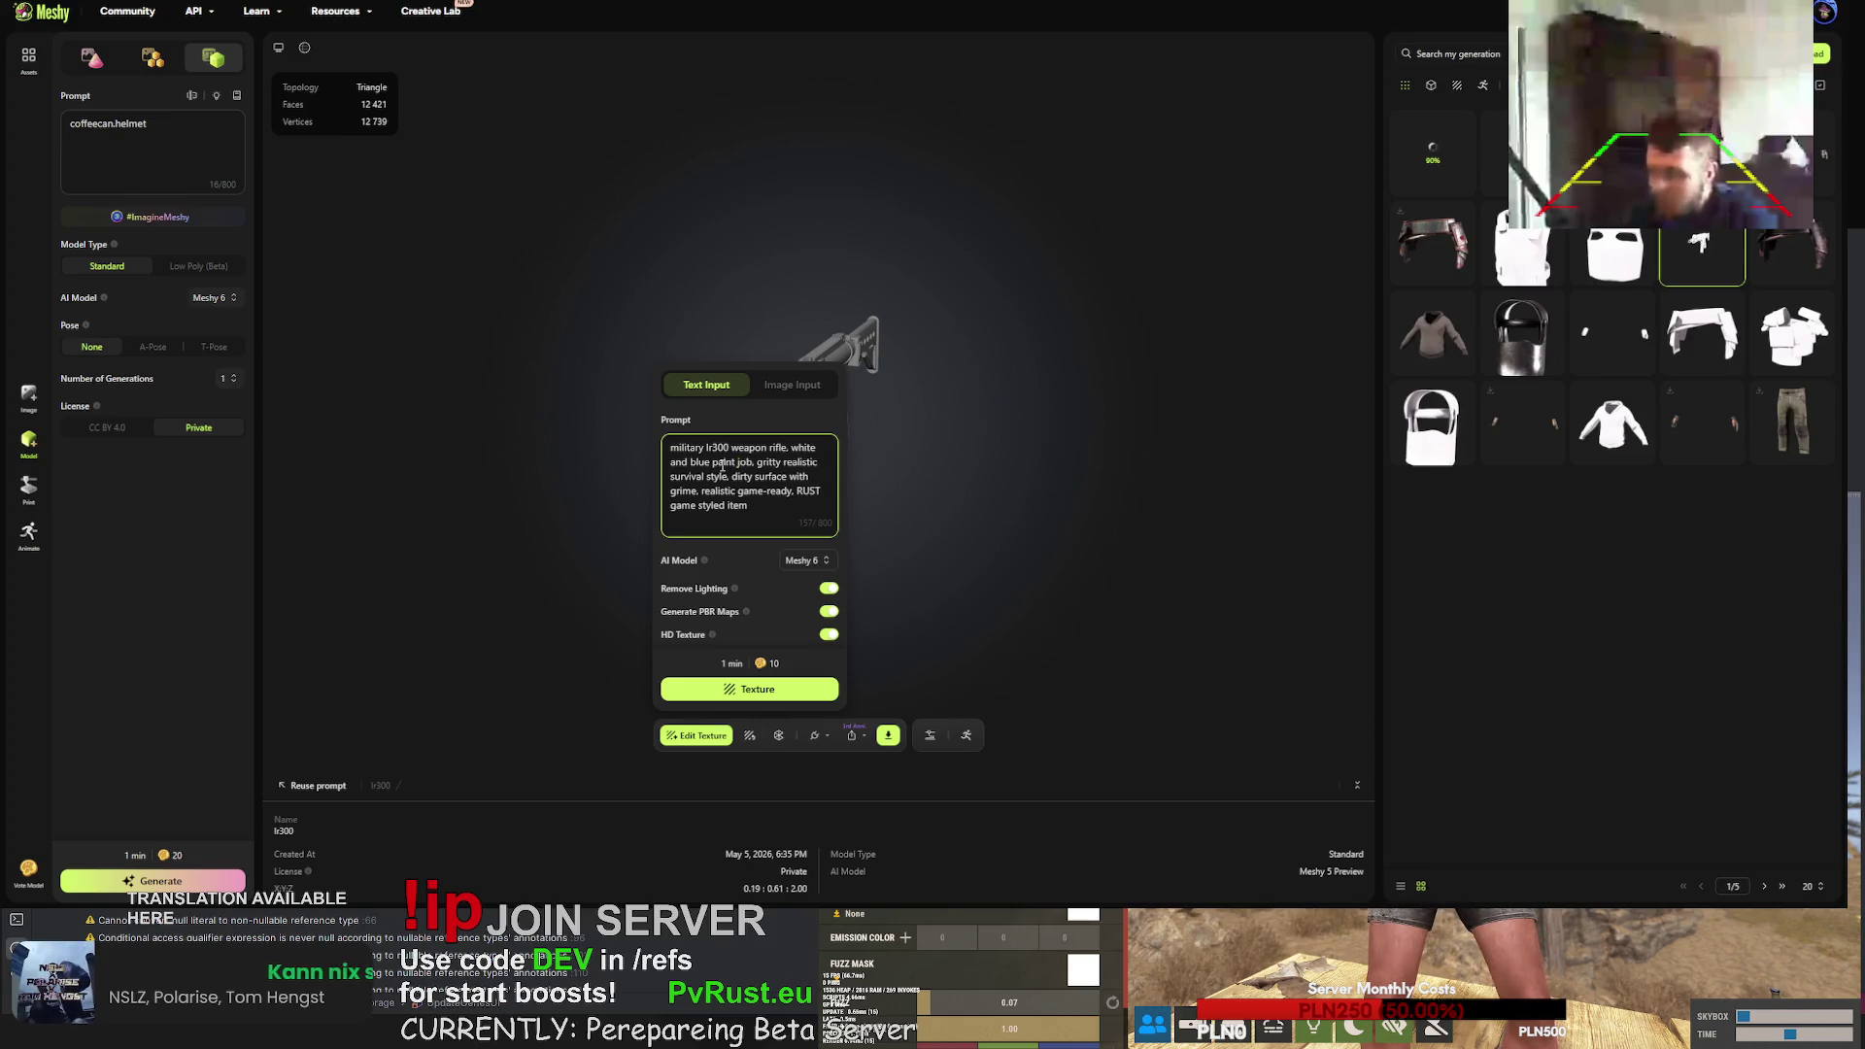
- Add 'high quality gun,' after 'paint job', remove 'military', and start texturing
click(757, 466)
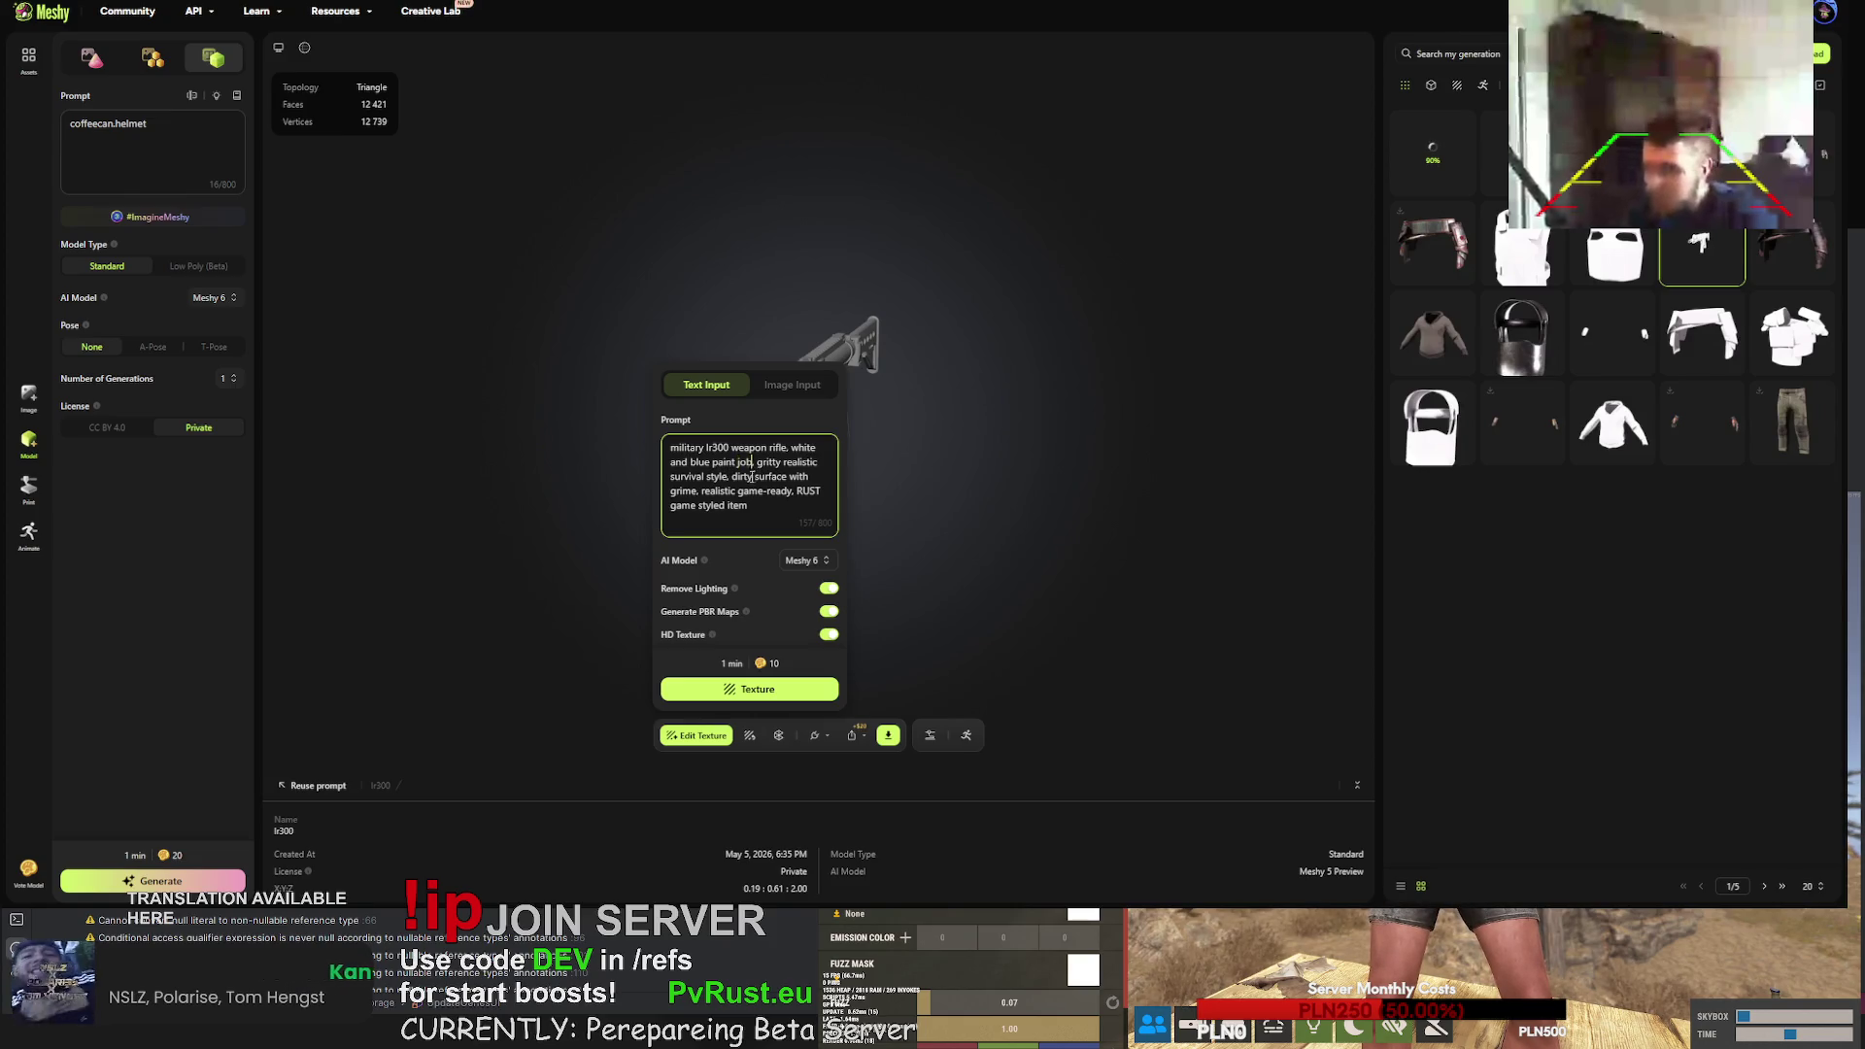
text(high quality)
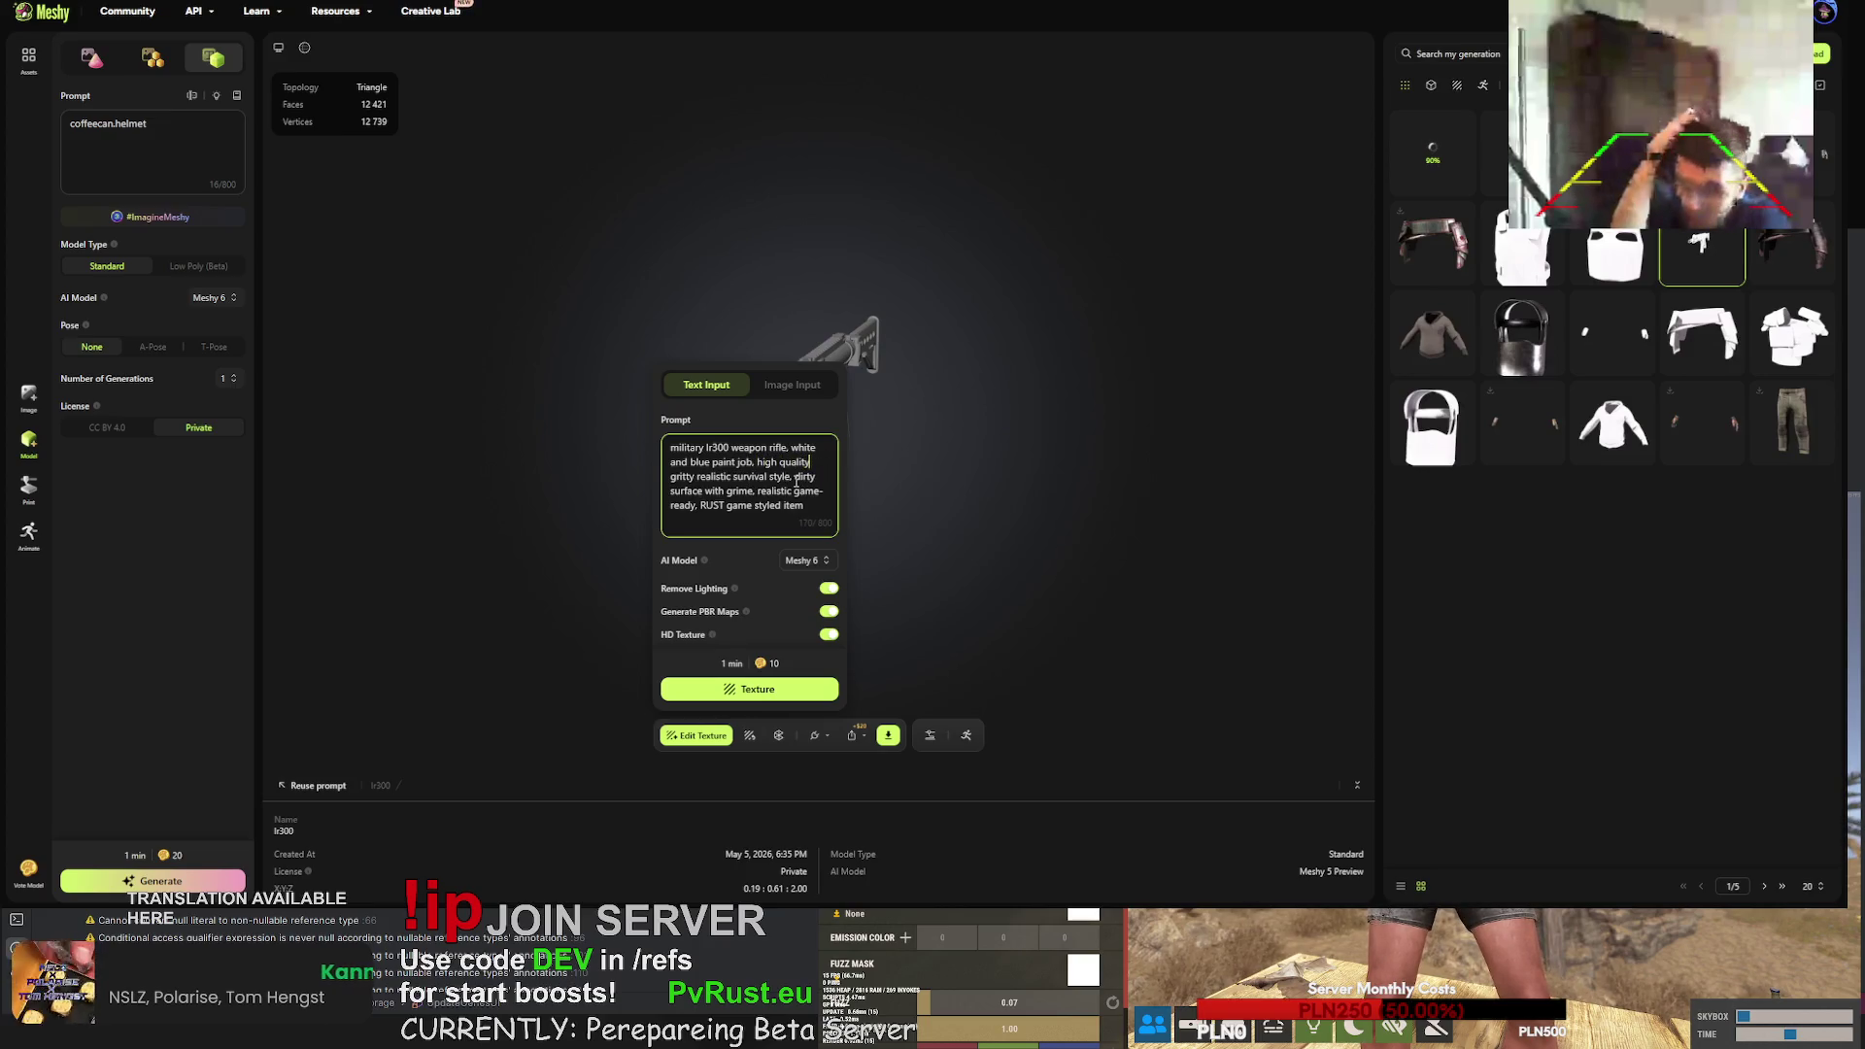
text( gun,)
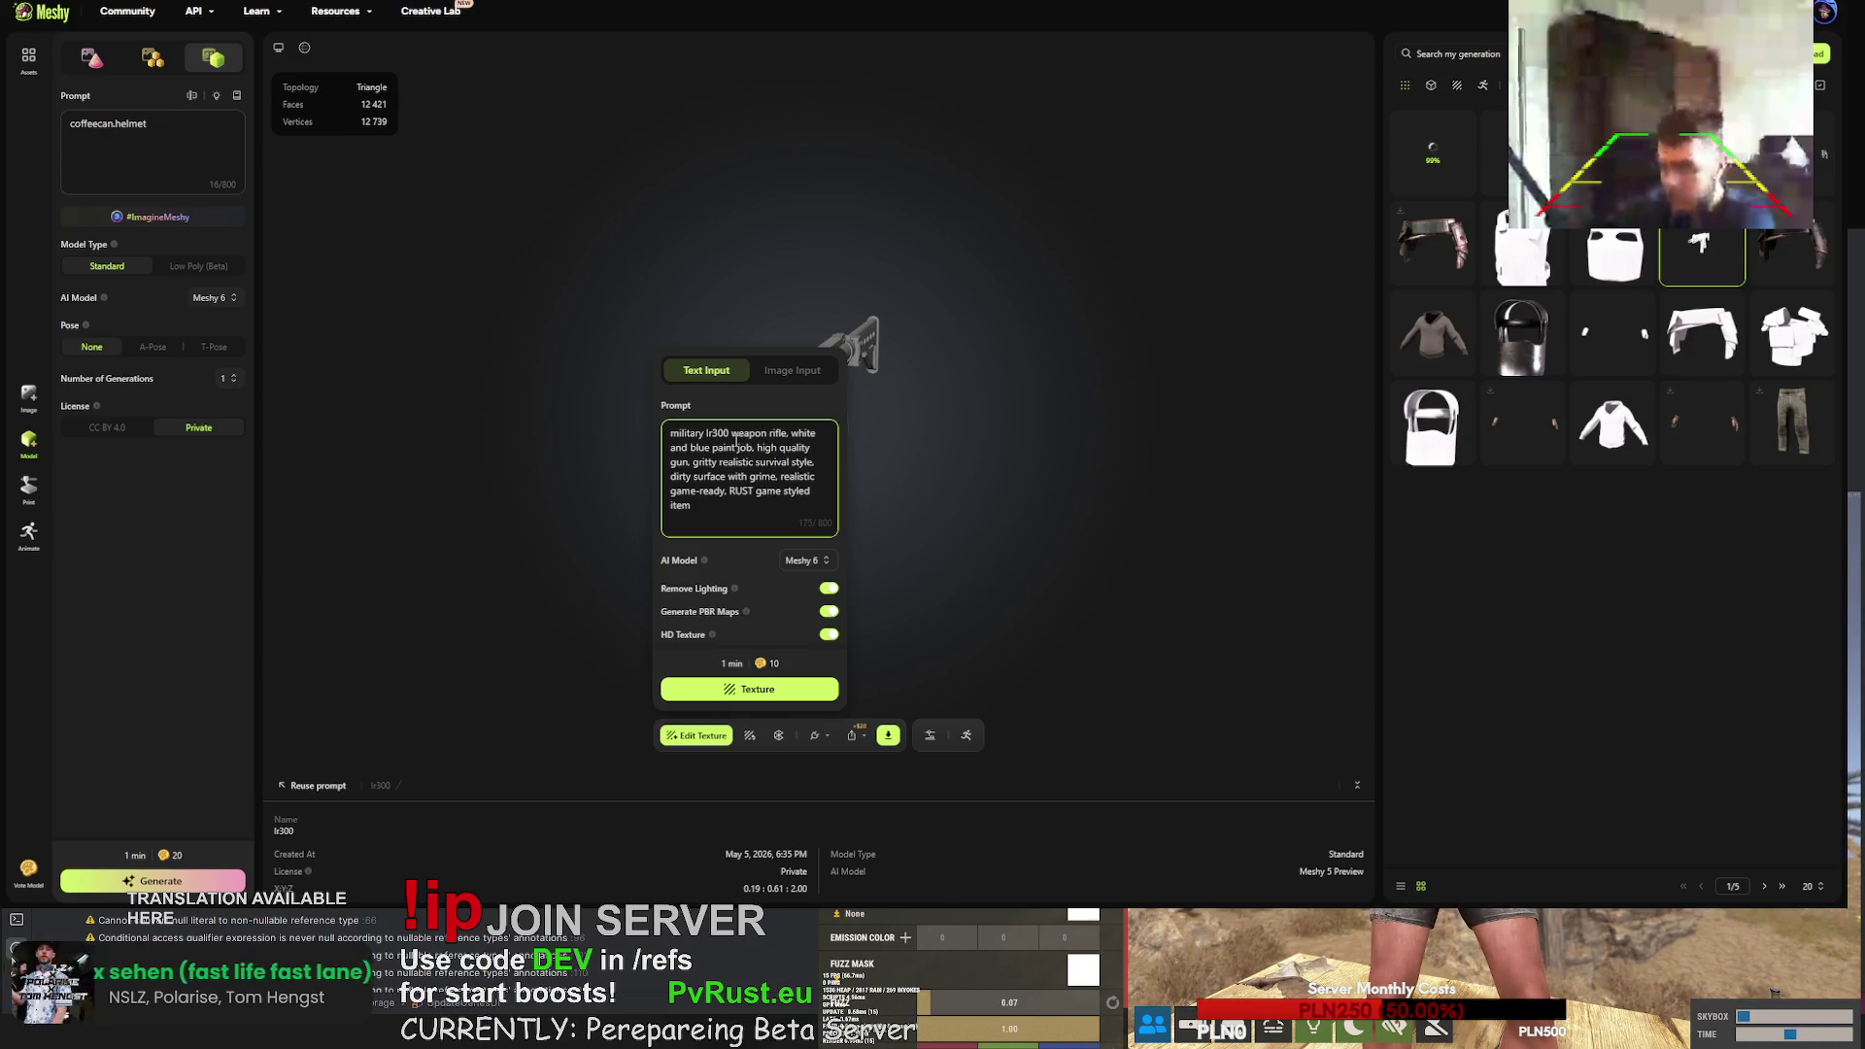
key(BackSpace)
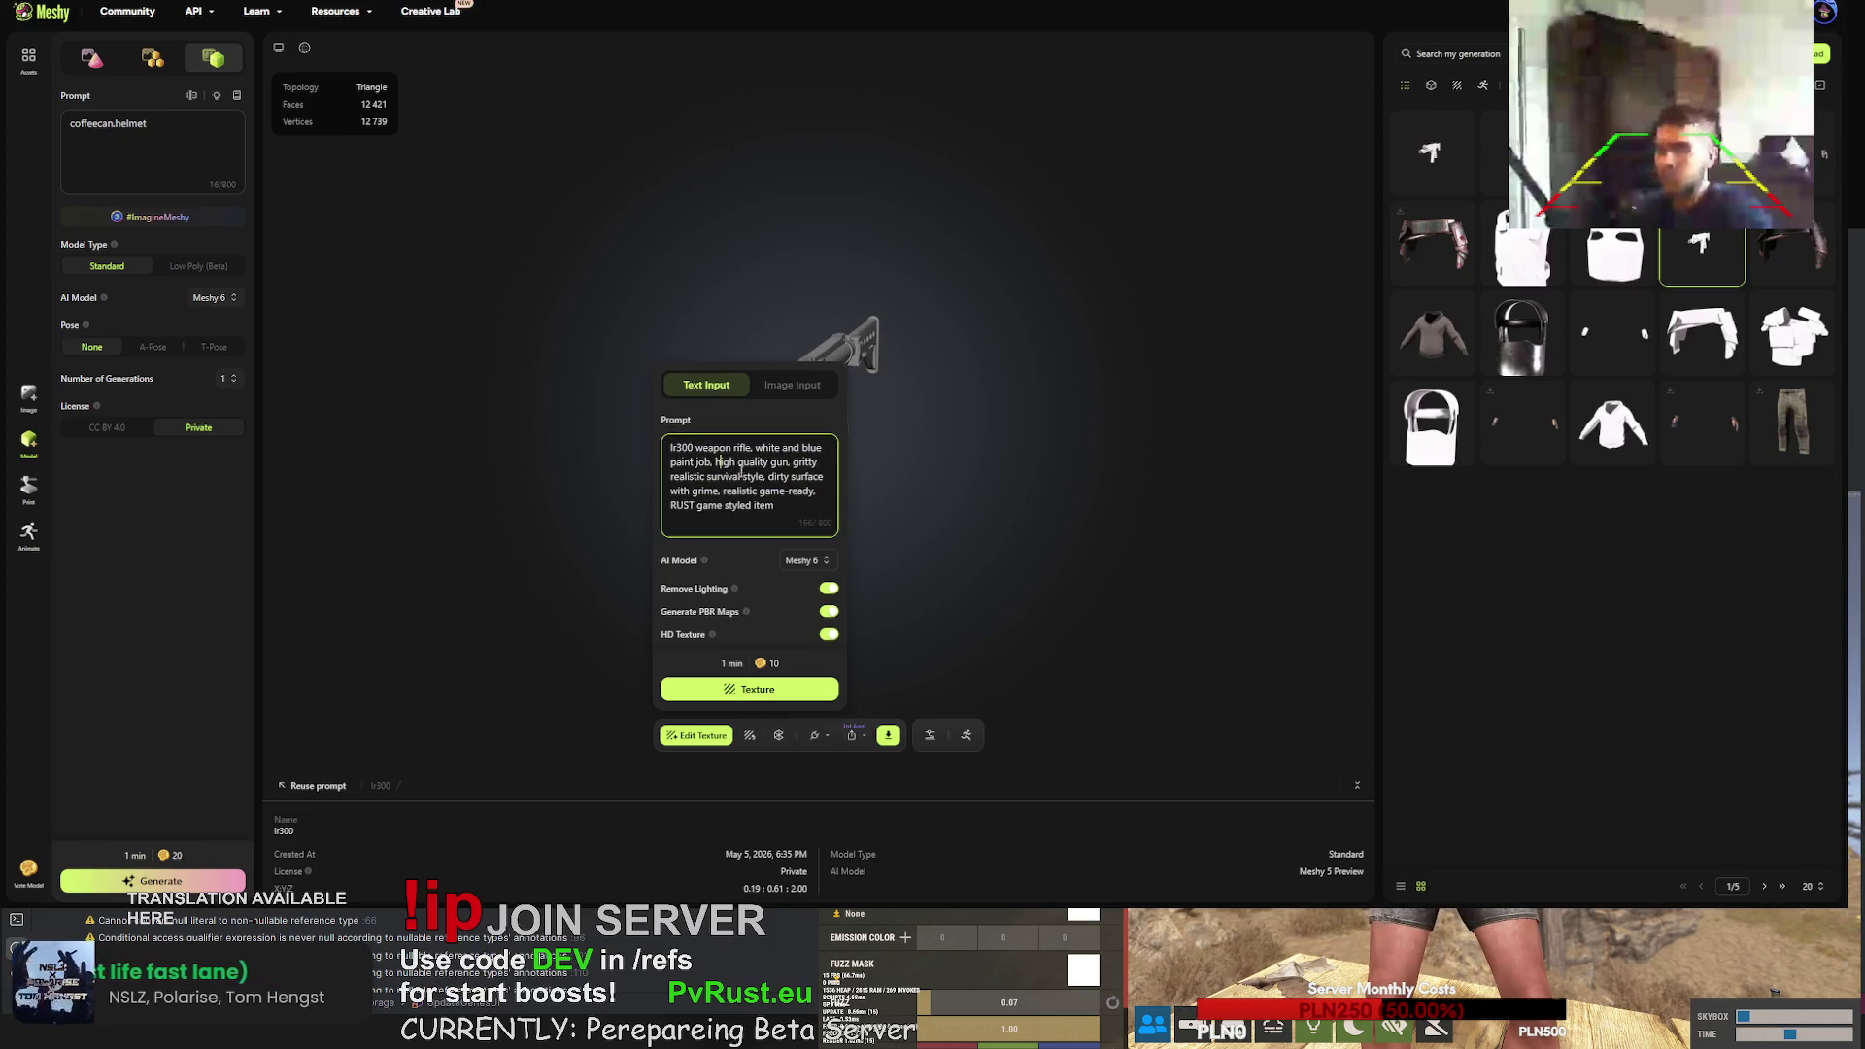
key(ctrl+a)
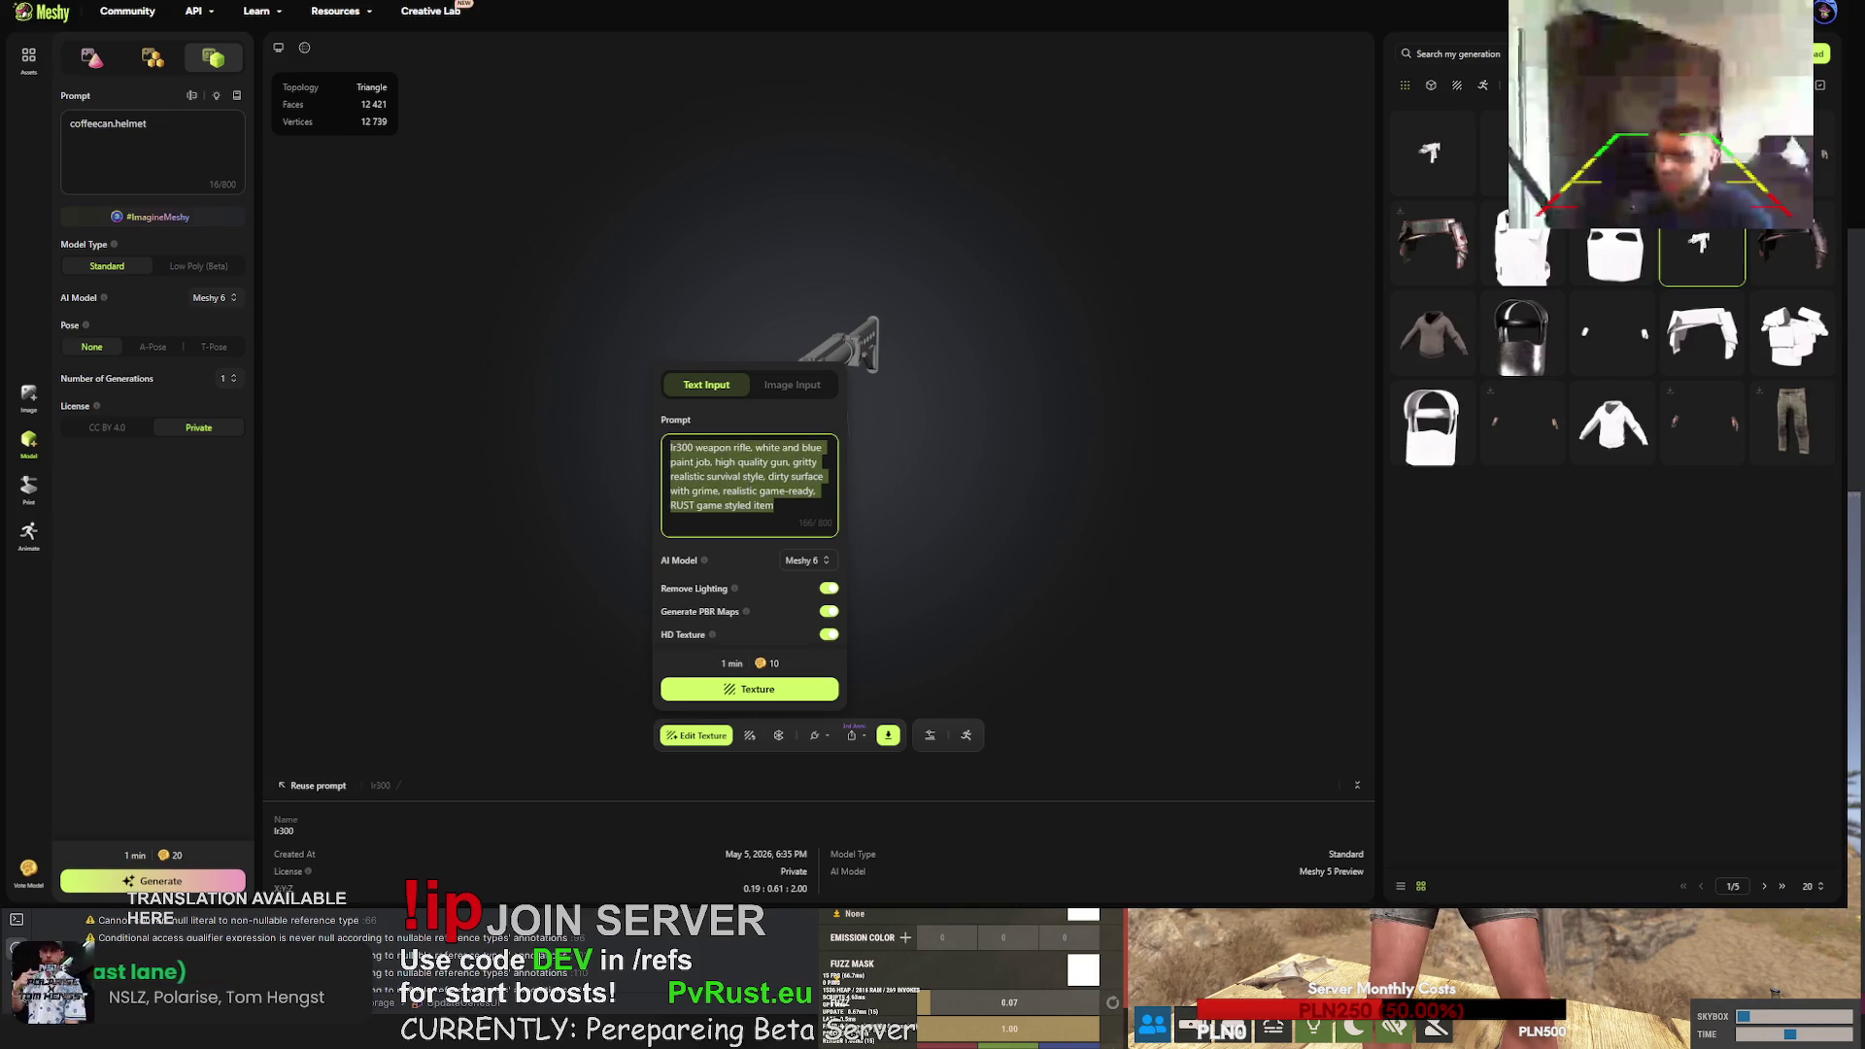
key(ctrl+v)
click(750, 689)
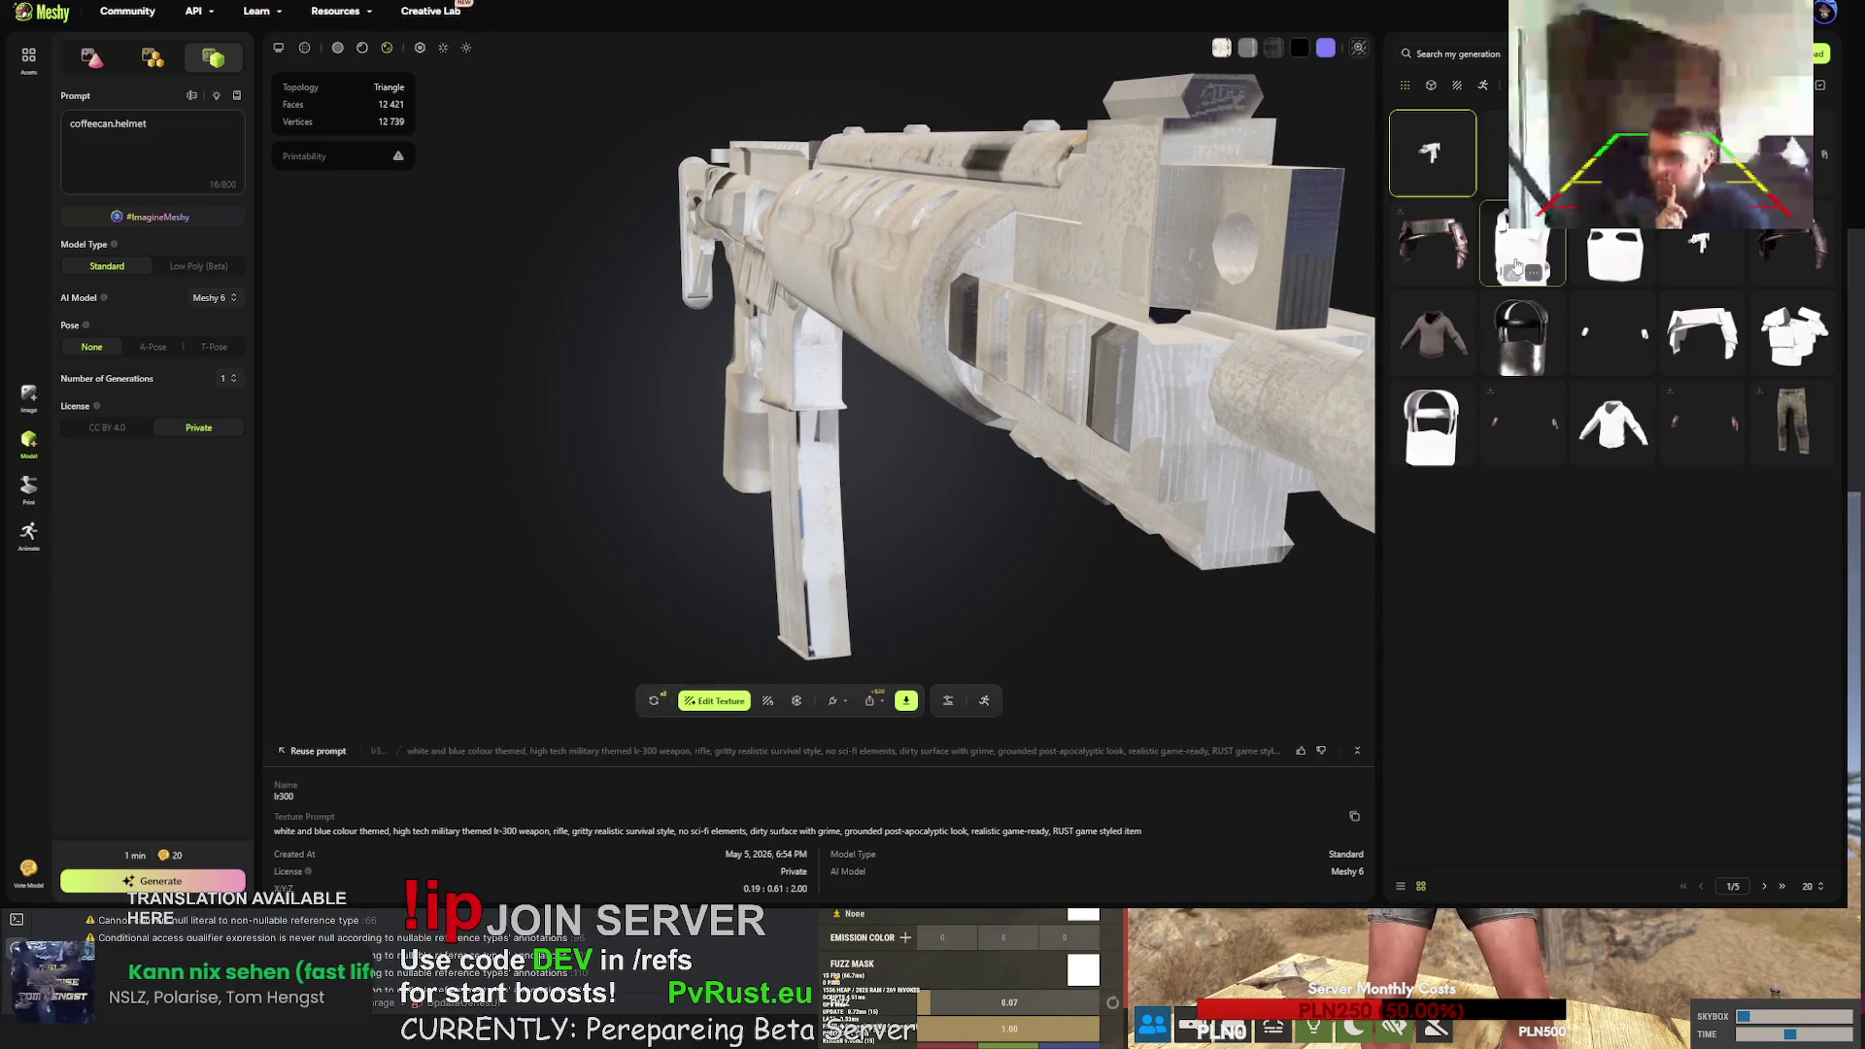
- Open the grey rifle's texture editor and add 'blue elements,' to the prompt
click(1672, 238)
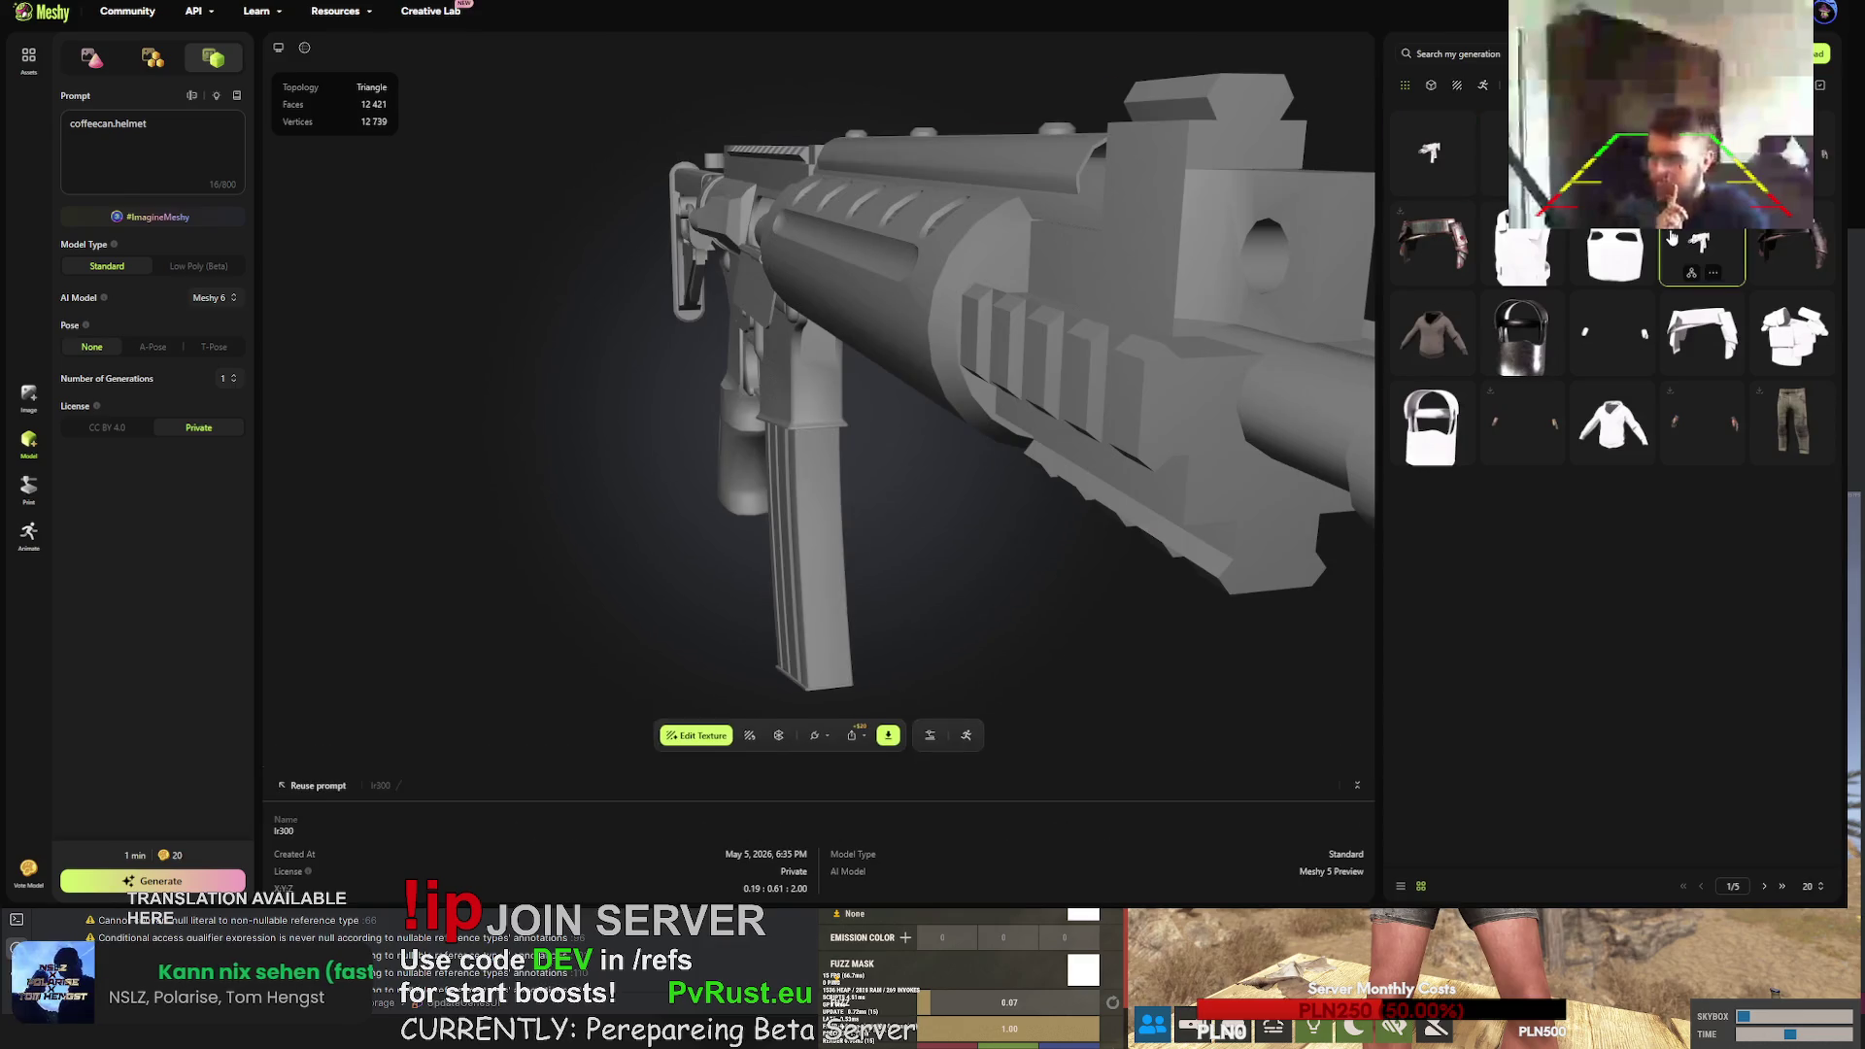
click(707, 735)
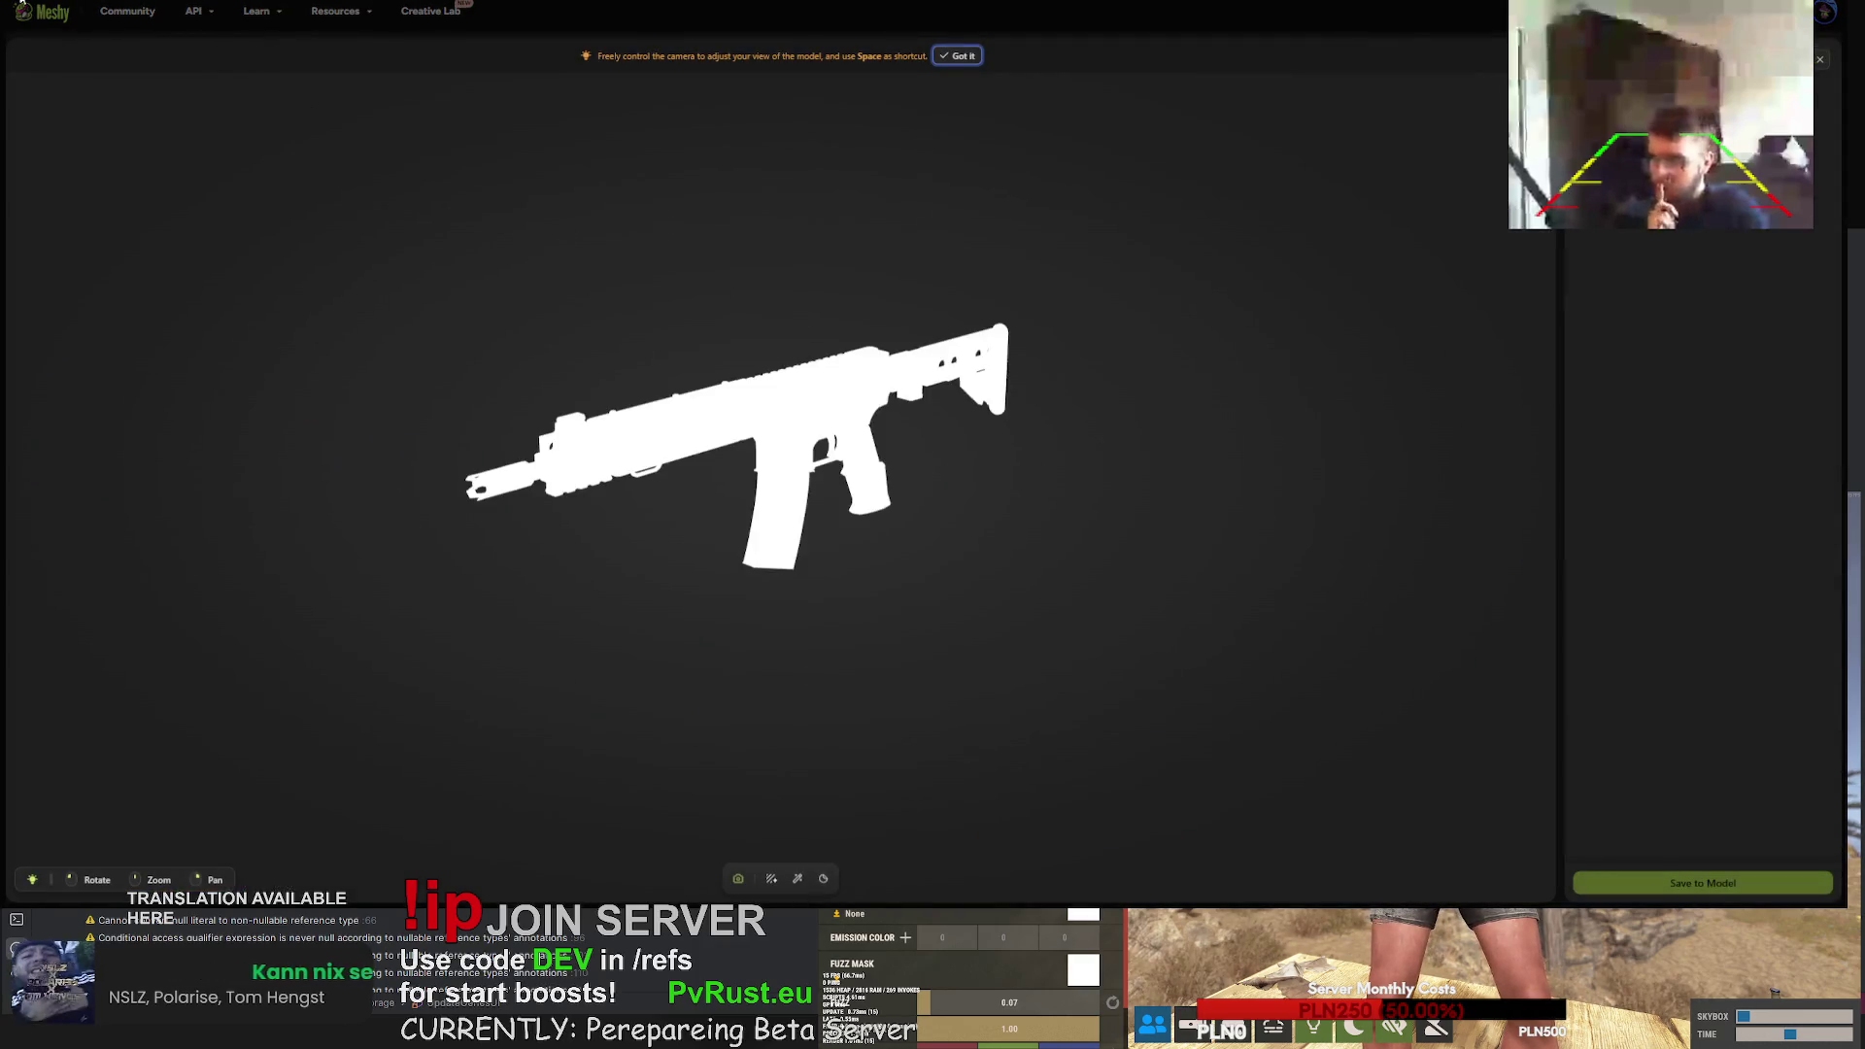
key(ctrl+t)
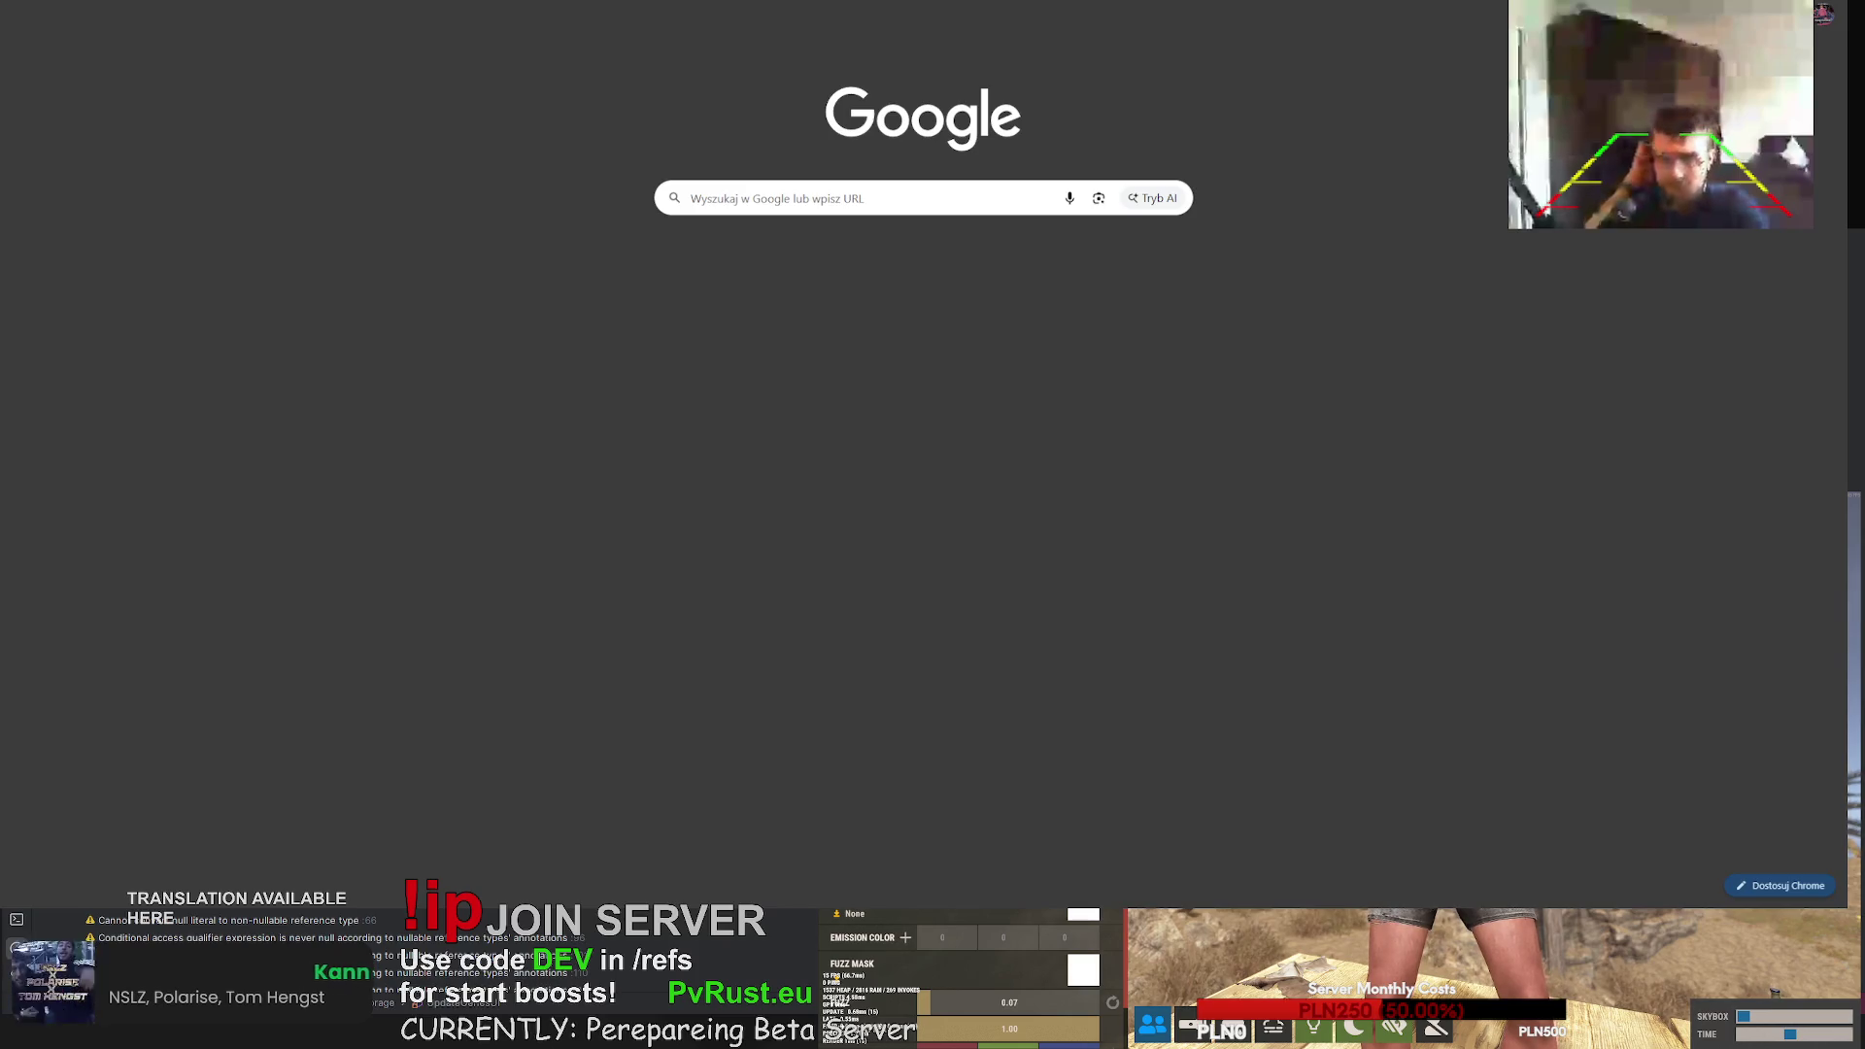
key(ctrl+w)
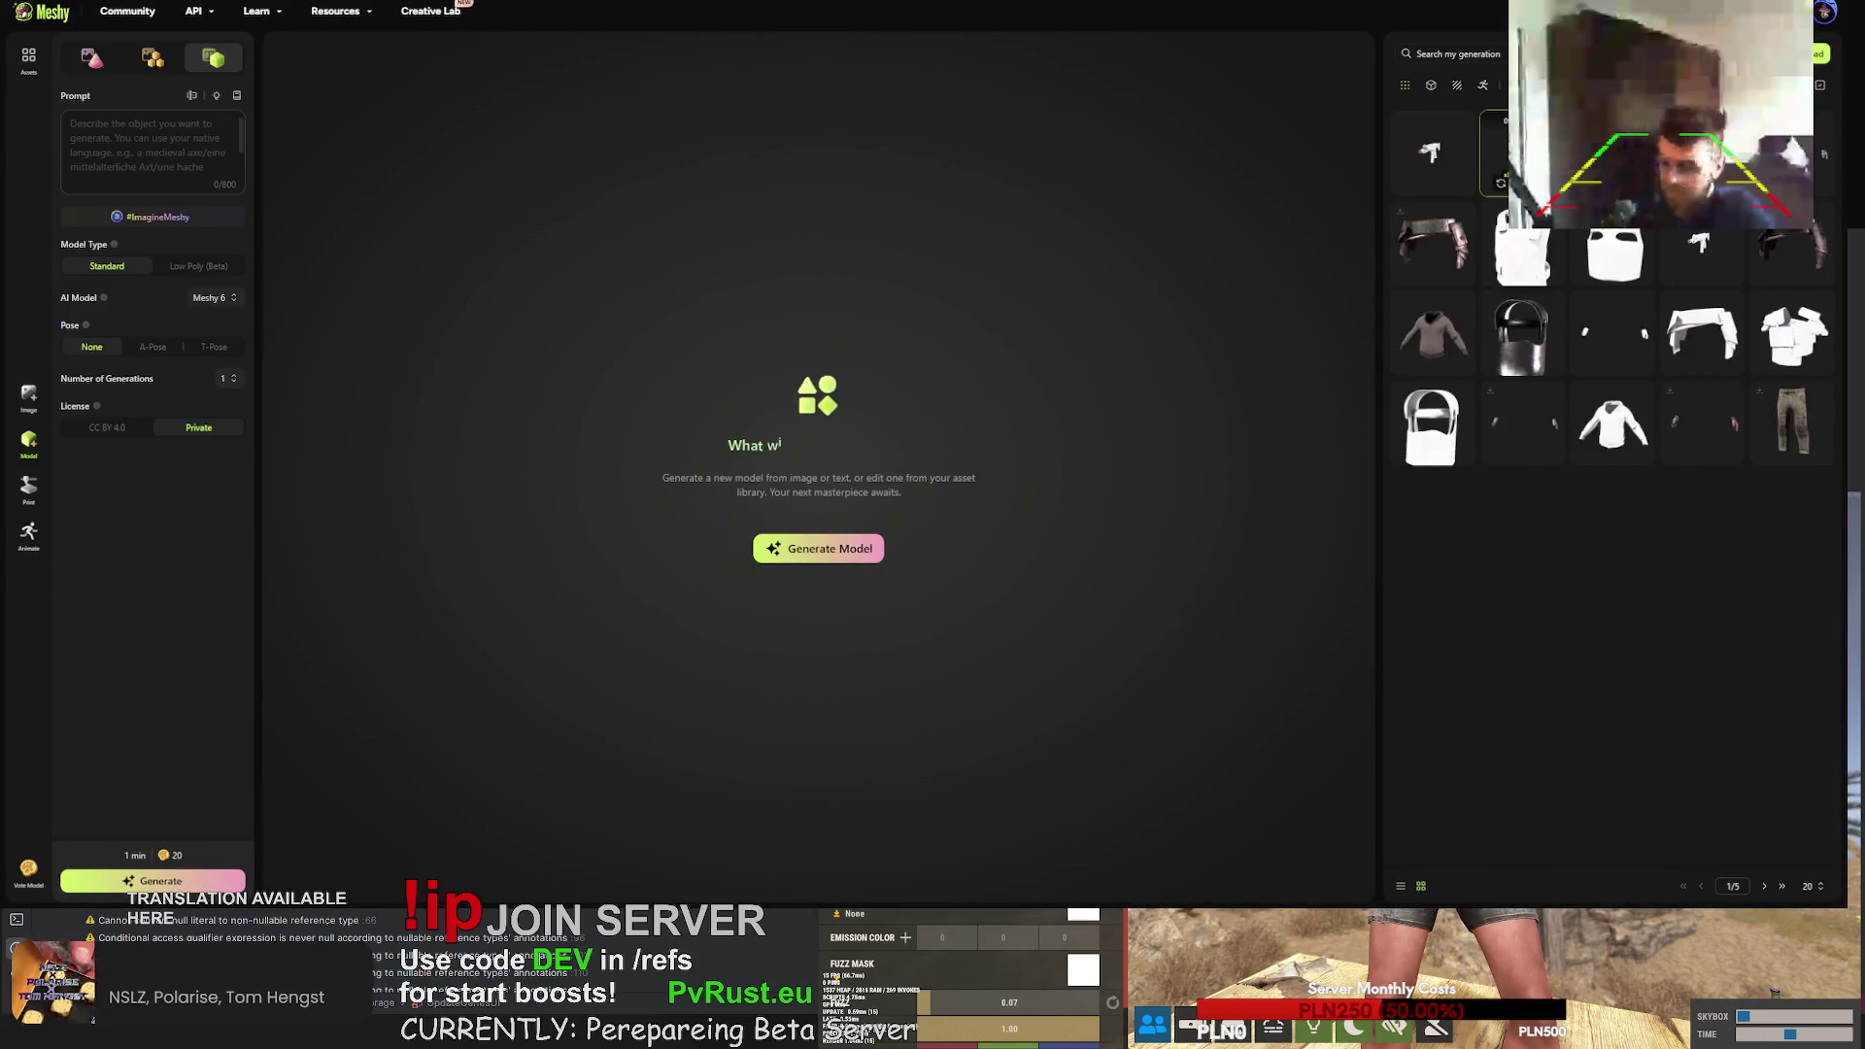
click(758, 845)
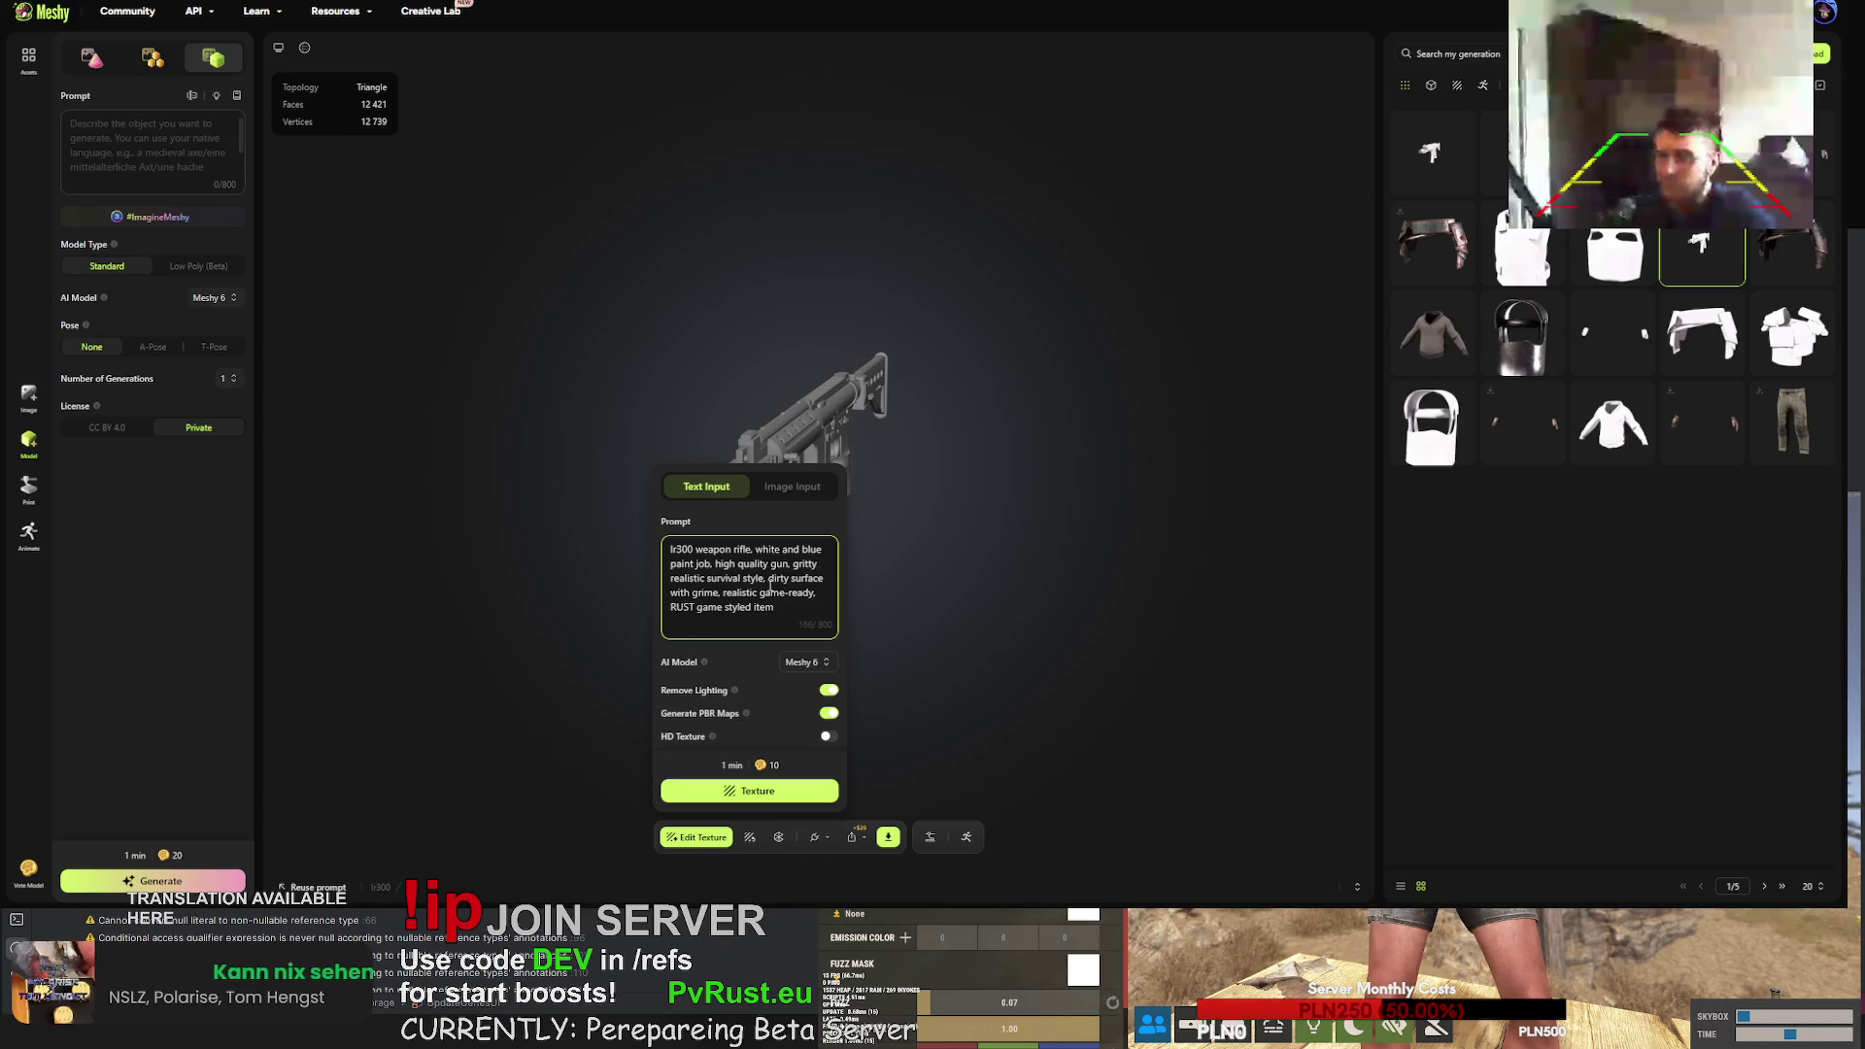
text(blue )
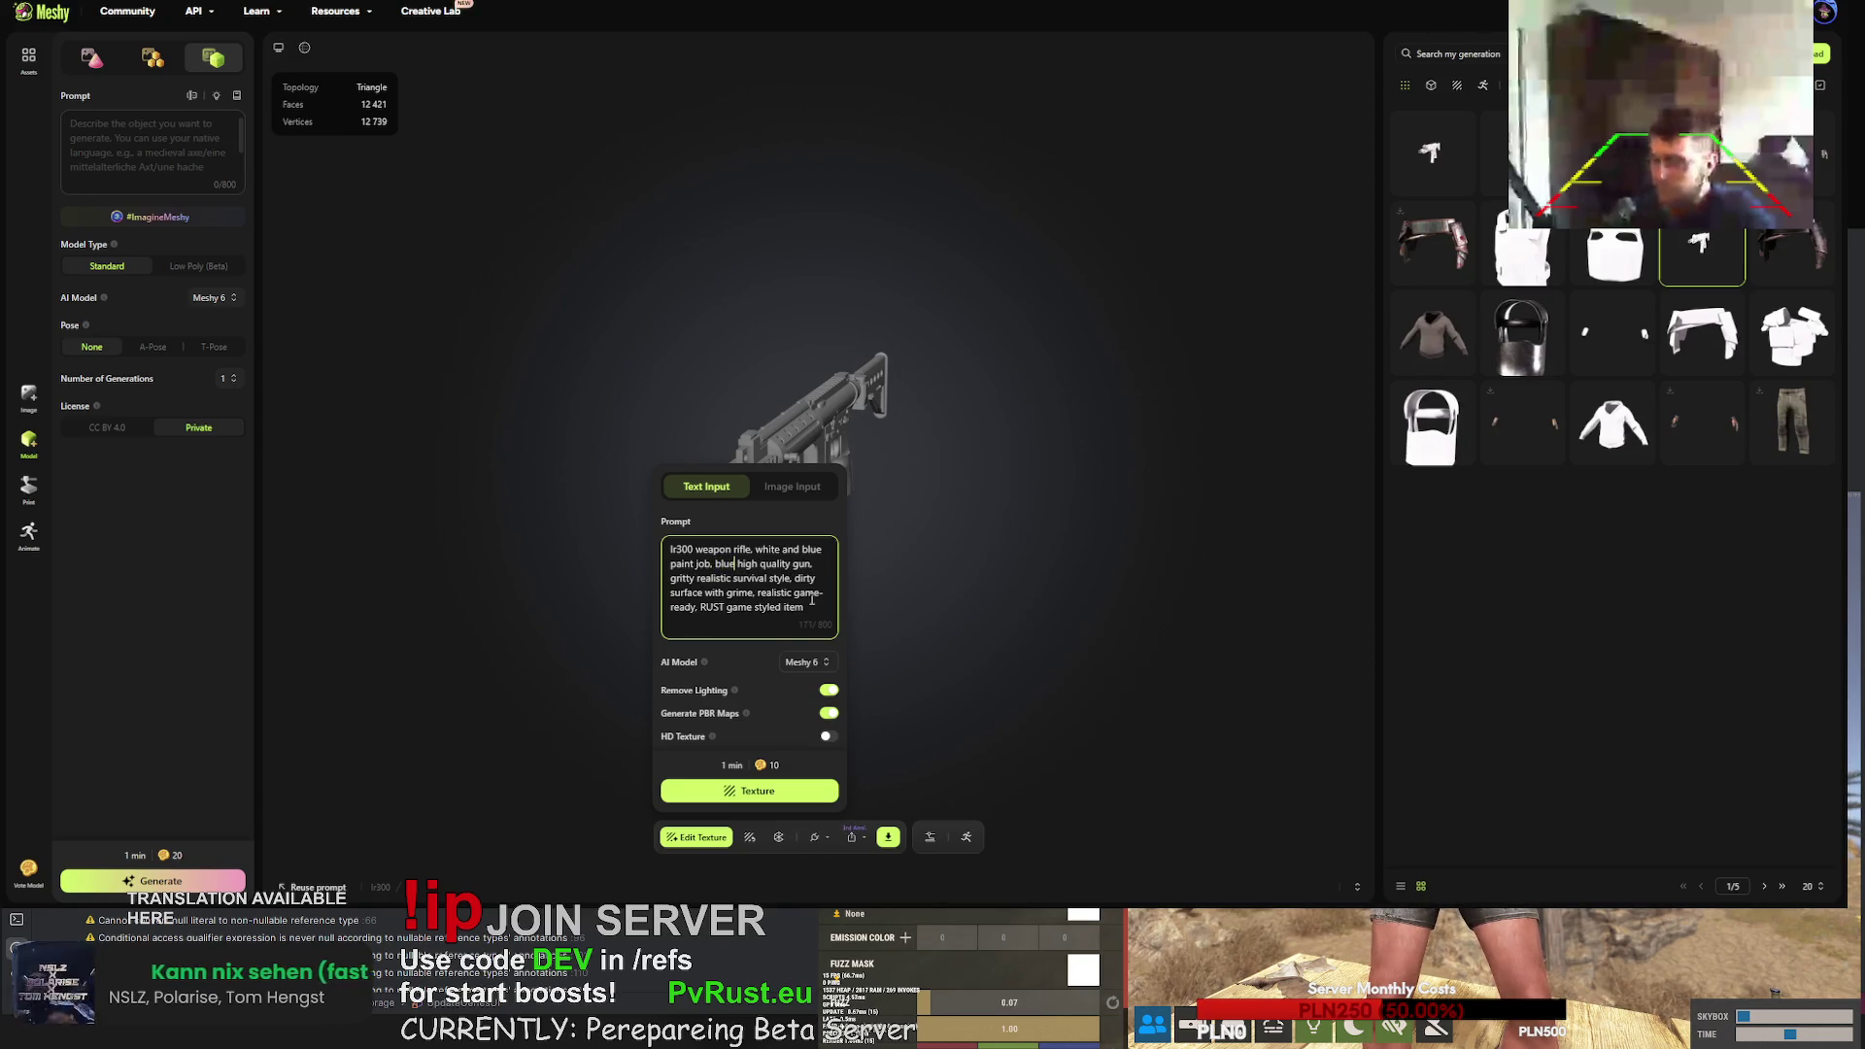
text(element )
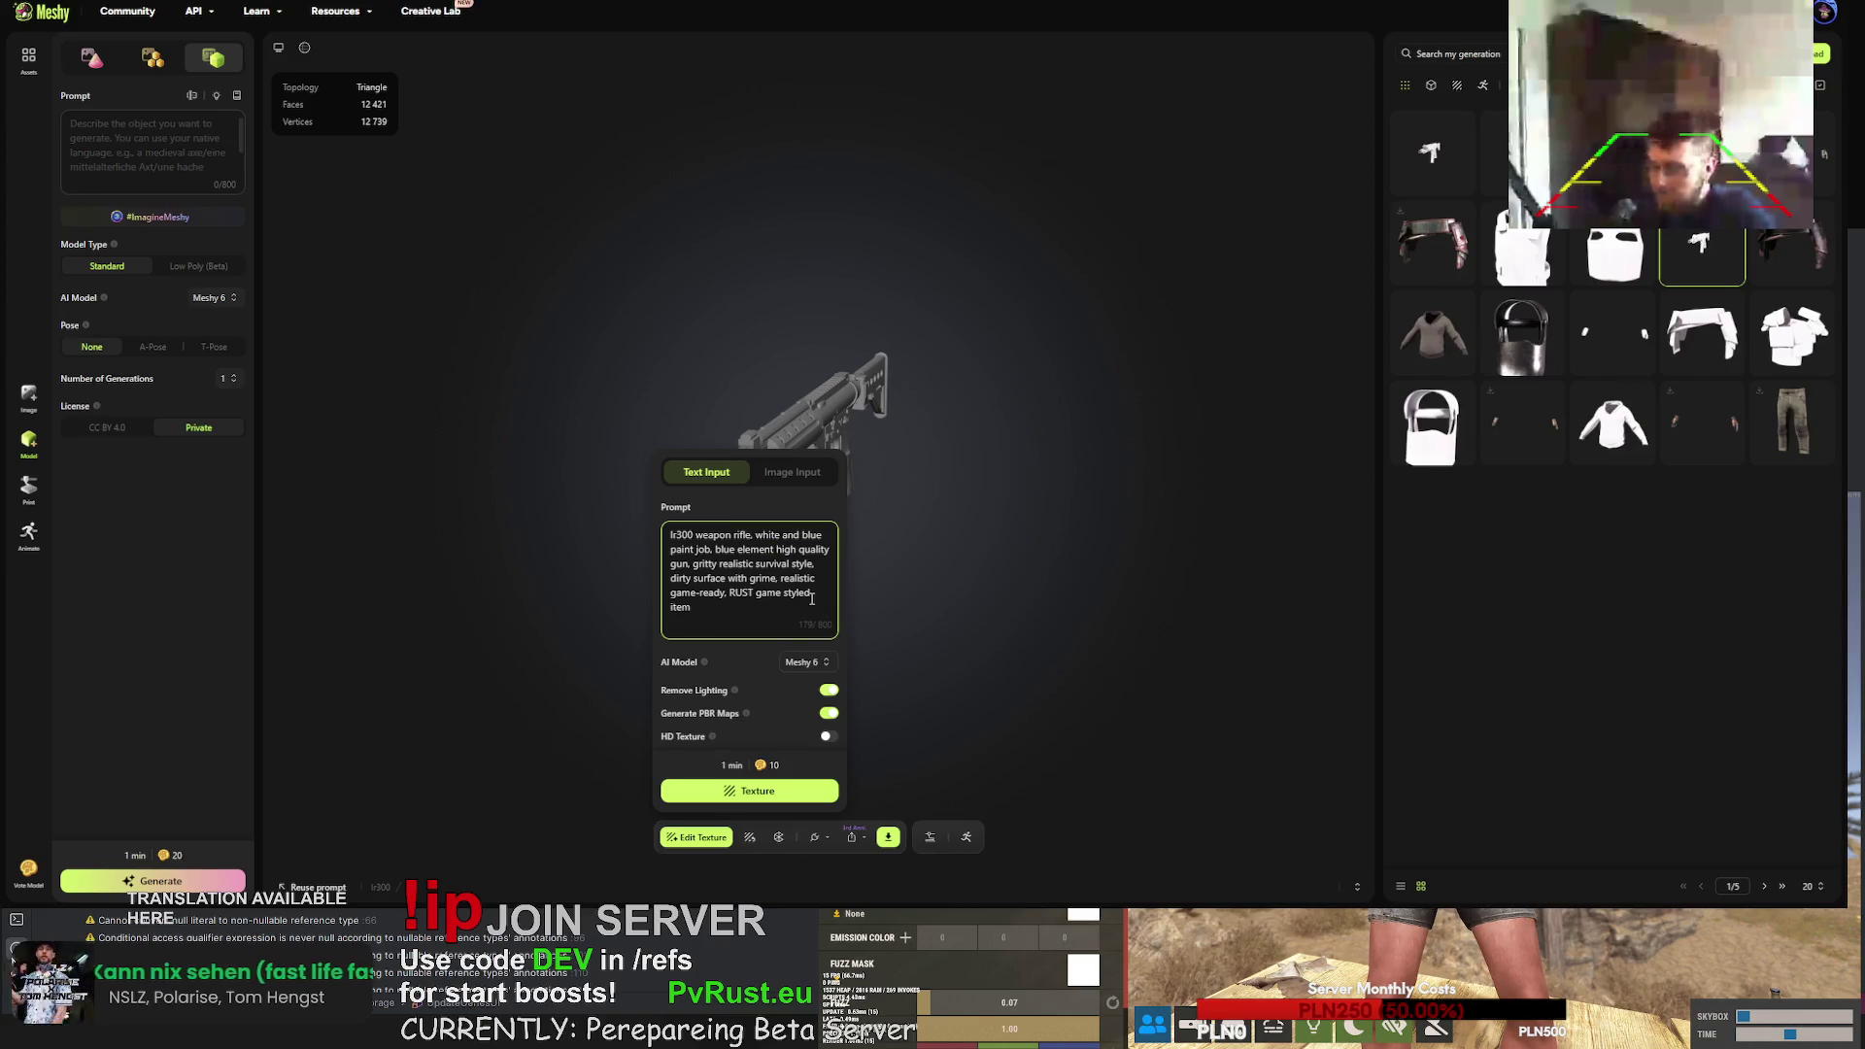
text(s,)
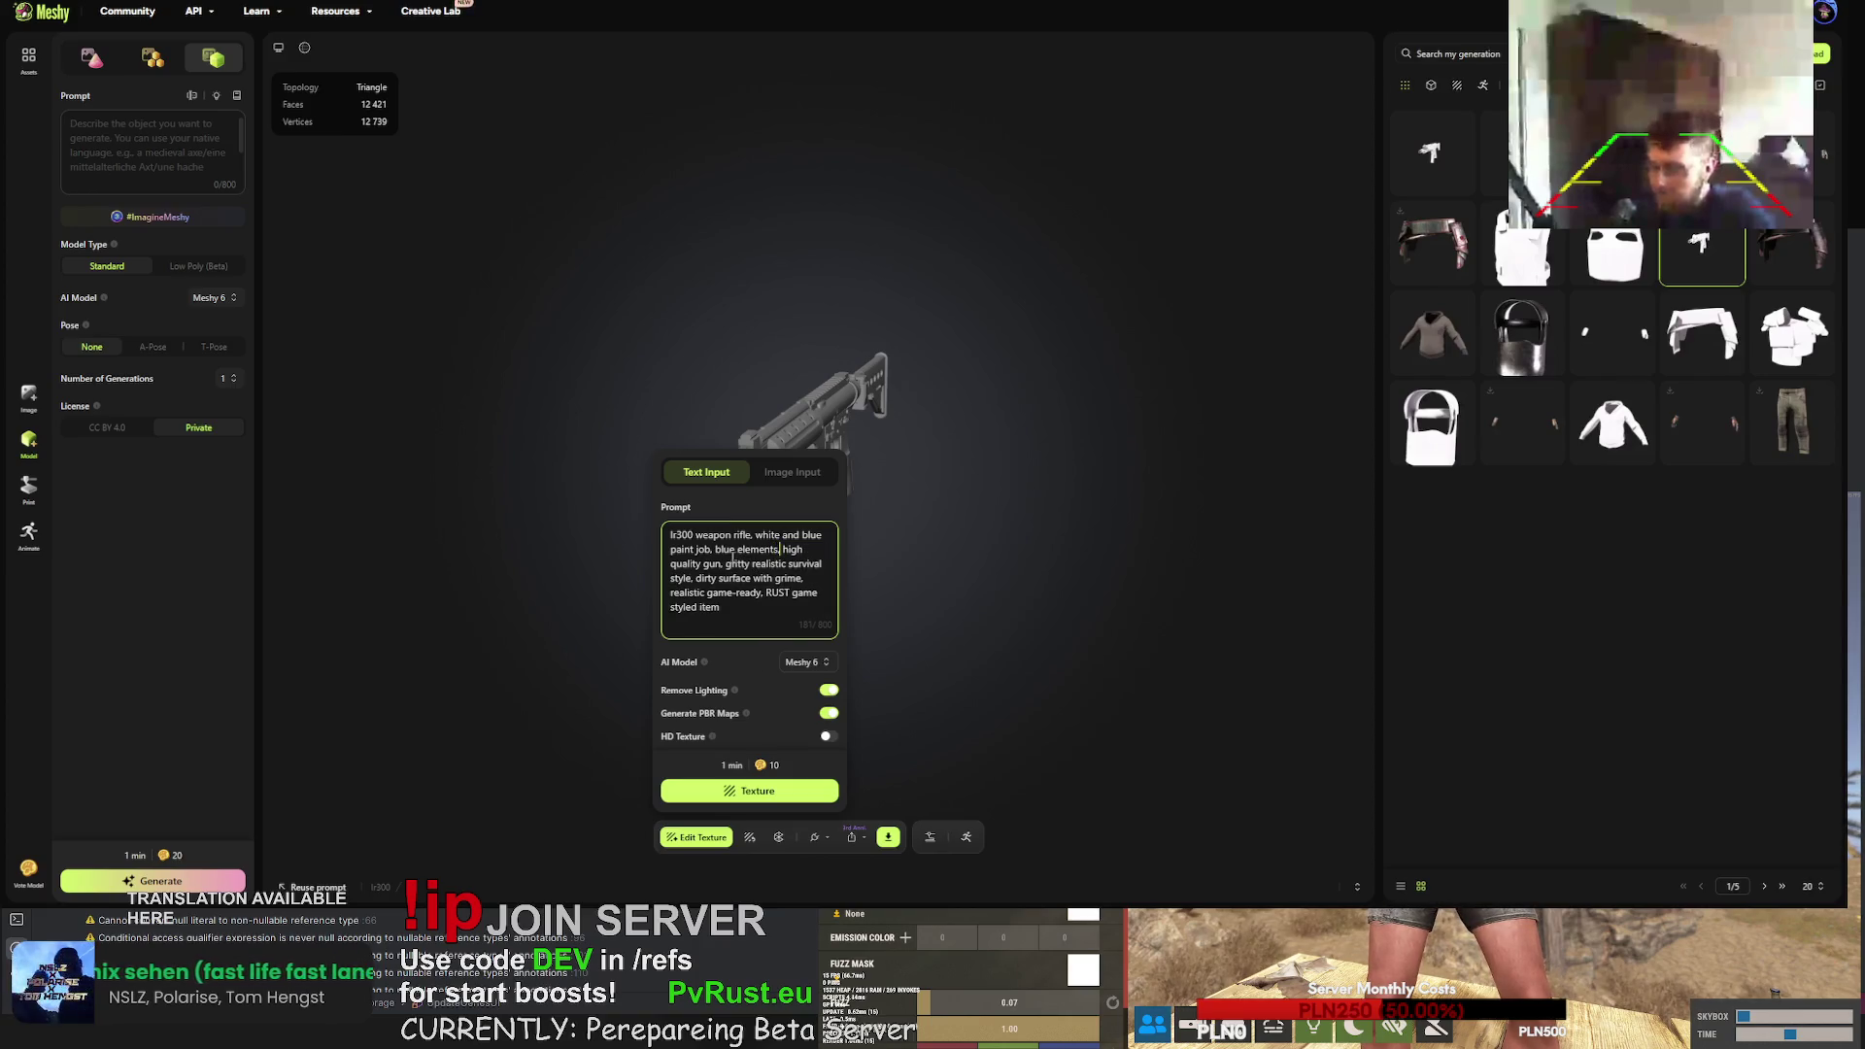
- Reword the prompt to 'white steel paintjob with blue paint', enable HD Texture, and texture
click(717, 550)
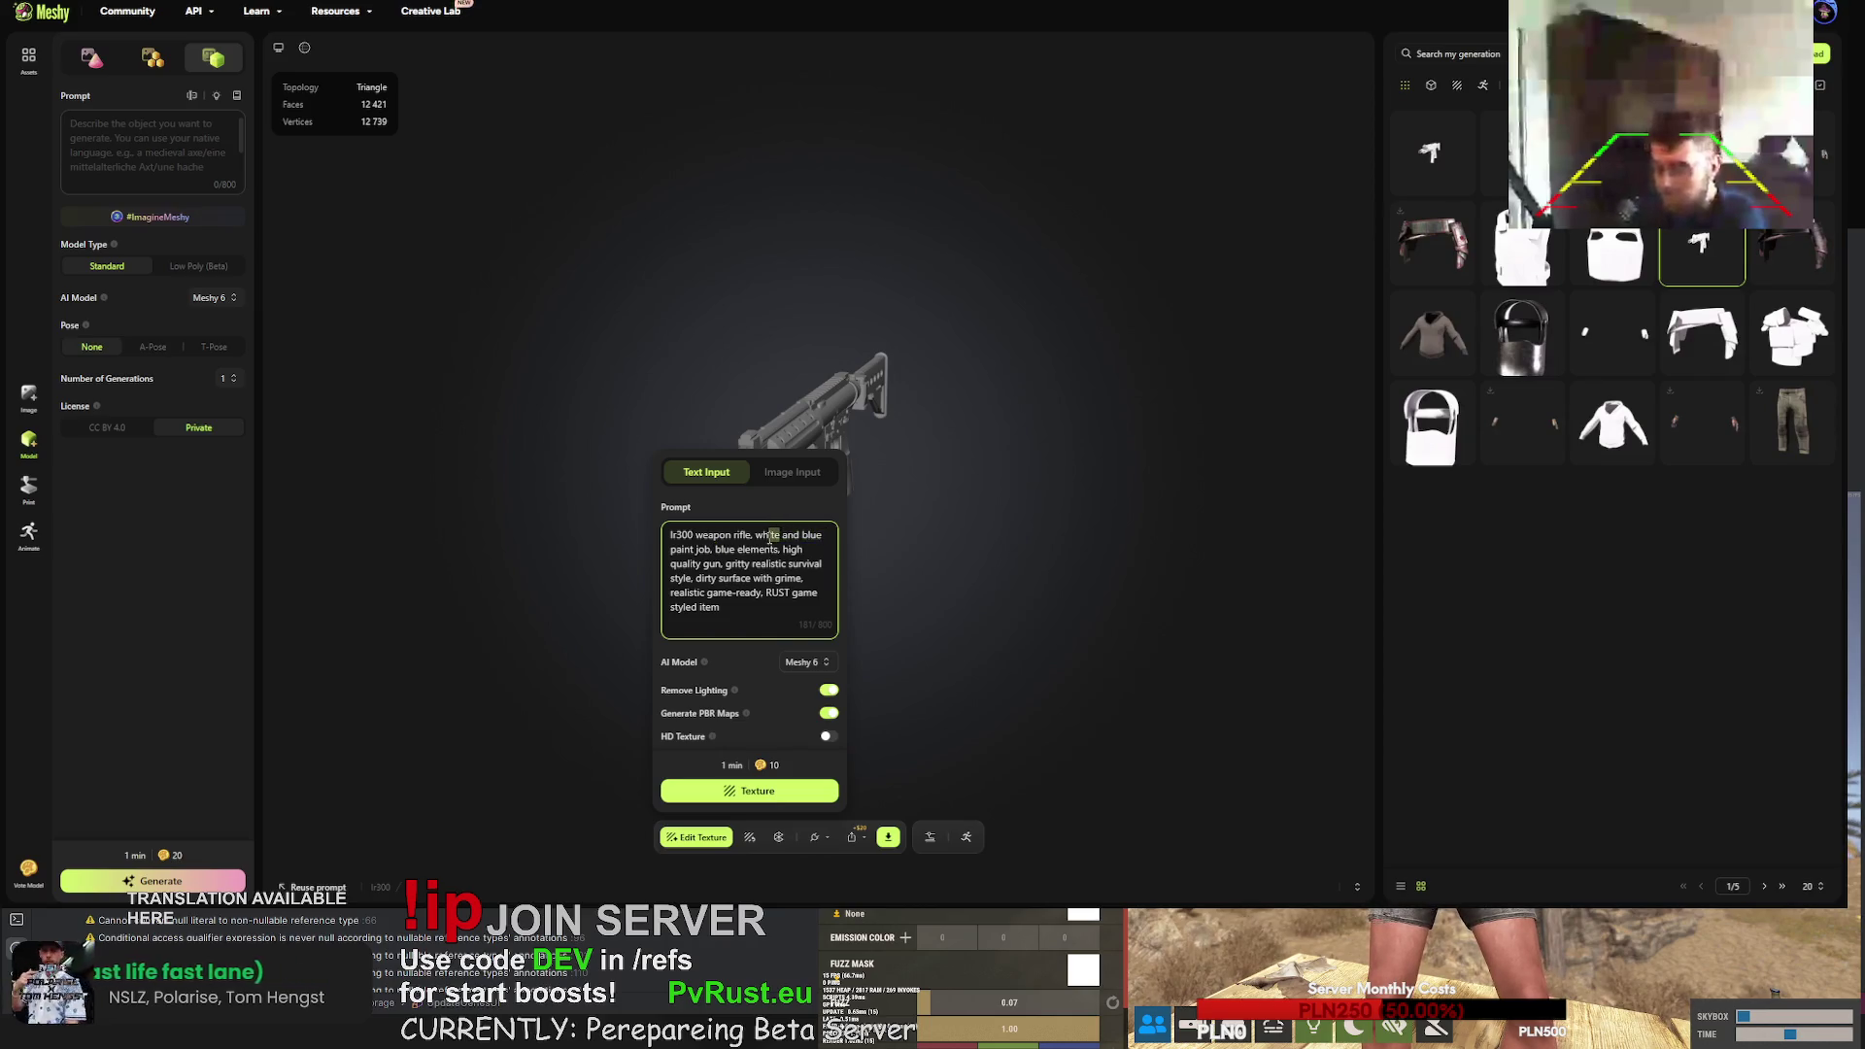
drag(755, 535, 710, 551)
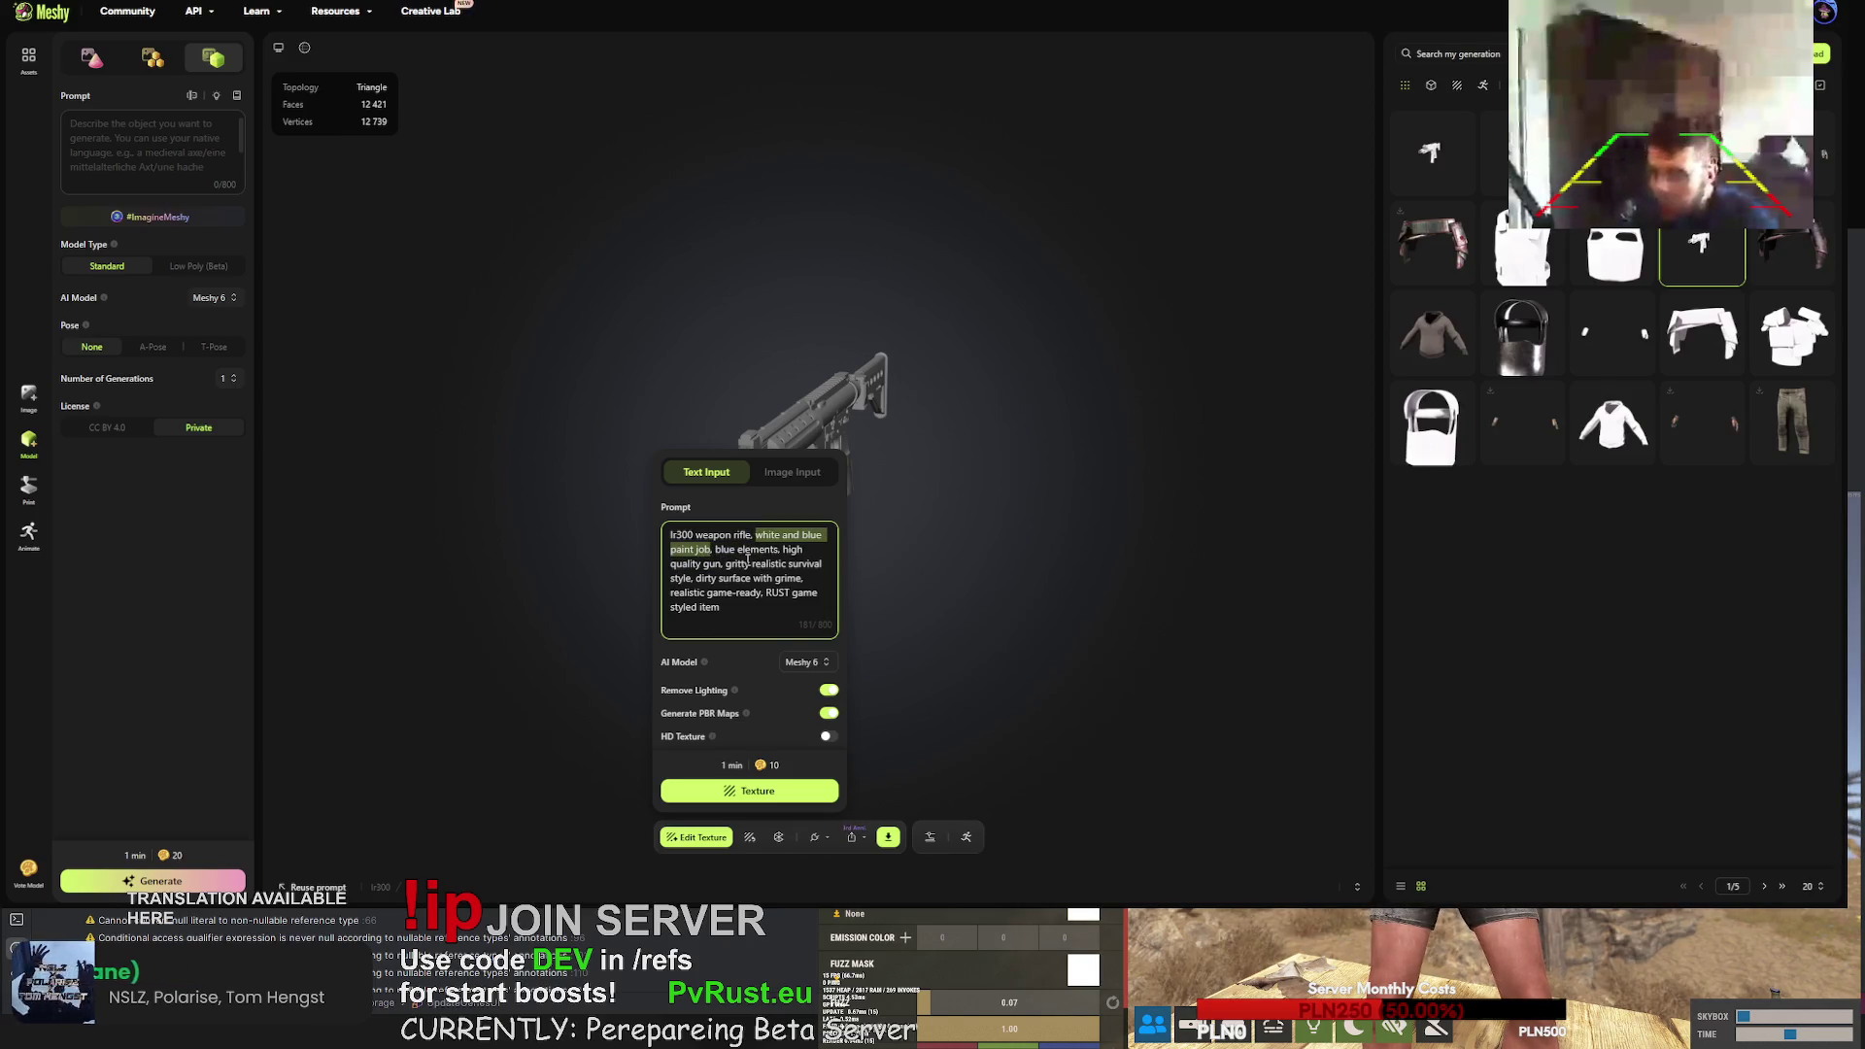
text(white )
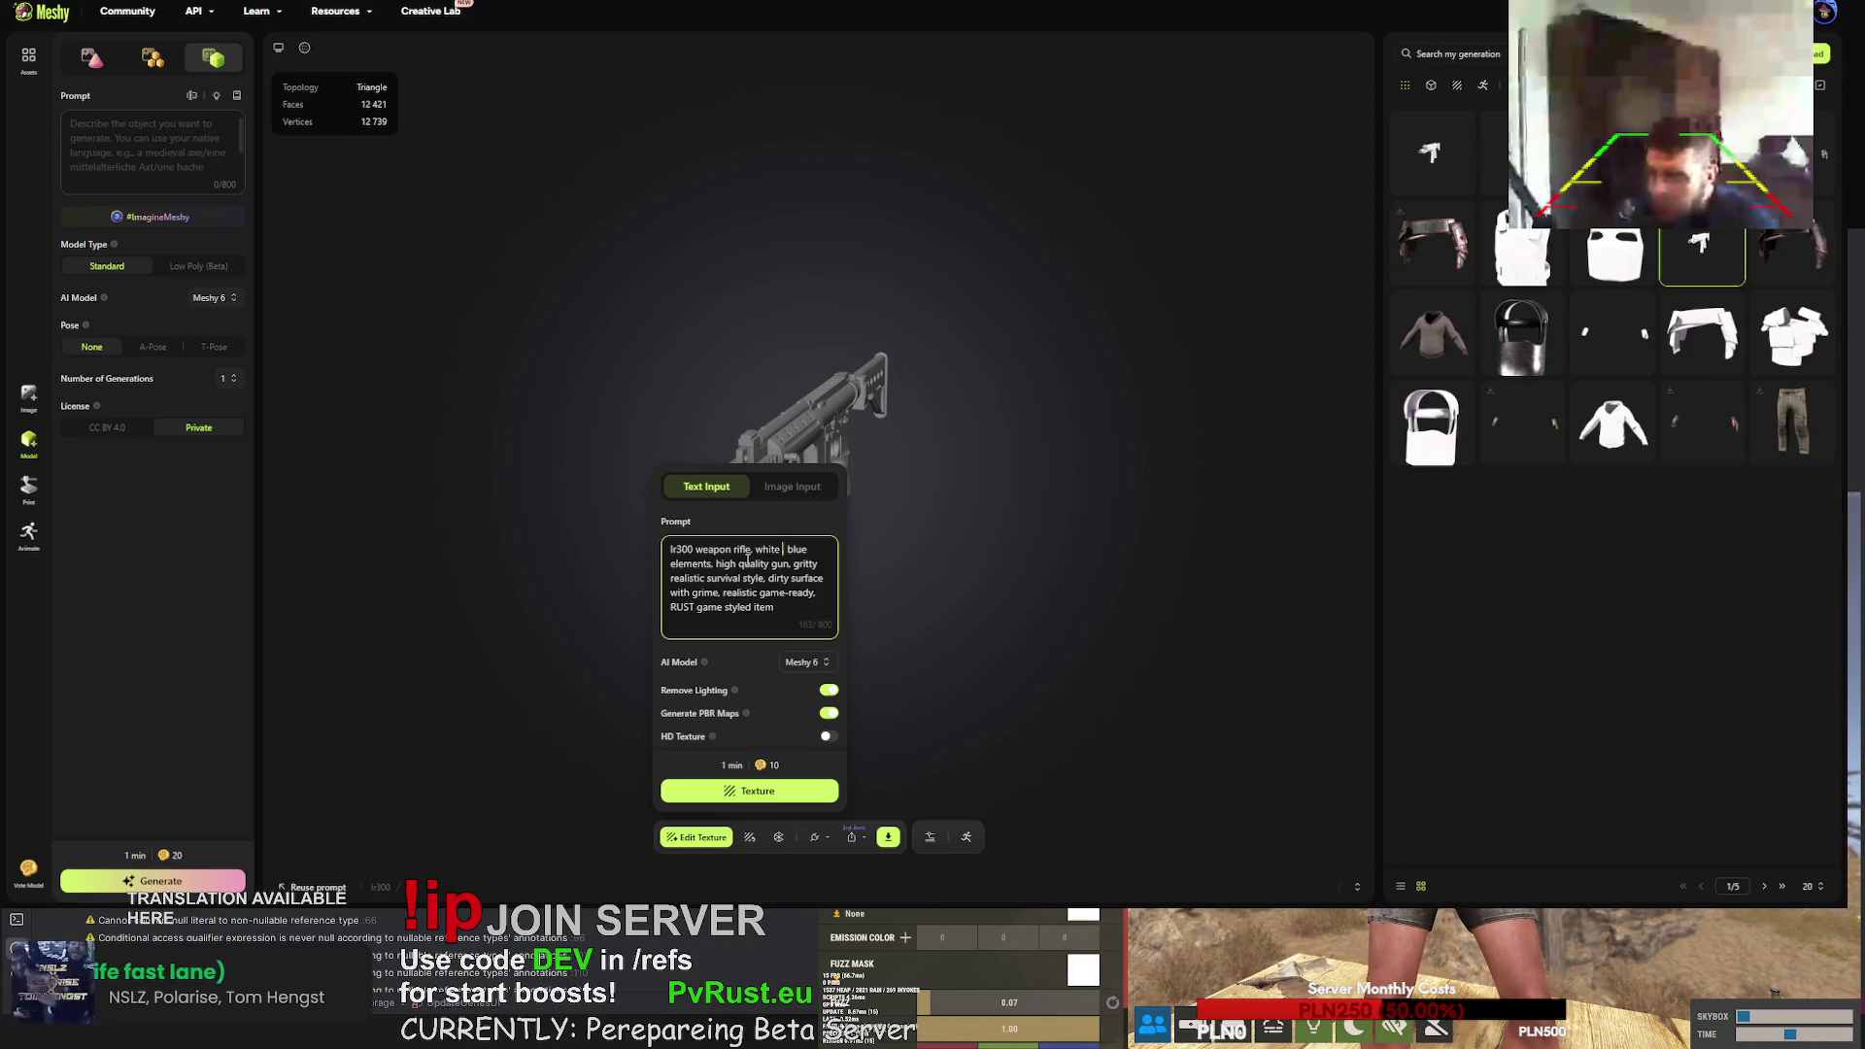
text(steel paintju)
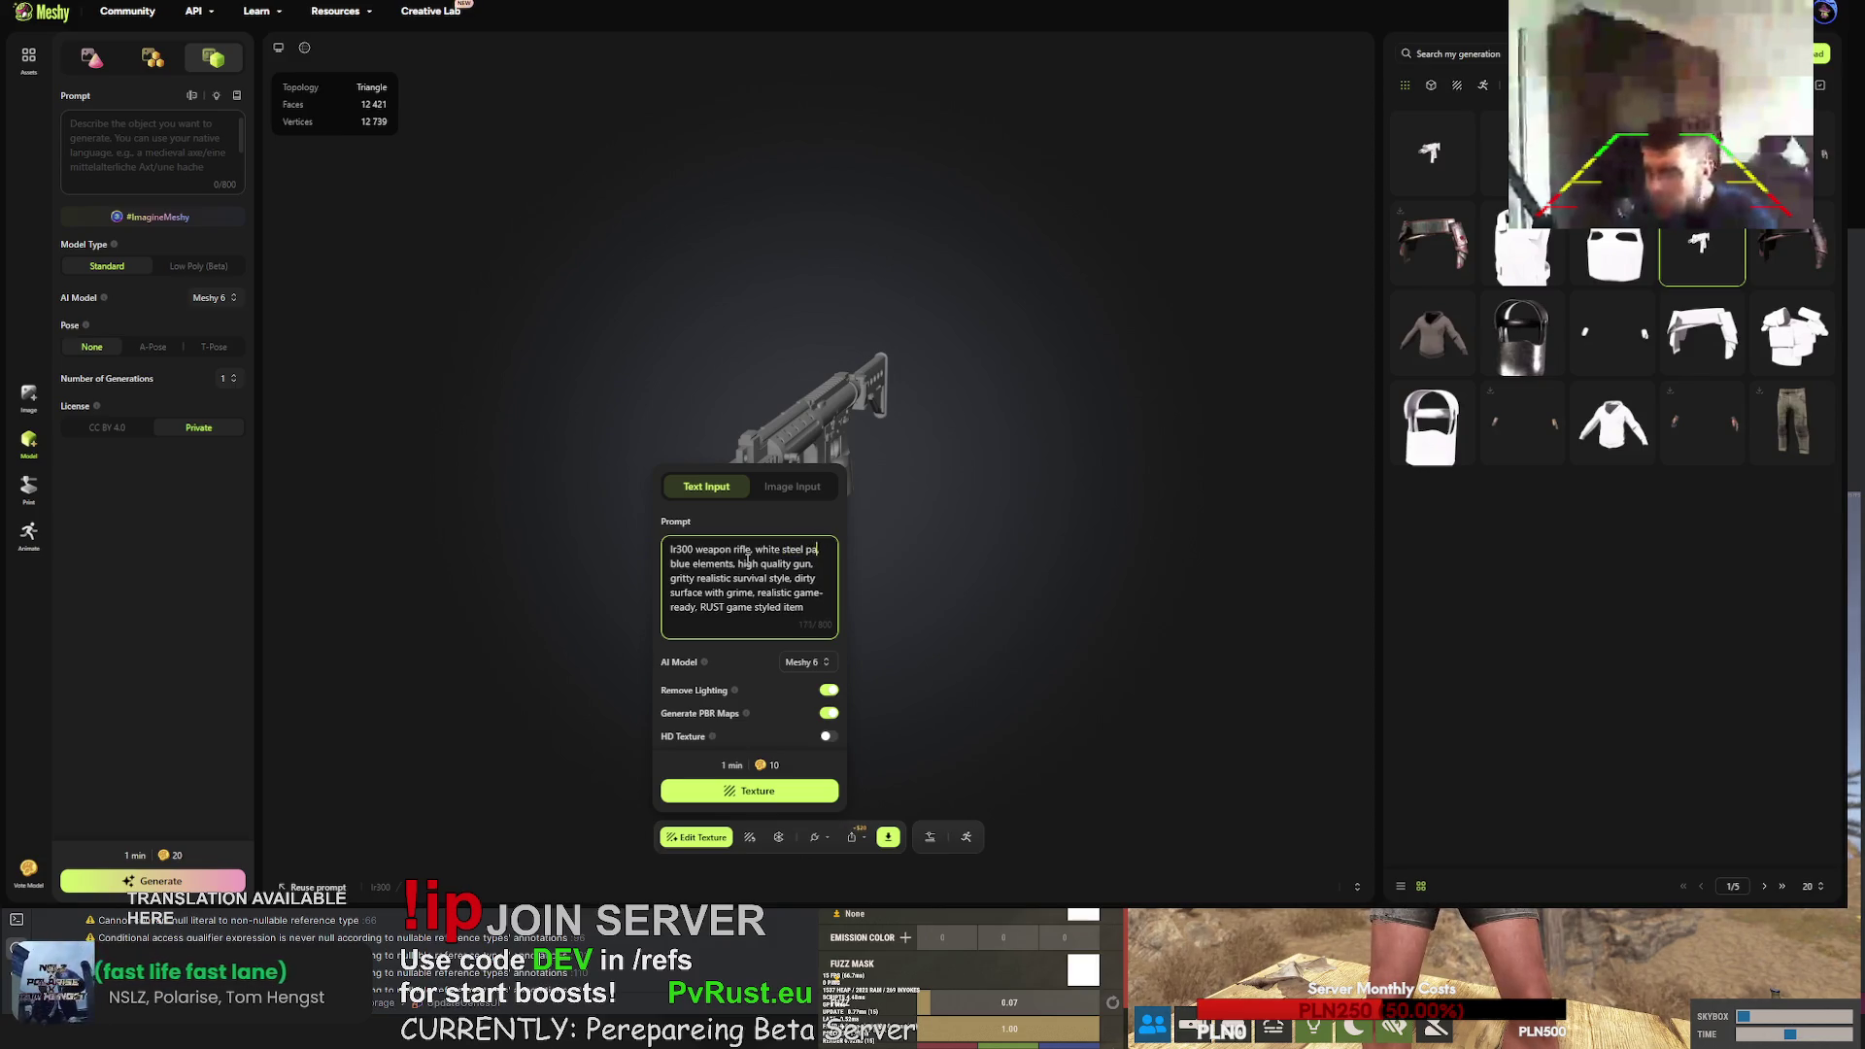
key(BackSpace)
text(ob)
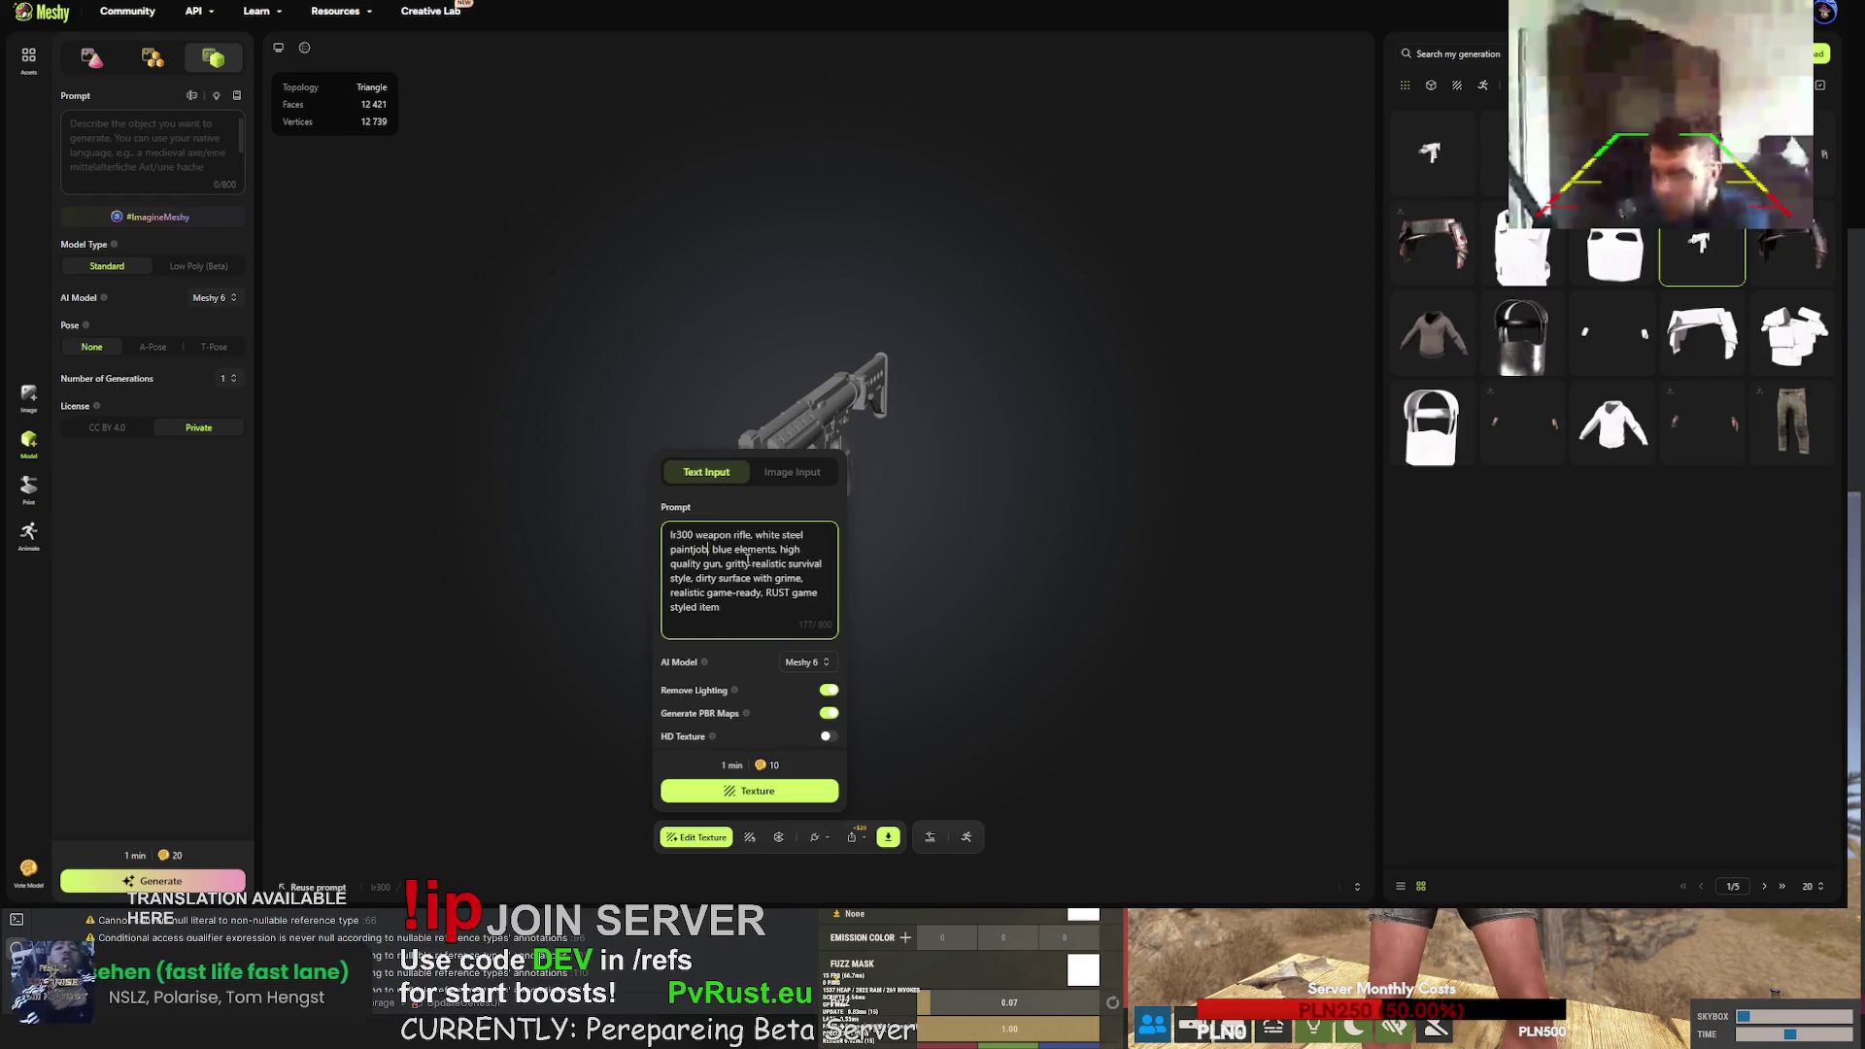
text( with blue )
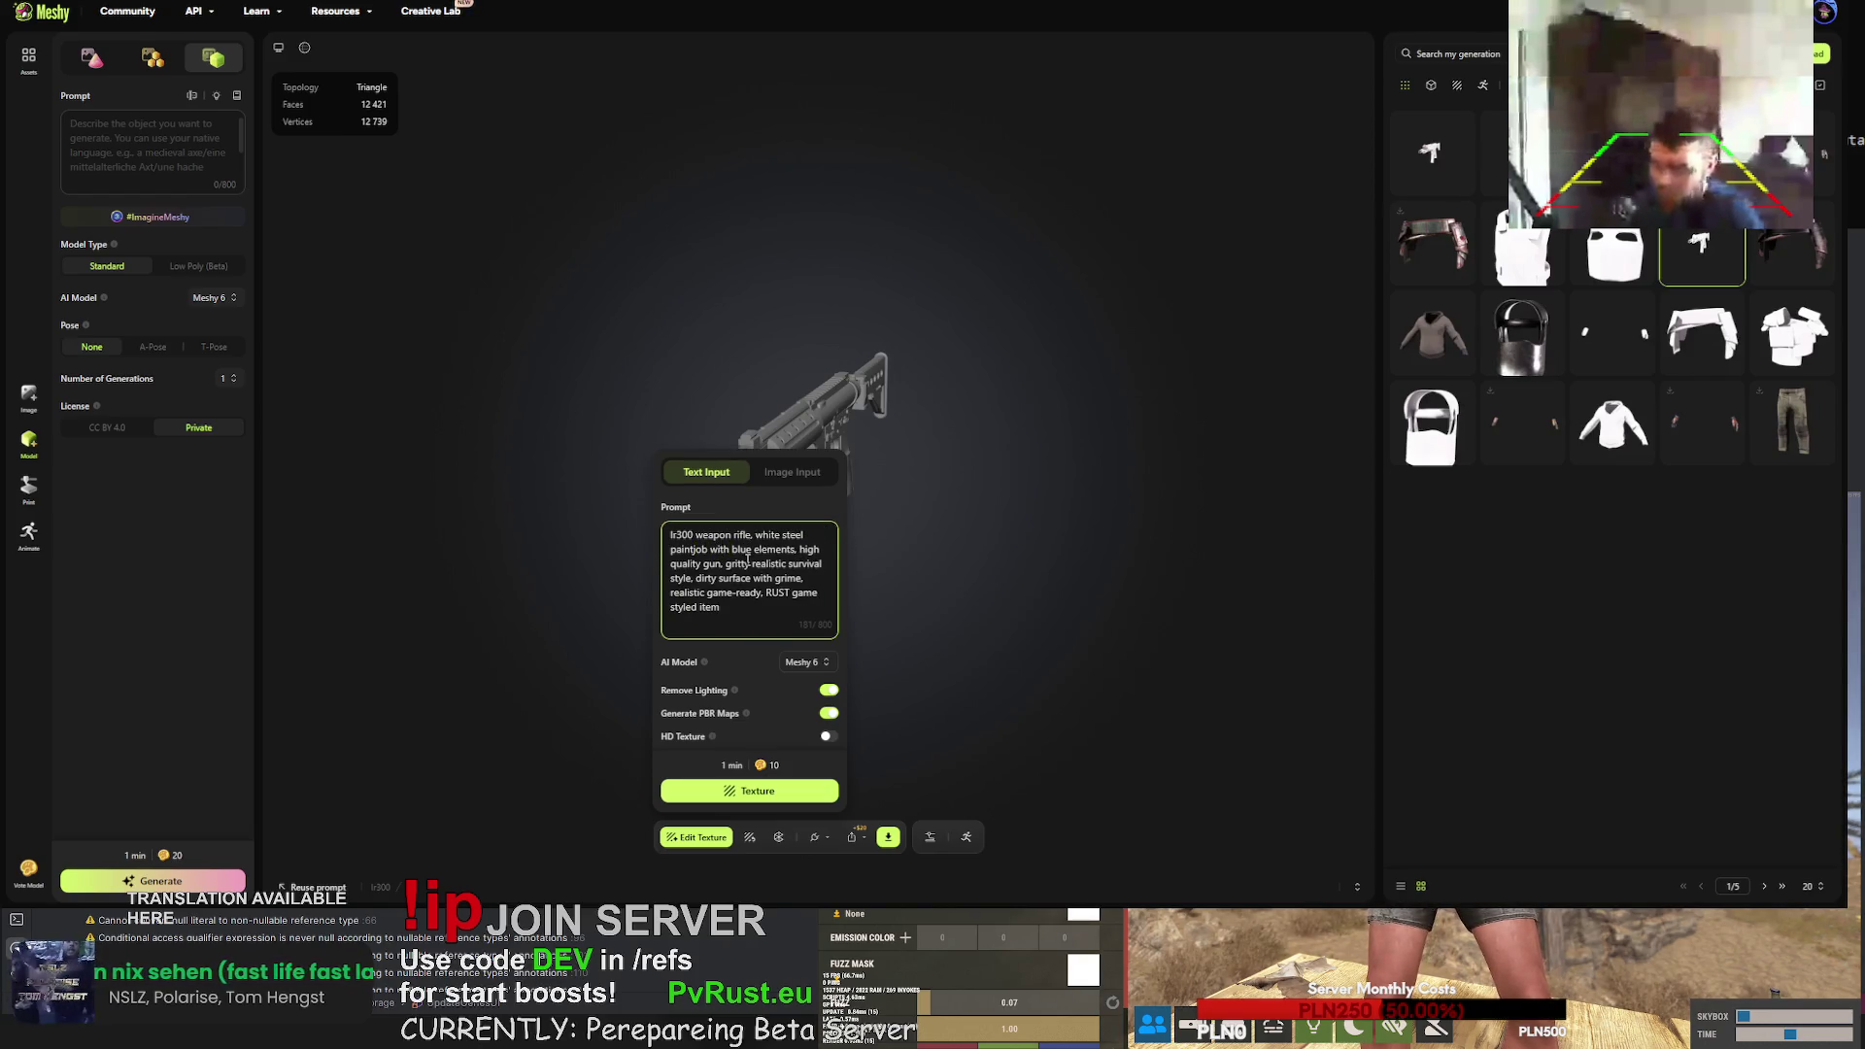
text(paint)
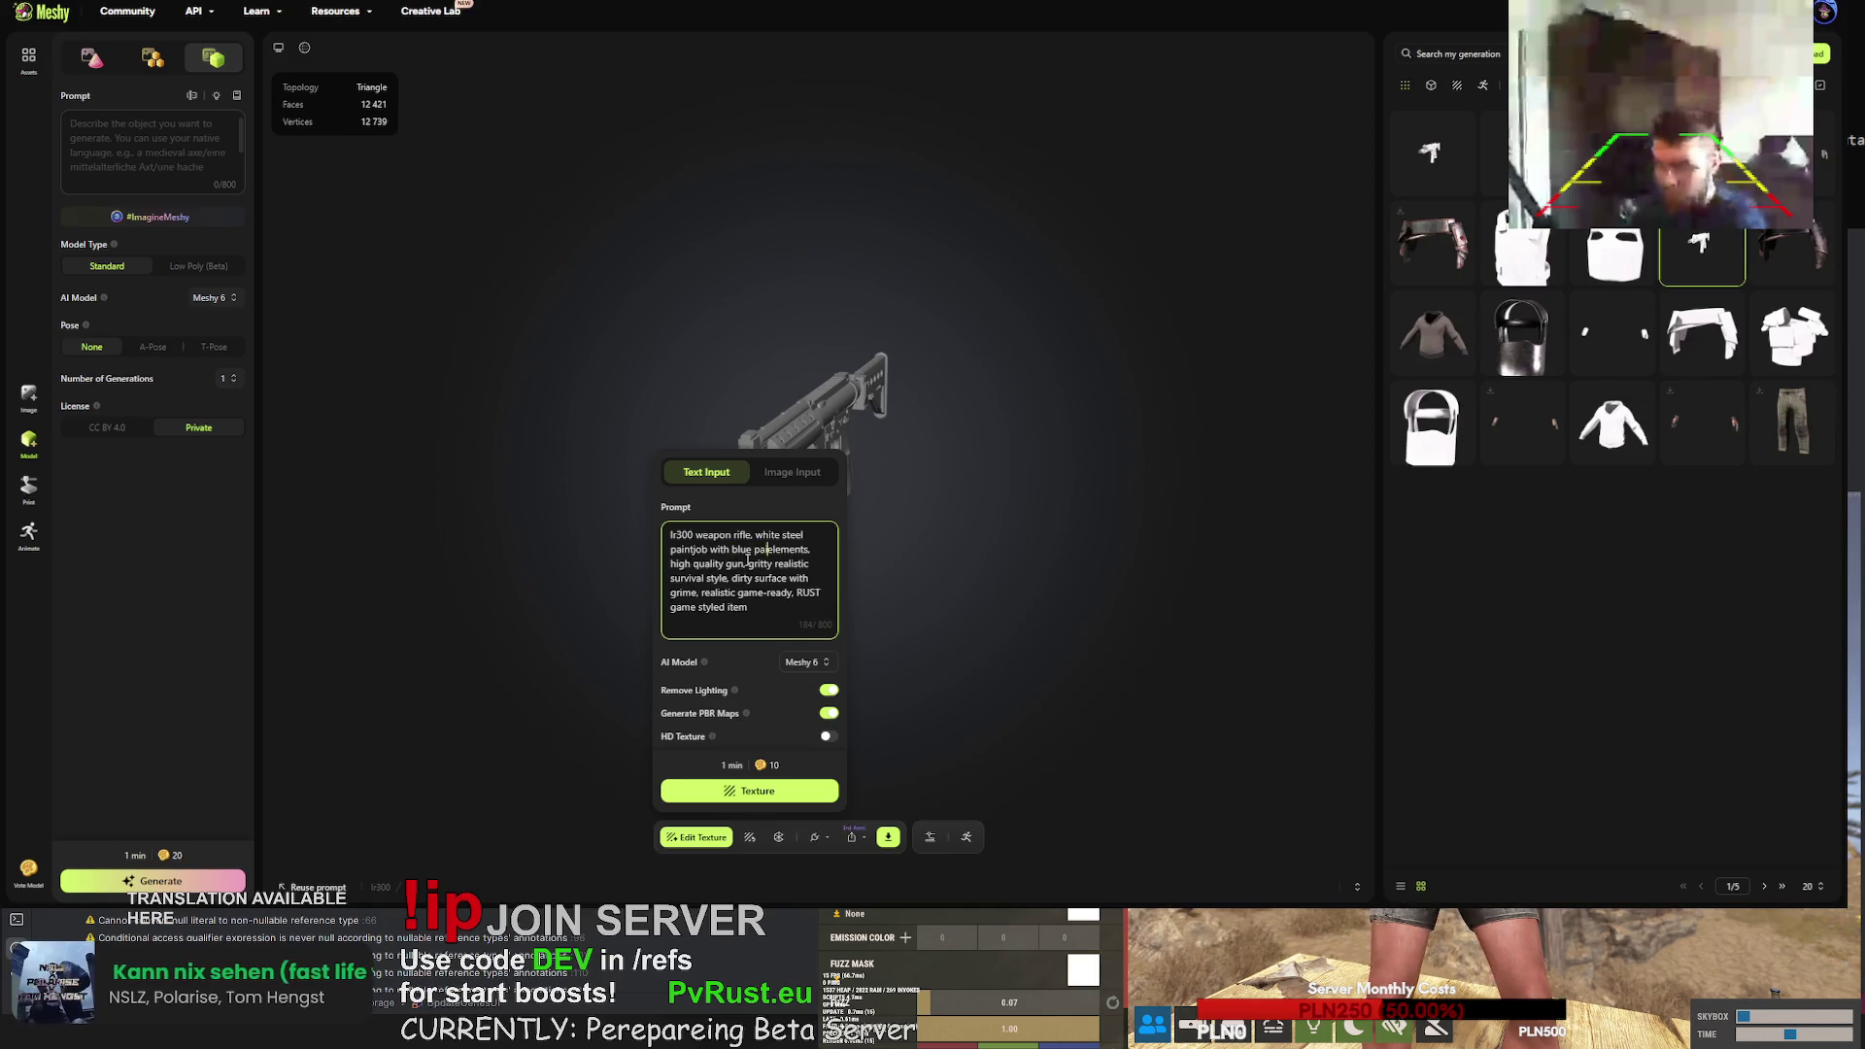
key(ctrl+a)
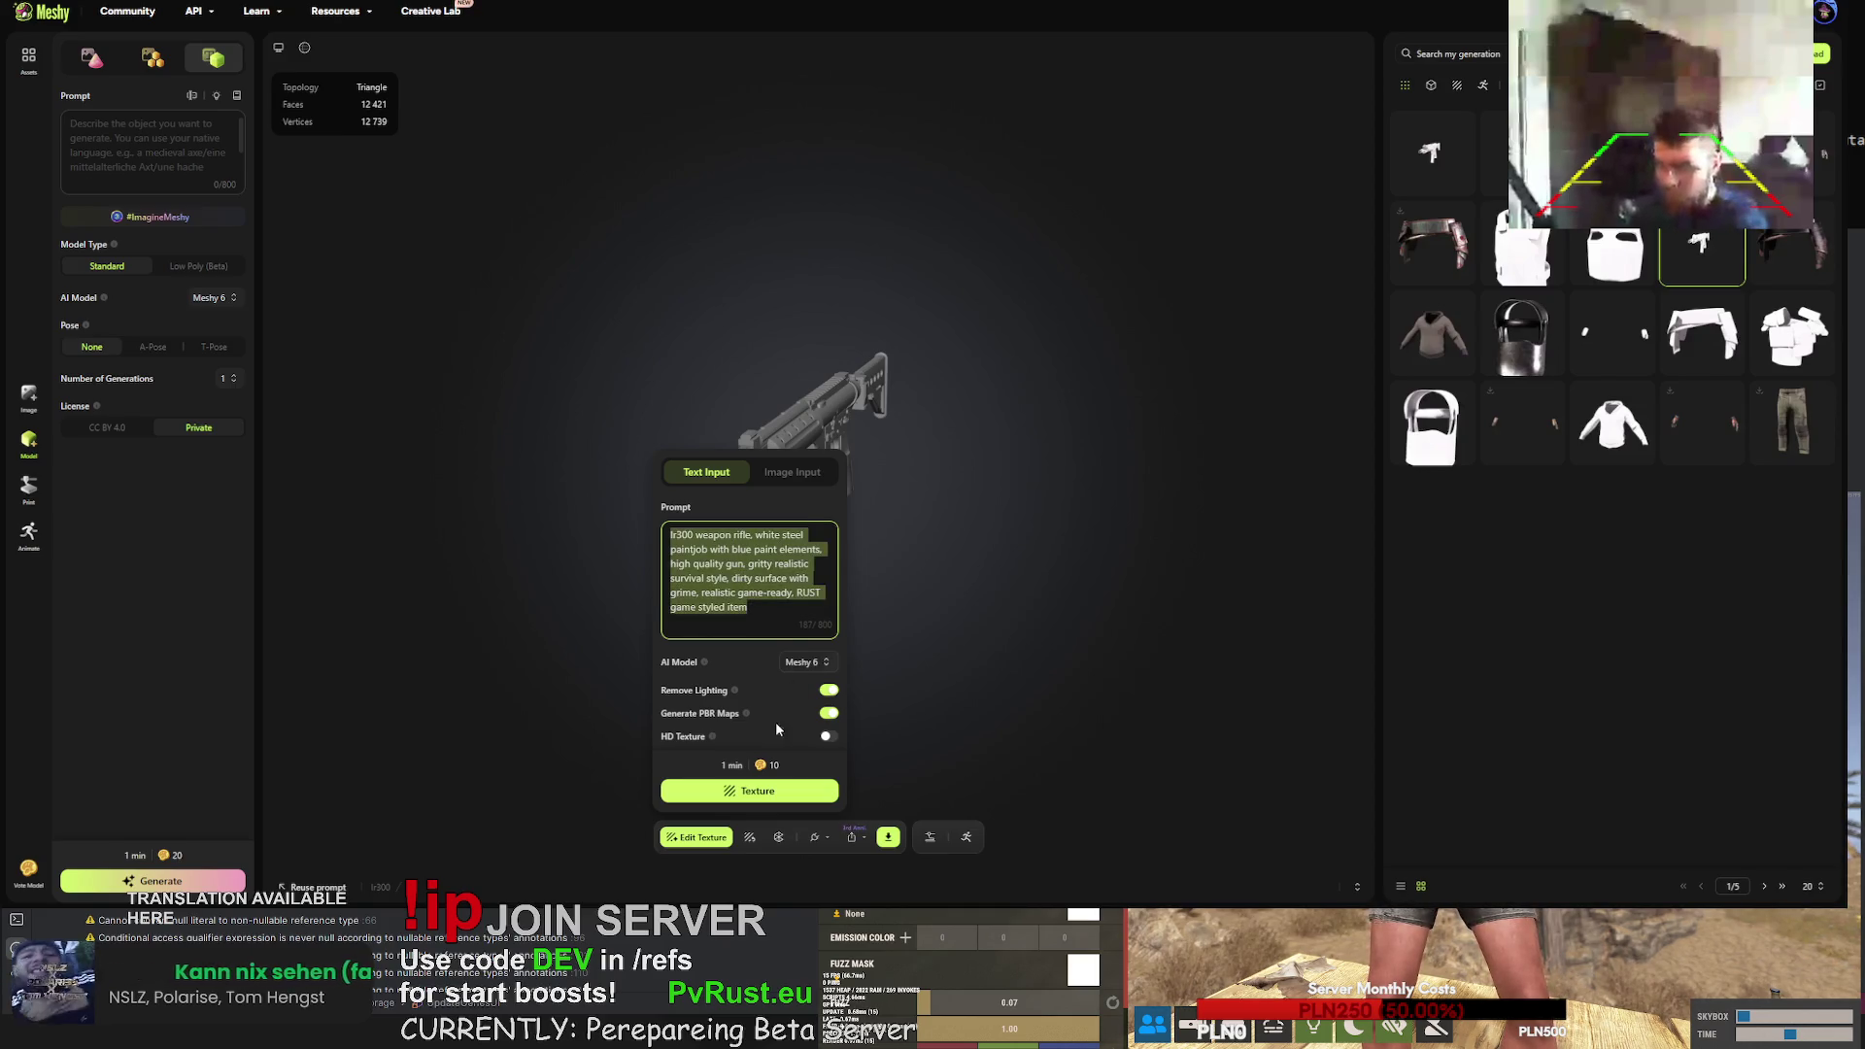
click(830, 739)
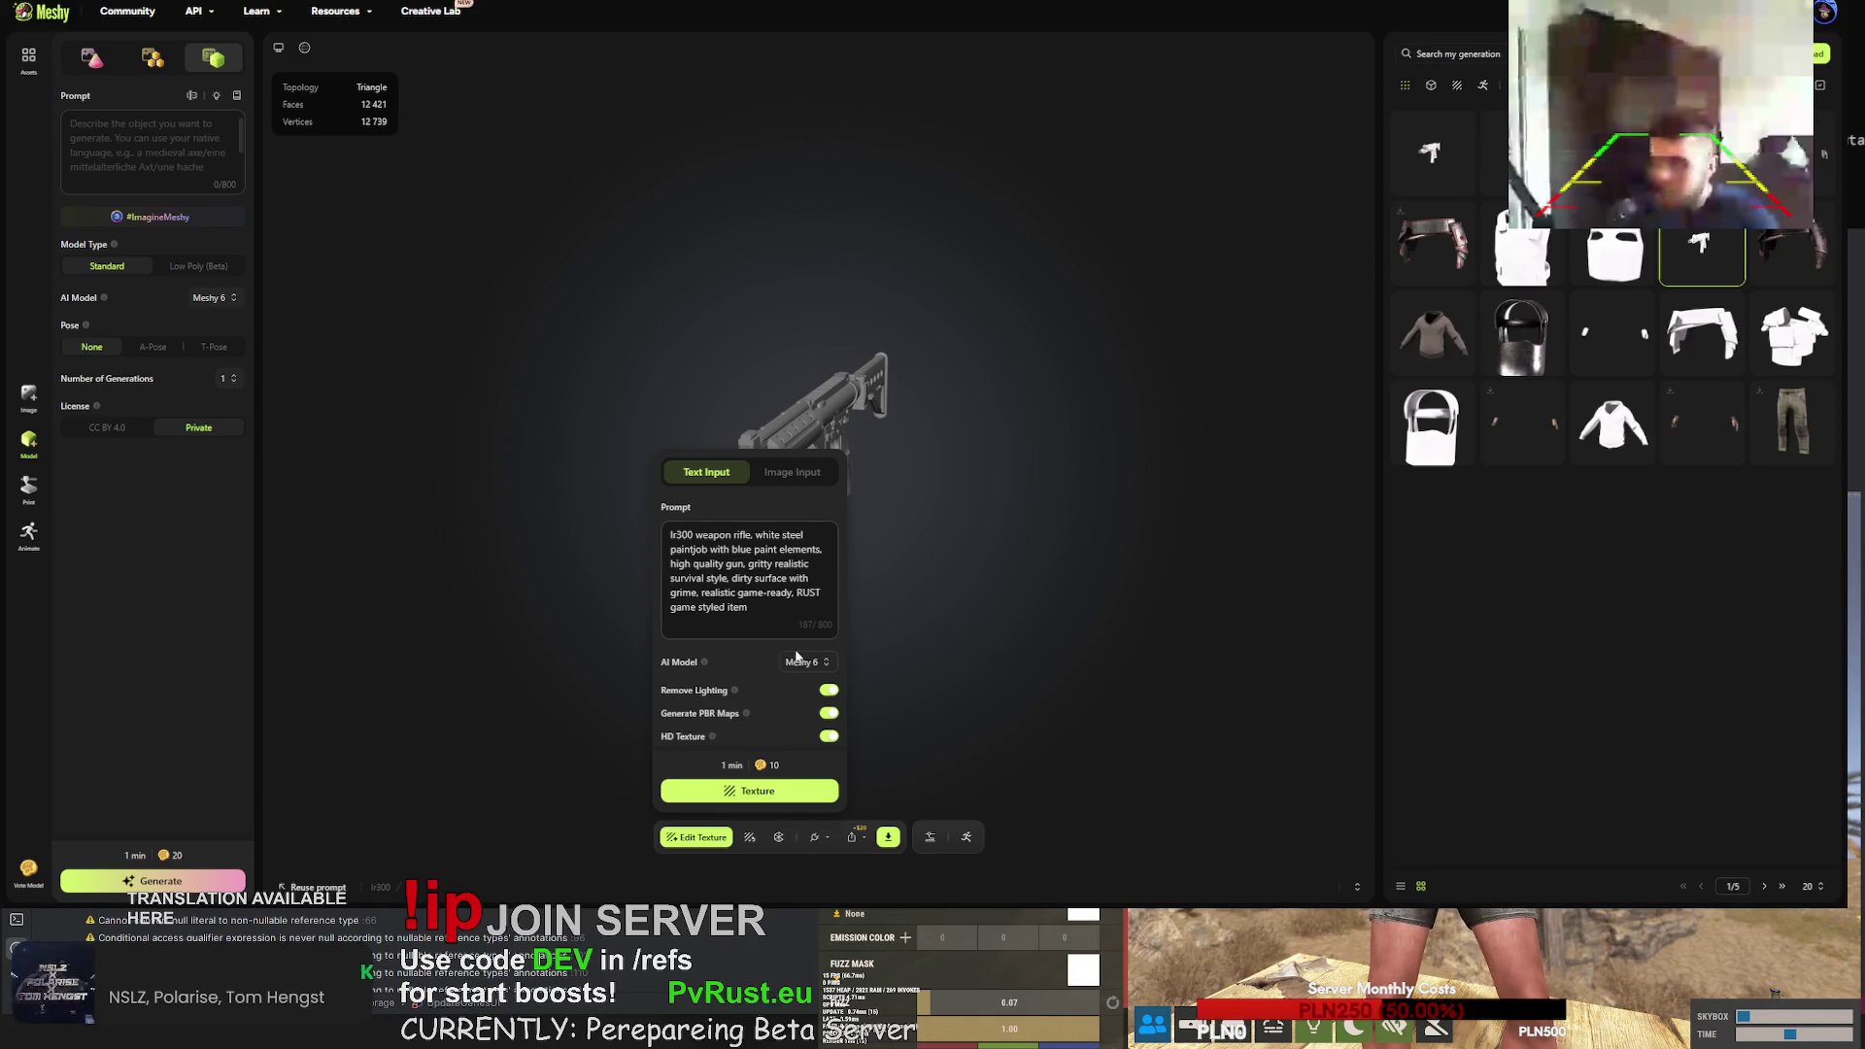
click(760, 793)
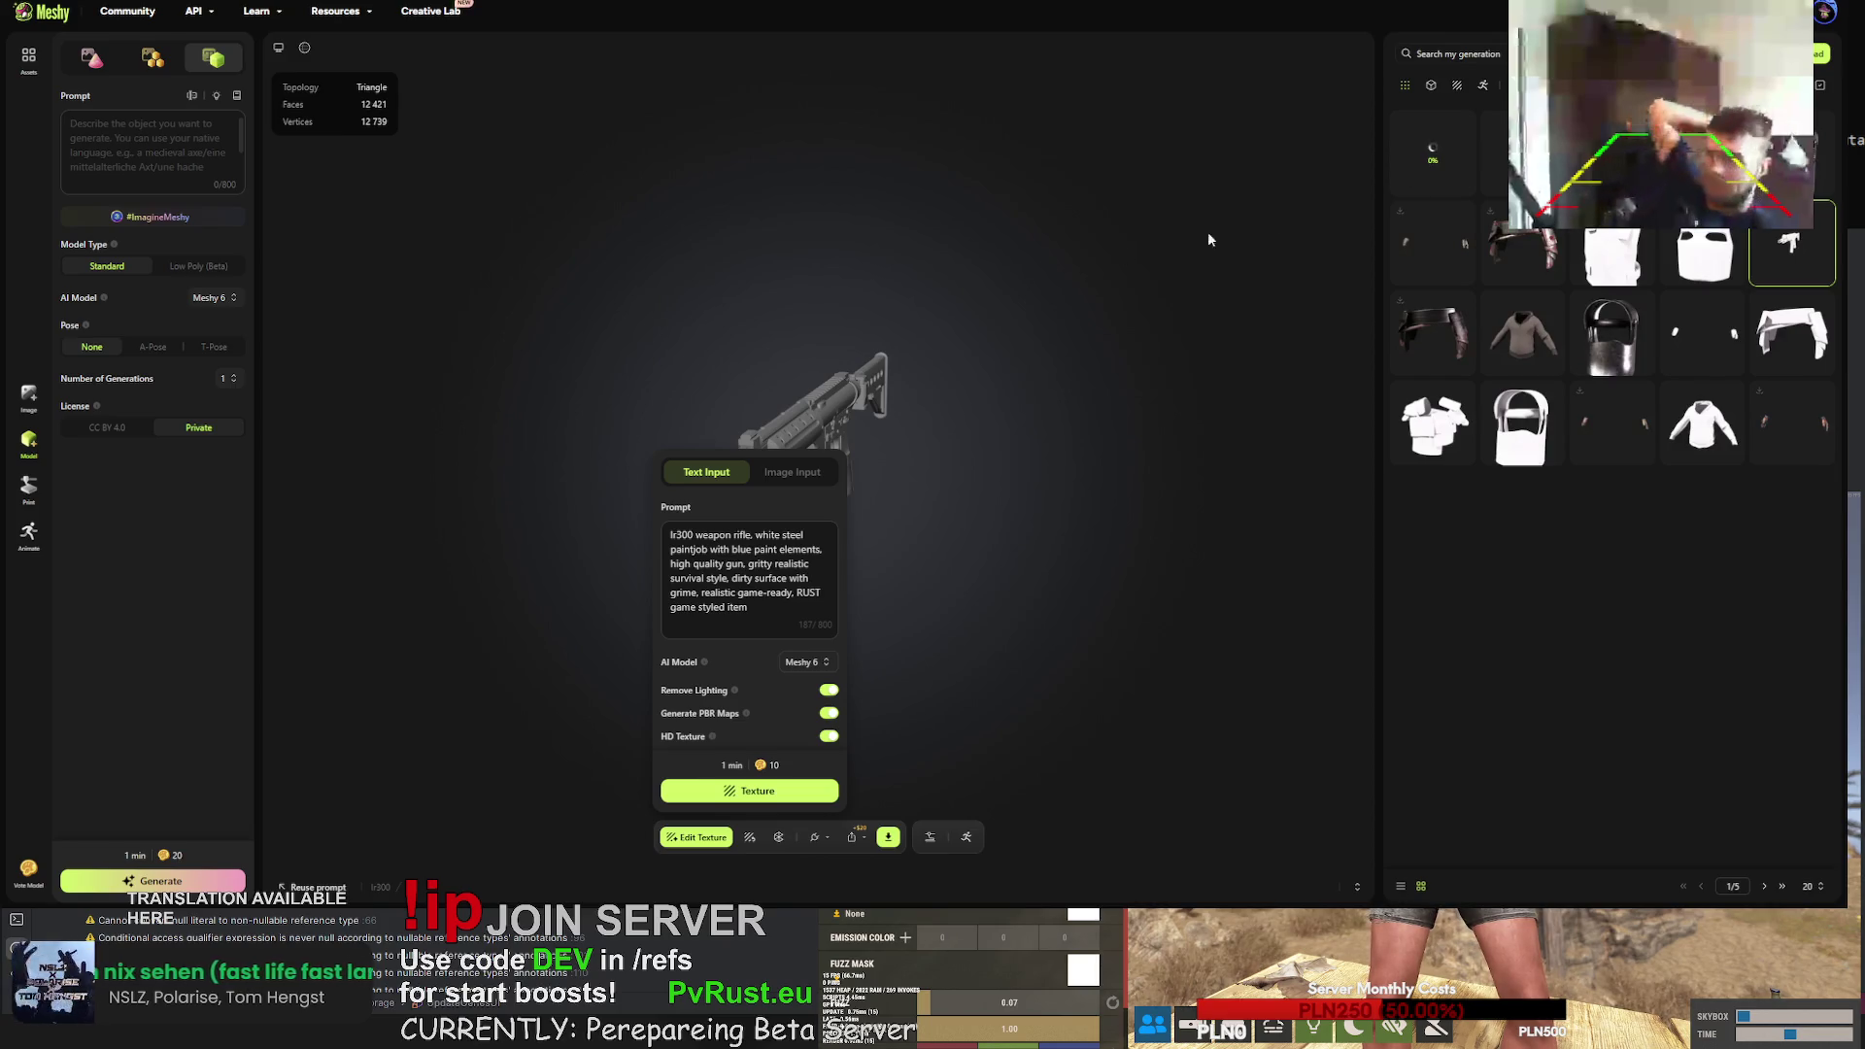
- Close the texture input panel after starting the rifle retexture
click(838, 311)
scroll(748, 335, down, 10)
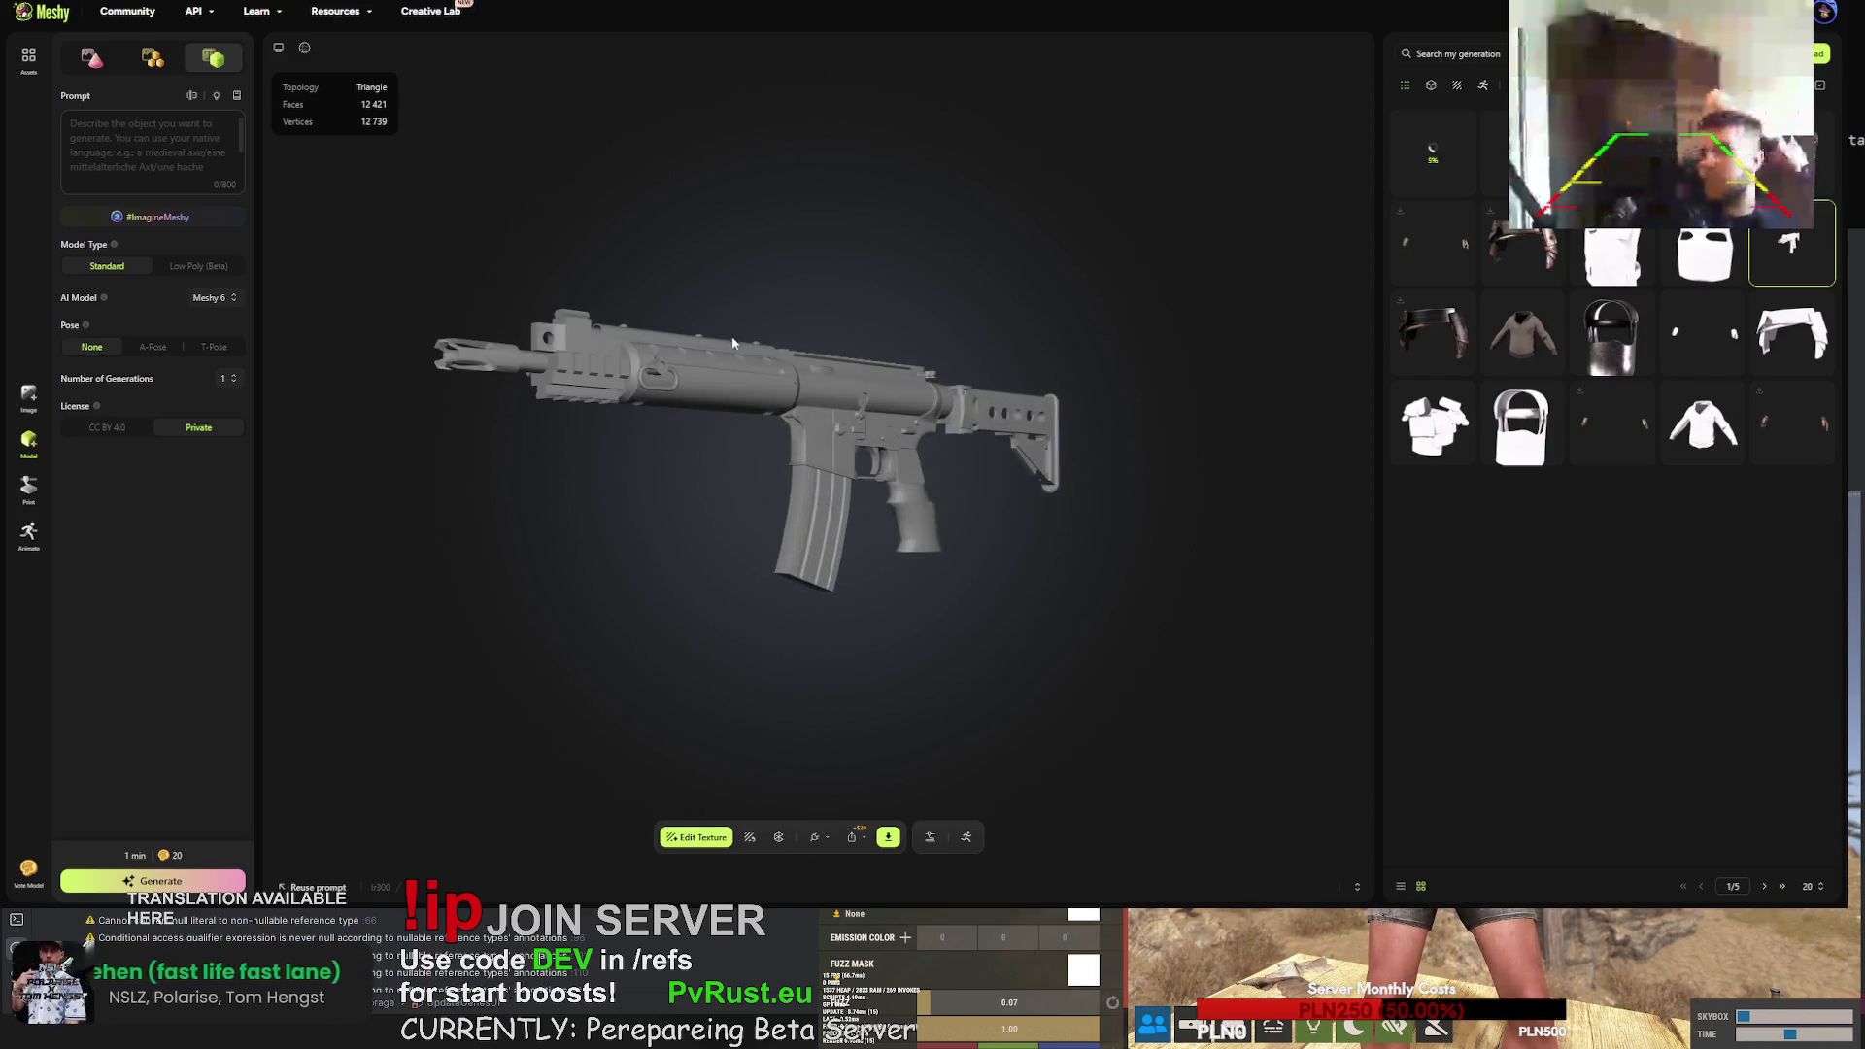
scroll(601, 407, up, 5)
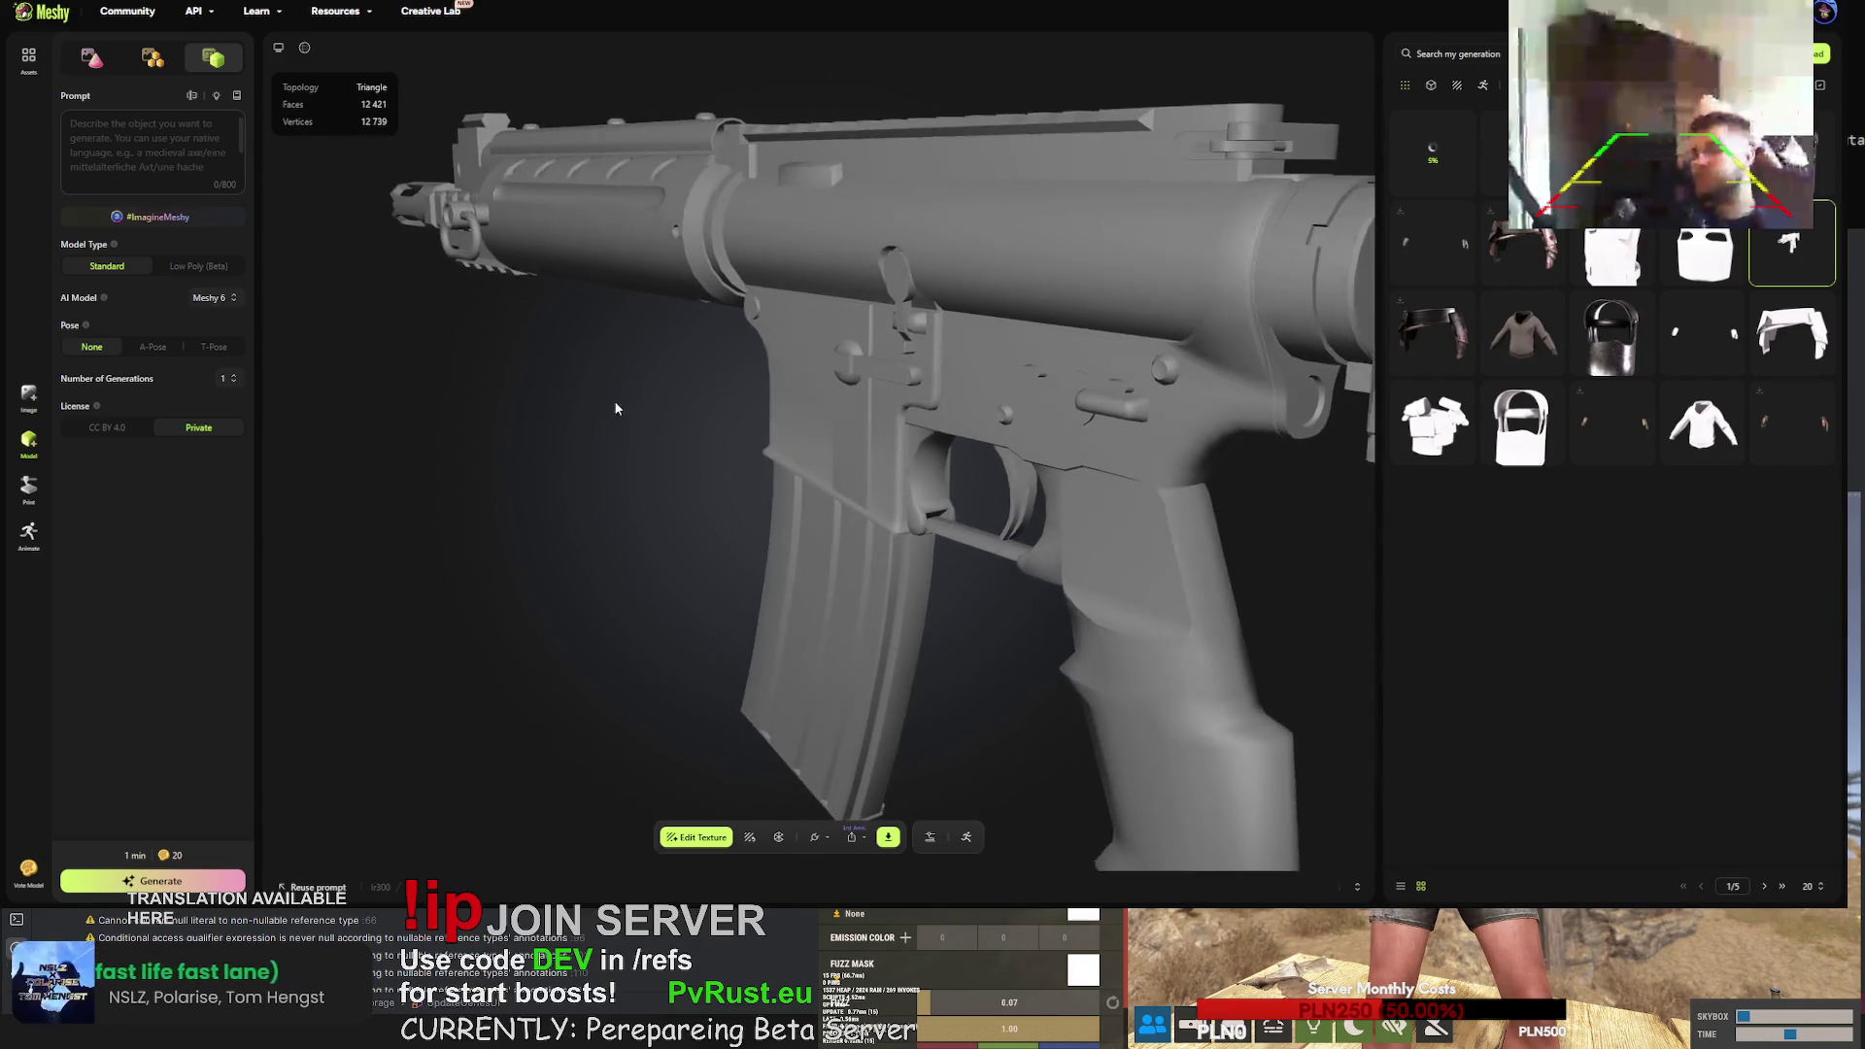
- Open the earlier textured rifle generation, orbit to its front-left, and bring up its UV texture map
click(1521, 154)
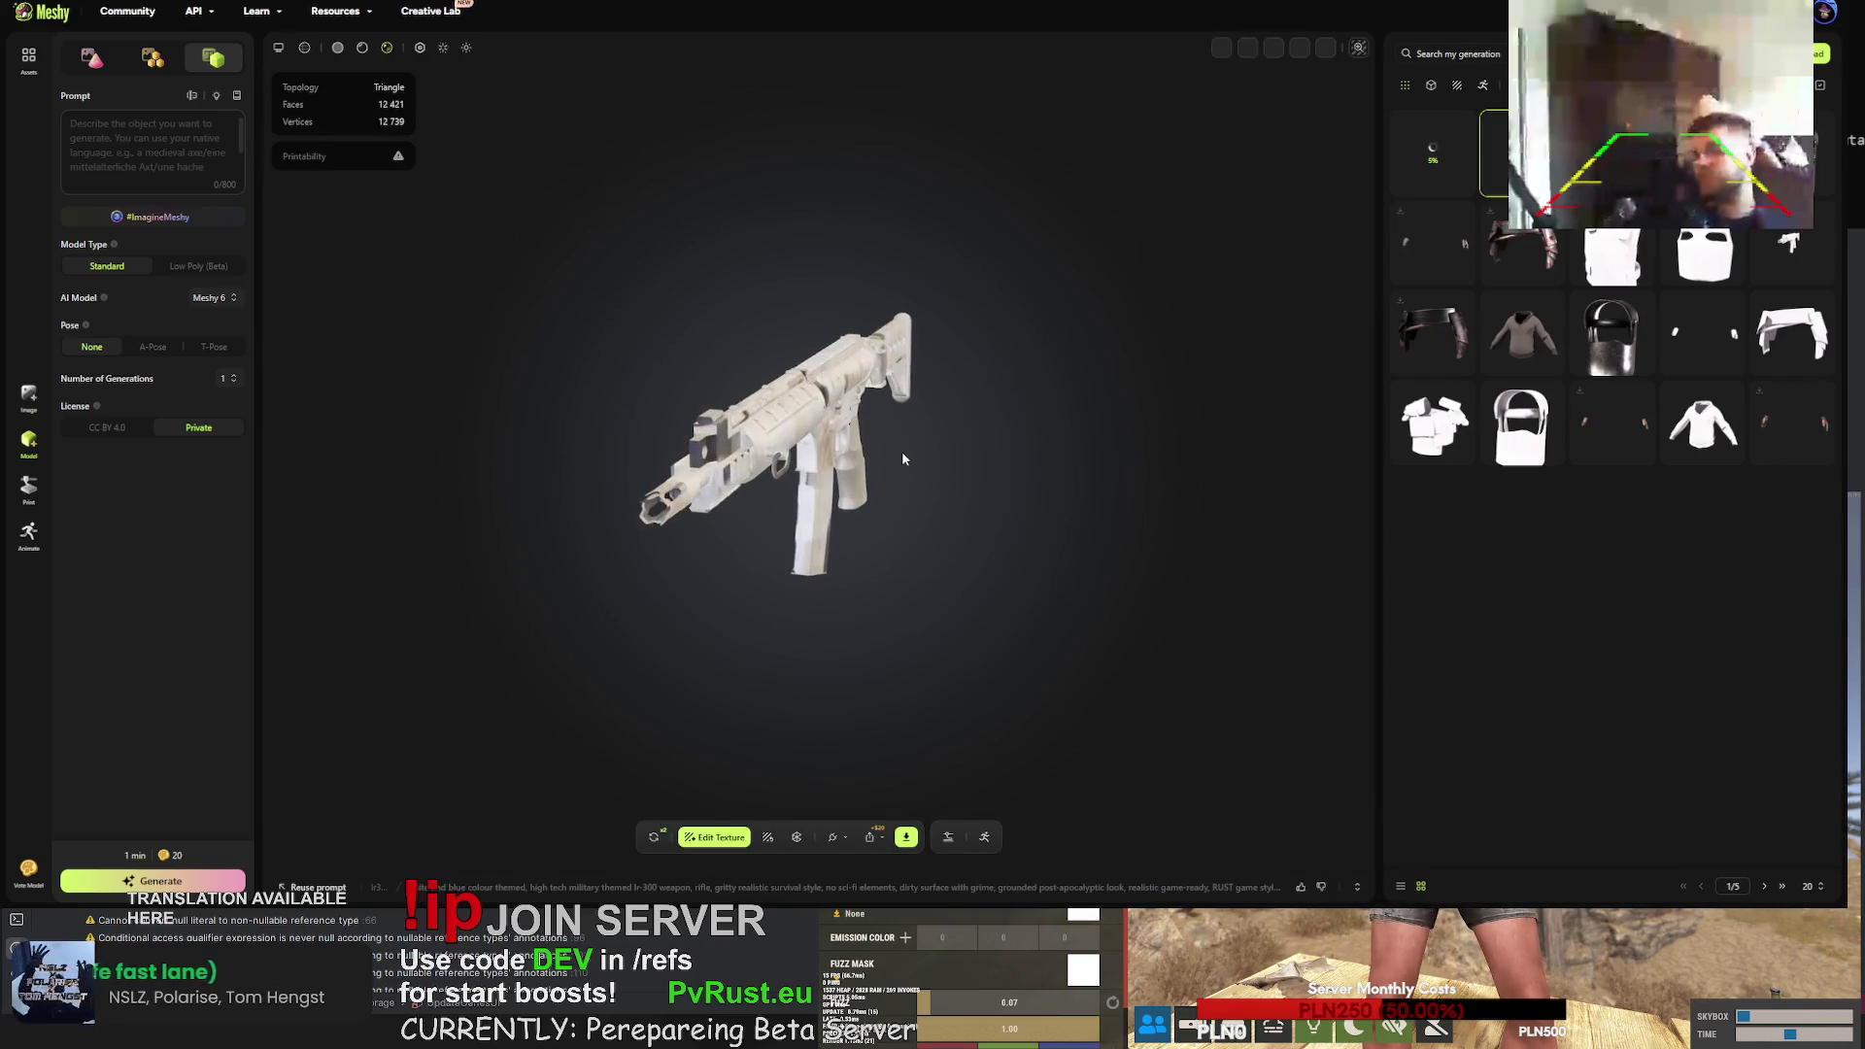
scroll(703, 427, down, 10)
mouse_move(703, 428)
mouse_down()
mouse_move(626, 416)
mouse_move(591, 472)
mouse_move(1070, 398)
mouse_move(1001, 395)
mouse_move(1016, 480)
mouse_move(755, 422)
mouse_move(777, 437)
mouse_up()
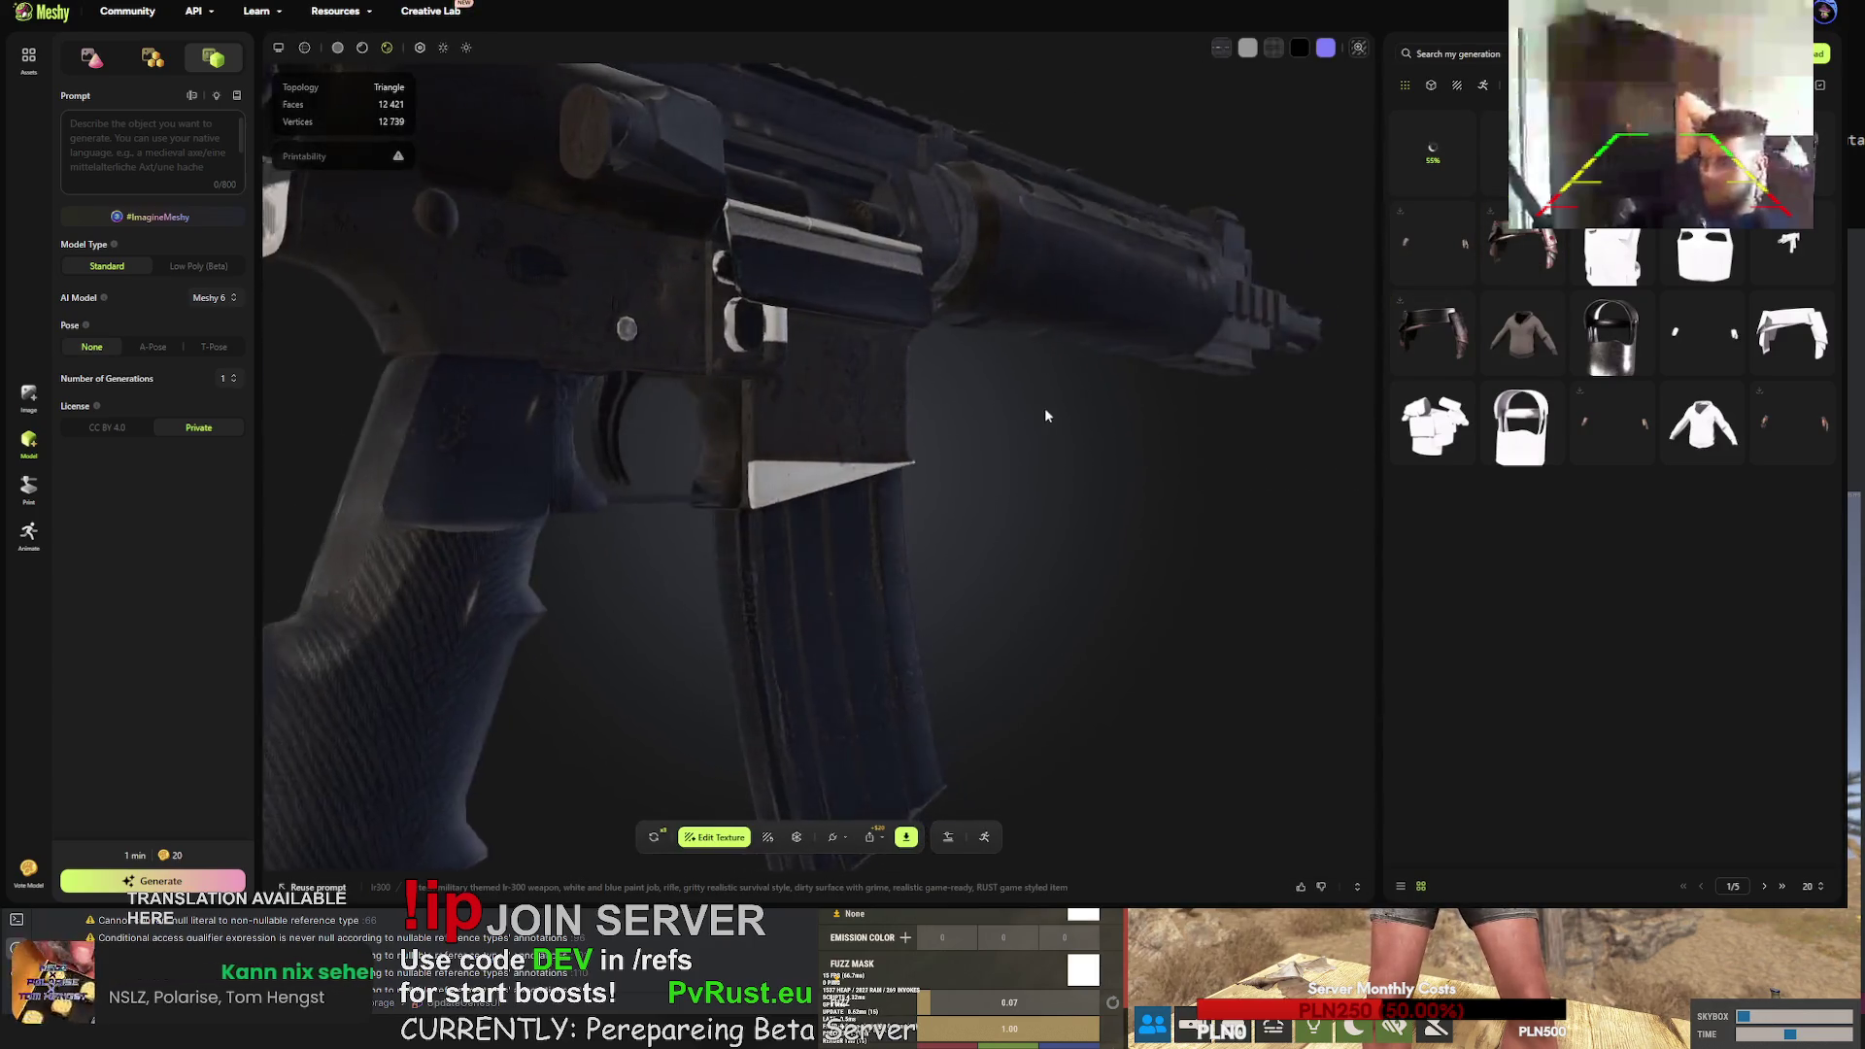
click(1358, 49)
- Cycle through the rifle's Metallic, Base Color and Normal texture maps, then close the preview
click(899, 230)
click(925, 235)
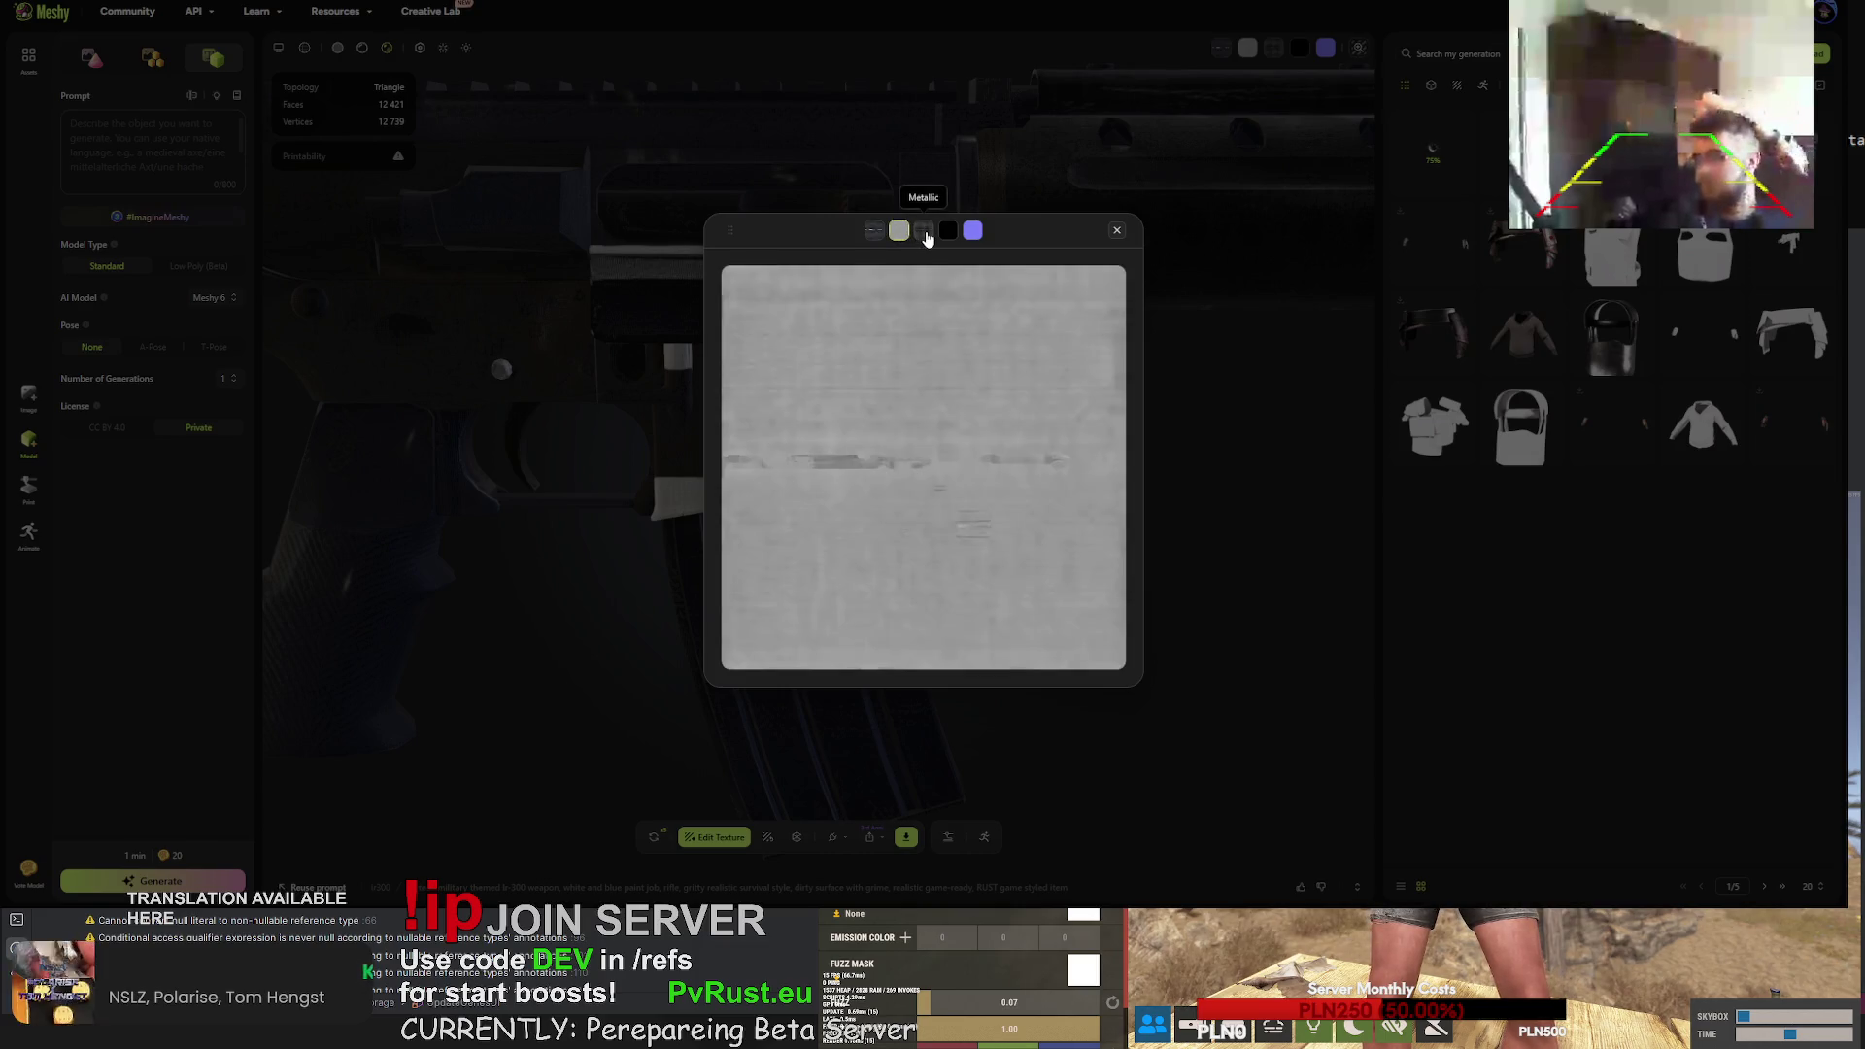
click(876, 233)
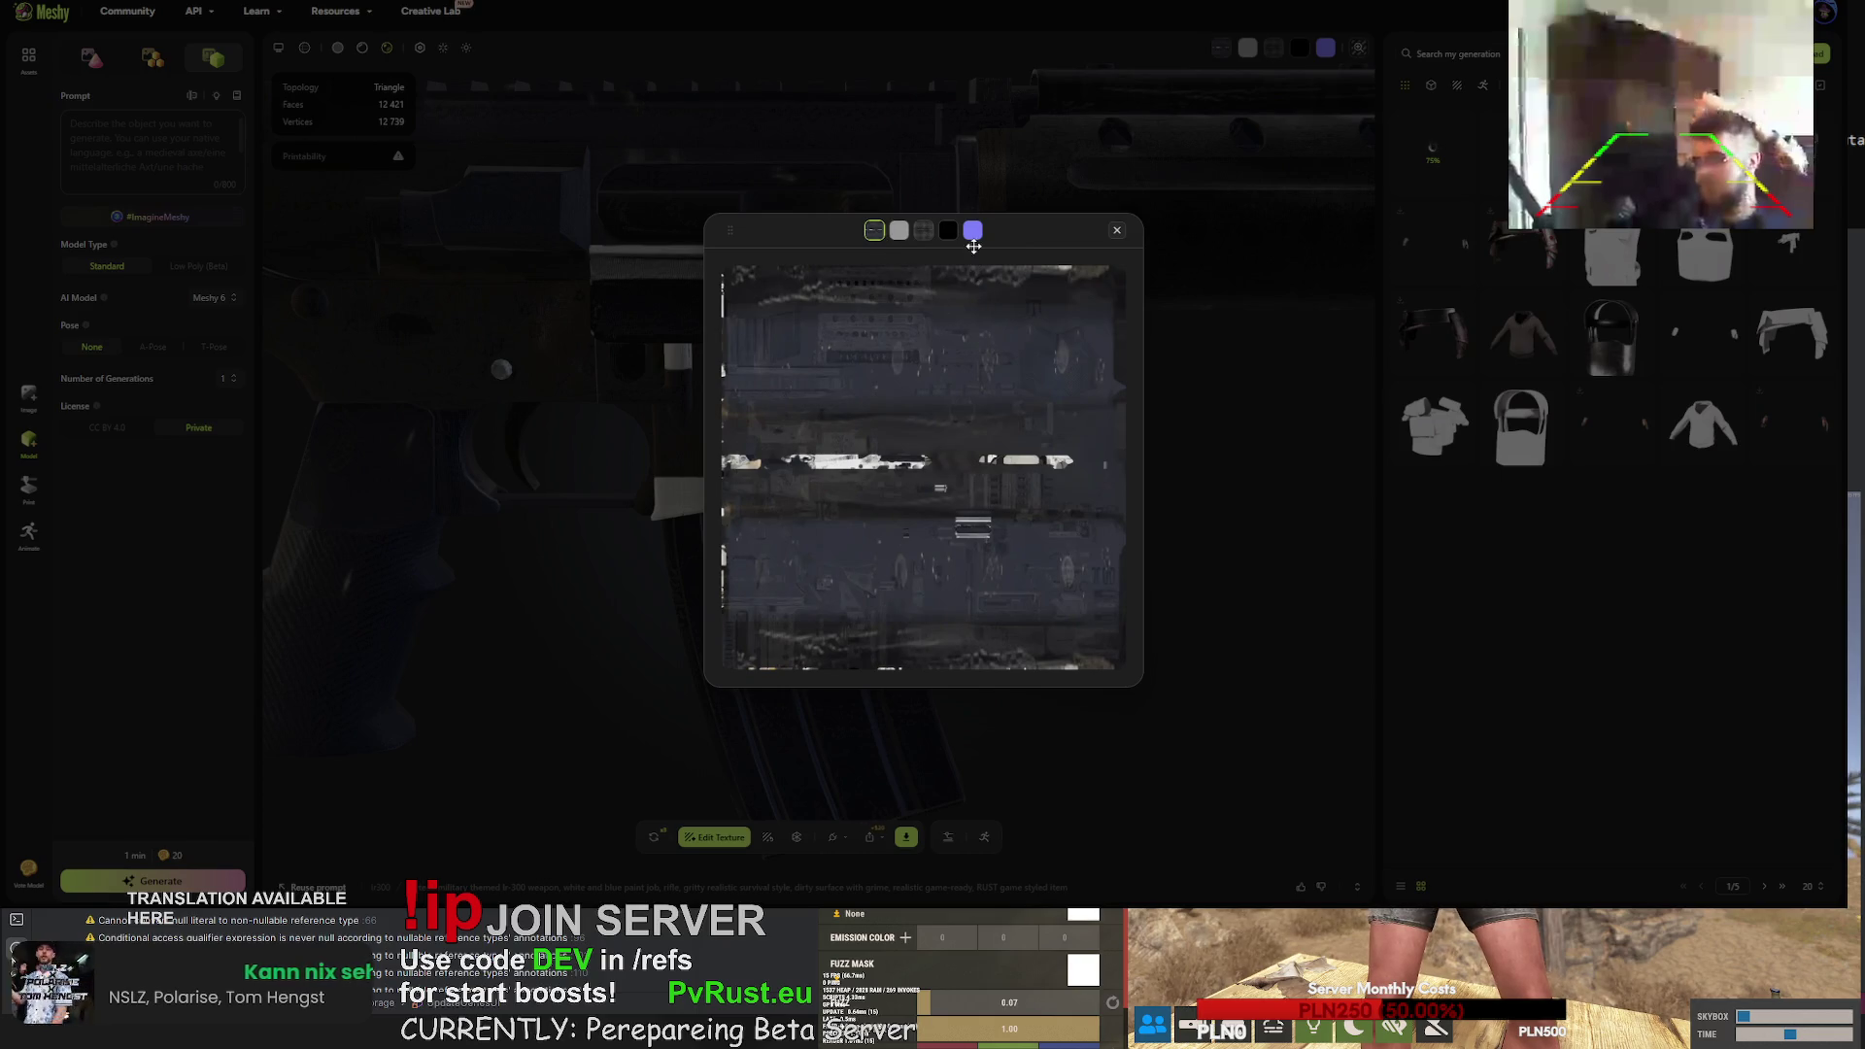
click(948, 233)
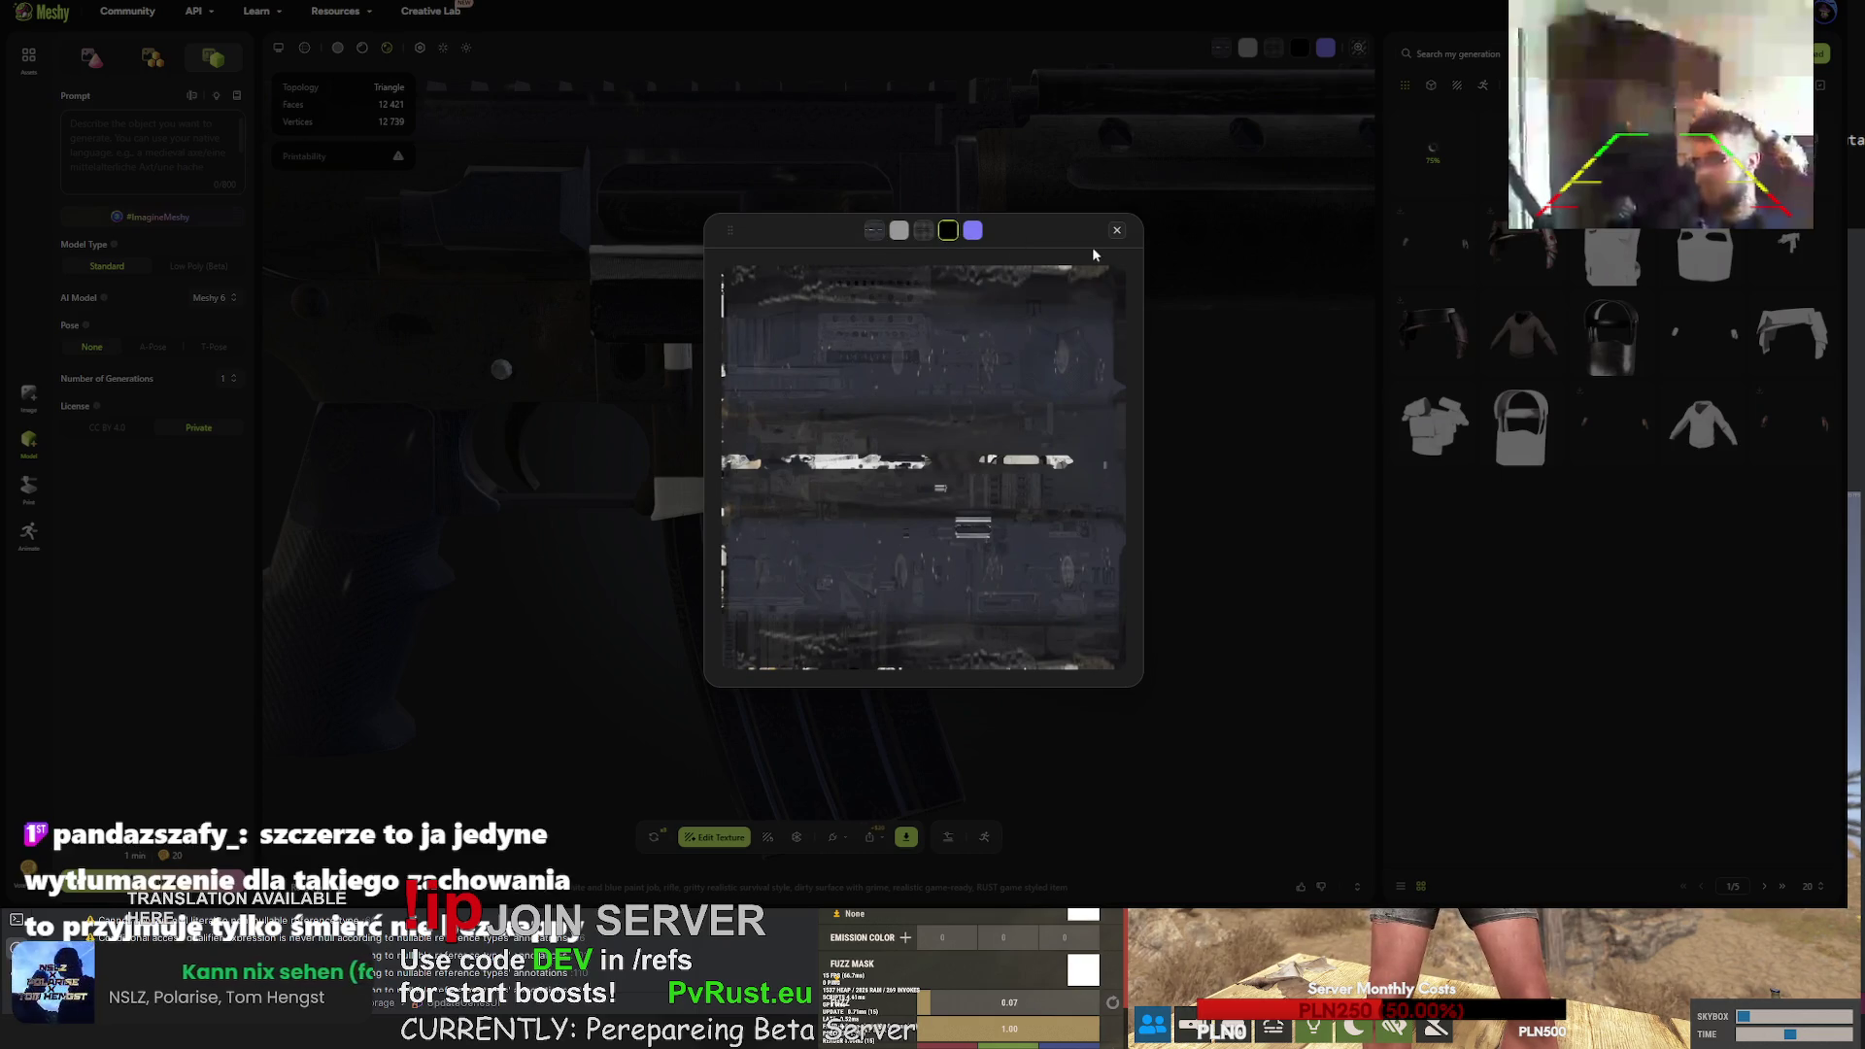
click(985, 232)
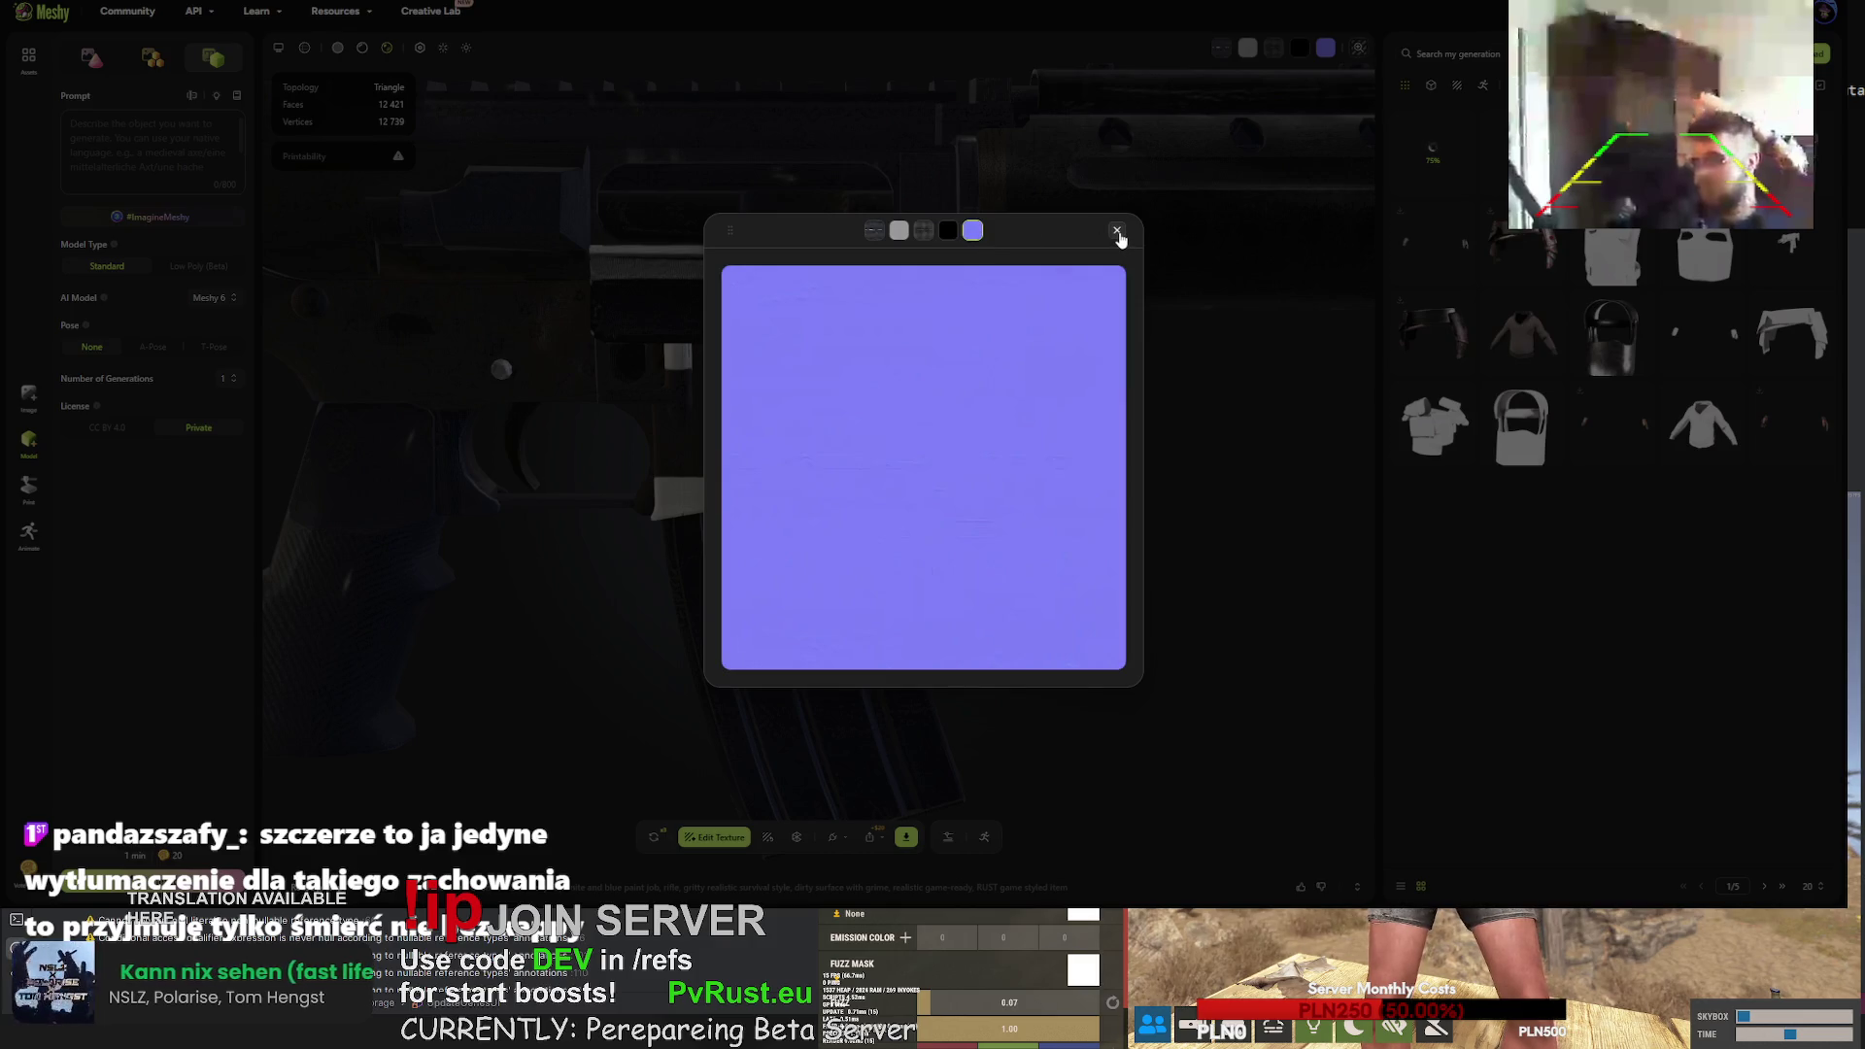
click(1117, 232)
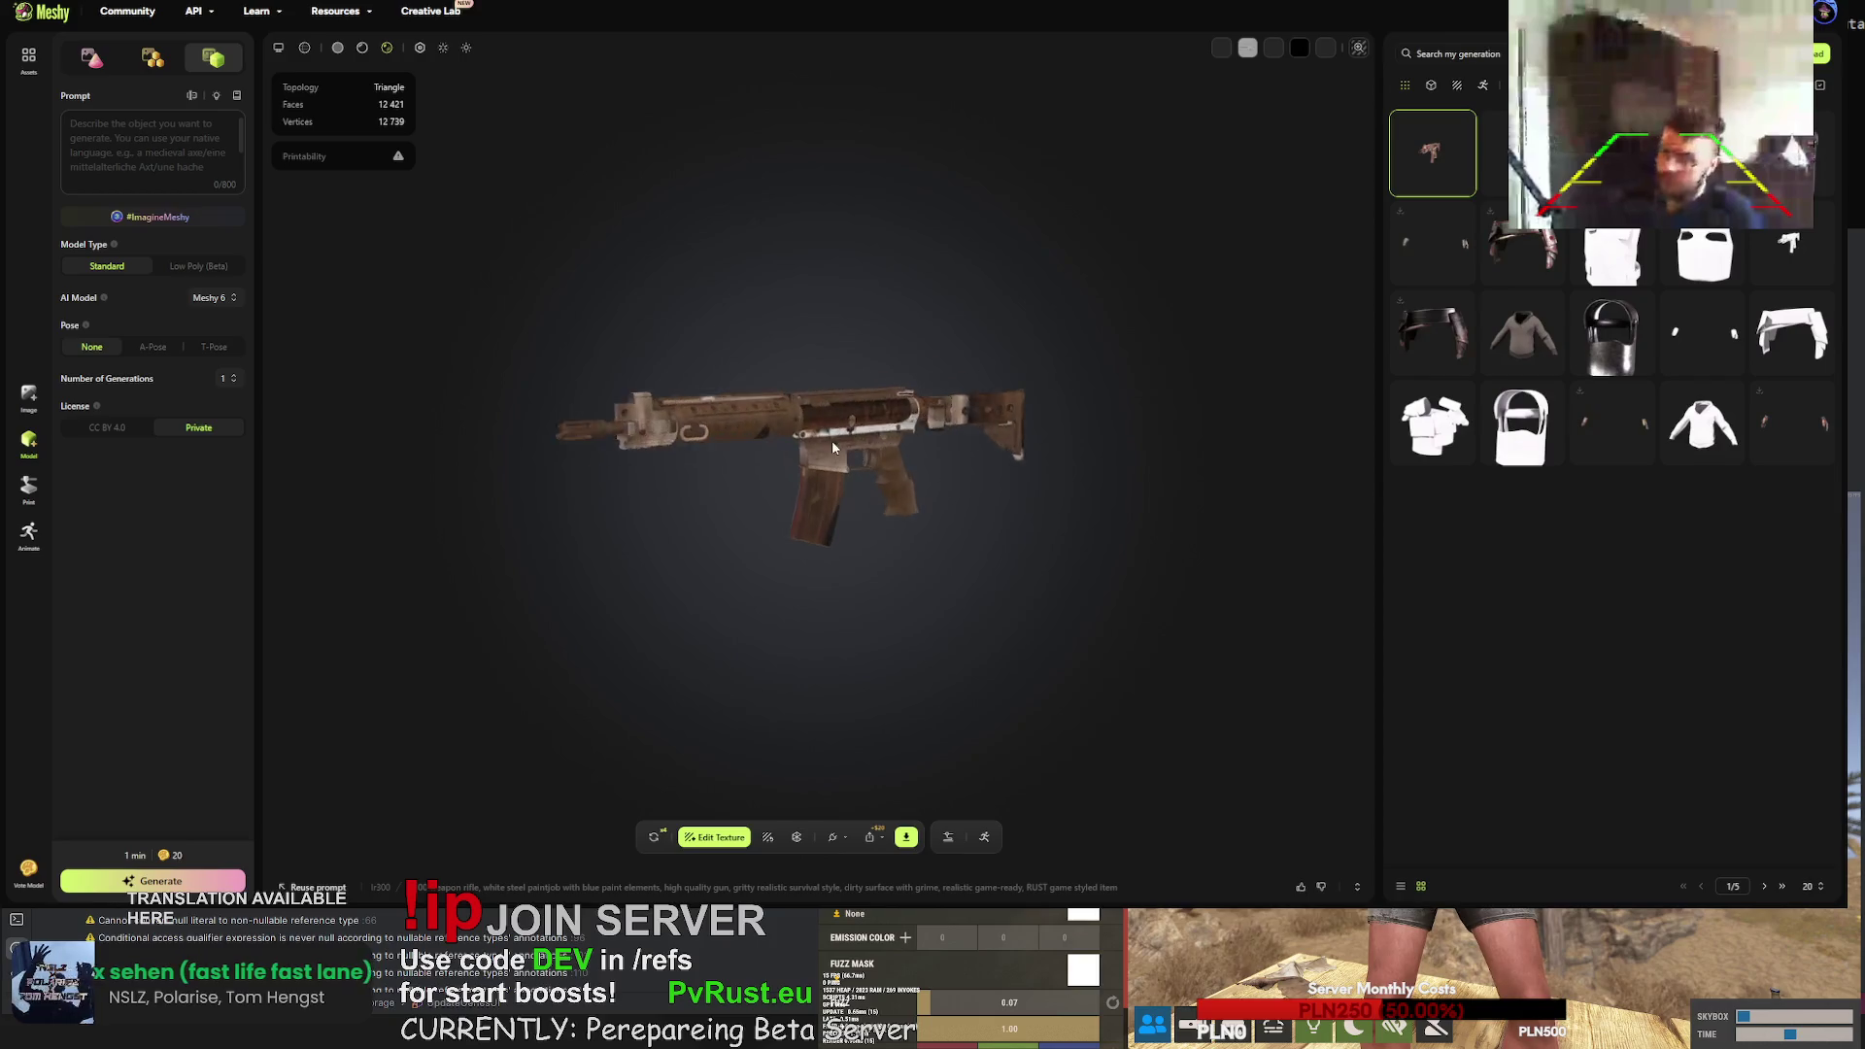
scroll(777, 442, up, 5)
- Orbit the dark-textured rifle around to view it from the stock side
mouse_move(720, 423)
mouse_down()
mouse_move(601, 436)
mouse_move(673, 434)
mouse_move(646, 453)
mouse_move(538, 457)
mouse_move(677, 446)
mouse_move(977, 372)
mouse_move(1162, 359)
mouse_move(1145, 361)
mouse_up()
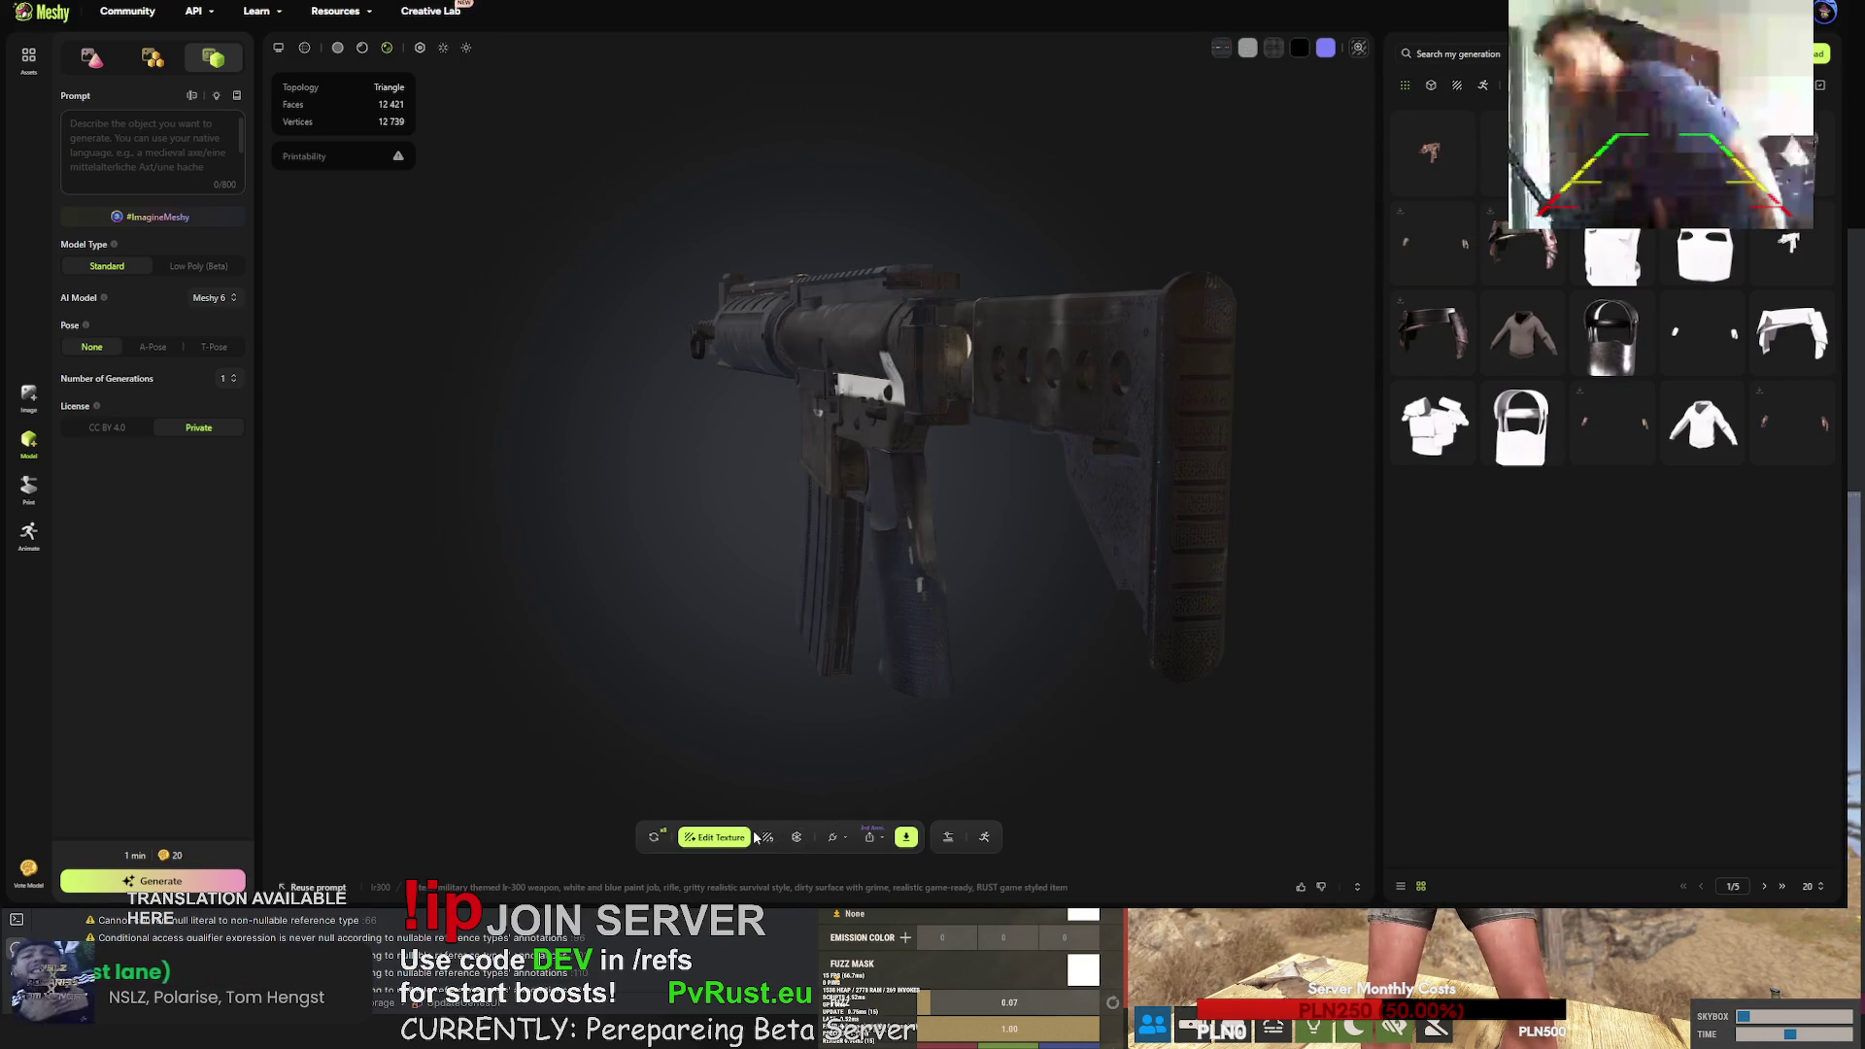
- Retry the rifle generation twice, confirming each replacement in the Confirm retry dialog
click(654, 836)
click(1095, 502)
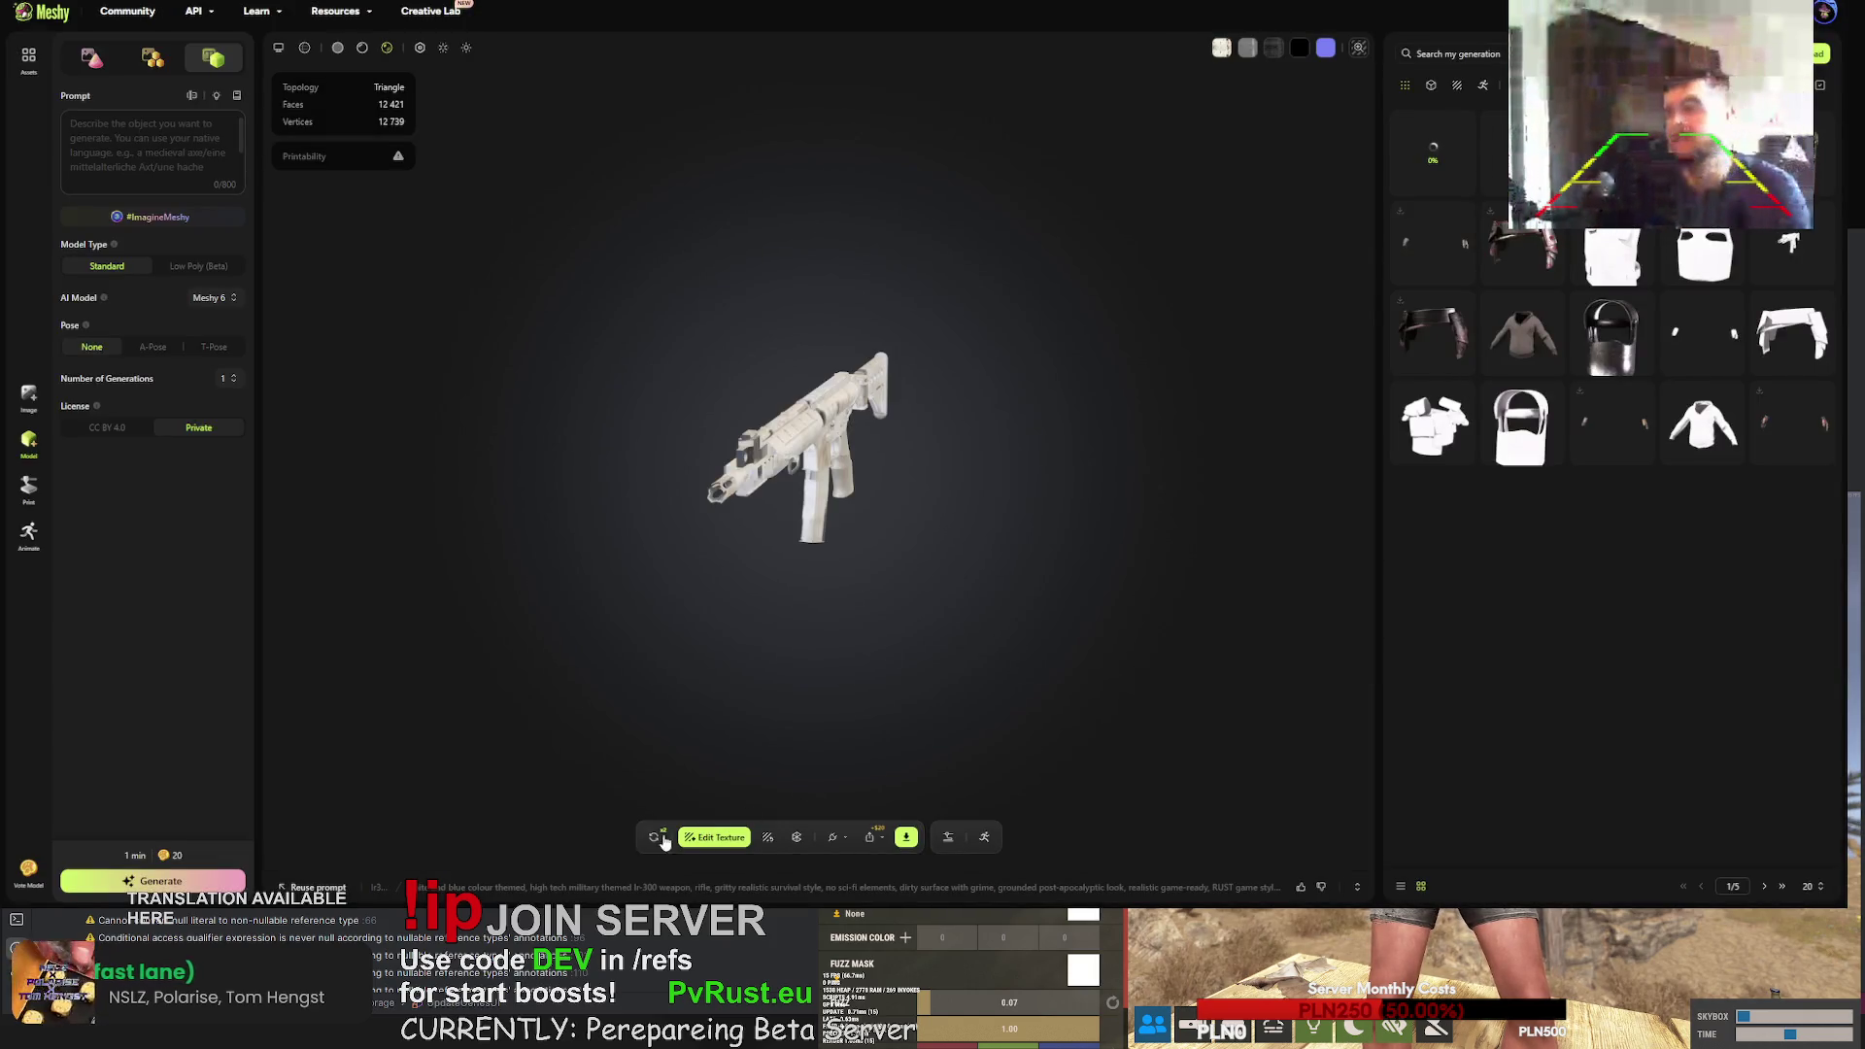
click(654, 837)
click(1081, 503)
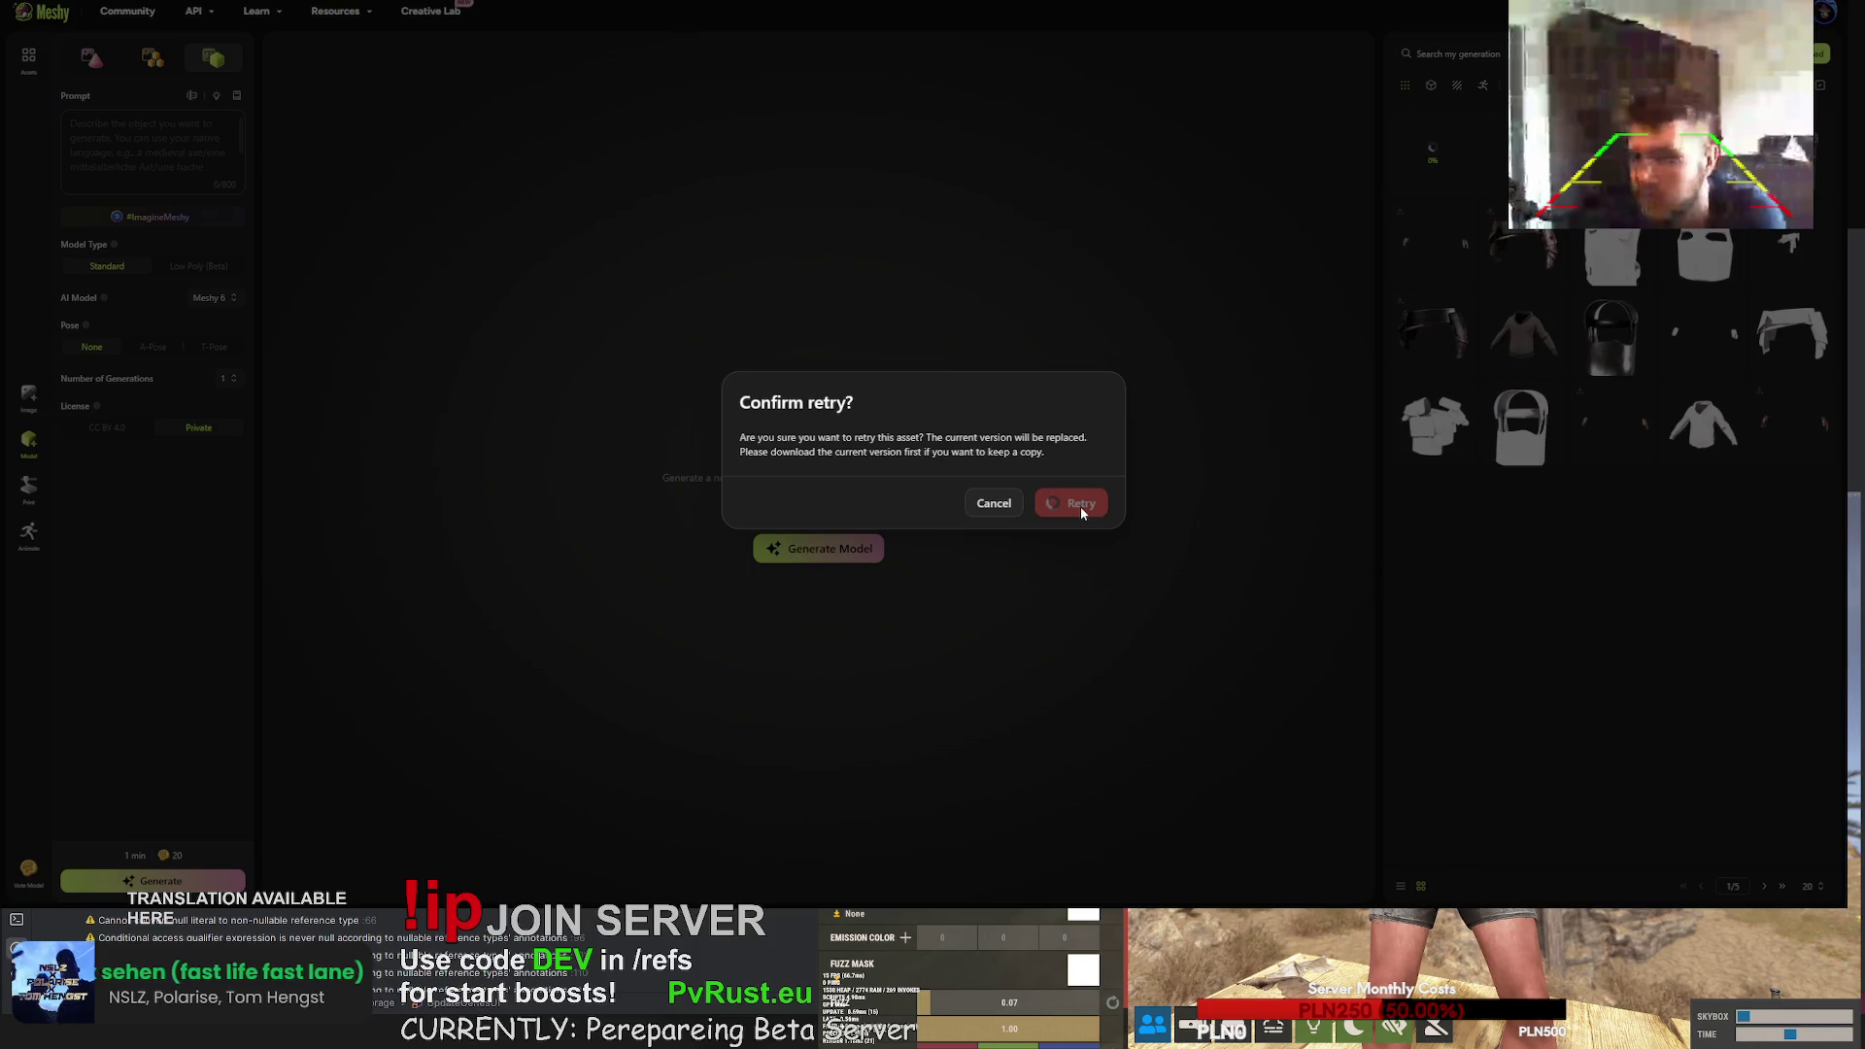
click(1080, 503)
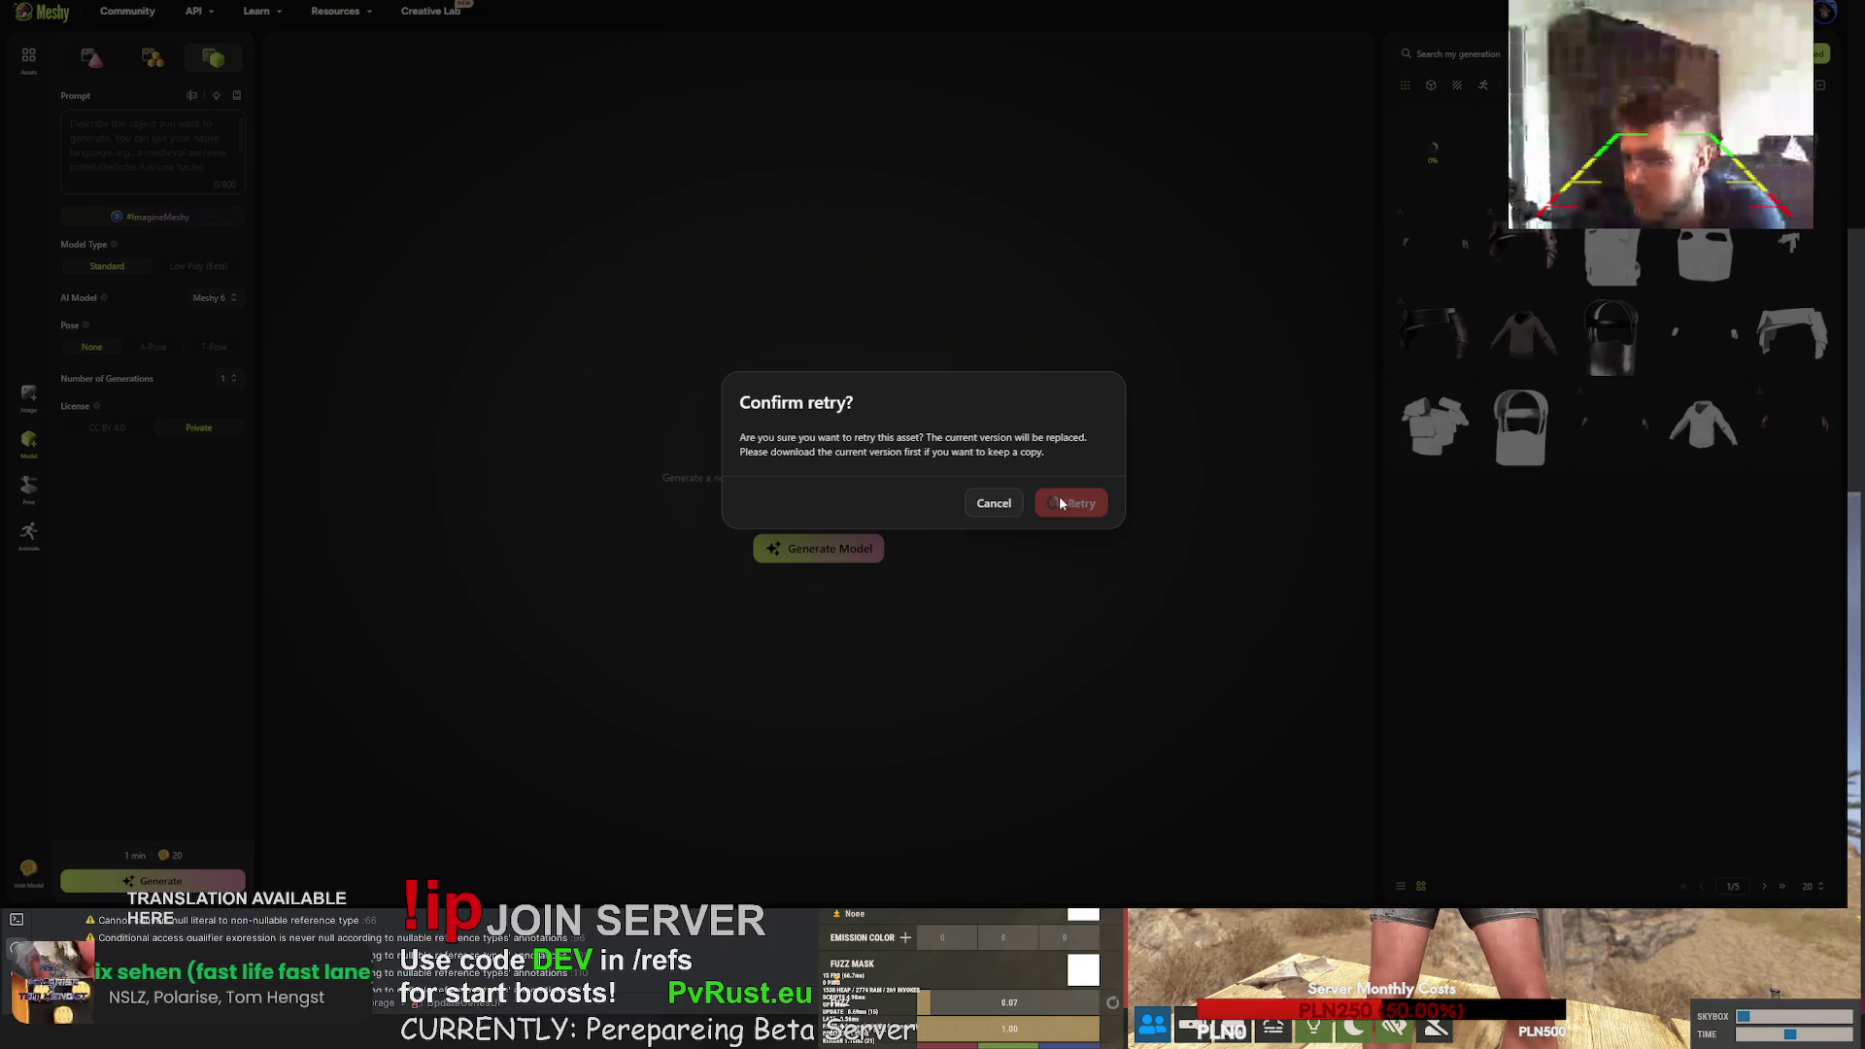
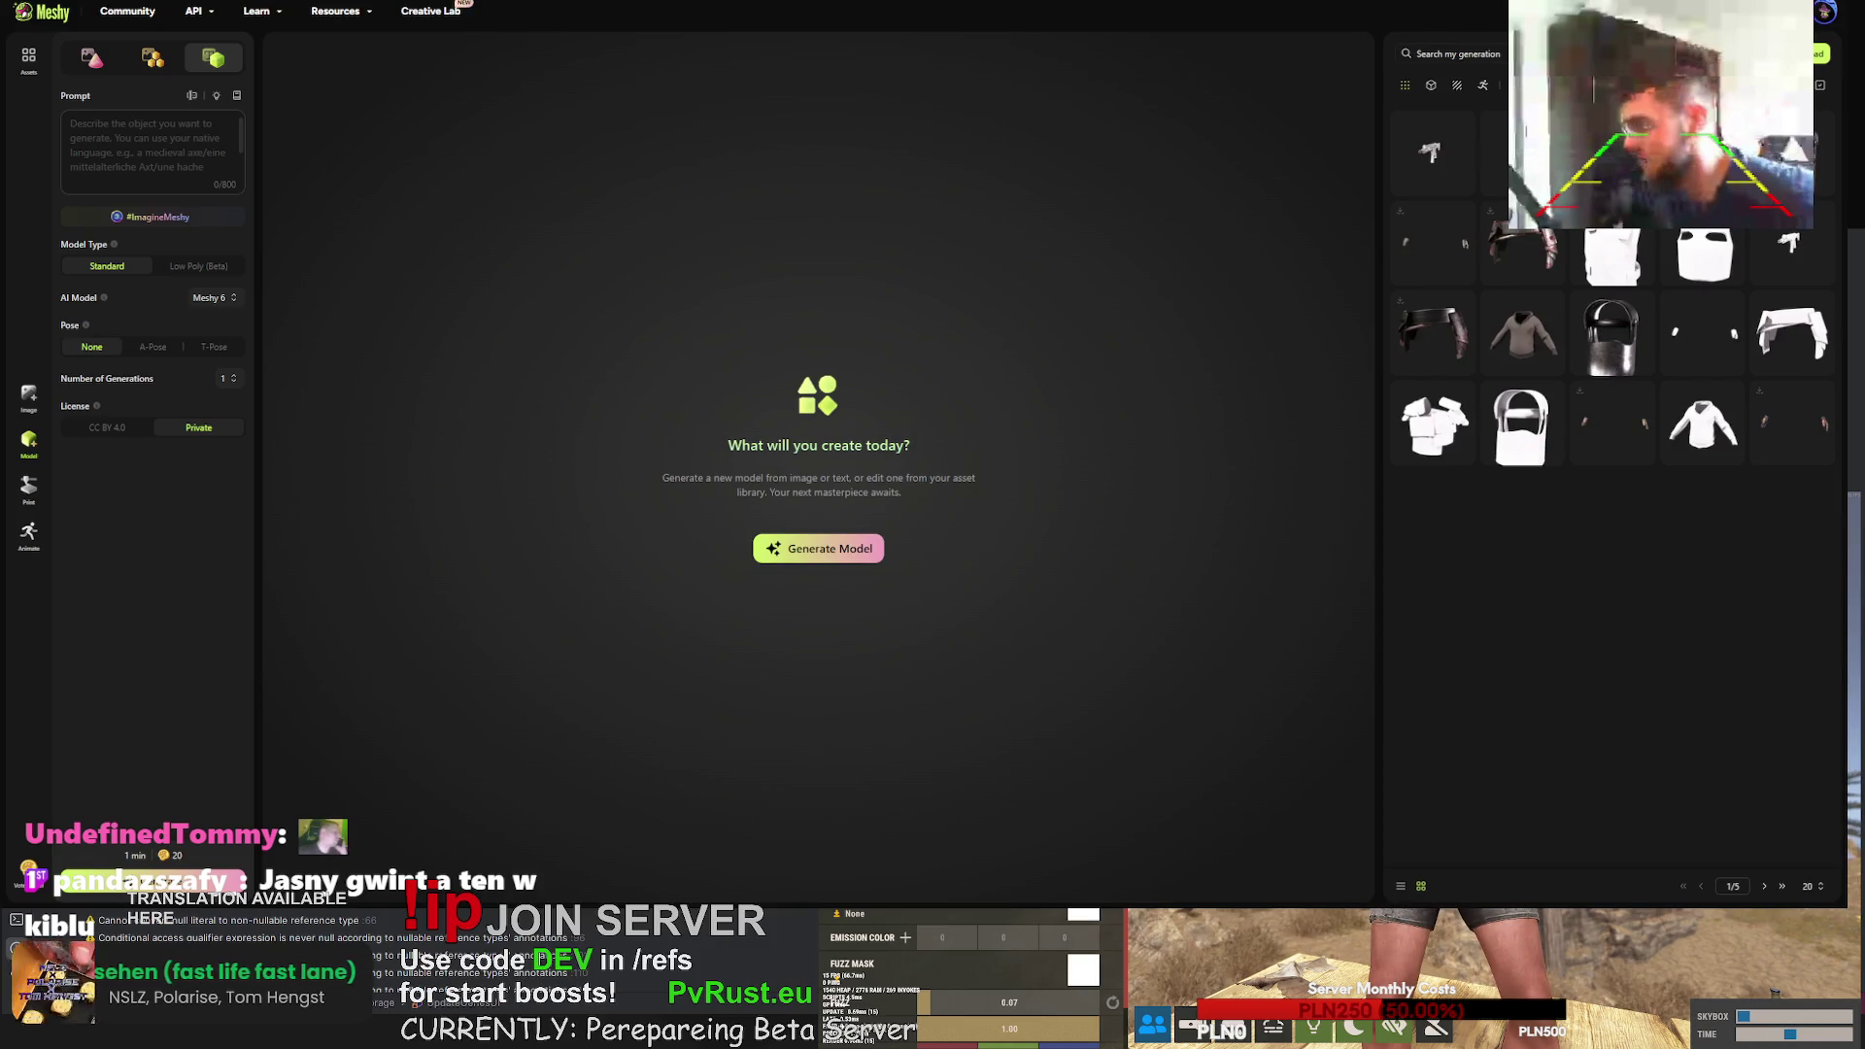
- Open the white SMG generation and orbit it to lower and higher angles
click(1428, 153)
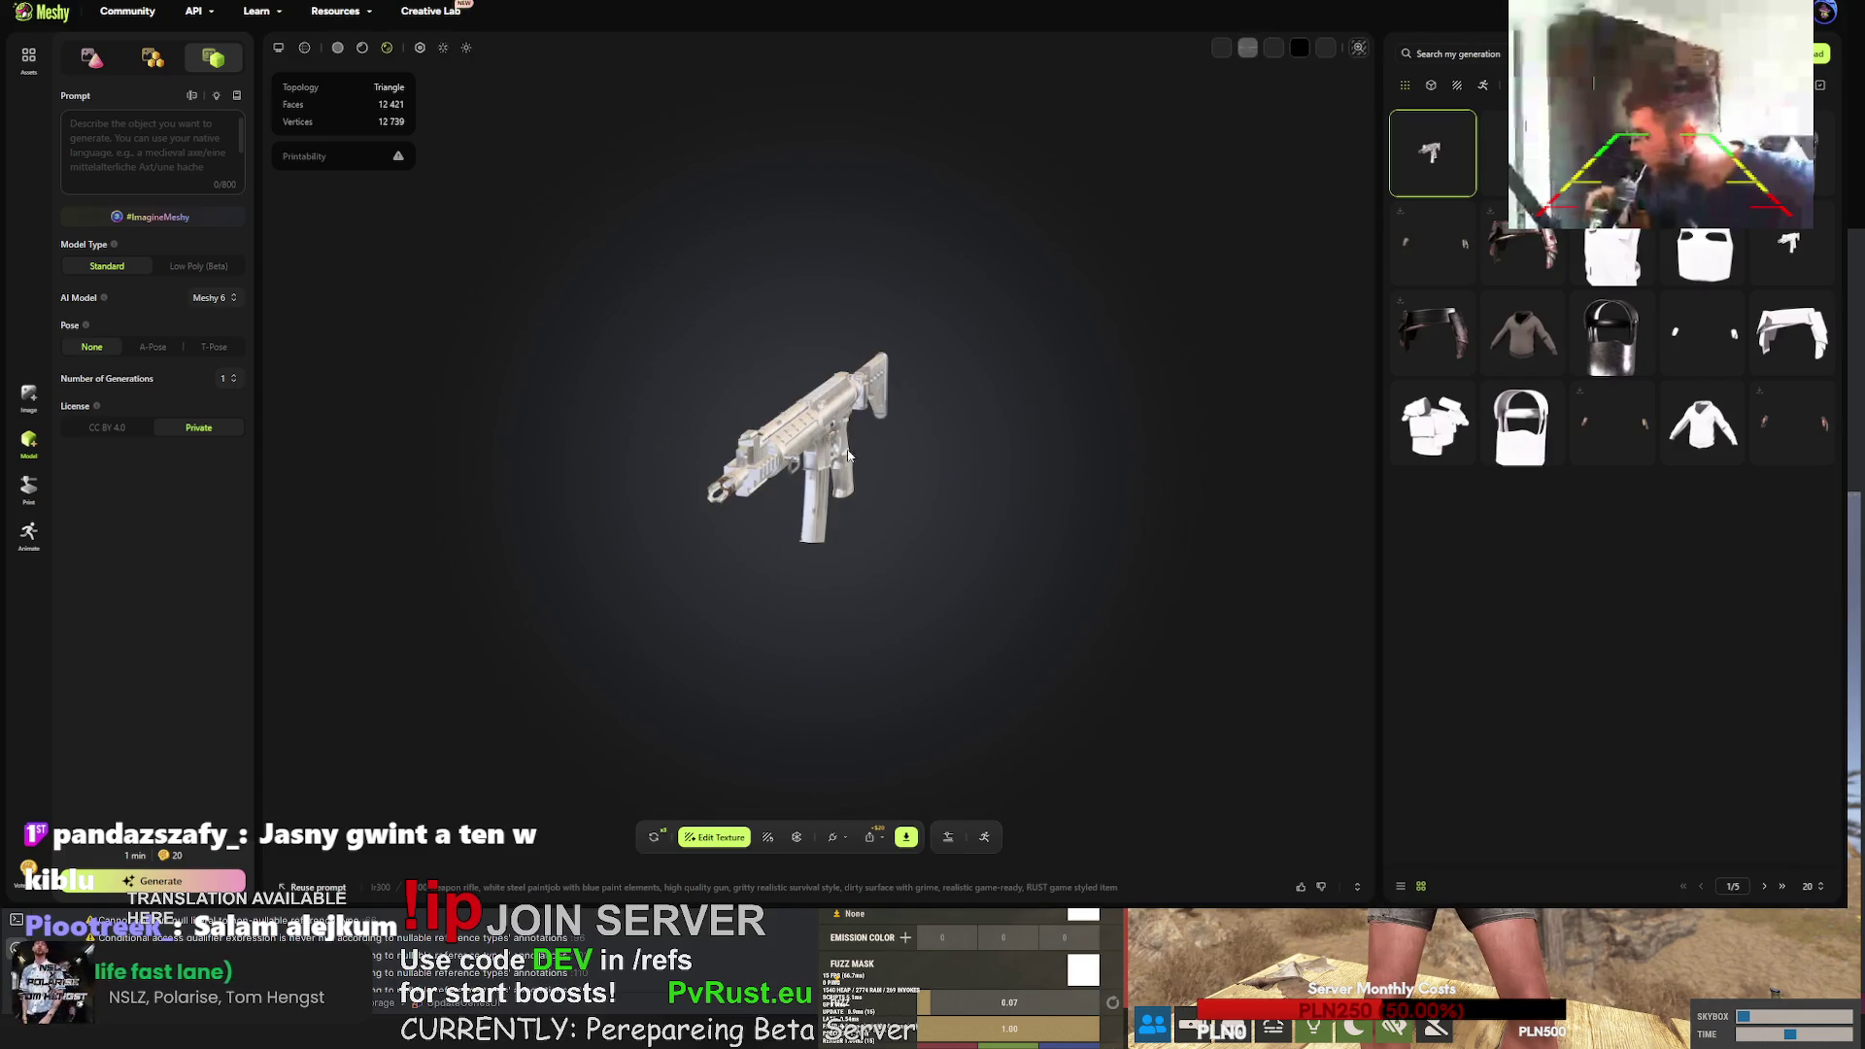
scroll(688, 497, up, 5)
mouse_move(688, 496)
mouse_down()
mouse_move(802, 470)
mouse_move(715, 492)
mouse_move(702, 515)
mouse_move(667, 374)
mouse_move(807, 412)
mouse_up()
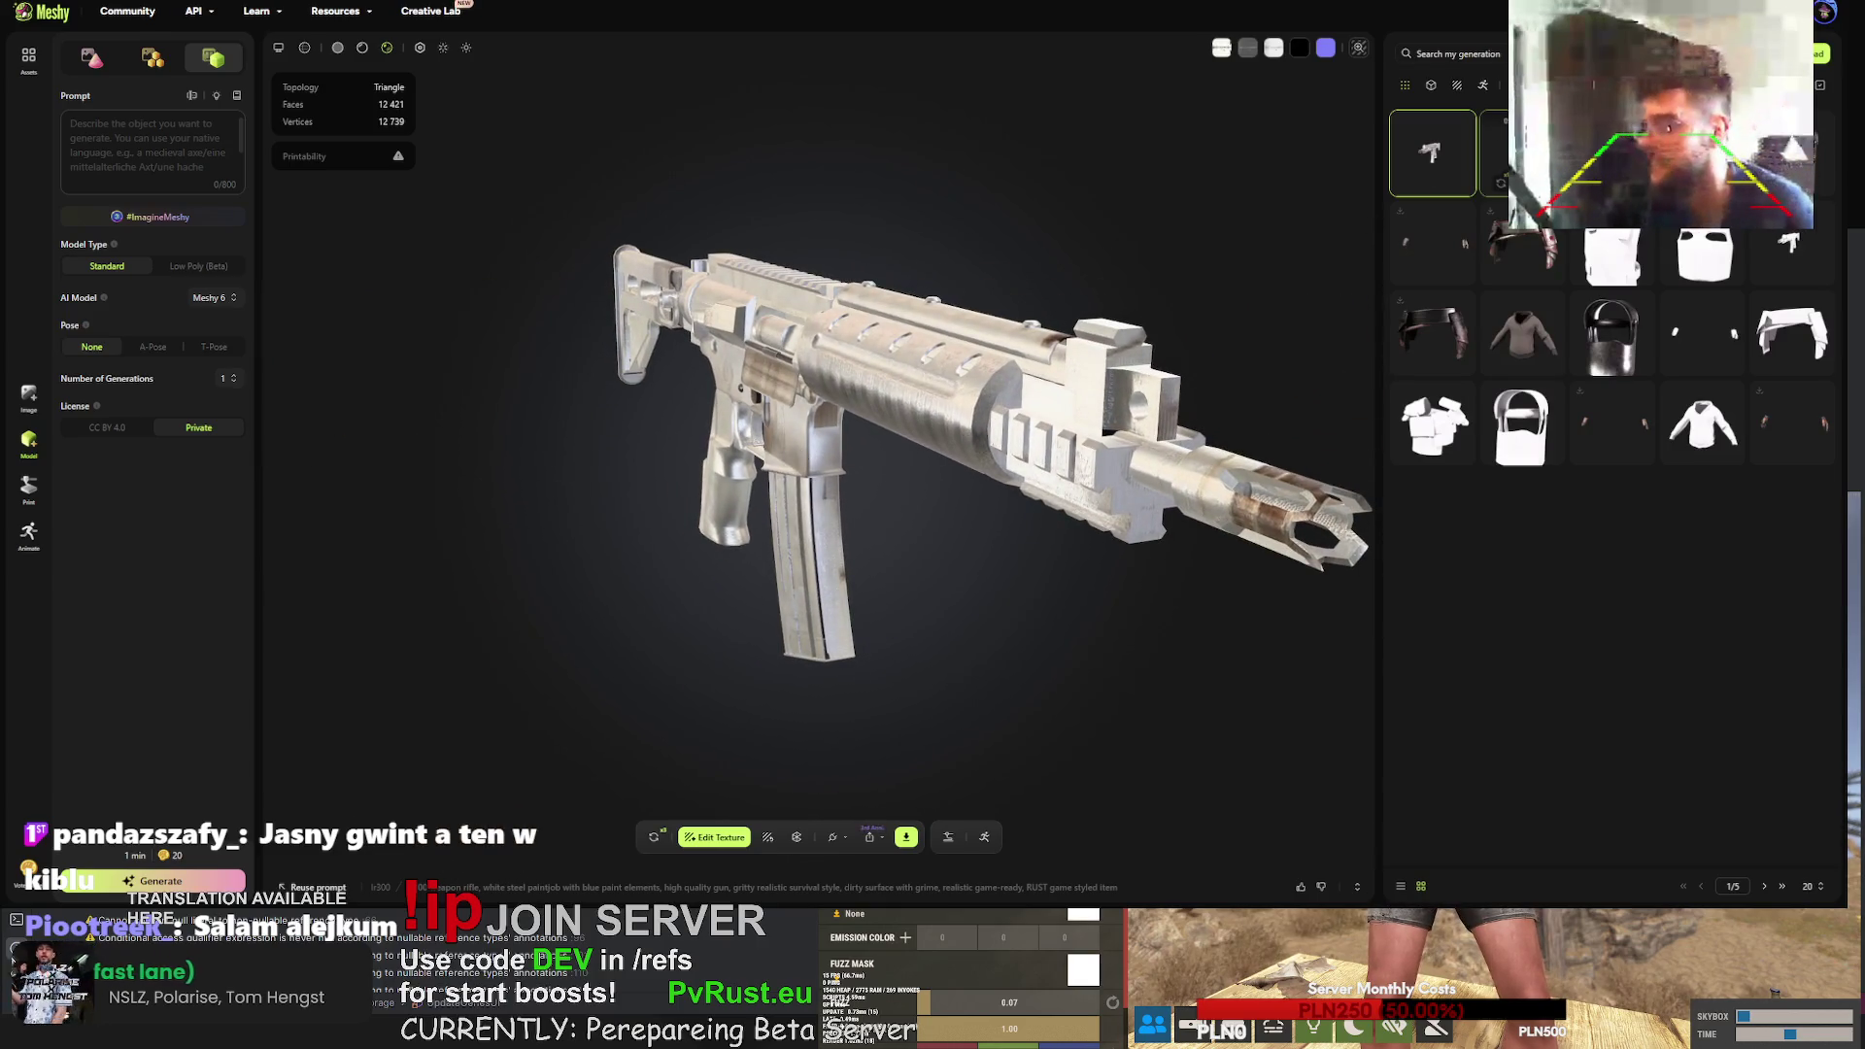
drag(1273, 192, 1302, 311)
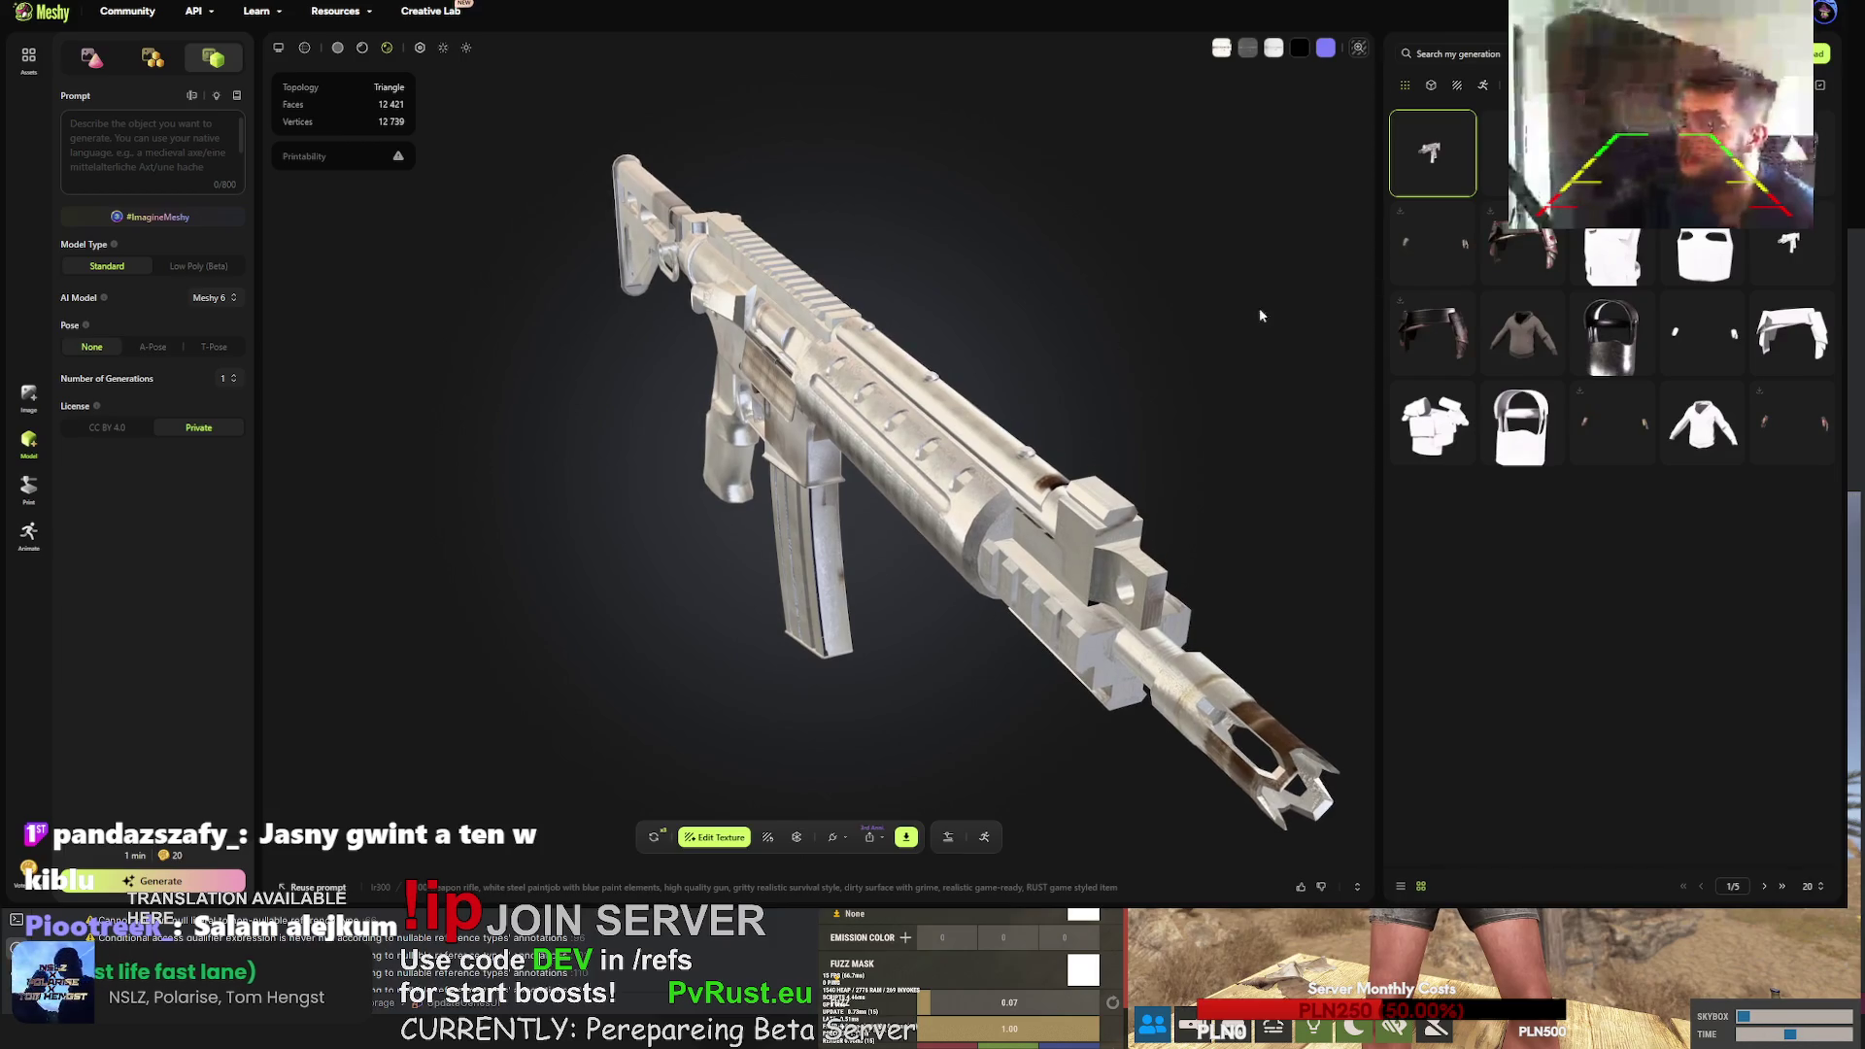
- Open the dark rifle generation and orbit it from three-quarter view round to the stock
click(1496, 155)
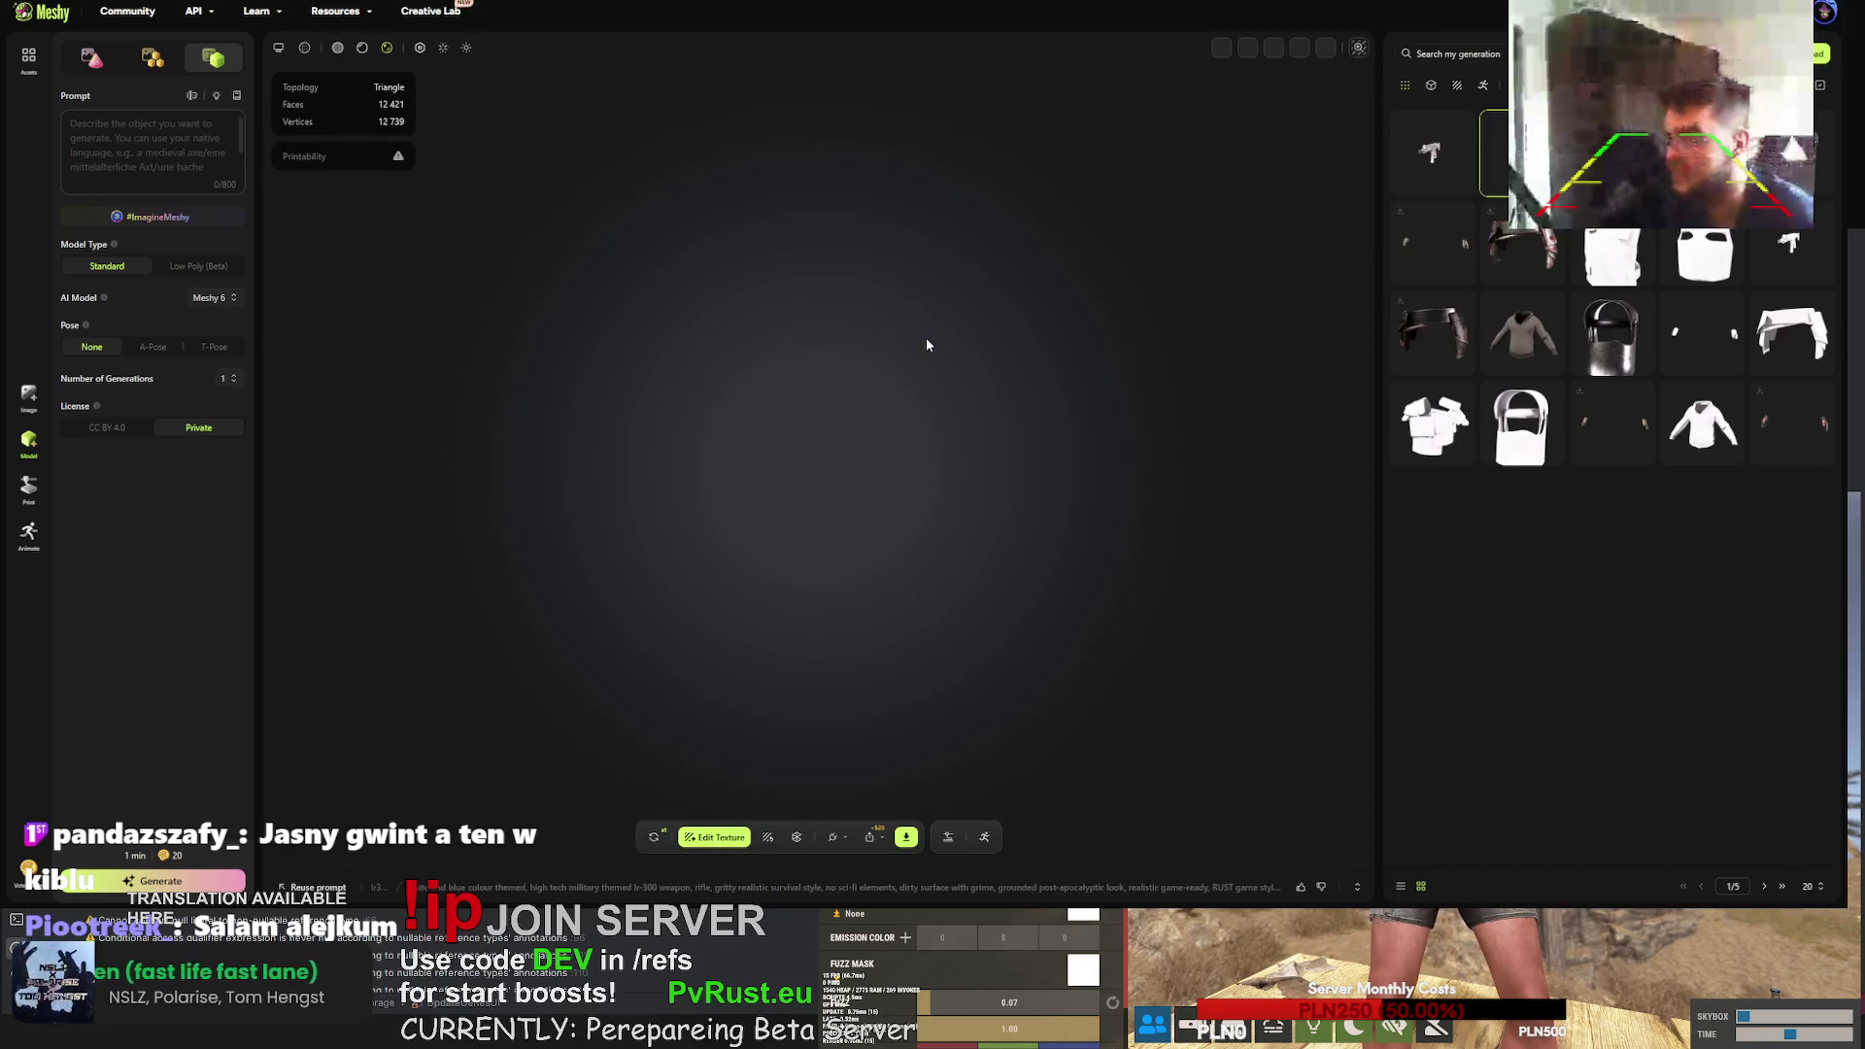
scroll(824, 380, up, 10)
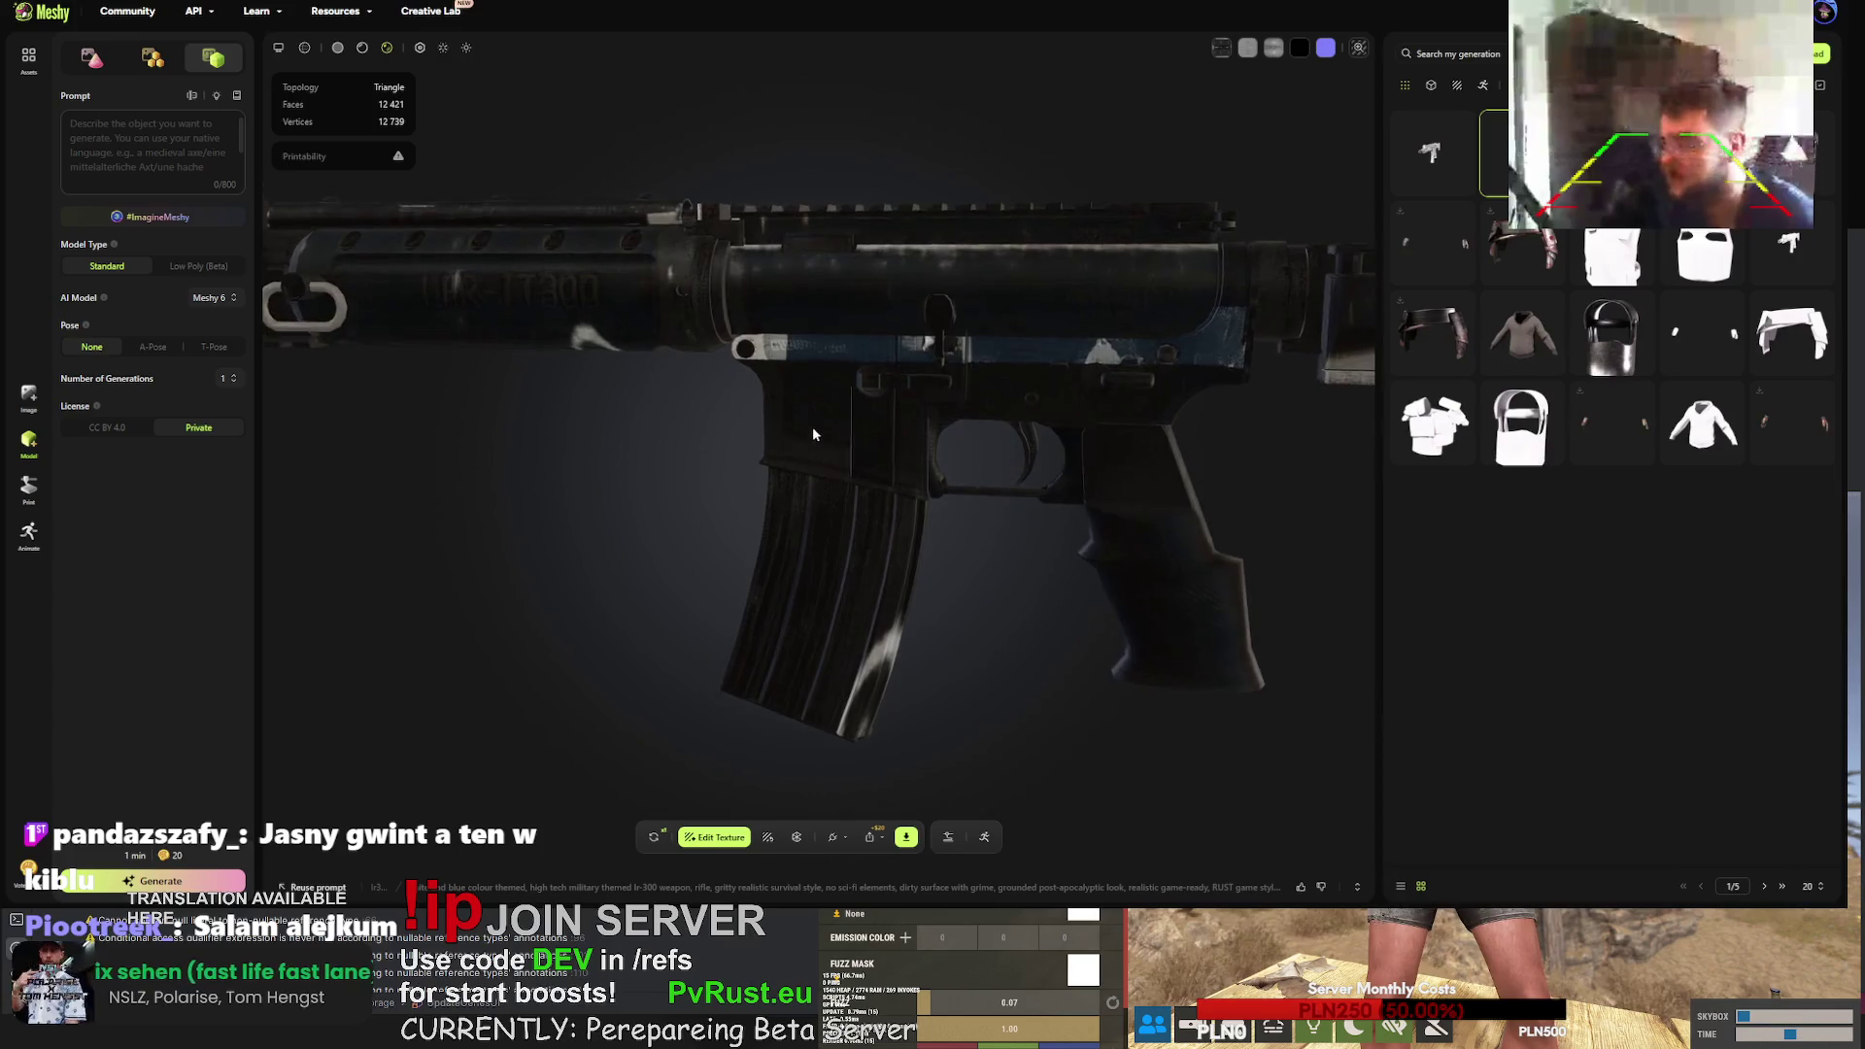
mouse_move(843, 398)
mouse_down()
mouse_move(880, 392)
mouse_move(929, 421)
mouse_move(825, 351)
mouse_move(793, 406)
mouse_move(927, 415)
mouse_up()
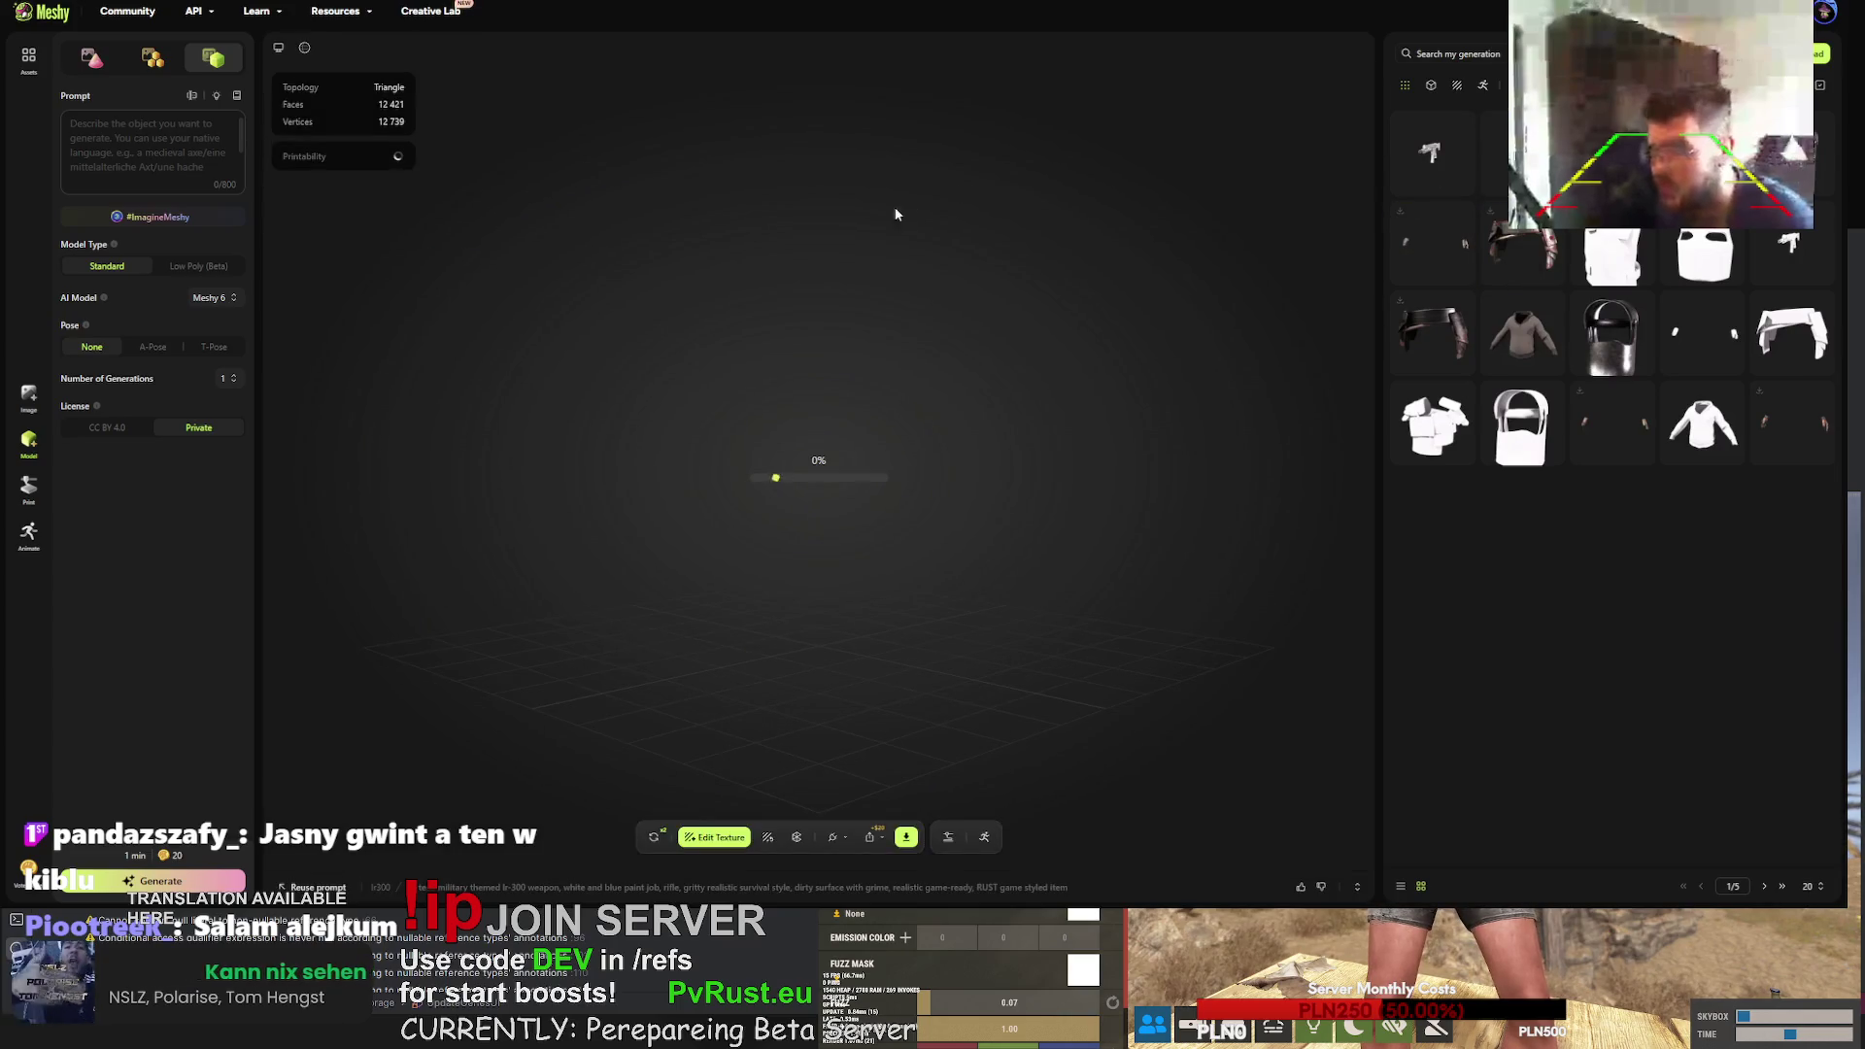
scroll(900, 443, up, 10)
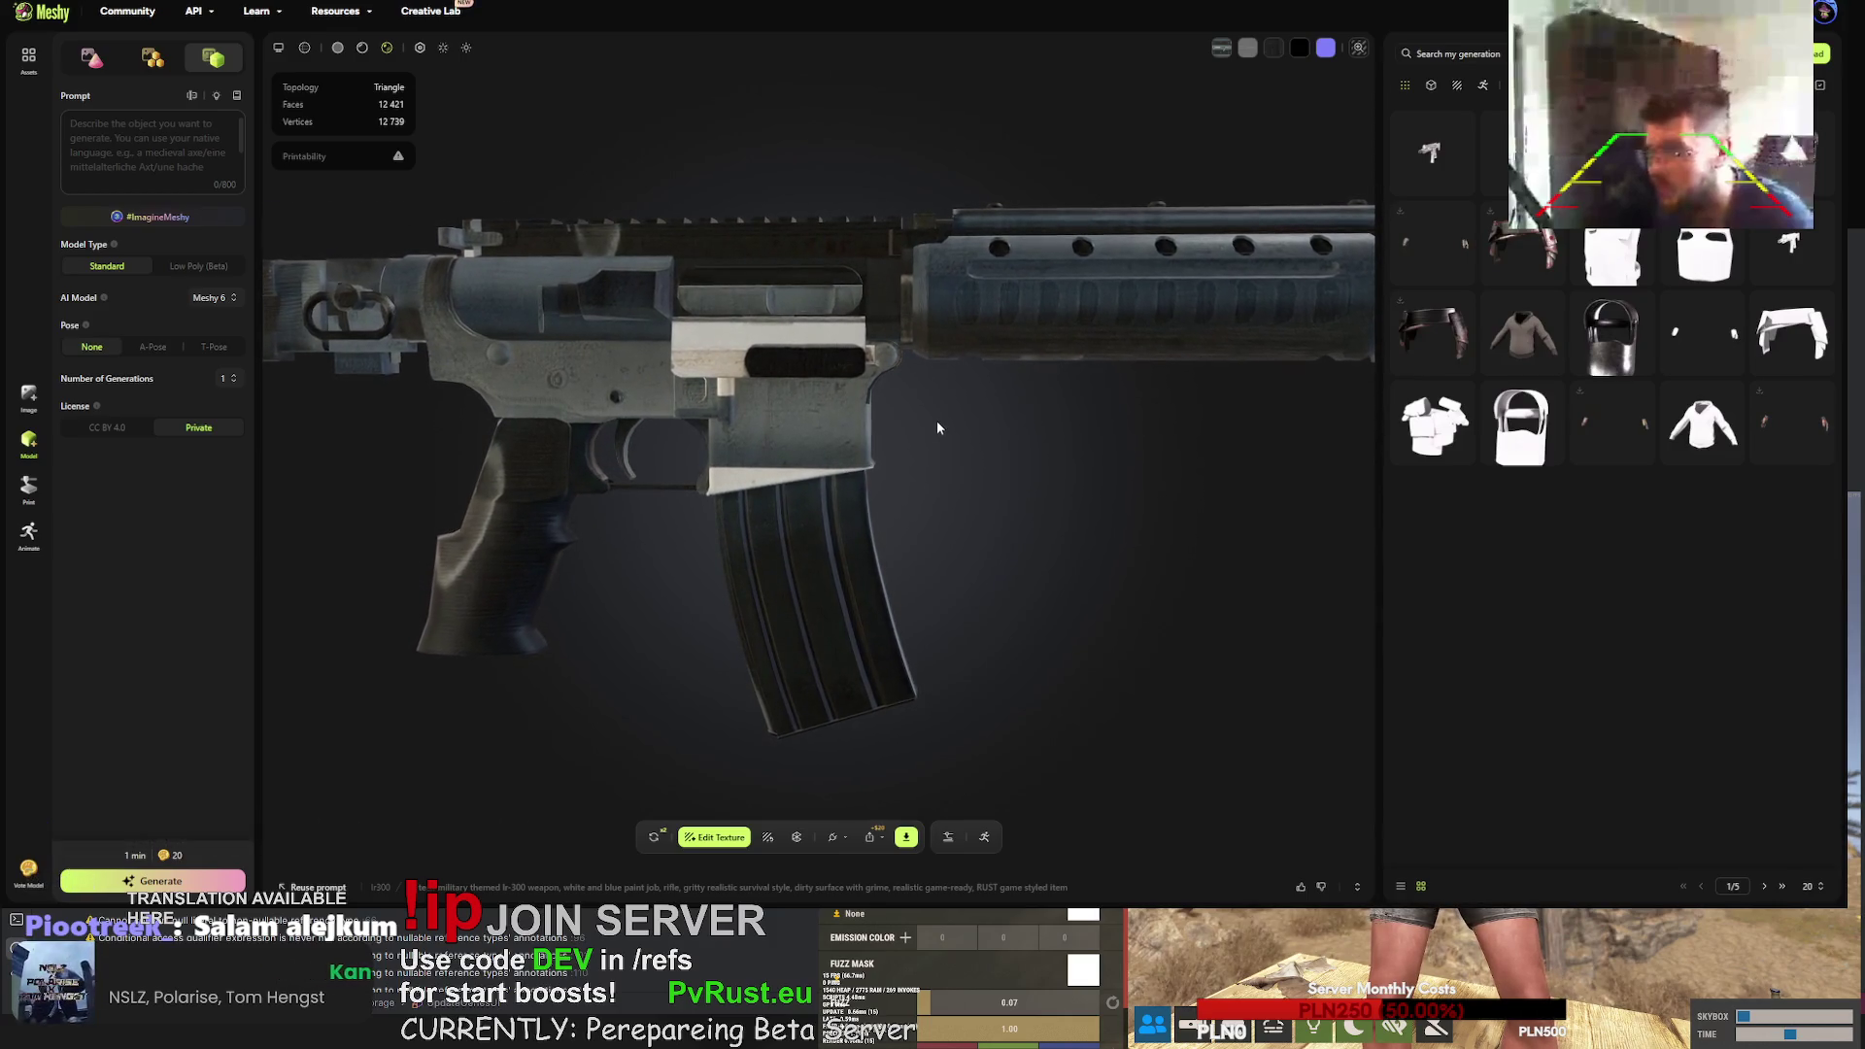
mouse_move(937, 423)
mouse_down()
mouse_move(820, 442)
mouse_move(933, 457)
mouse_move(1069, 421)
mouse_move(924, 421)
mouse_move(1045, 440)
mouse_up()
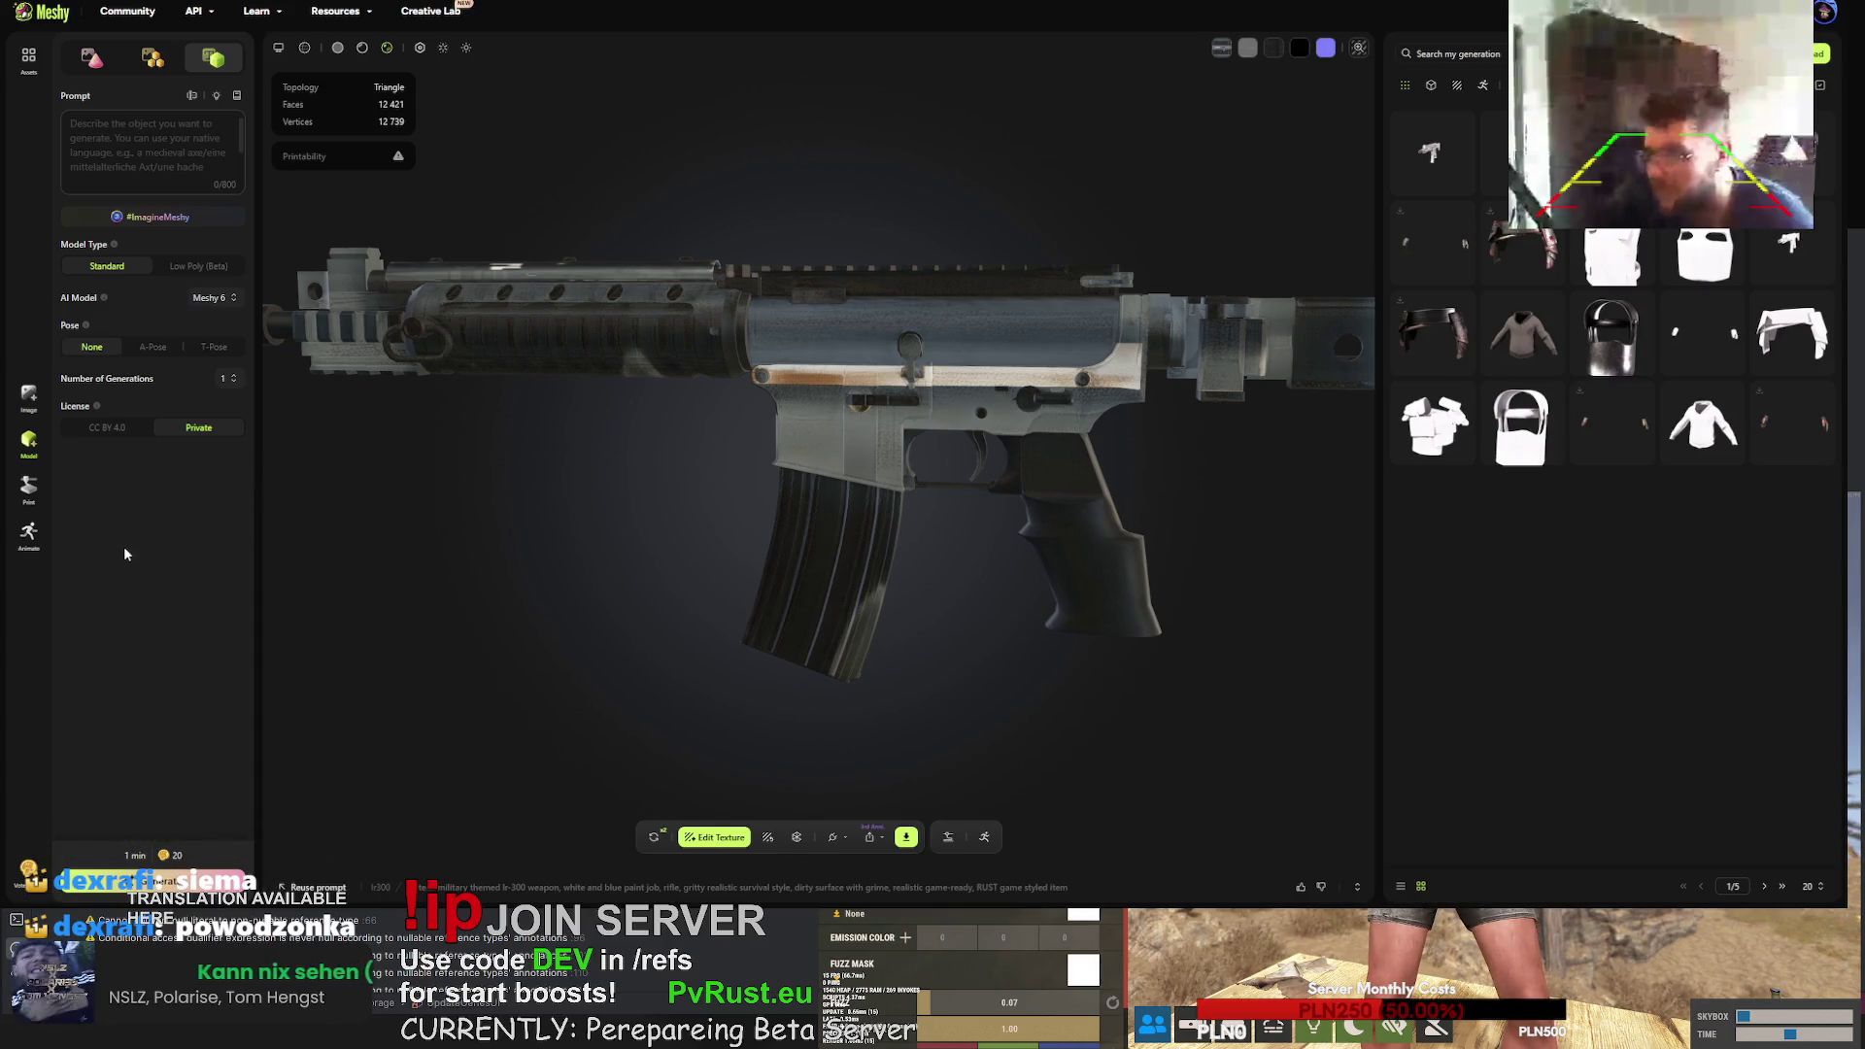
mouse_move(561, 571)
mouse_down()
mouse_move(680, 492)
mouse_move(511, 567)
mouse_up()
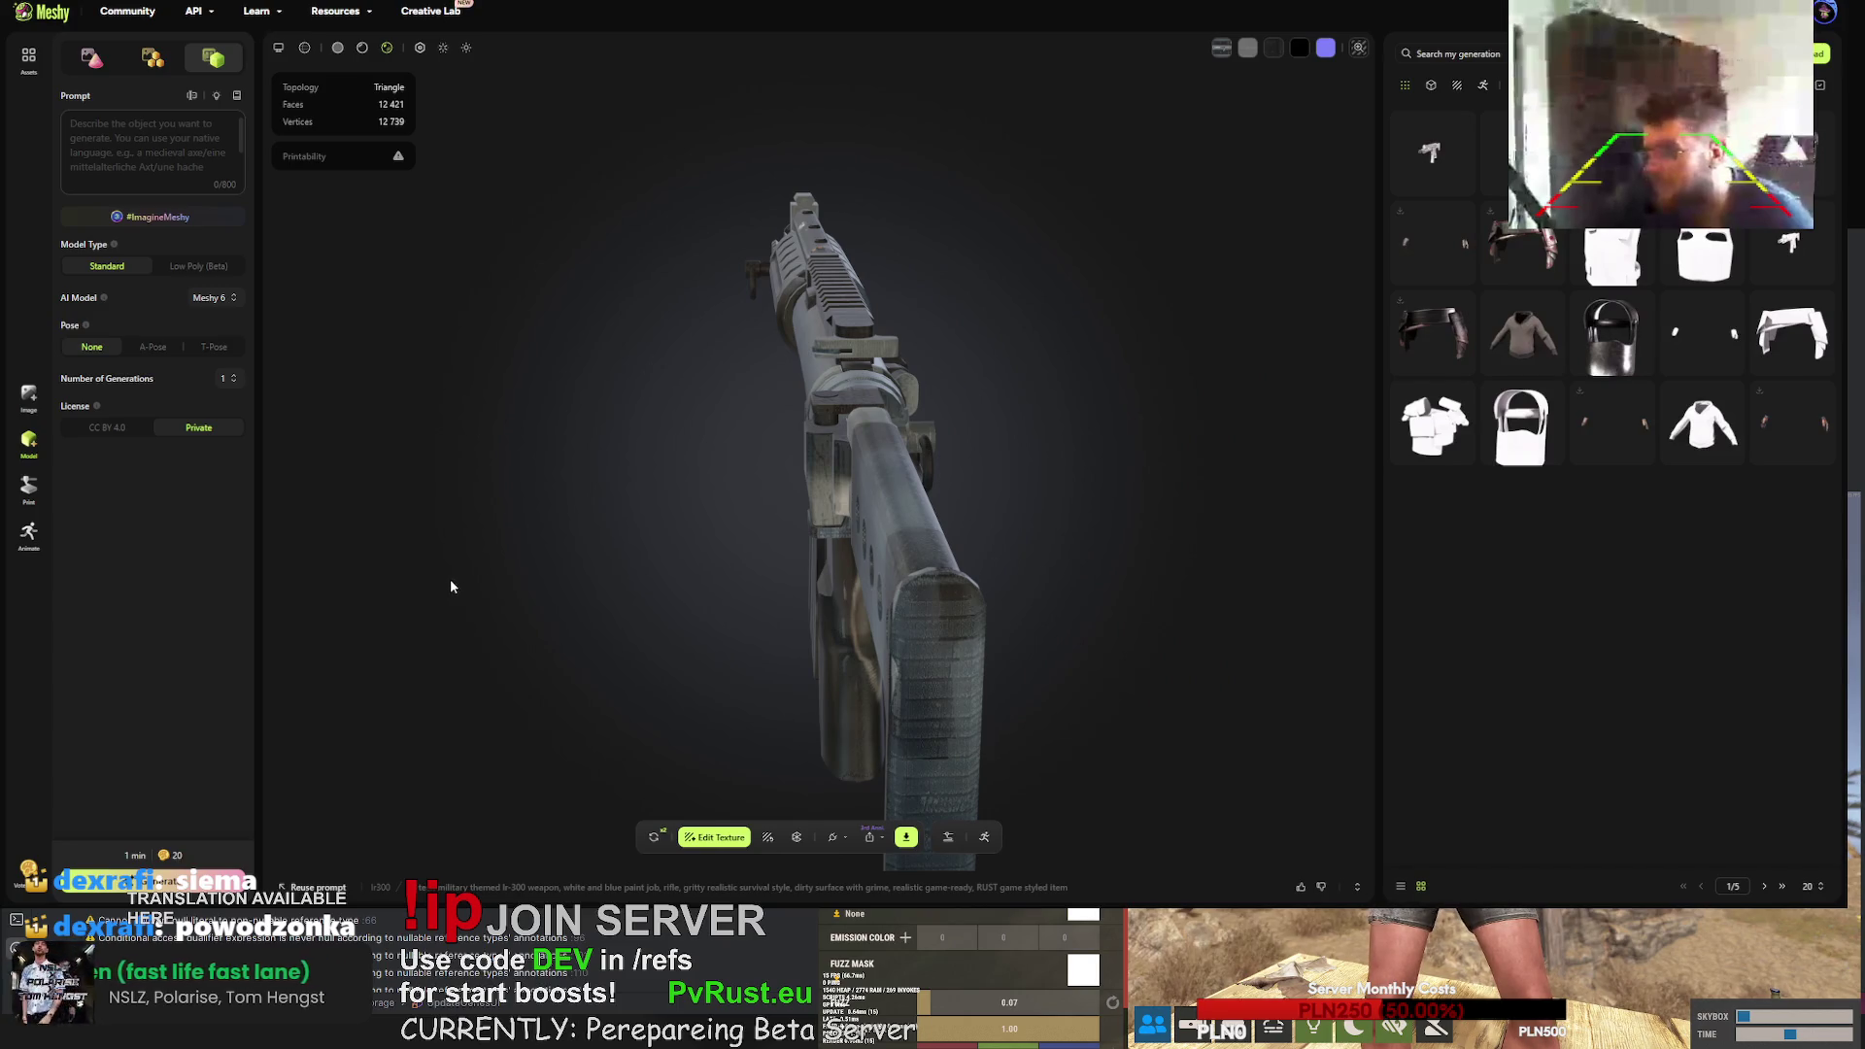
mouse_move(648, 616)
mouse_down()
mouse_move(630, 591)
mouse_move(729, 595)
mouse_move(1178, 528)
mouse_up()
- Check the armour vest's side view, then return to the rifle and open its FBX download settings
click(1540, 250)
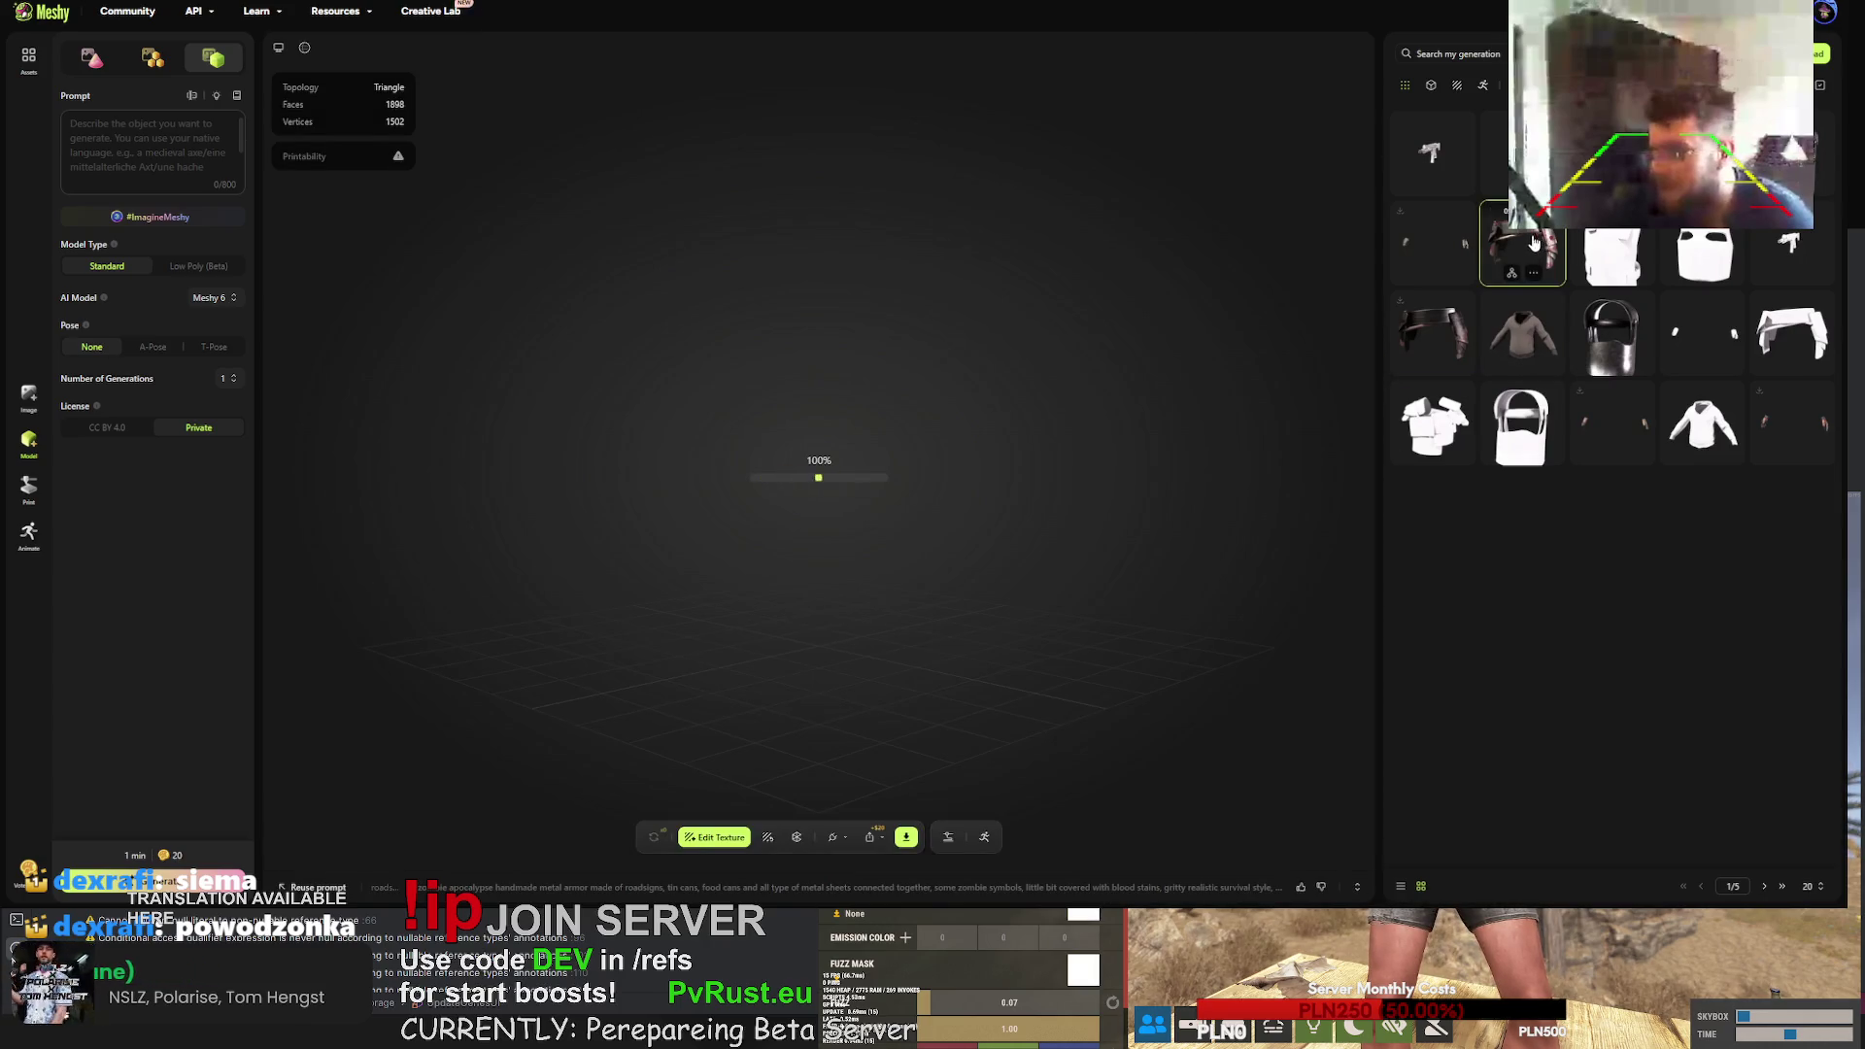
mouse_move(787, 379)
mouse_down()
mouse_move(952, 359)
mouse_move(1254, 277)
mouse_up()
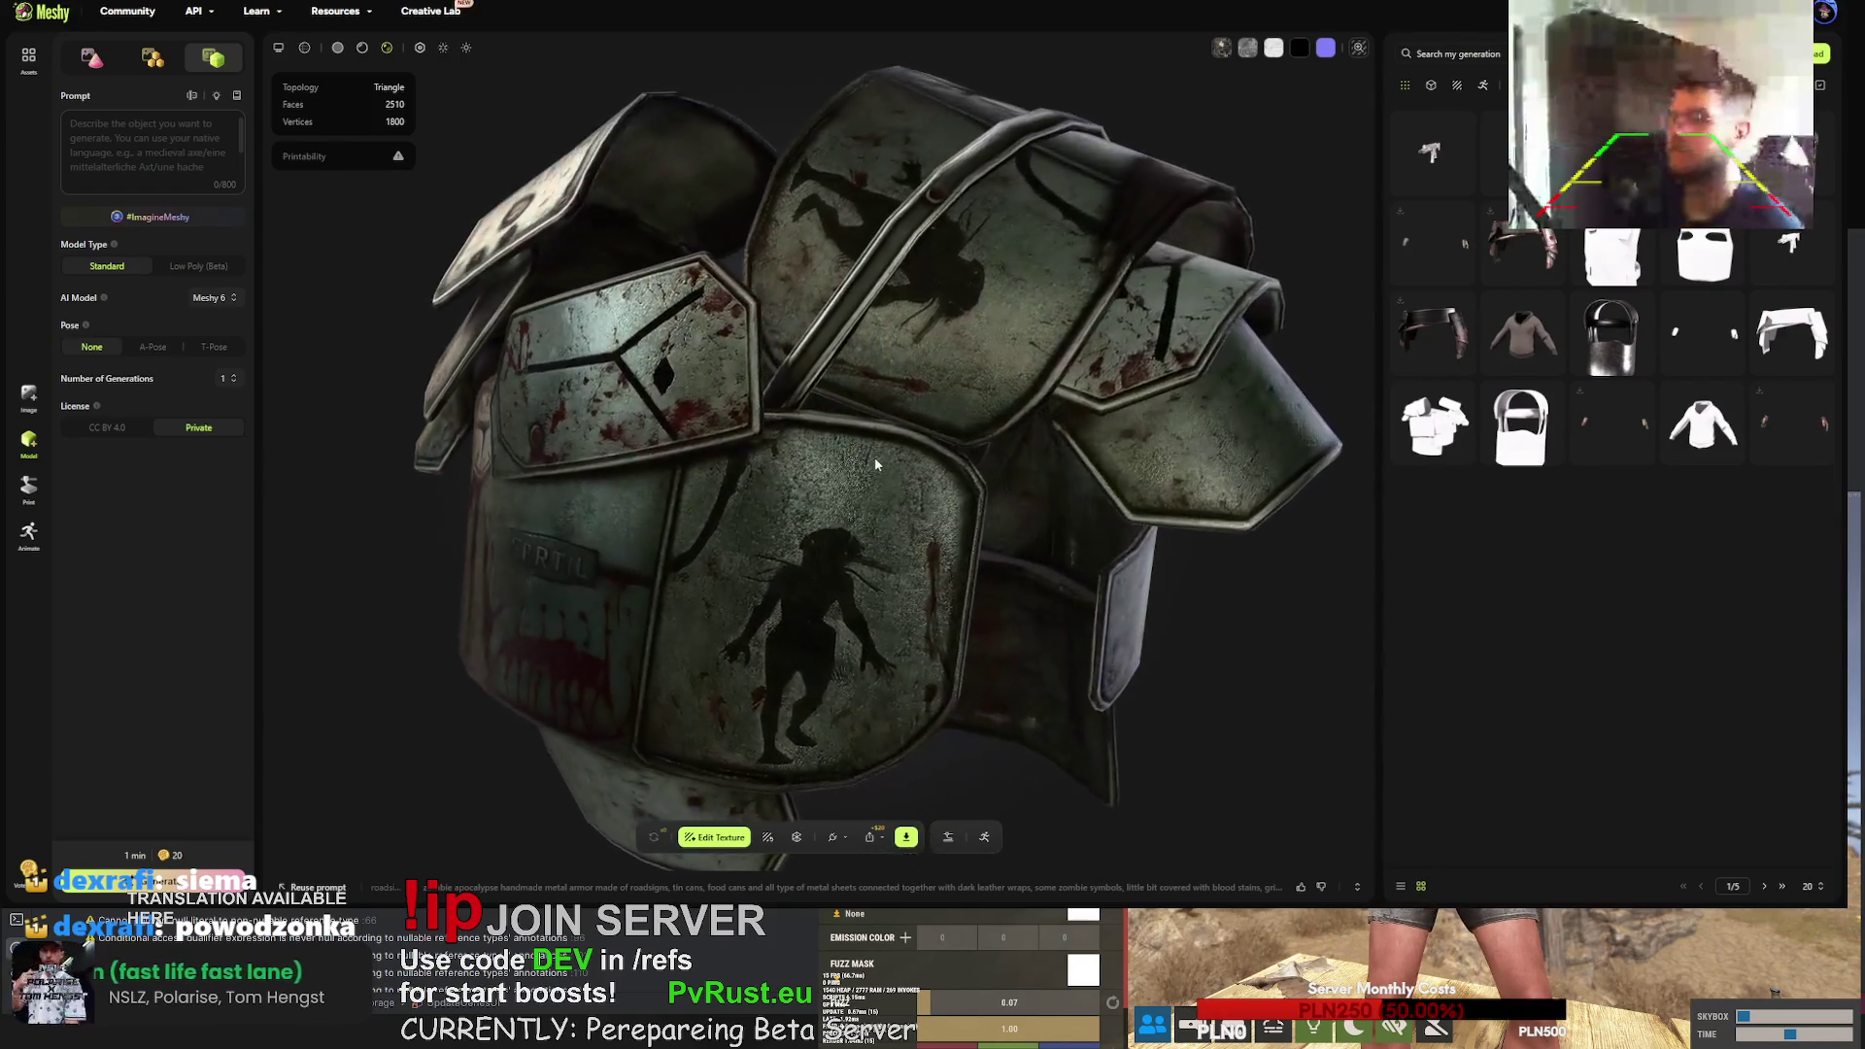
click(1431, 152)
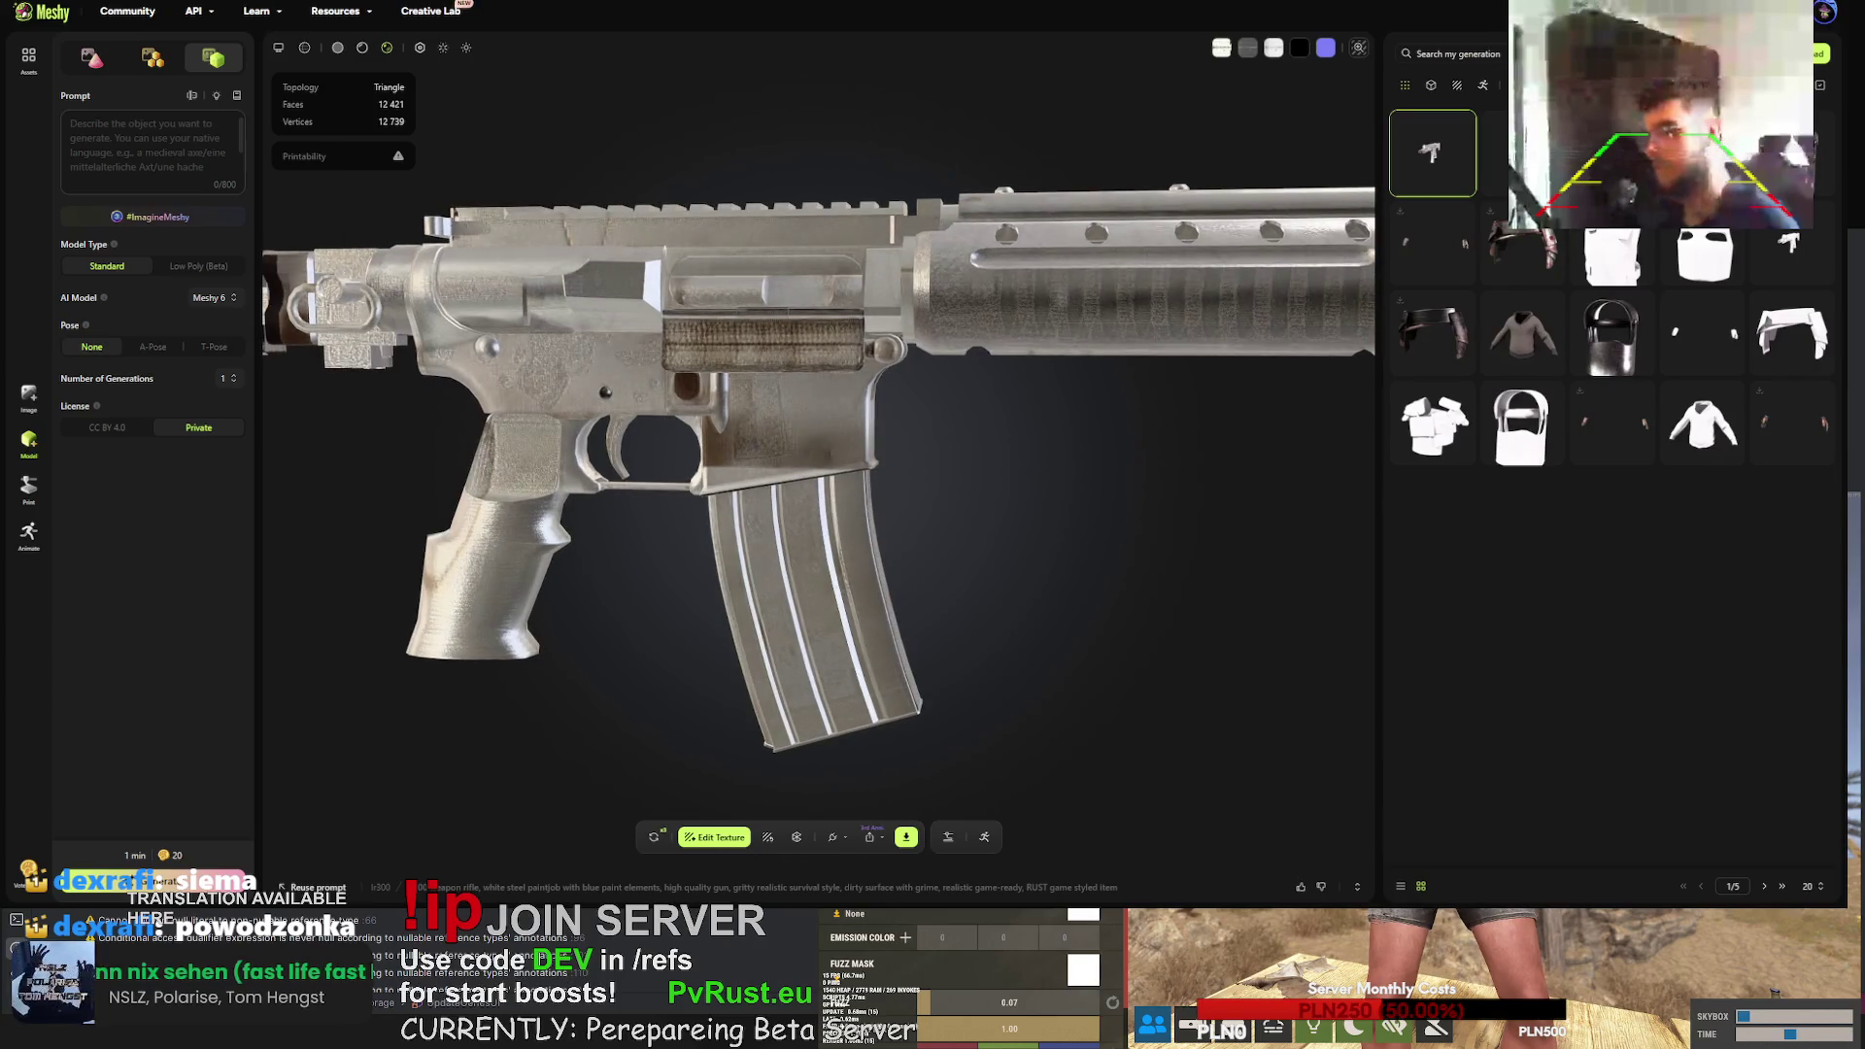
mouse_move(1057, 394)
mouse_down()
mouse_move(982, 383)
mouse_move(1070, 393)
mouse_move(954, 443)
mouse_up()
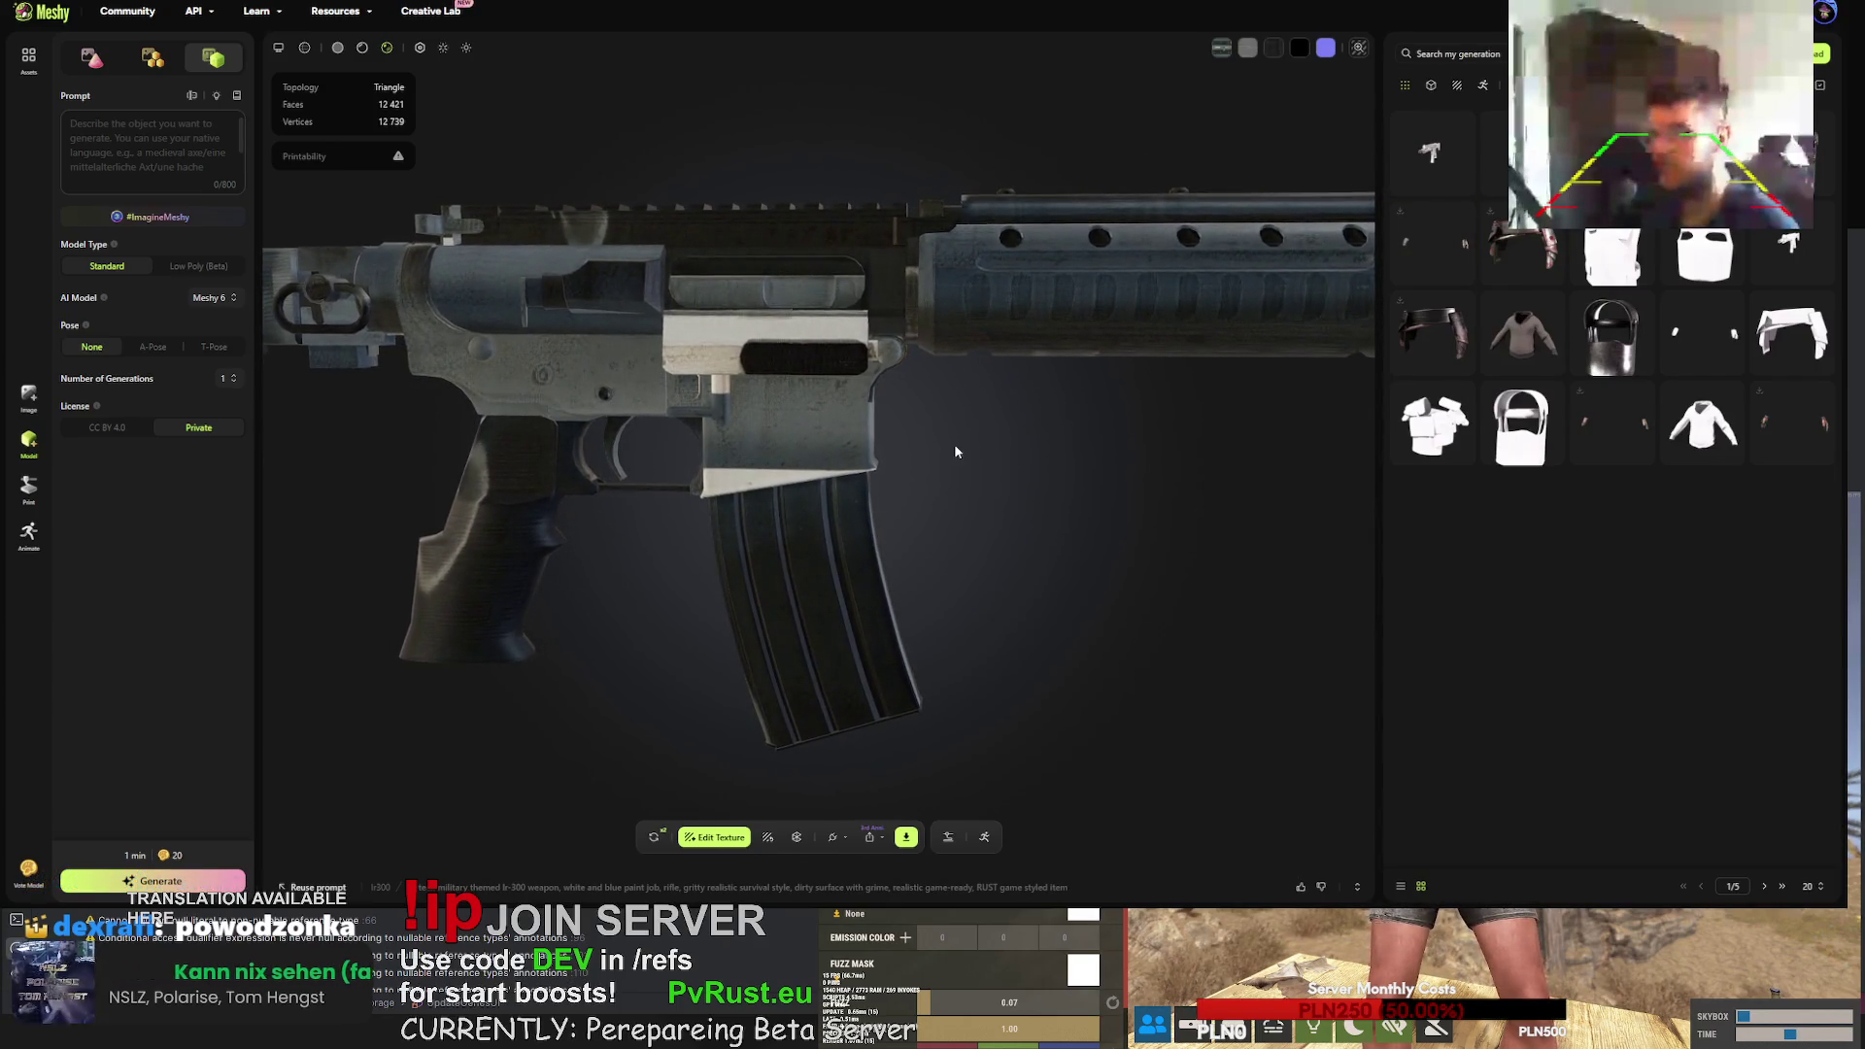
click(906, 838)
click(895, 788)
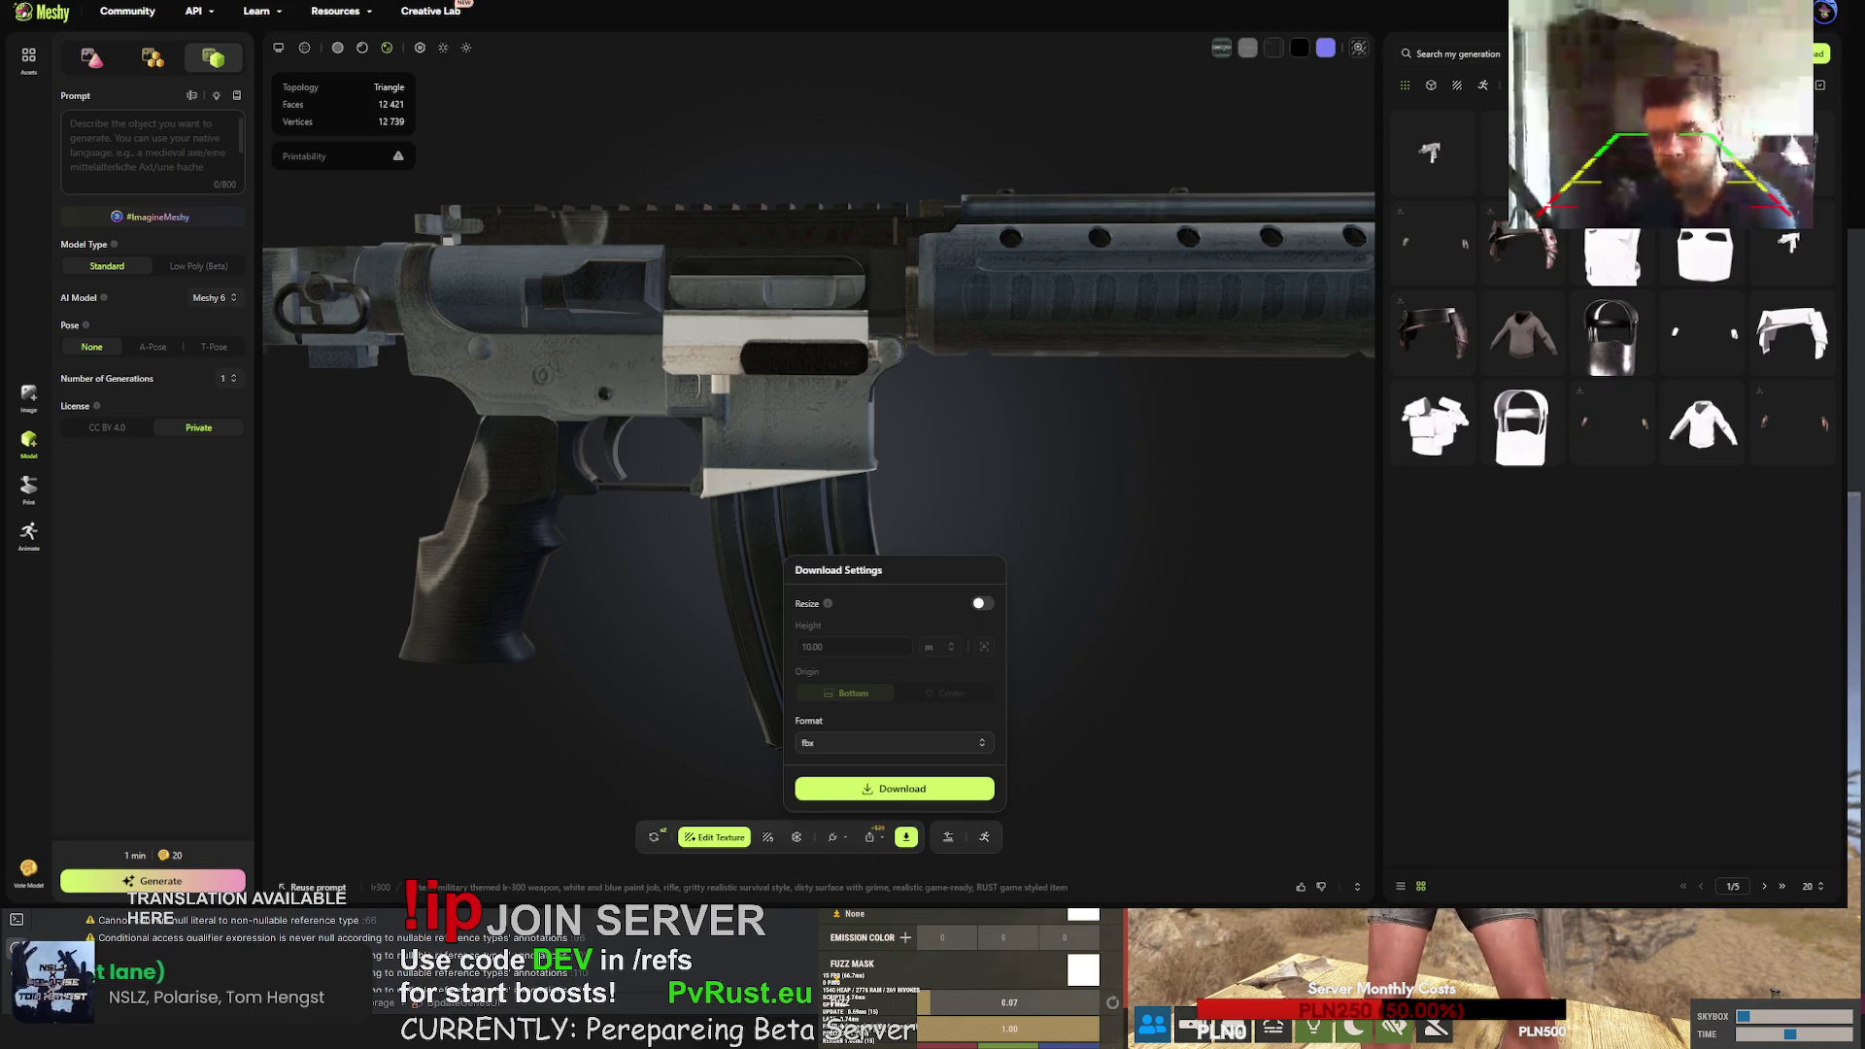
- Close download settings, retry the rifle replacing its current version, and select the new generations
click(1513, 591)
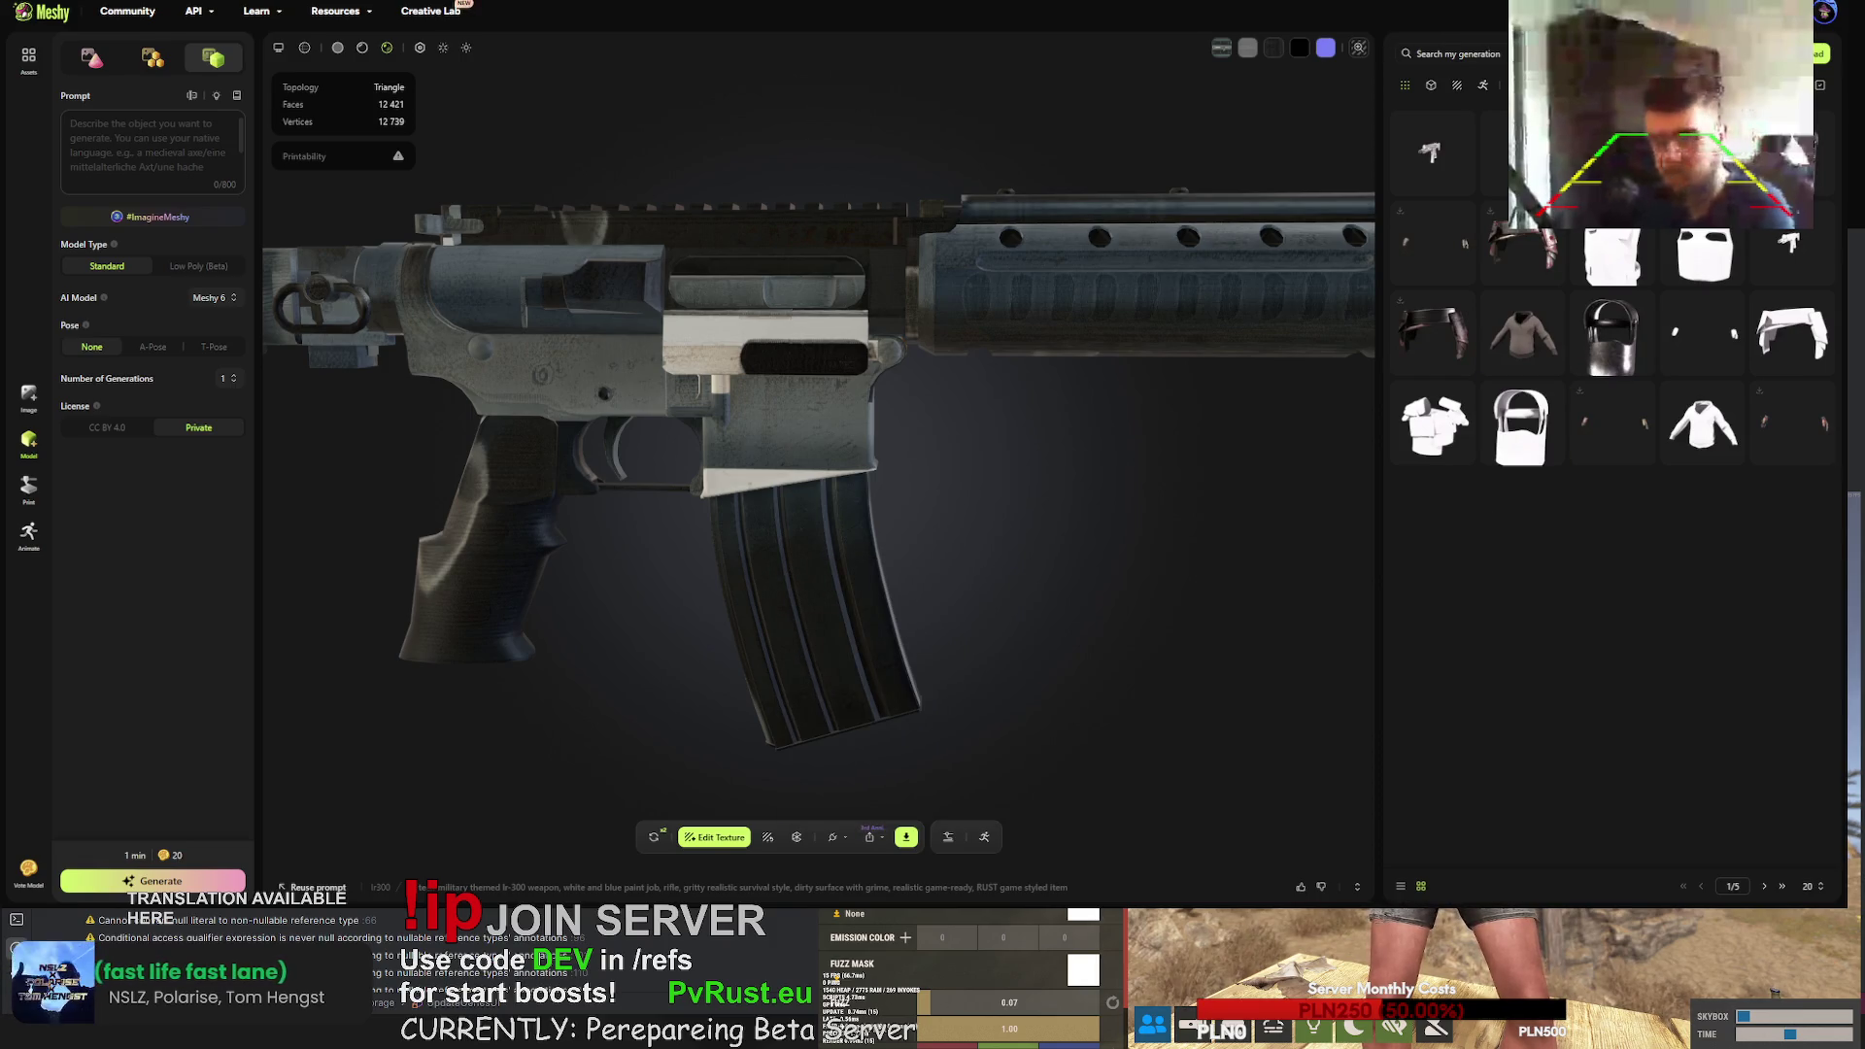
click(654, 837)
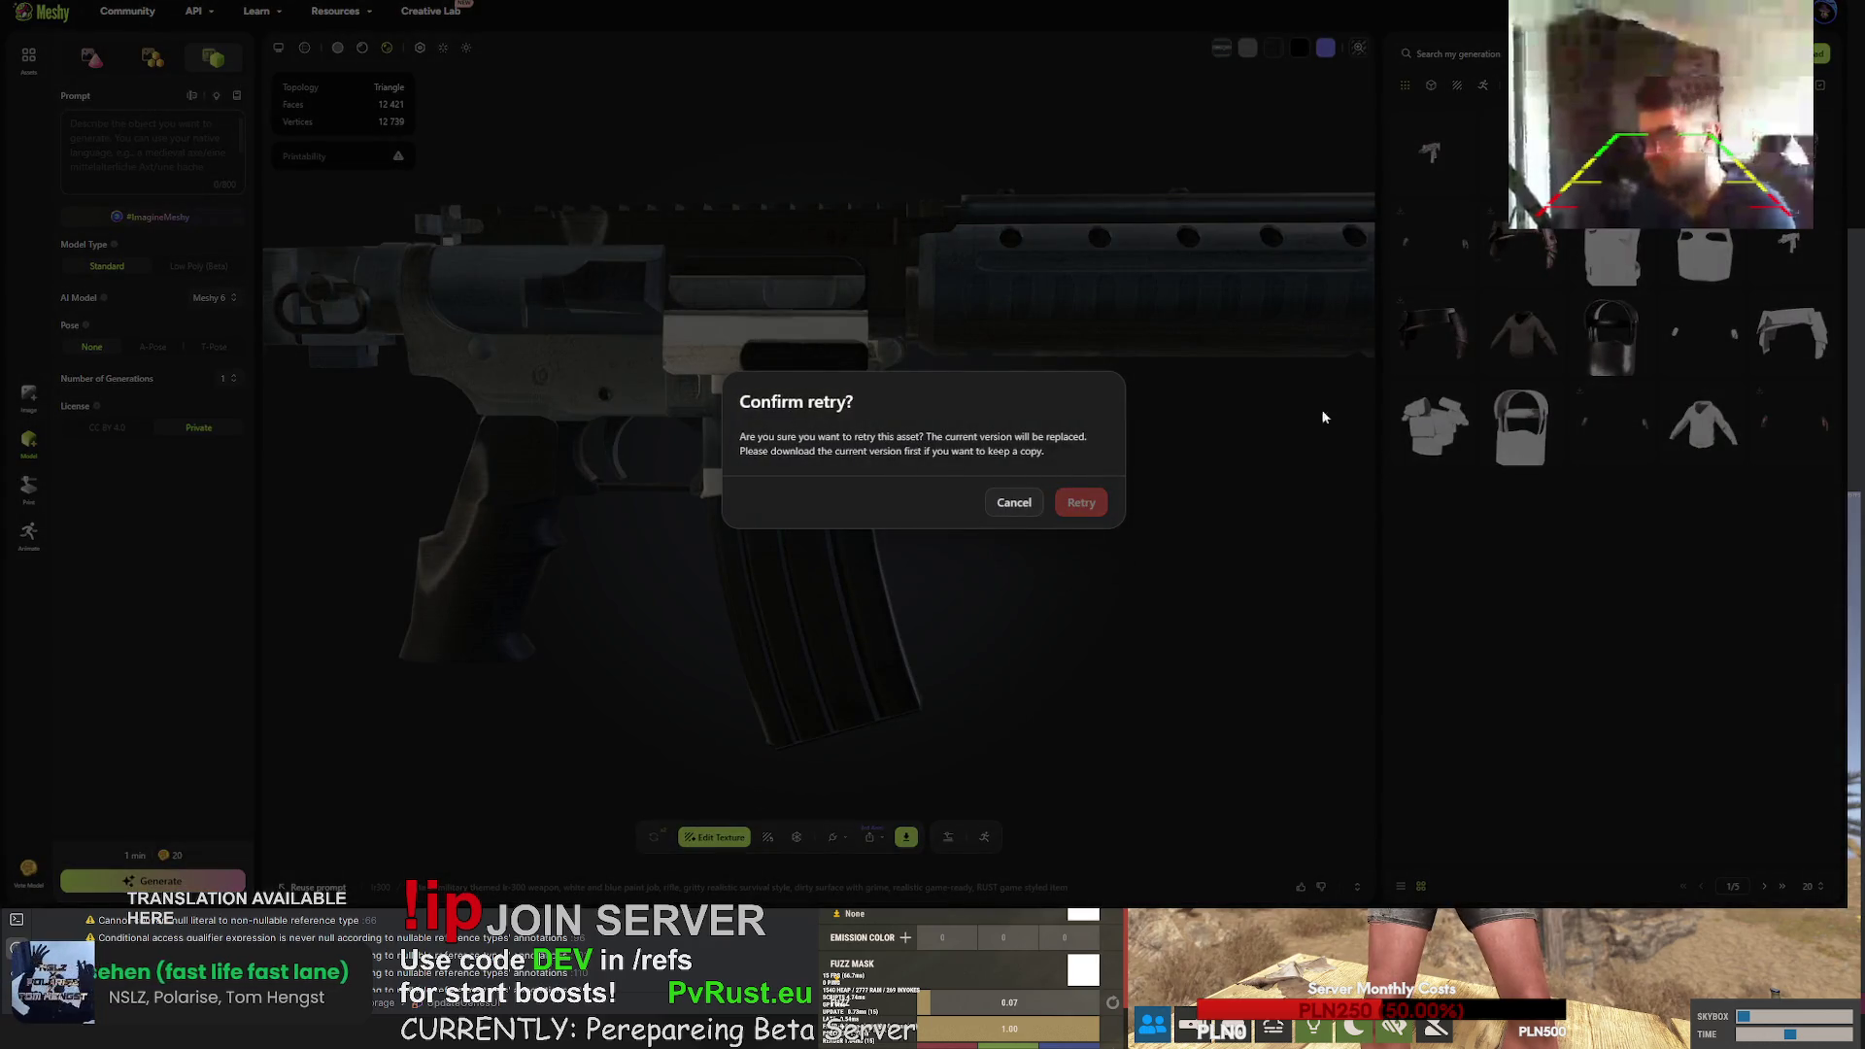
click(1082, 502)
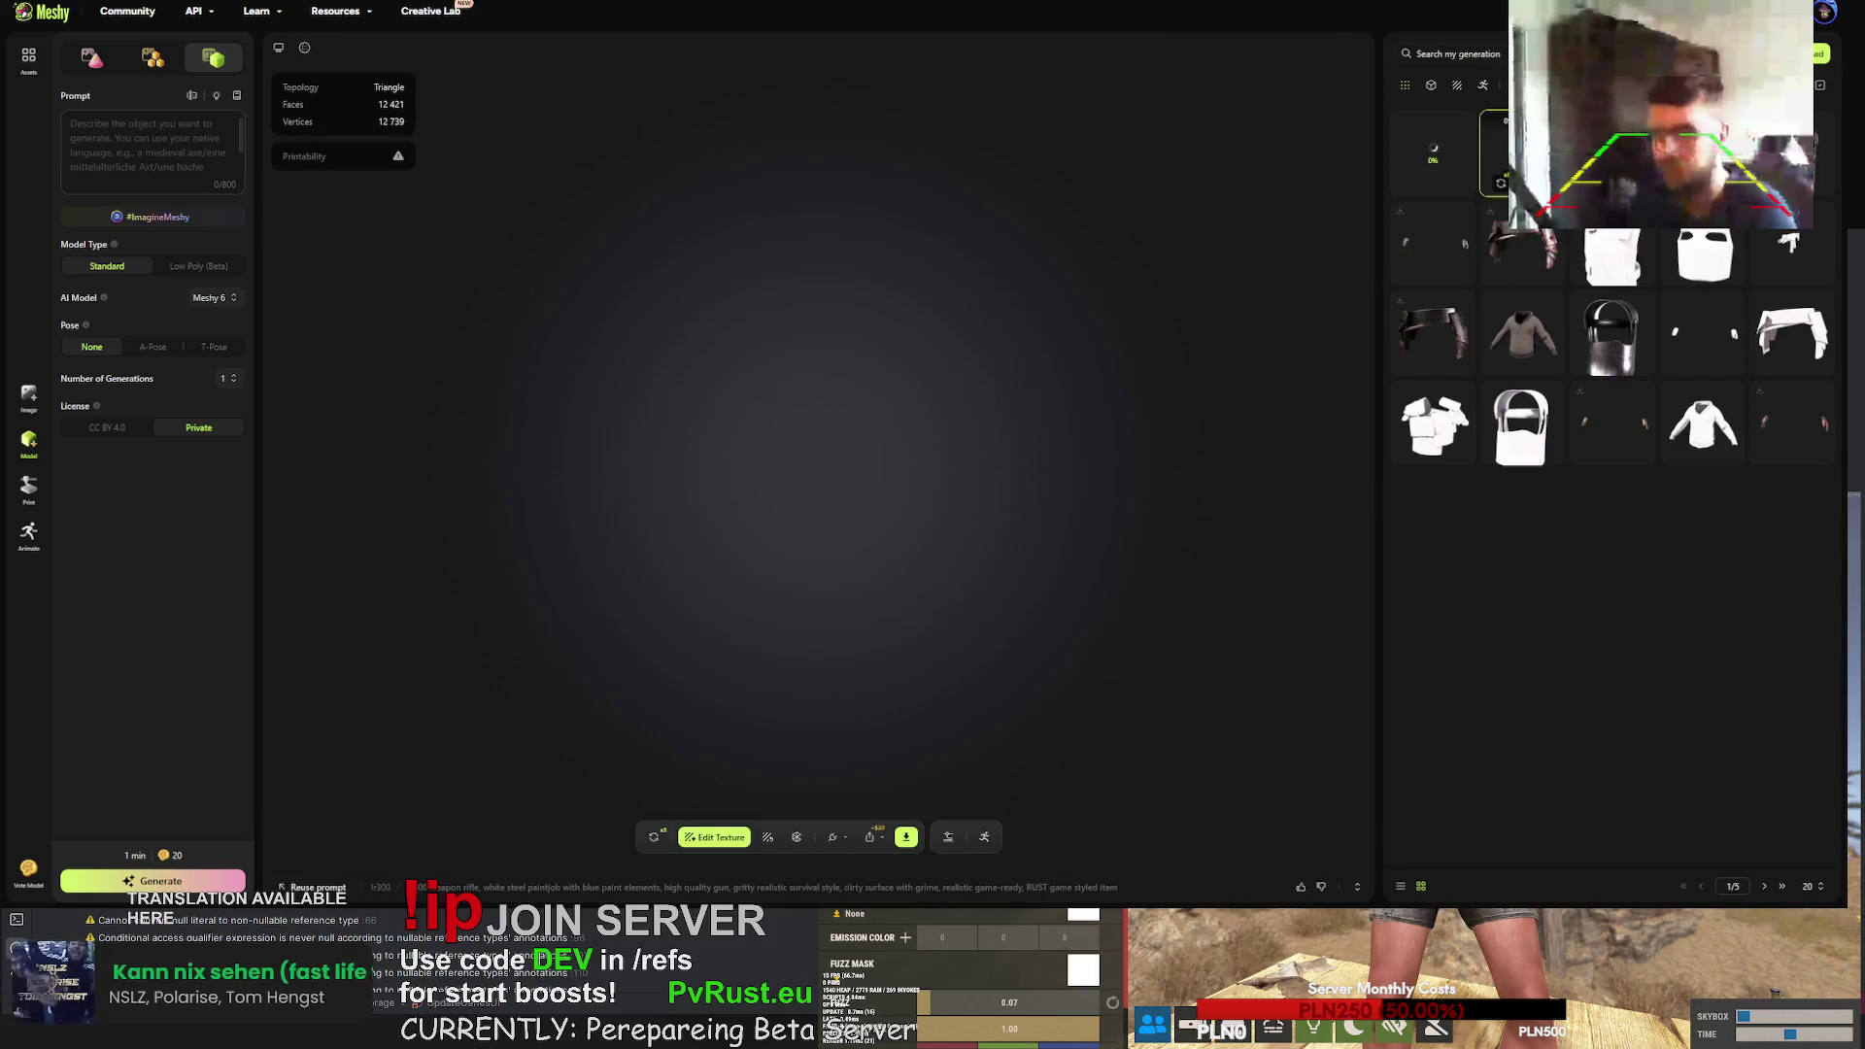
click(1434, 148)
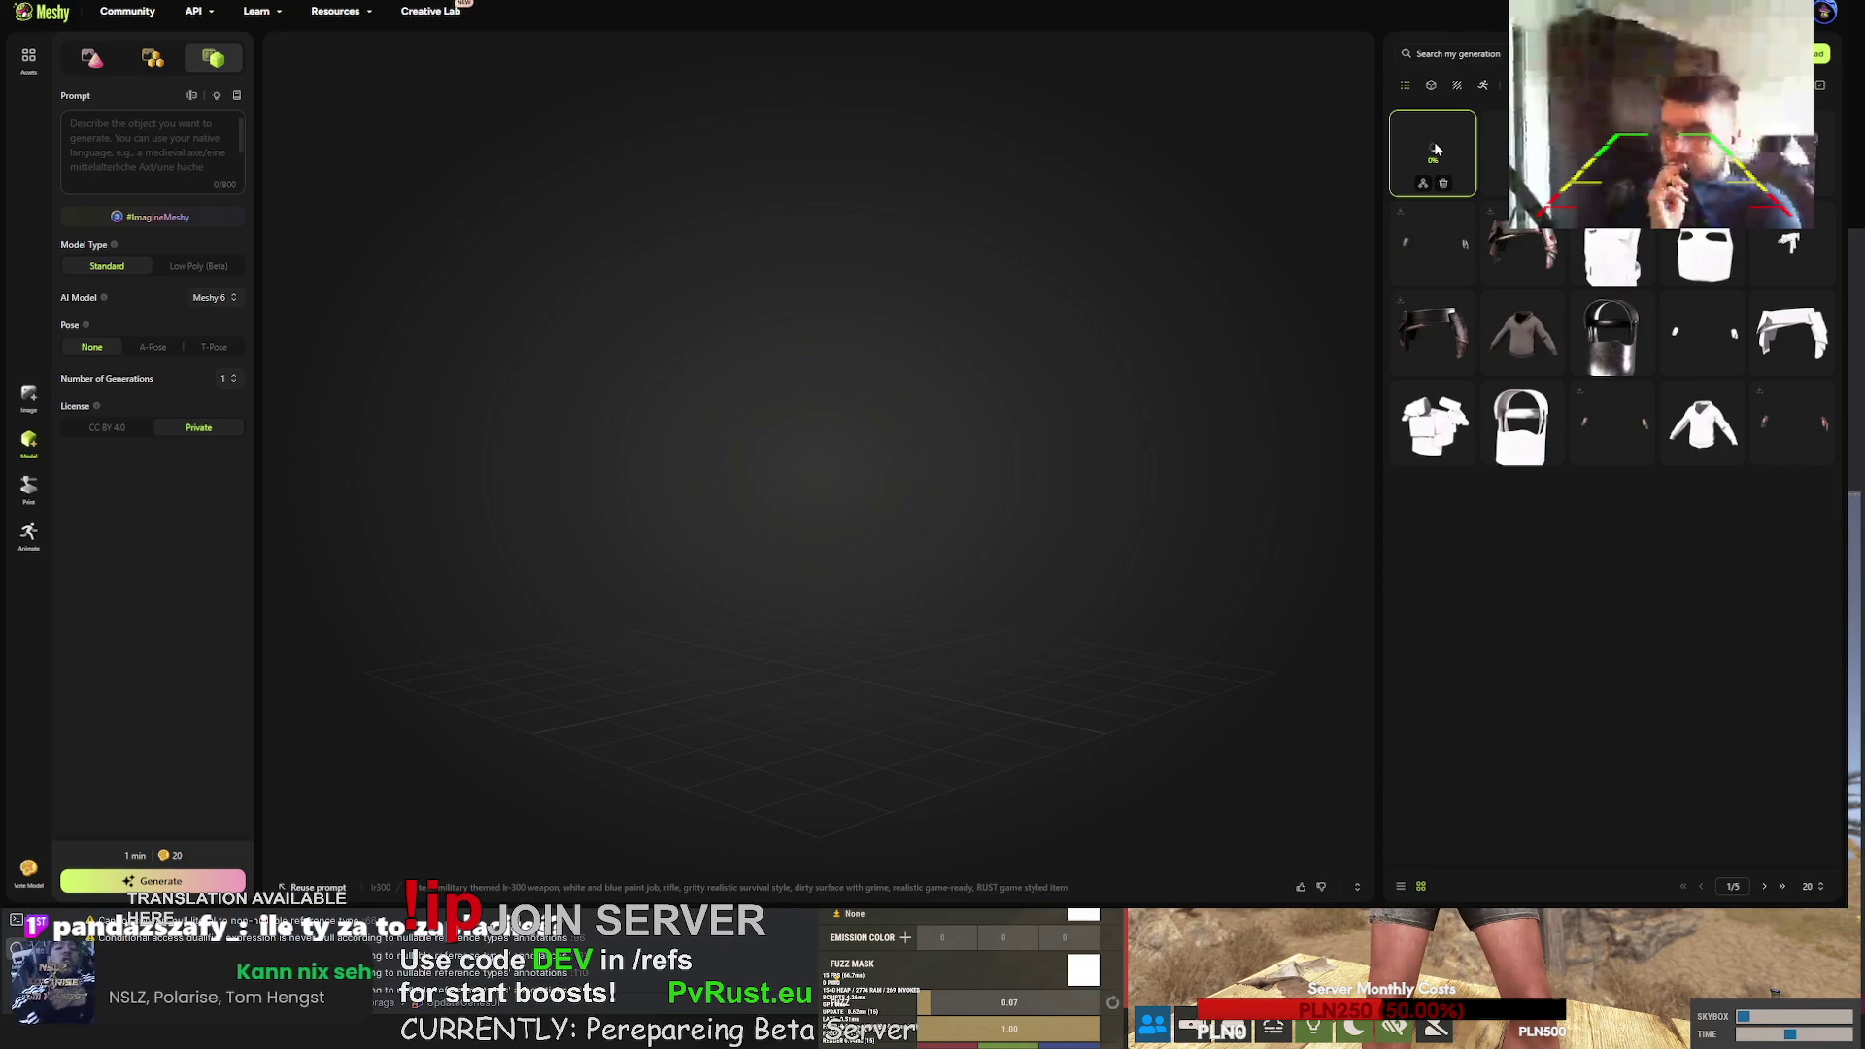
click(1497, 153)
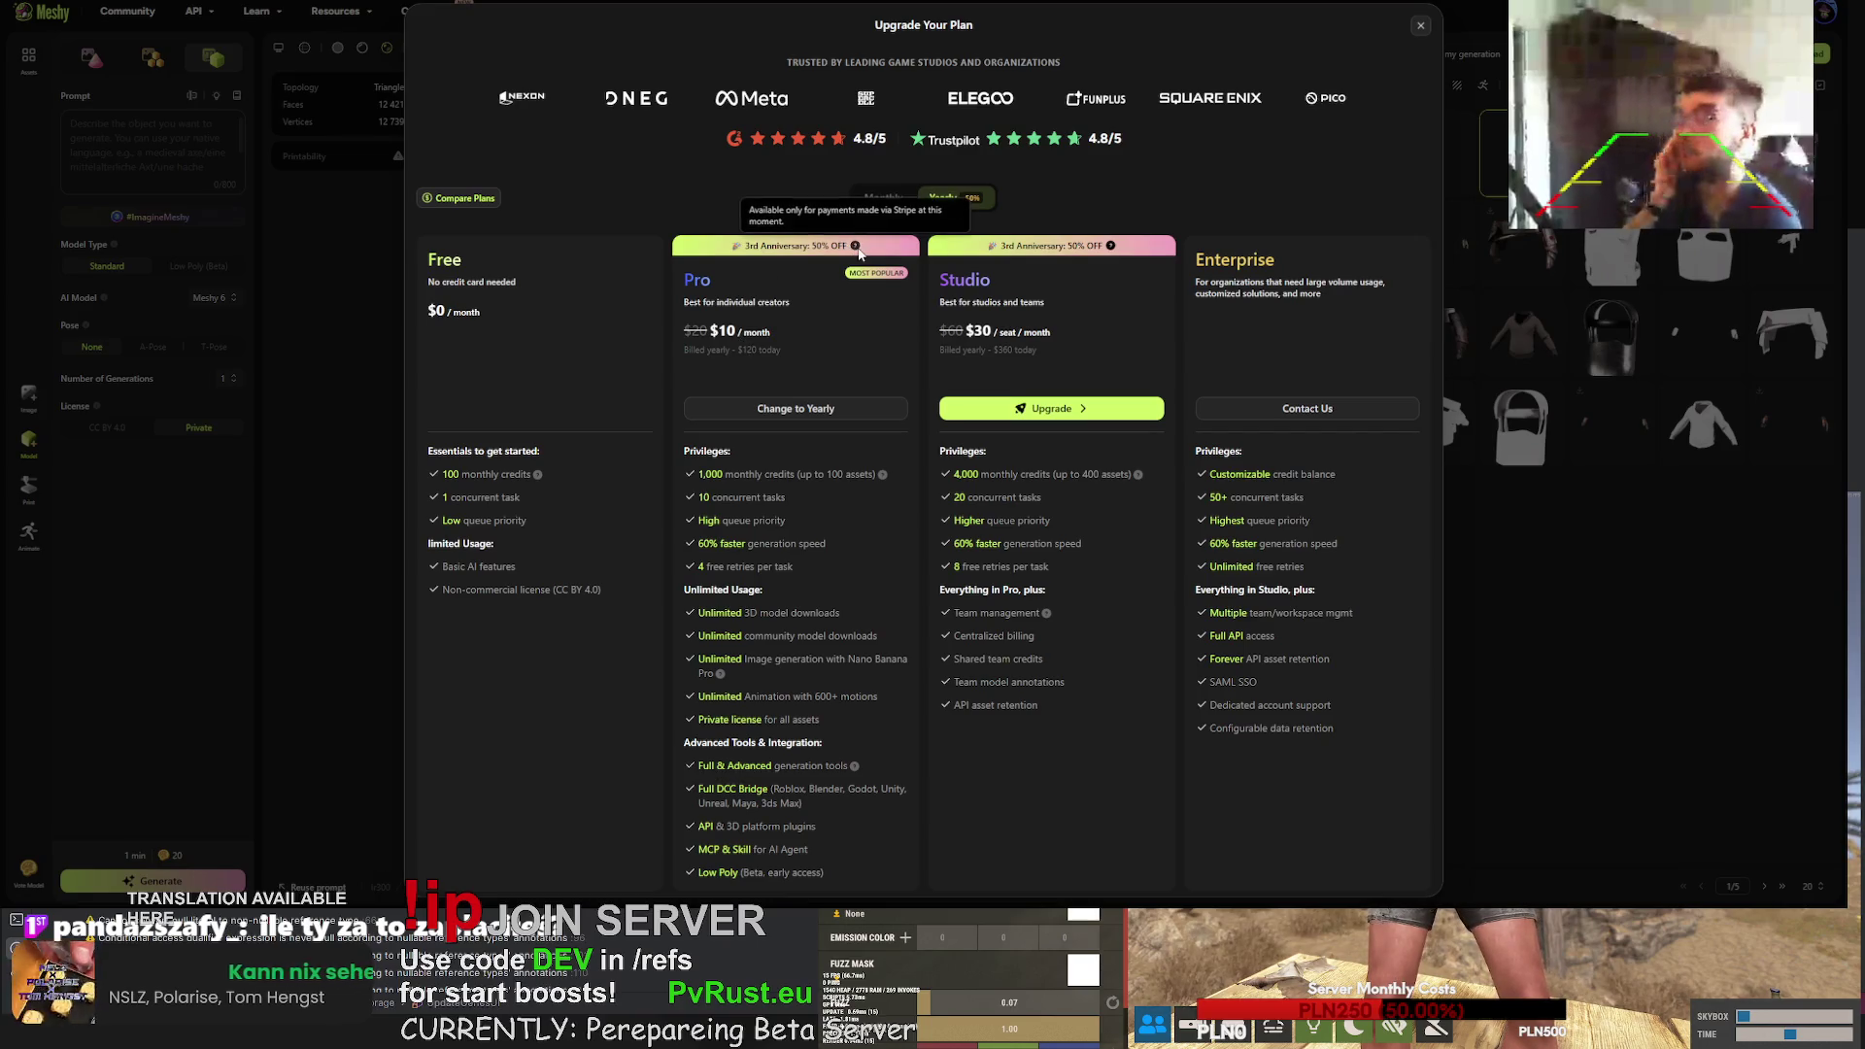
- Compare Monthly and Yearly plan prices, then dismiss the Upgrade Your Plan offer
click(880, 199)
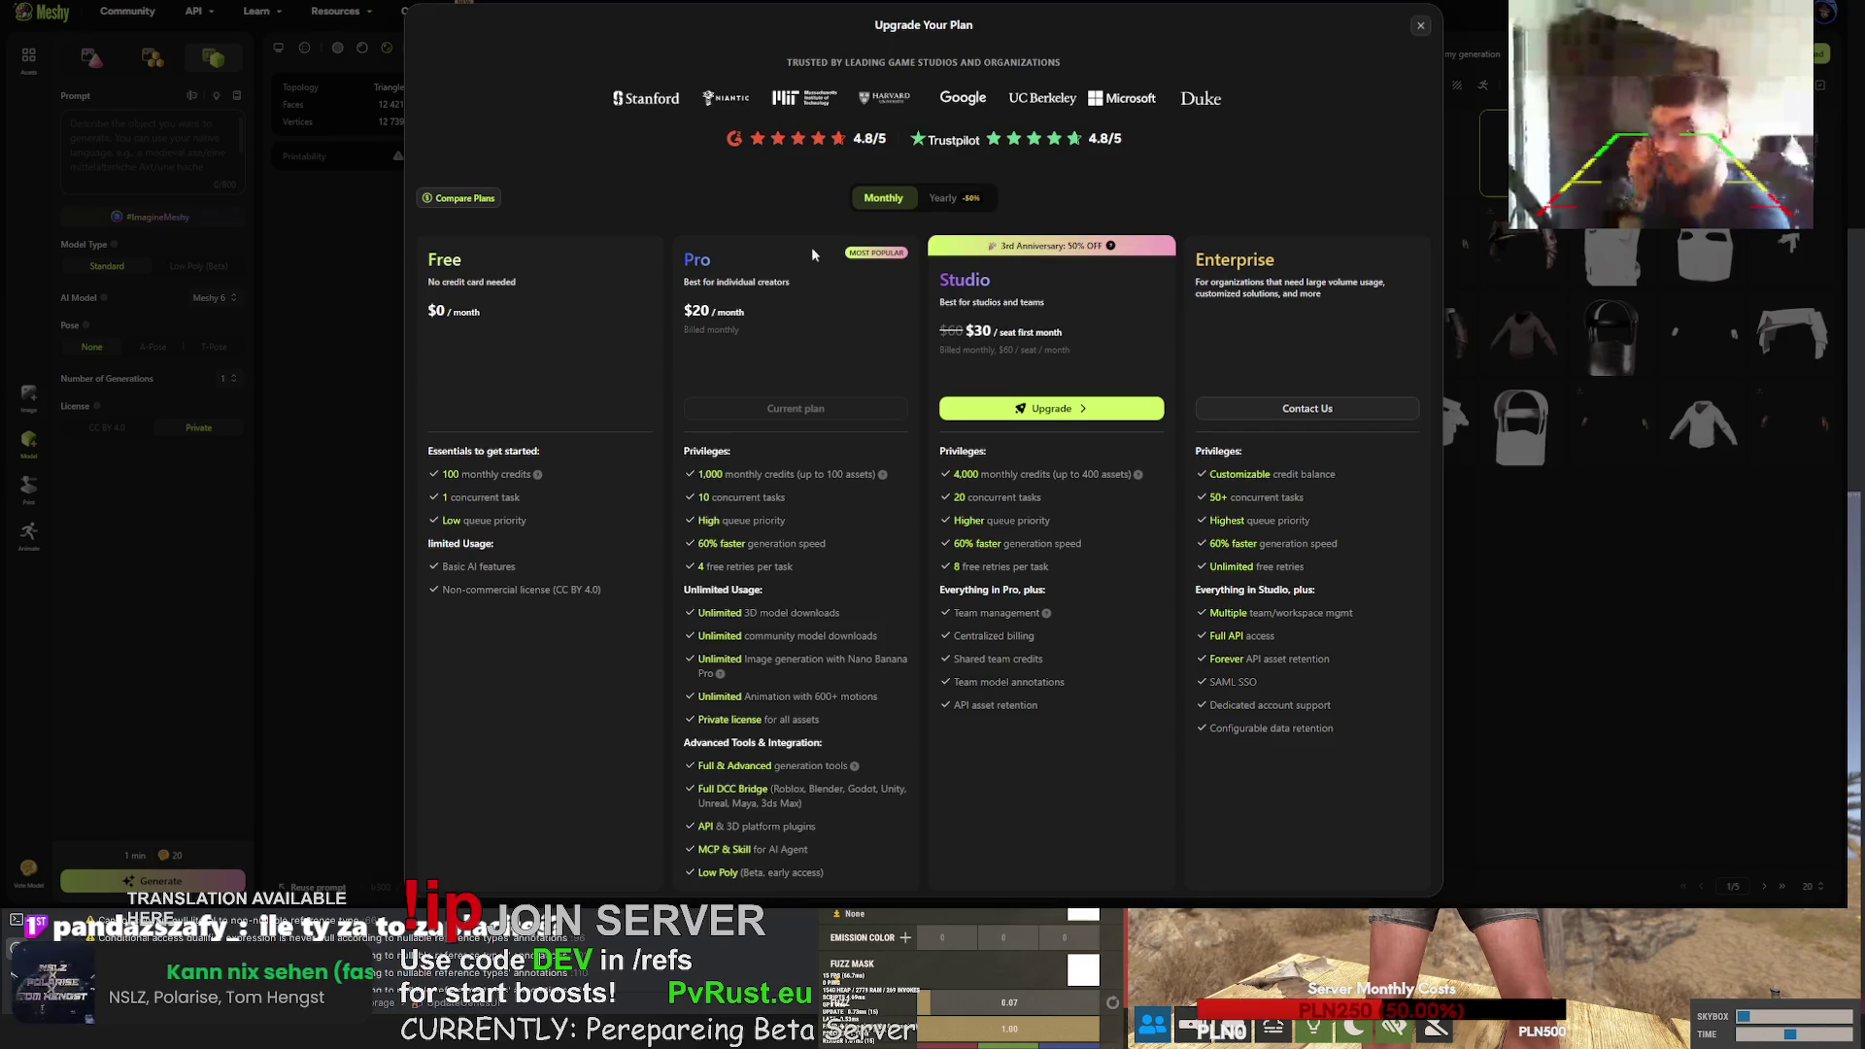
click(939, 199)
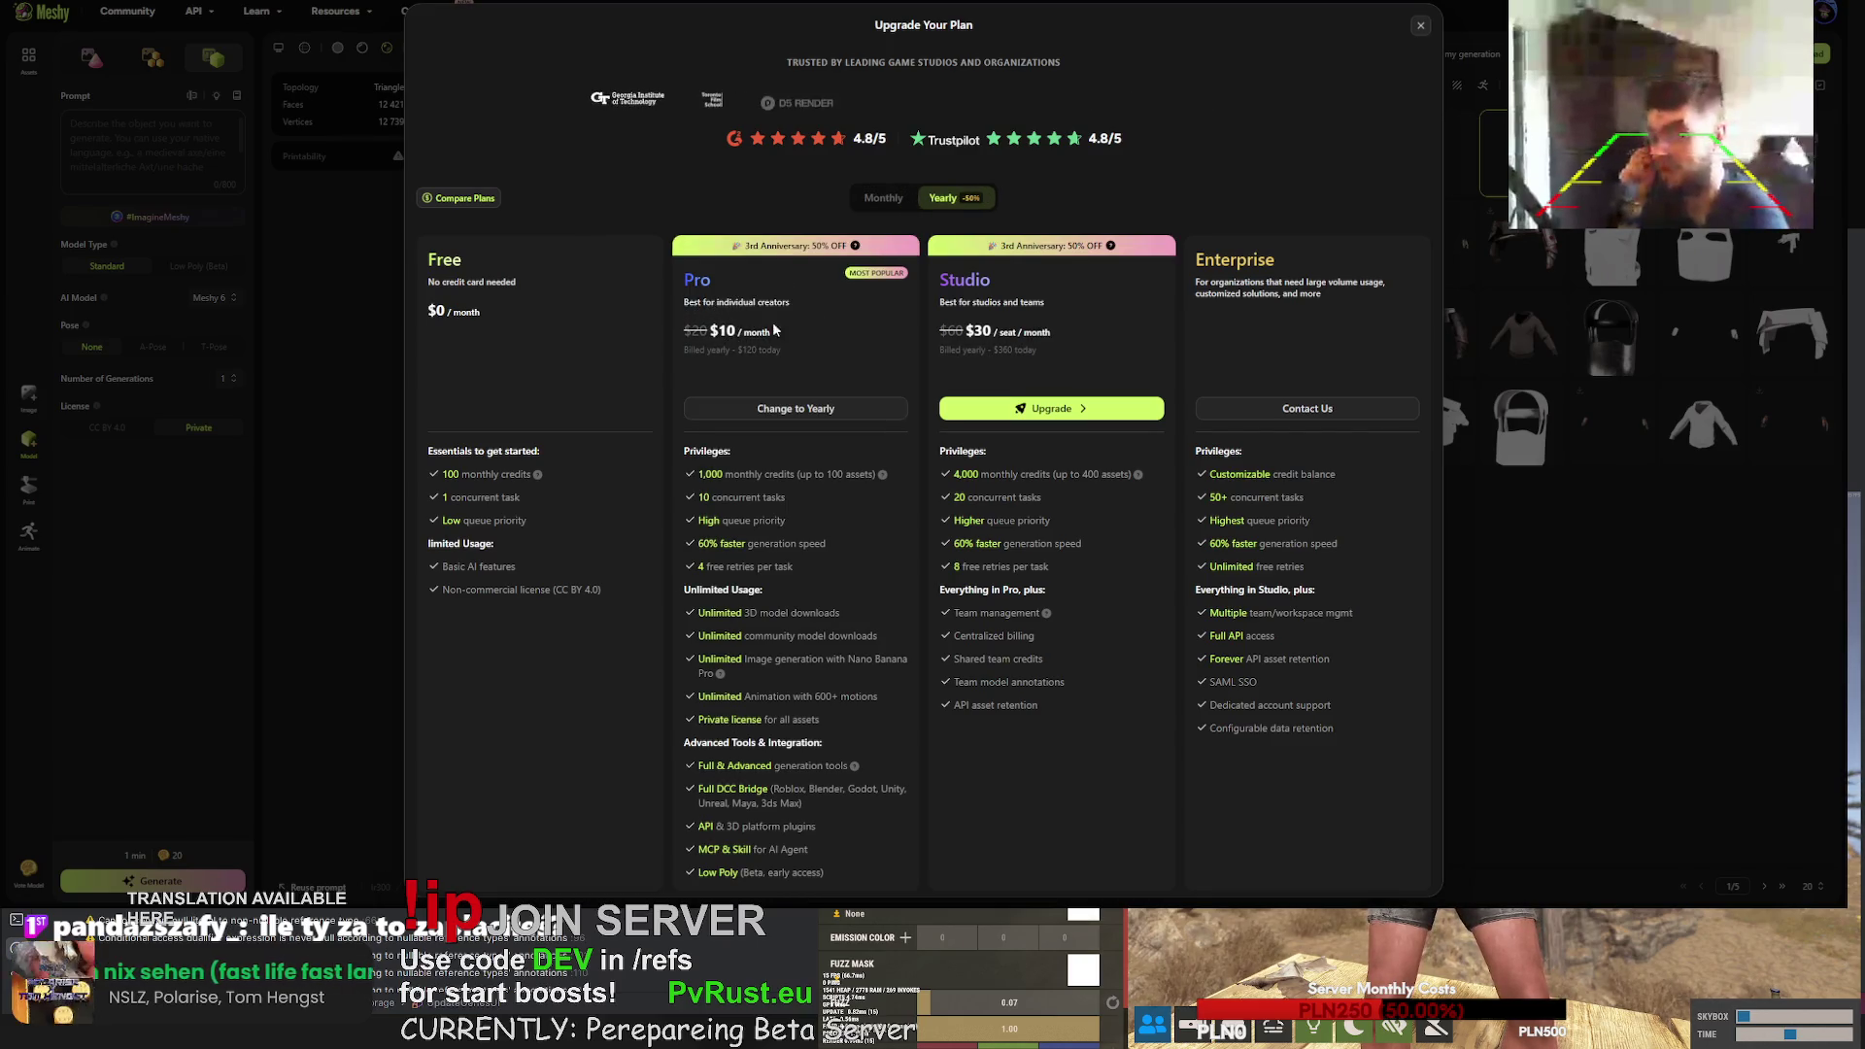
click(1421, 25)
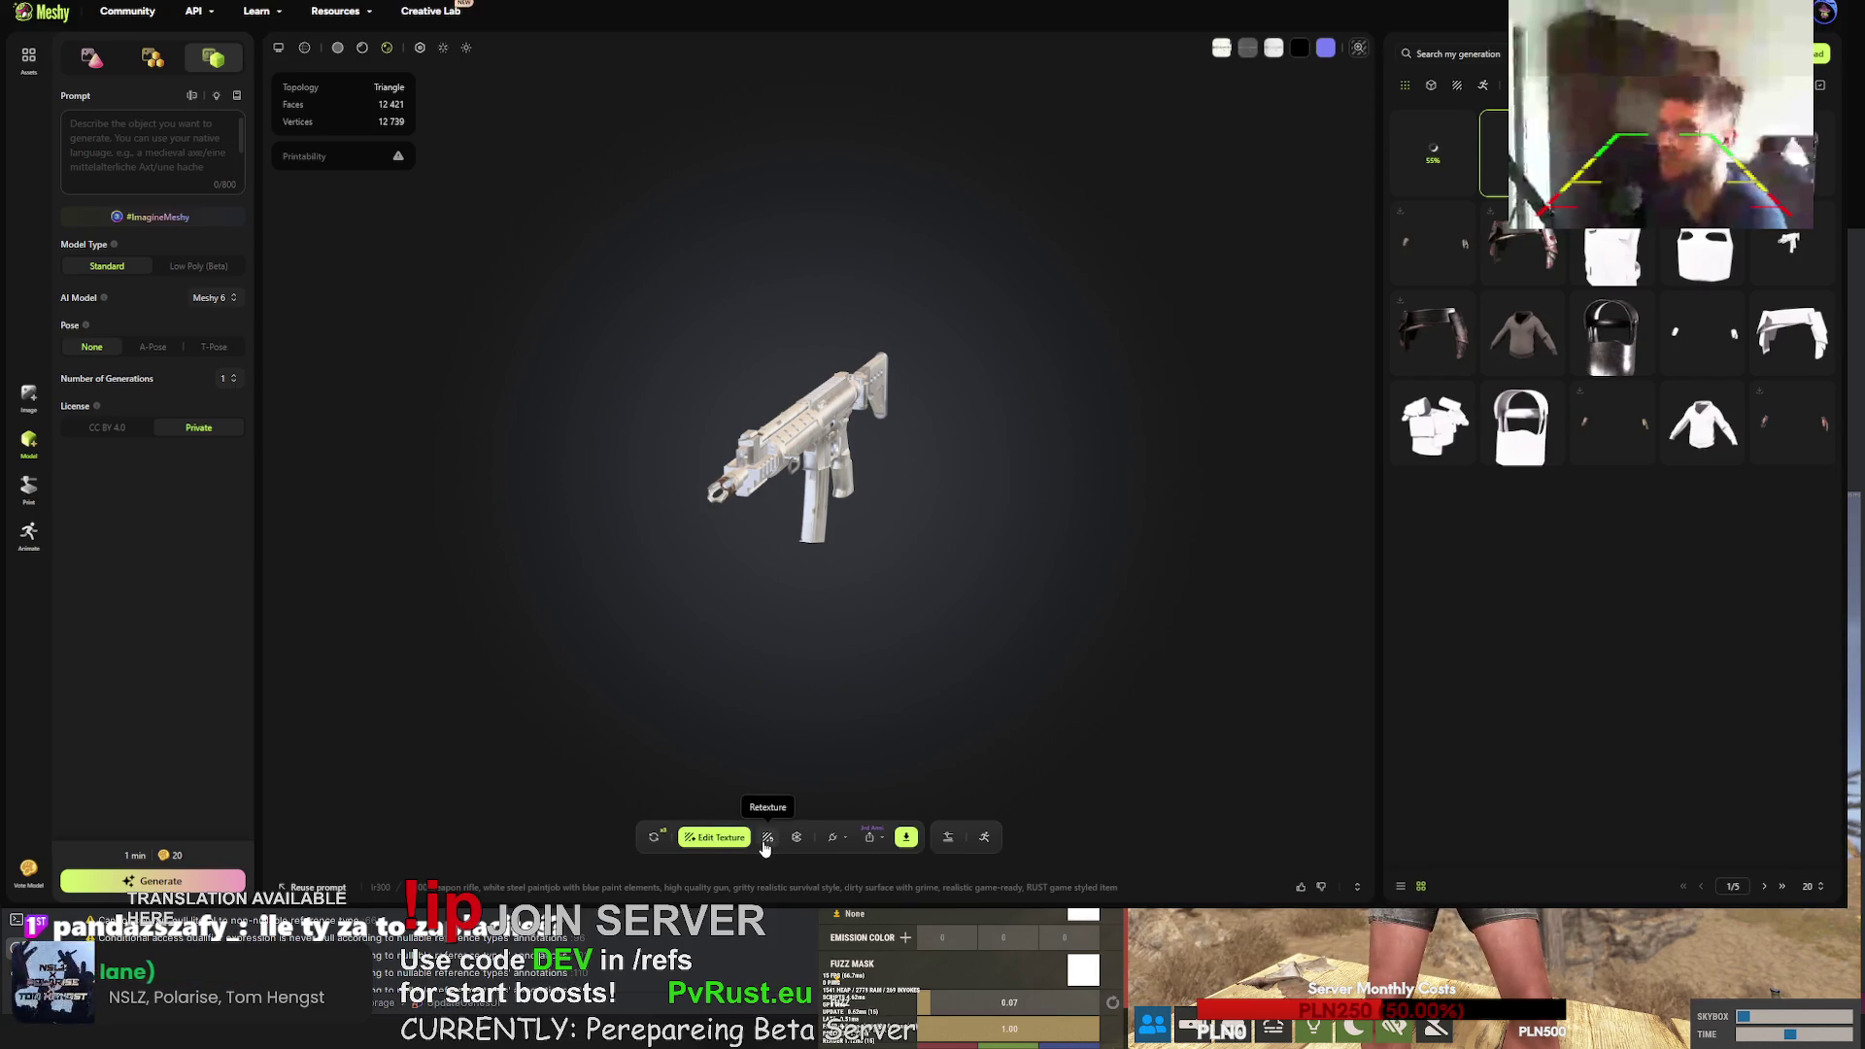
- Retry the SMG asset twice, confirming the replacement each time
click(654, 837)
click(1080, 503)
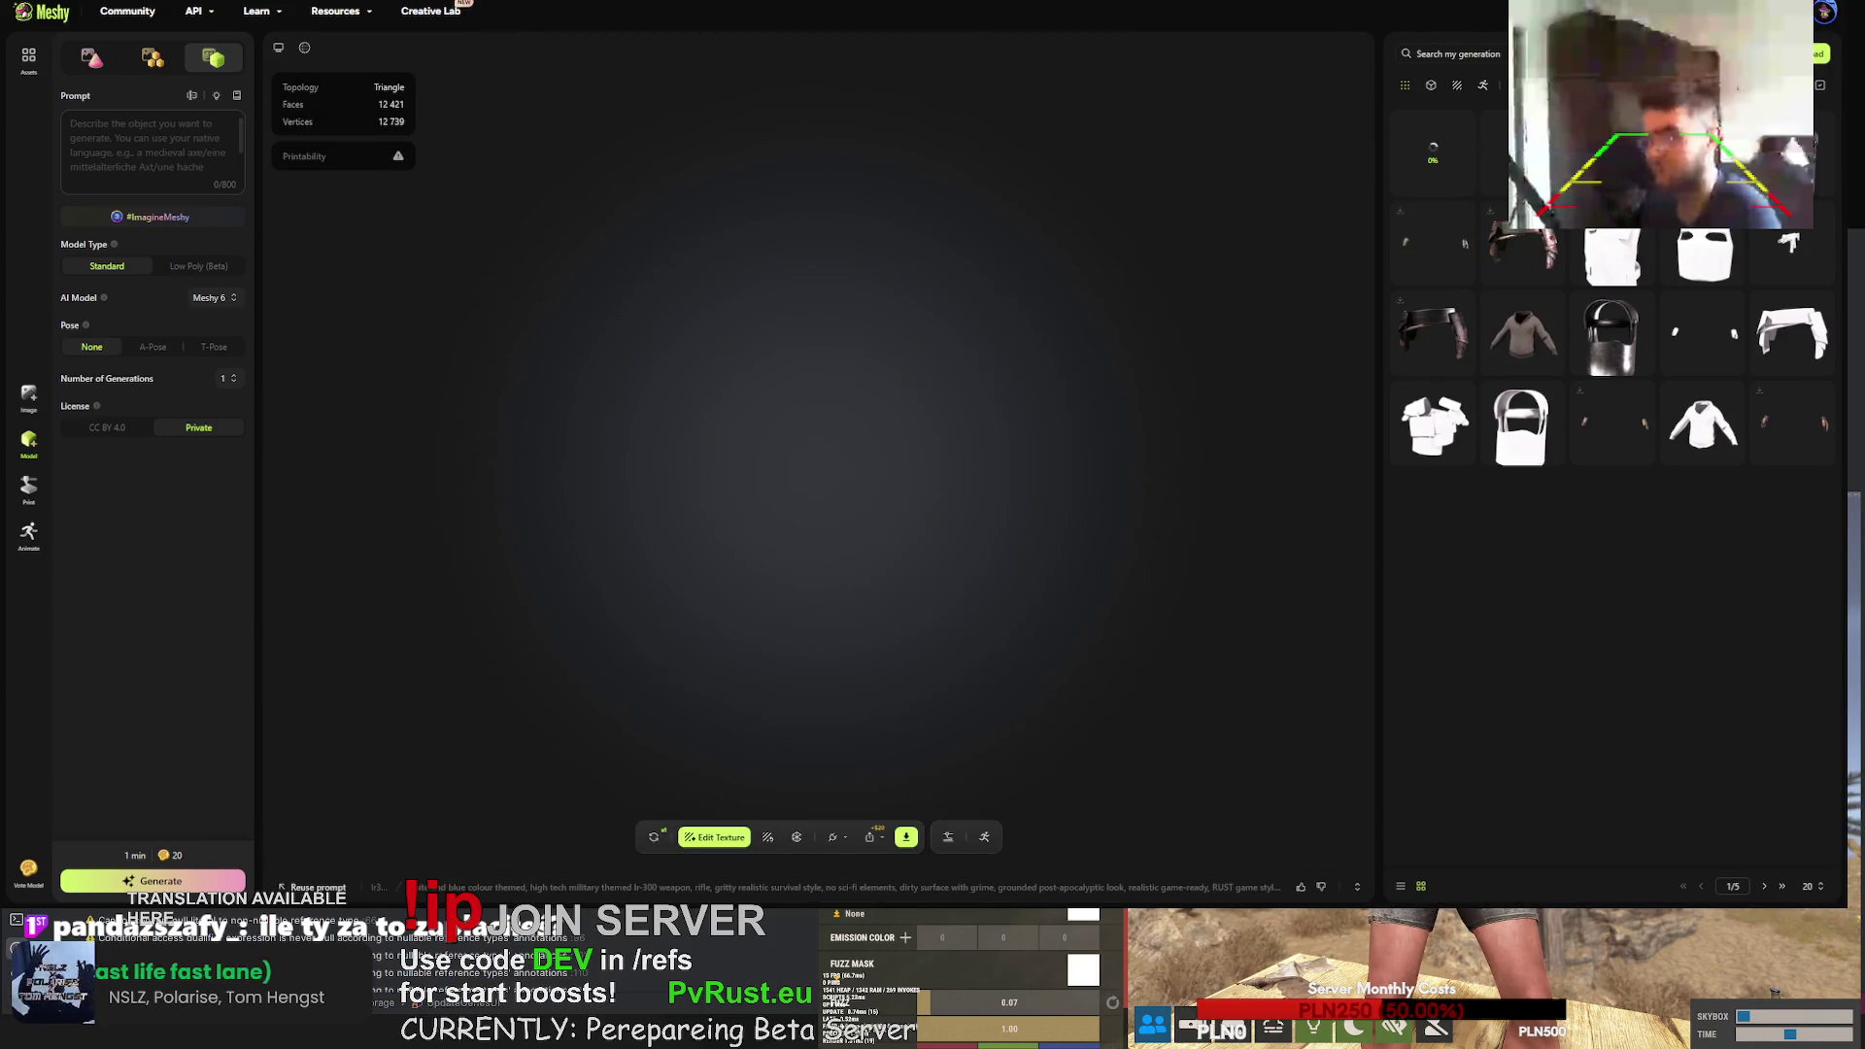
click(657, 838)
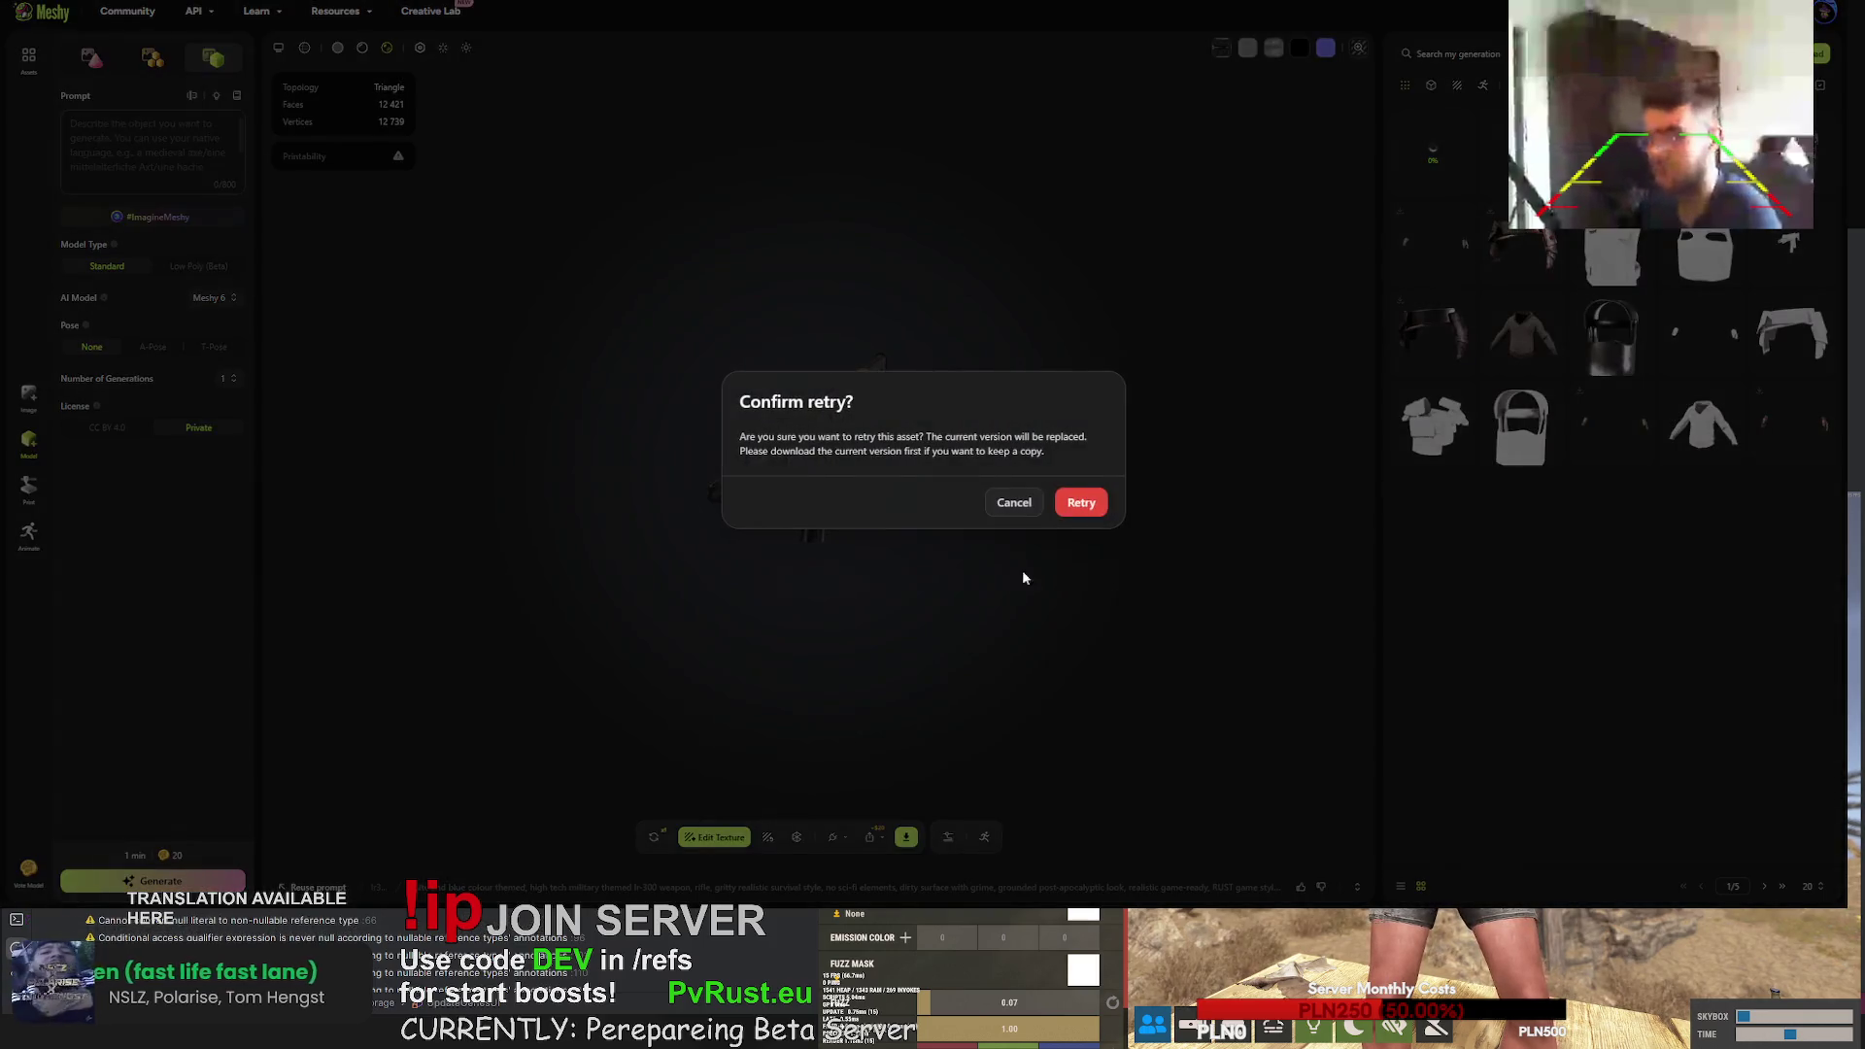
click(1095, 501)
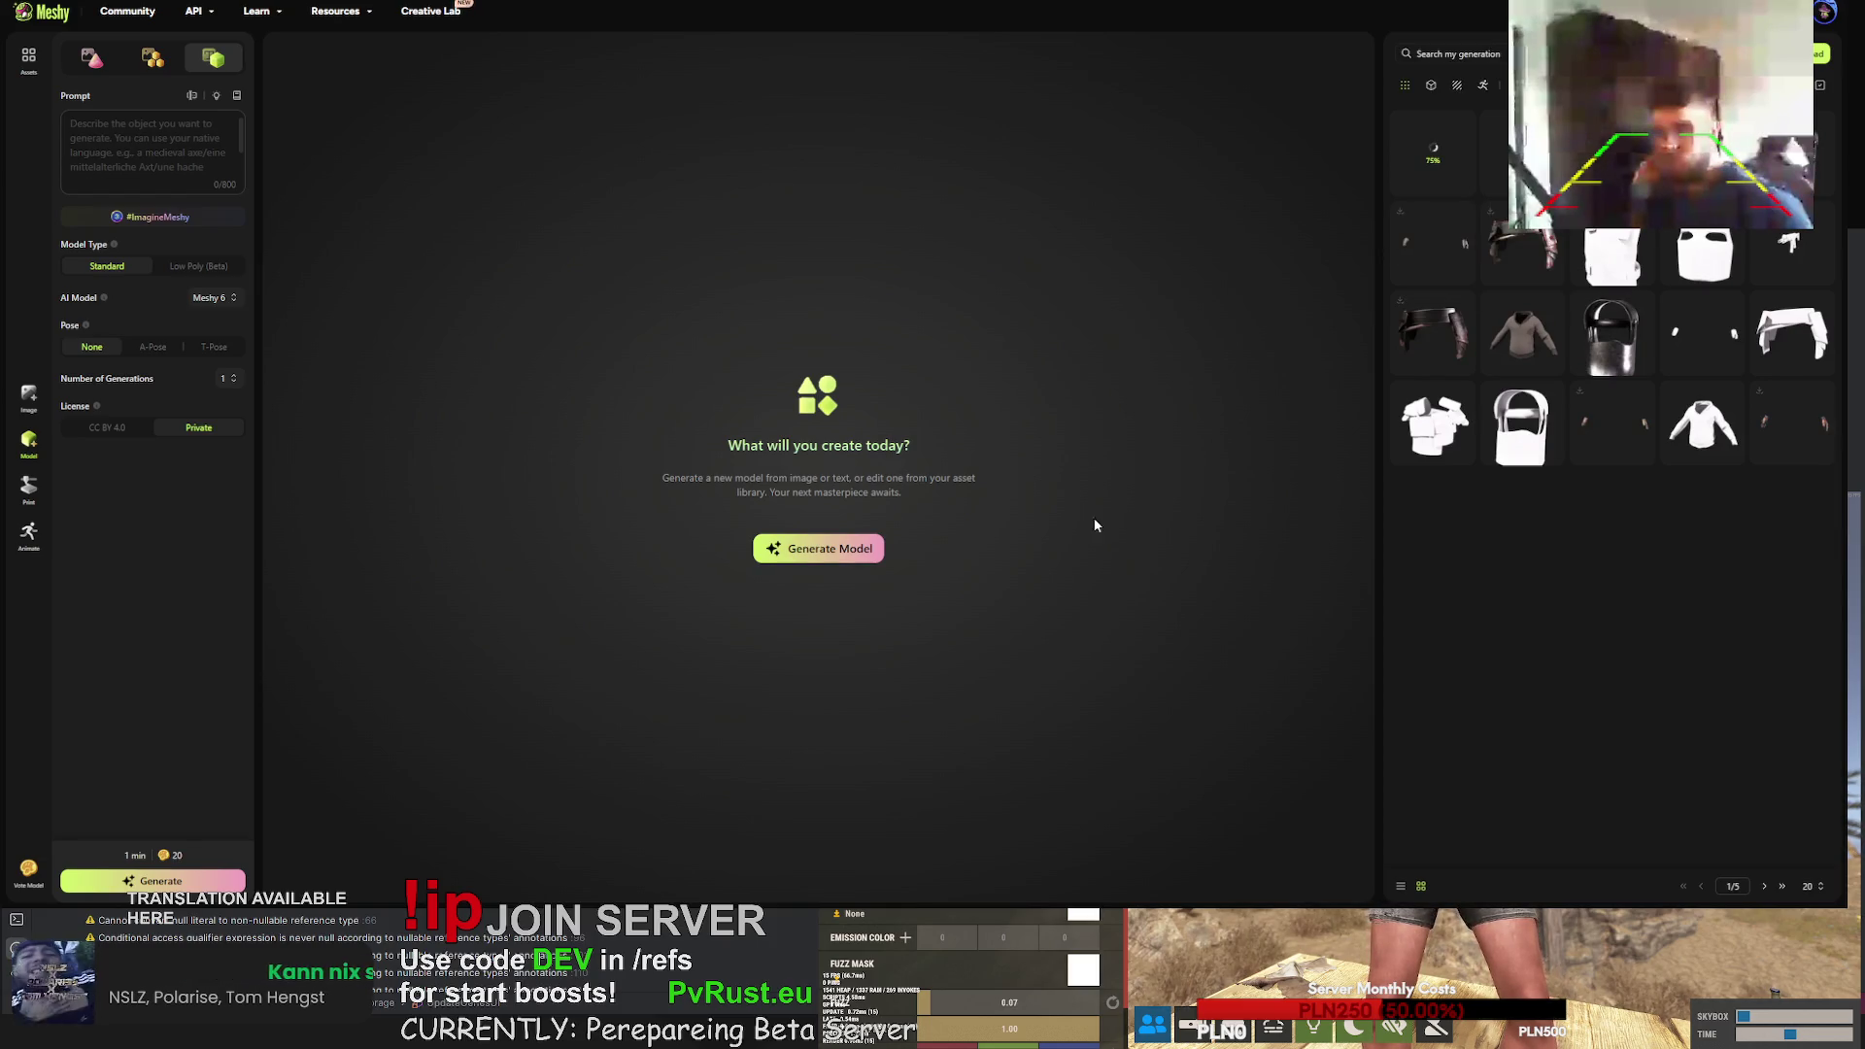
- Orbit the k300 rifle to a rear view, expand its generation details and select the texture prompt
mouse_move(1459, 138)
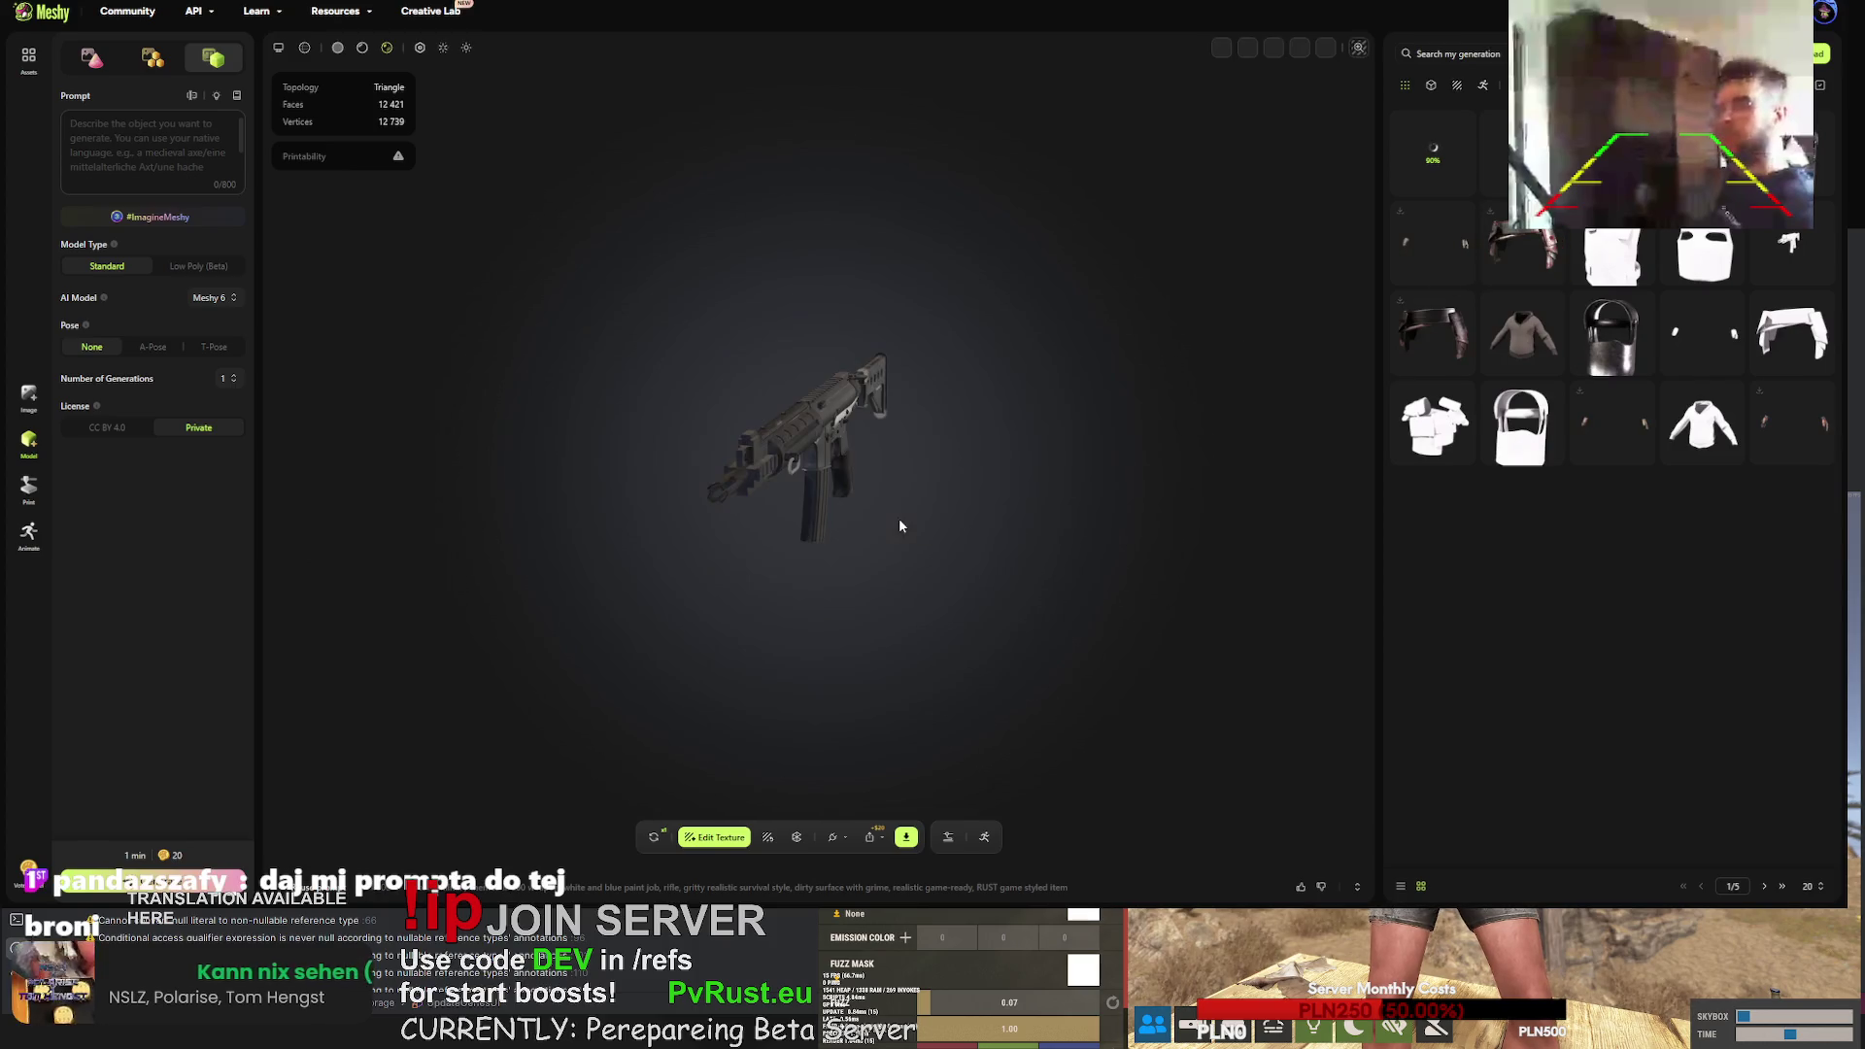
mouse_move(824, 453)
mouse_down()
mouse_move(437, 446)
mouse_move(456, 449)
mouse_up()
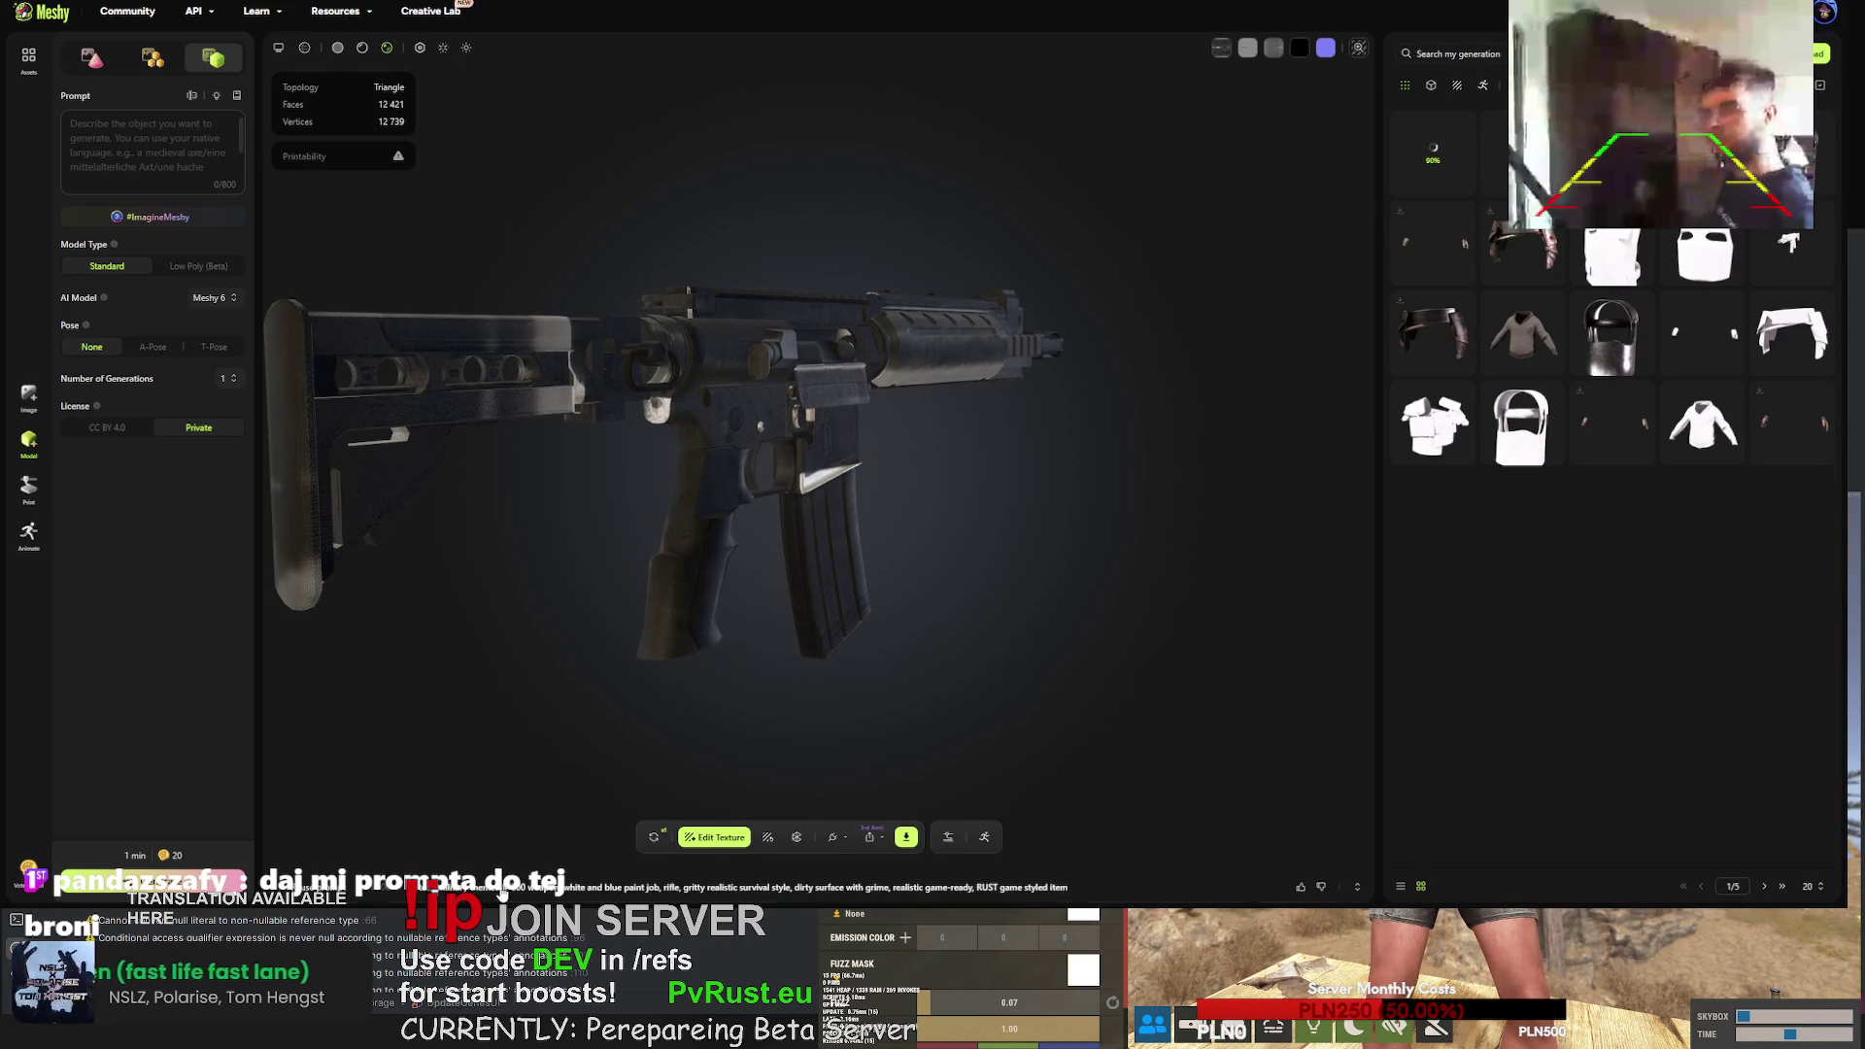
click(622, 887)
drag(935, 832, 277, 829)
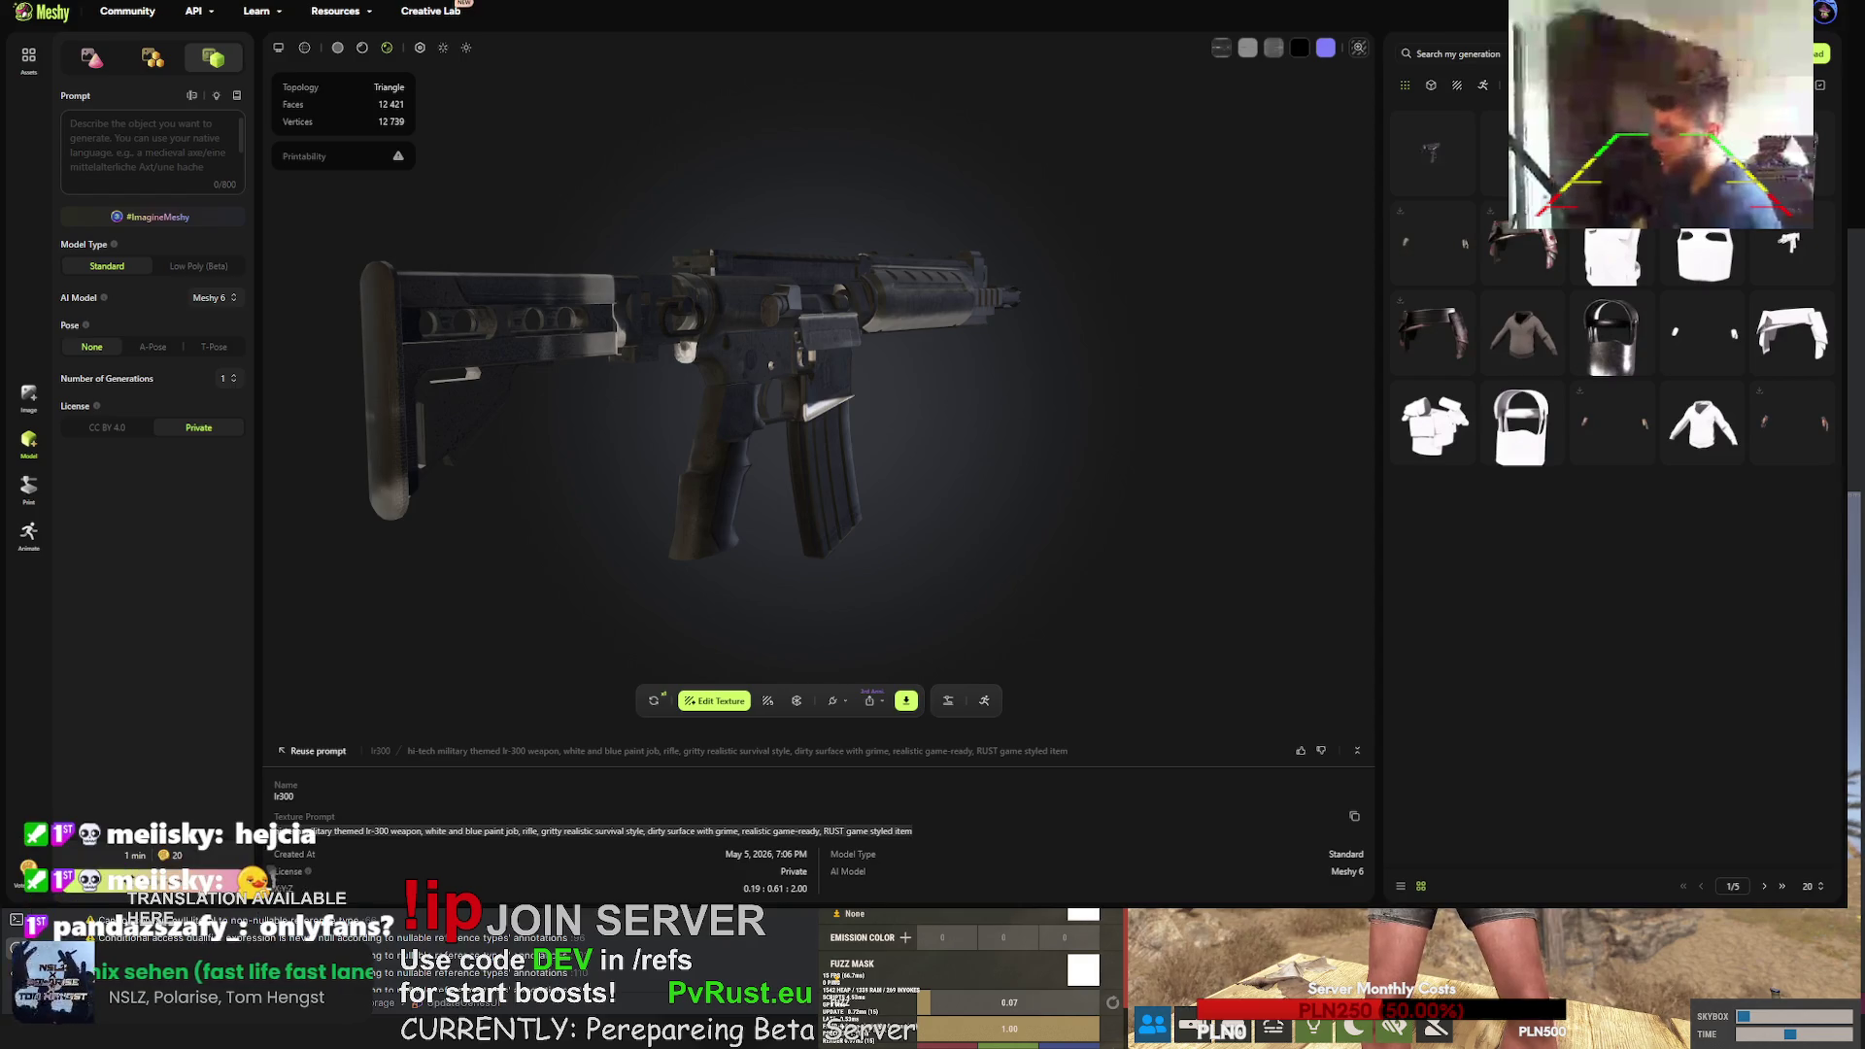
- Load the first generation's rifle texture and inspect its receiver and grip from several angles
click(1448, 152)
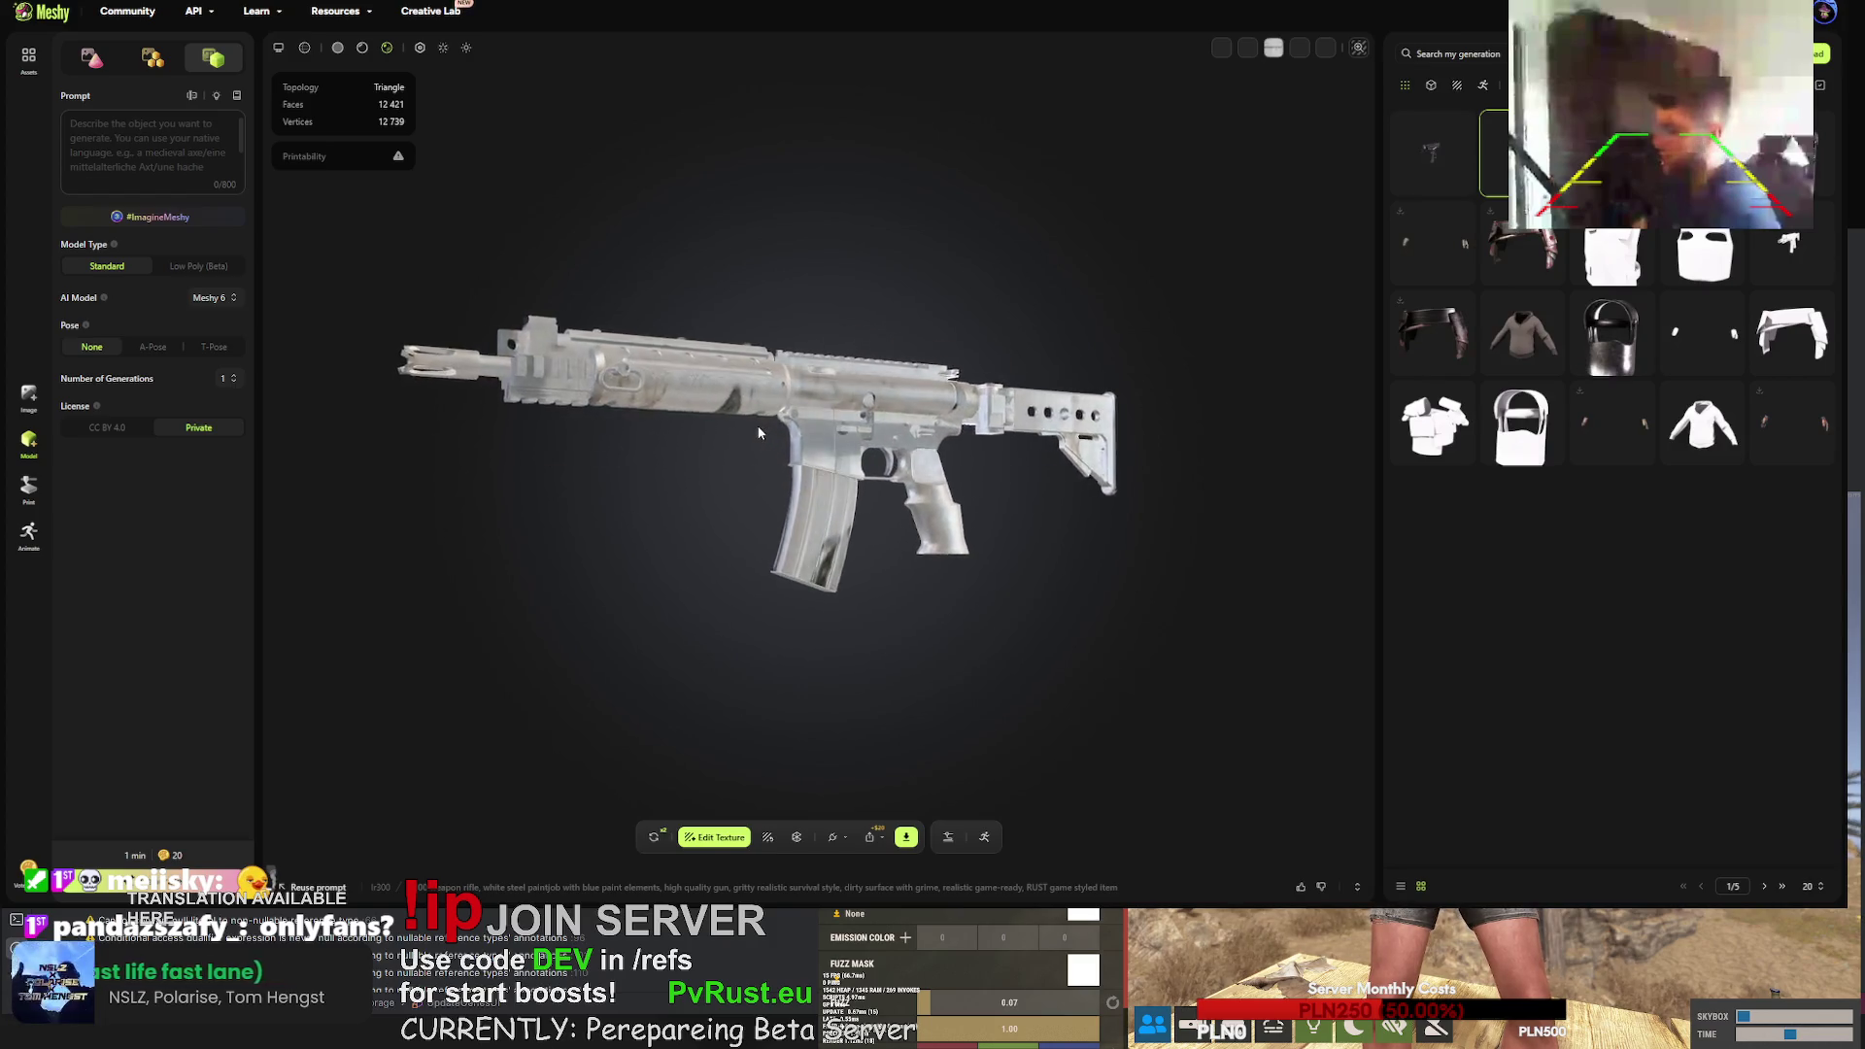
click(1433, 153)
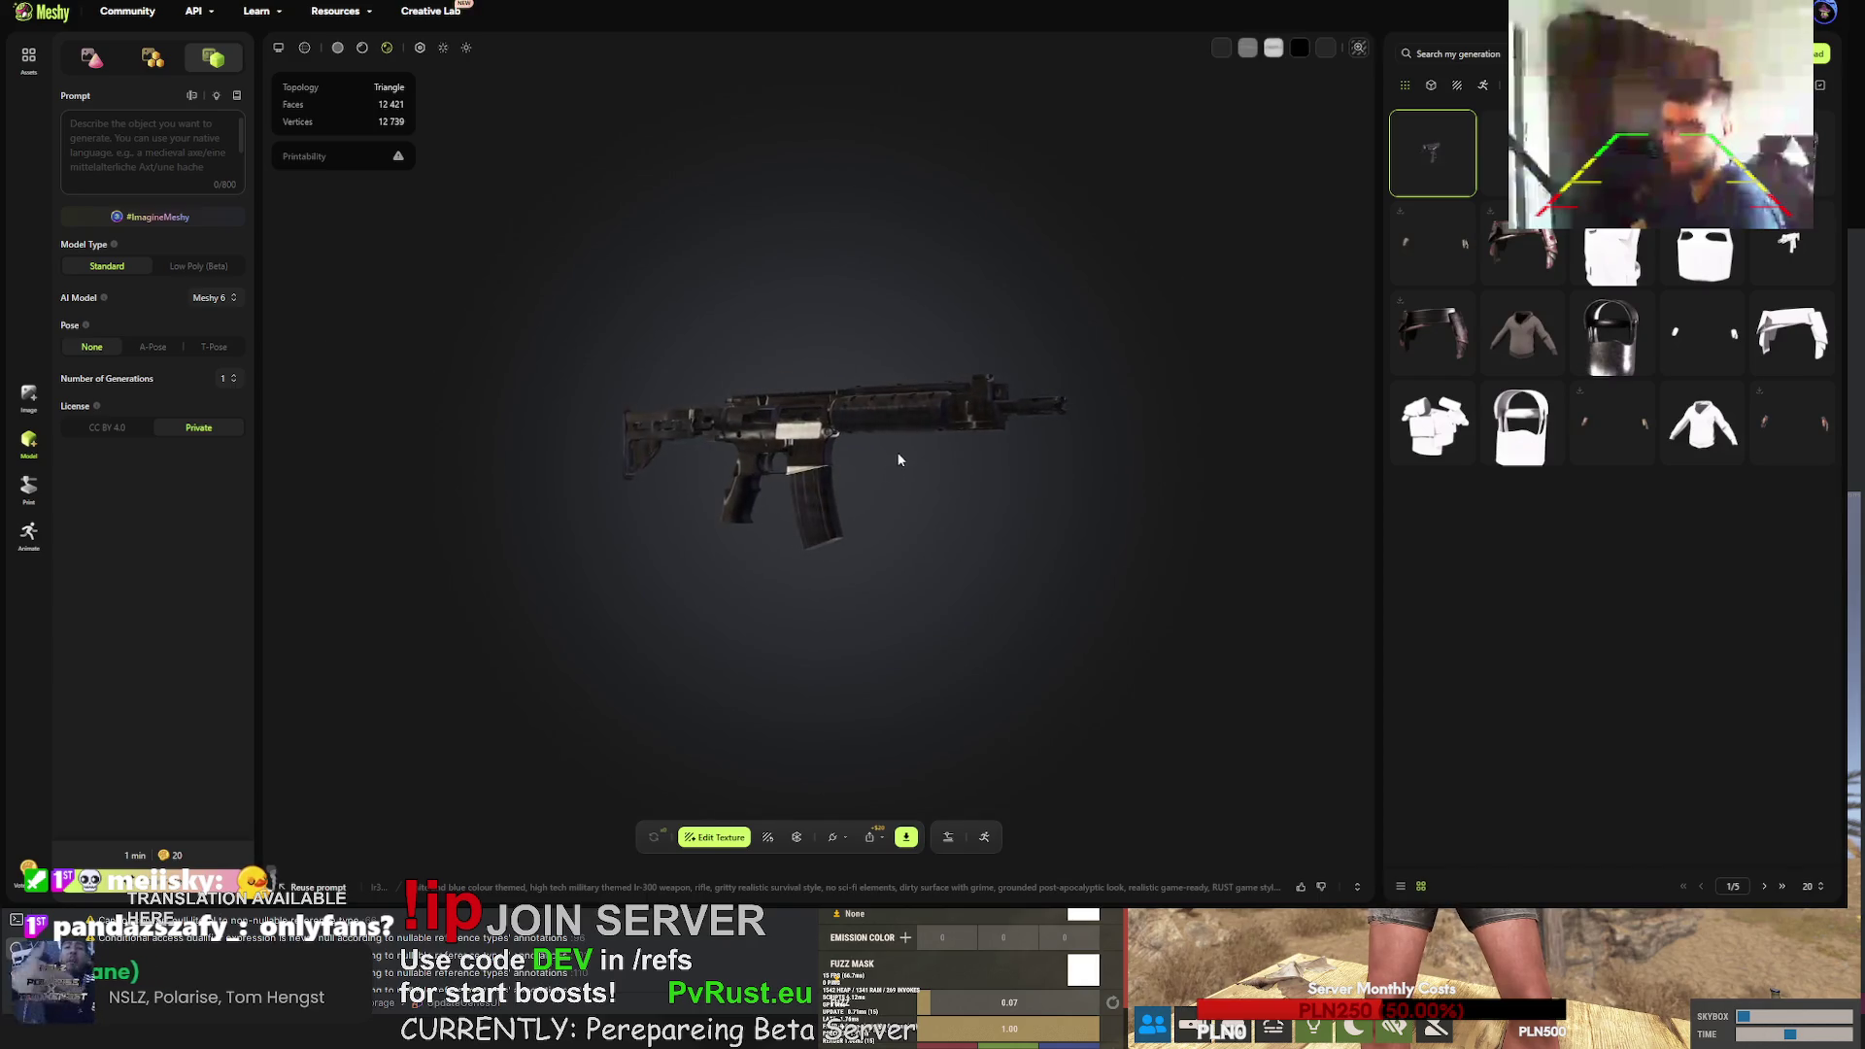
scroll(925, 427, up, 5)
drag(925, 428, 896, 404)
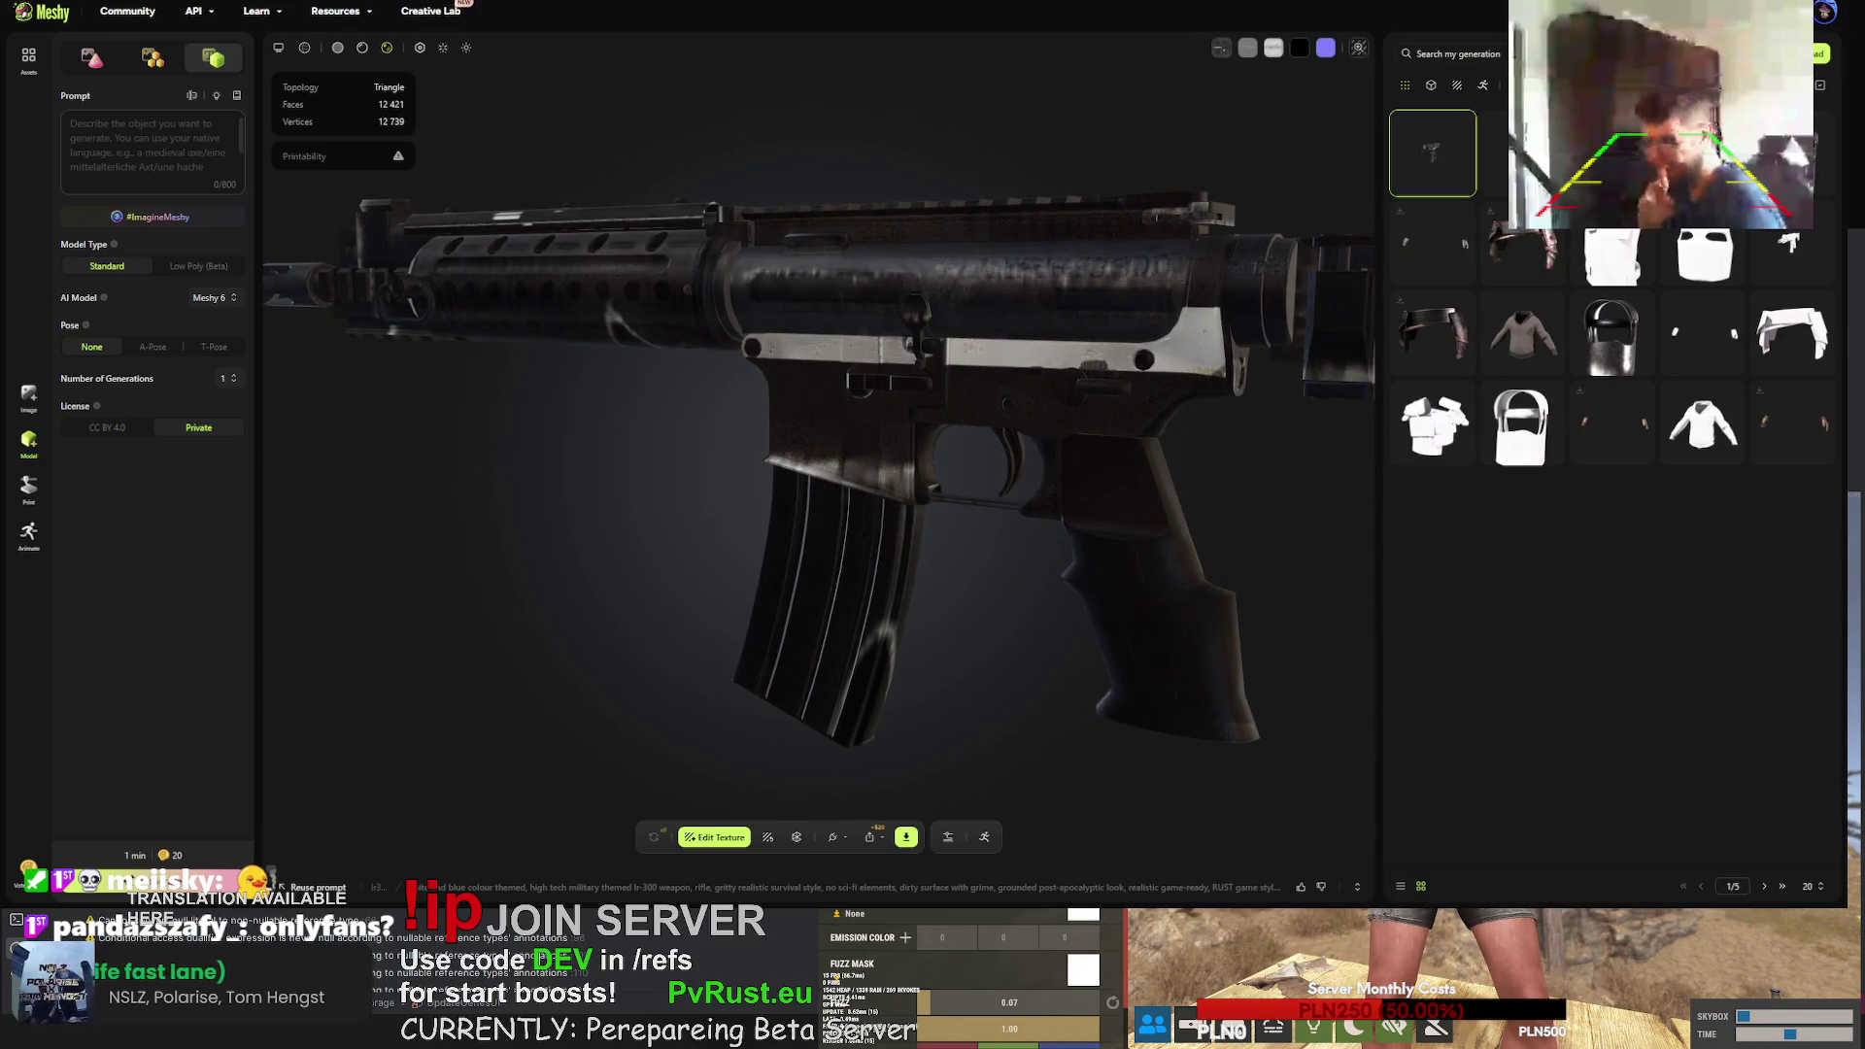
mouse_move(1051, 371)
mouse_down()
mouse_move(1034, 393)
mouse_move(882, 410)
mouse_up()
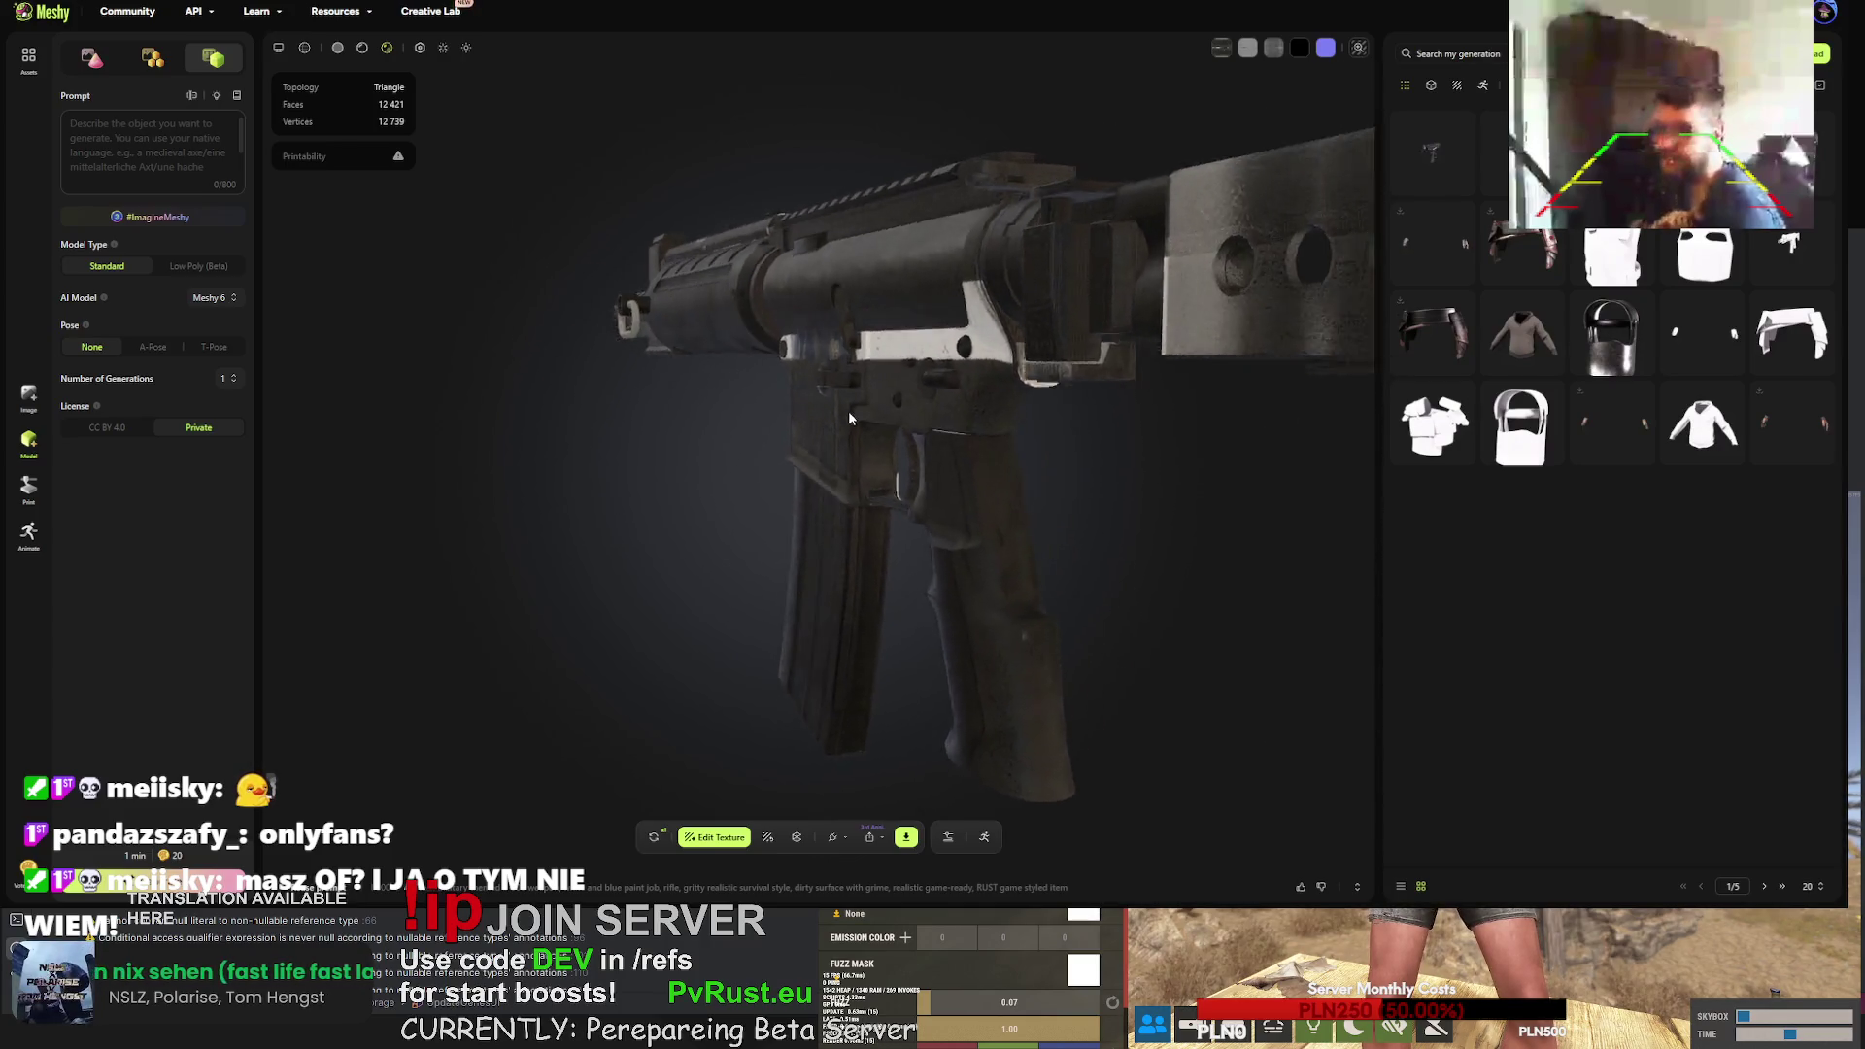
drag(842, 415, 1017, 412)
scroll(928, 394, up, 5)
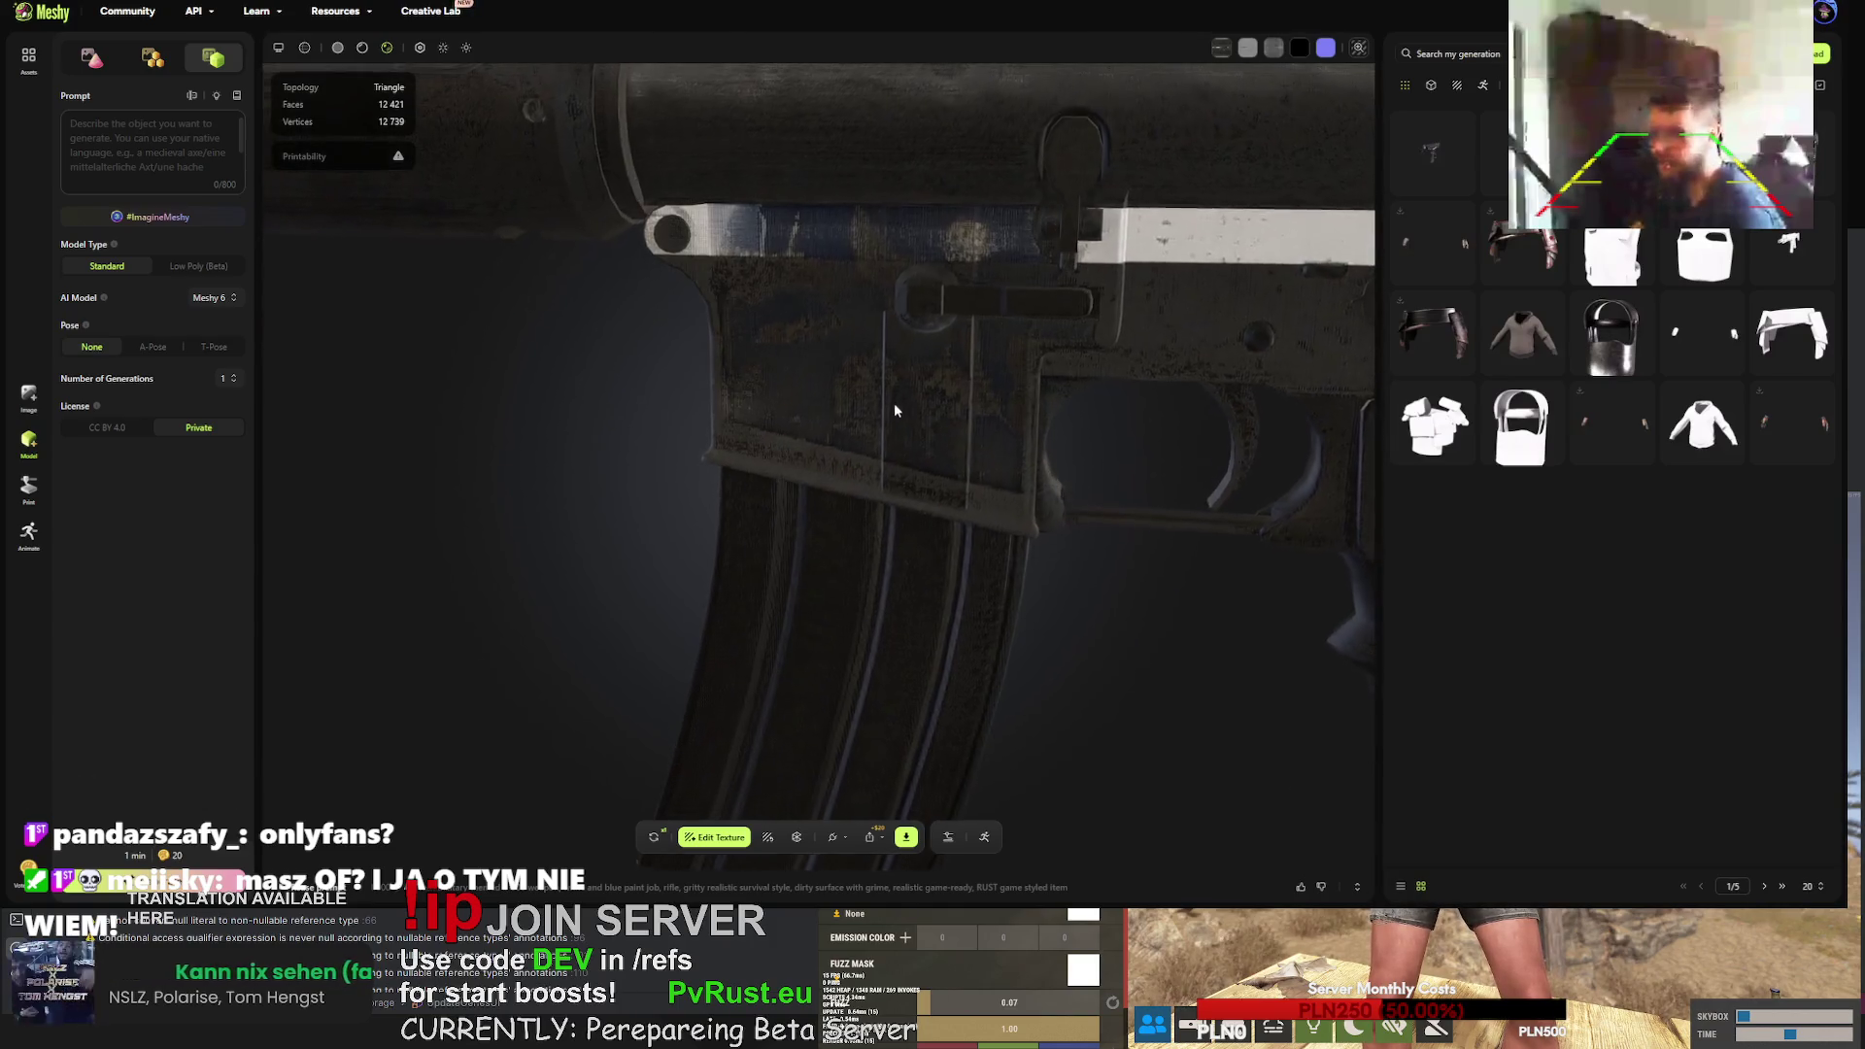
mouse_move(831, 434)
mouse_down()
mouse_move(778, 399)
mouse_move(819, 377)
mouse_up()
scroll(925, 365, down, 5)
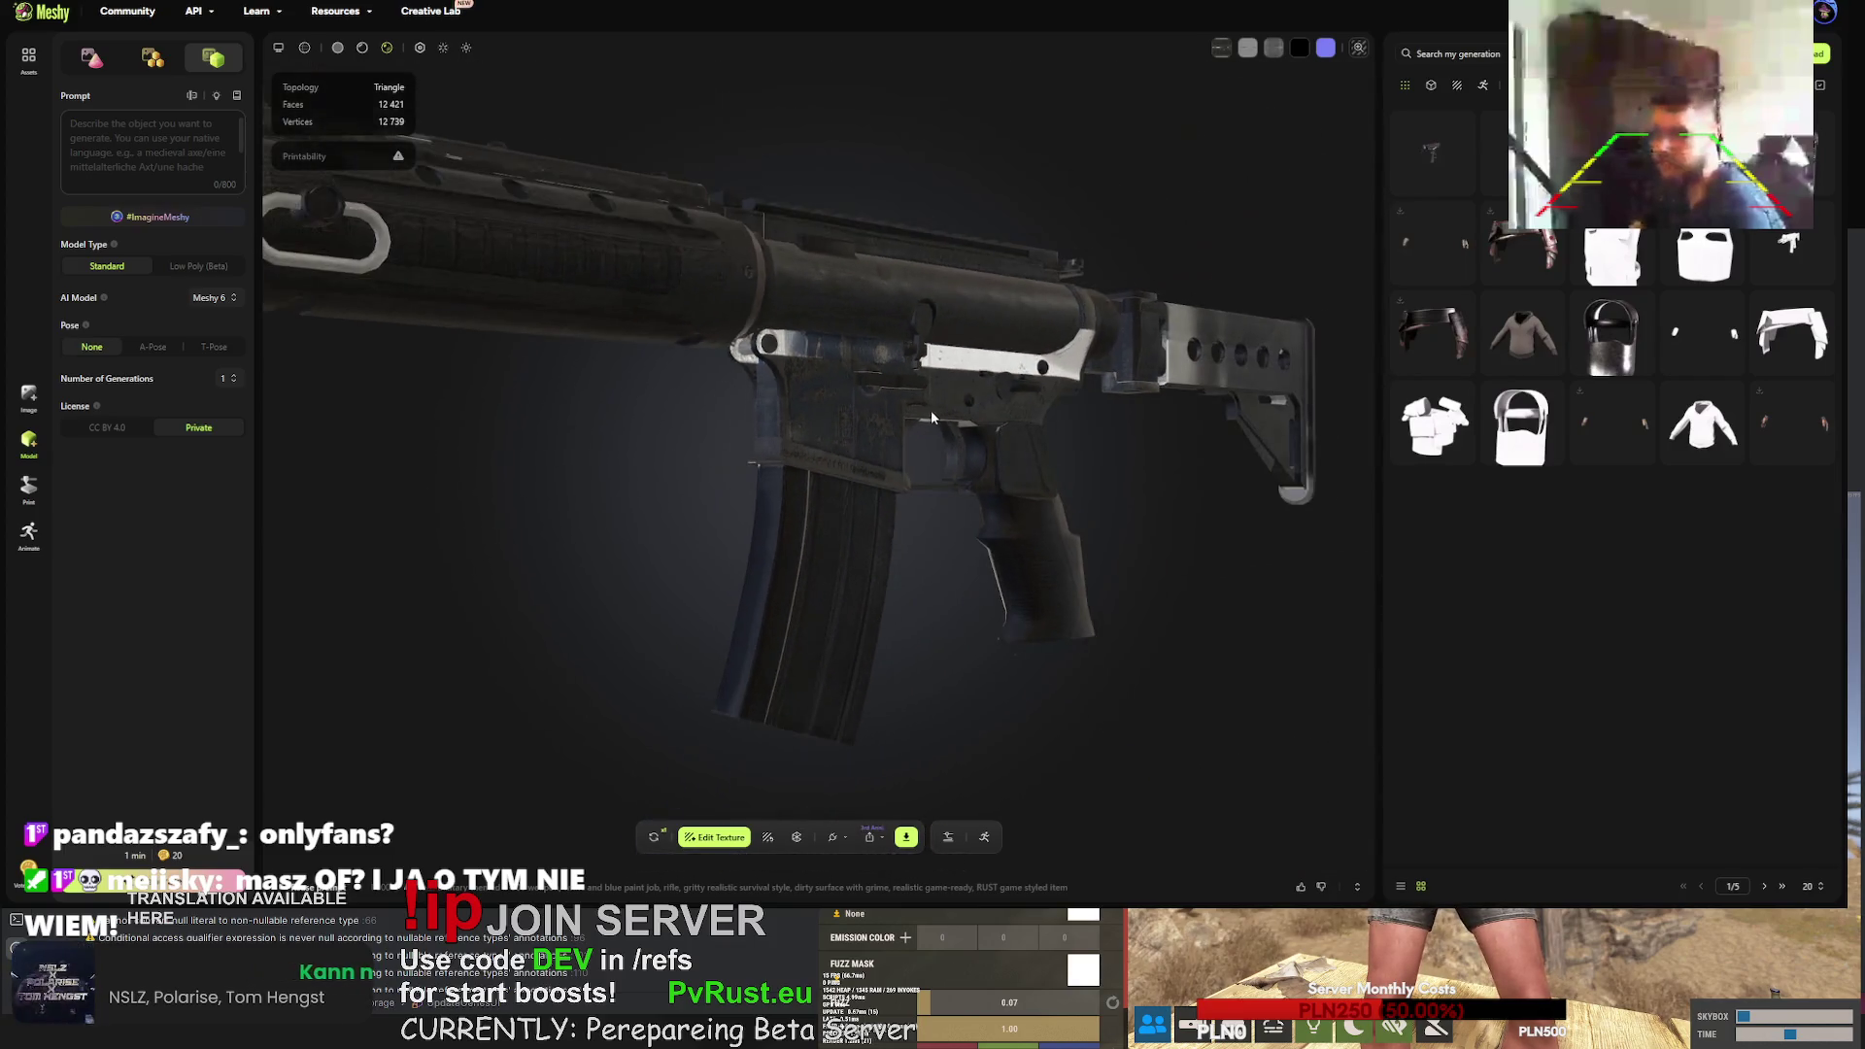
drag(857, 443, 814, 470)
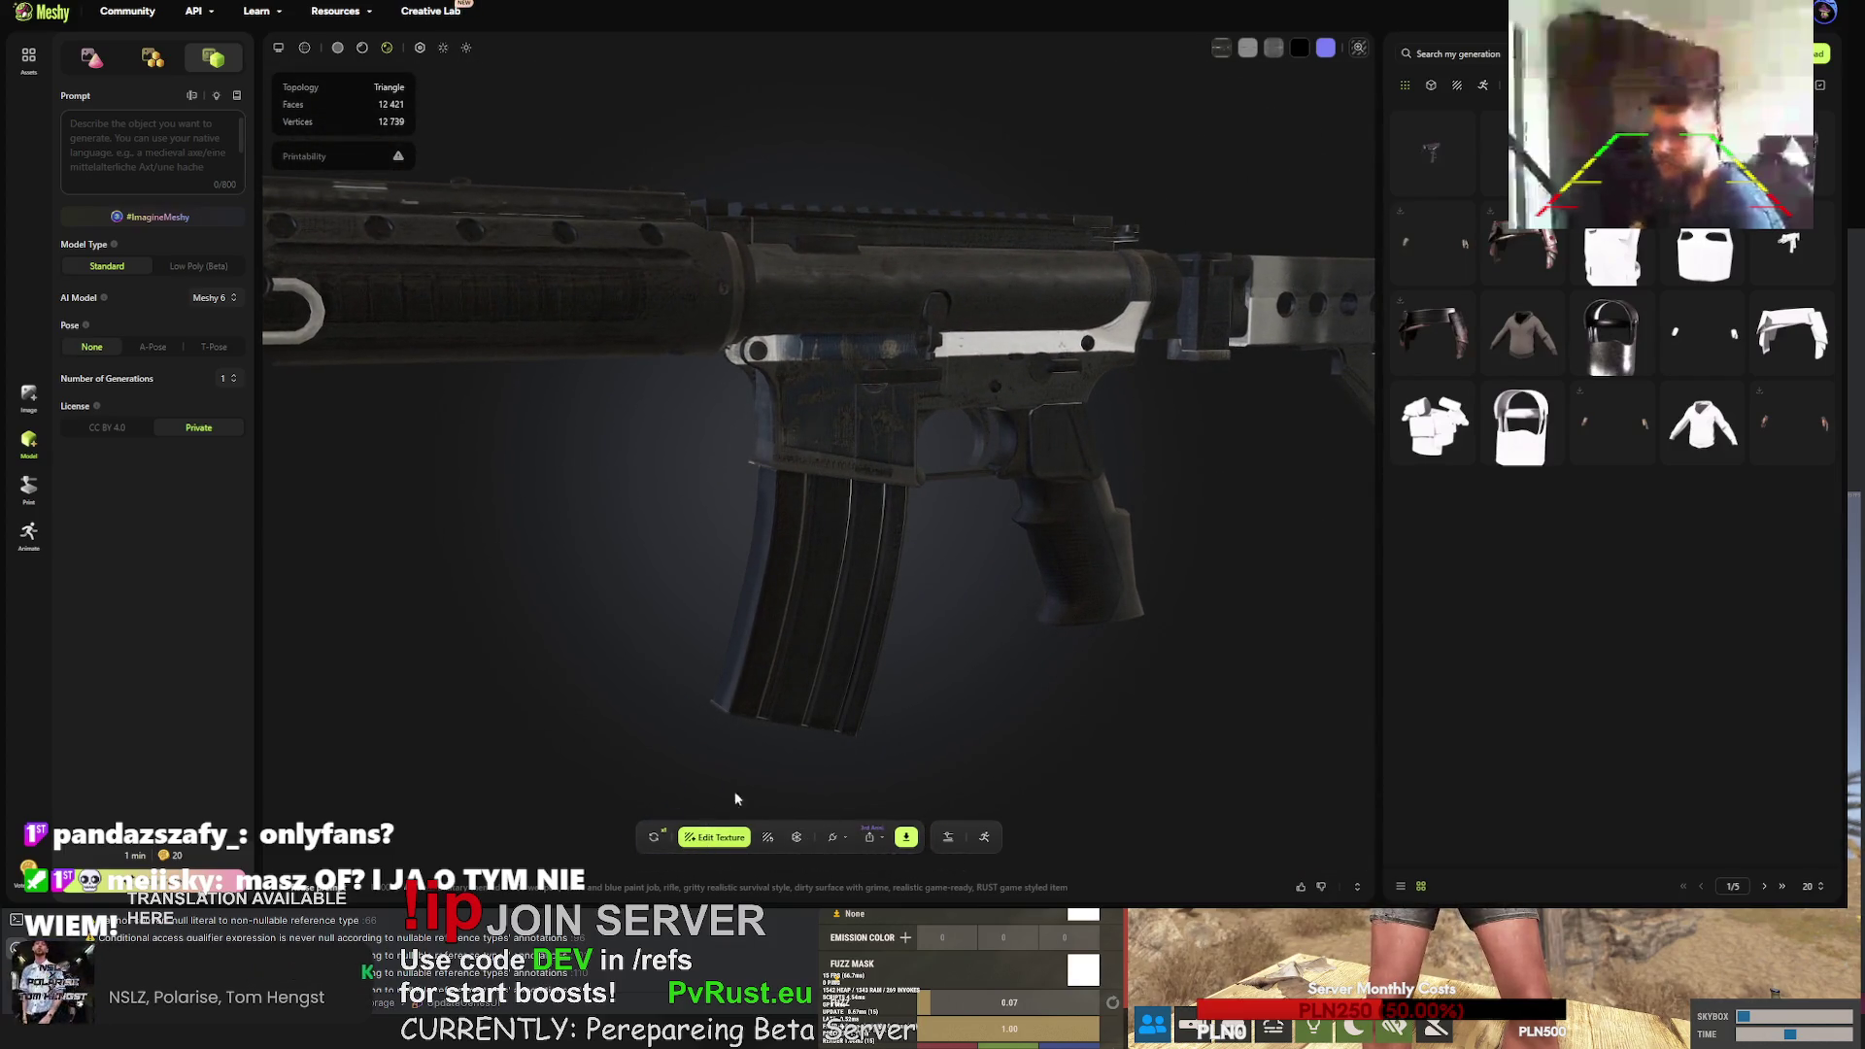
- Compare silver and dark rifle versions, retry the silver one, then request a free retry
click(1455, 152)
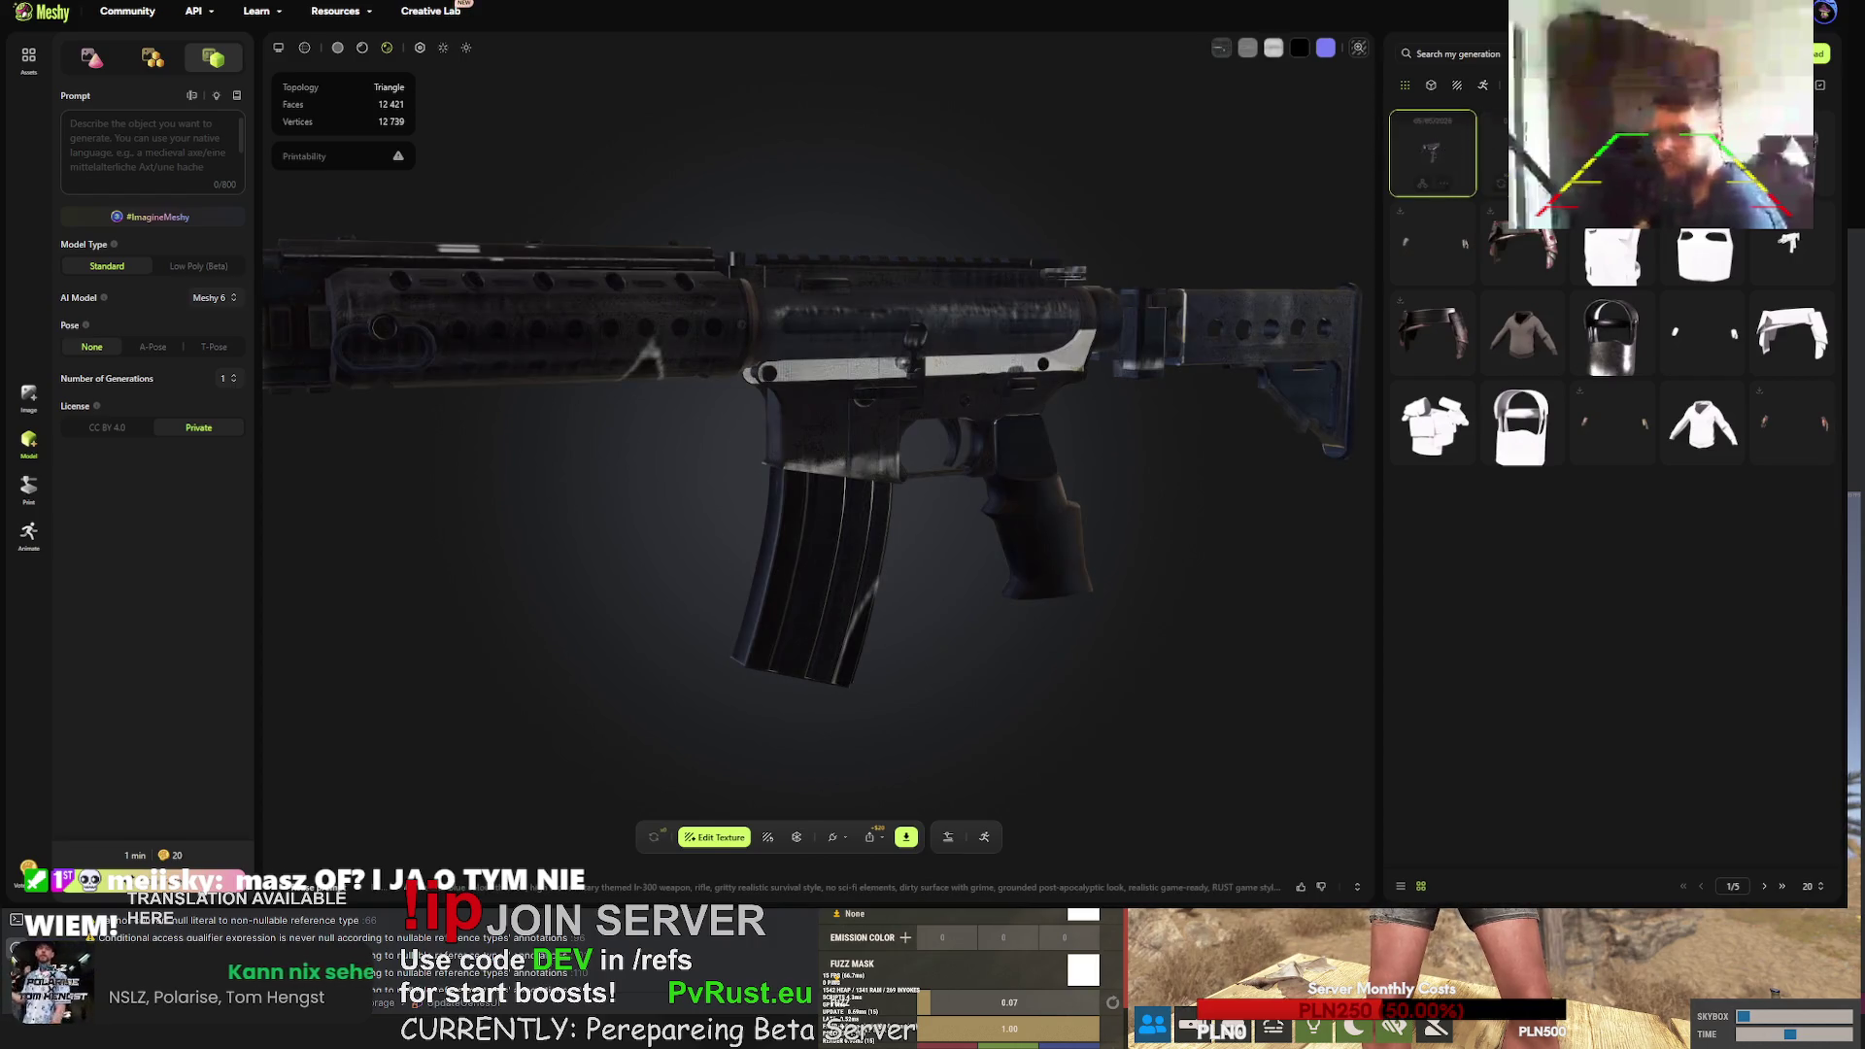
click(1433, 148)
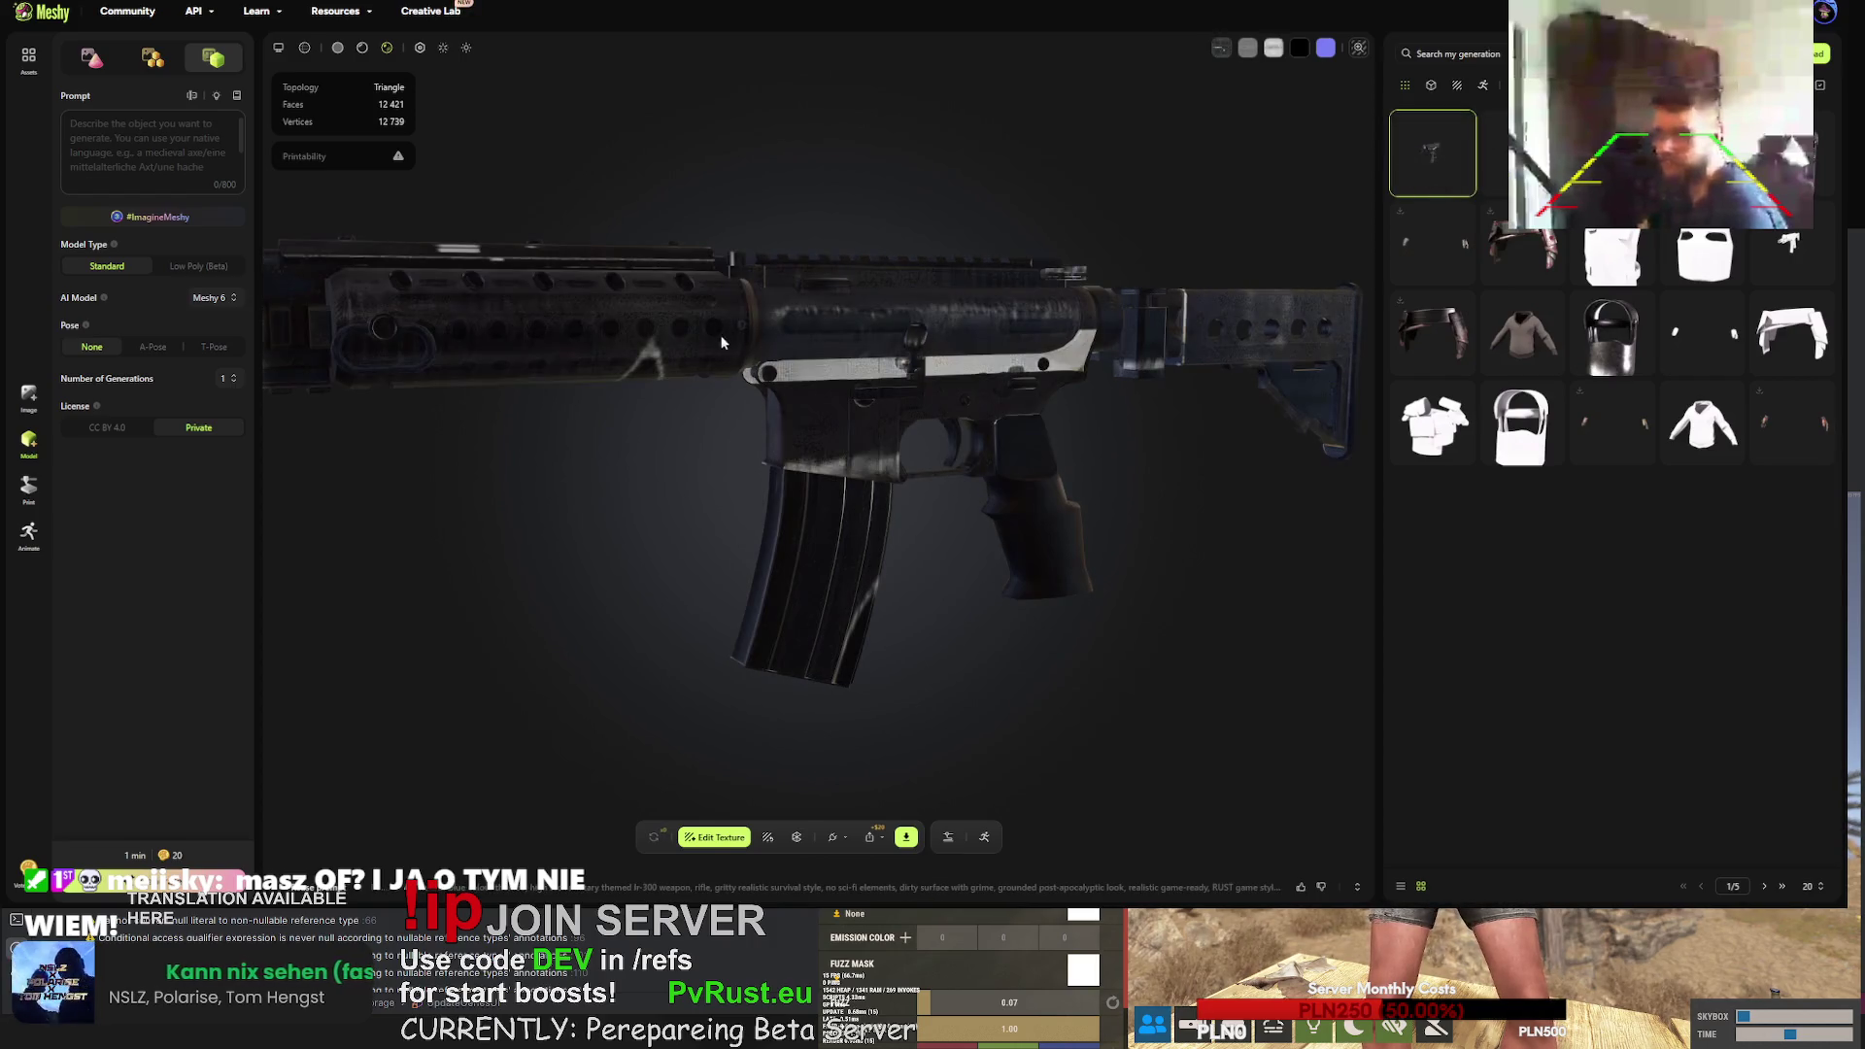
click(1501, 154)
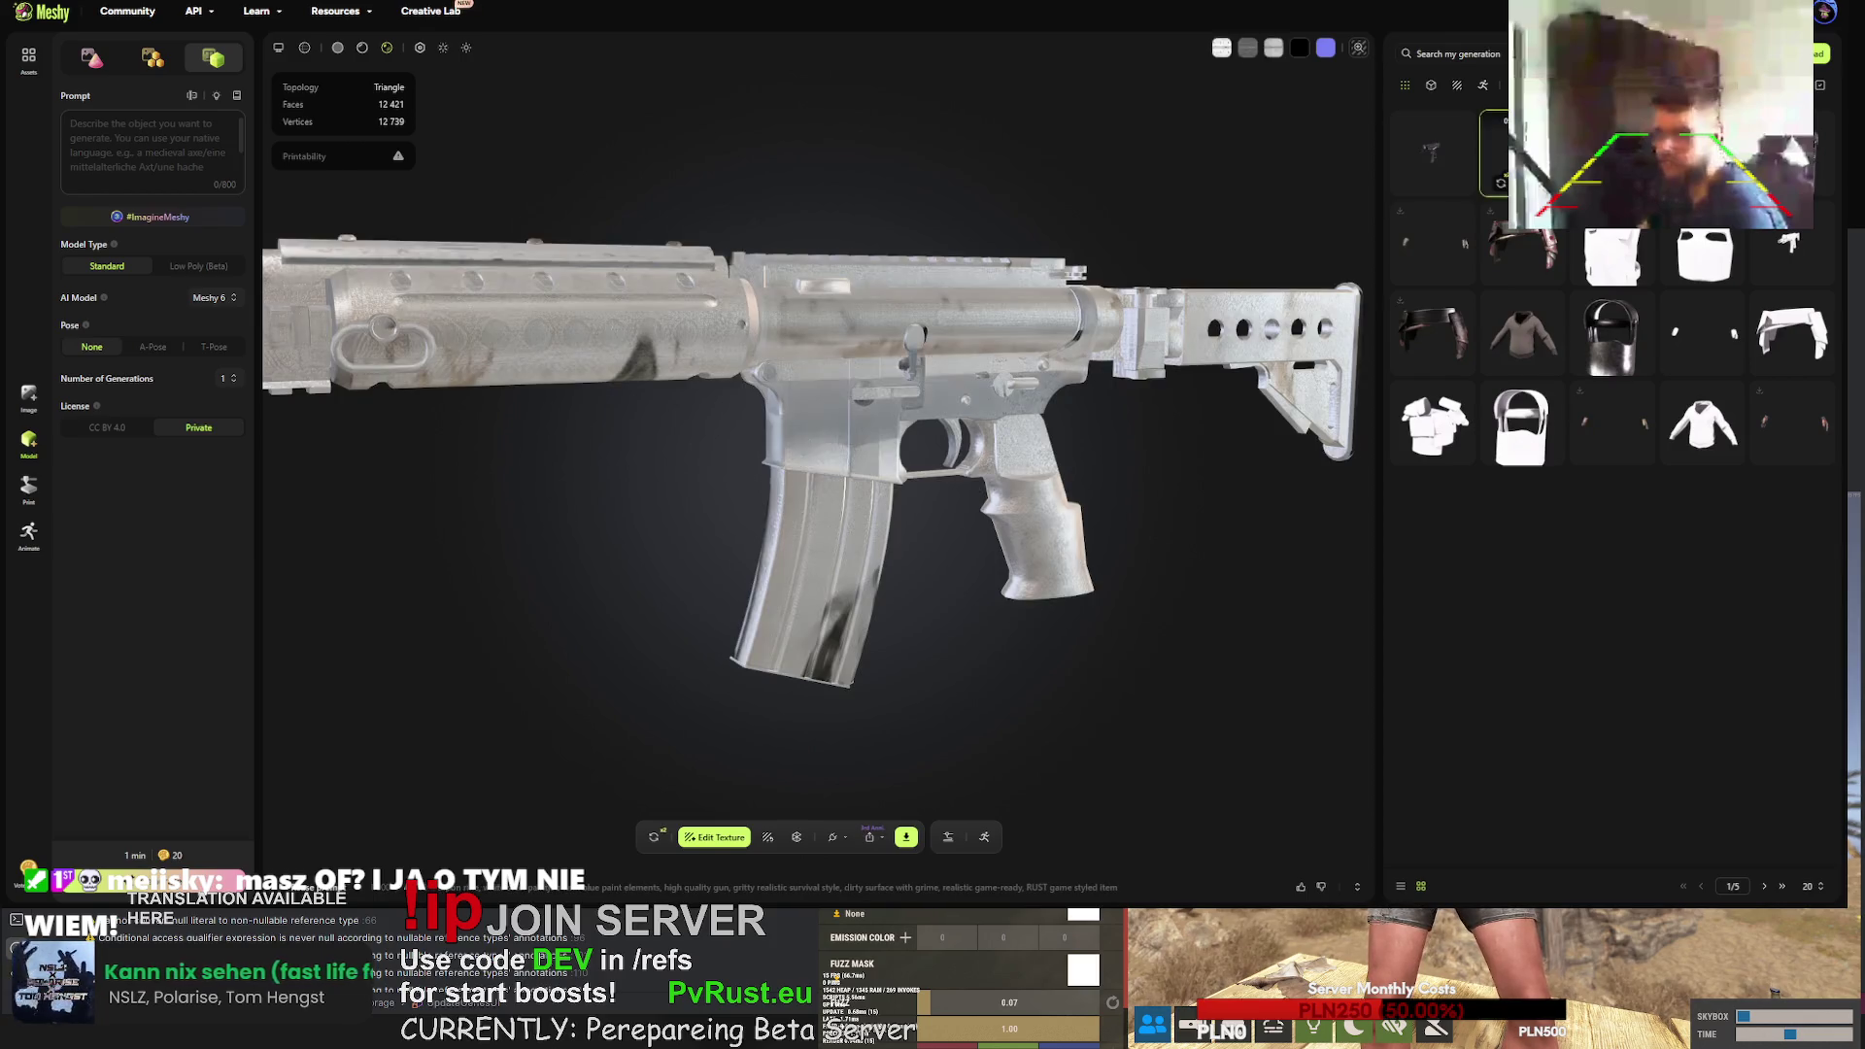
click(654, 837)
click(1080, 501)
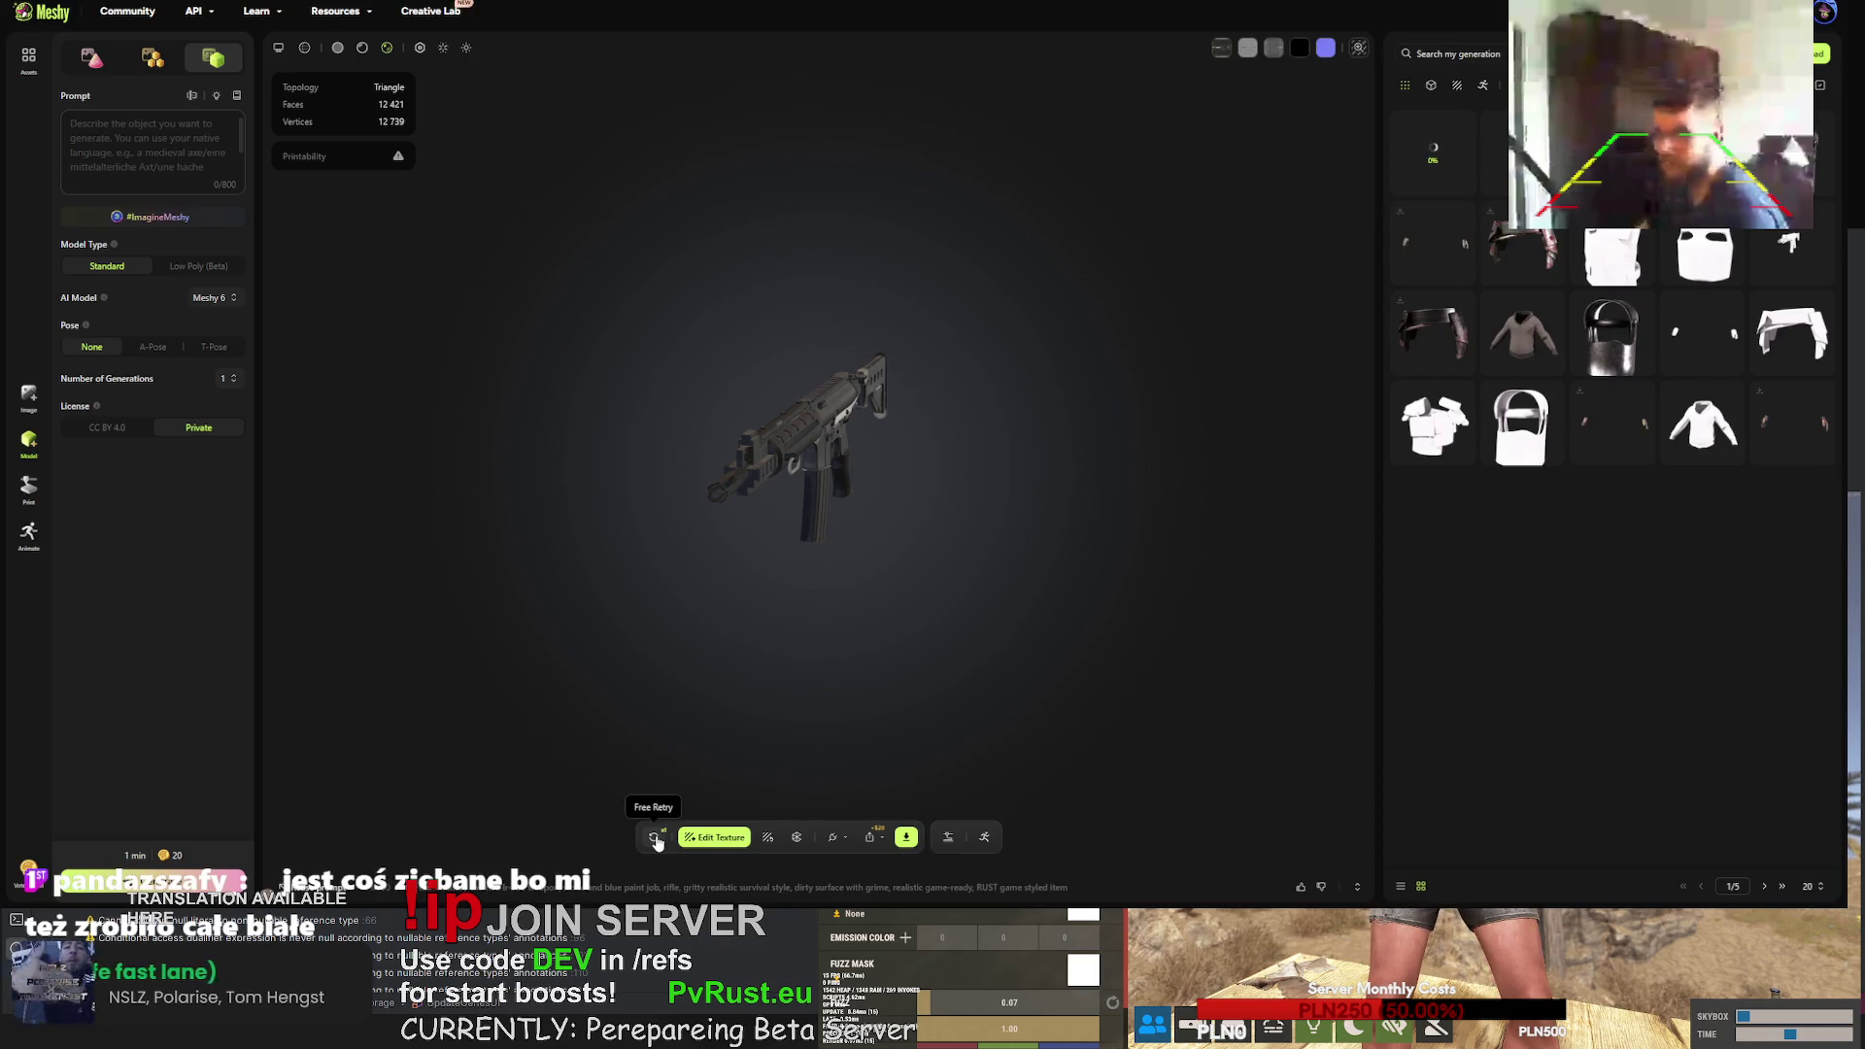
click(656, 841)
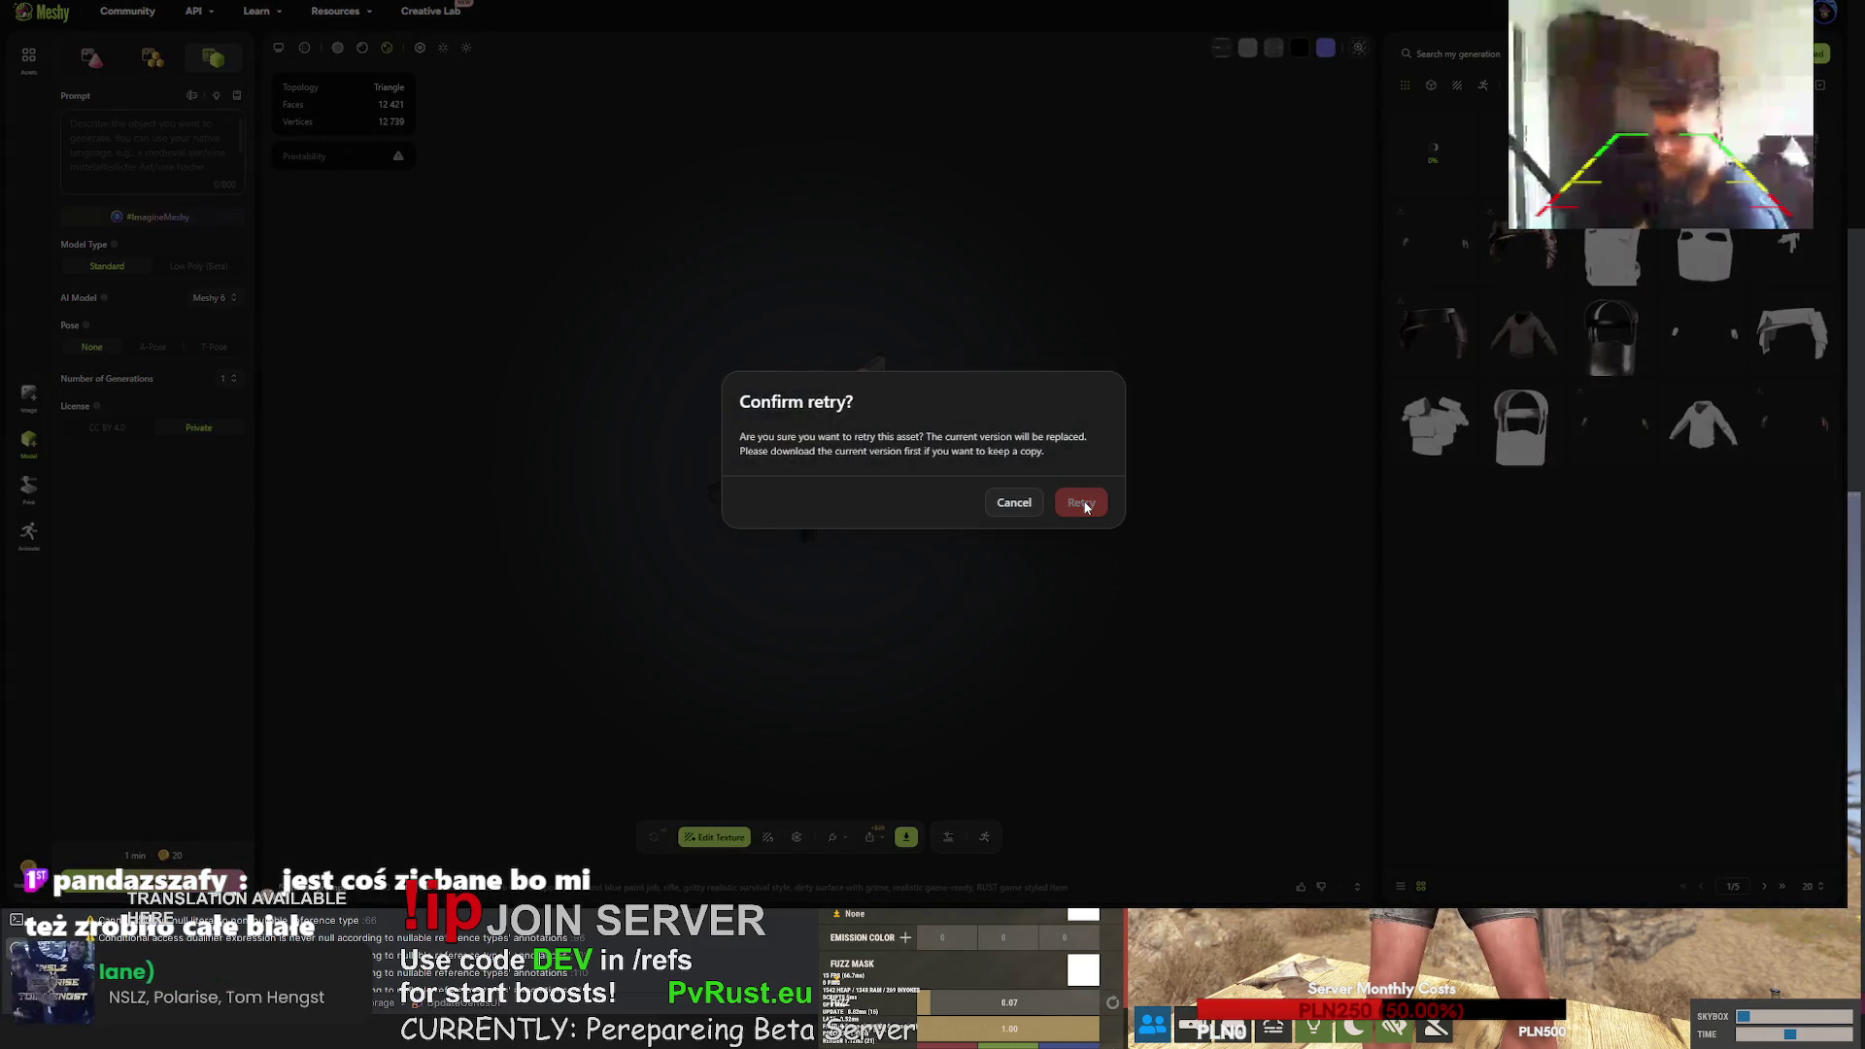
- Confirm the retry, replacing the rifle's current version
click(1082, 506)
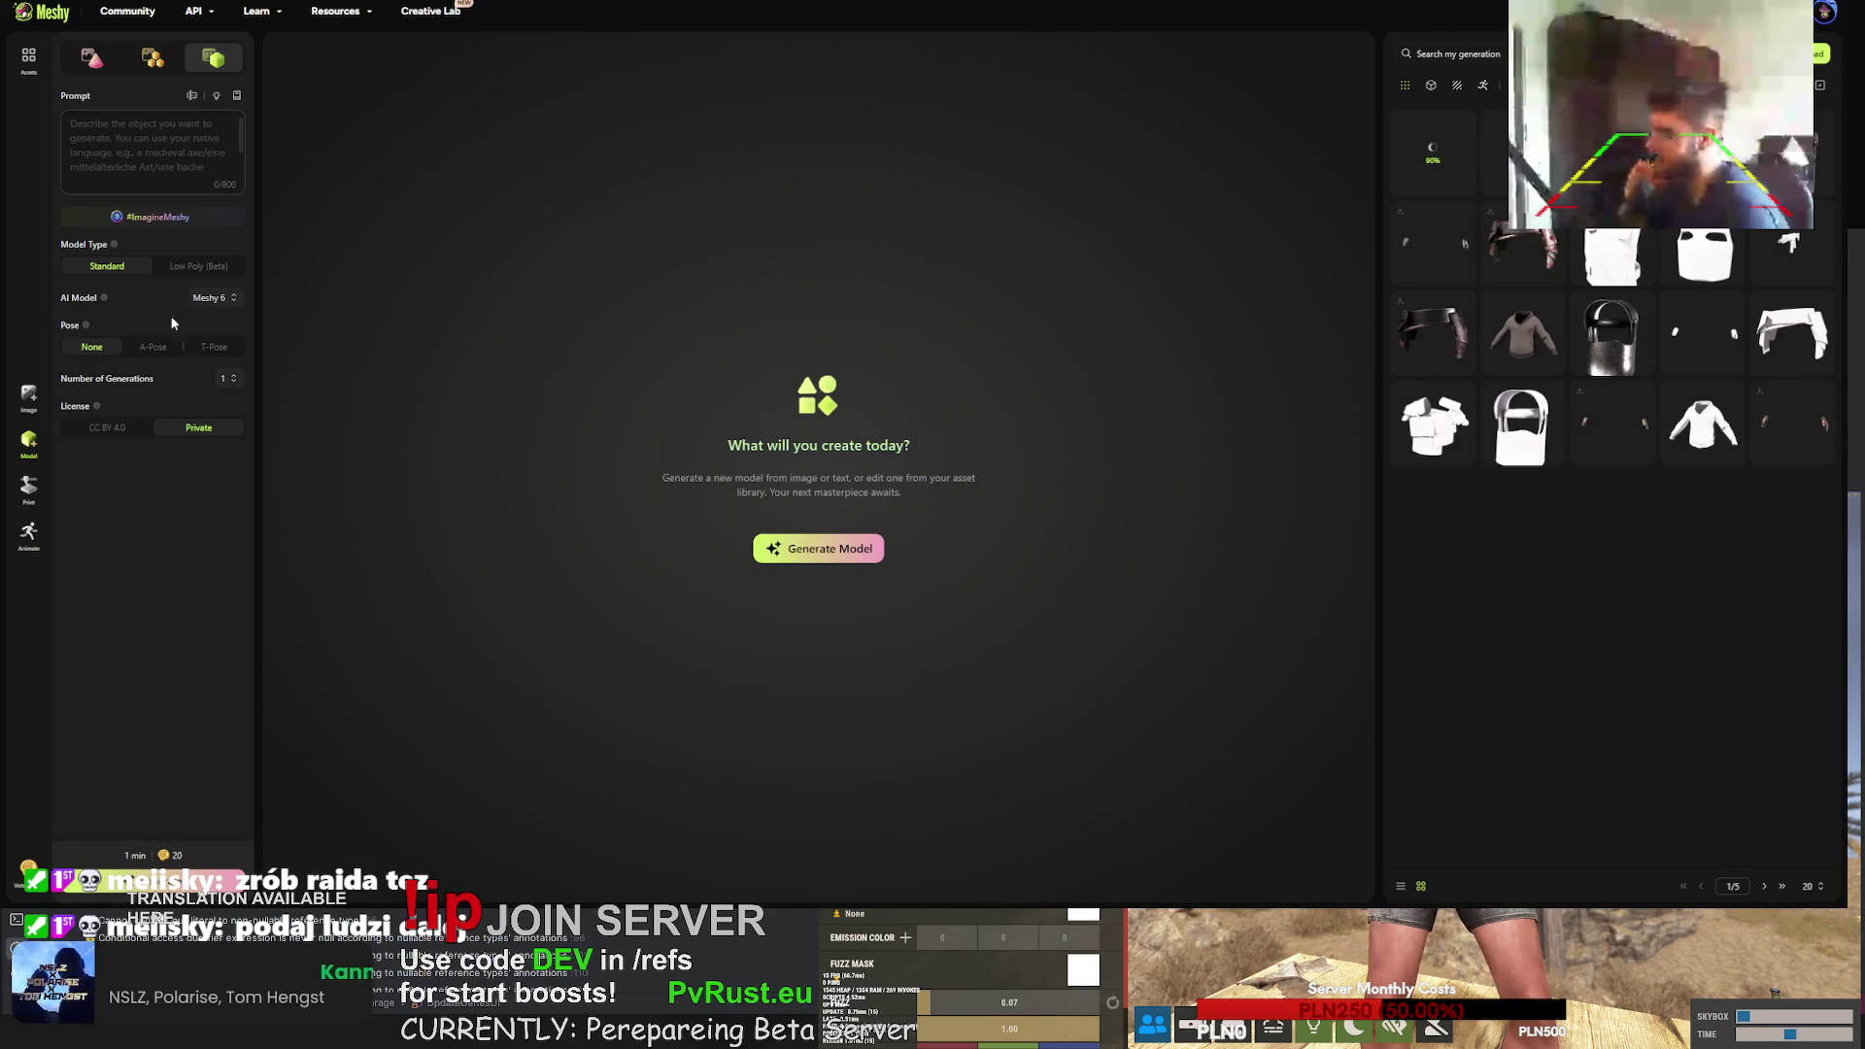
- Browse the rifle generations, including the in-progress one and the LR-300 model
click(1523, 153)
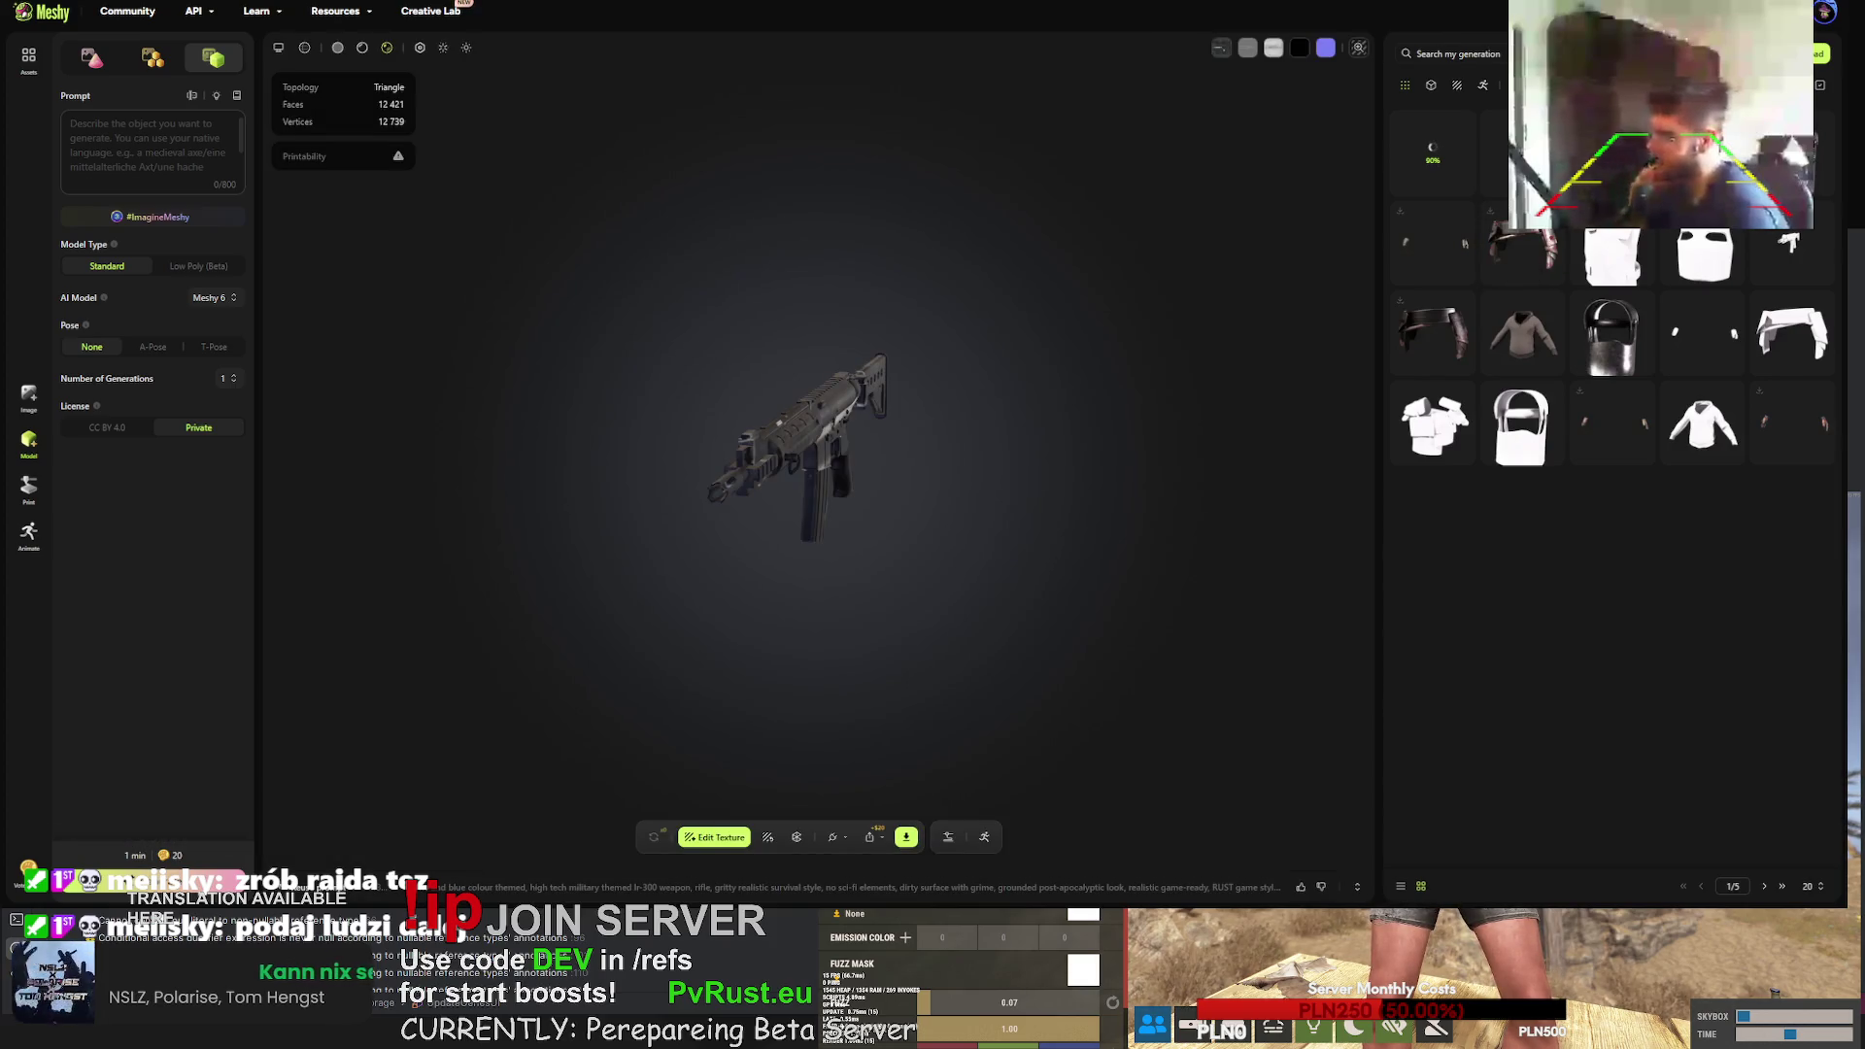
click(1438, 151)
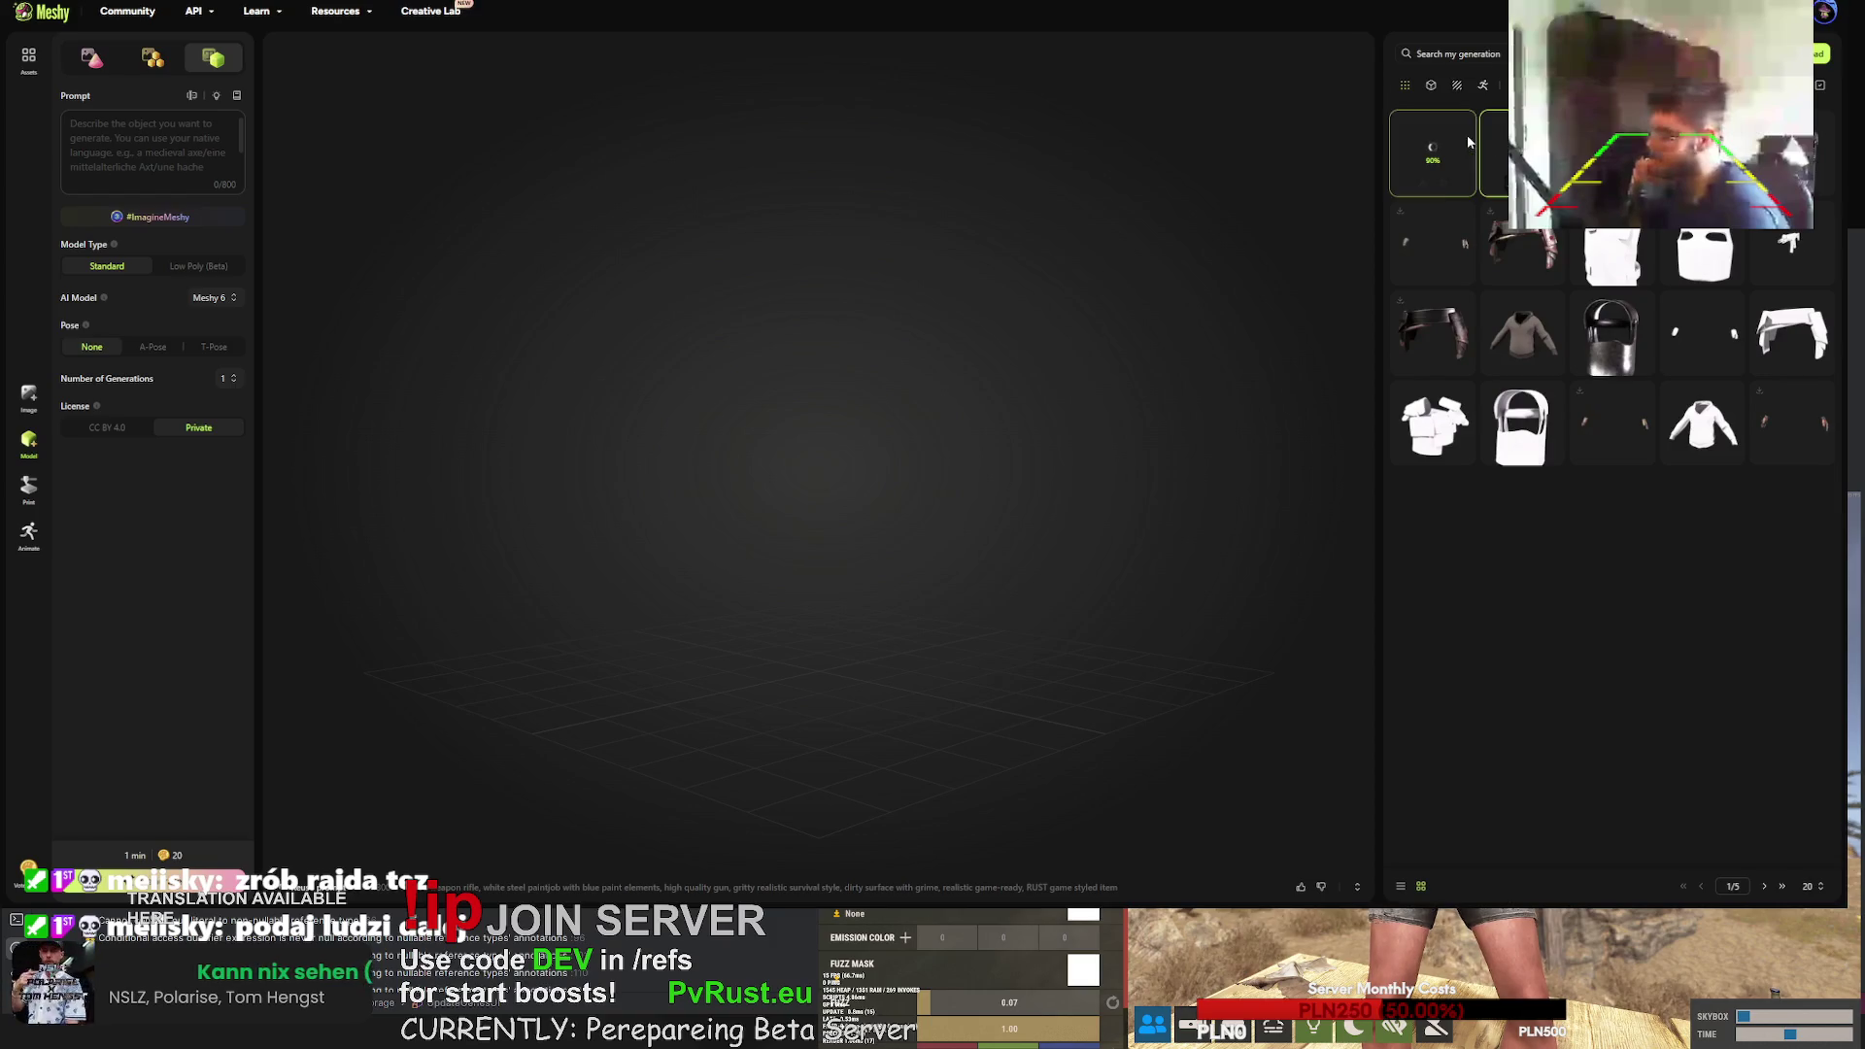
click(1524, 152)
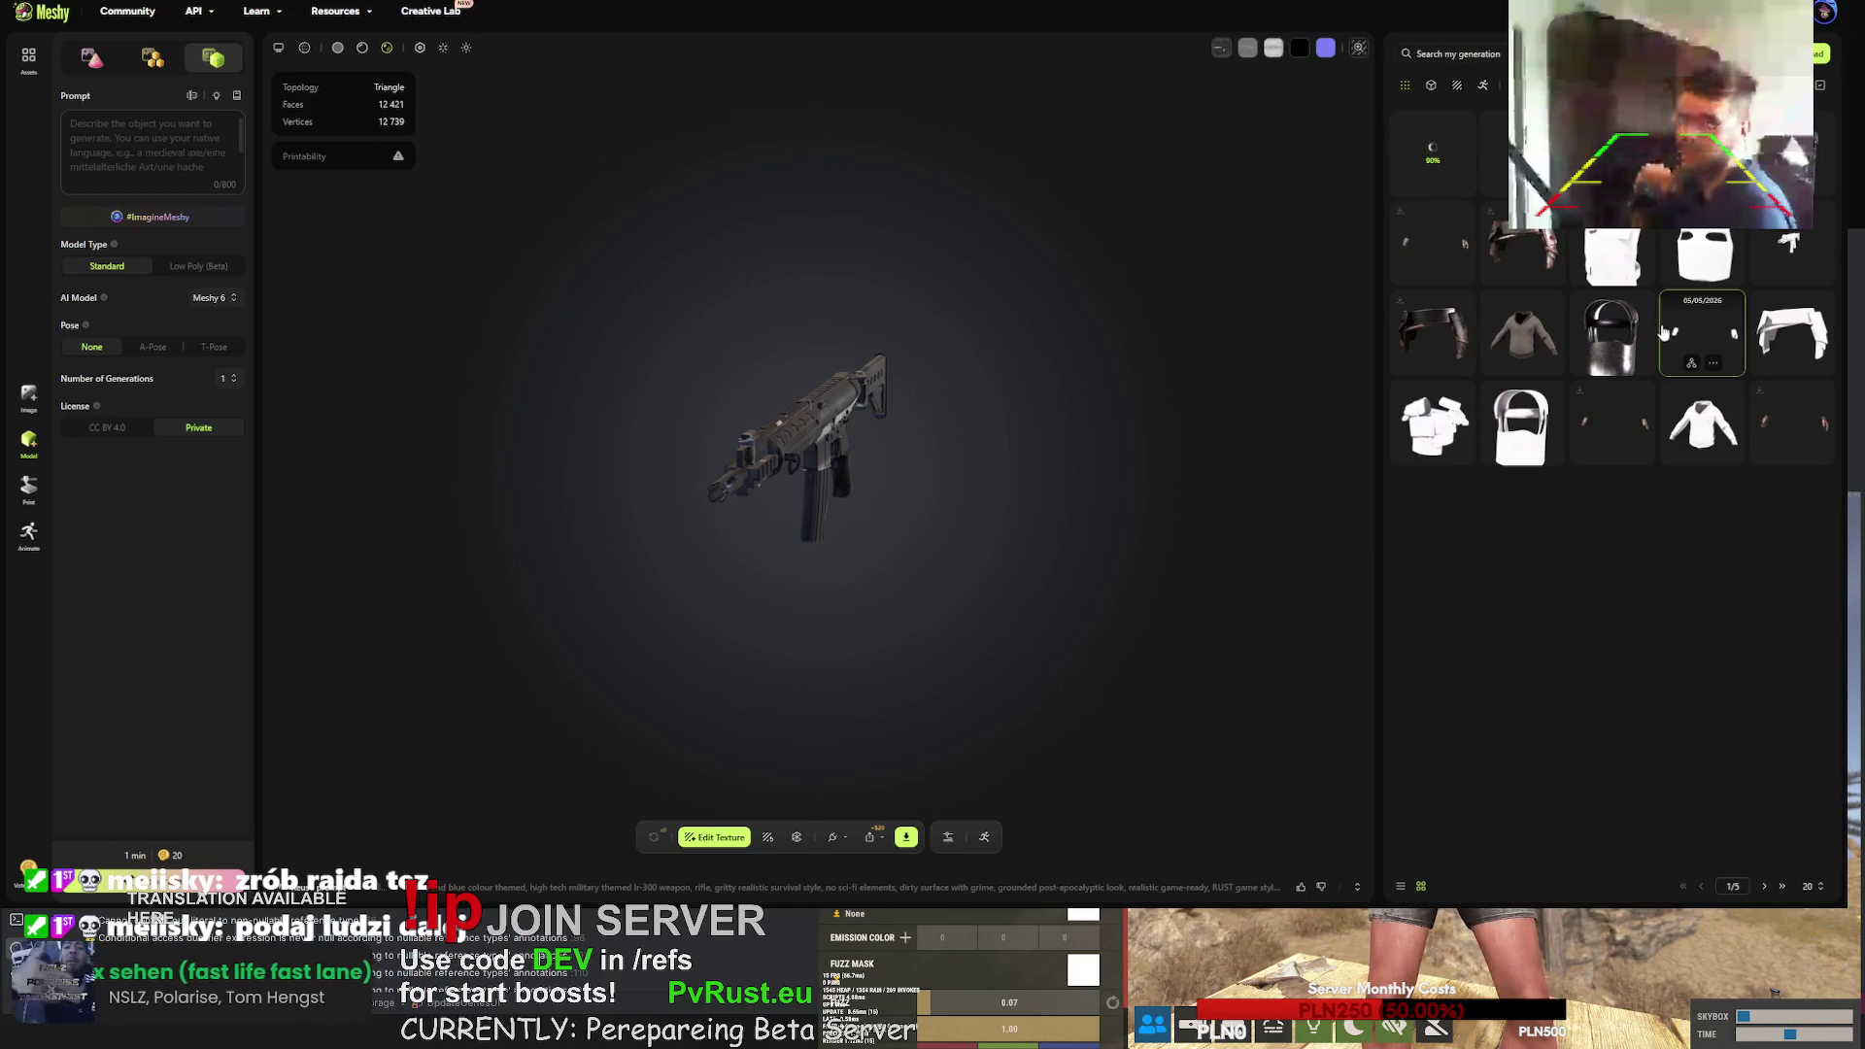
- Go to the next page, show 60 assets per page, and open the untextured grey rifle
click(1764, 886)
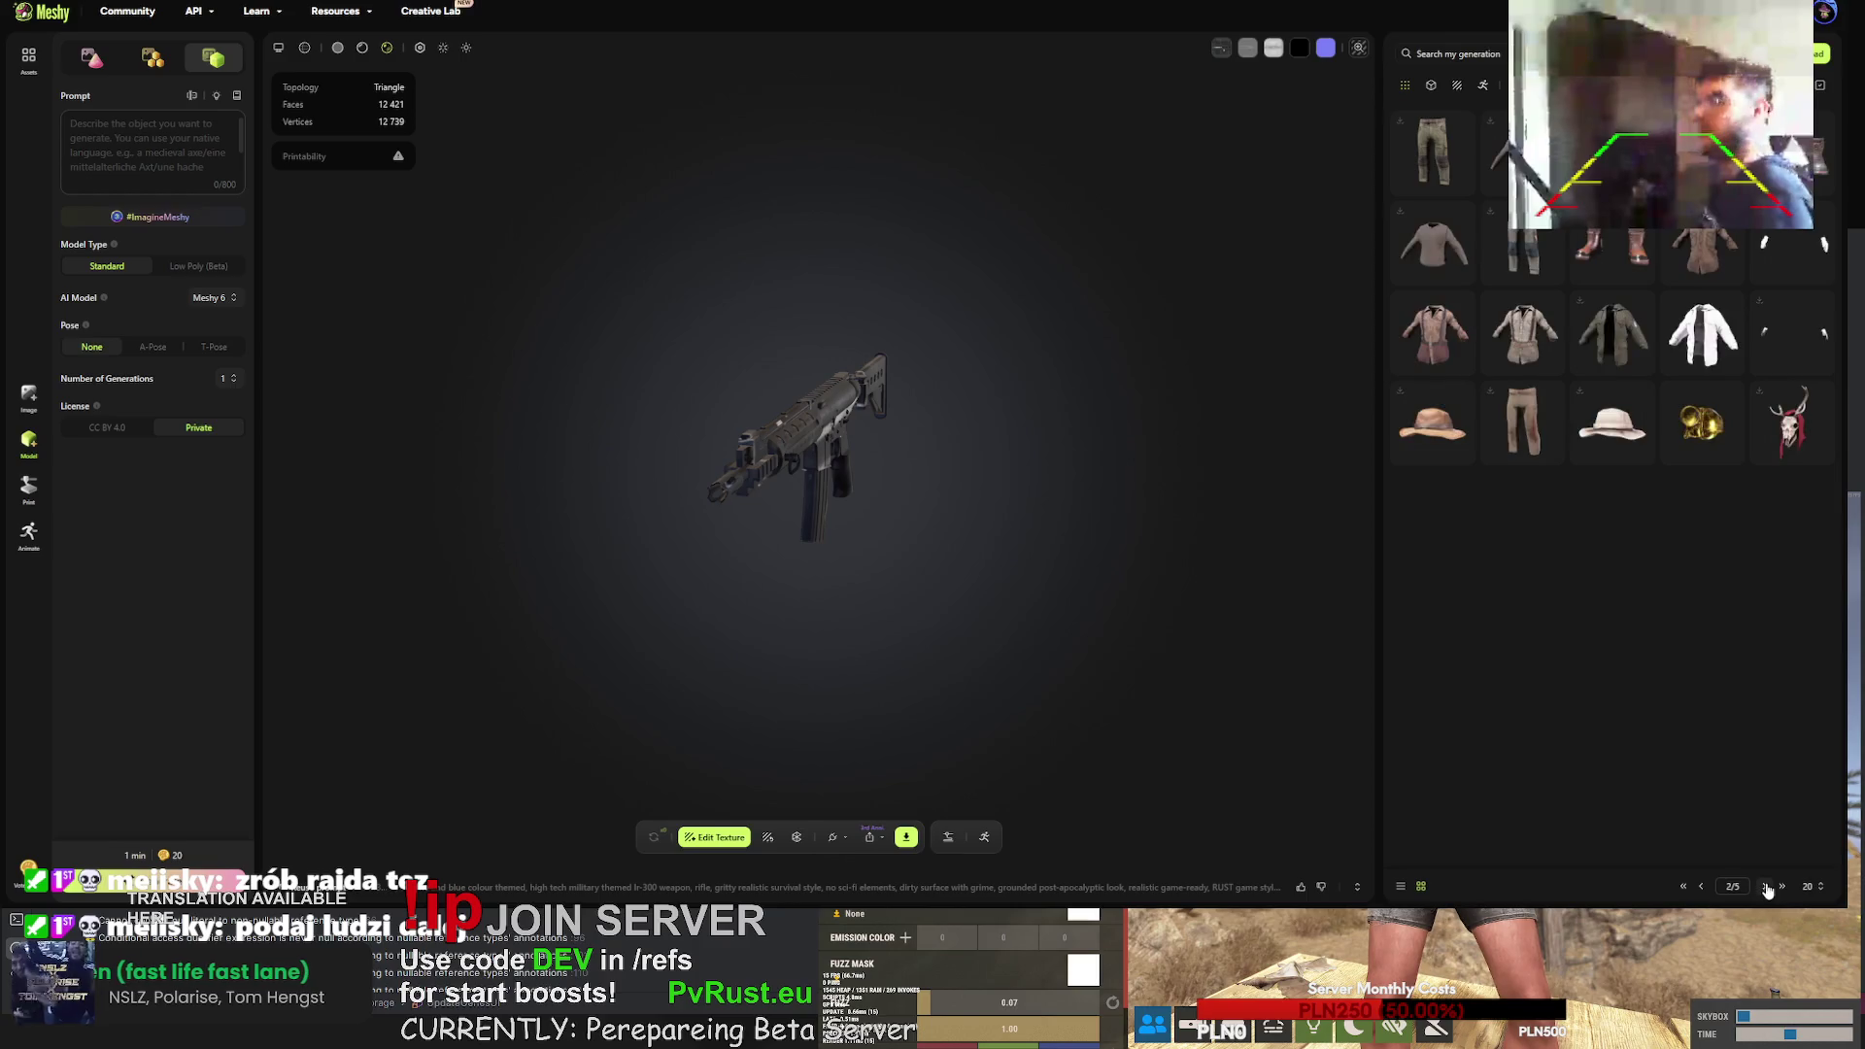
click(1809, 887)
click(1809, 777)
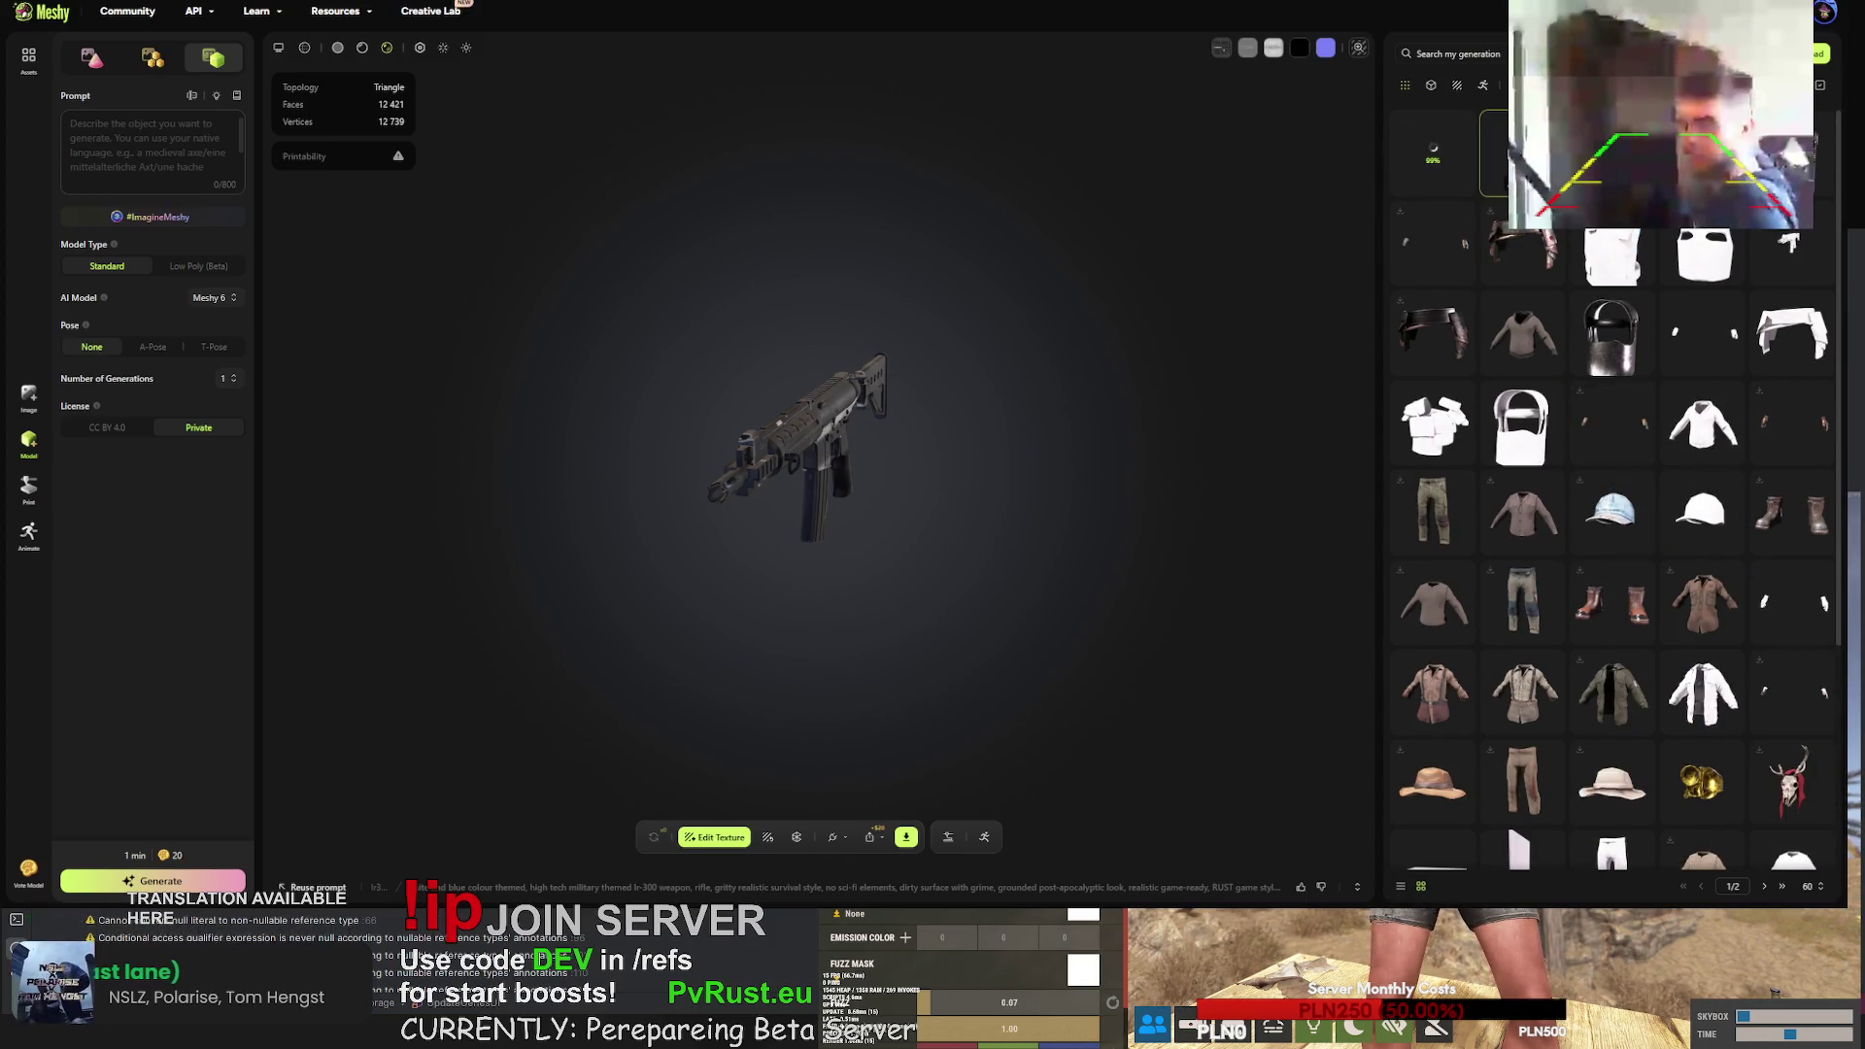
click(1790, 241)
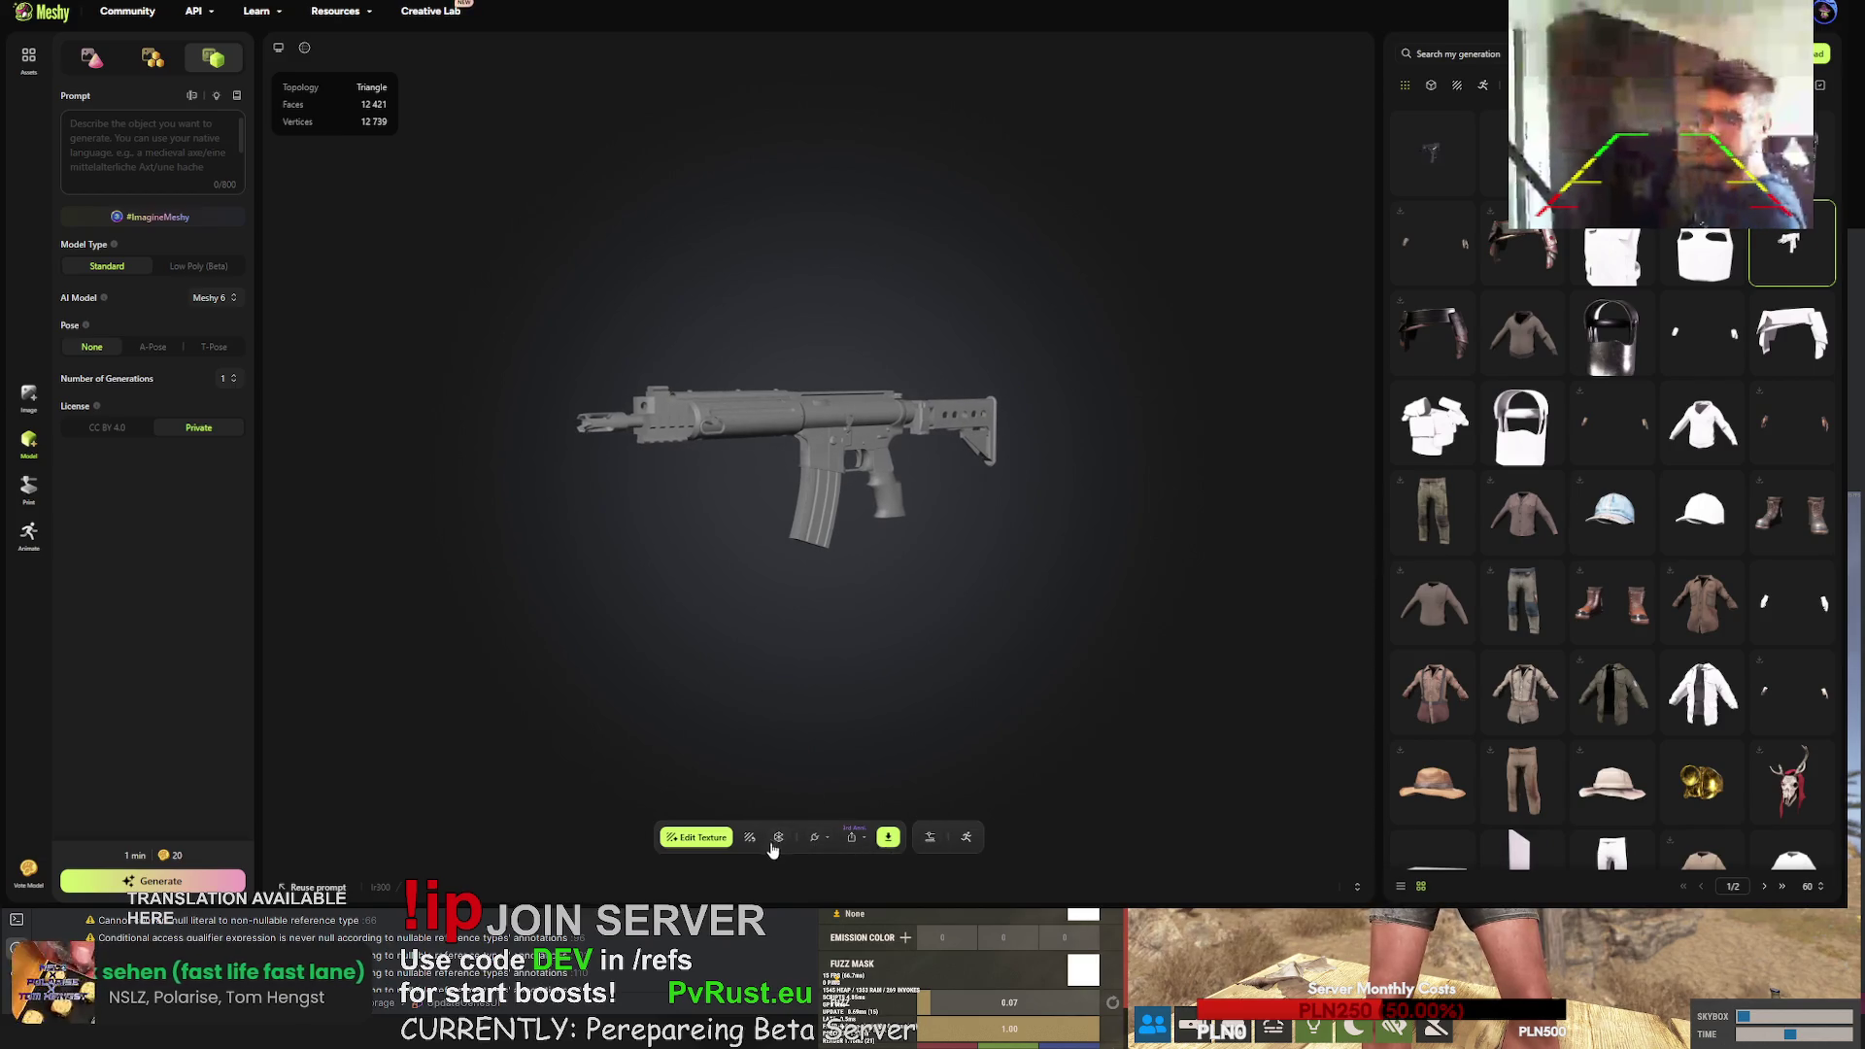
- Toggle the grey rifle's wireframe overlay on, zoom in, then return to solid shading
click(305, 47)
click(304, 73)
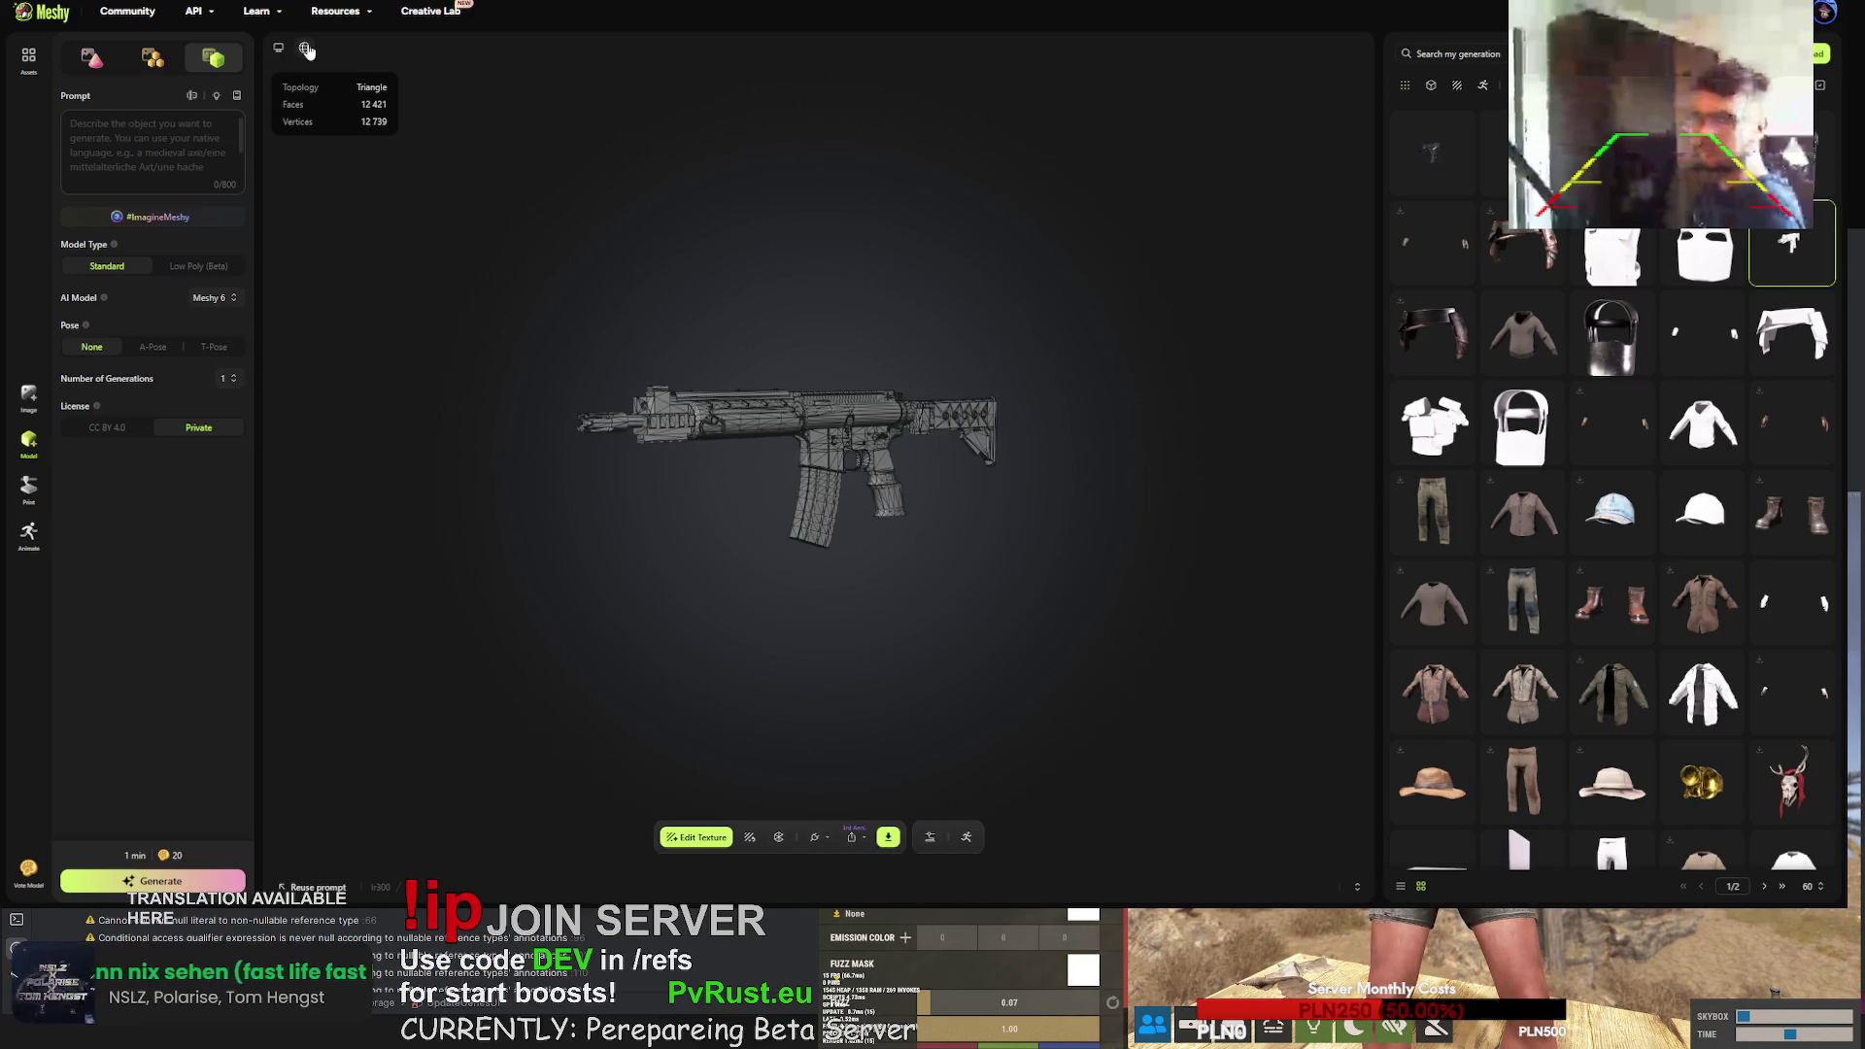
scroll(743, 455, up, 3)
scroll(744, 455, up, 3)
click(304, 47)
click(304, 76)
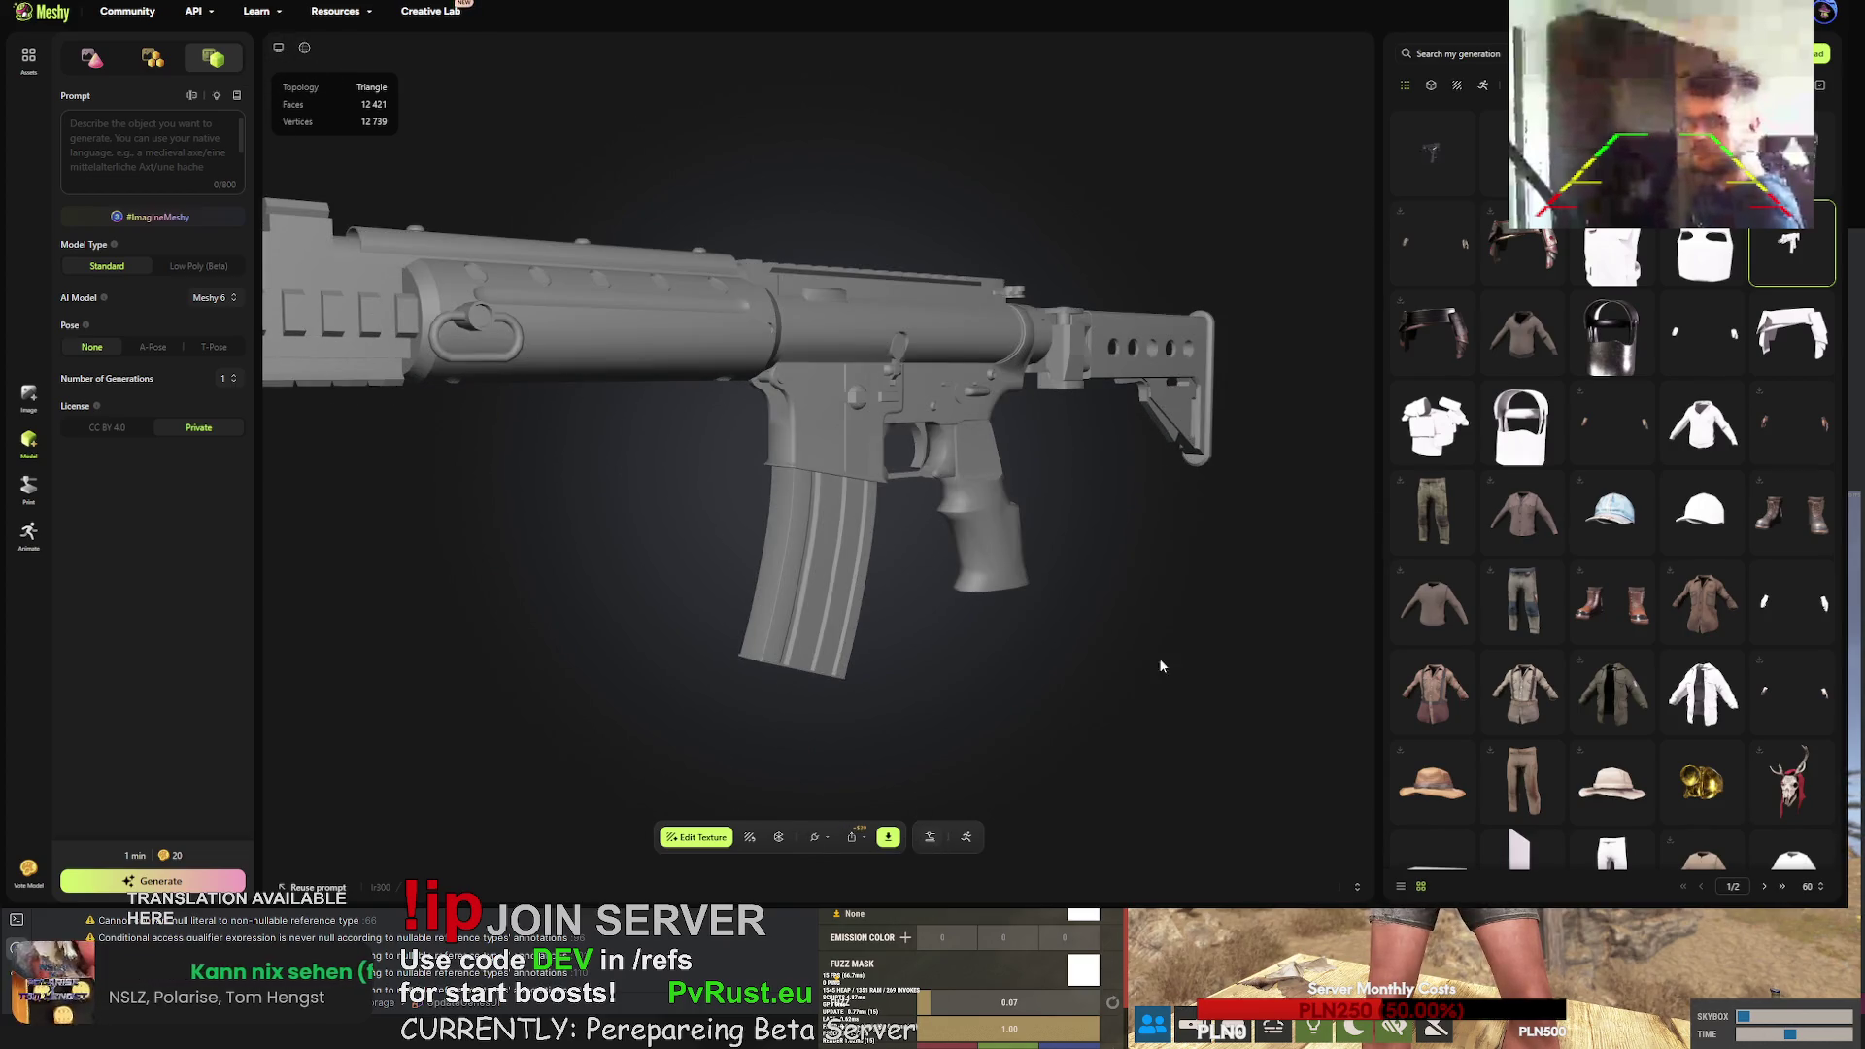
- Start a Retexture of the grey rifle from its Edit Model menu
click(1804, 273)
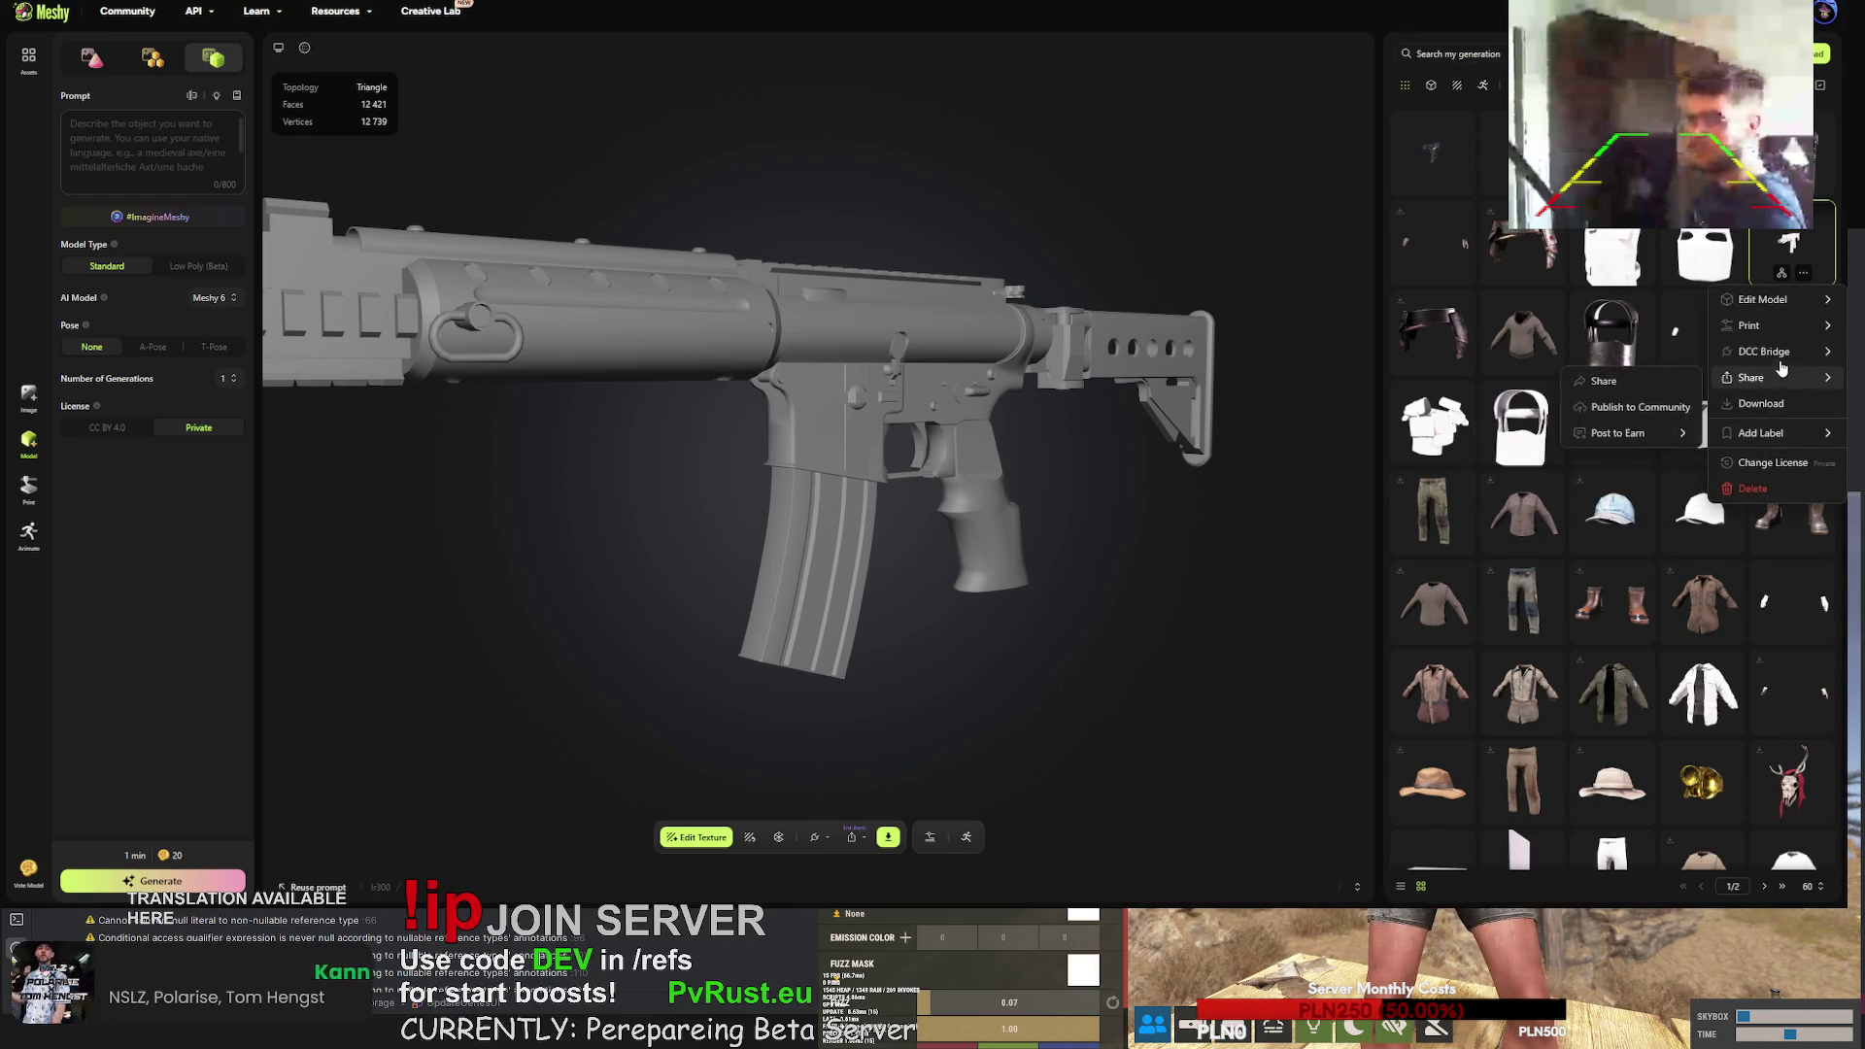
mouse_move(1794, 299)
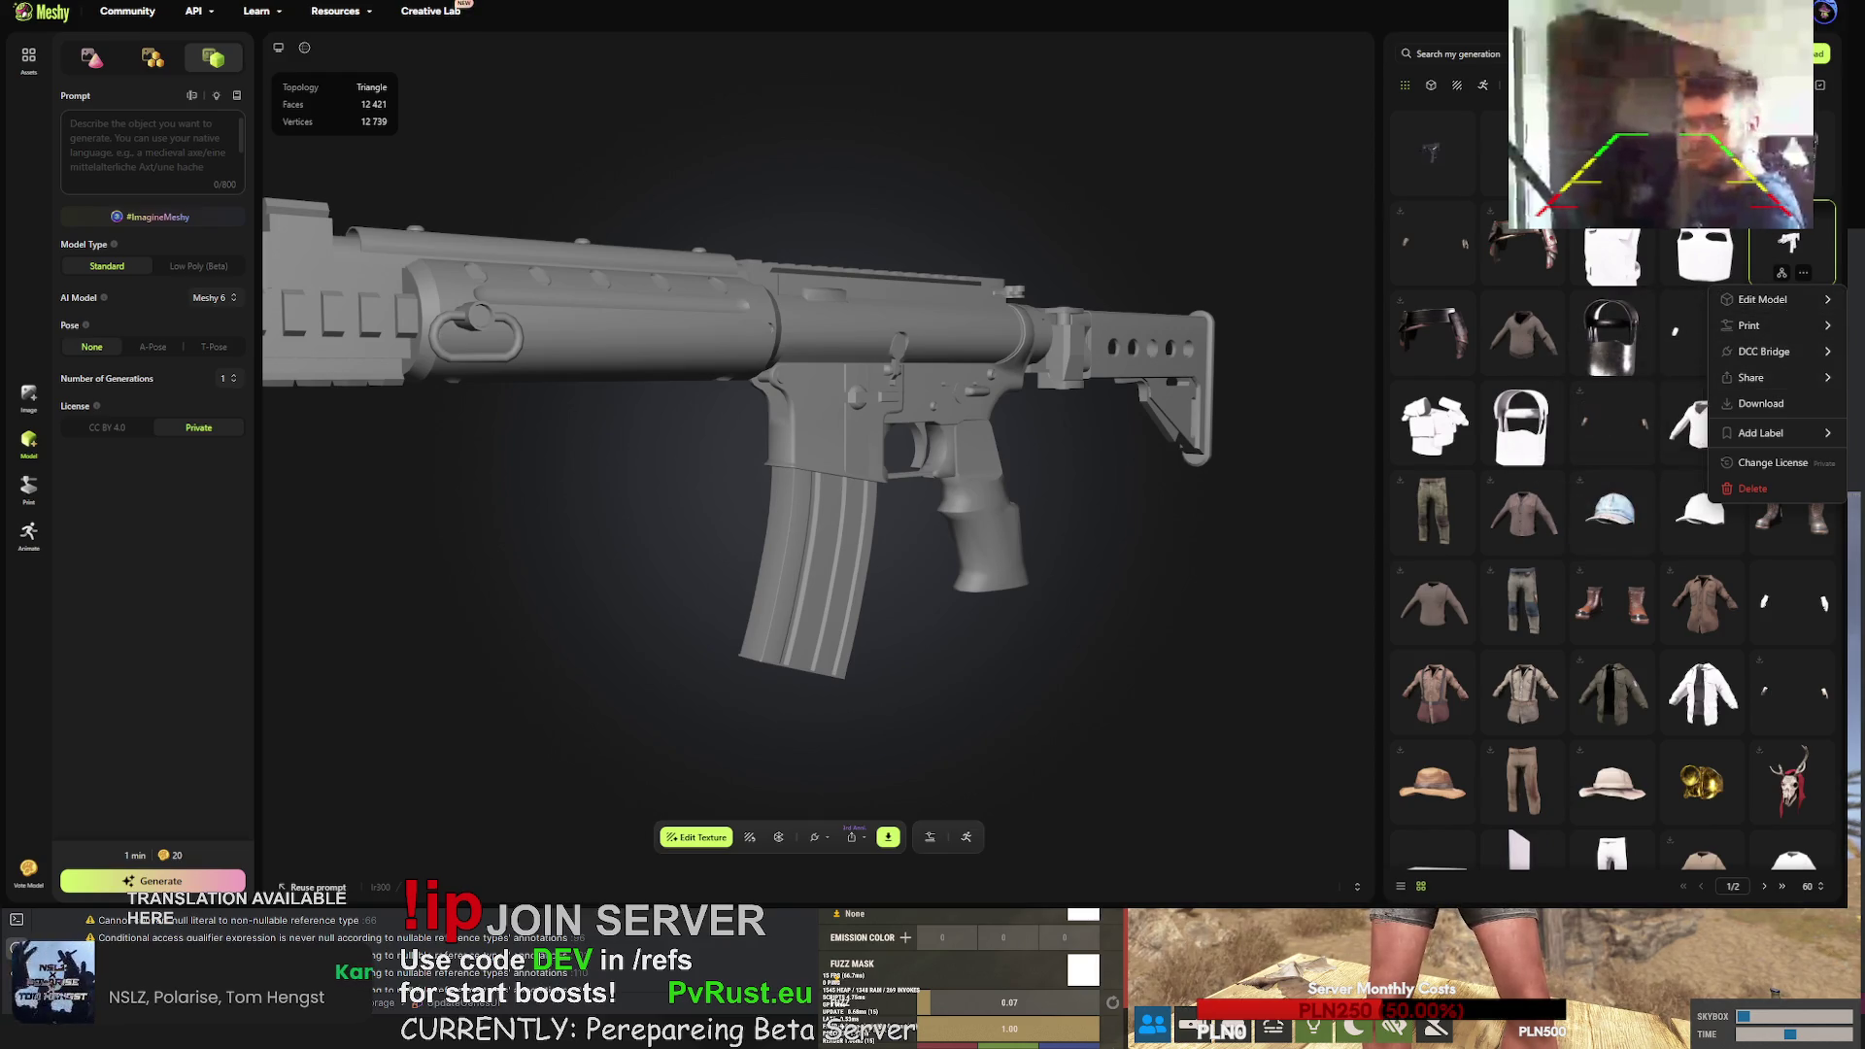
click(1761, 403)
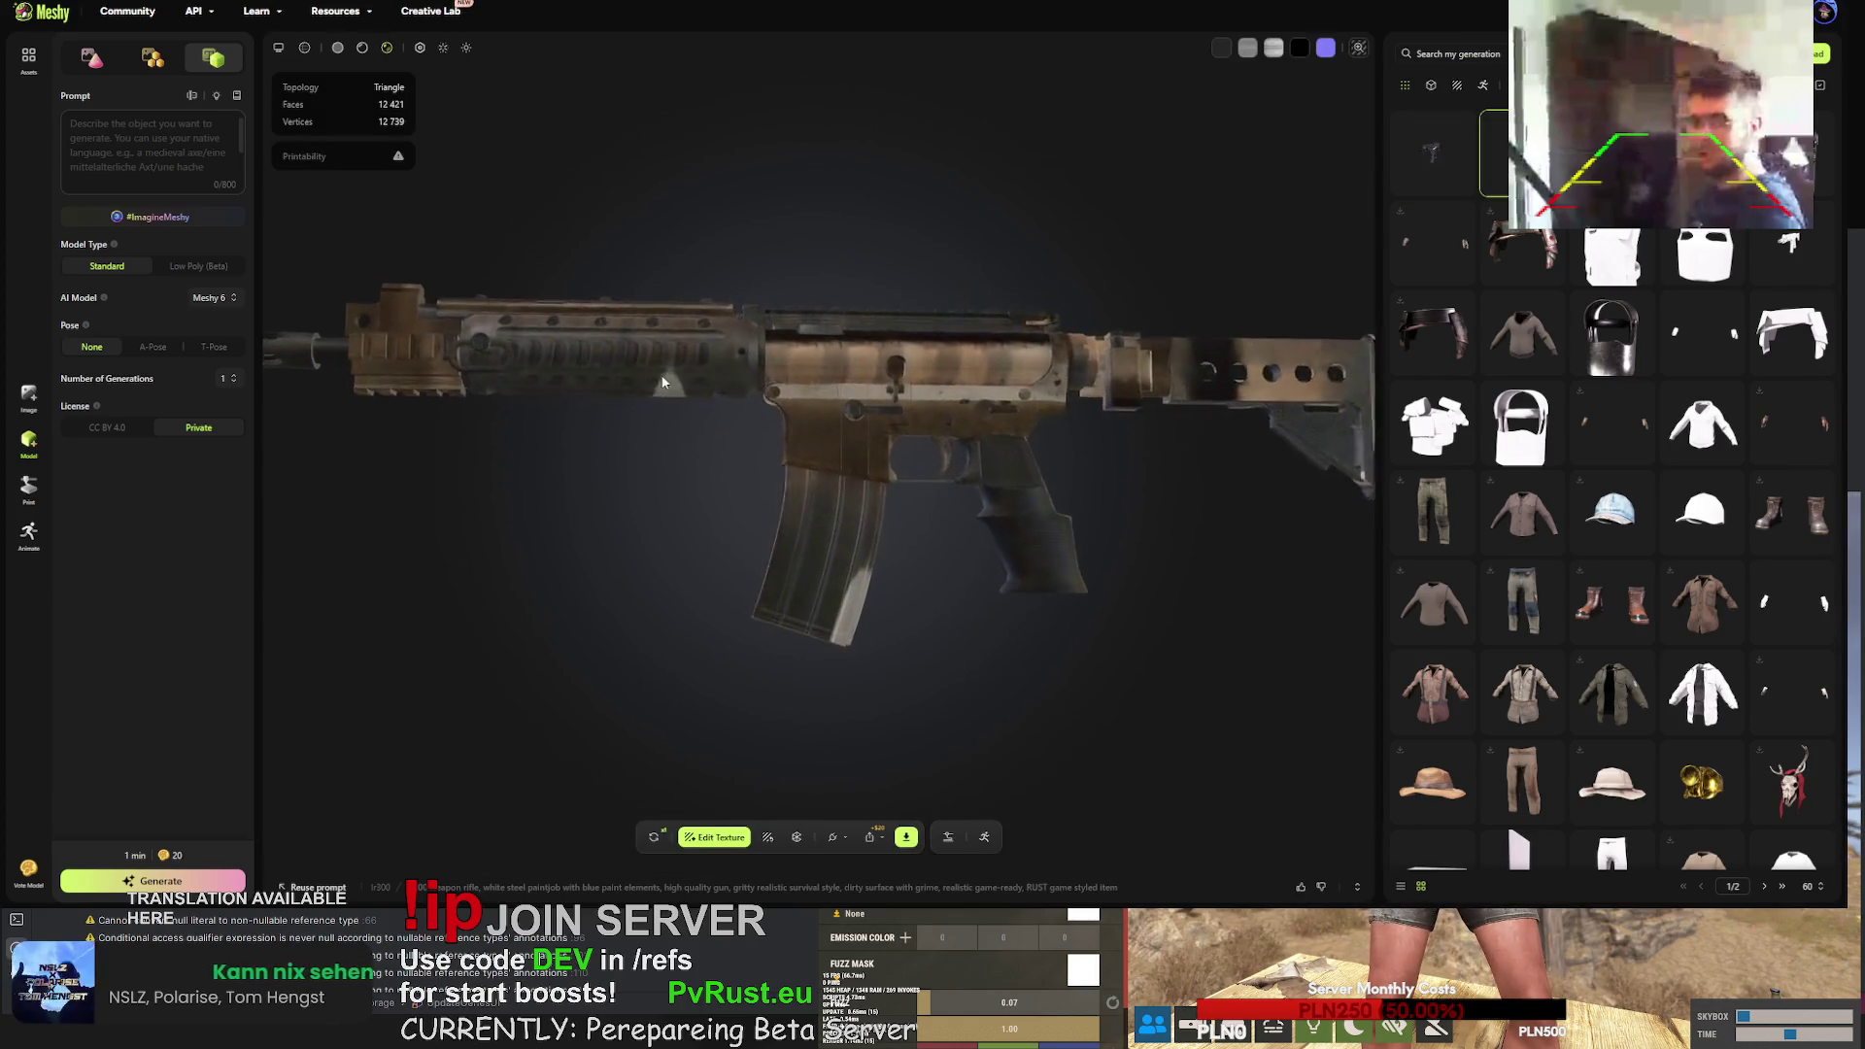
- Orbit the rifle, compare the dark and tan texture versions, and request a retry of the tan one
mouse_move(748, 451)
mouse_down()
mouse_move(789, 429)
mouse_move(1104, 429)
mouse_up()
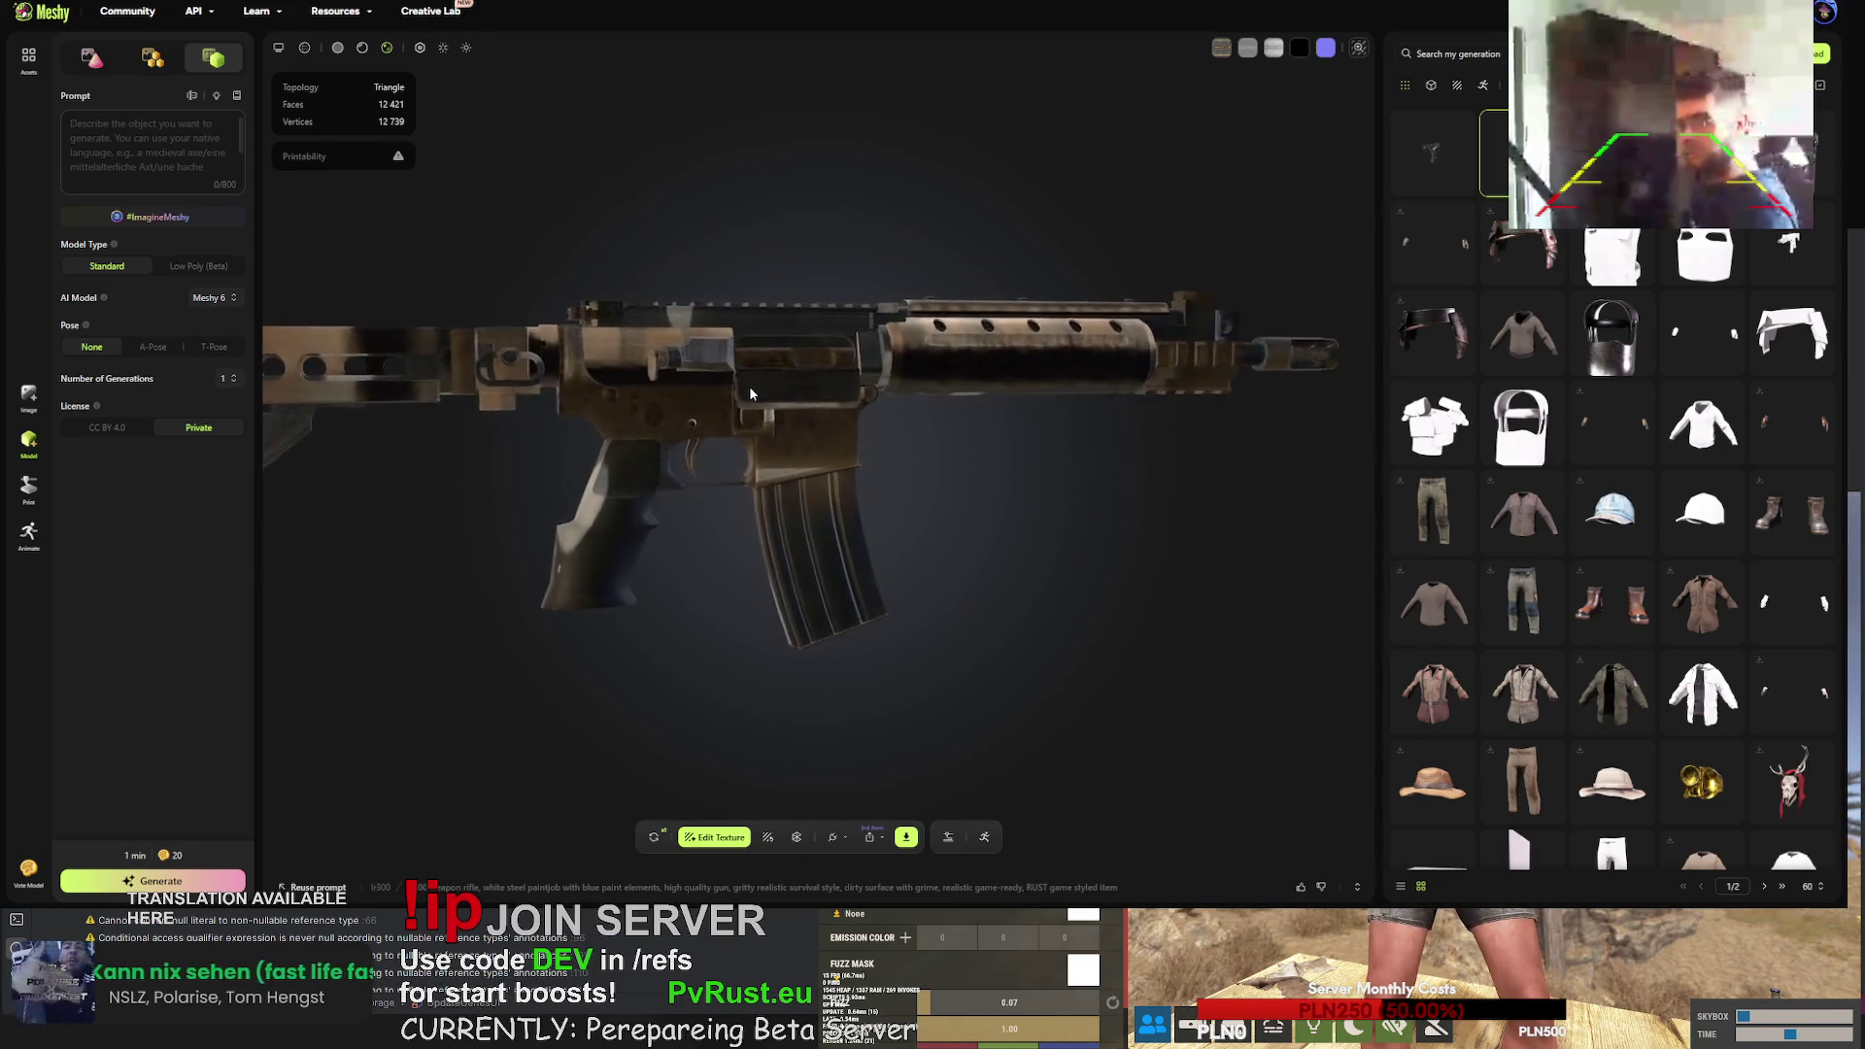
click(1457, 153)
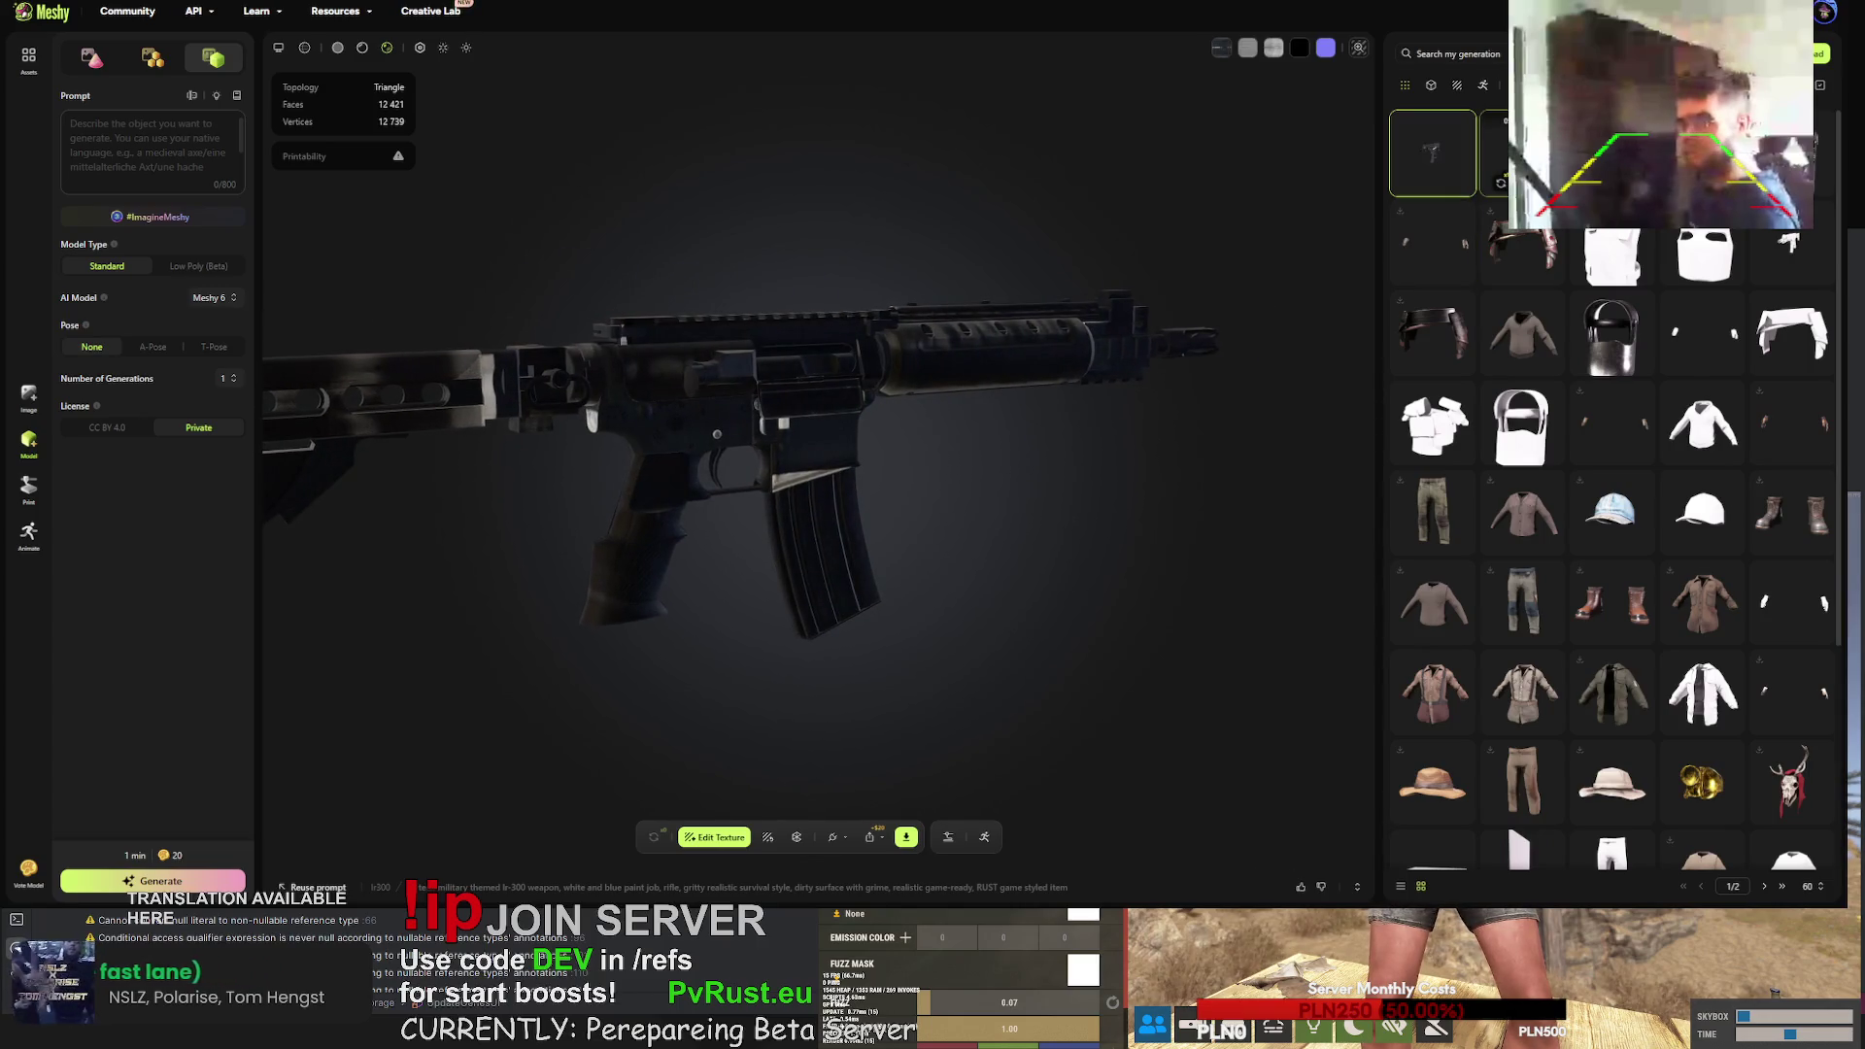
click(1501, 153)
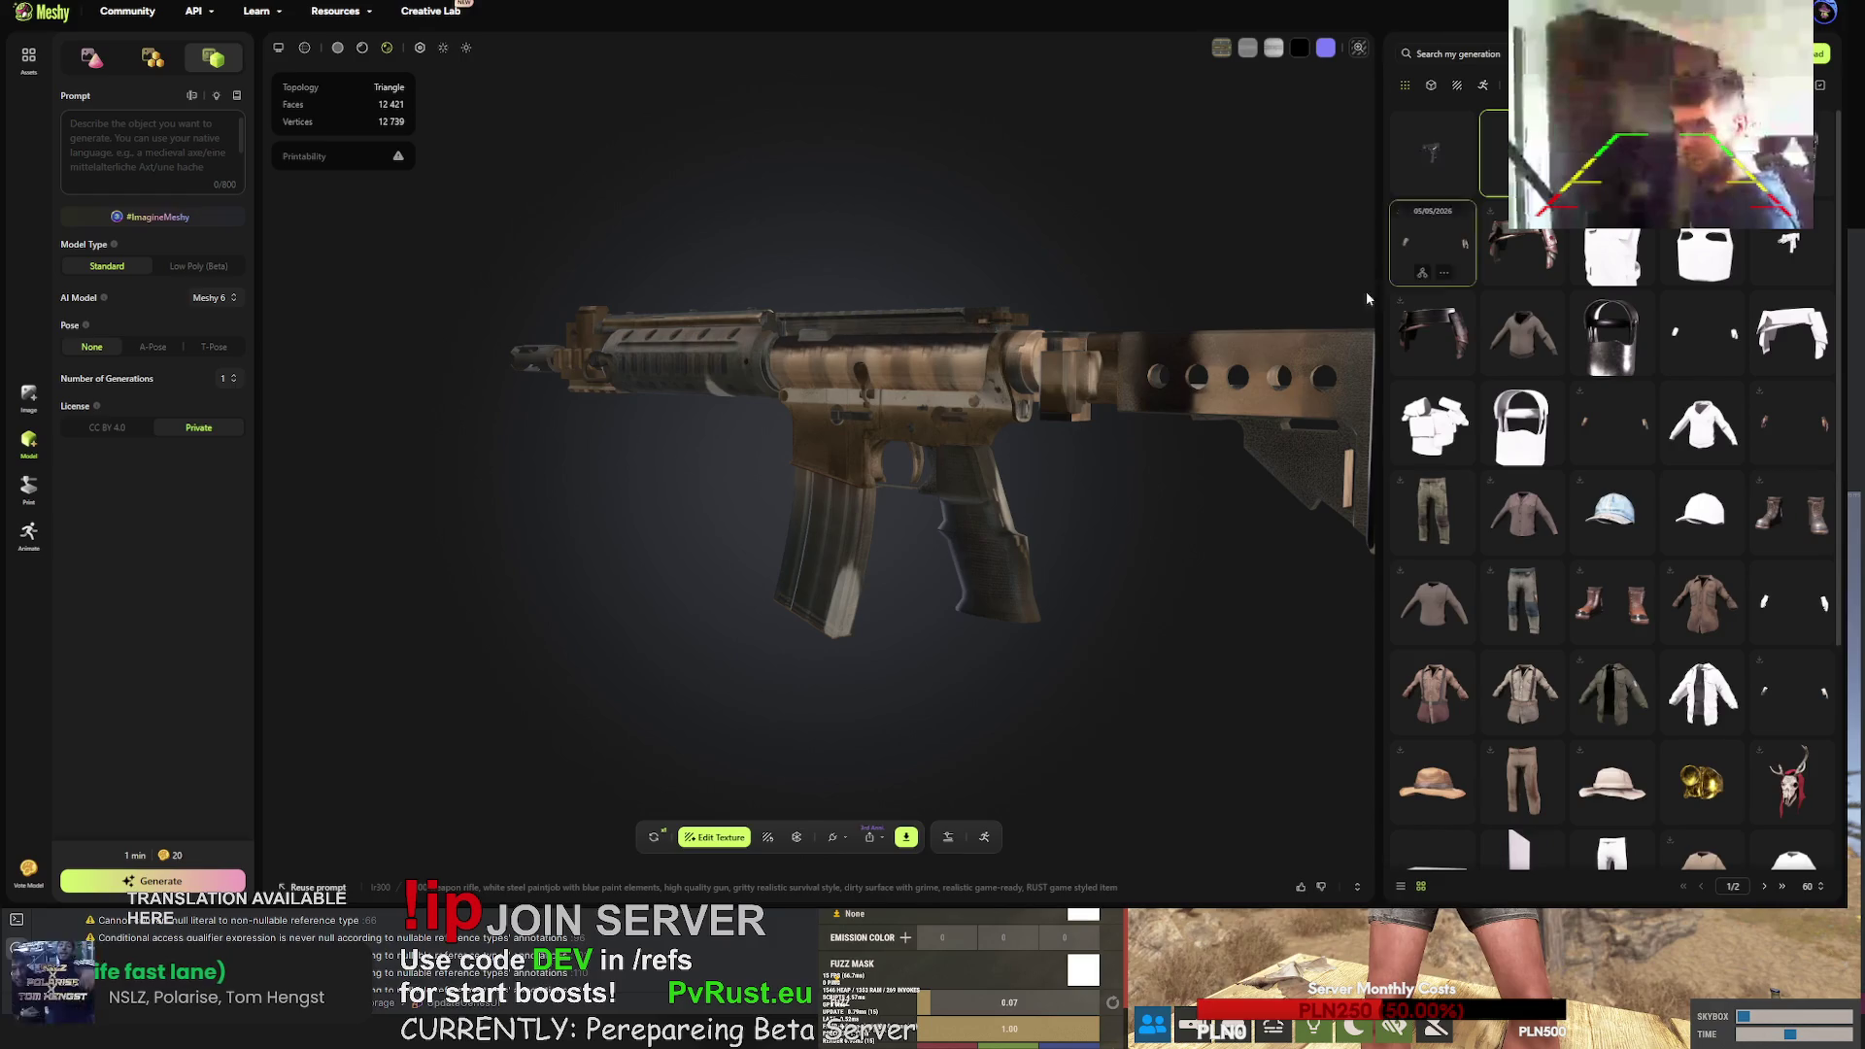
click(651, 839)
click(1078, 503)
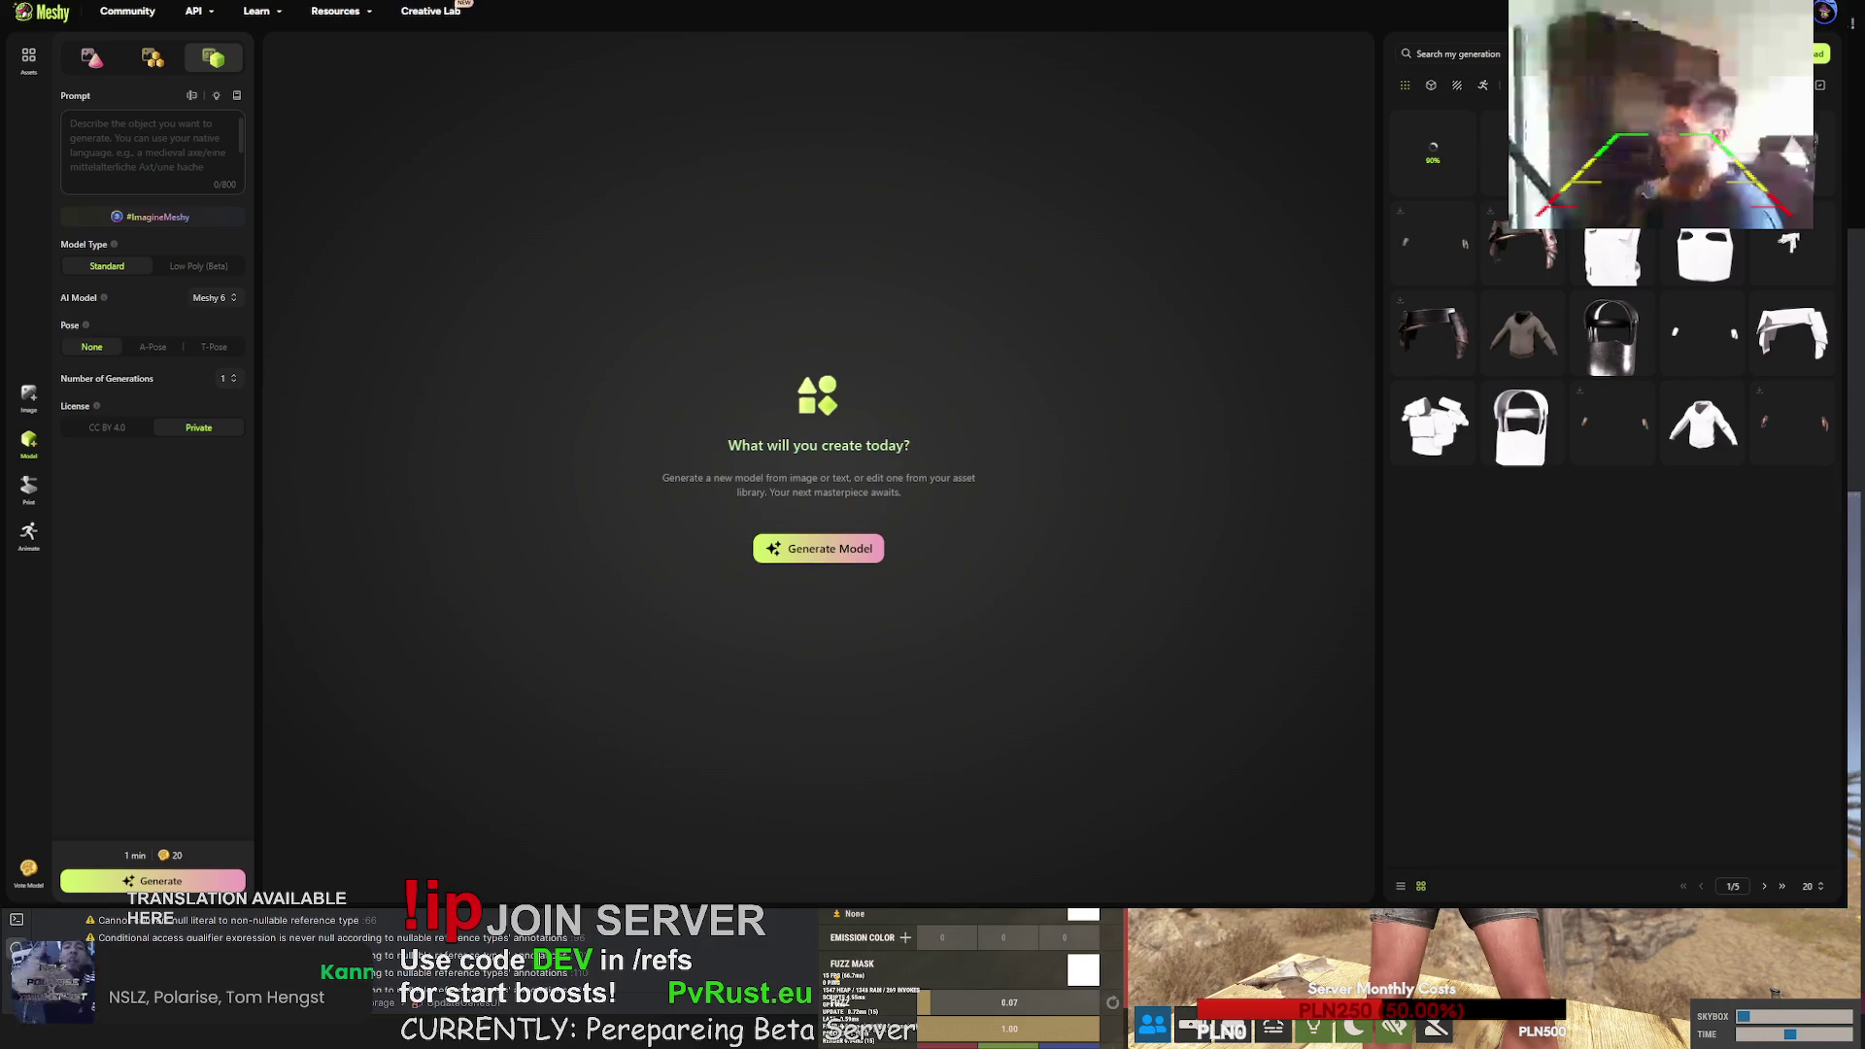
- Open the tan rifle's in-progress generation, still at 60%
click(1436, 146)
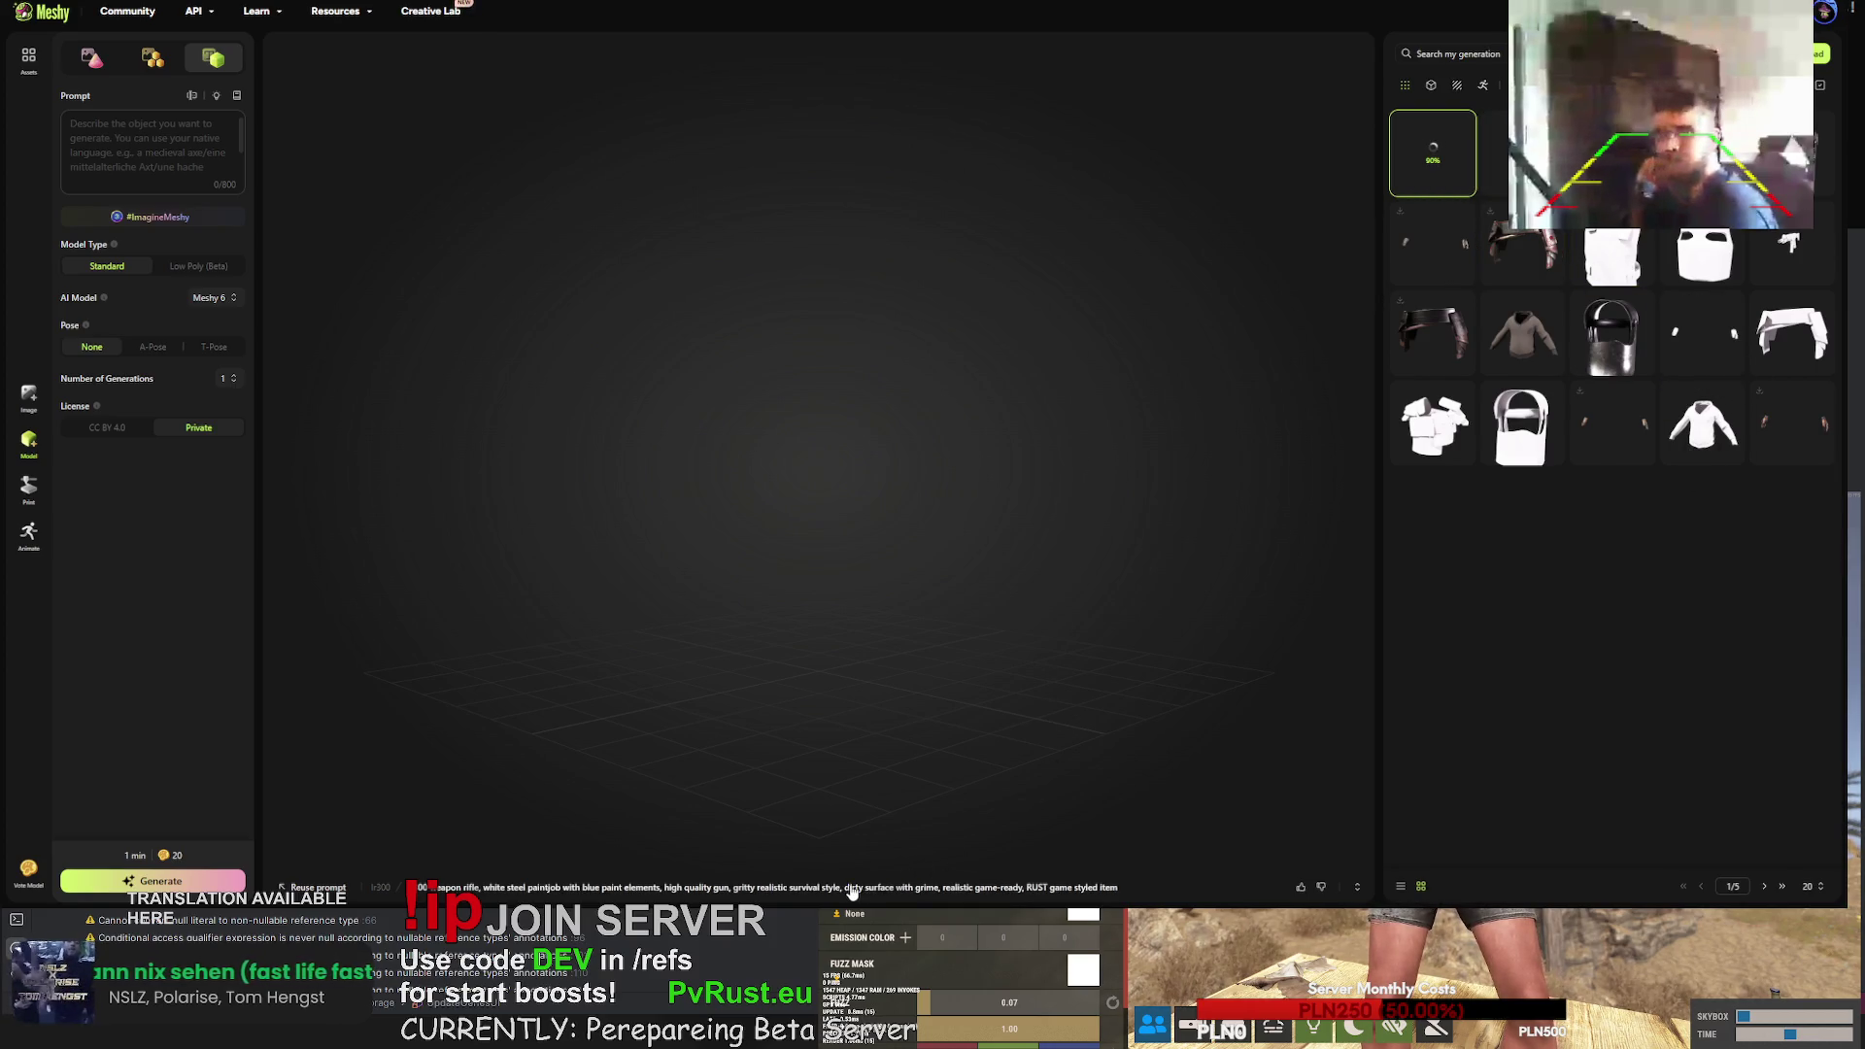
- Copy the rifle's texture prompt from its generation details, then select the untextured vest
click(1522, 153)
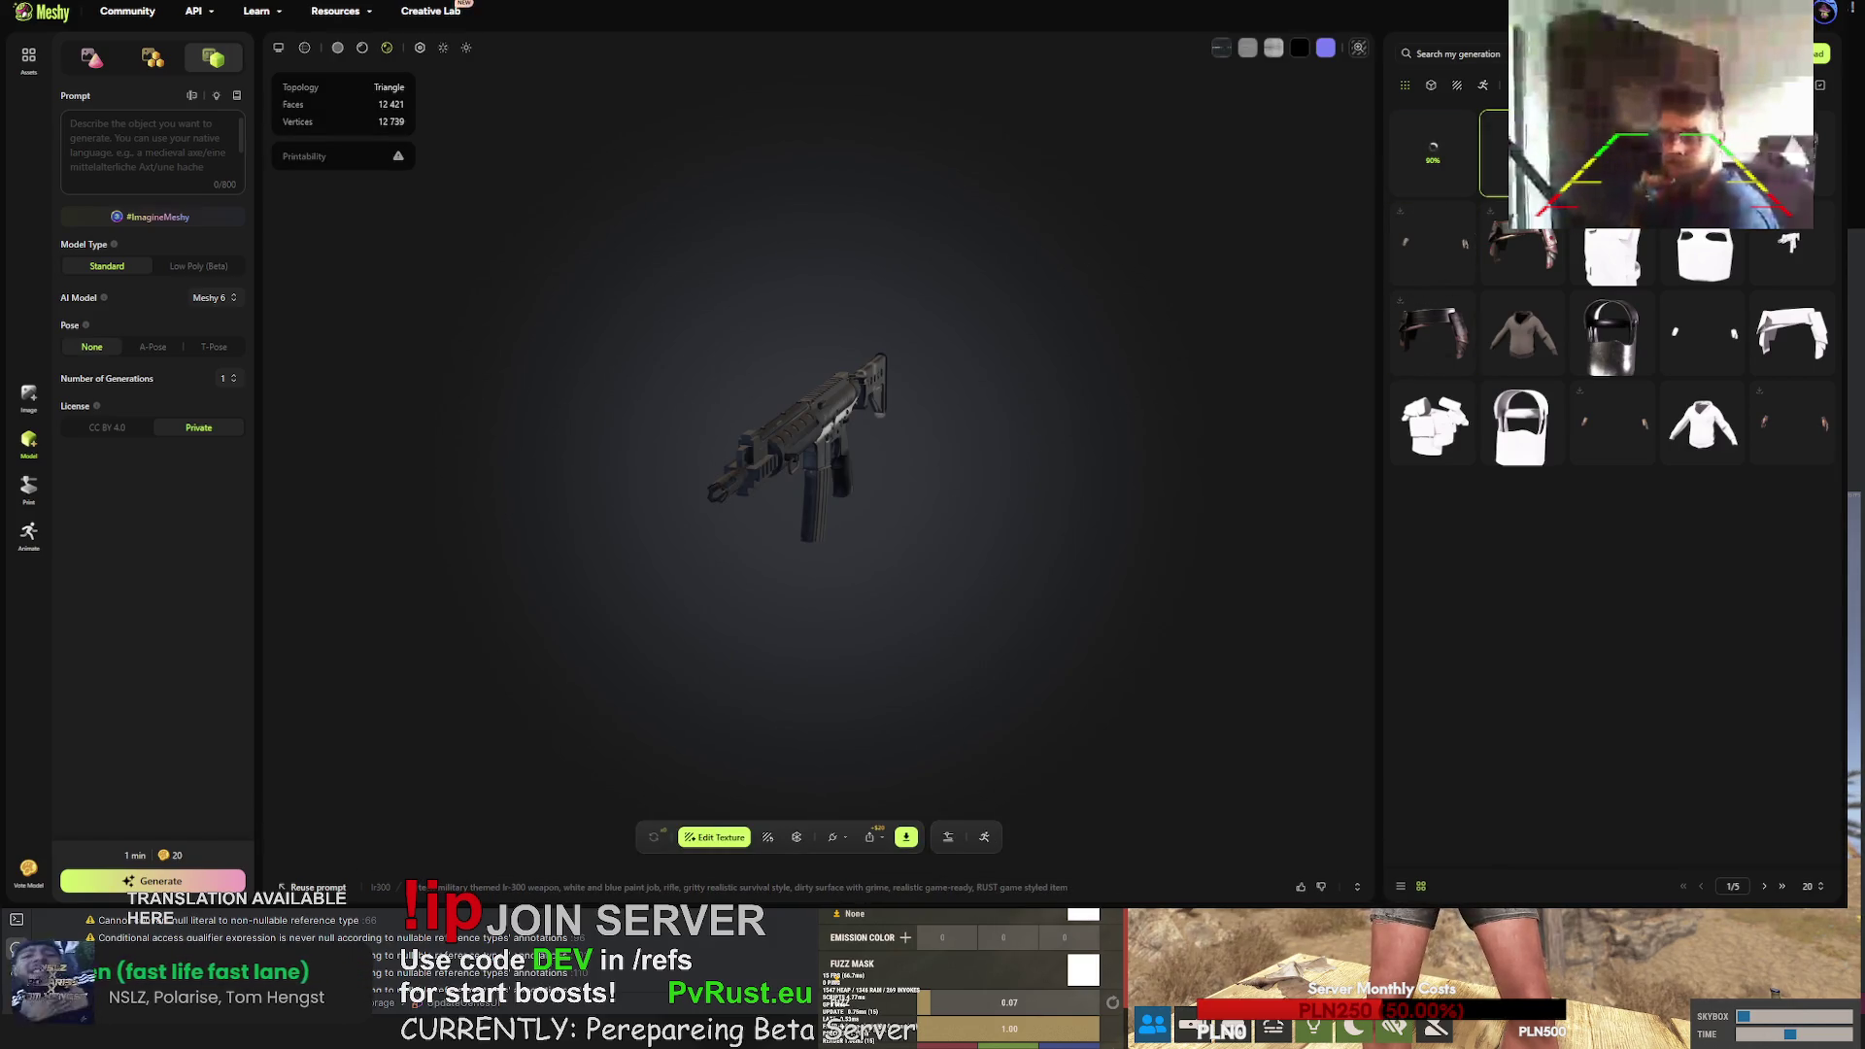
click(976, 887)
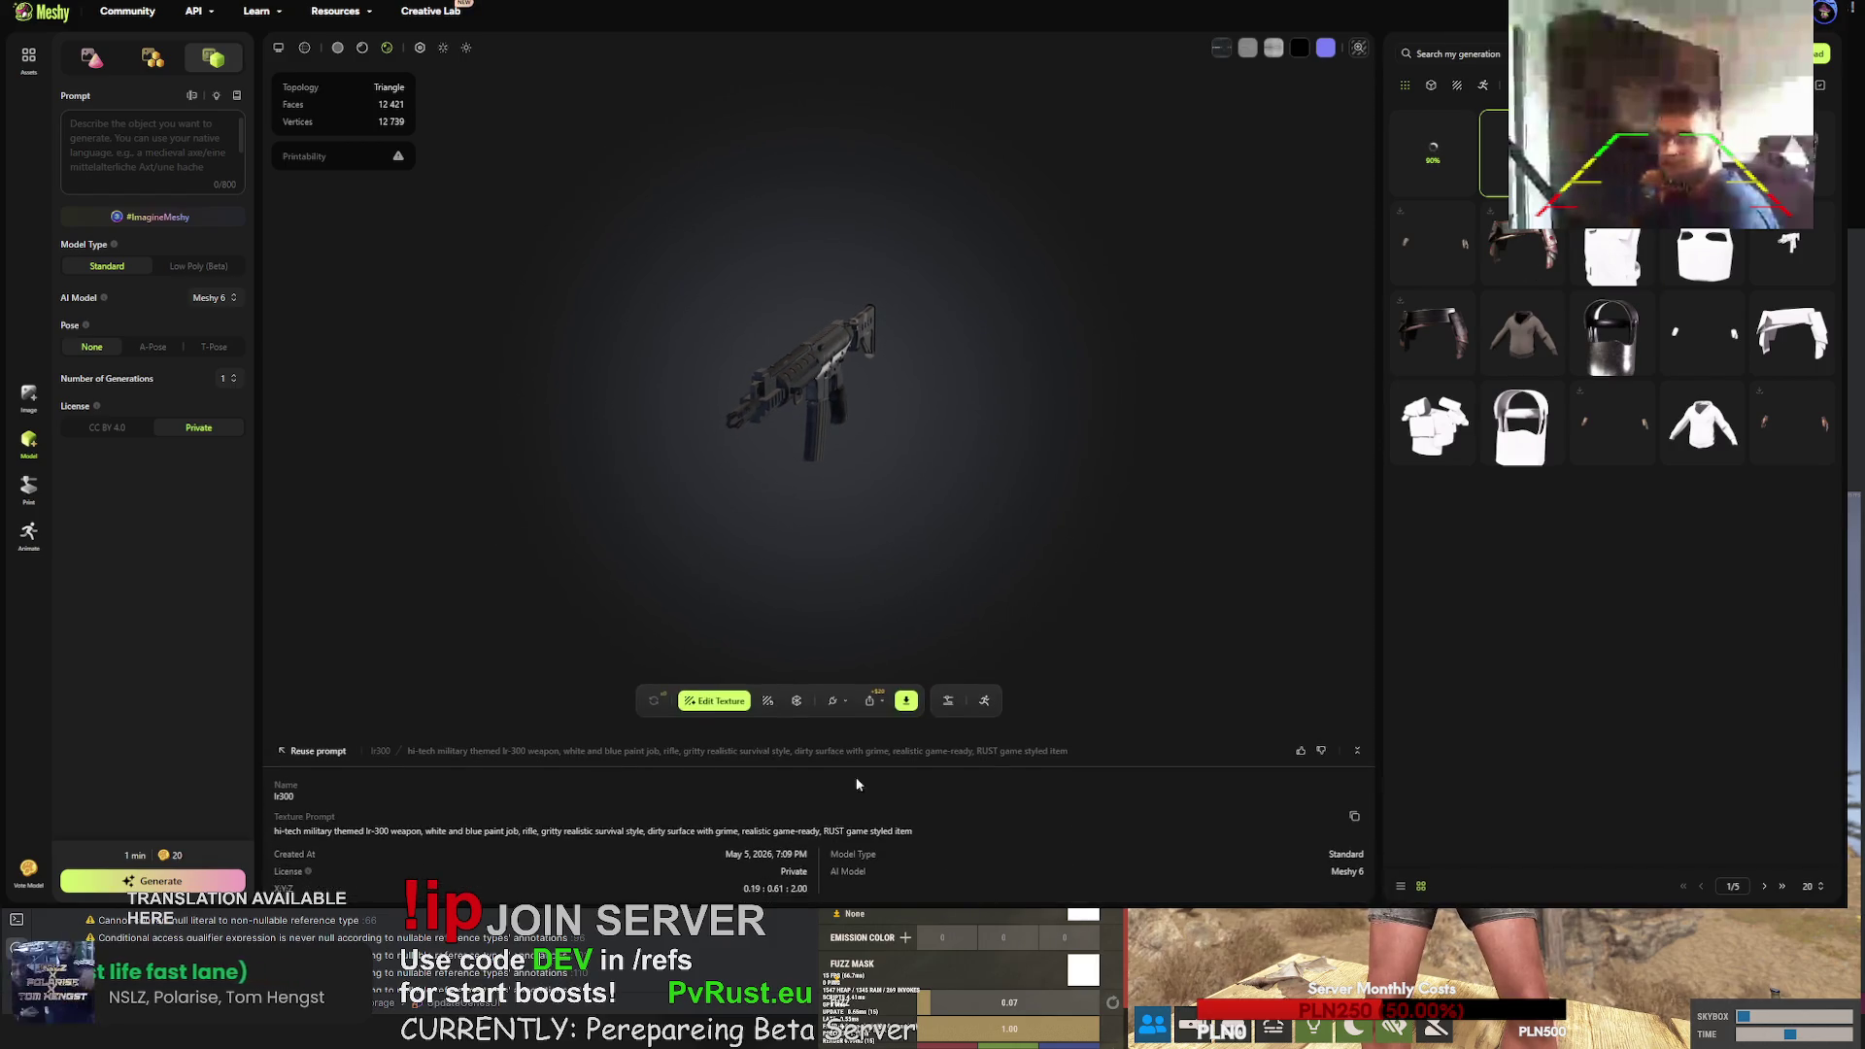
click(408, 761)
click(1613, 258)
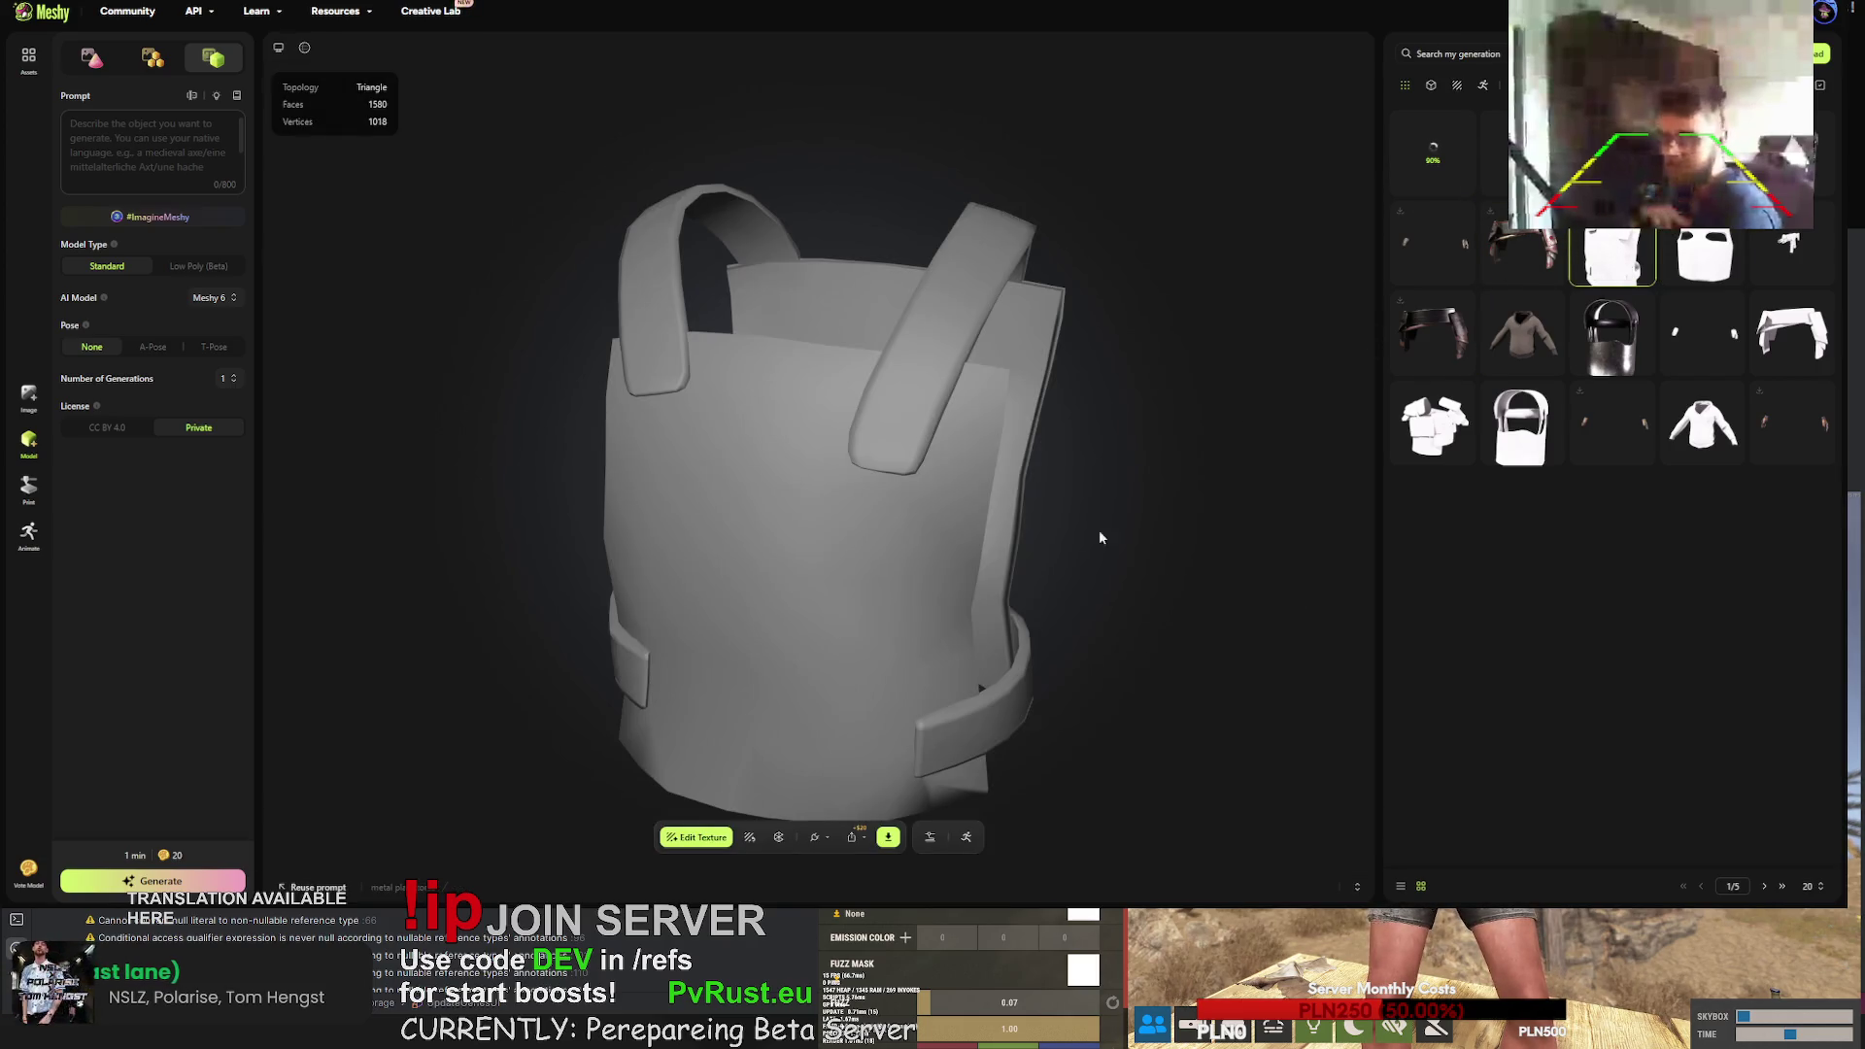
- Replace the vest's retexture prompt with the copied rifle prompt
click(749, 838)
click(764, 583)
key(ctrl+a)
text(hi-tech military themed lr-300 weapon, white and blue paint job, rifle, gritty realistic survival style, dirty surface with grime, realistic game-ready. RUST game styled item)
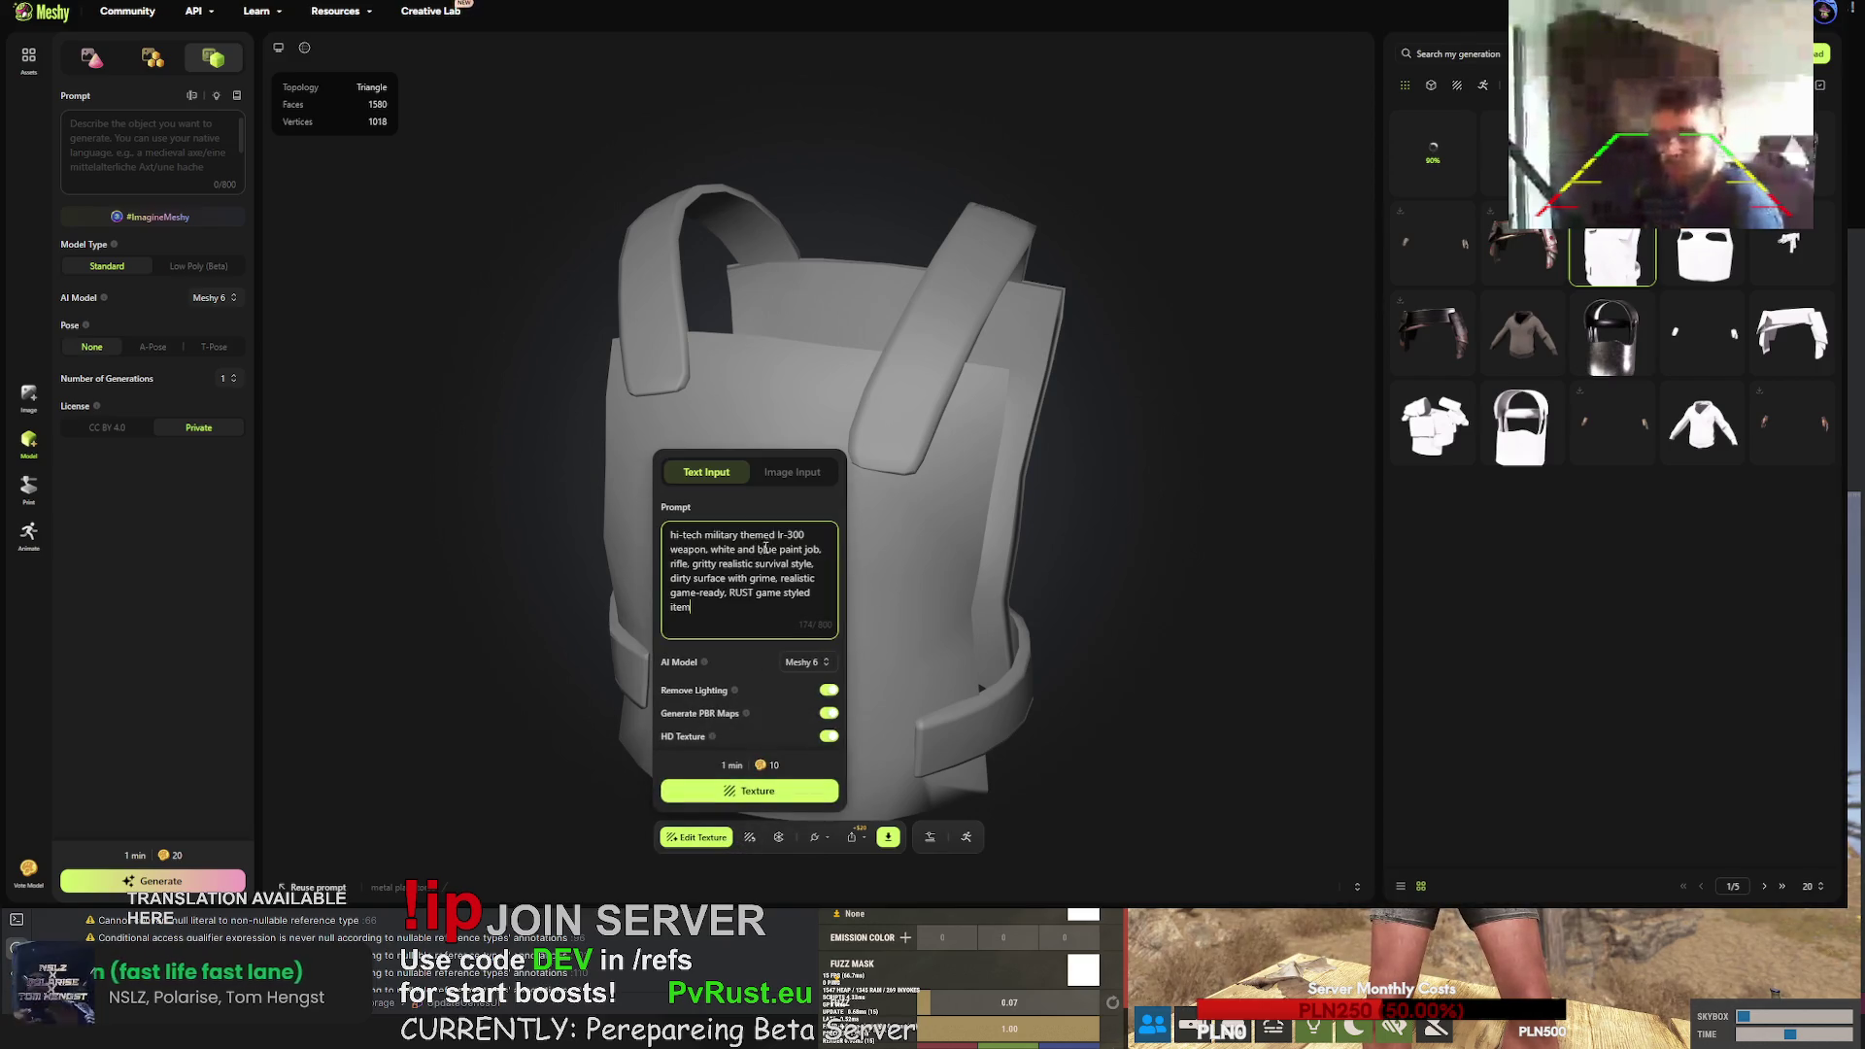
- Change 'lr-300 weapon' to 'metal plate torso', drop 'rifle', and start texturing the vest
drag(776, 535, 805, 536)
text(metal plate)
text( torso)
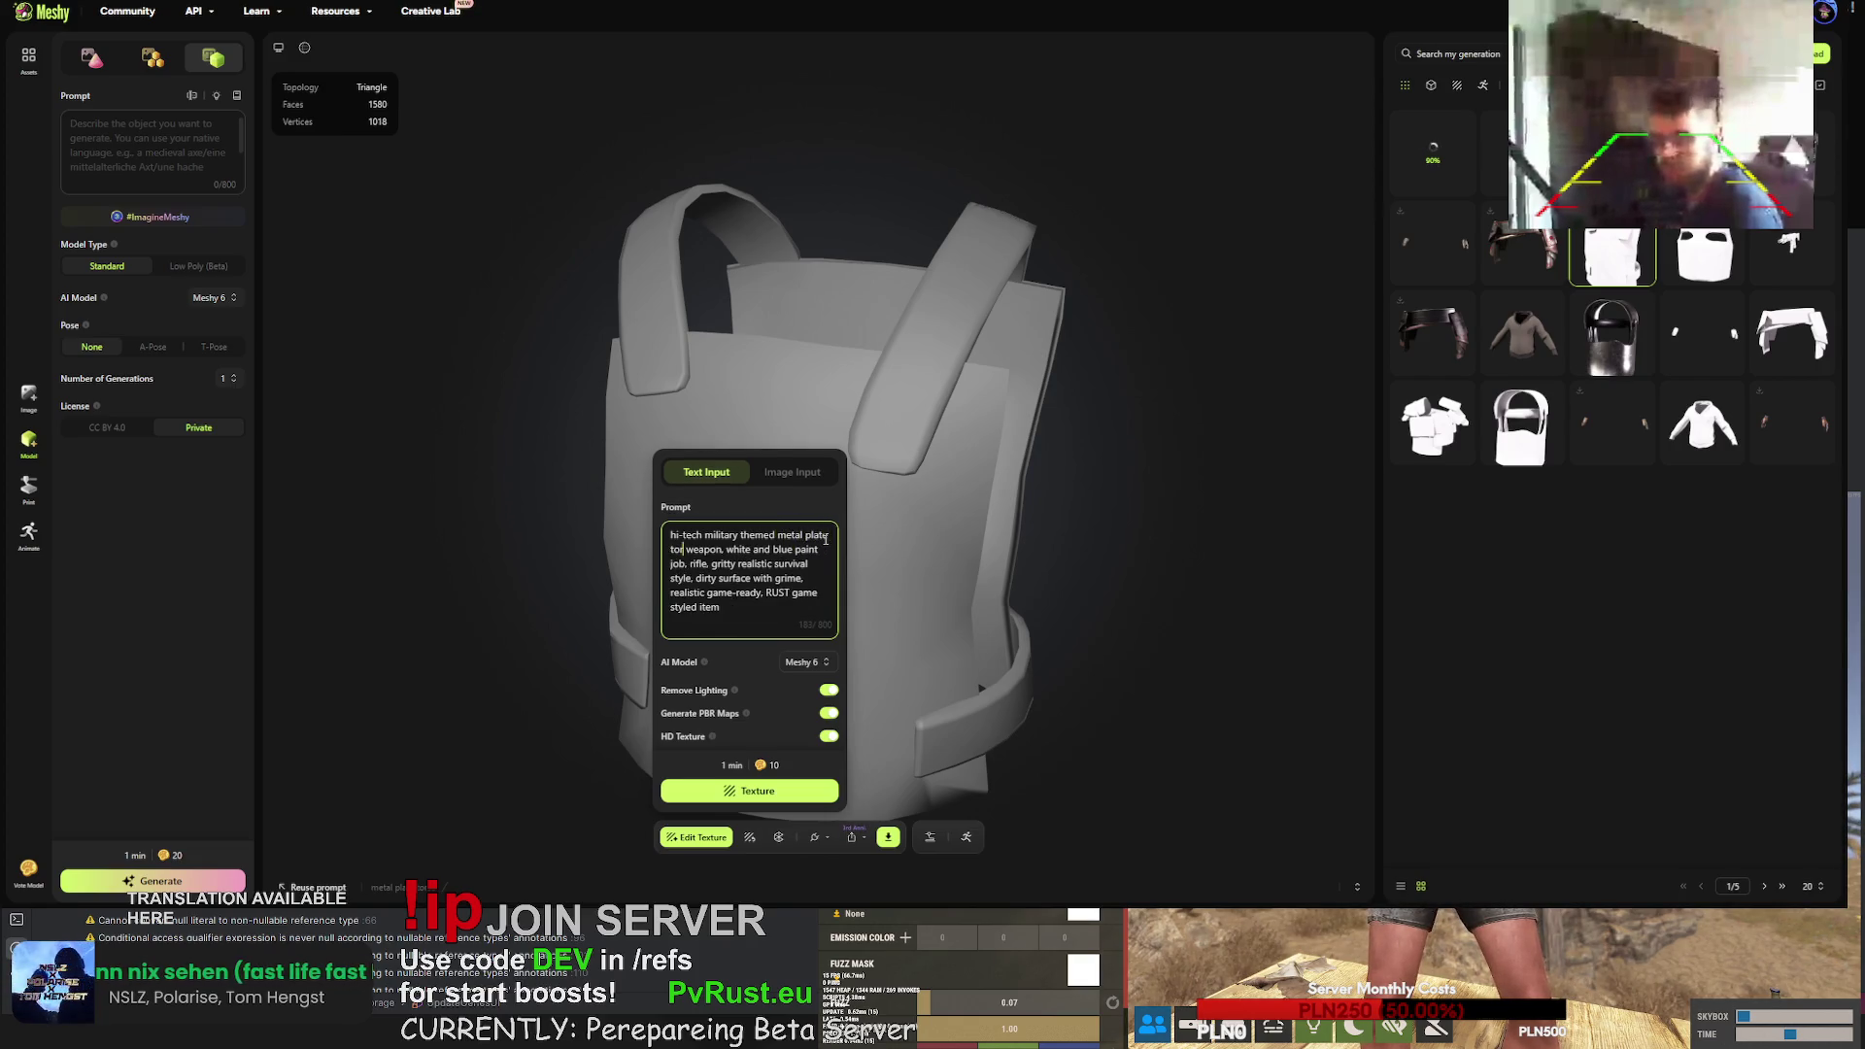
key(Right)
key(Right)
key(Right)
key(BackSpace)
key(BackSpace)
key(BackSpace)
text(,)
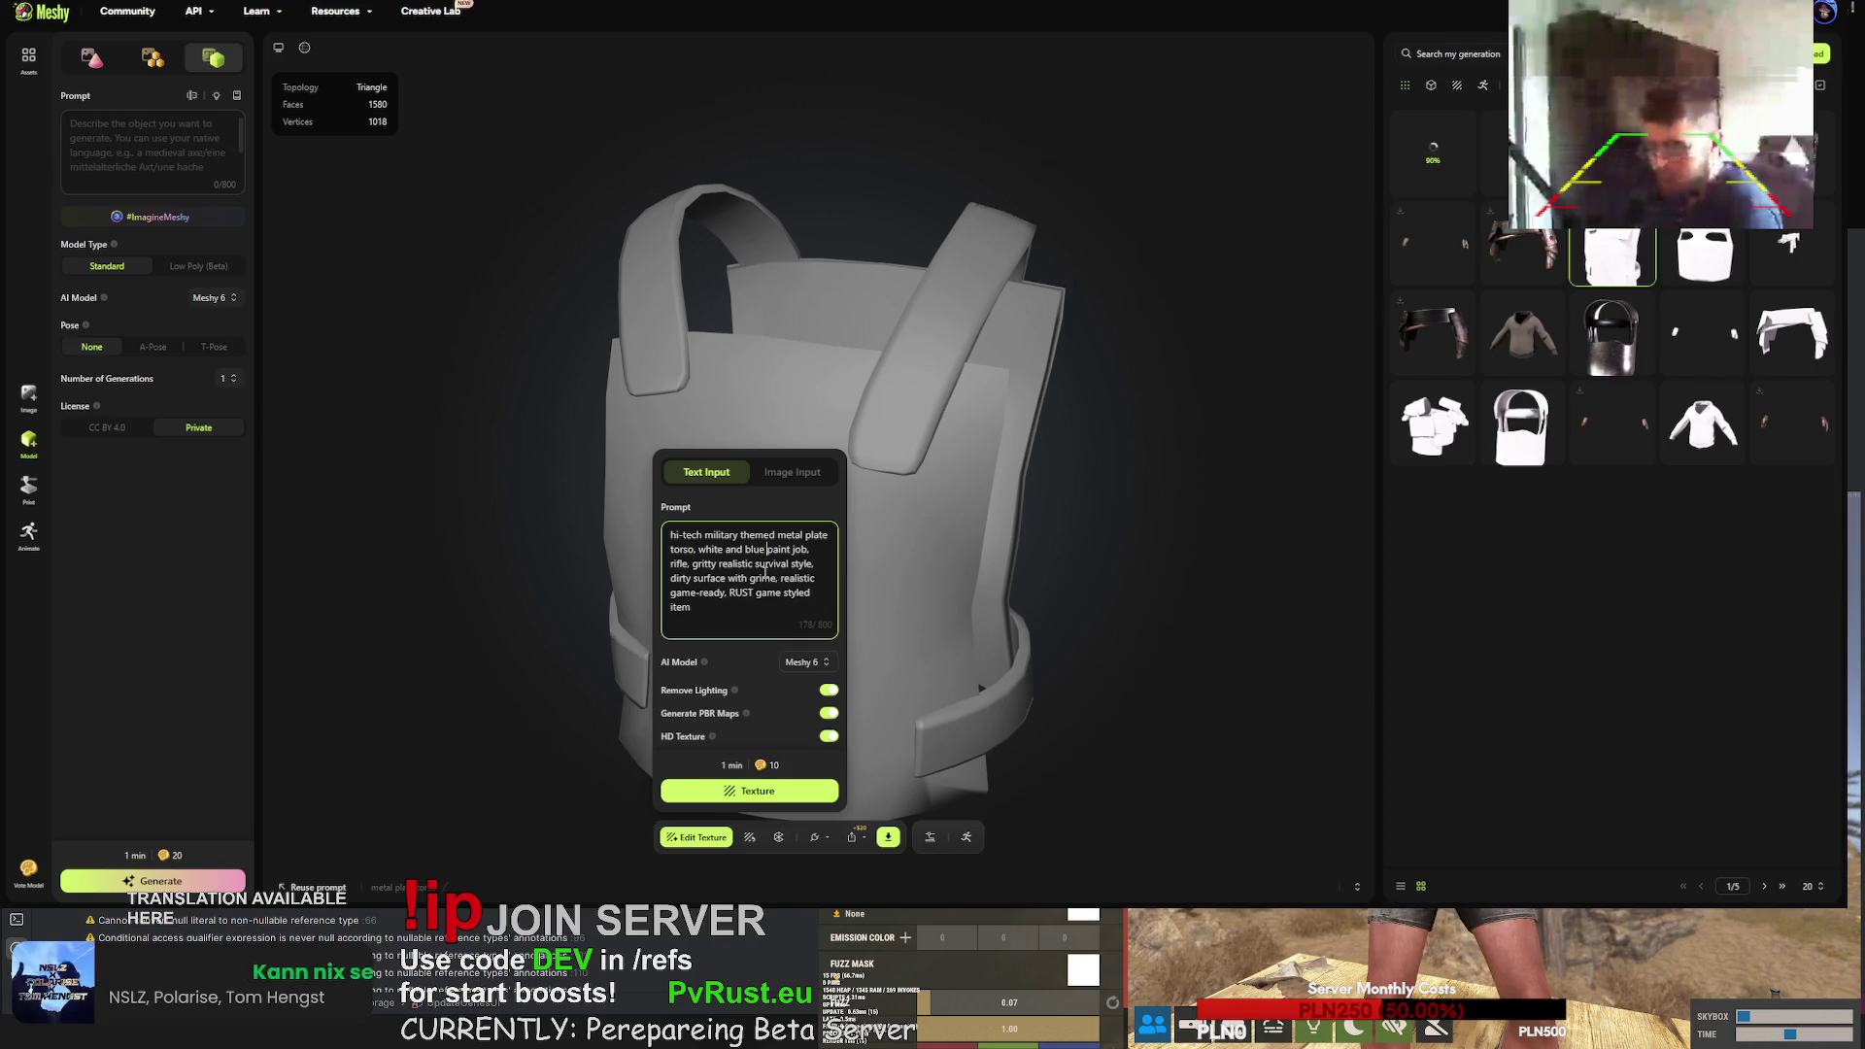
key(BackSpace)
key(BackSpace)
key(BackSpace)
key(BackSpace)
key(BackSpace)
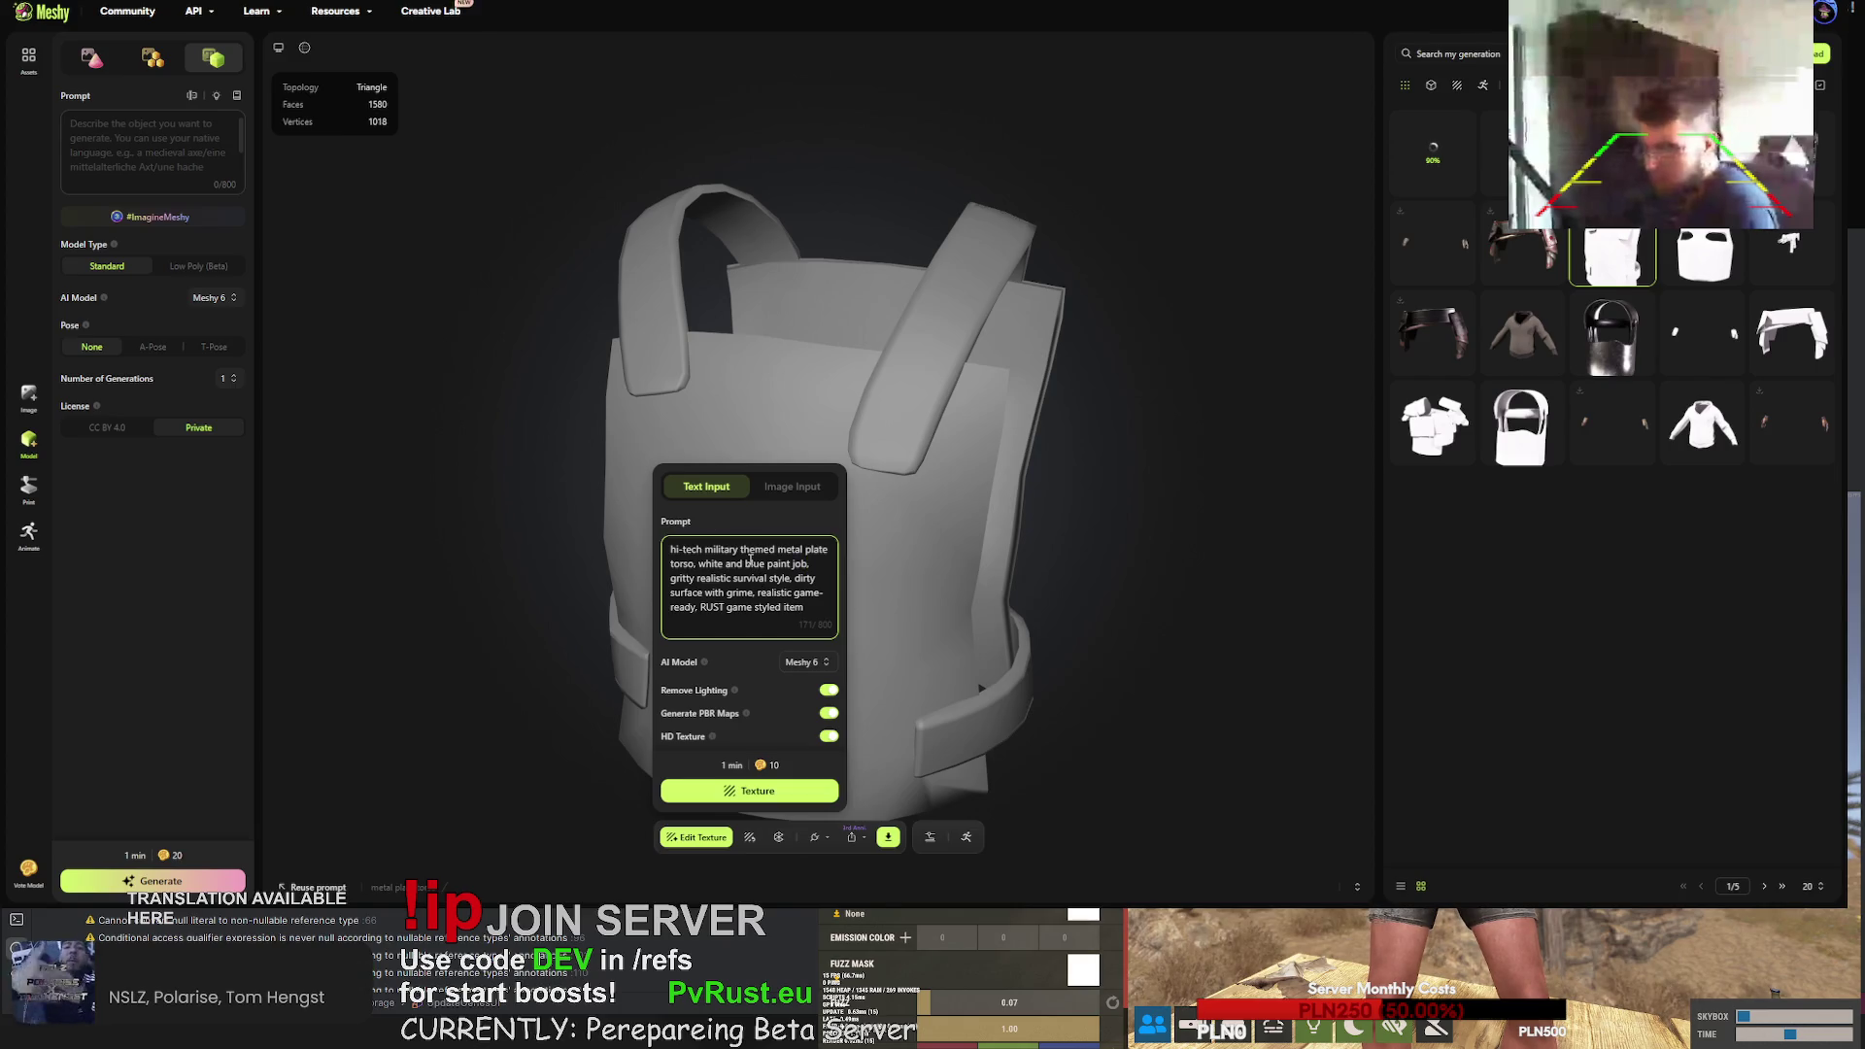
key(ctrl+a)
click(756, 580)
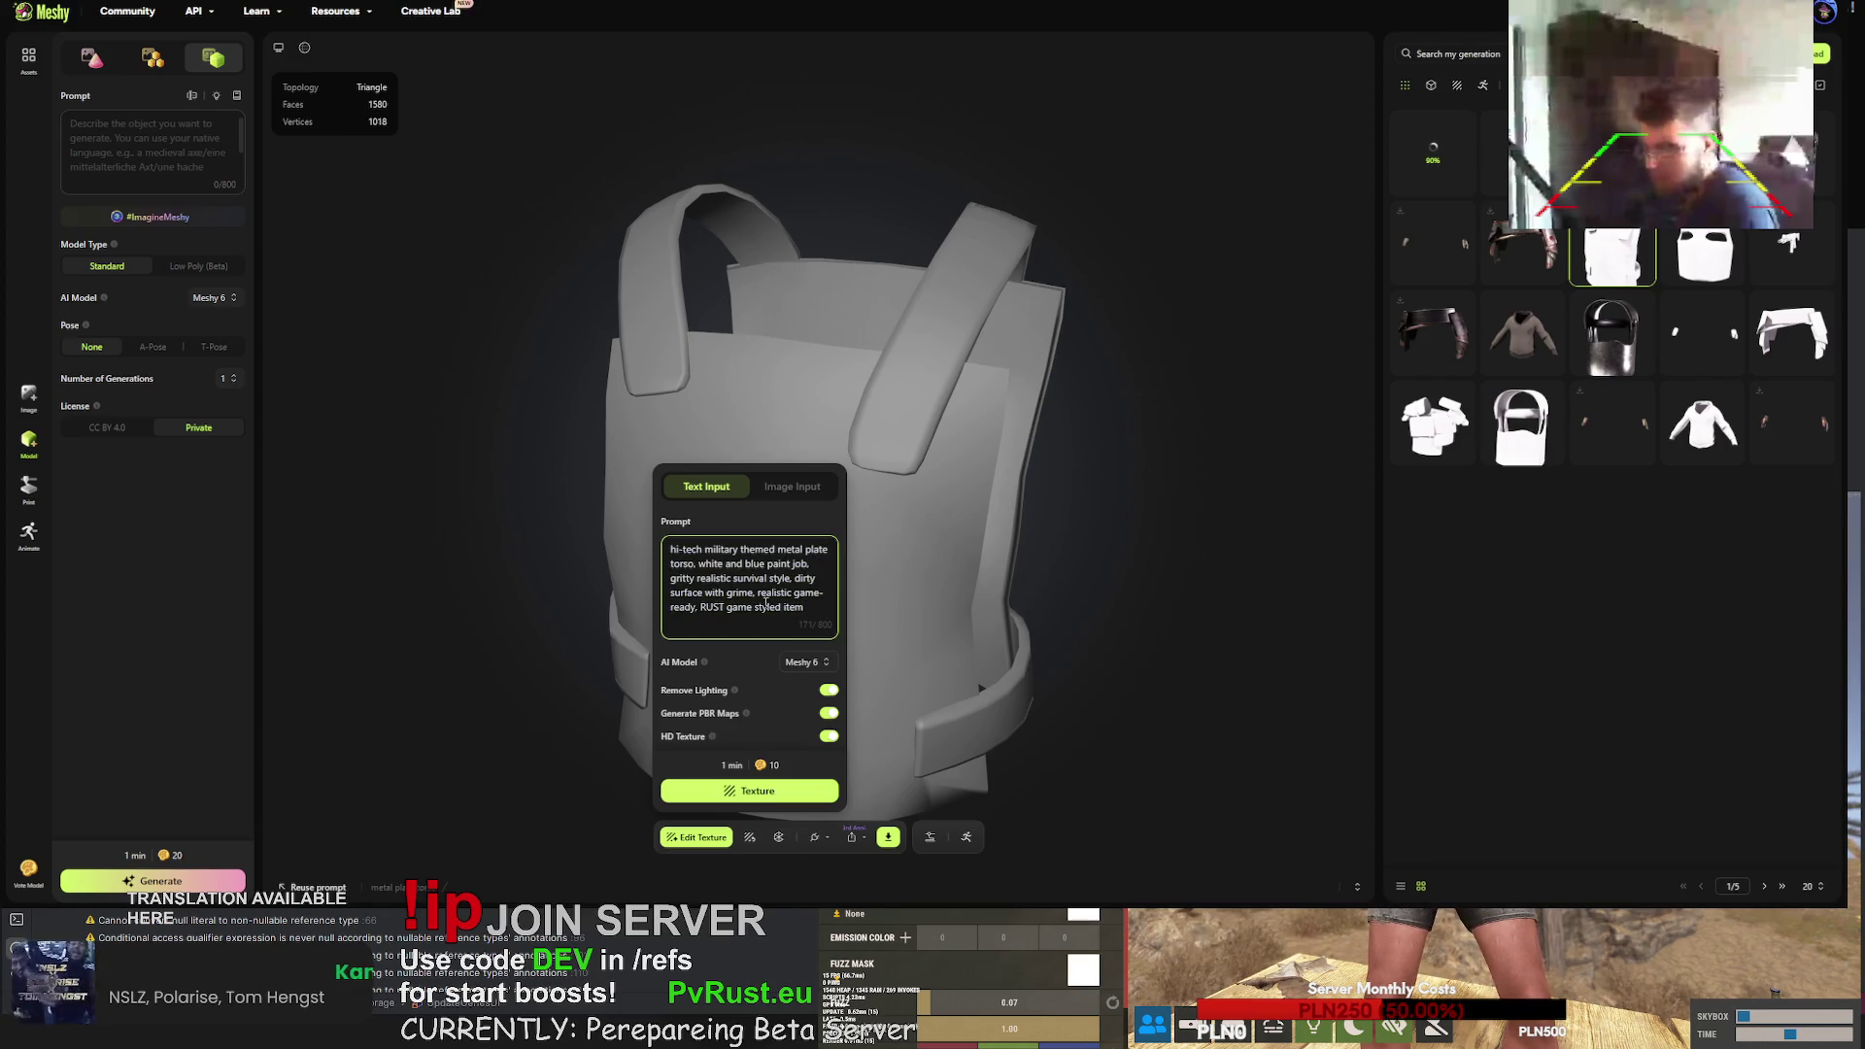
click(767, 792)
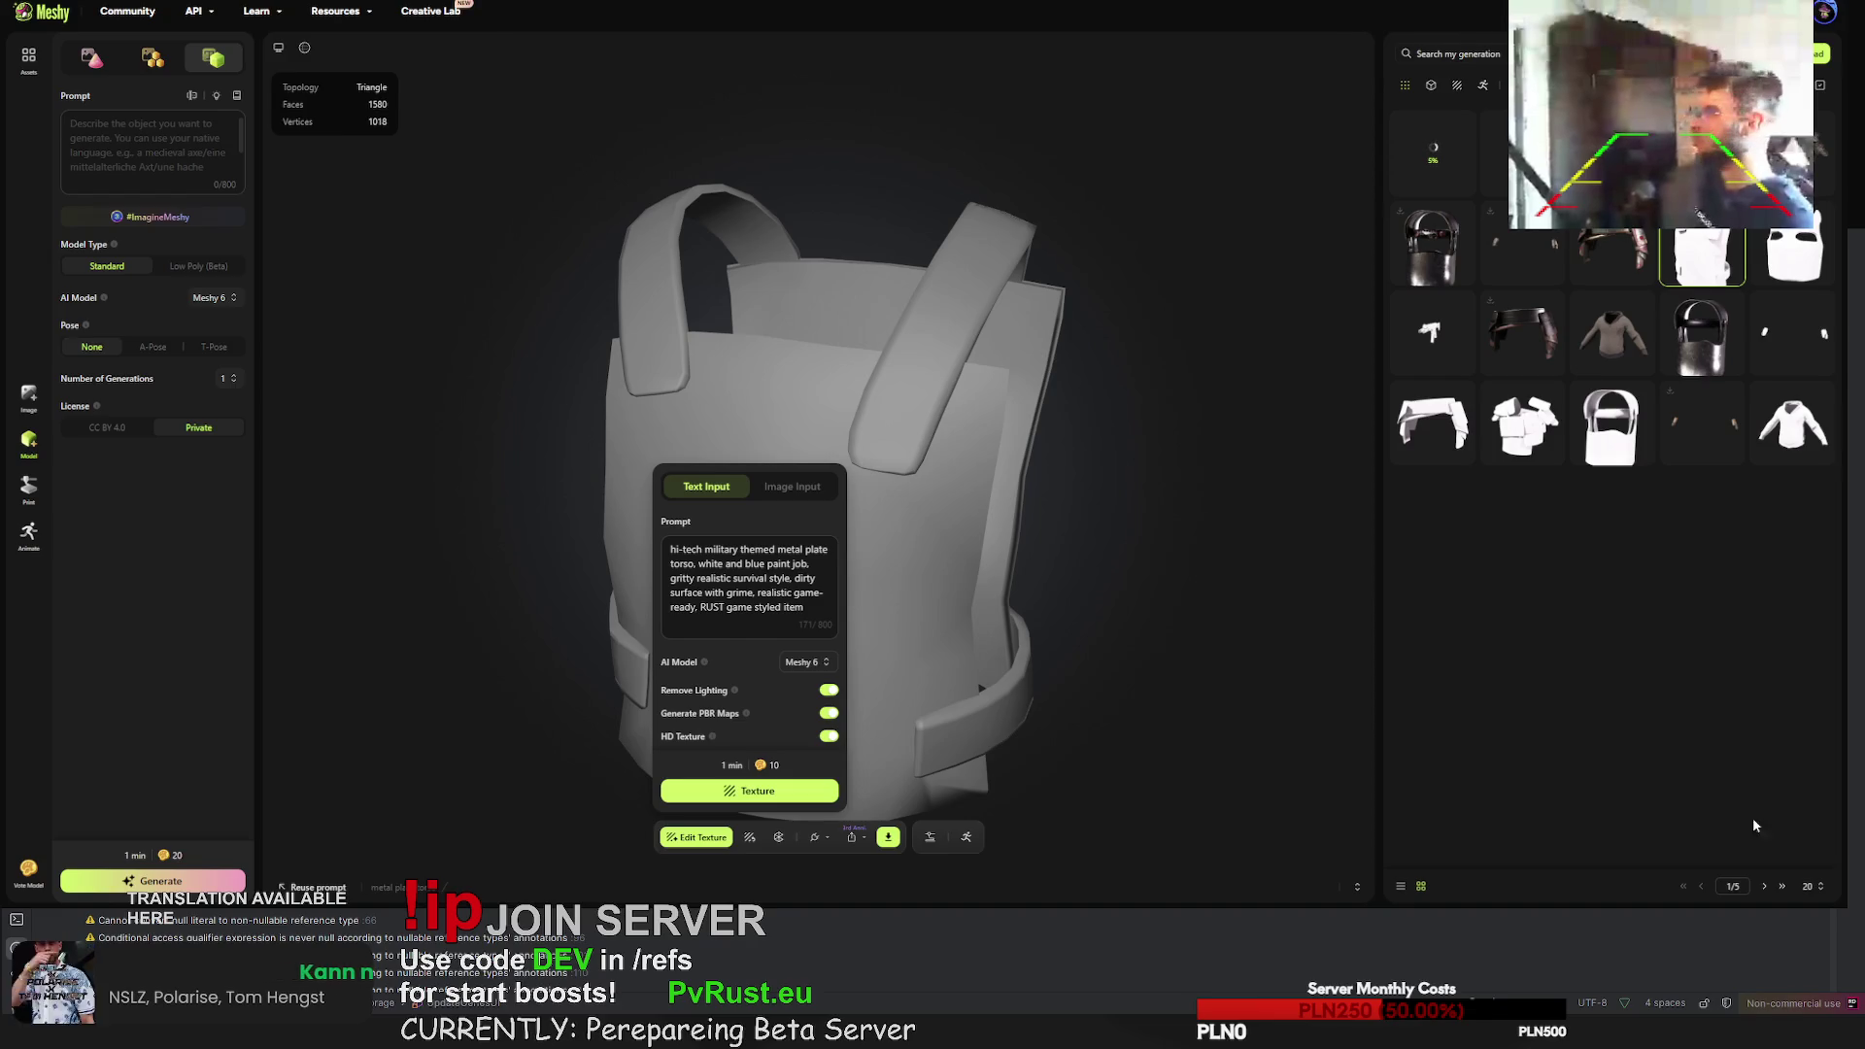
click(1768, 898)
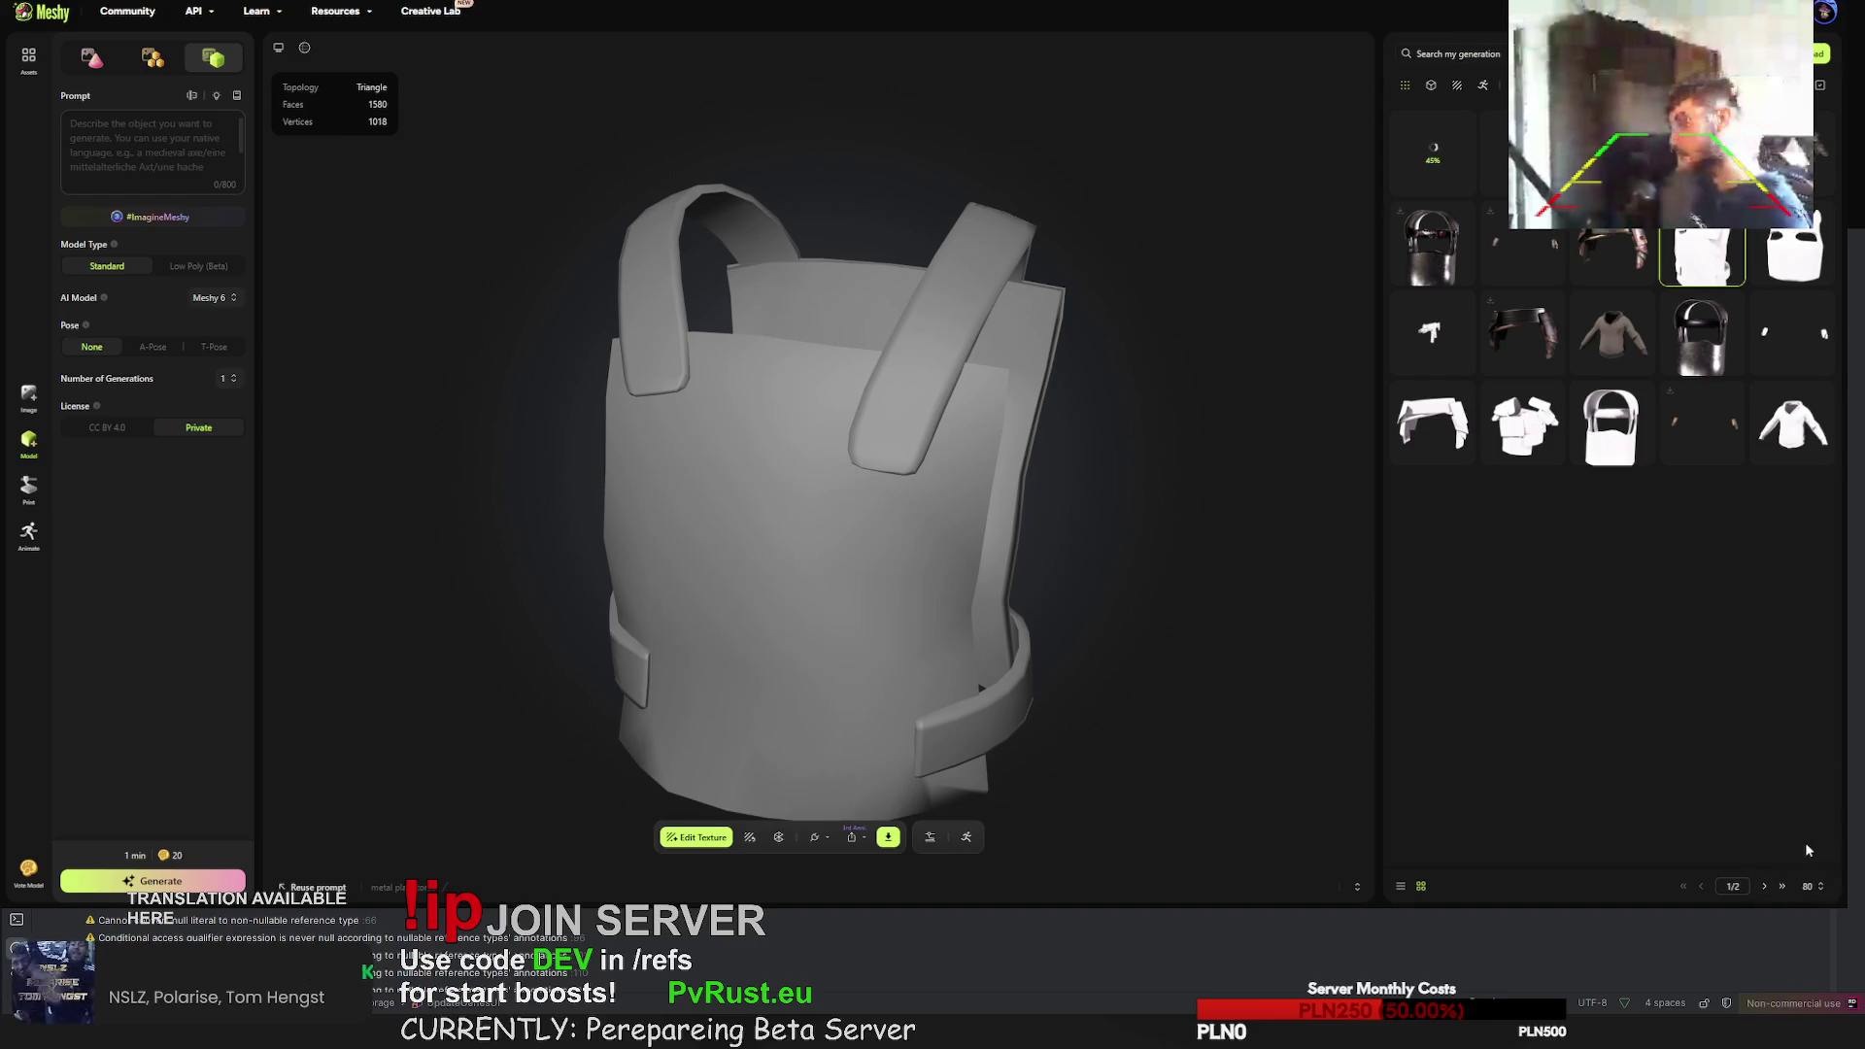
- Browse My generations to view the textured rifle and the gold chainsaw
scroll(1689, 362, down, 5)
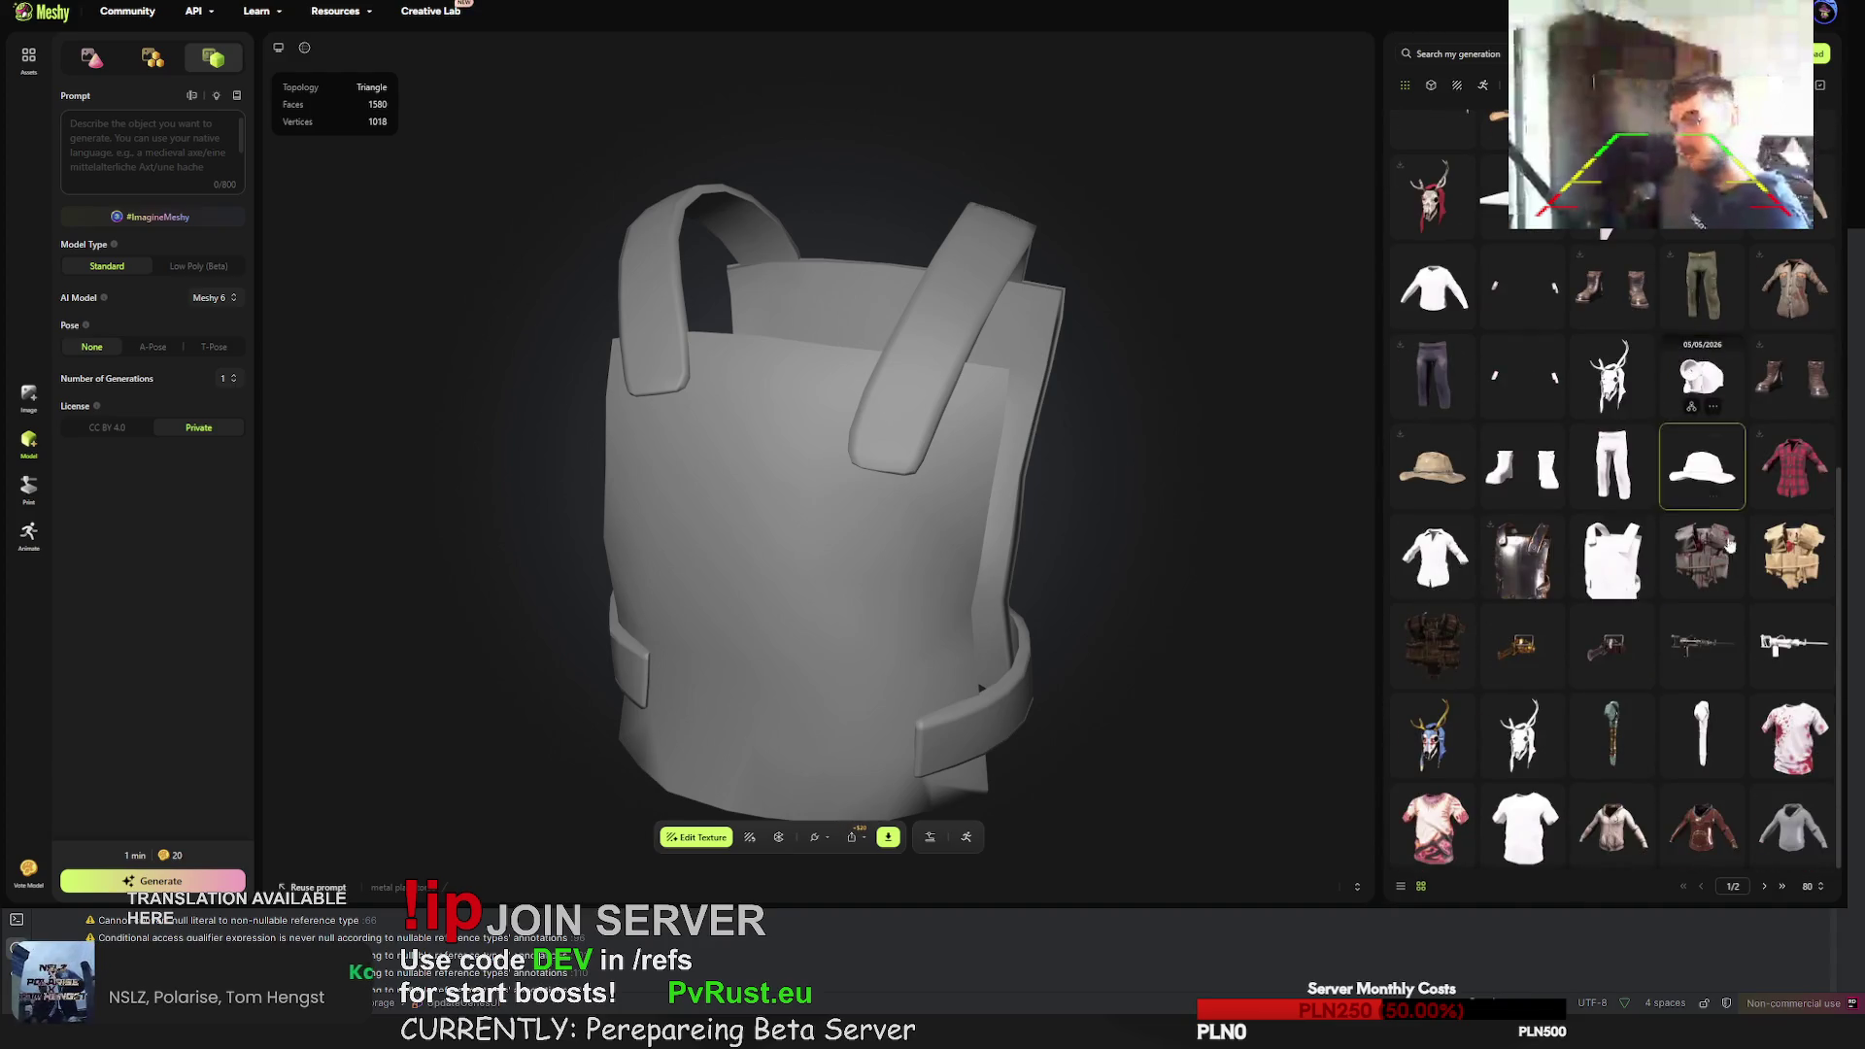
click(1700, 644)
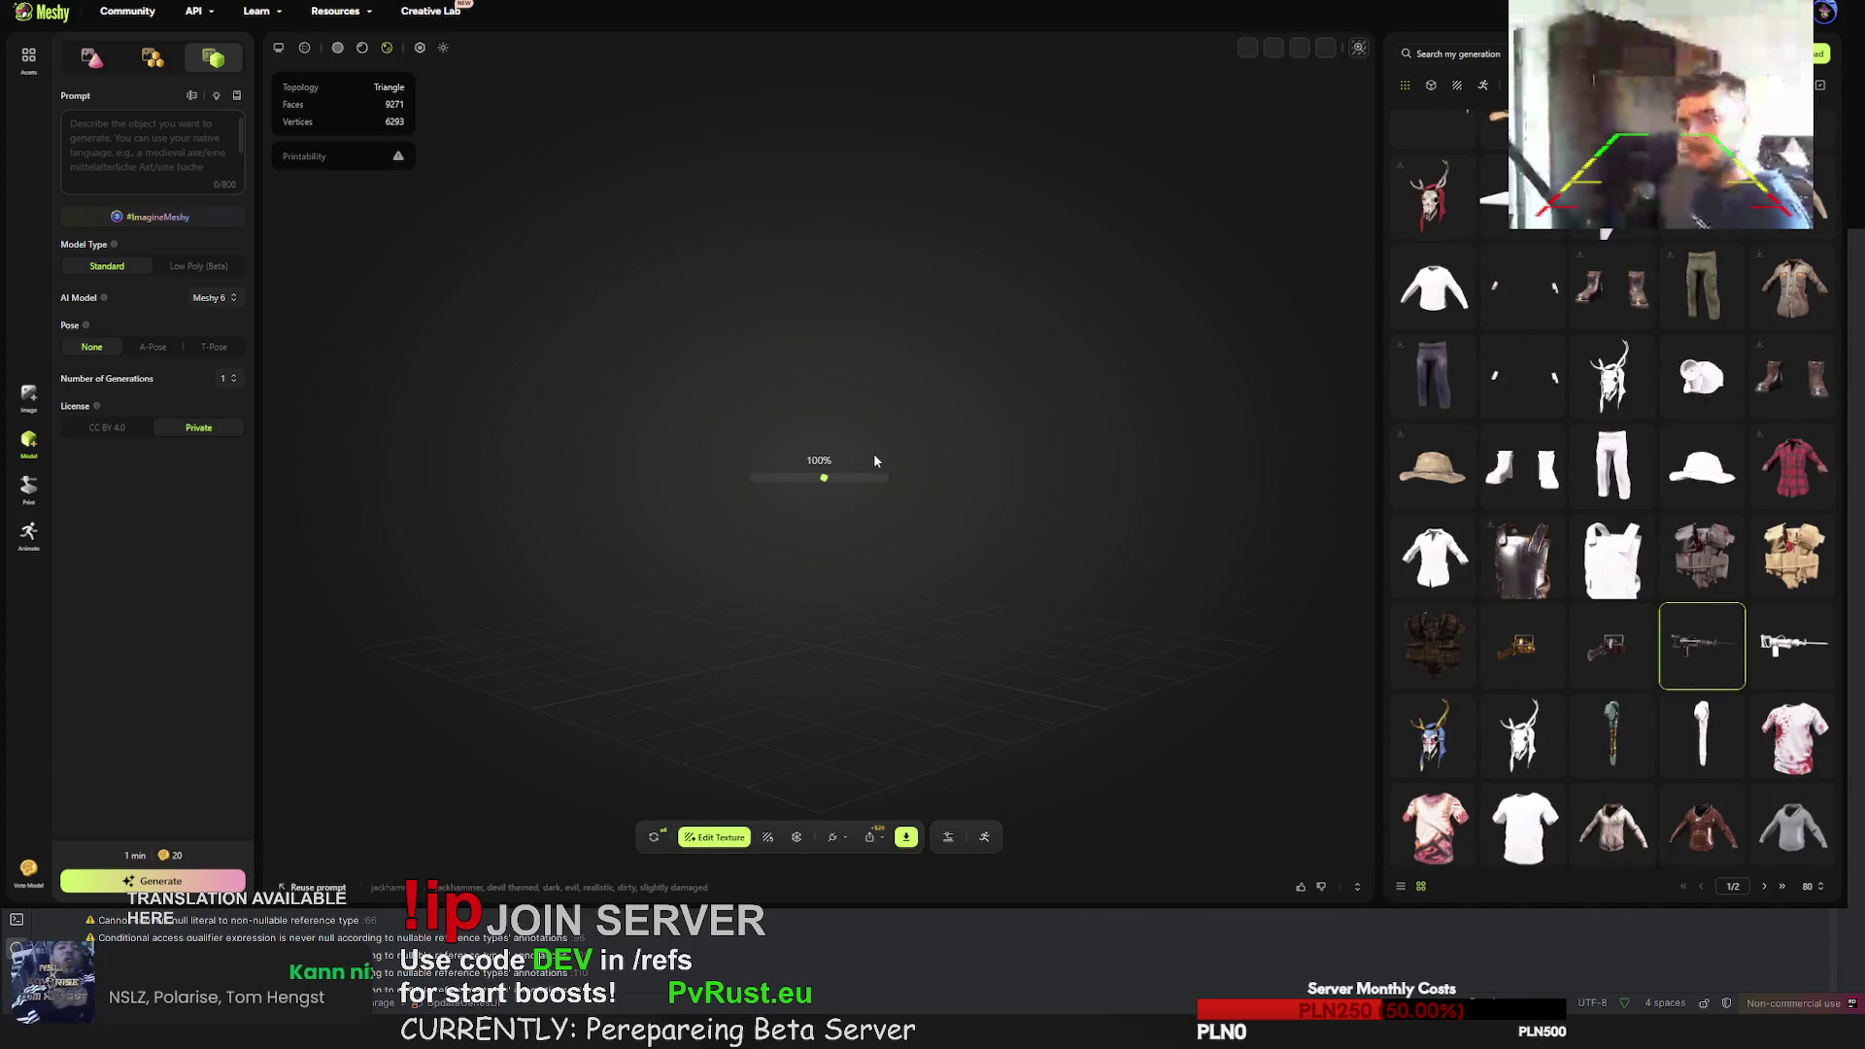
mouse_move(887, 428)
mouse_down()
mouse_move(739, 428)
mouse_move(680, 457)
mouse_move(897, 422)
mouse_move(830, 350)
mouse_move(904, 341)
mouse_move(858, 338)
mouse_up()
click(1522, 647)
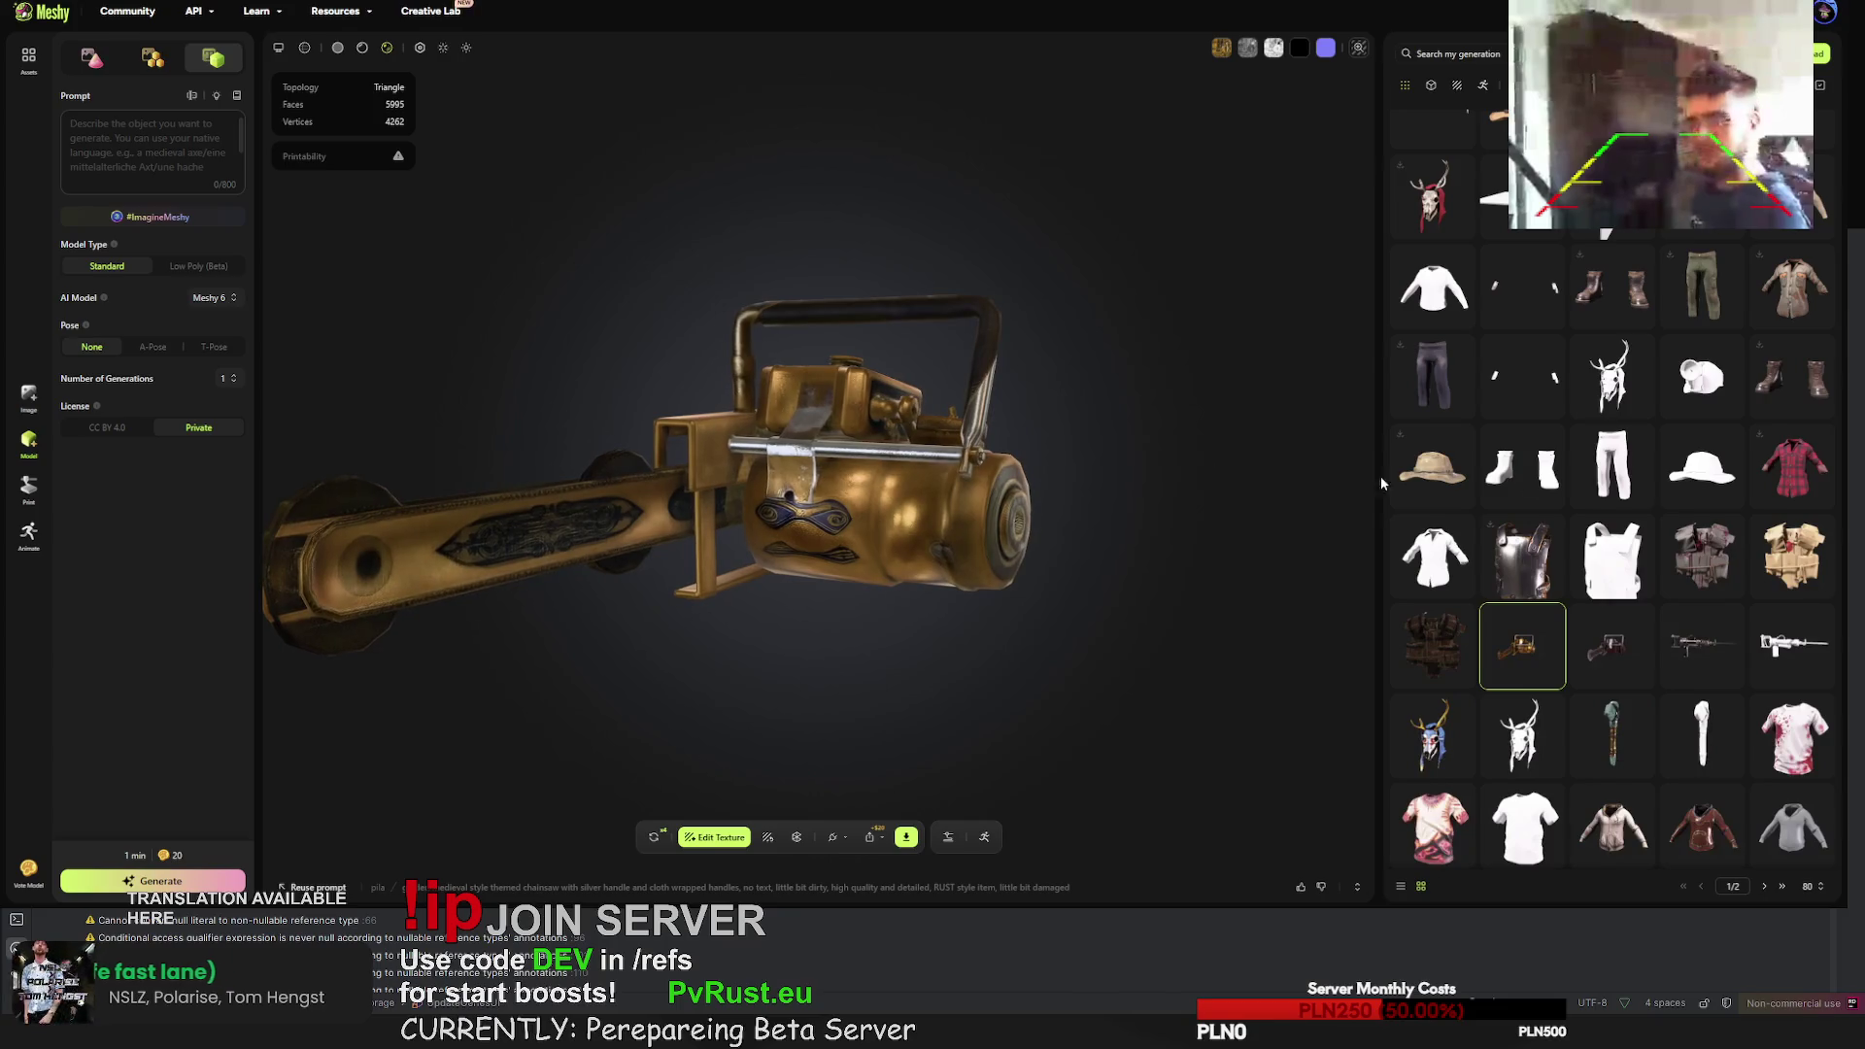
scroll(1553, 279, up, 5)
scroll(1651, 583, down, 5)
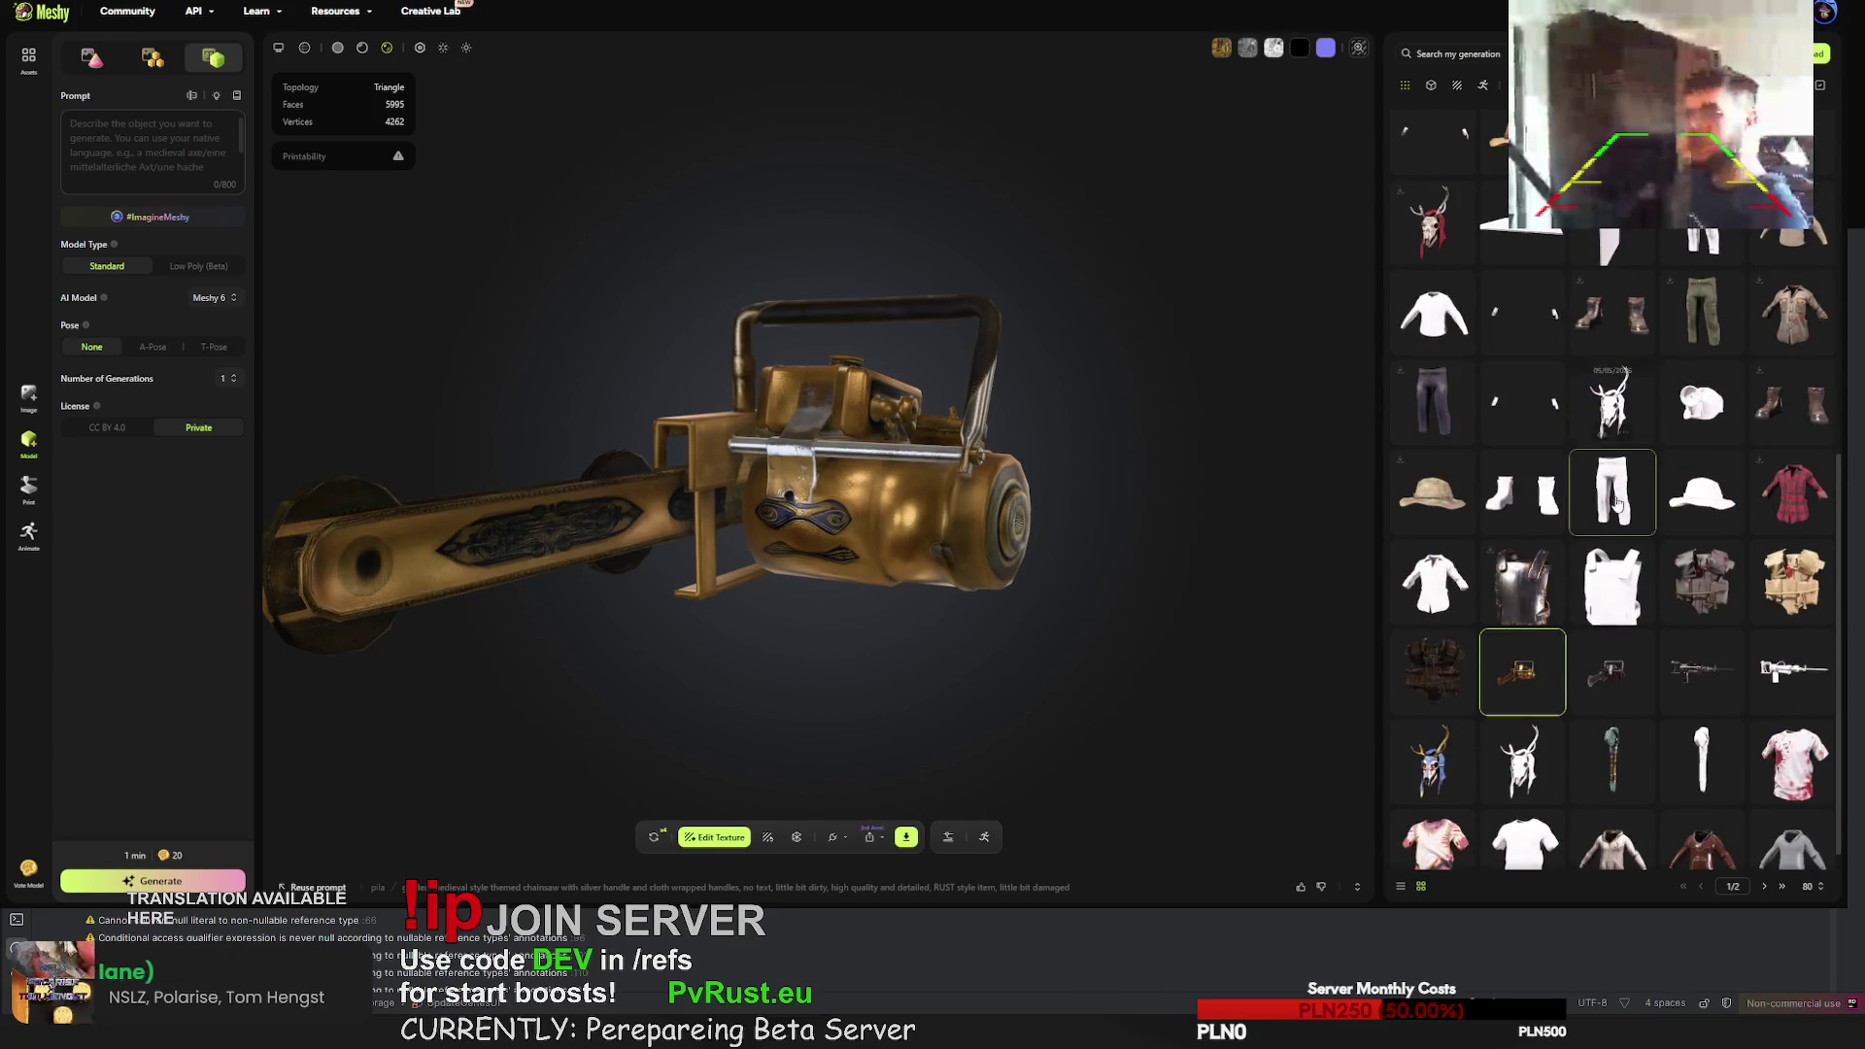
scroll(1699, 583, down, 1)
- Open the stone hatchet and orbit it to an upright side view
click(1613, 735)
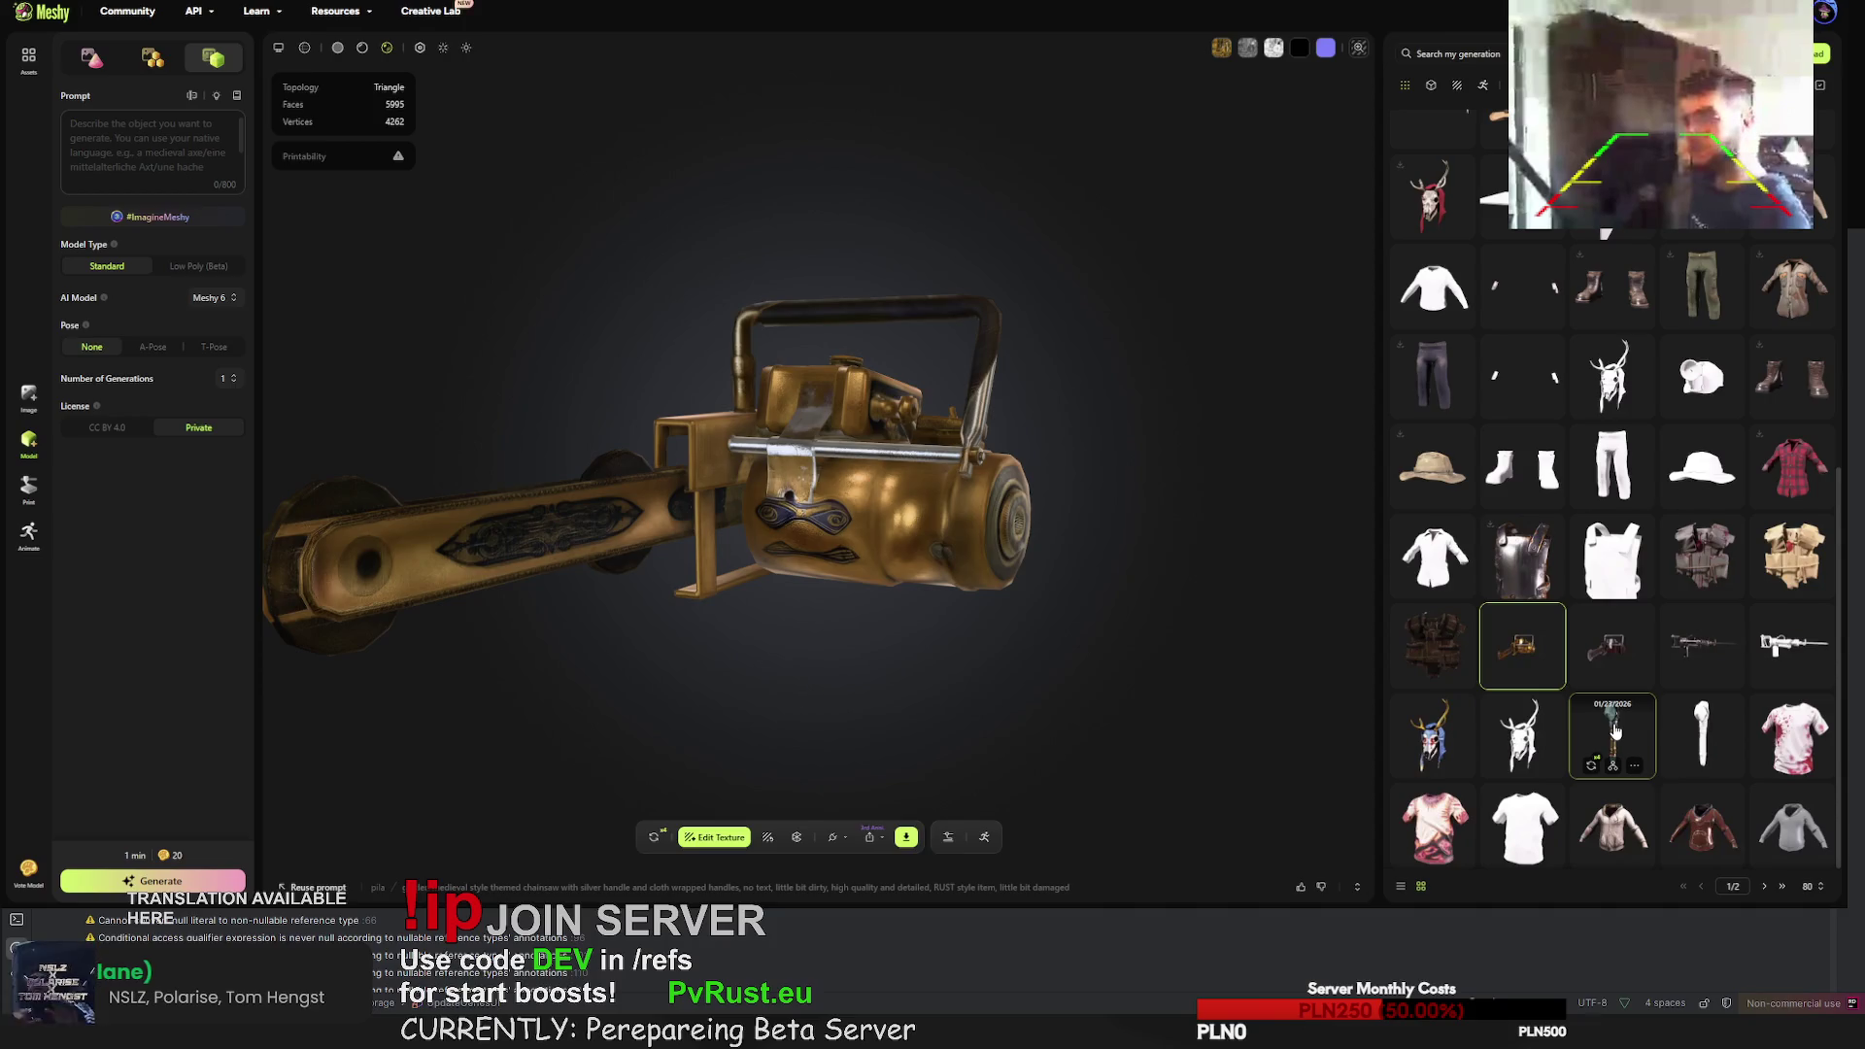
mouse_move(700, 428)
mouse_down()
mouse_move(699, 377)
mouse_move(904, 369)
mouse_move(819, 421)
mouse_move(861, 476)
mouse_up()
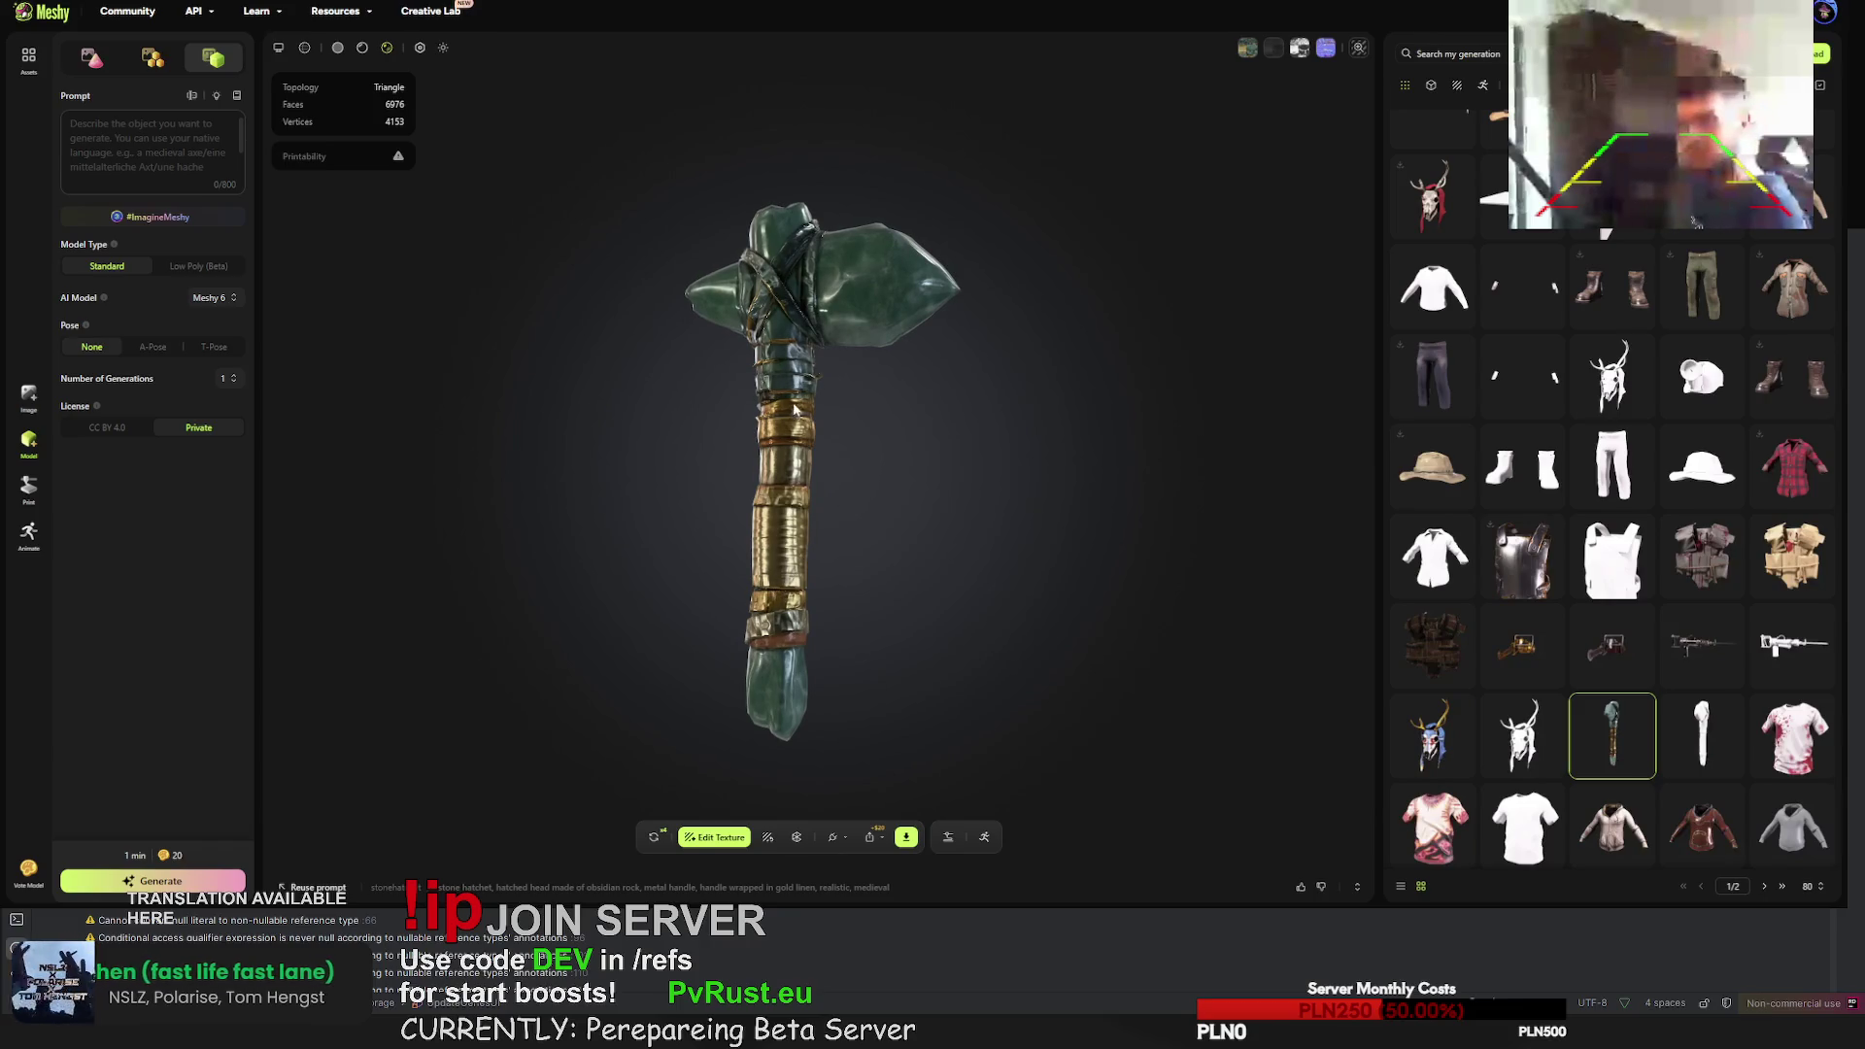
scroll(792, 415, up, 10)
mouse_move(753, 386)
mouse_down()
mouse_move(769, 526)
mouse_move(696, 406)
mouse_move(689, 458)
mouse_move(557, 394)
mouse_move(412, 374)
mouse_up()
drag(748, 424, 978, 500)
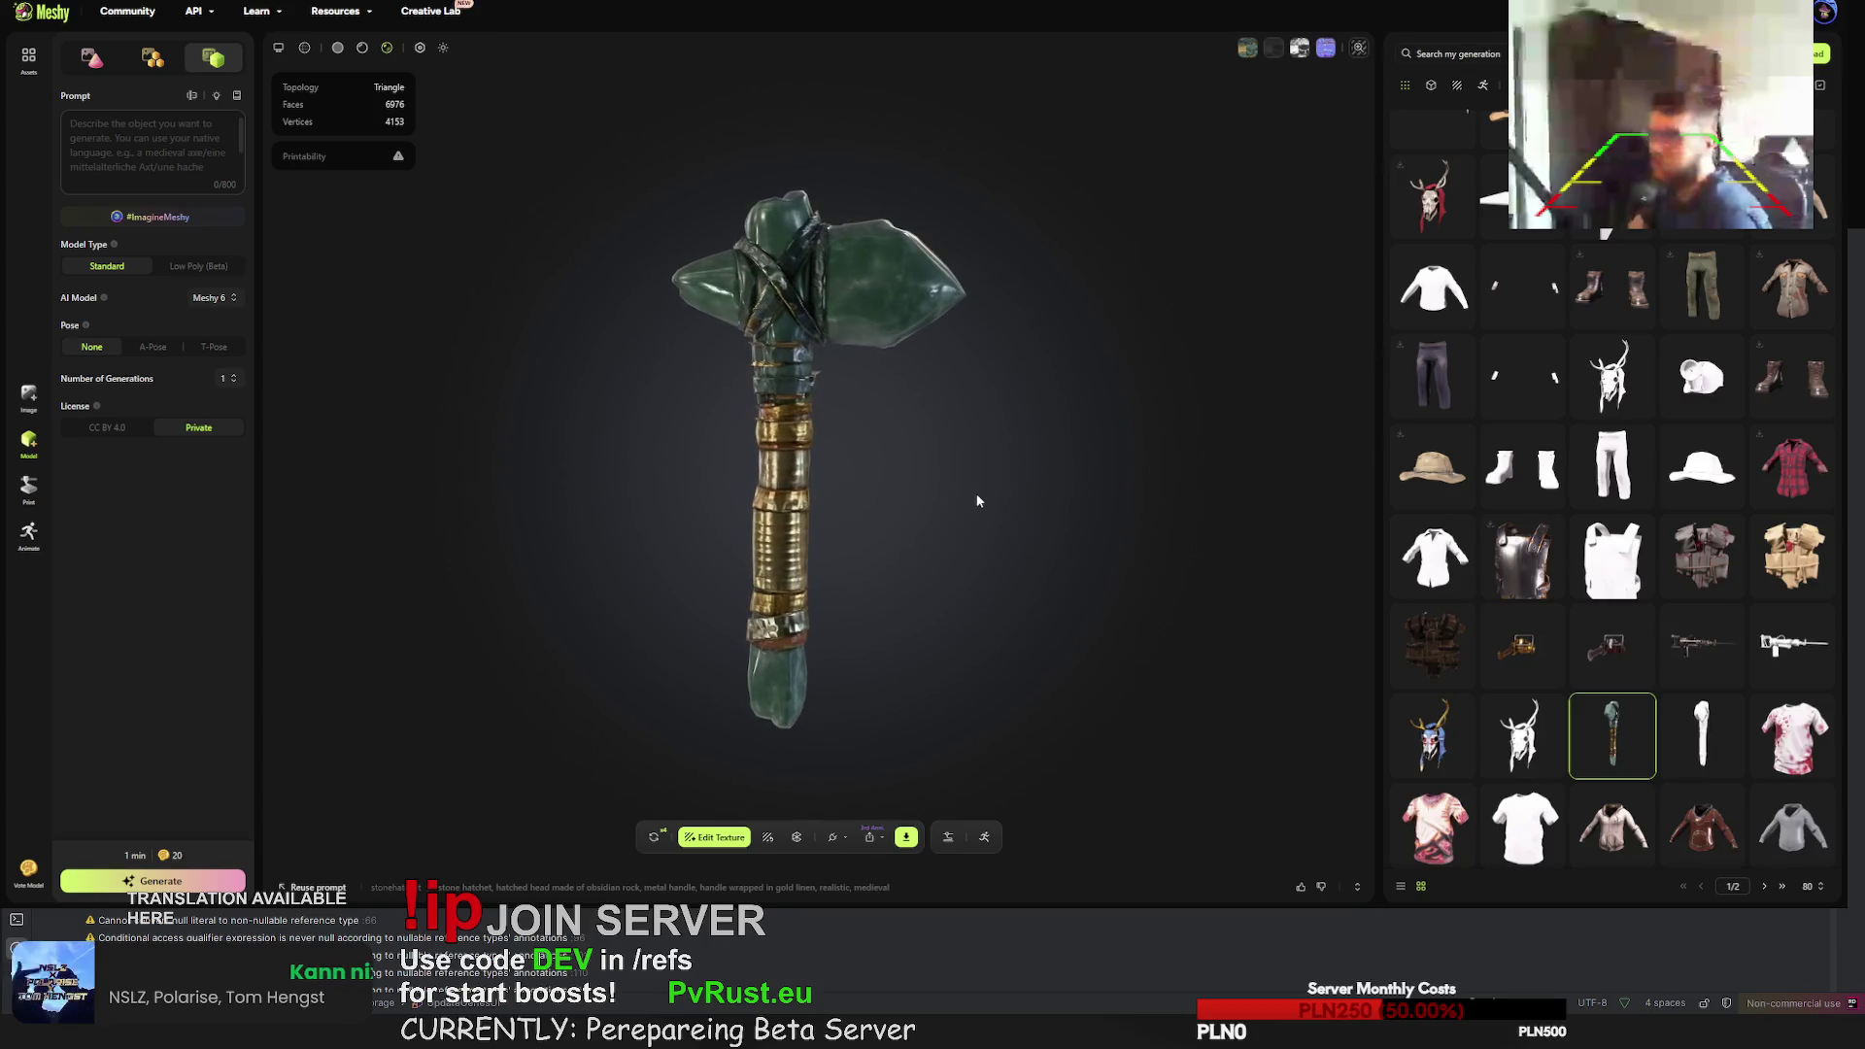
- Check the deer skull mask, then open the newly retextured rifle with its details
click(1435, 731)
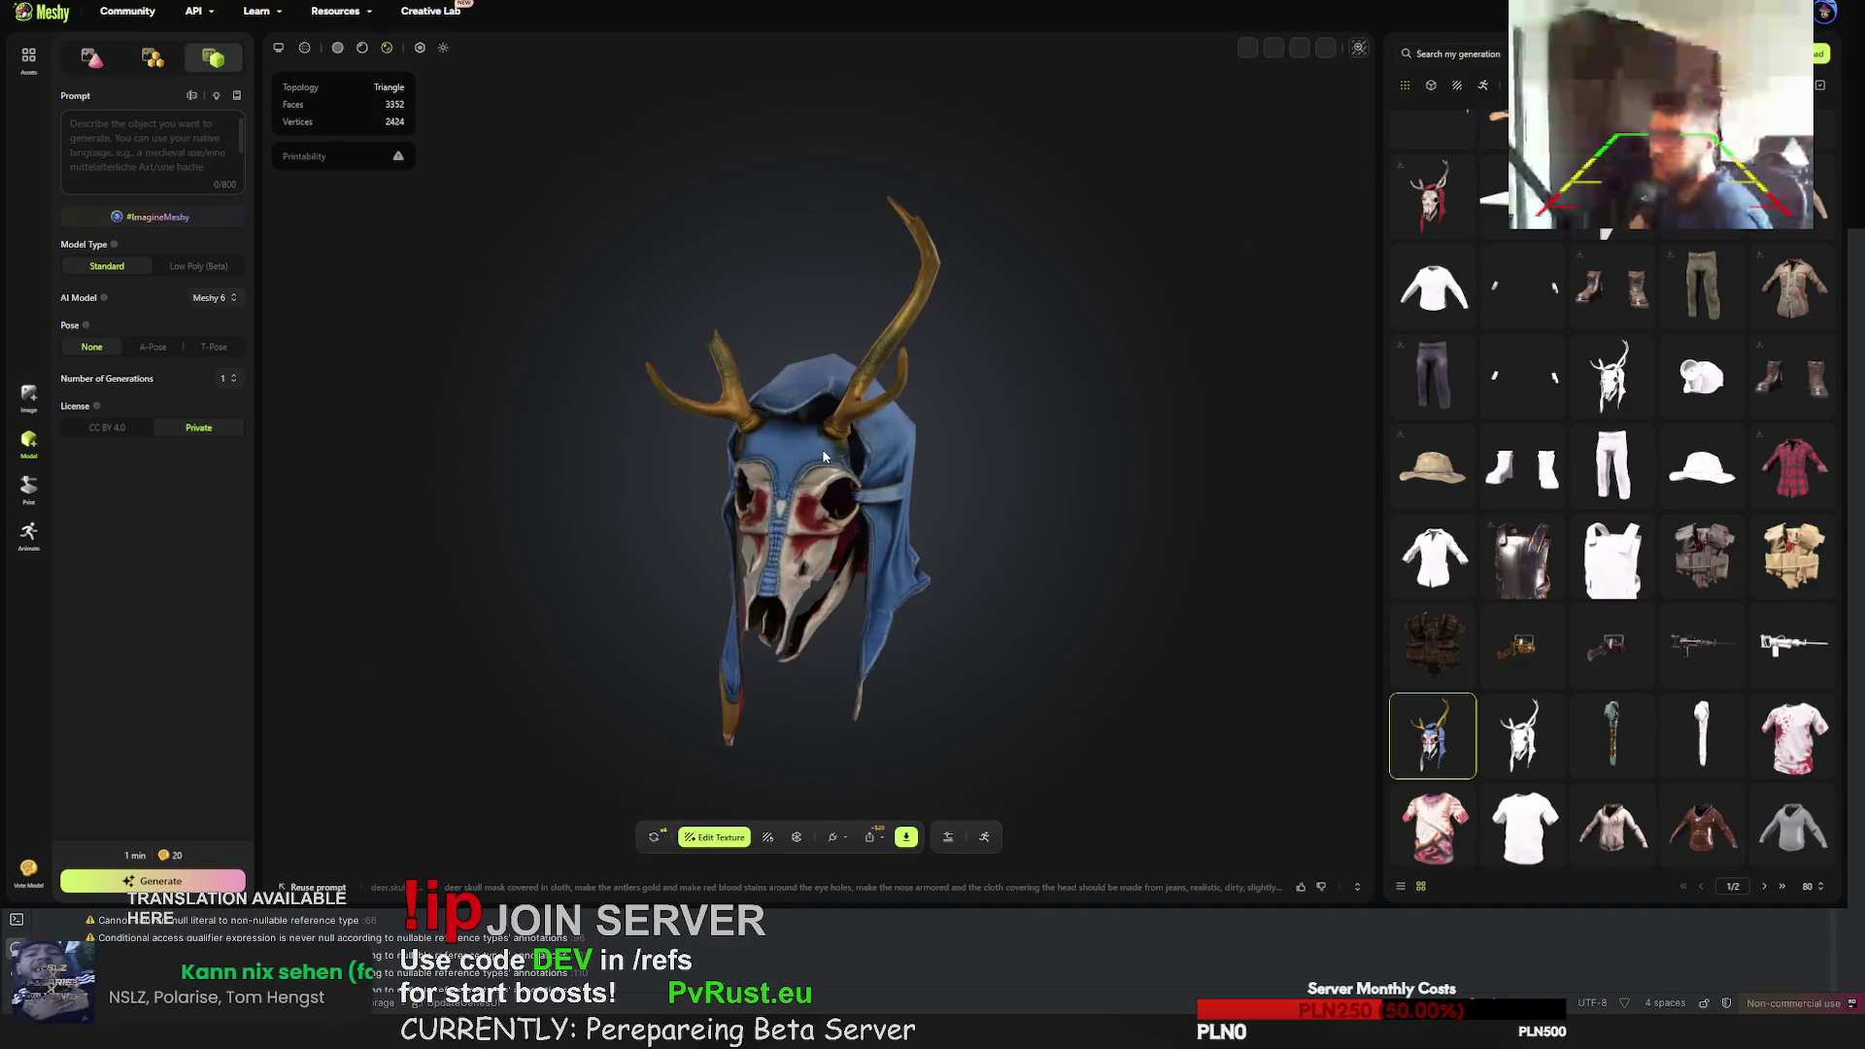
scroll(806, 442, up, 10)
scroll(803, 439, down, 10)
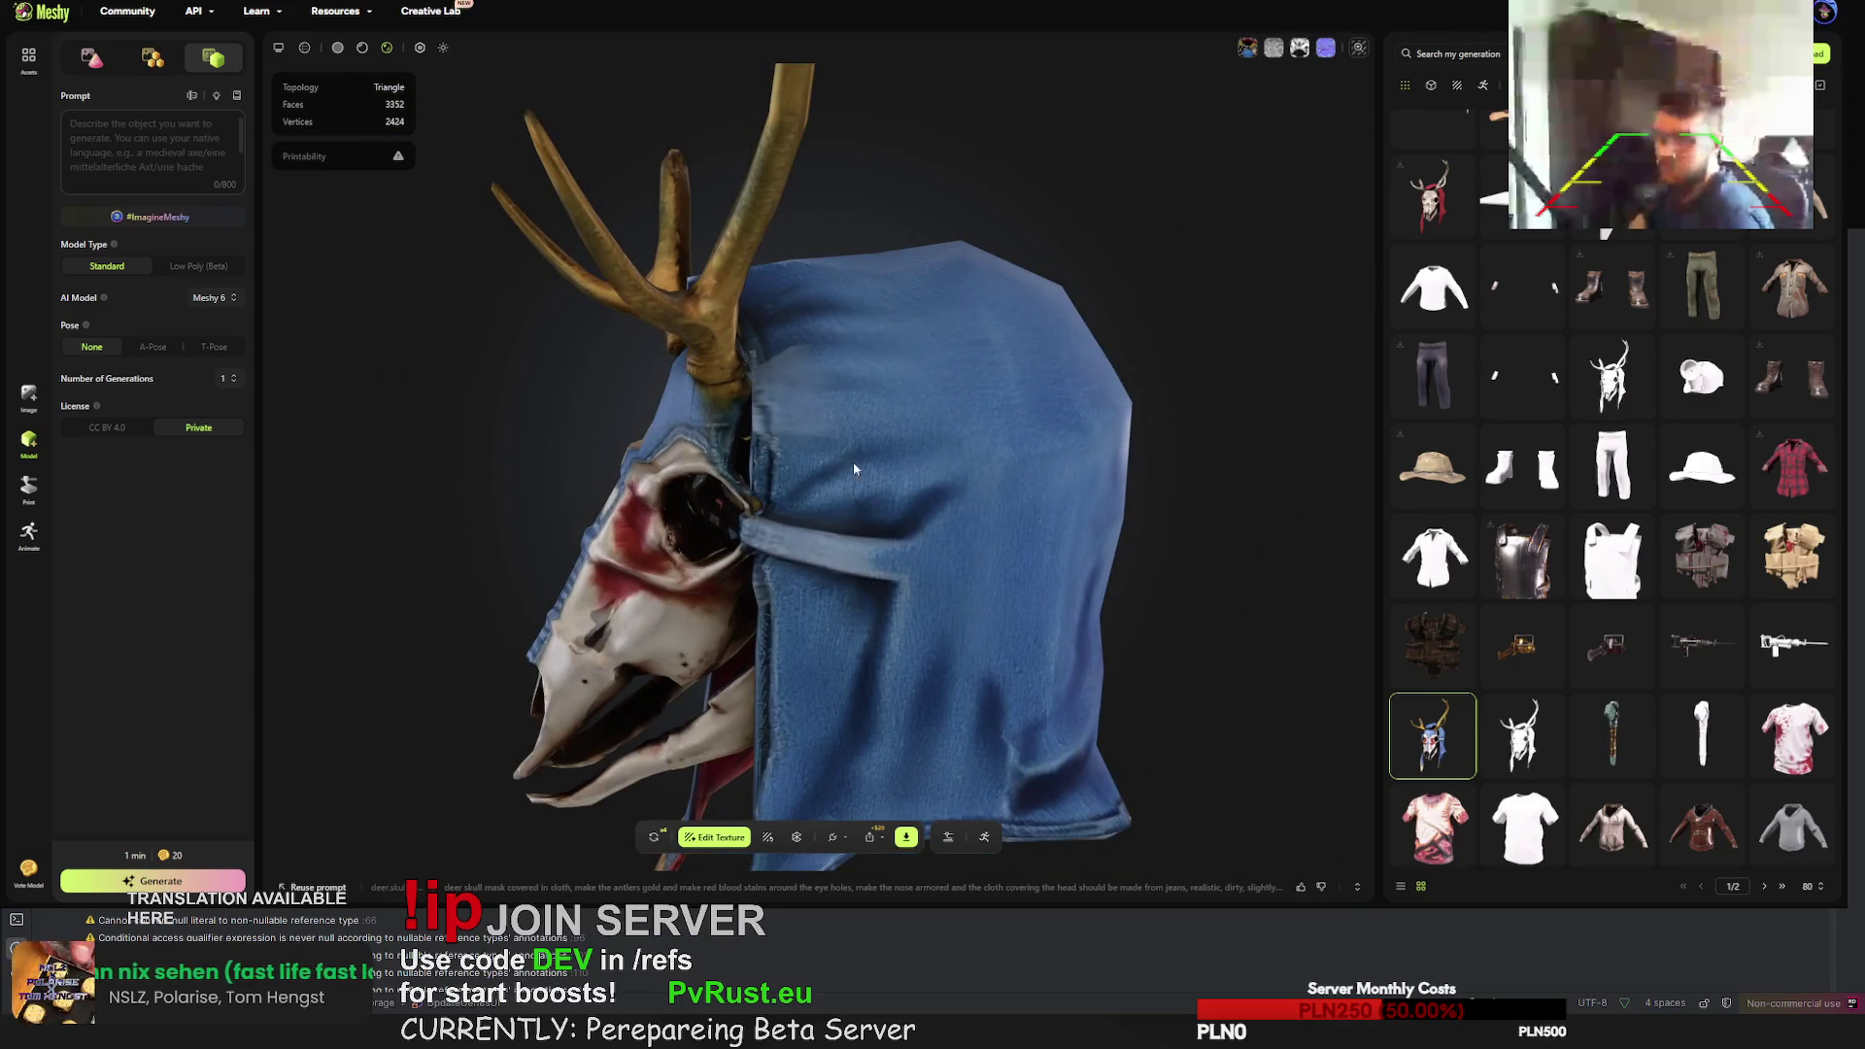
scroll(1457, 483, up, 7)
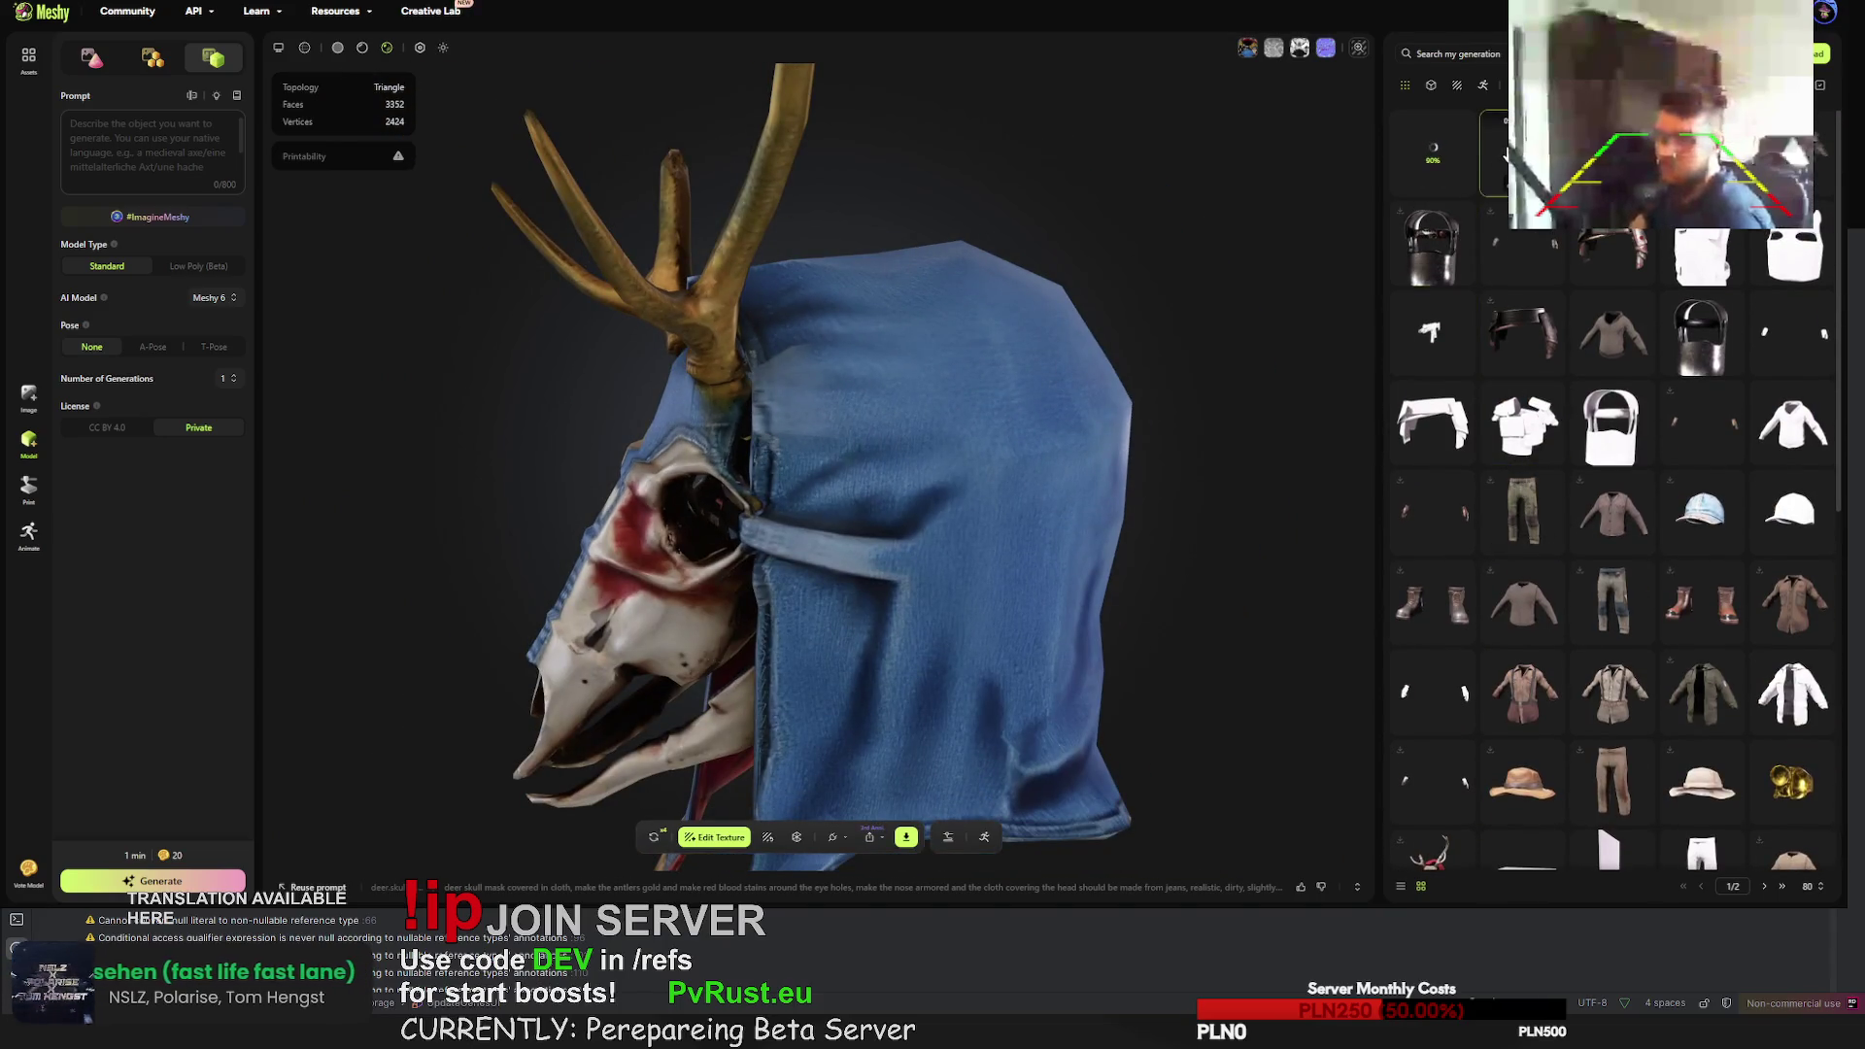
click(1433, 245)
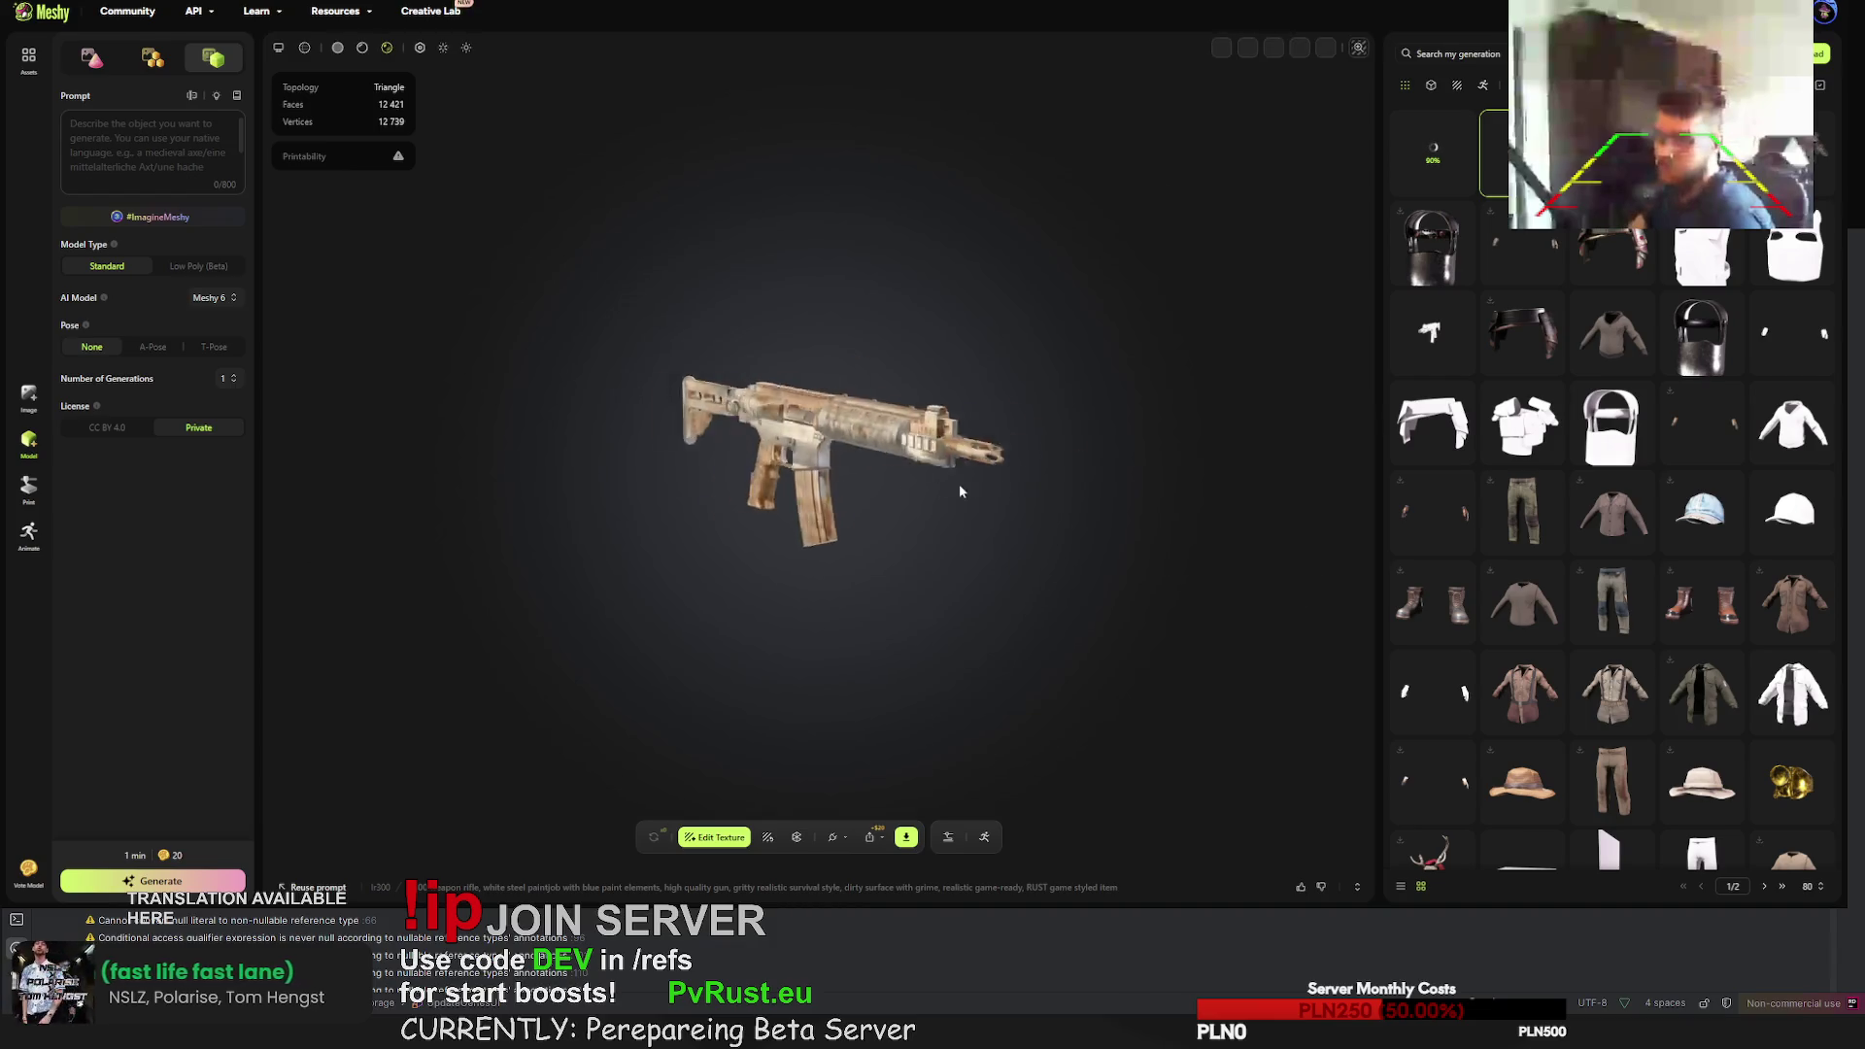
scroll(781, 501, up, 5)
click(541, 888)
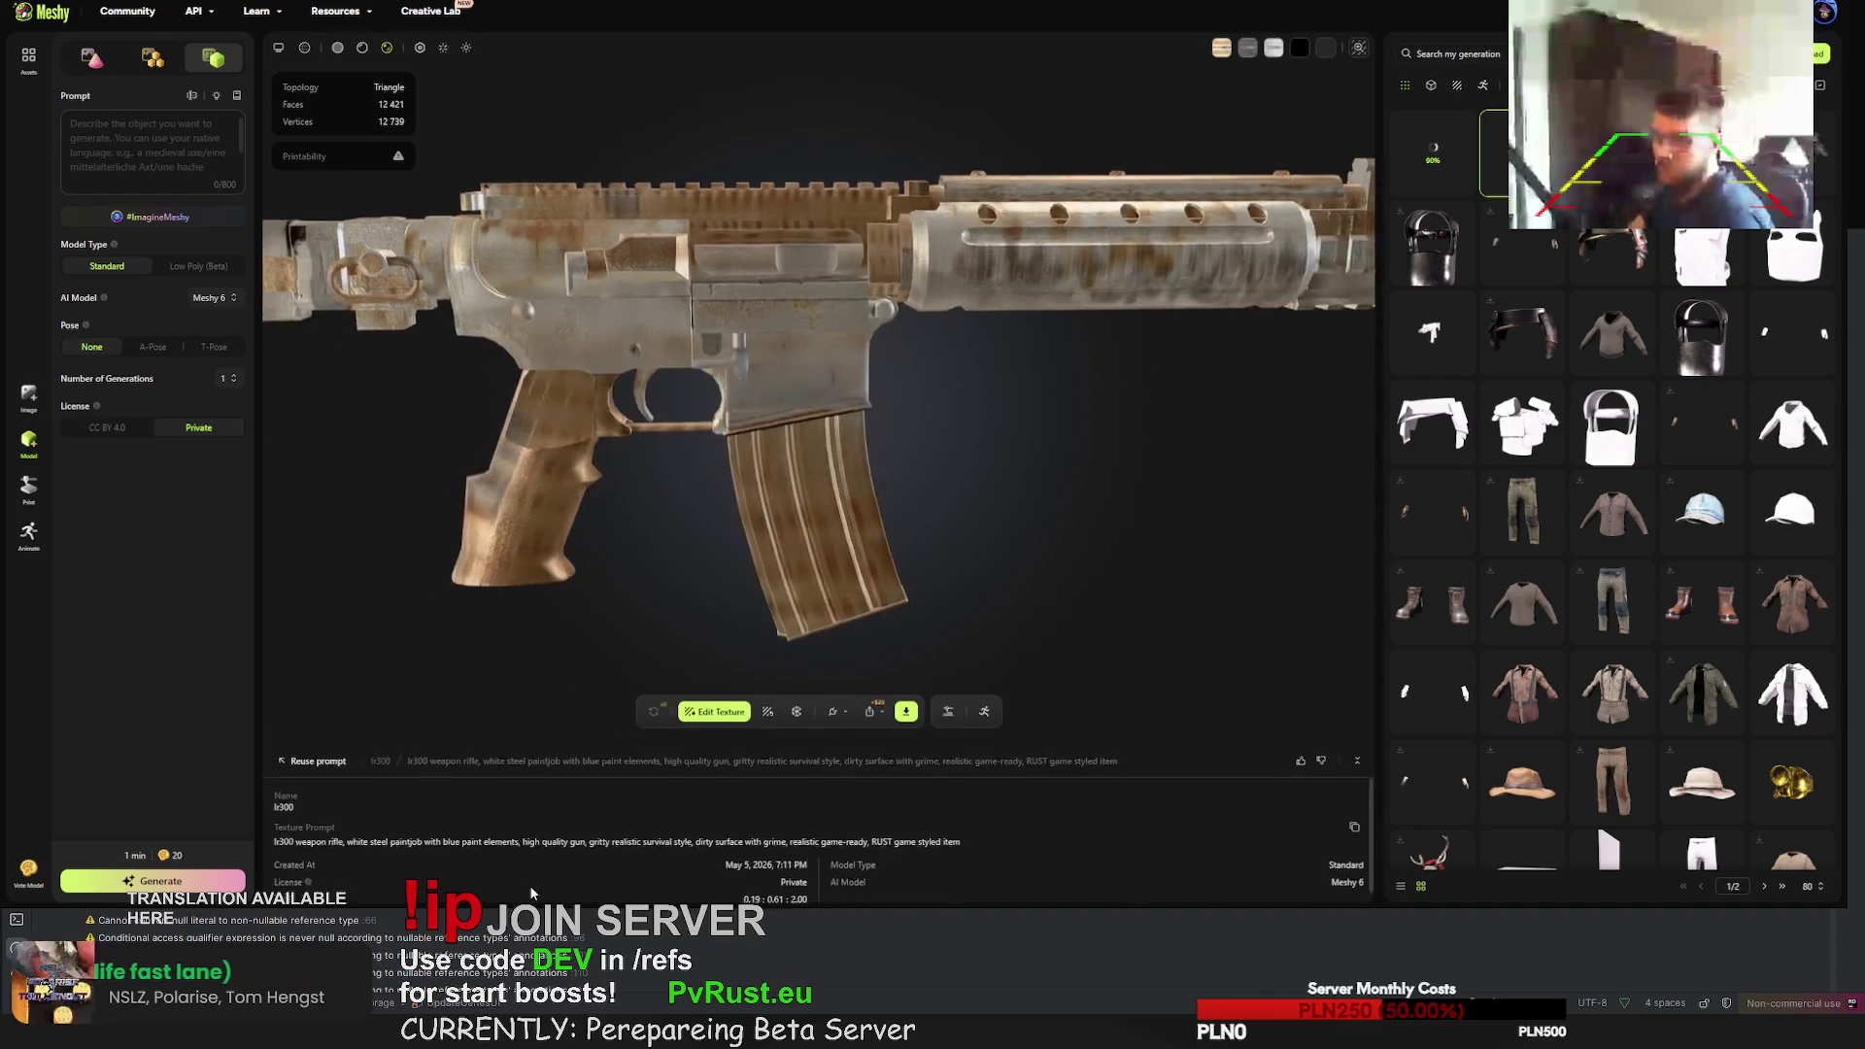
- Highlight the white steel paintjob wording and turn the rifle to a three-quarter view
mouse_move(354, 834)
mouse_down()
mouse_move(962, 832)
mouse_move(444, 835)
mouse_up()
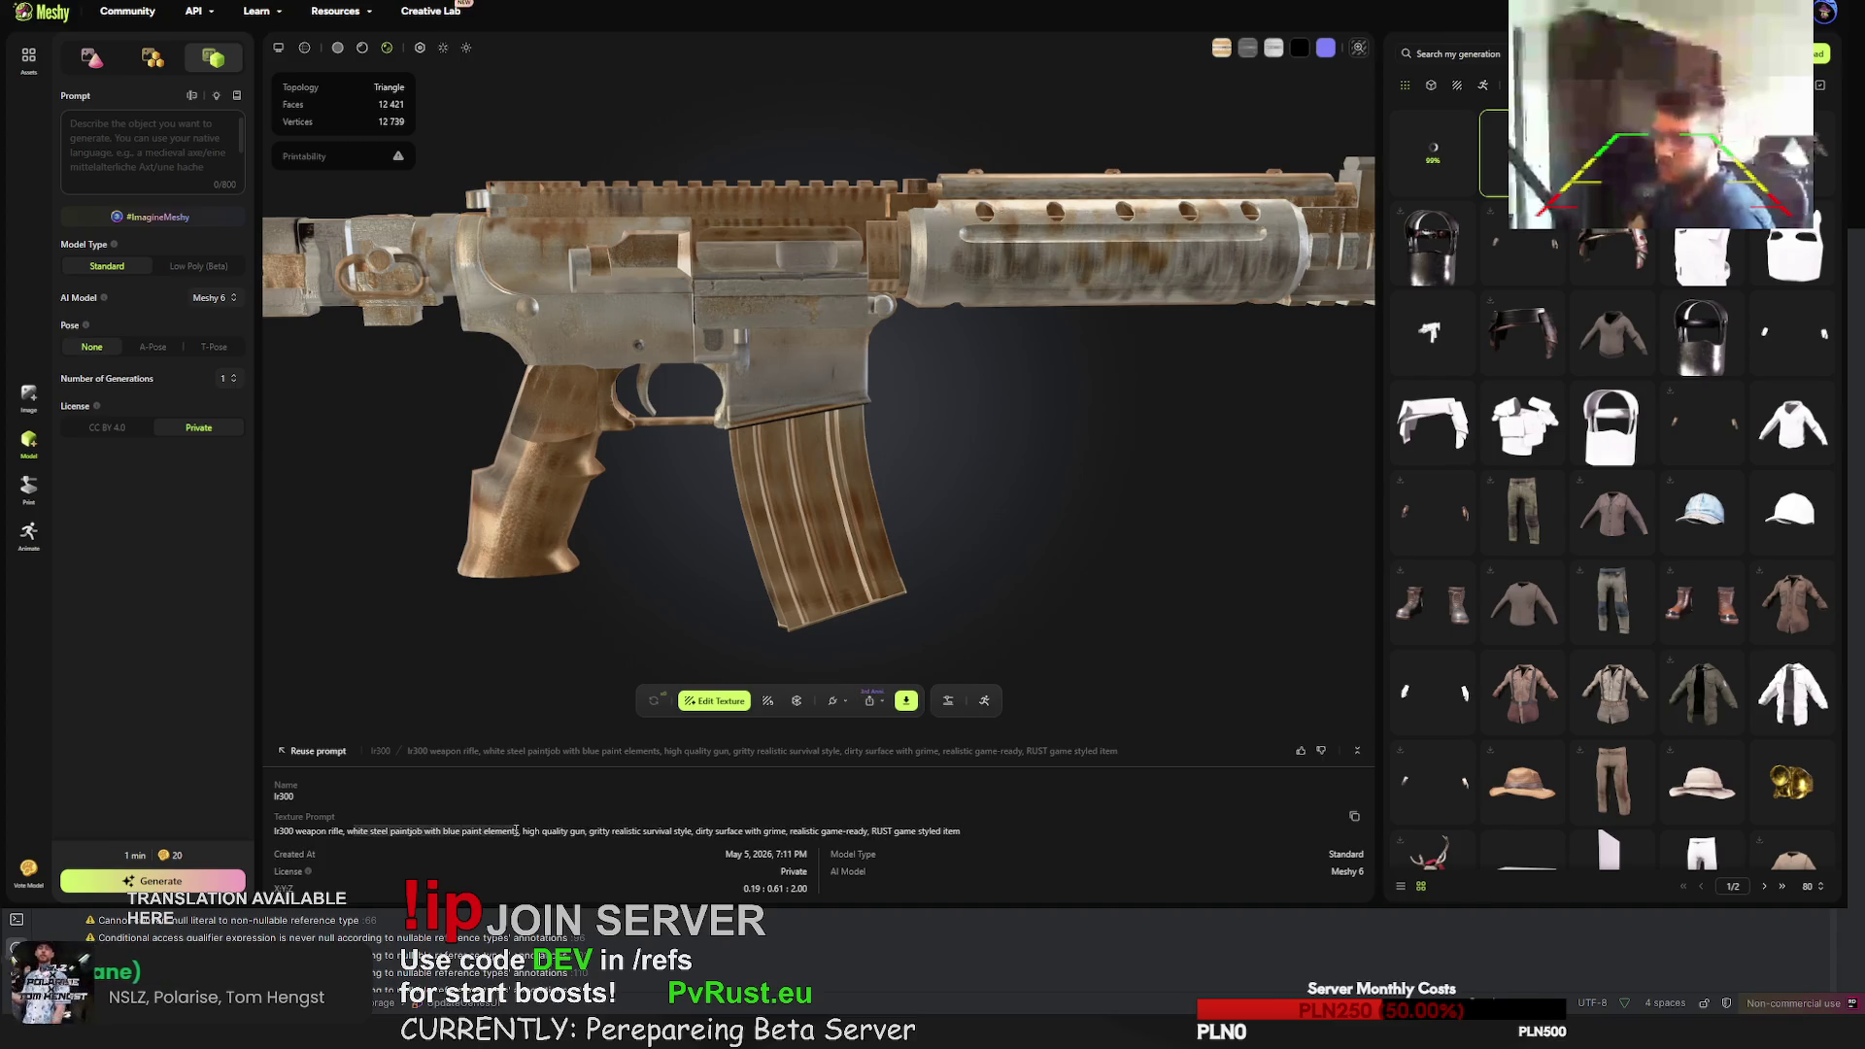
mouse_move(622, 438)
mouse_down()
mouse_move(728, 404)
mouse_move(626, 456)
mouse_move(831, 487)
mouse_move(958, 447)
mouse_move(738, 408)
mouse_up()
click(1420, 155)
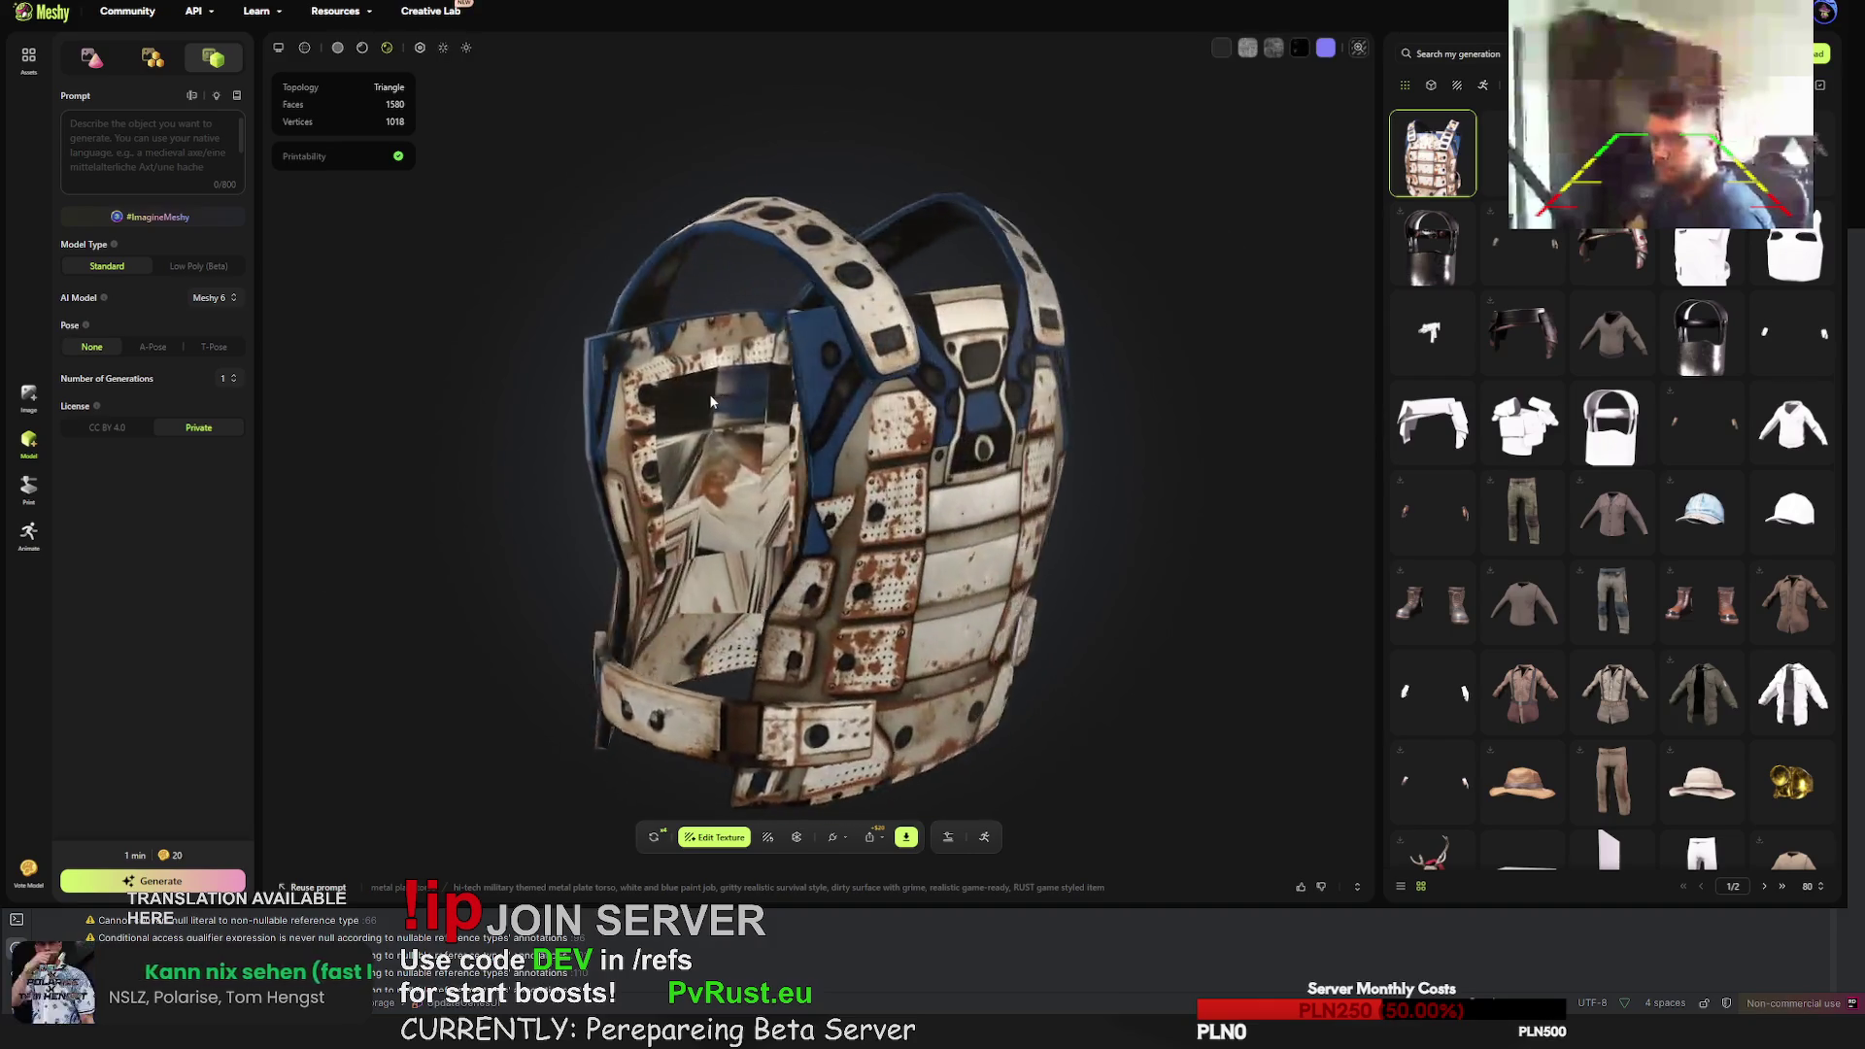
- Spin the white-and-blue plate torso to inspect it and copy its full texture prompt
mouse_move(677, 397)
mouse_down()
mouse_move(938, 470)
mouse_move(821, 445)
mouse_move(835, 431)
mouse_up()
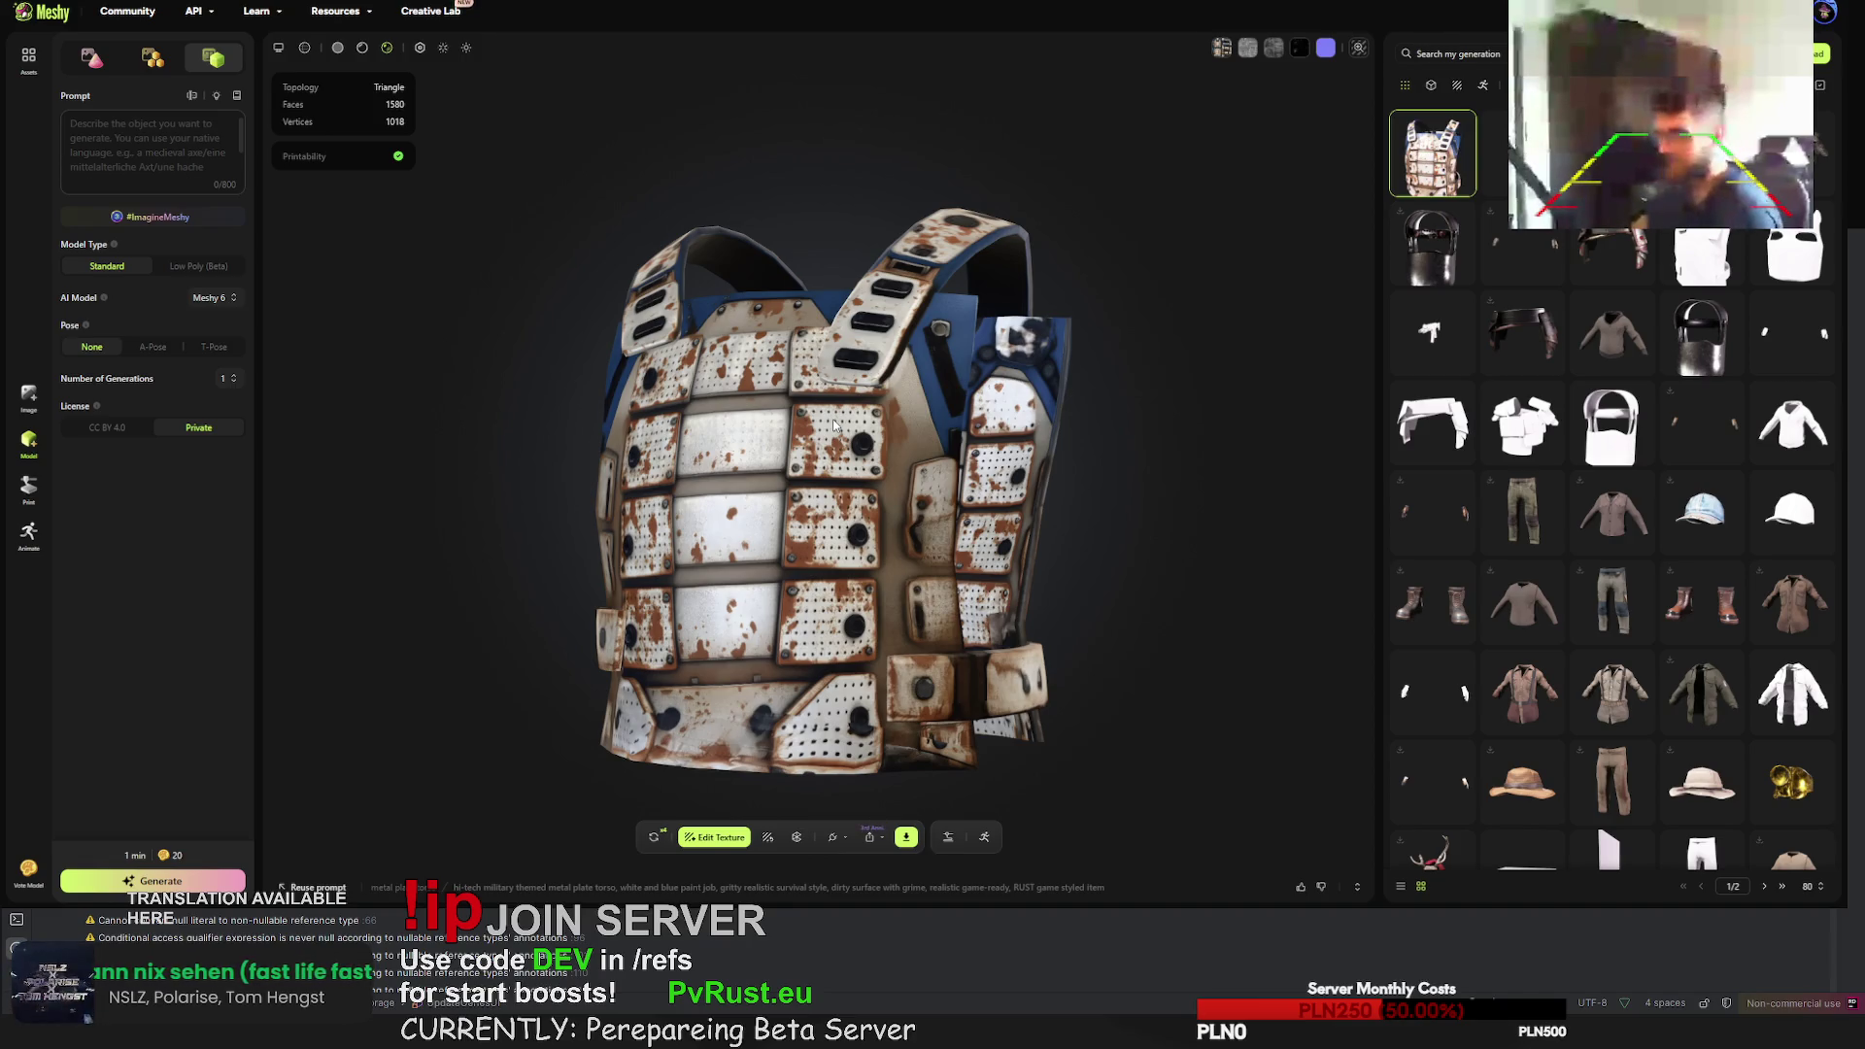
click(641, 889)
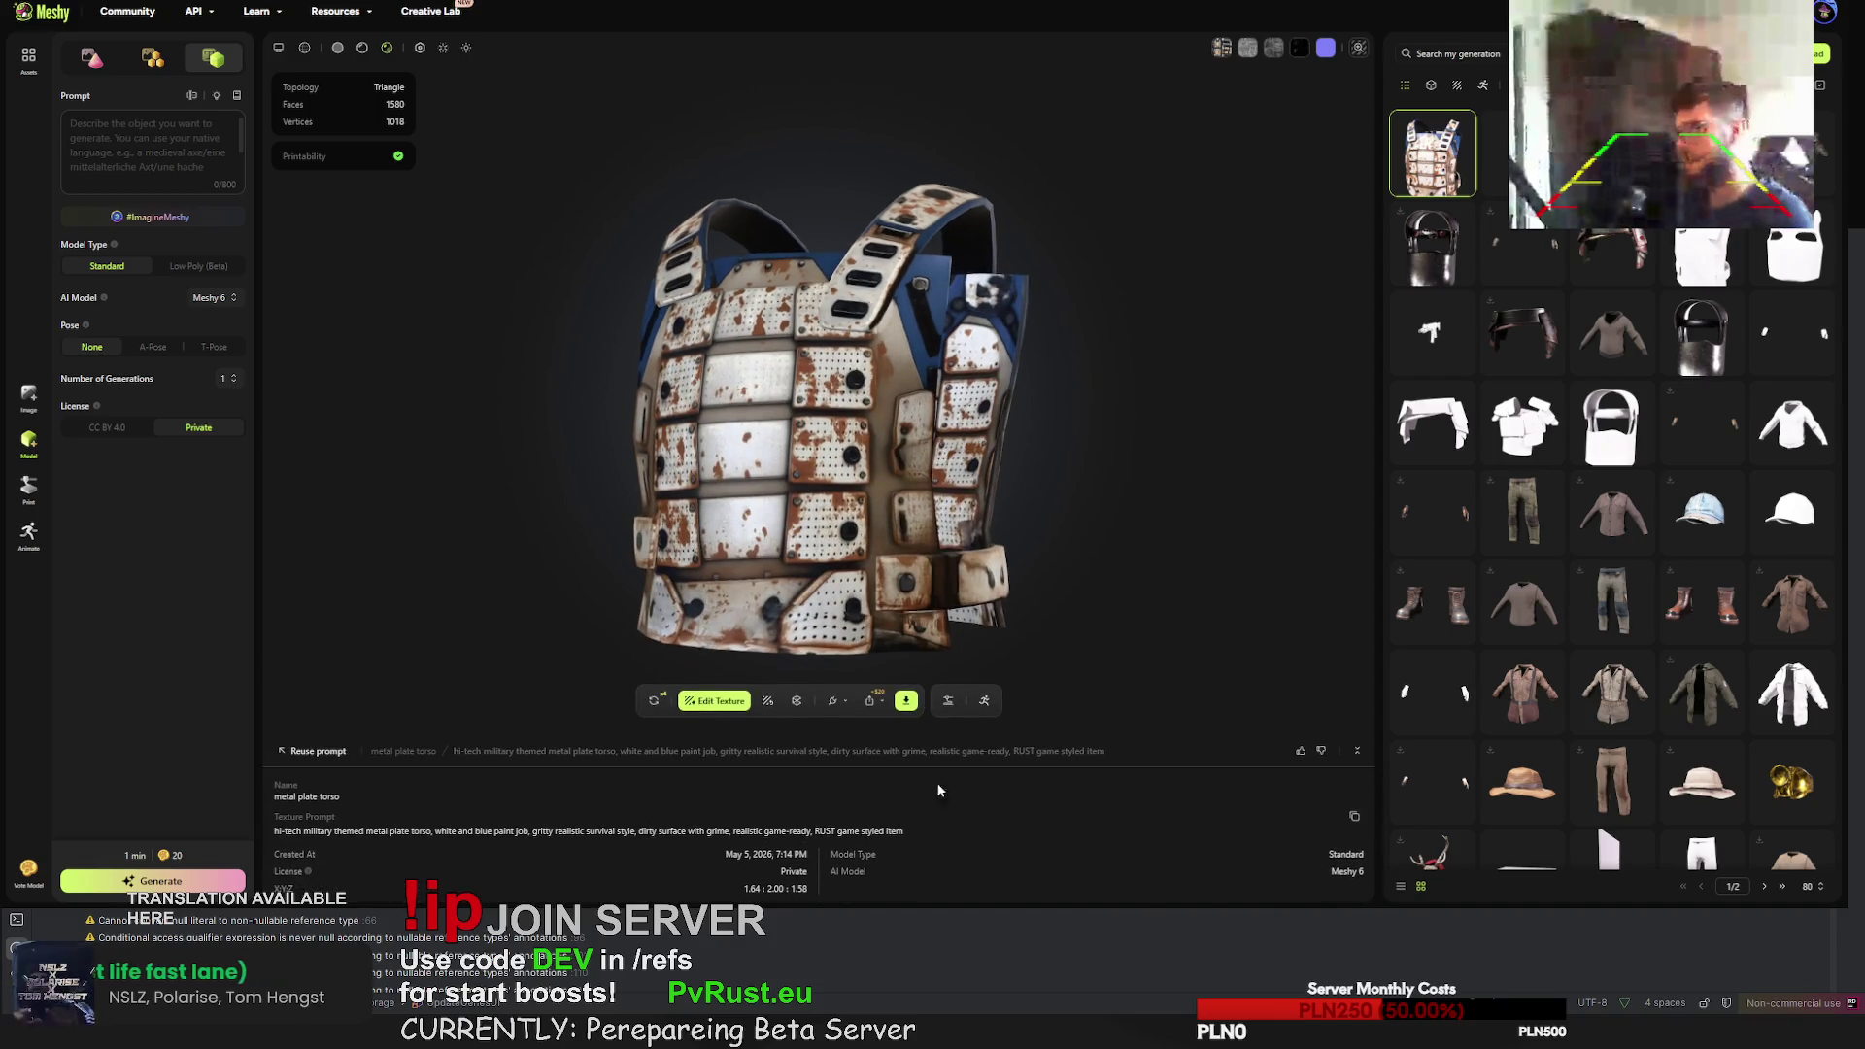
triple_click(886, 832)
key(ctrl+c)
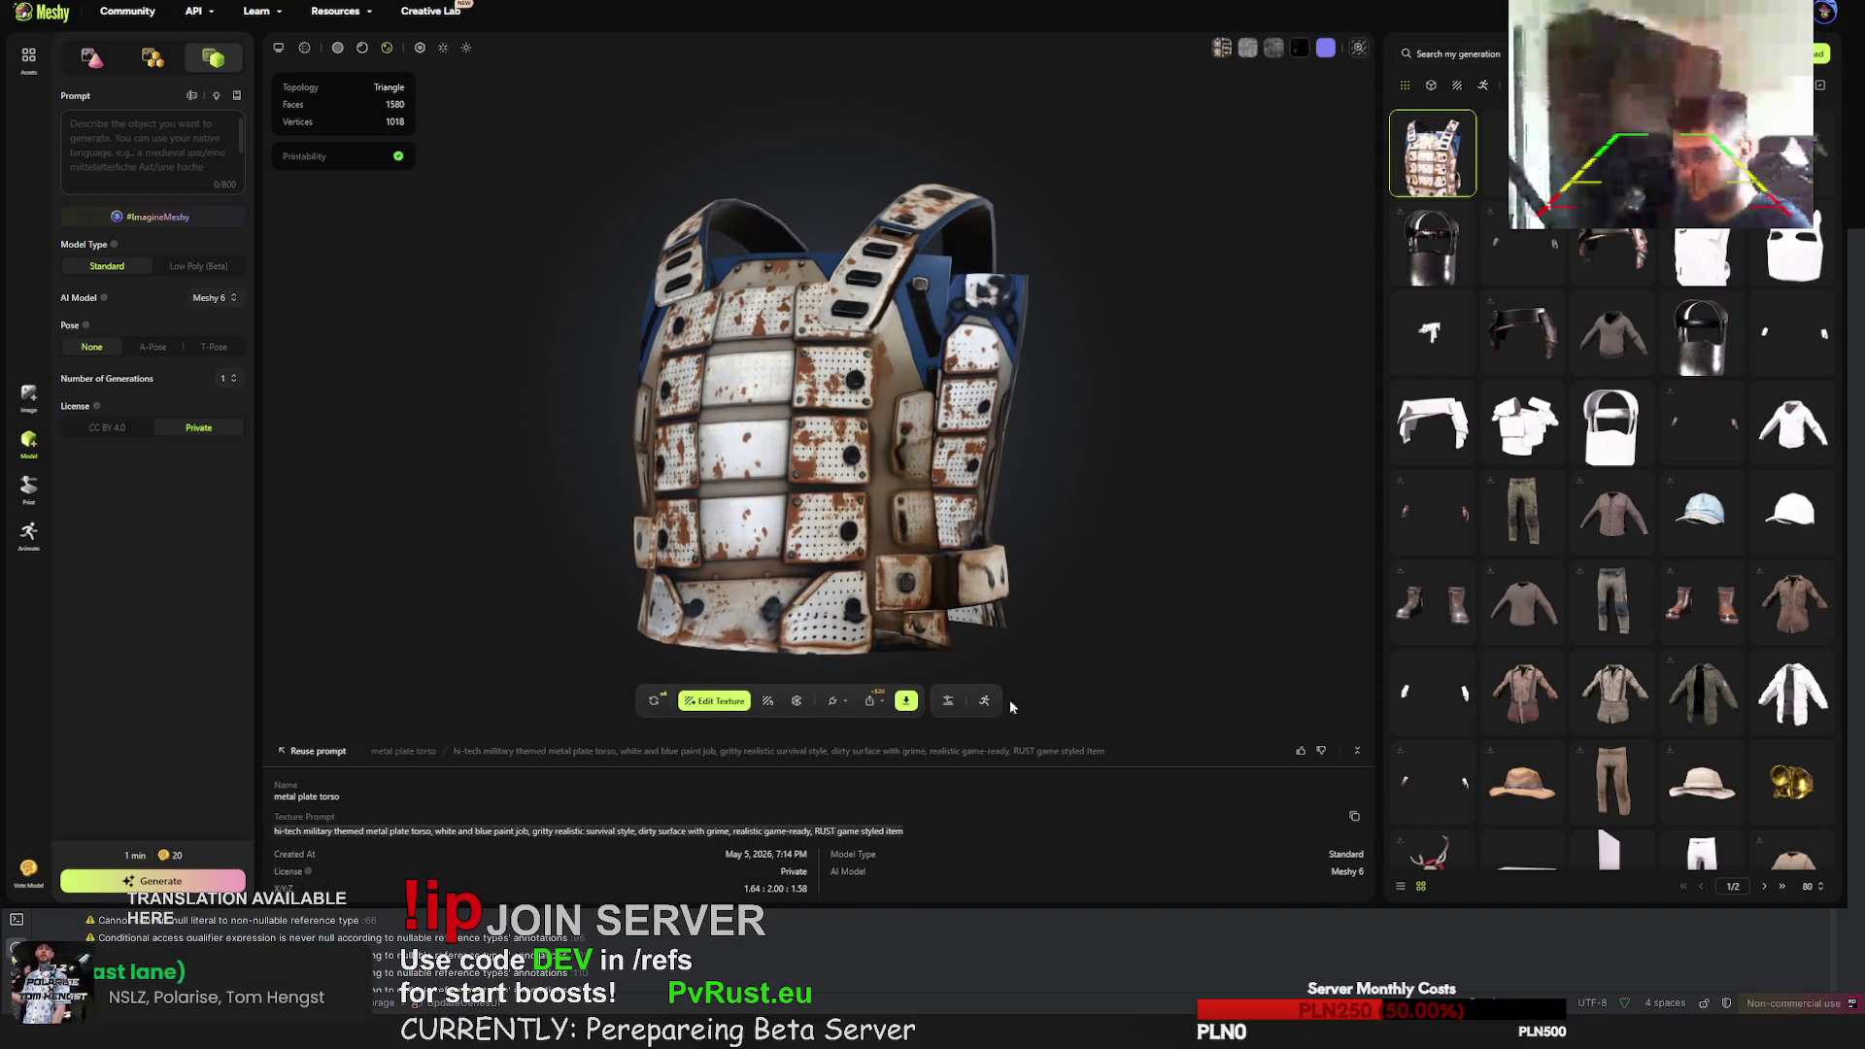
click(1432, 332)
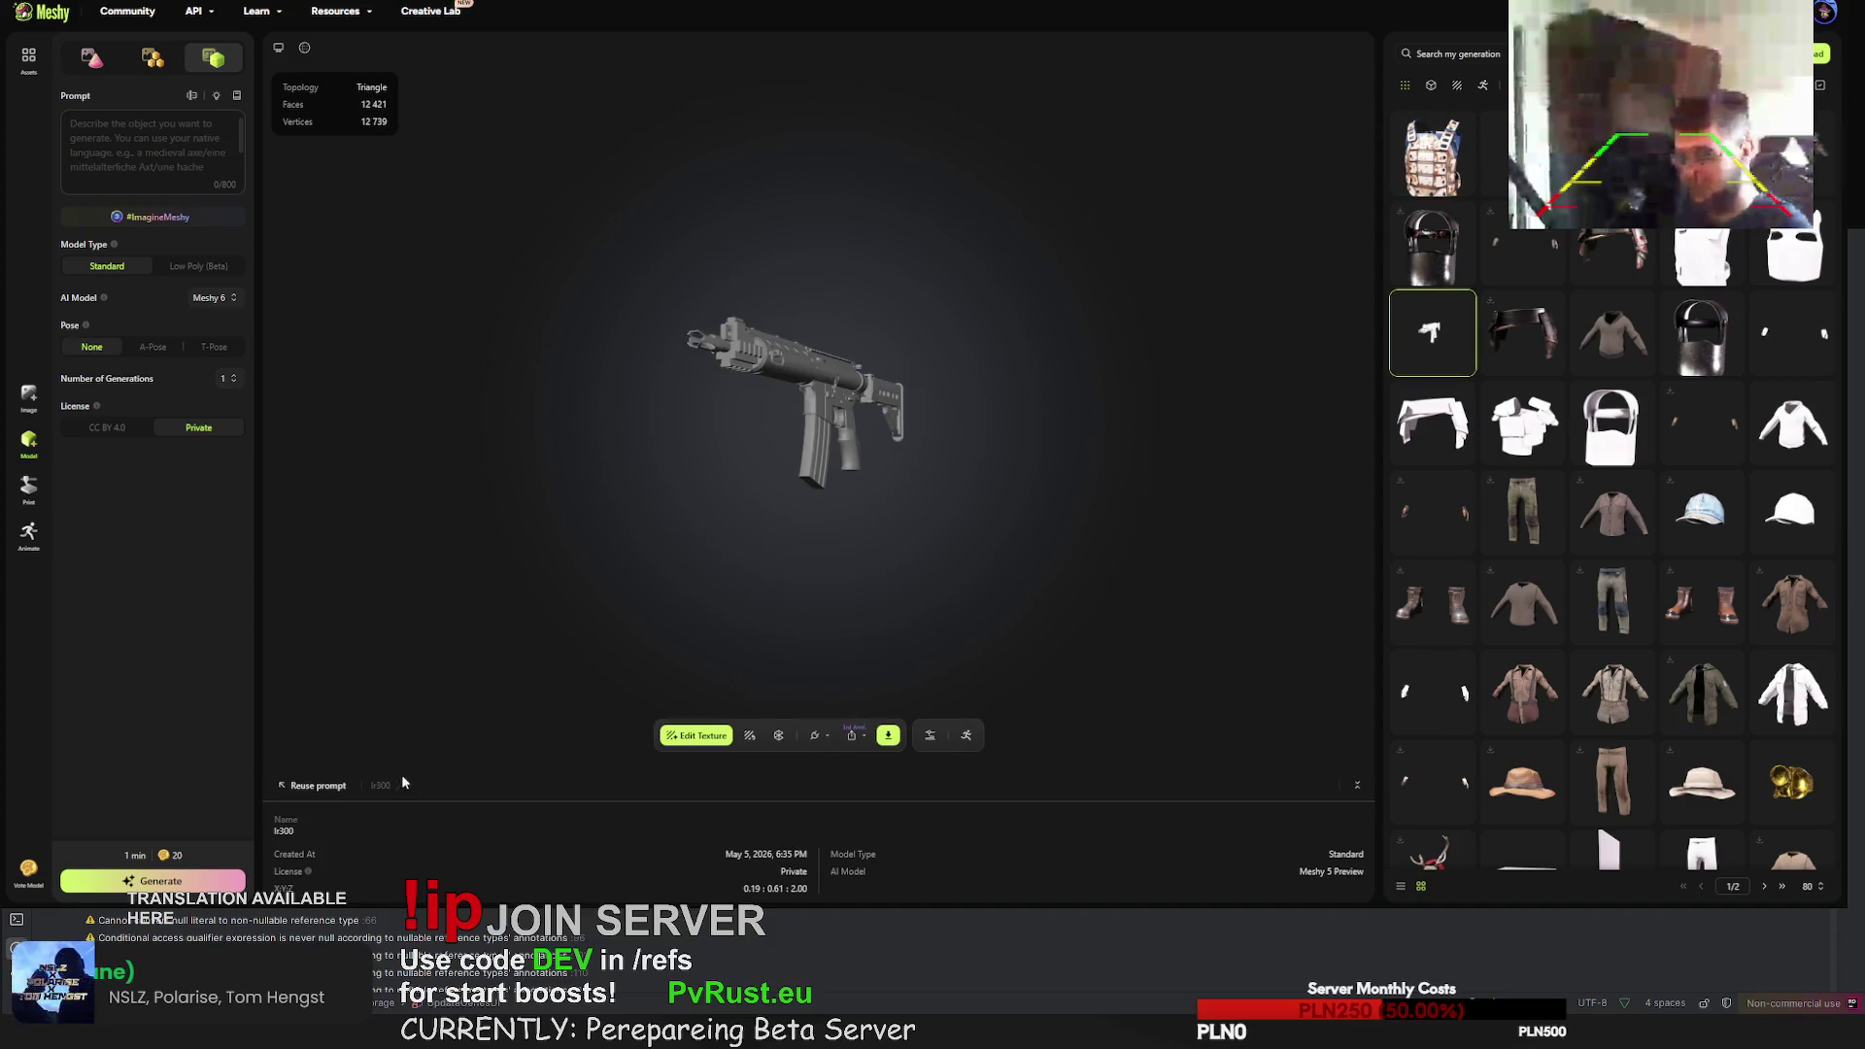
- Retexture the grey rifle with the vest's prompt reworded to 'assault rifle'
click(747, 741)
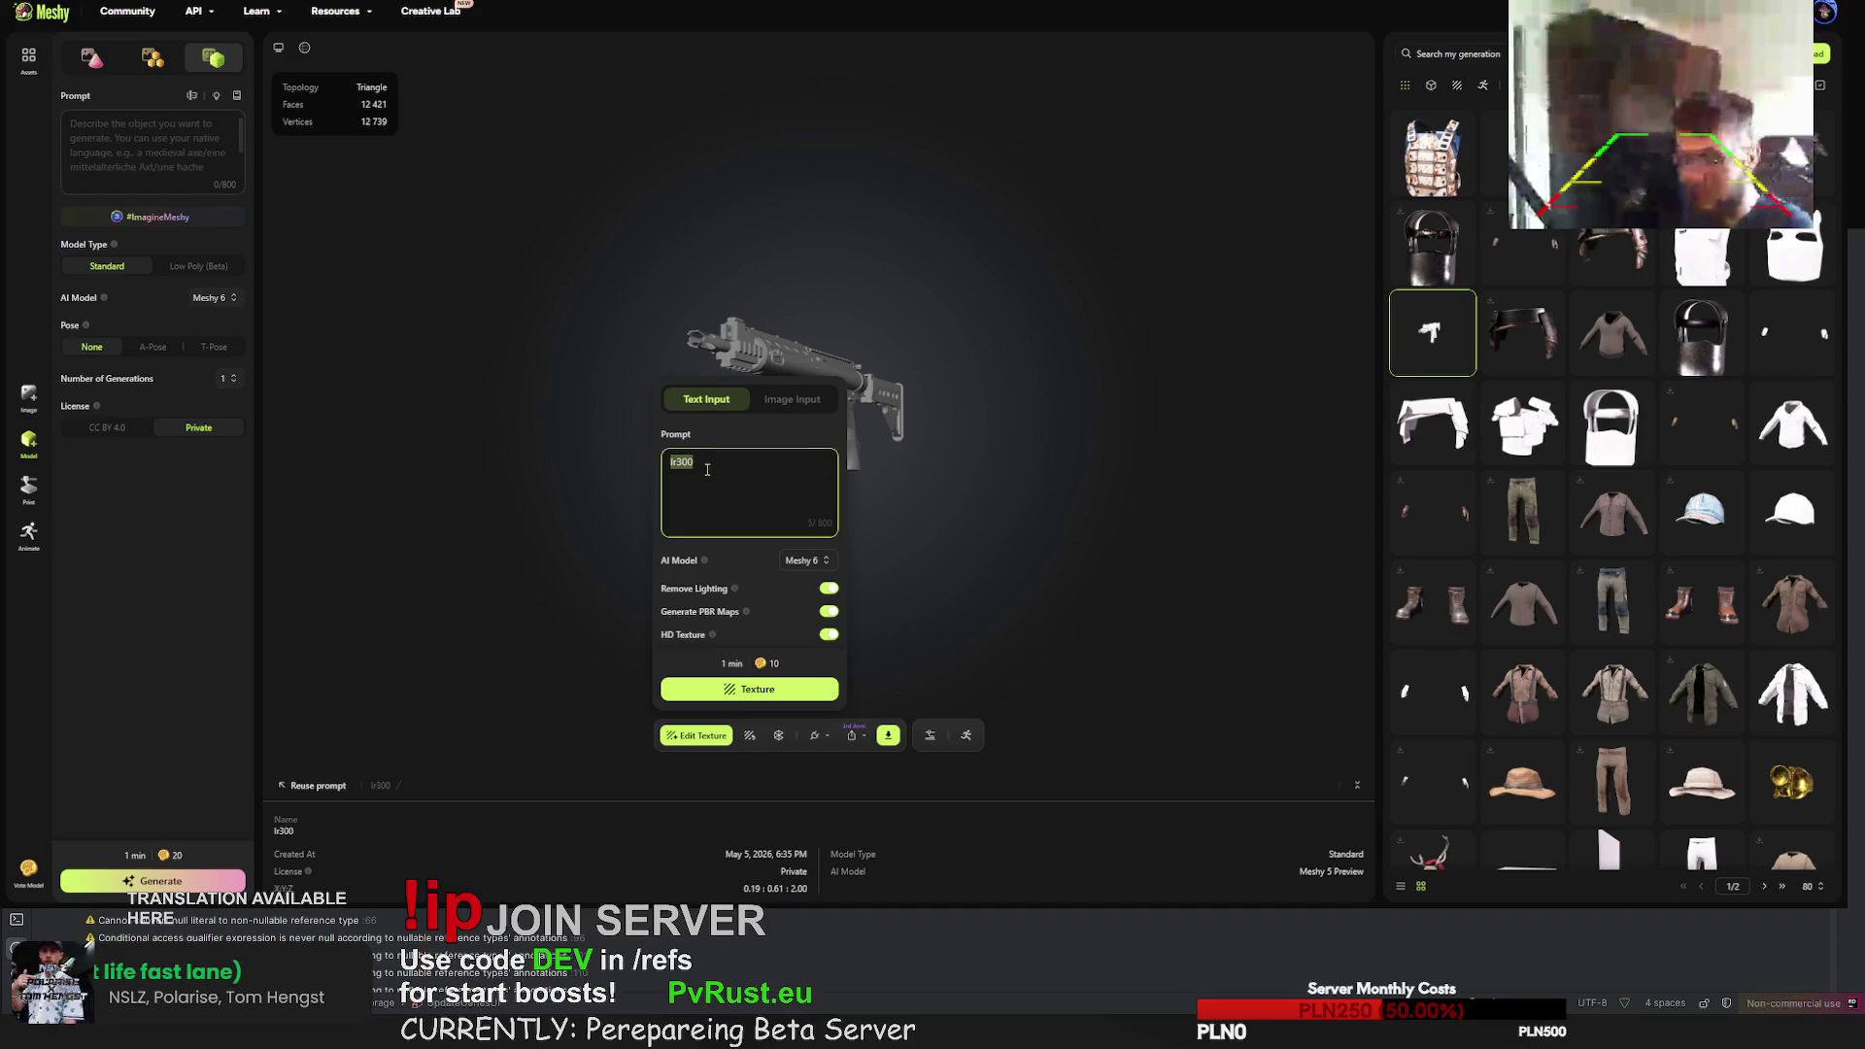
key(ctrl+v)
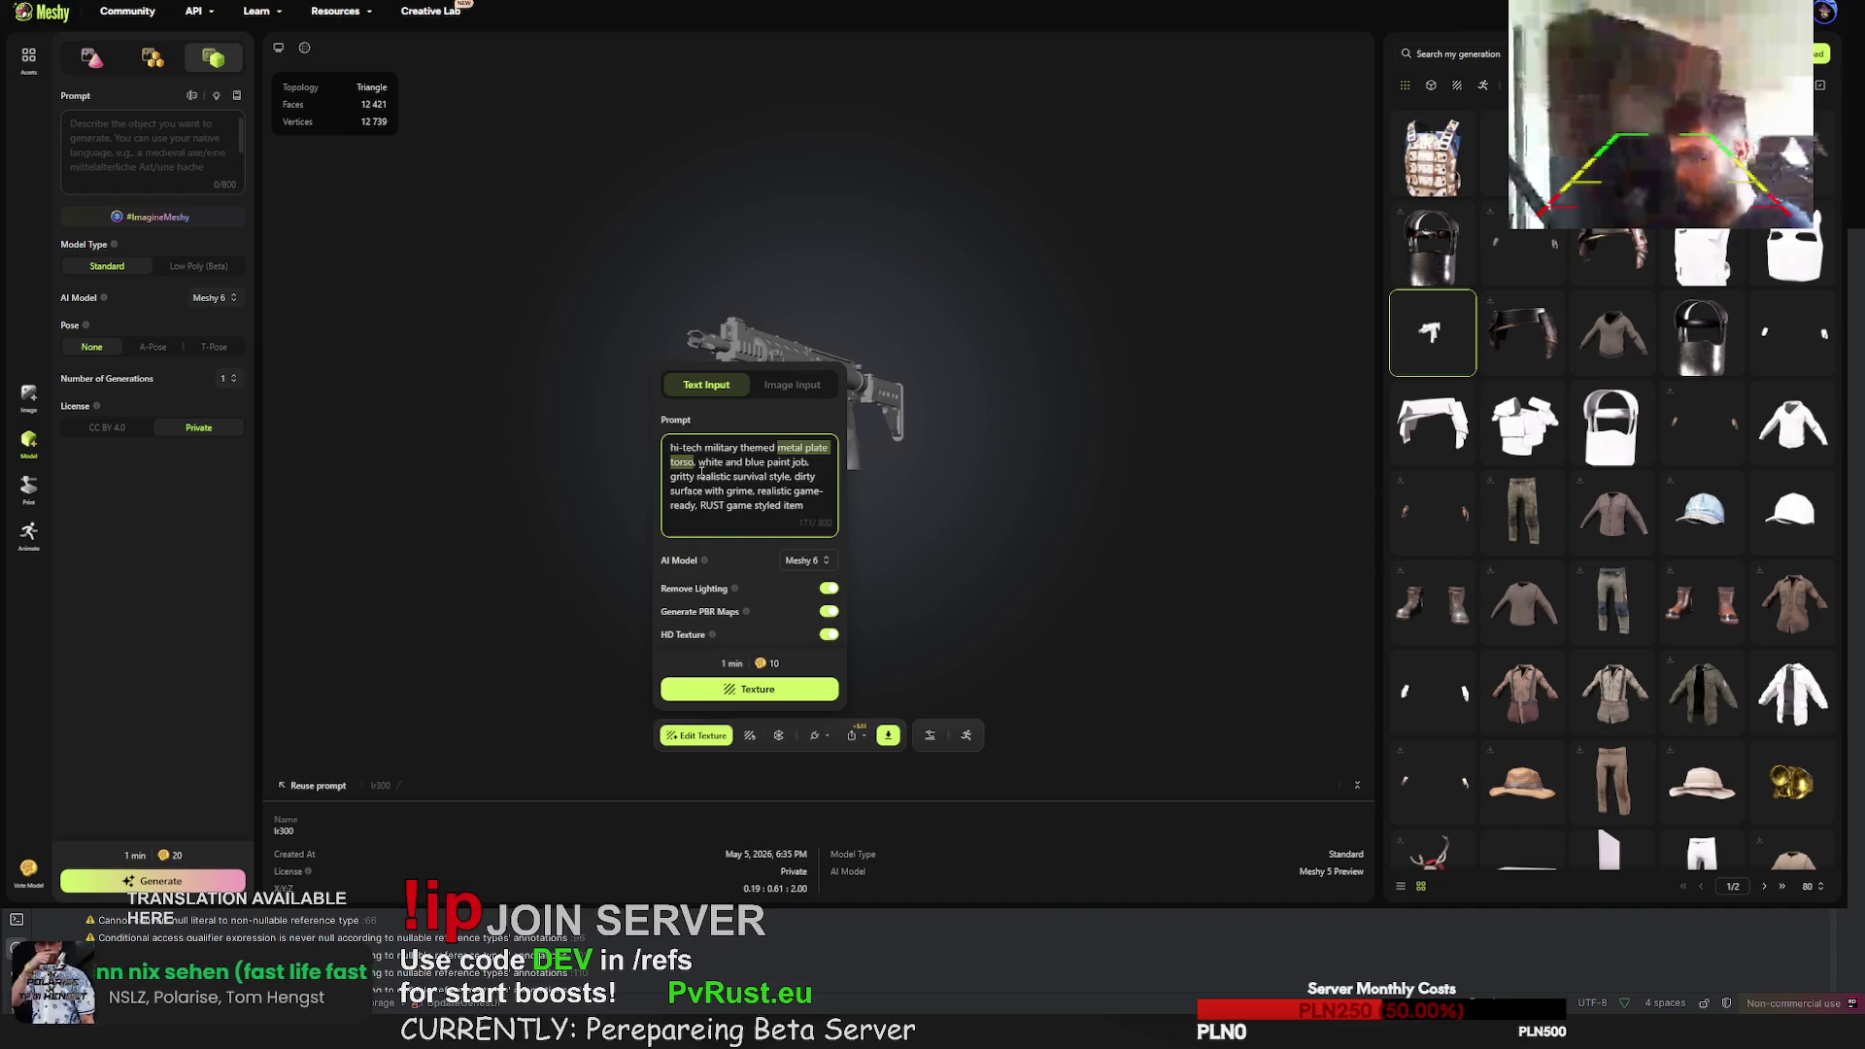
text(lr3)
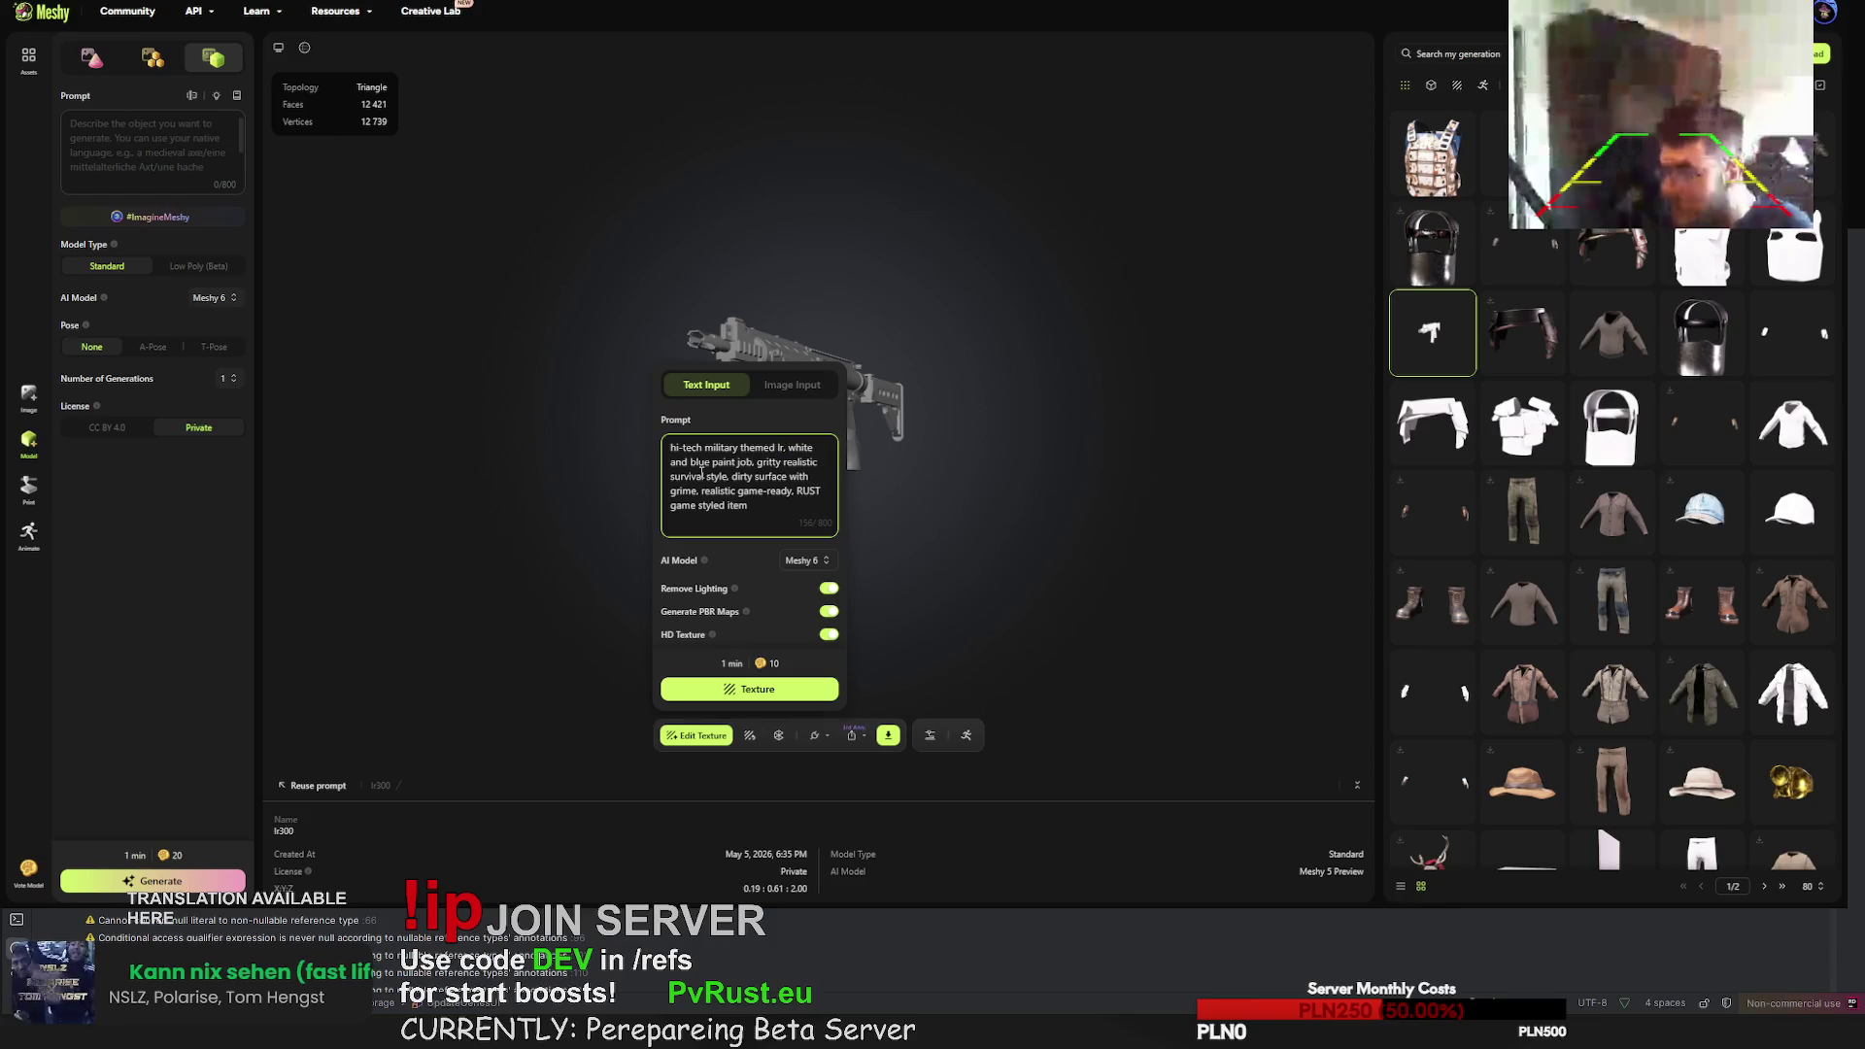
text(00 a)
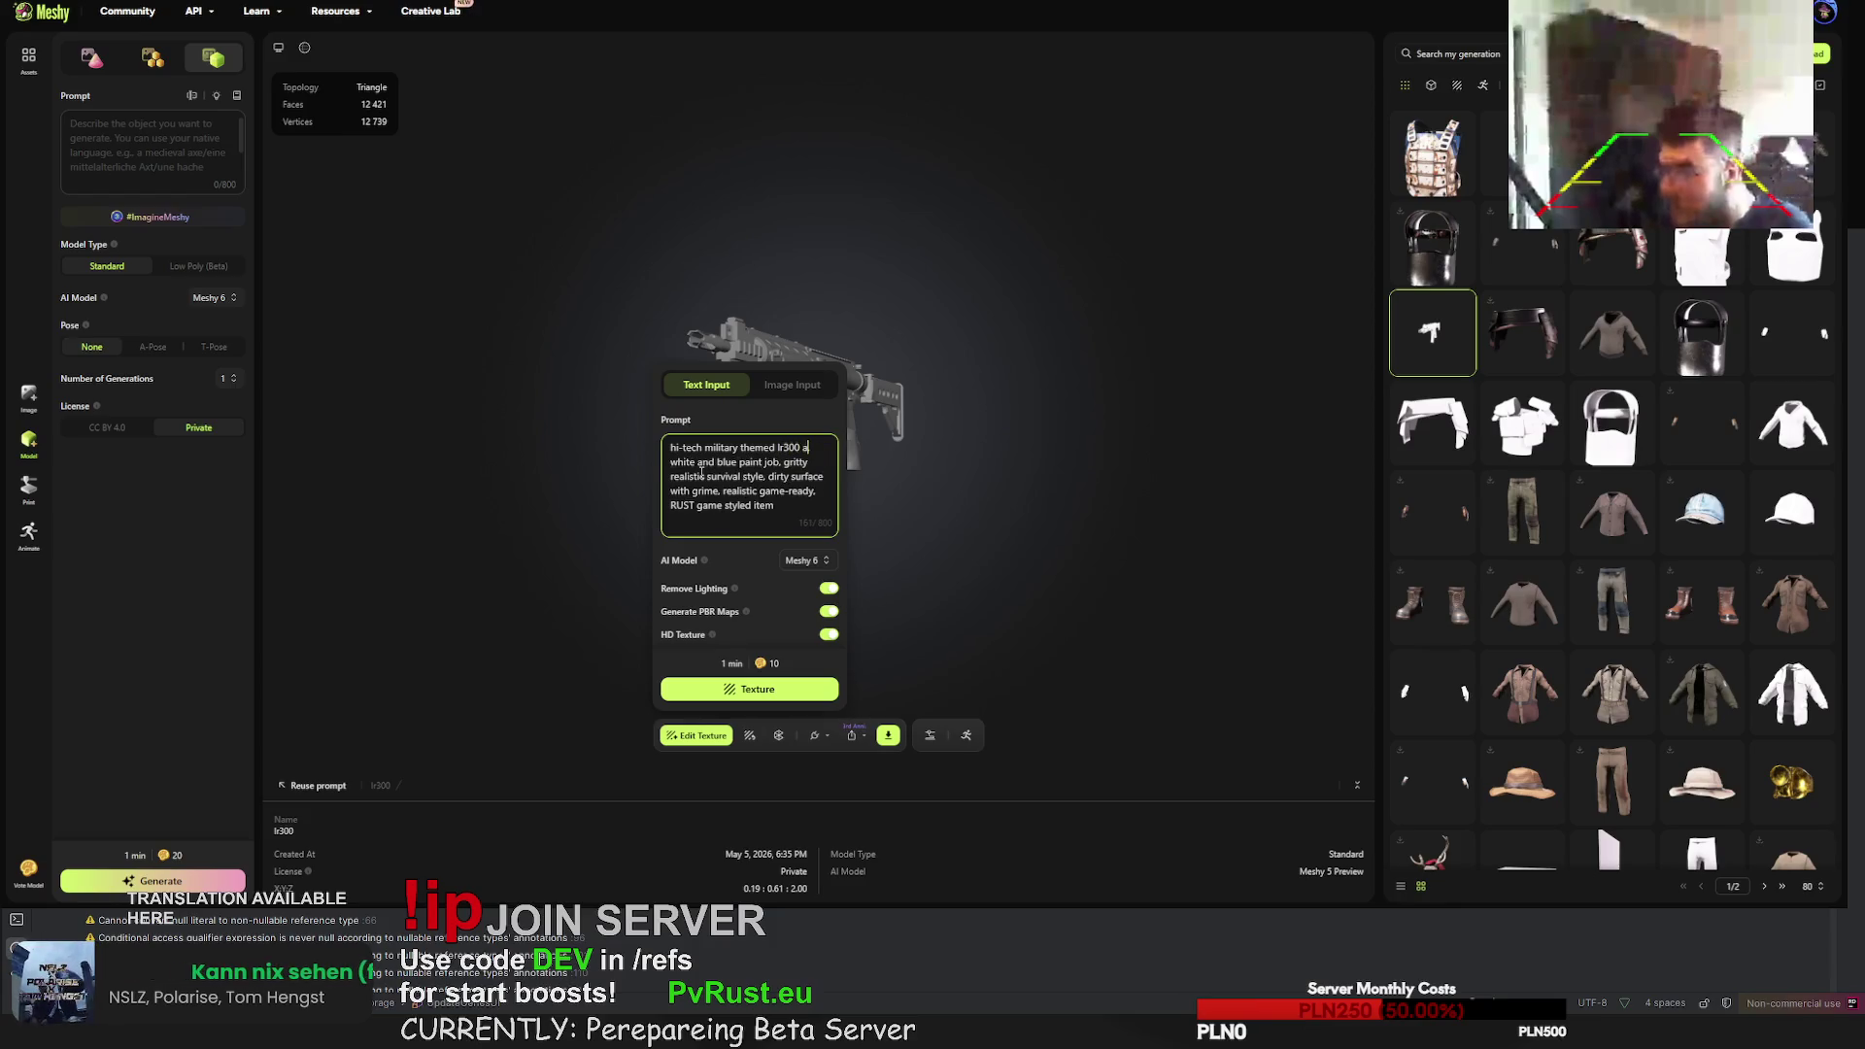
text(ssault rifle)
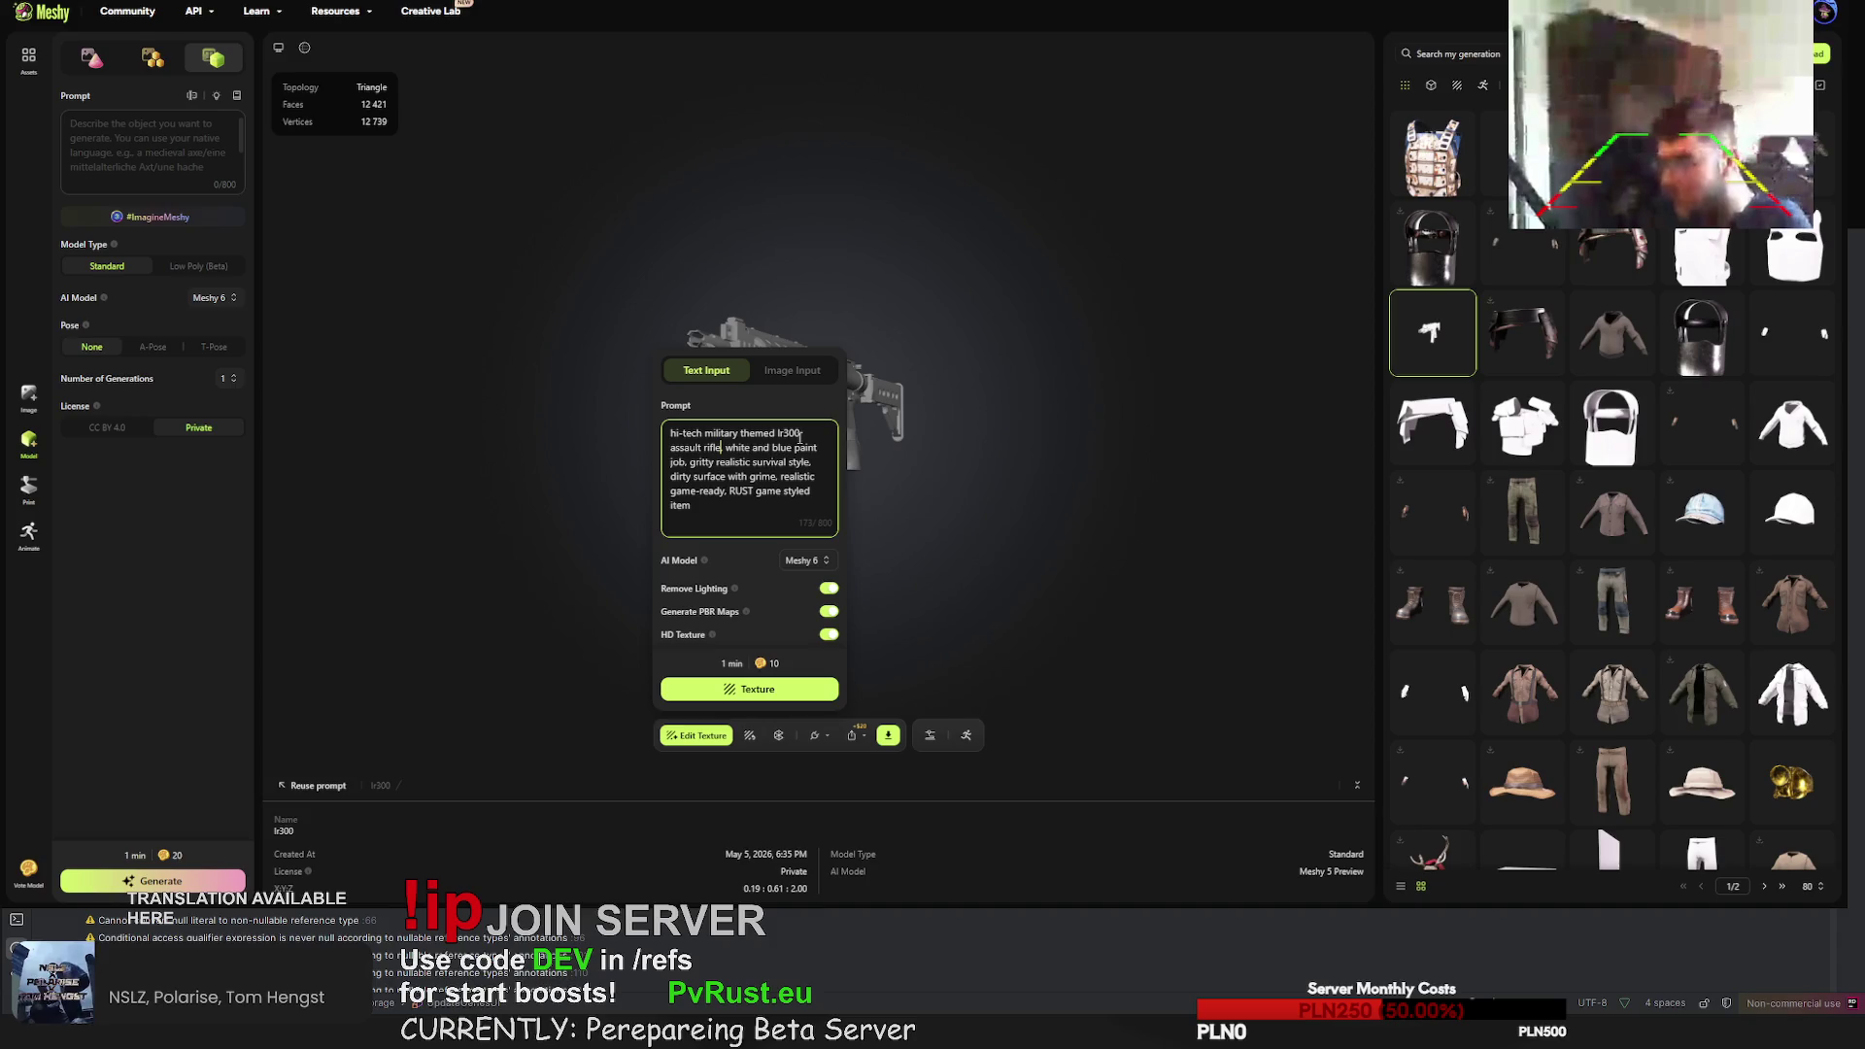
key(BackSpace)
key(BackSpace)
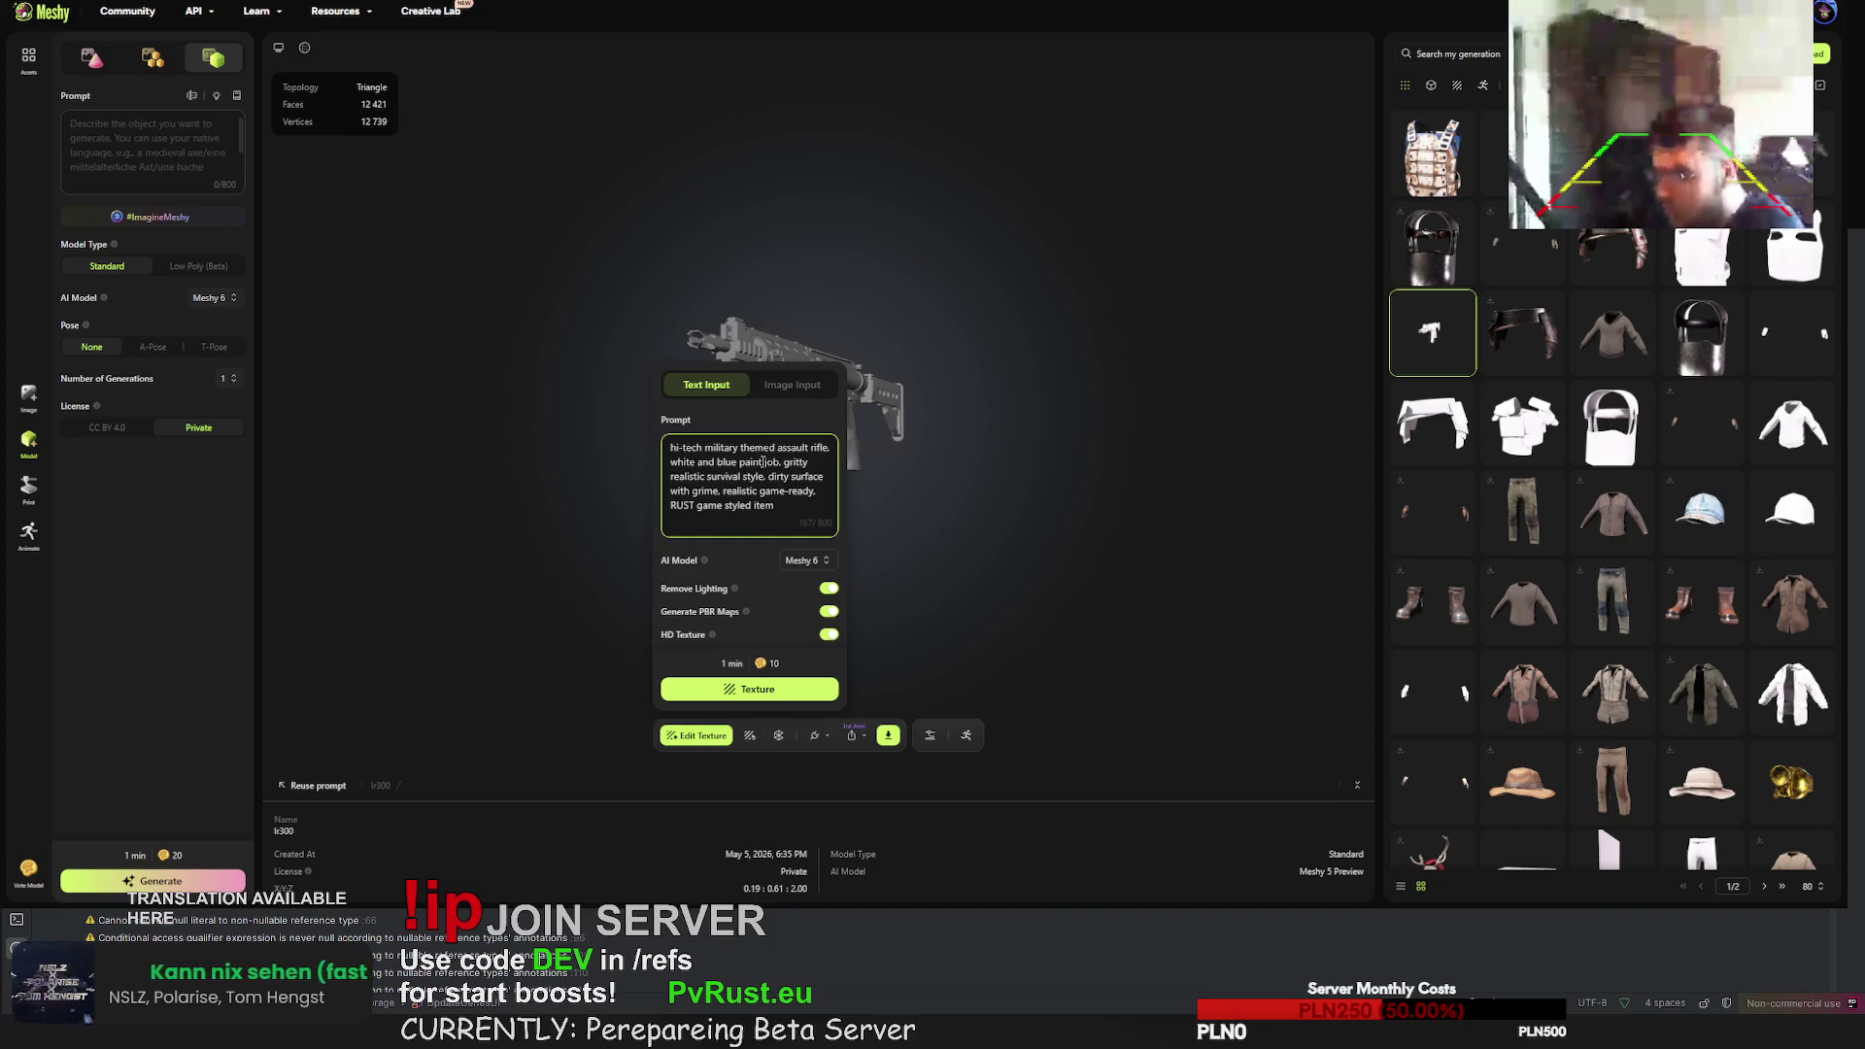
click(759, 692)
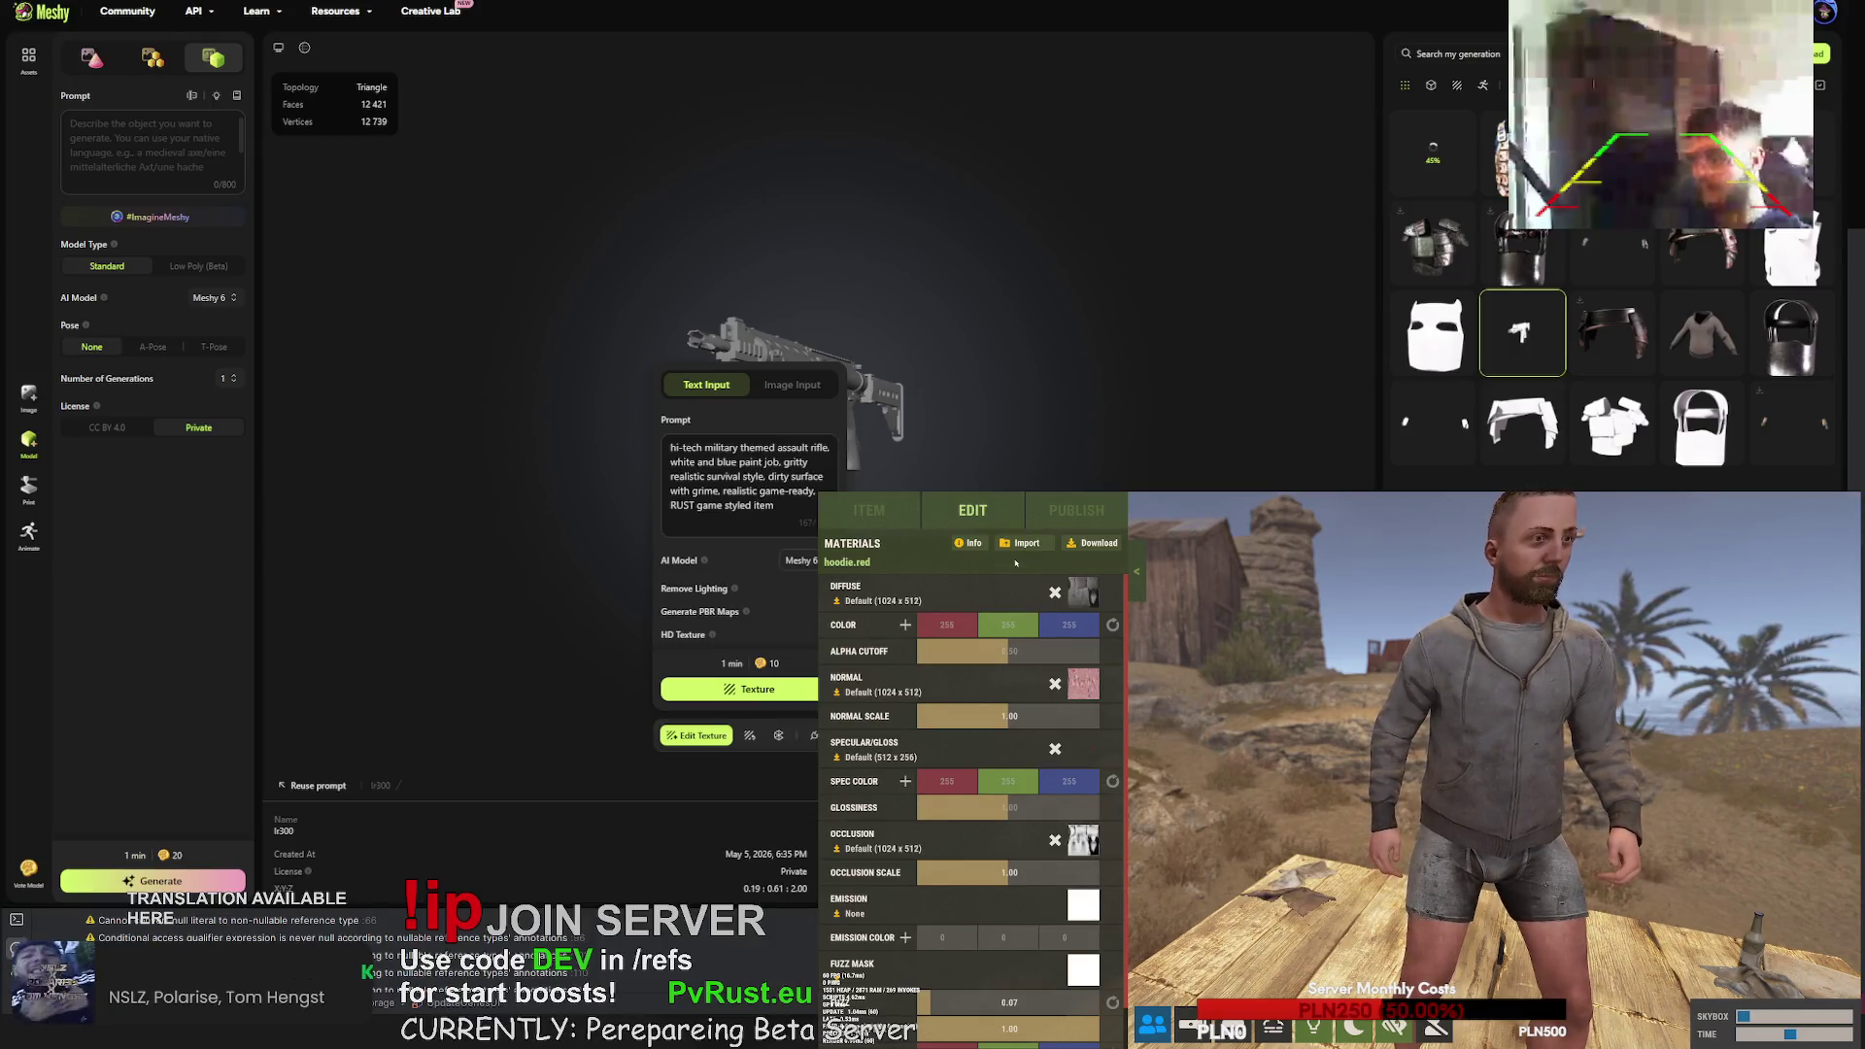
text(hoo)
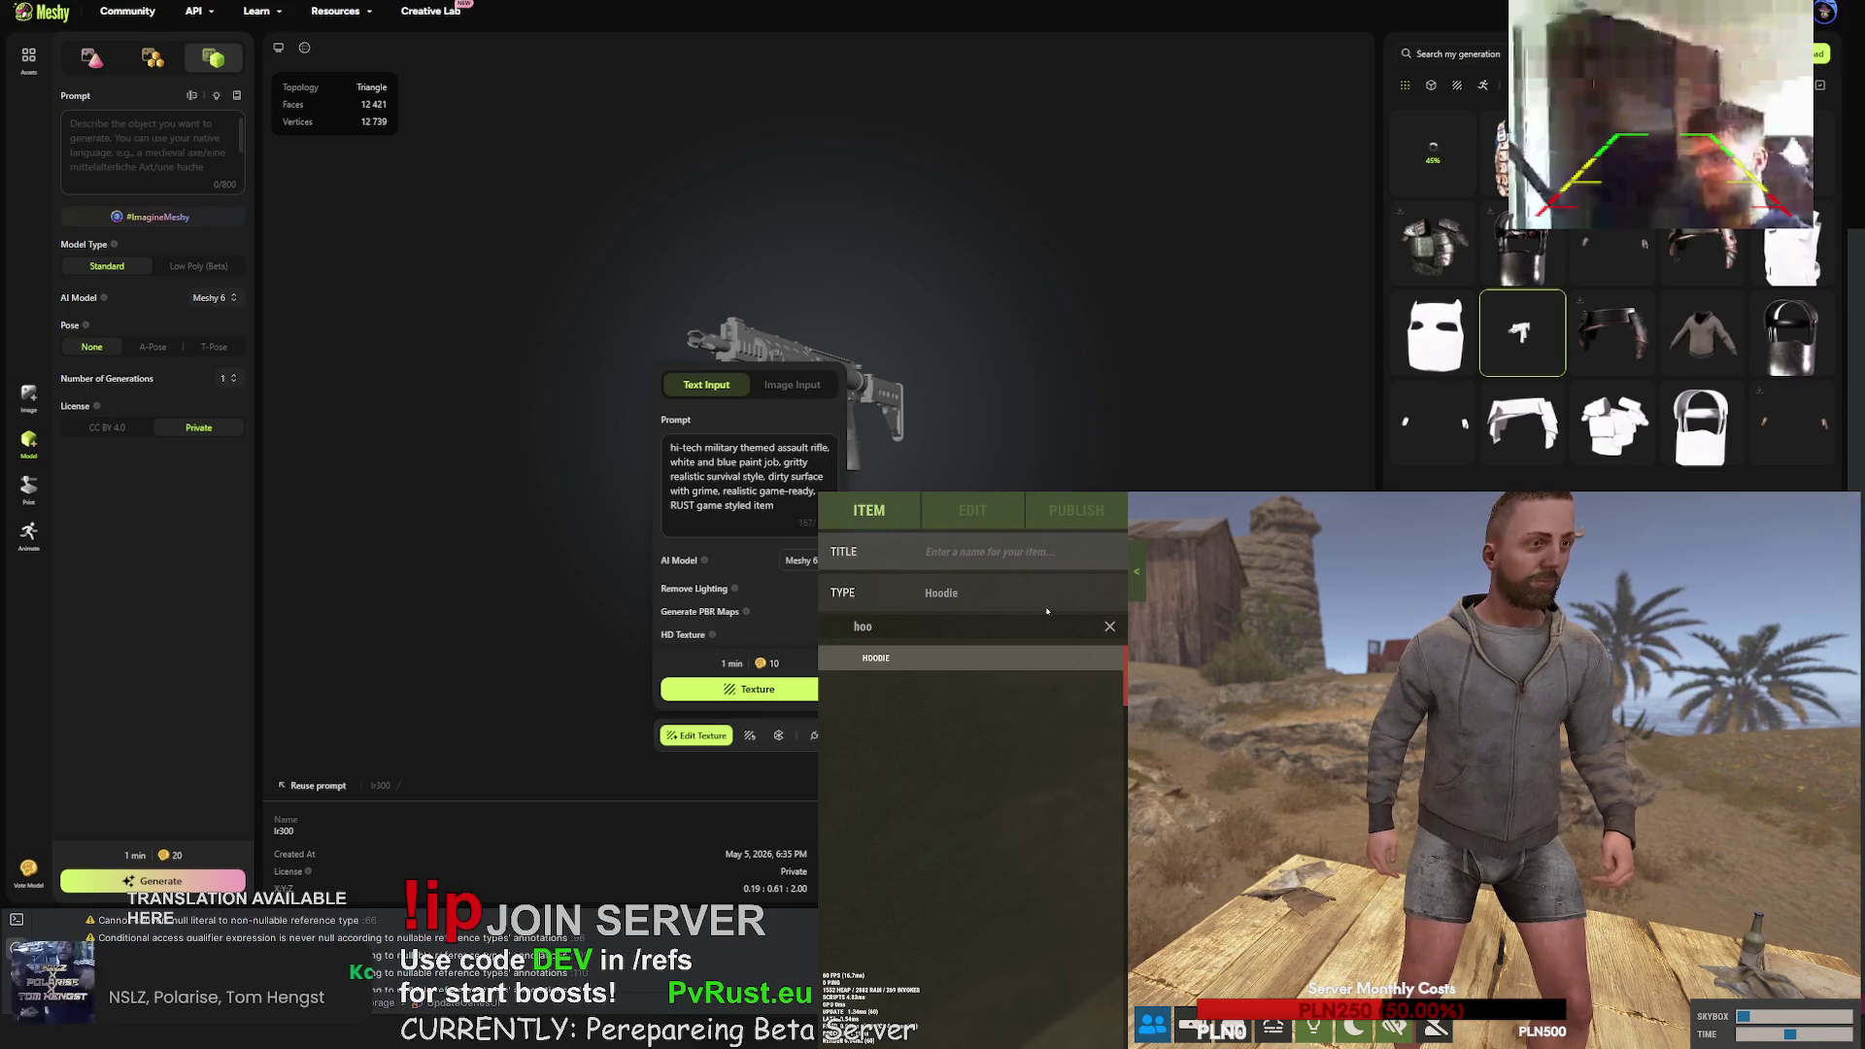
click(957, 595)
- Set the item type to the long-sleeve collared shirt
key(BackSpace)
scroll(910, 810, down, 5)
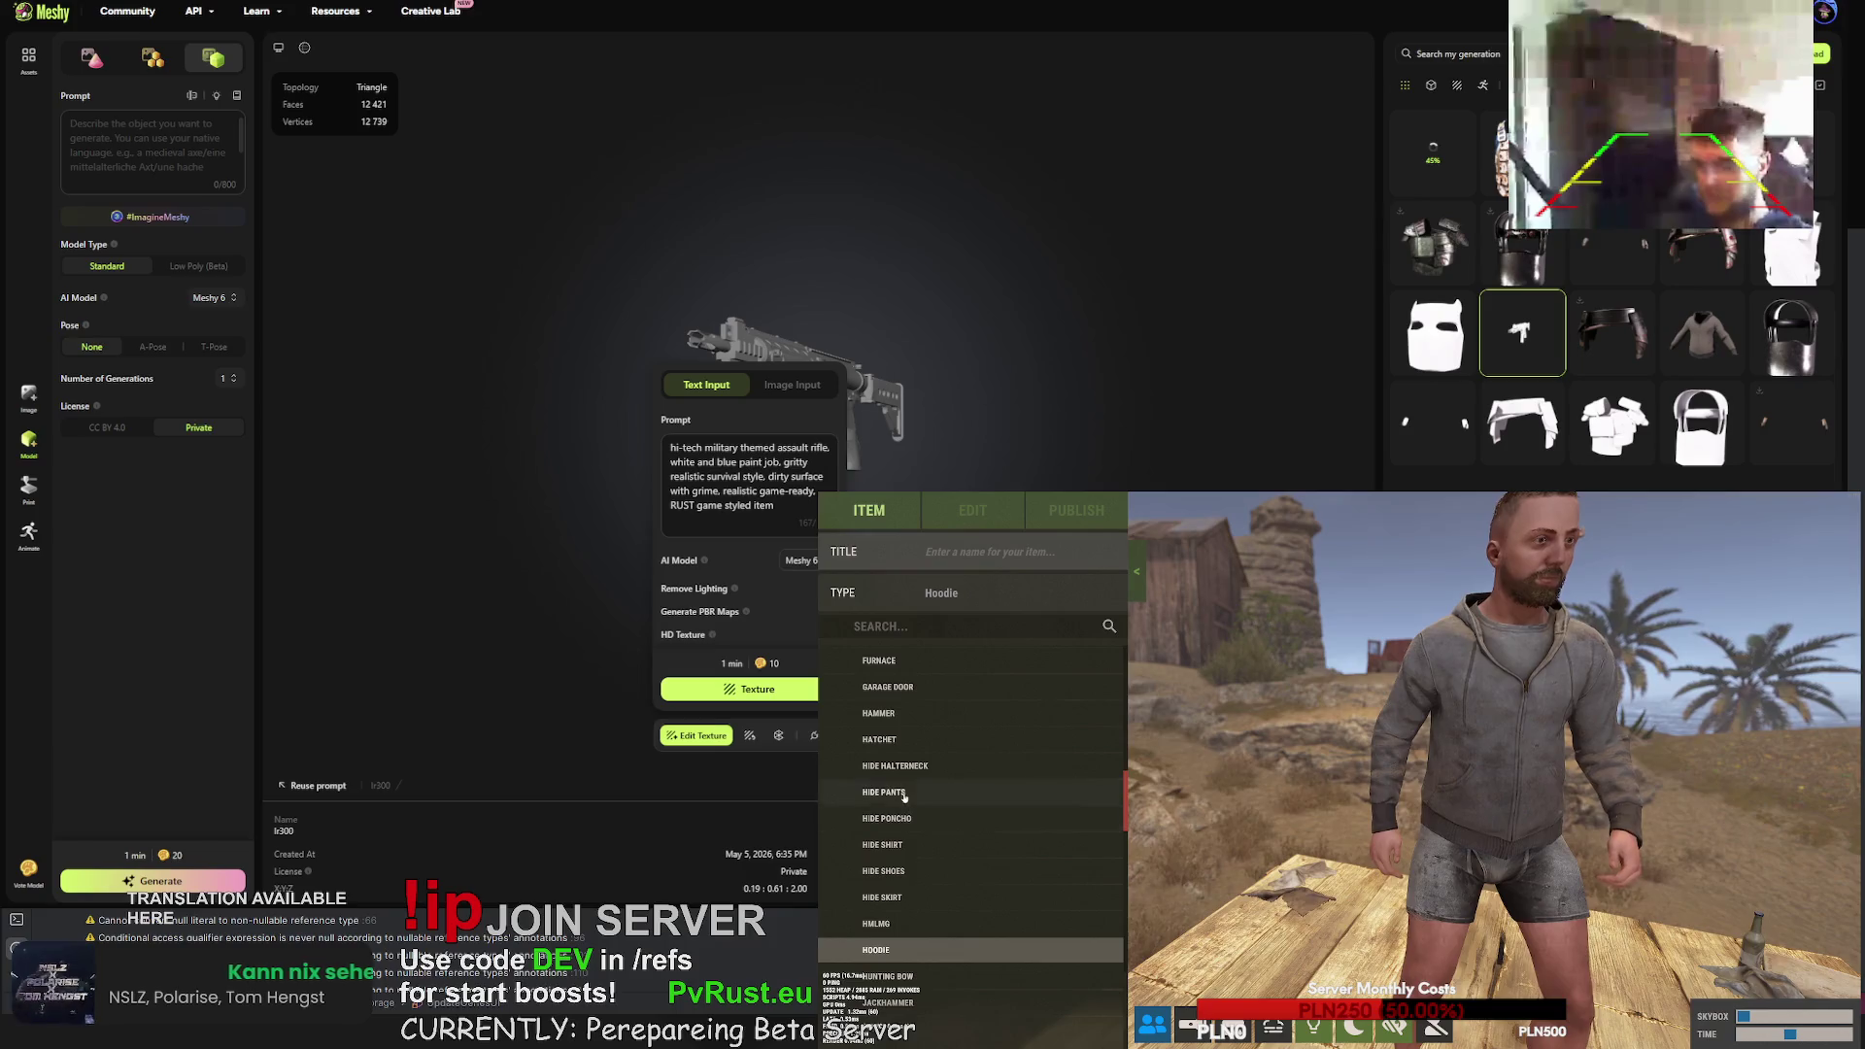
click(904, 793)
click(898, 845)
scroll(896, 854, down, 3)
scroll(896, 854, up, 10)
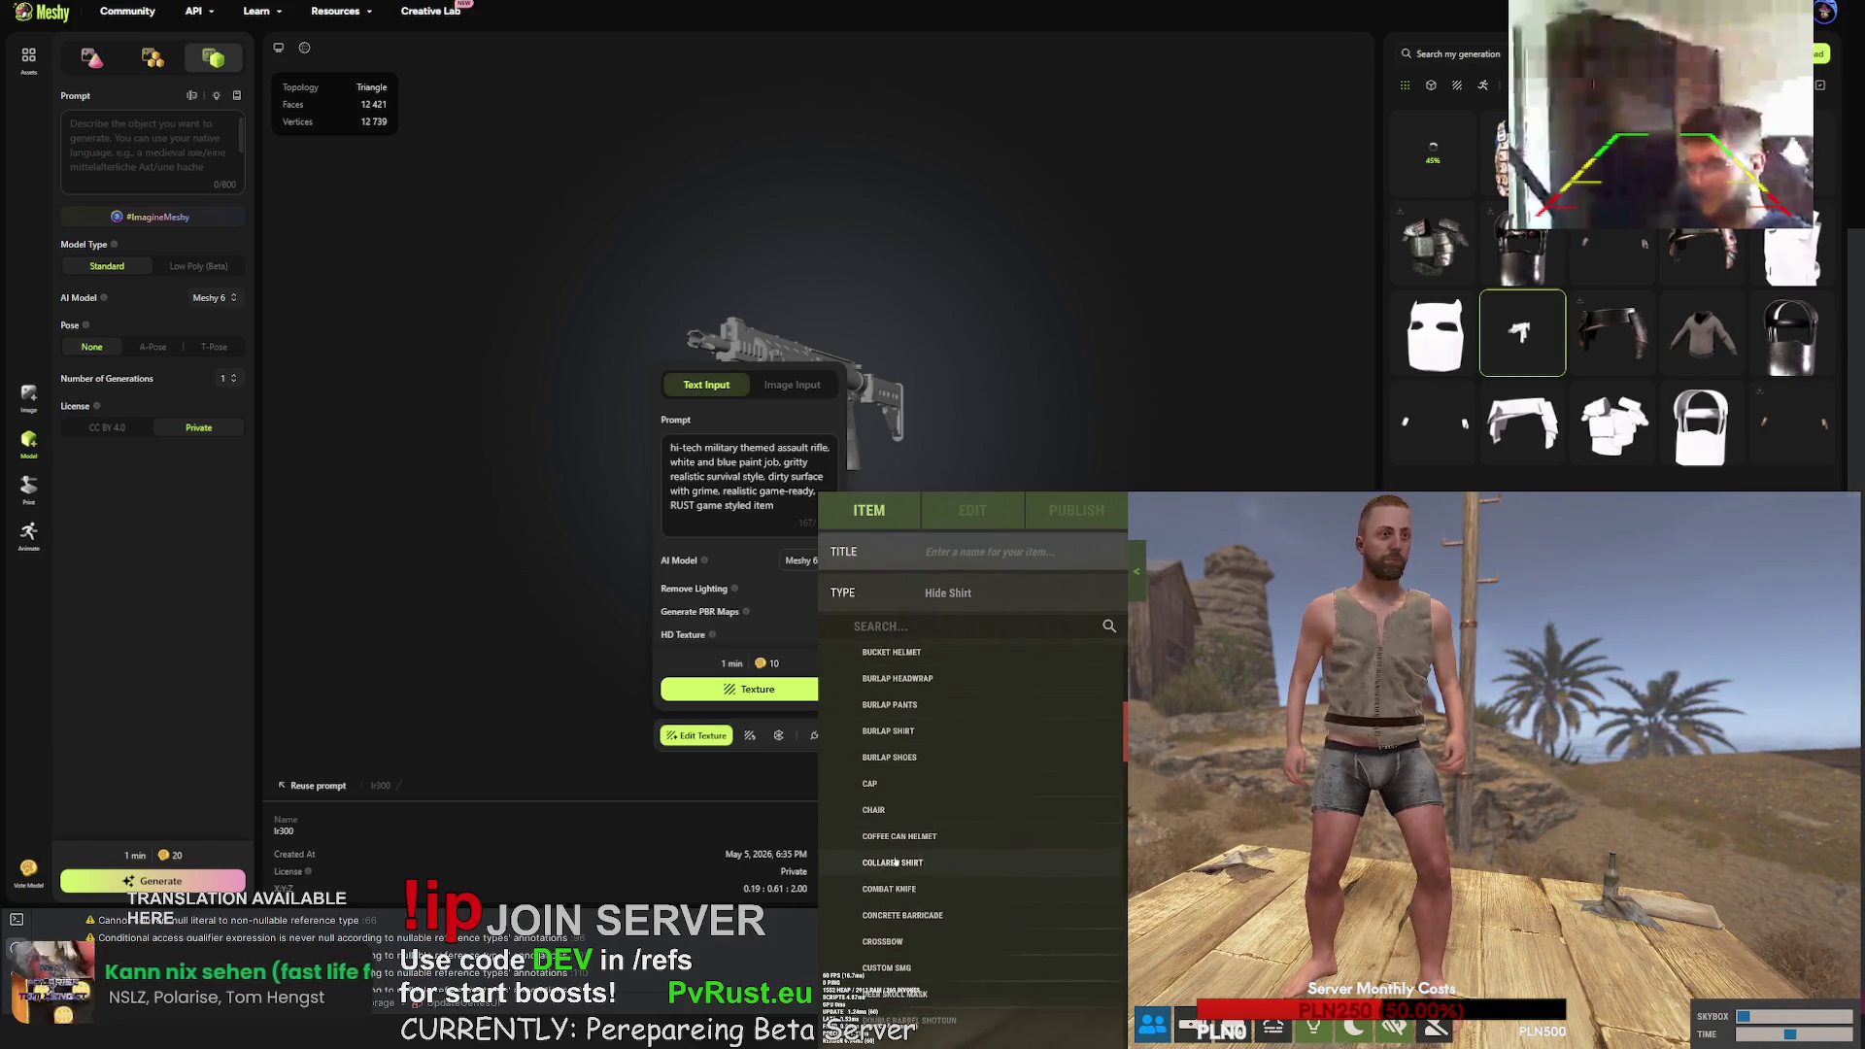
click(896, 860)
- Load farmer_shirt's texture.png as the shirt's diffuse map
click(972, 510)
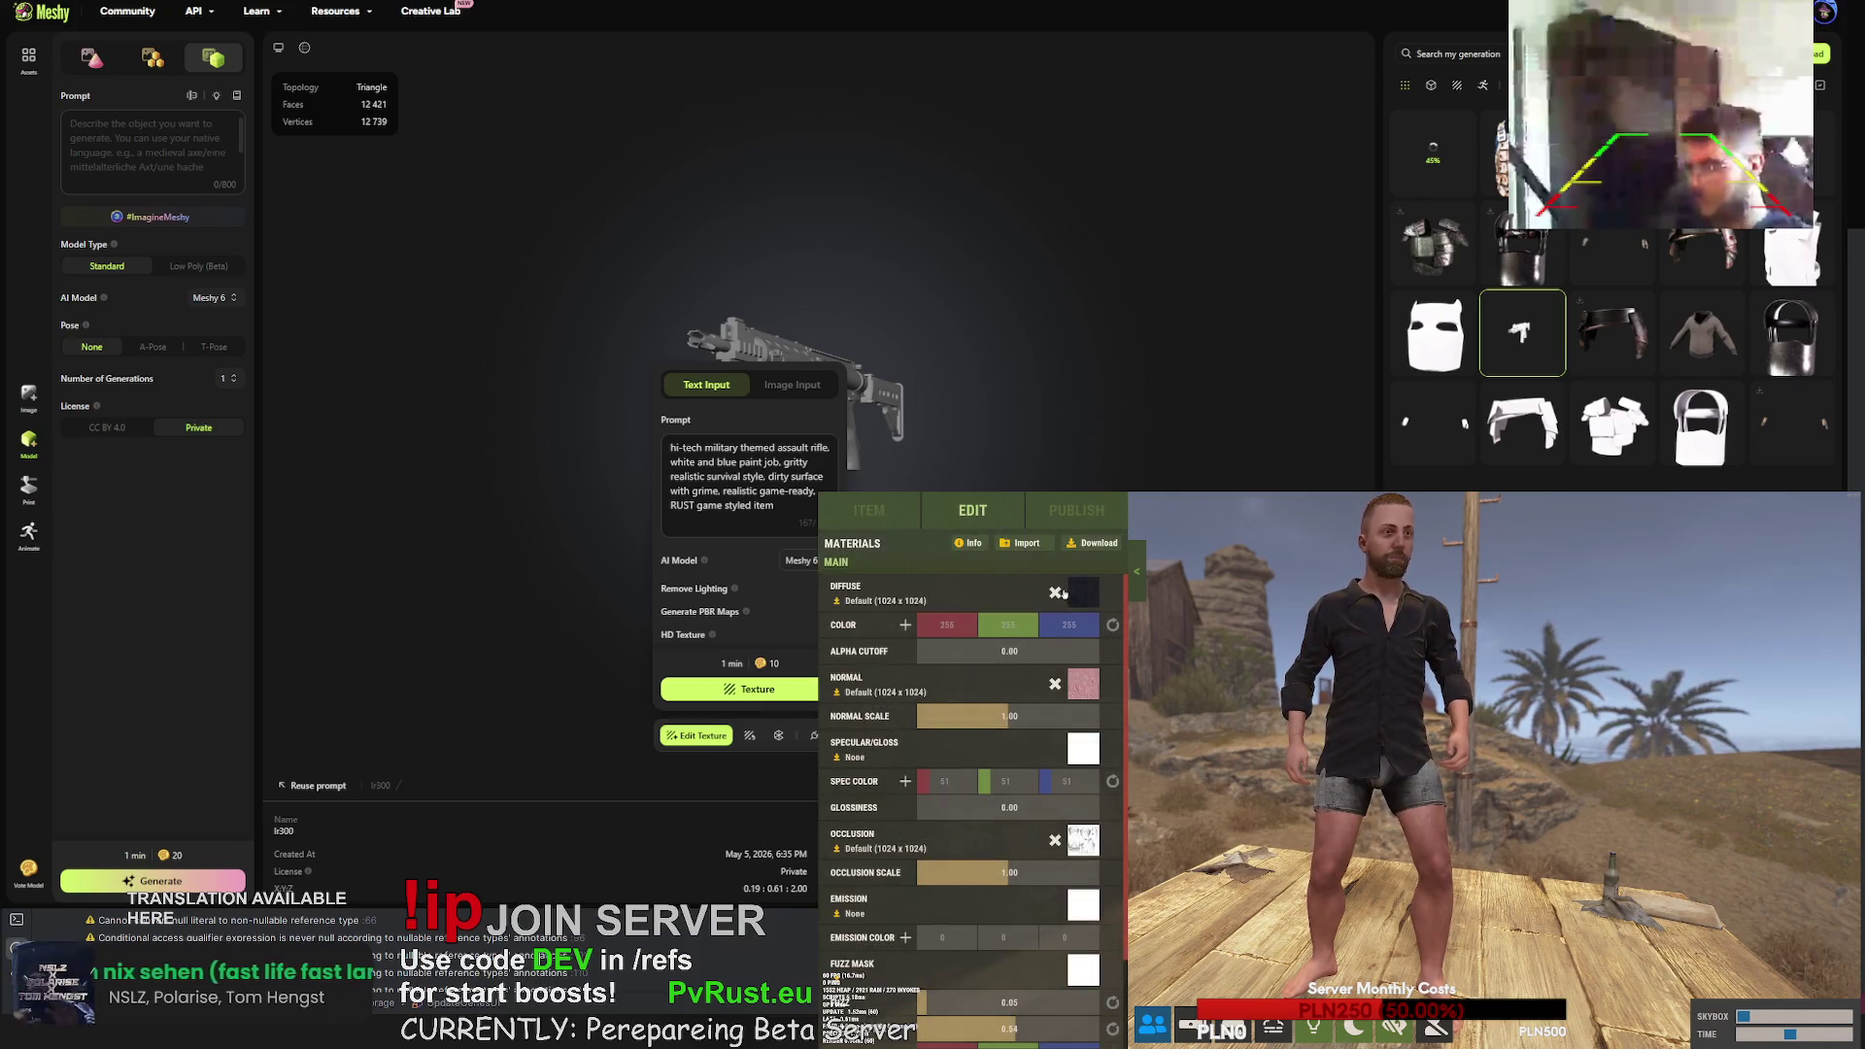
click(1083, 592)
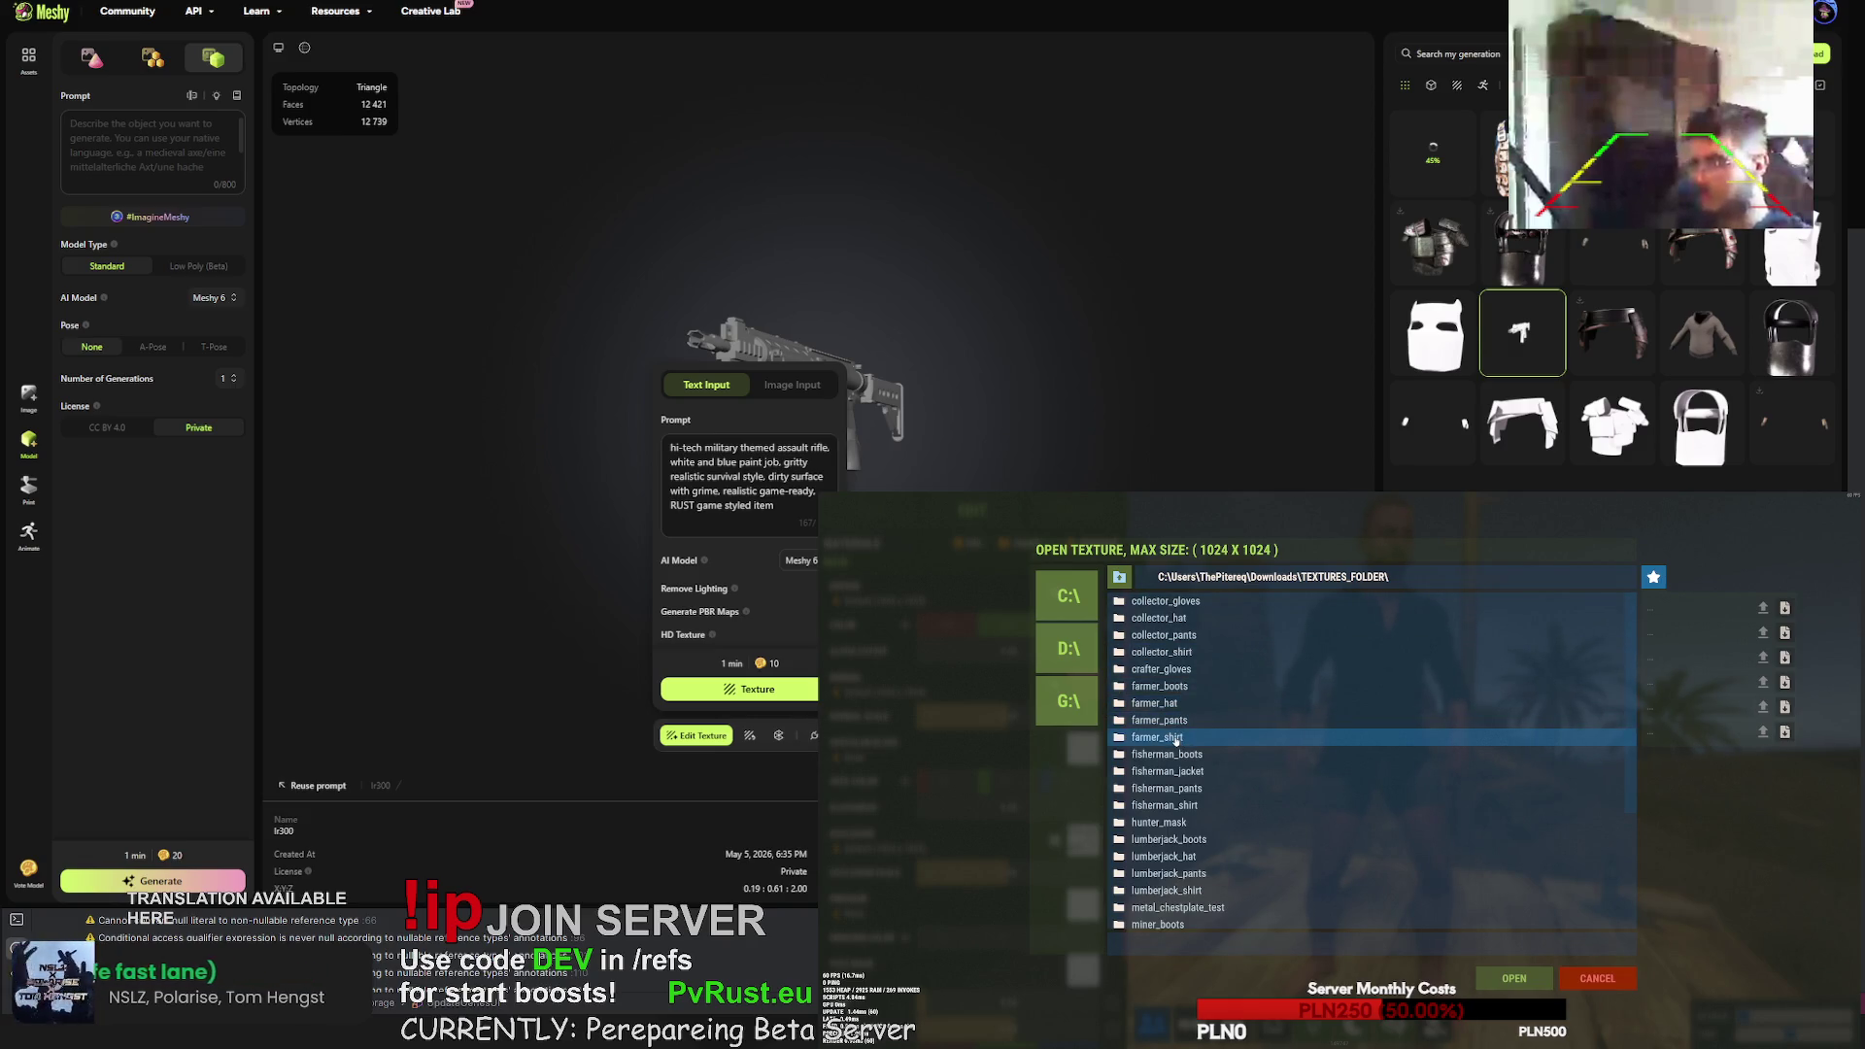
double_click(1177, 740)
click(1215, 604)
click(1534, 982)
scroll(1381, 740, up, 3)
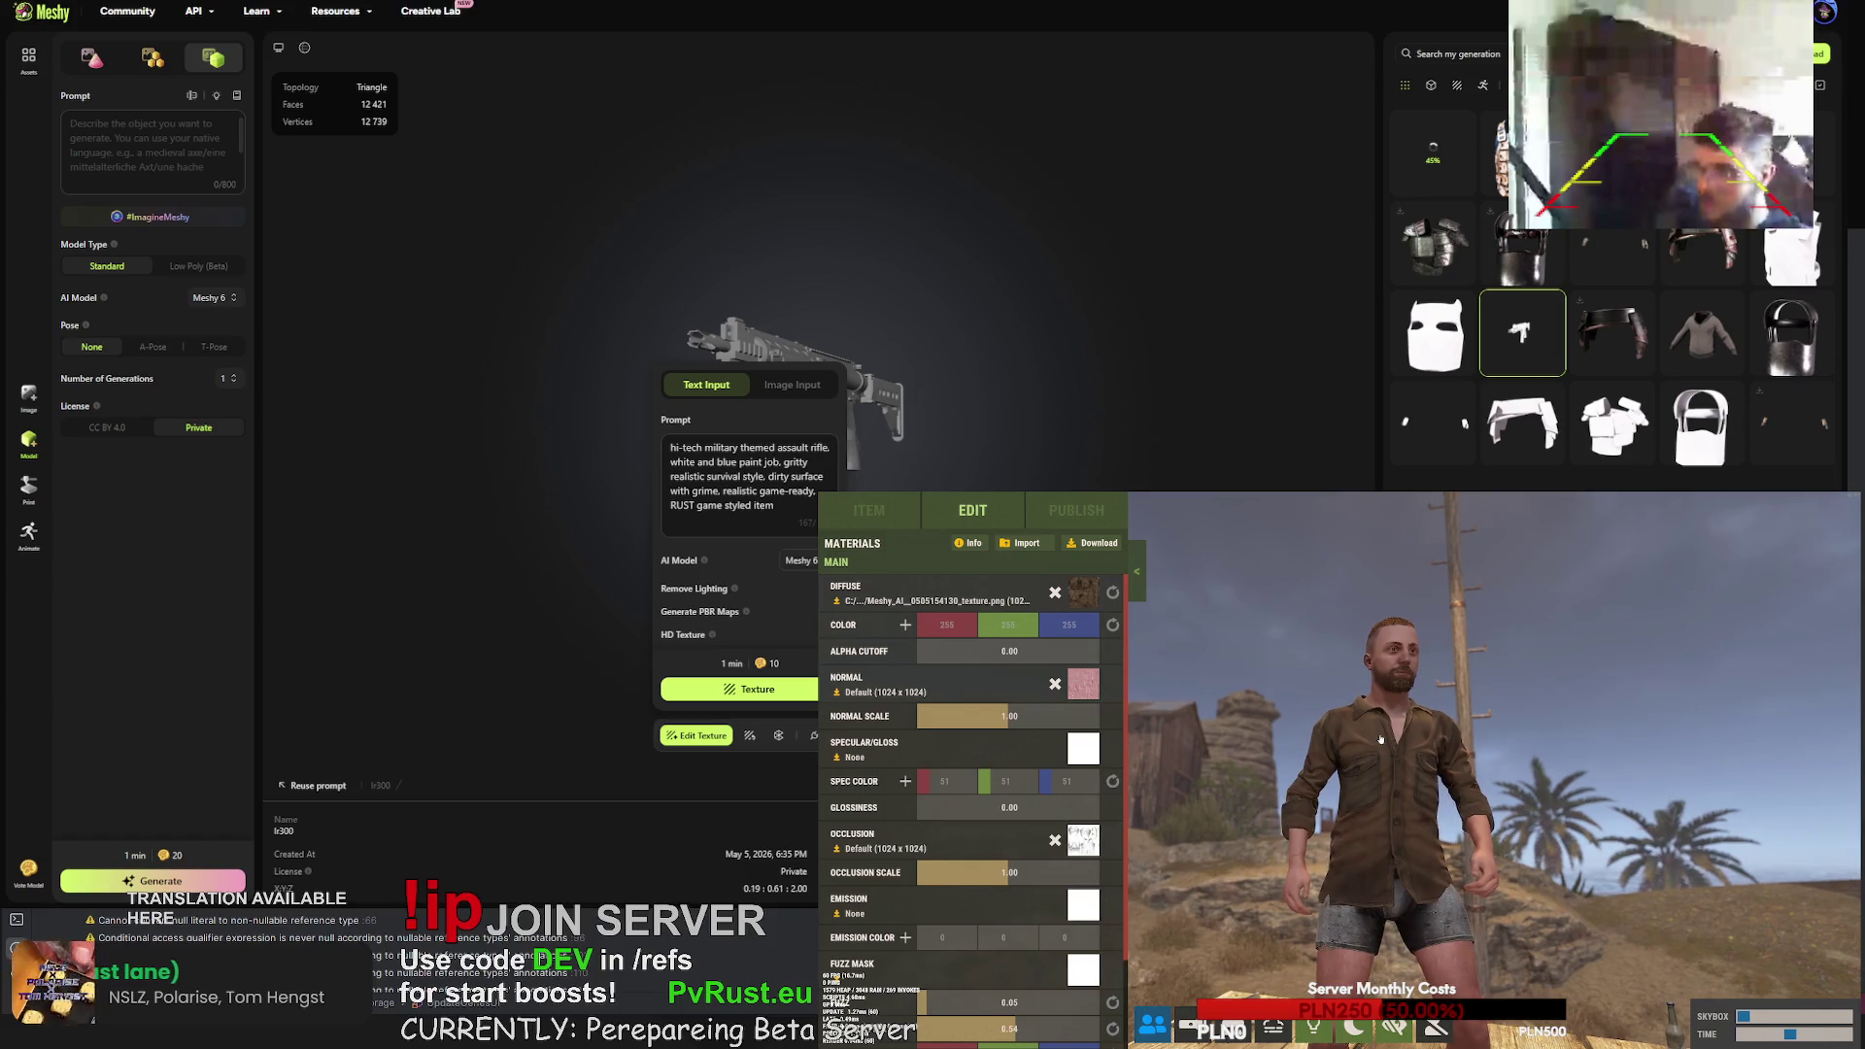
scroll(1381, 740, down, 3)
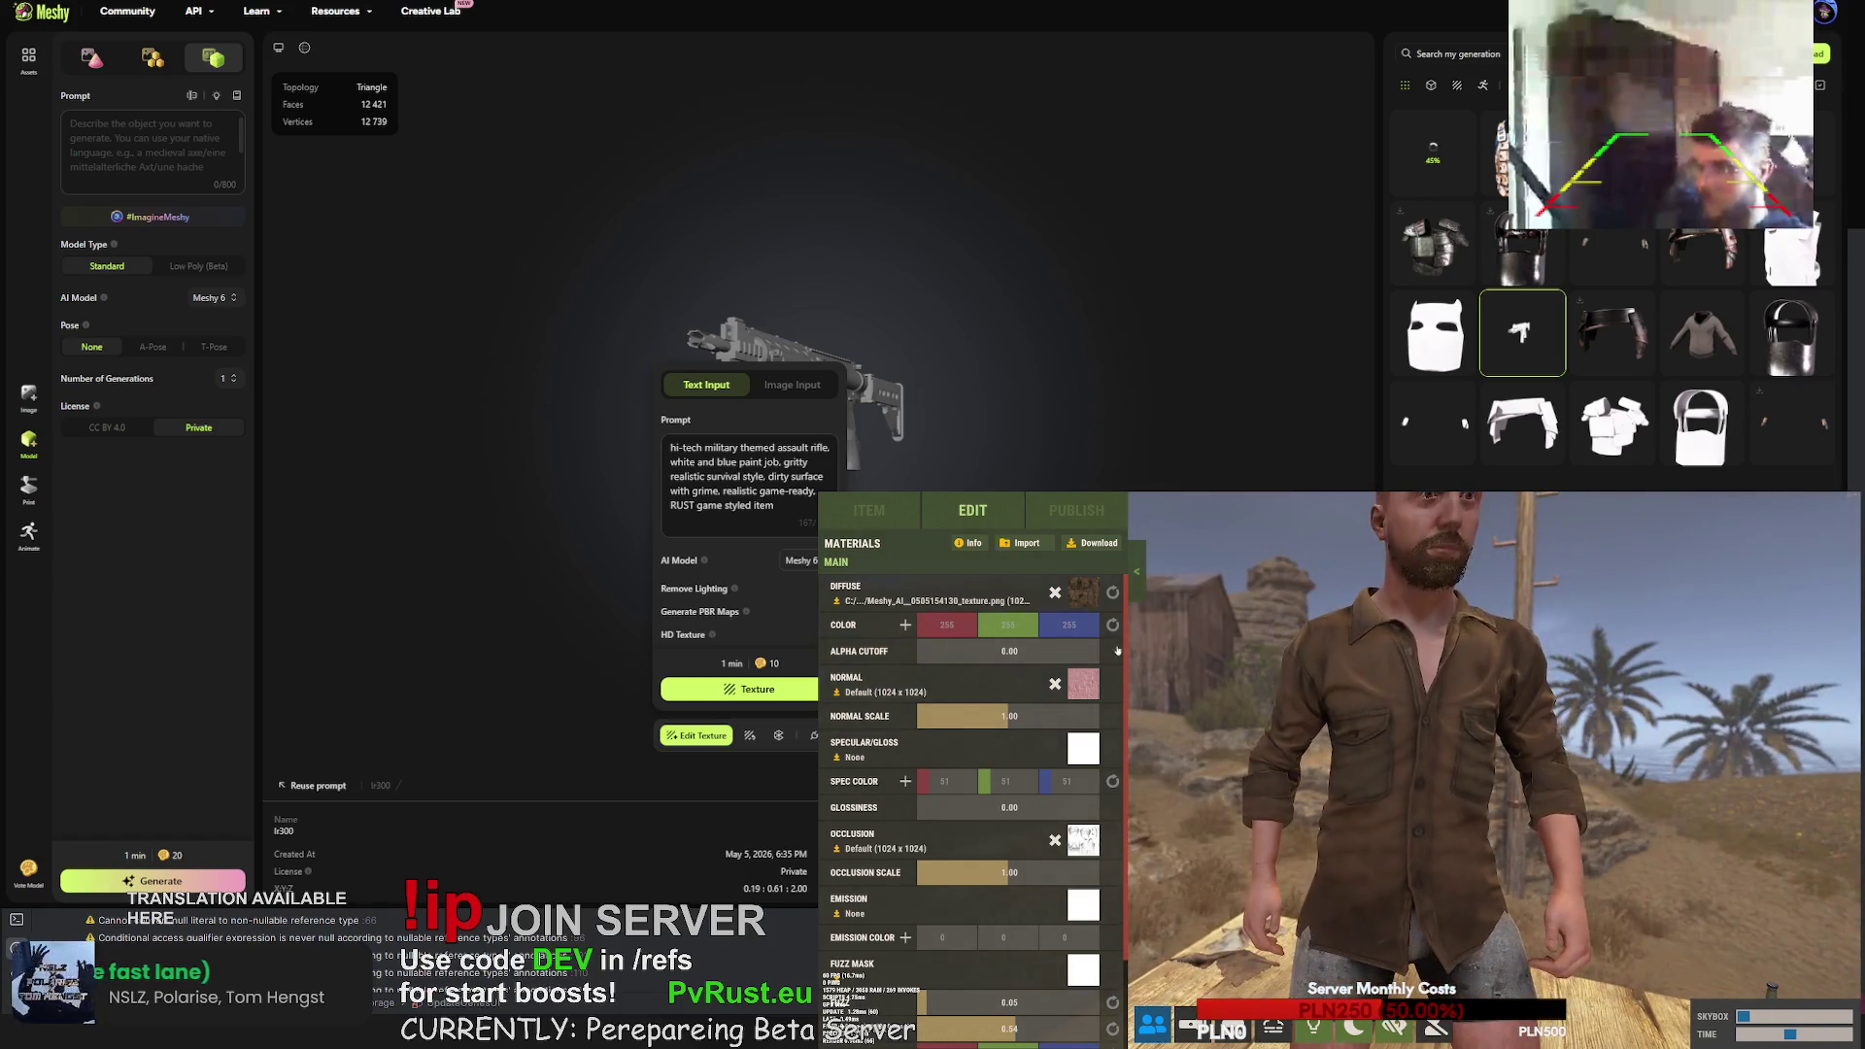
click(1083, 684)
click(1119, 577)
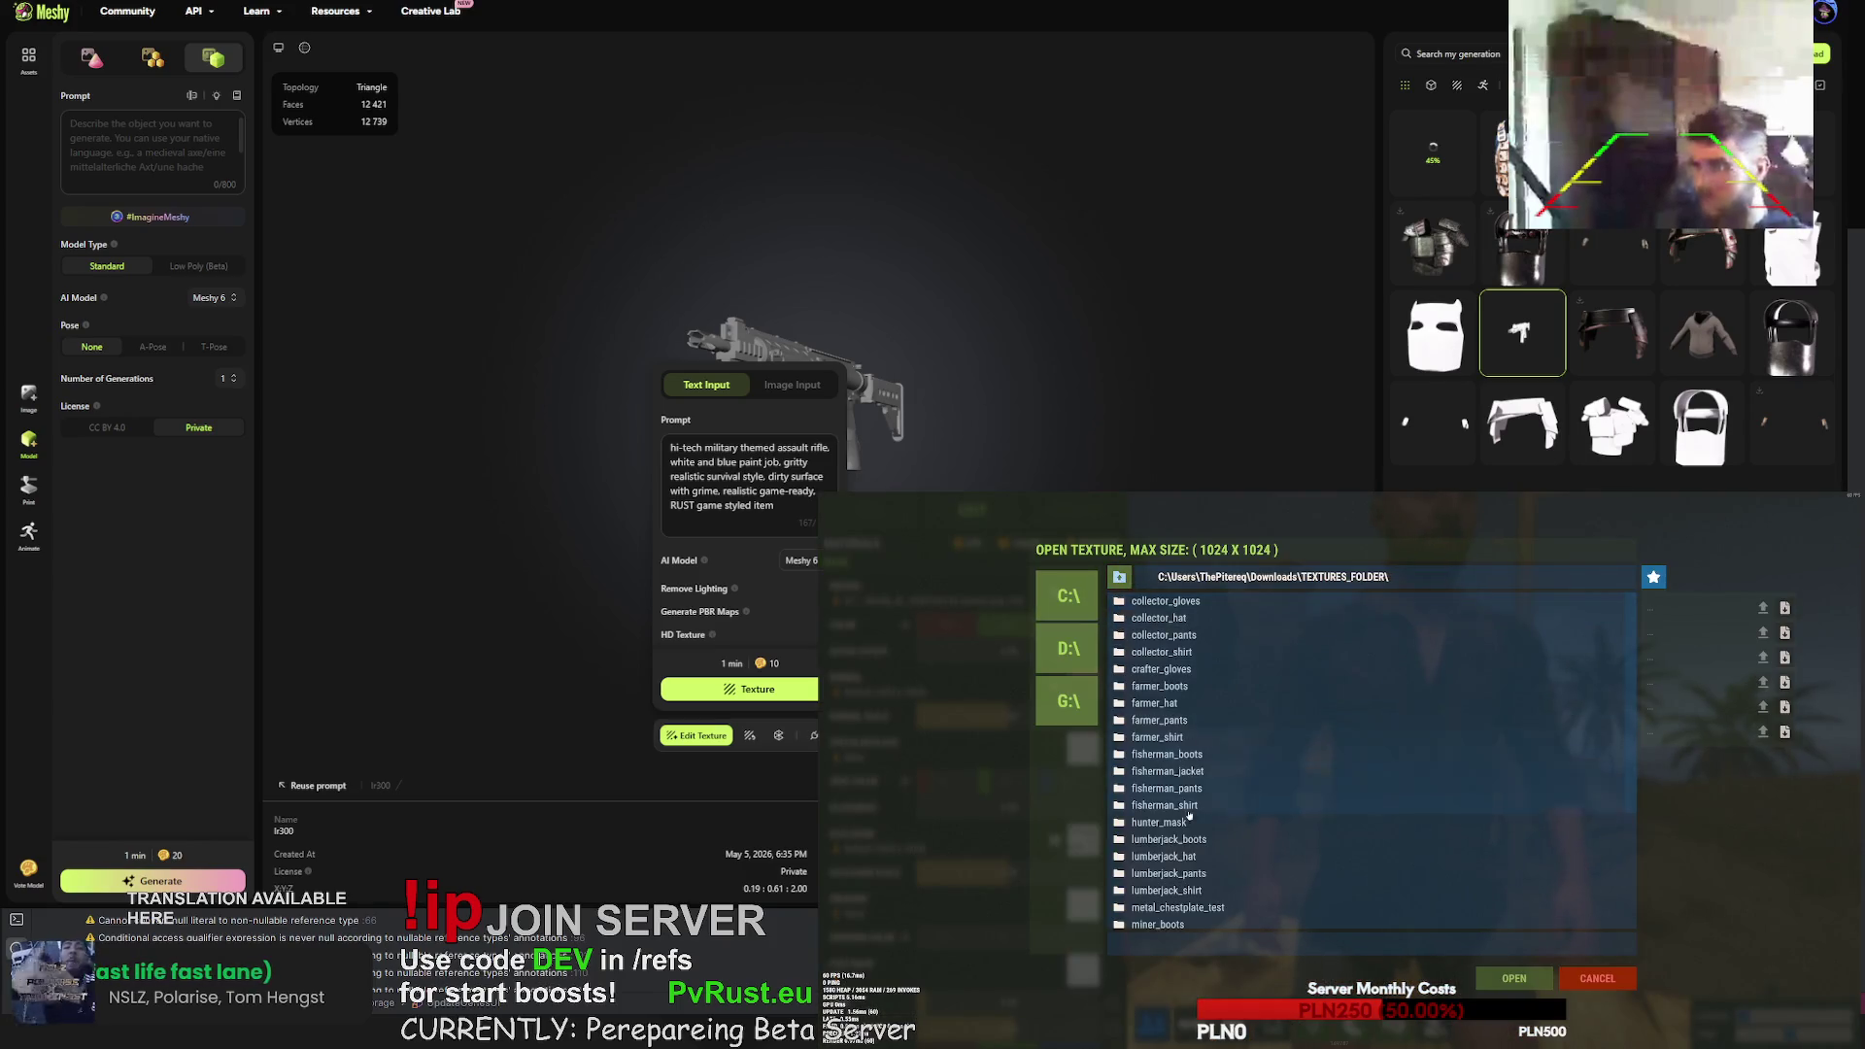
- Load collector_shirt's texture.png as diffuse, then replace it with lumberjack_shirt's plaid texture
double_click(1195, 651)
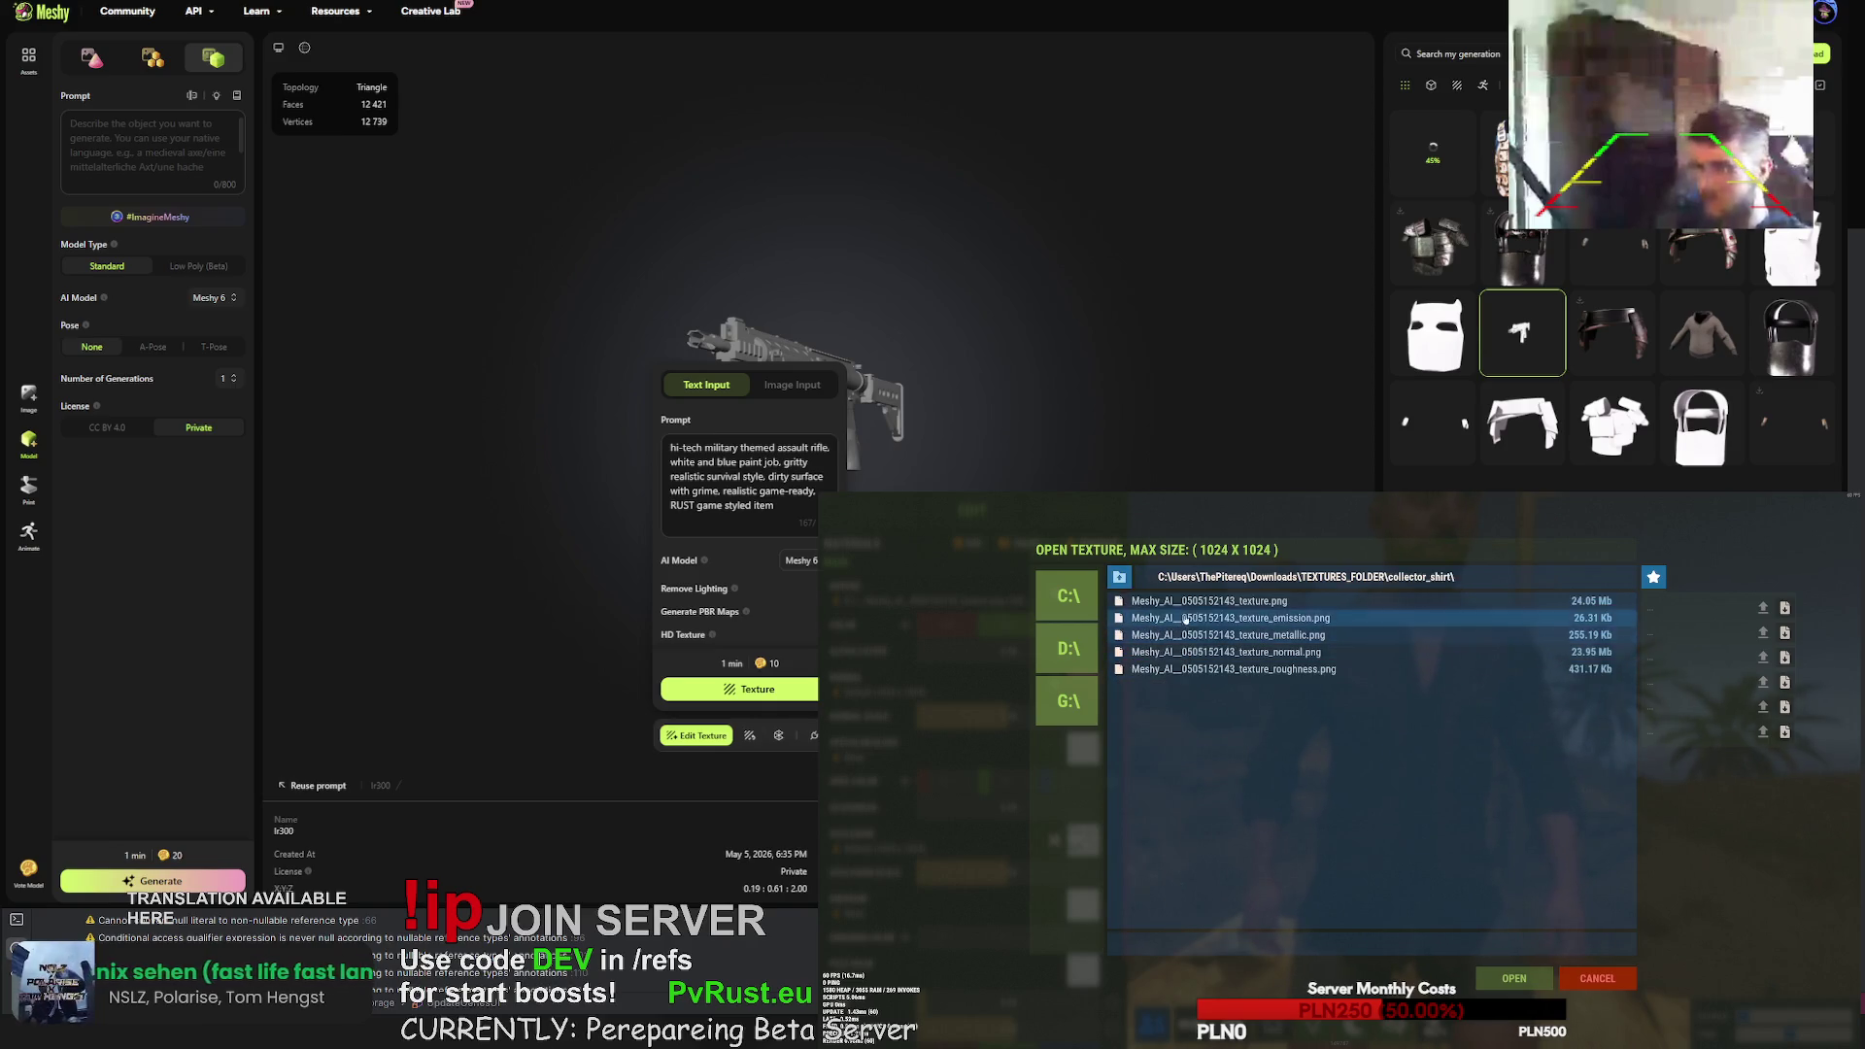
click(1514, 978)
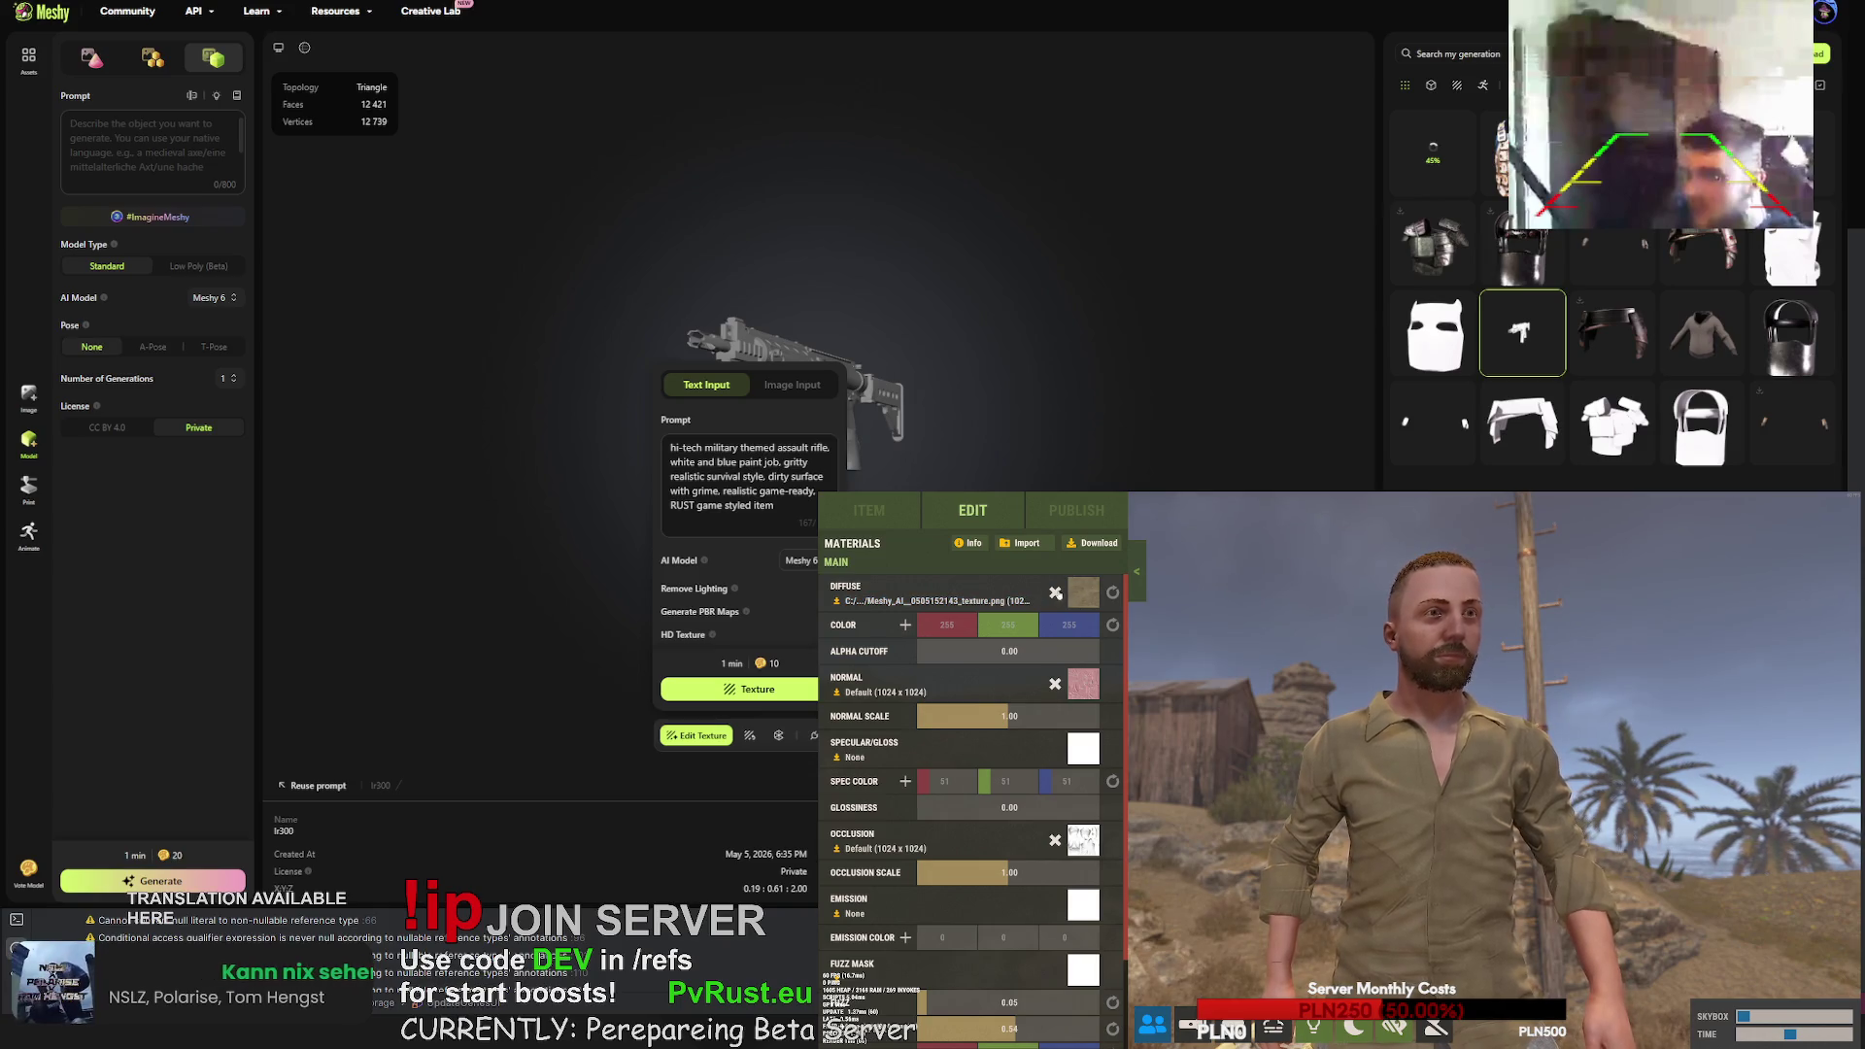
click(1015, 602)
click(1121, 578)
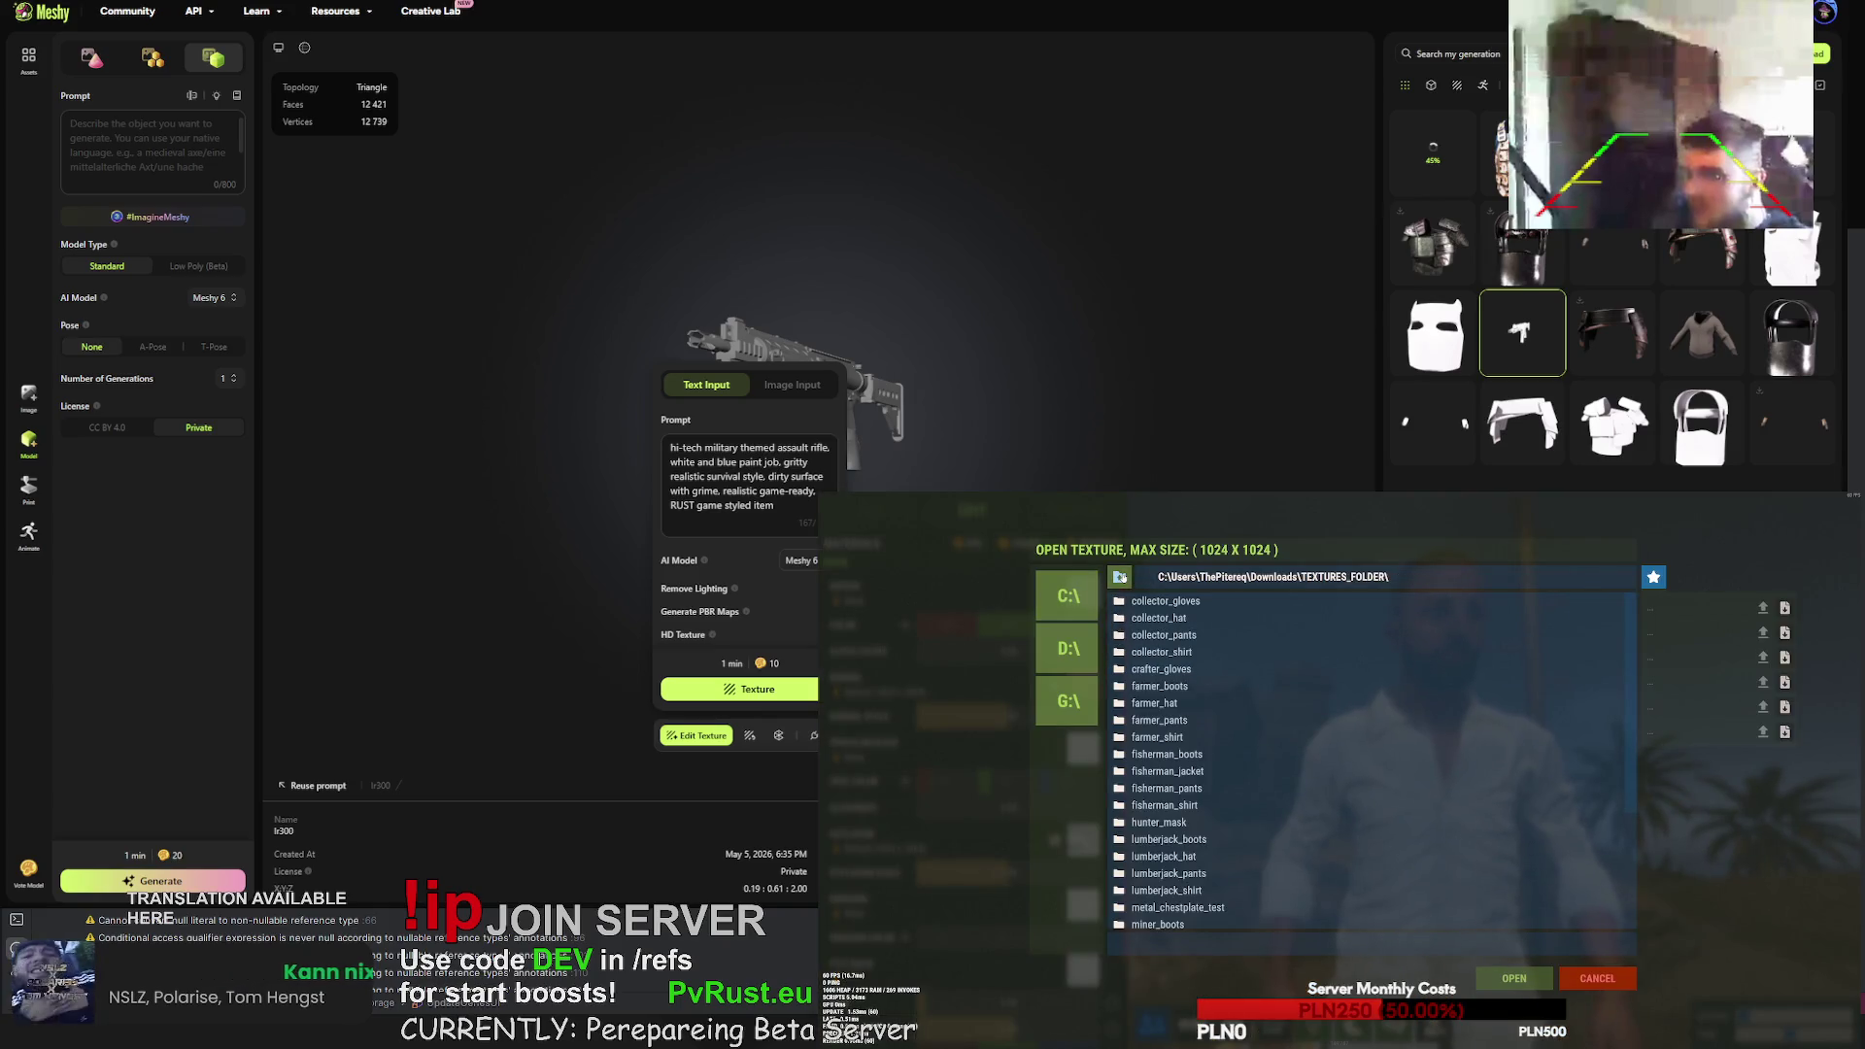
scroll(1191, 805, down, 1)
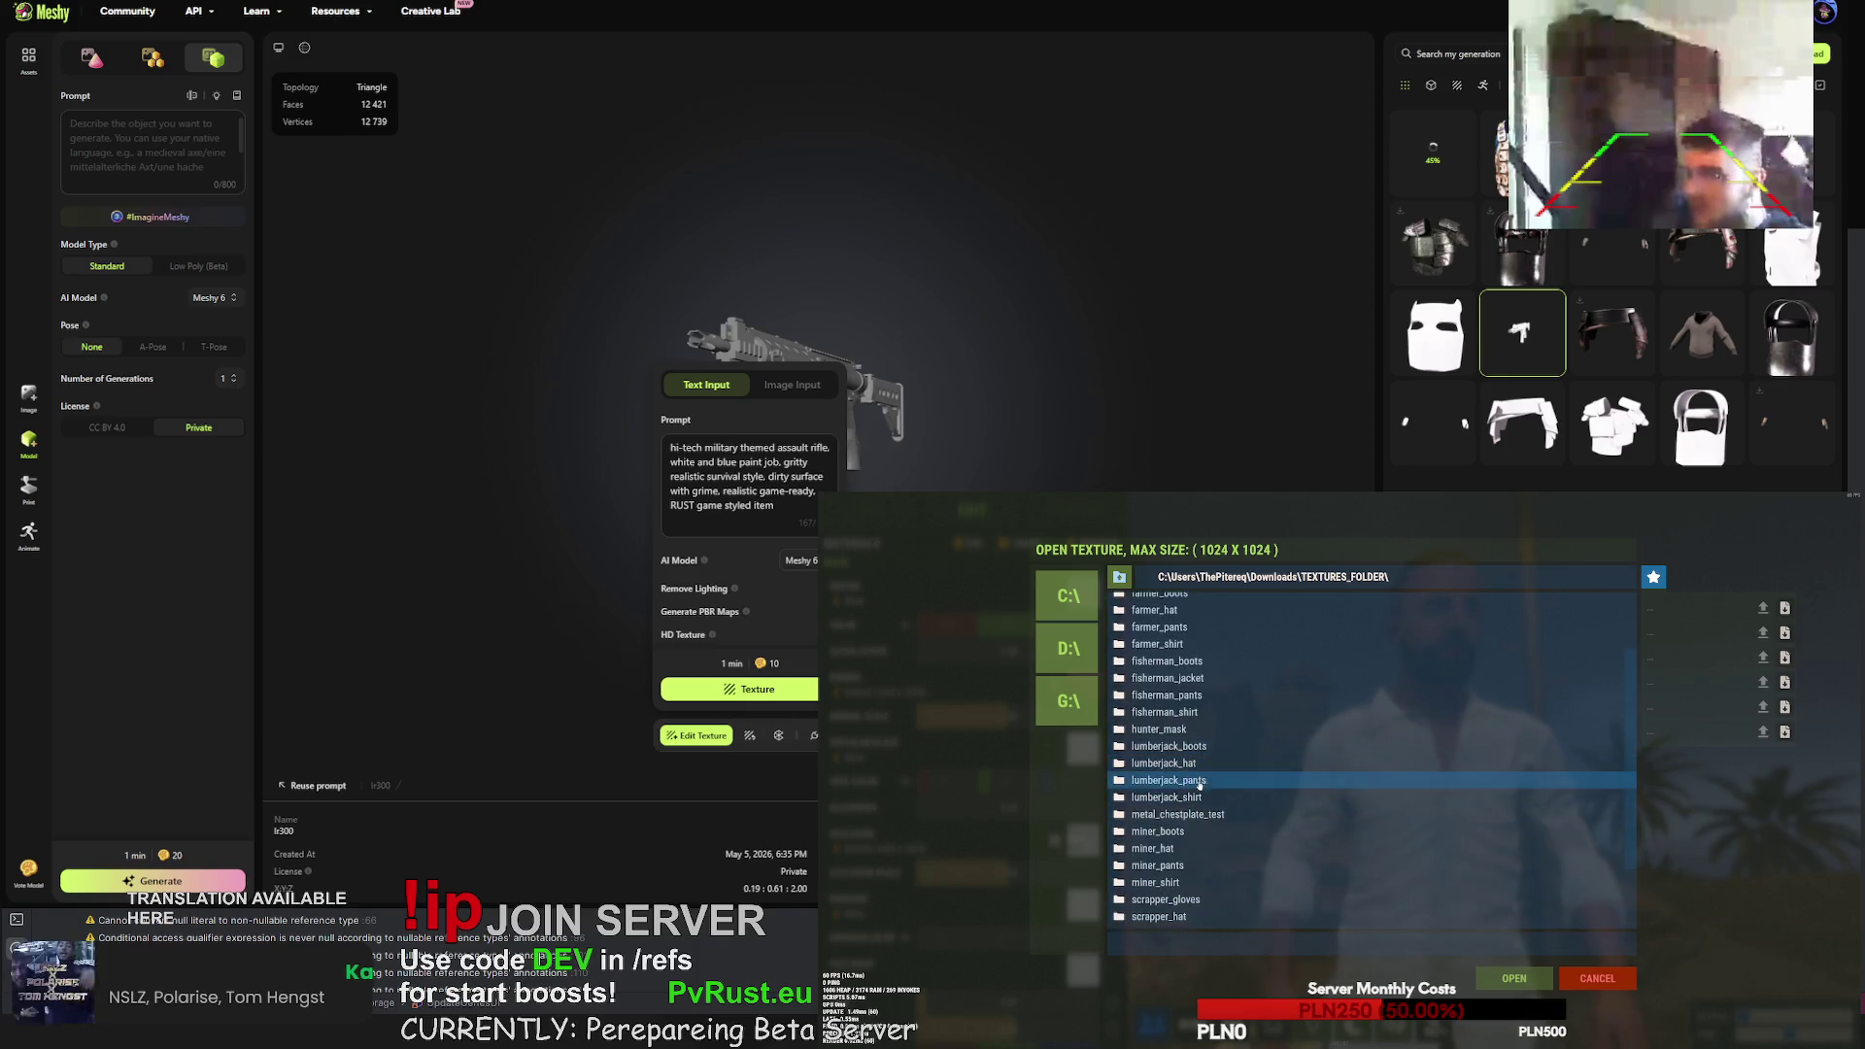
double_click(1165, 797)
key(Return)
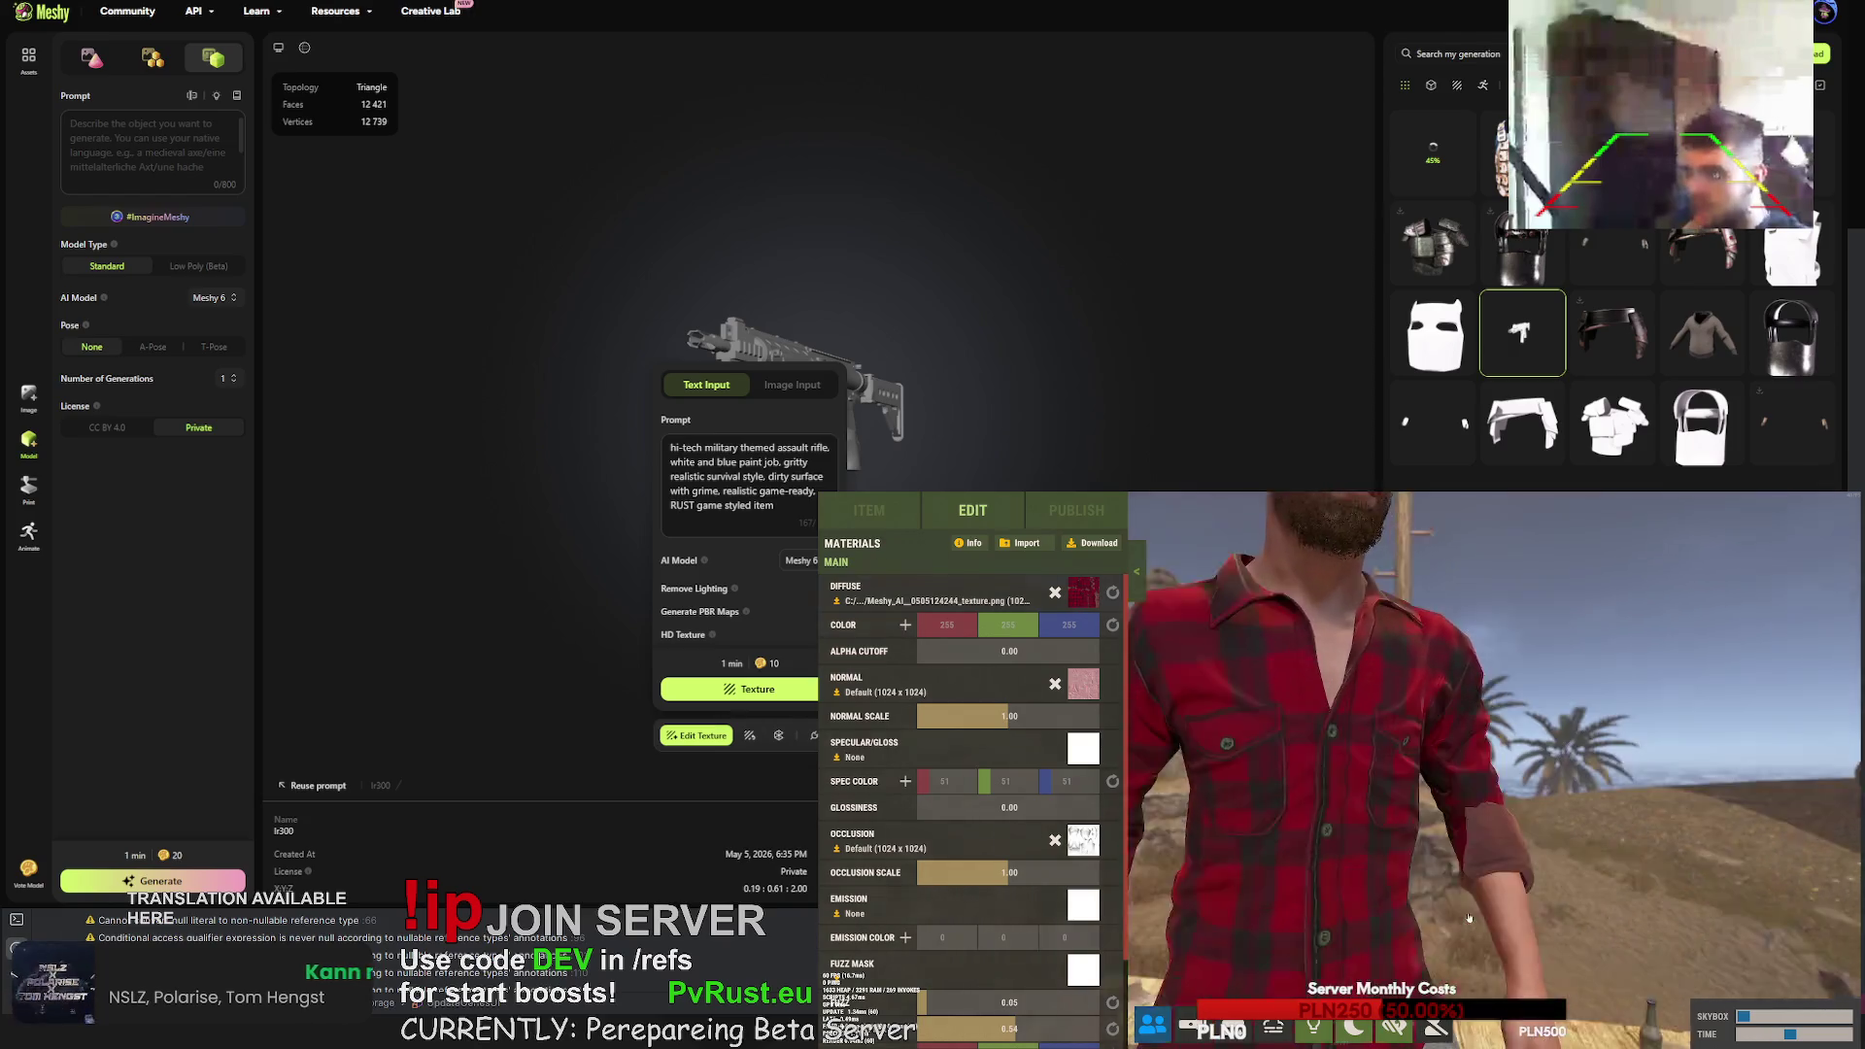
scroll(1469, 917, down, 5)
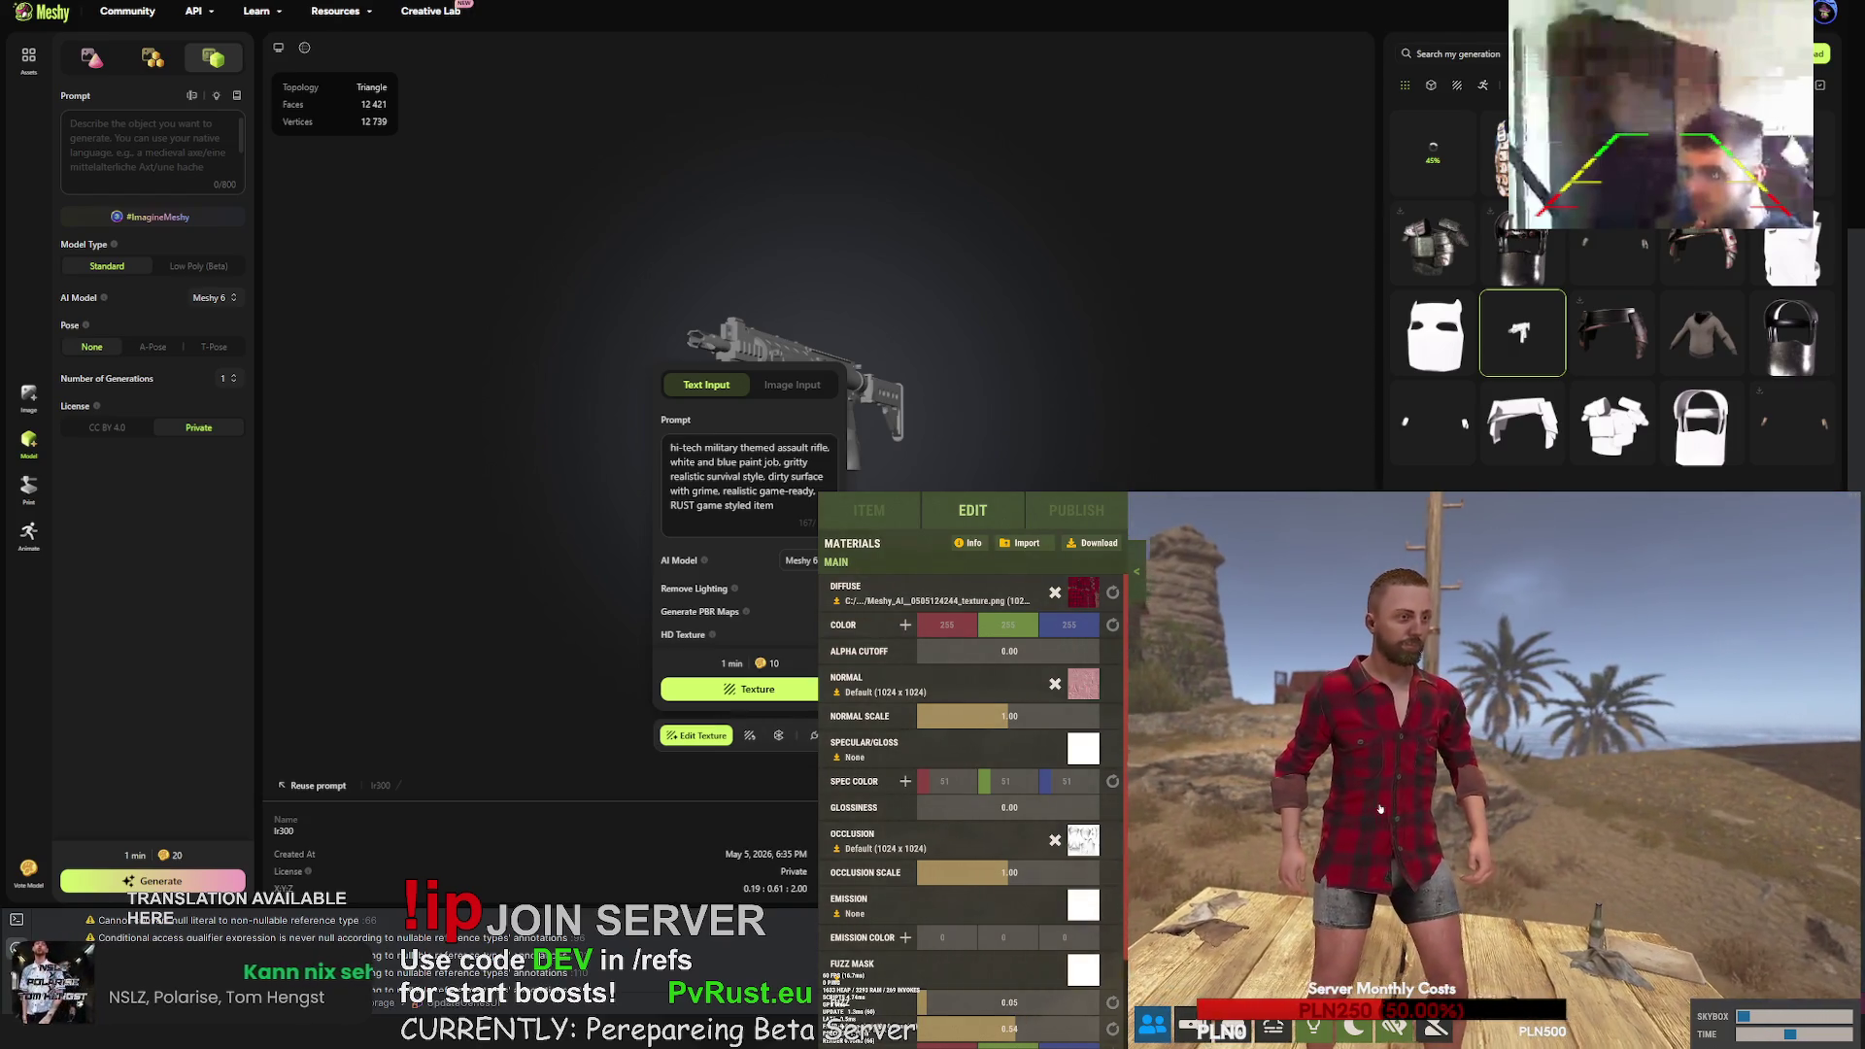
- Load the Meshy normal map onto the shirt's normal slot
scroll(1227, 736, up, 3)
click(1085, 687)
key(Down)
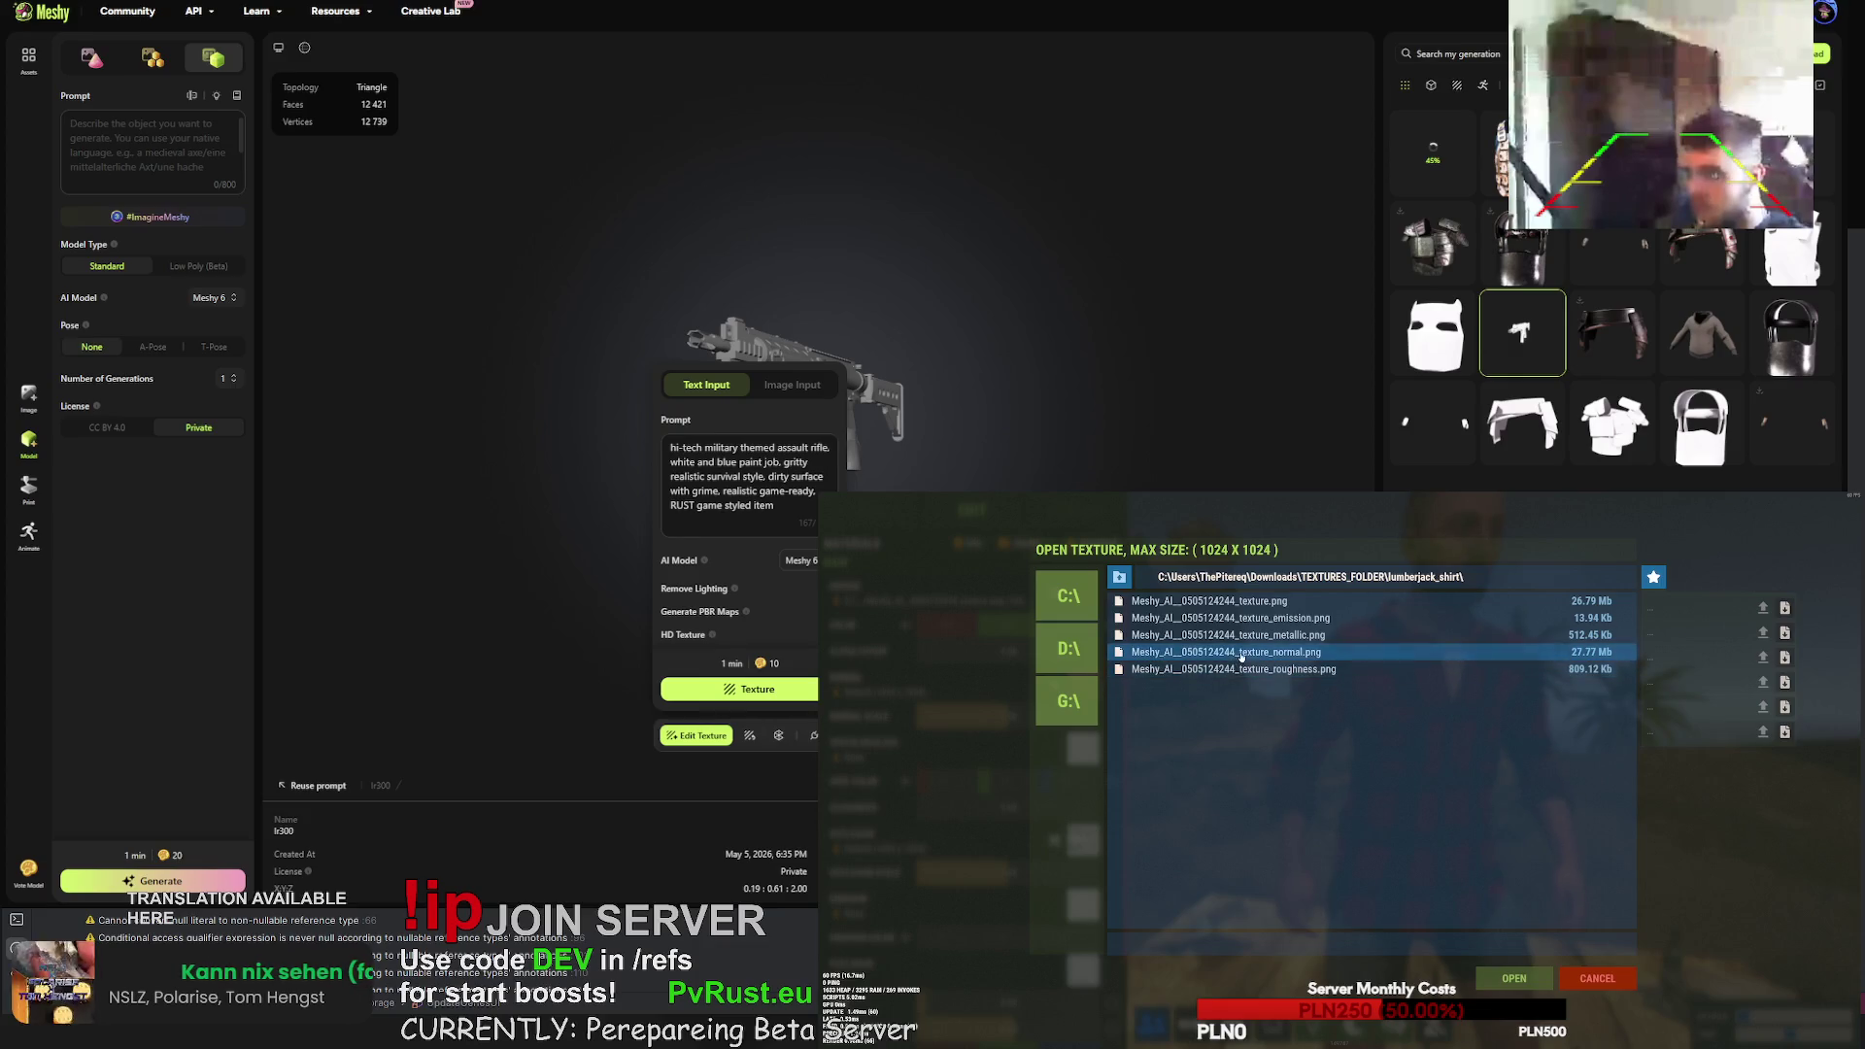
key(Return)
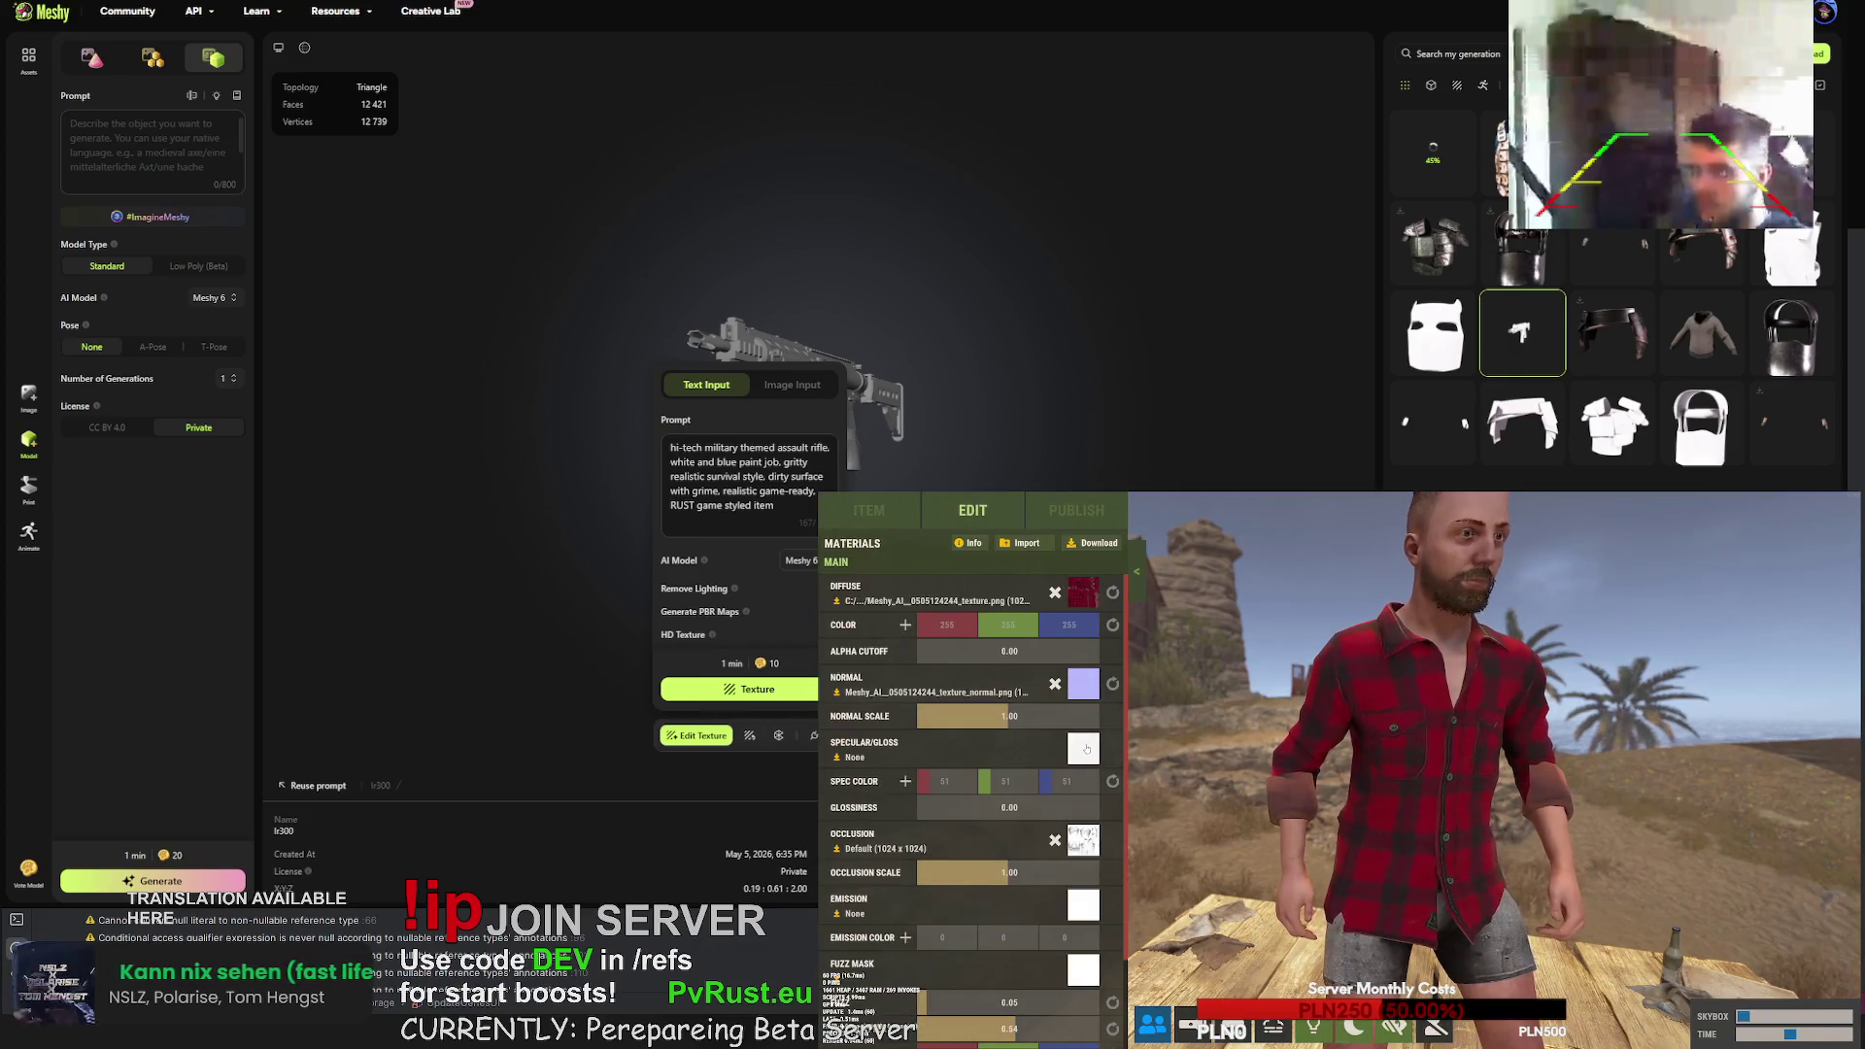
- Try the emission texture, then the metallic texture, as the shirt's specular/gloss map
click(1082, 753)
click(1250, 624)
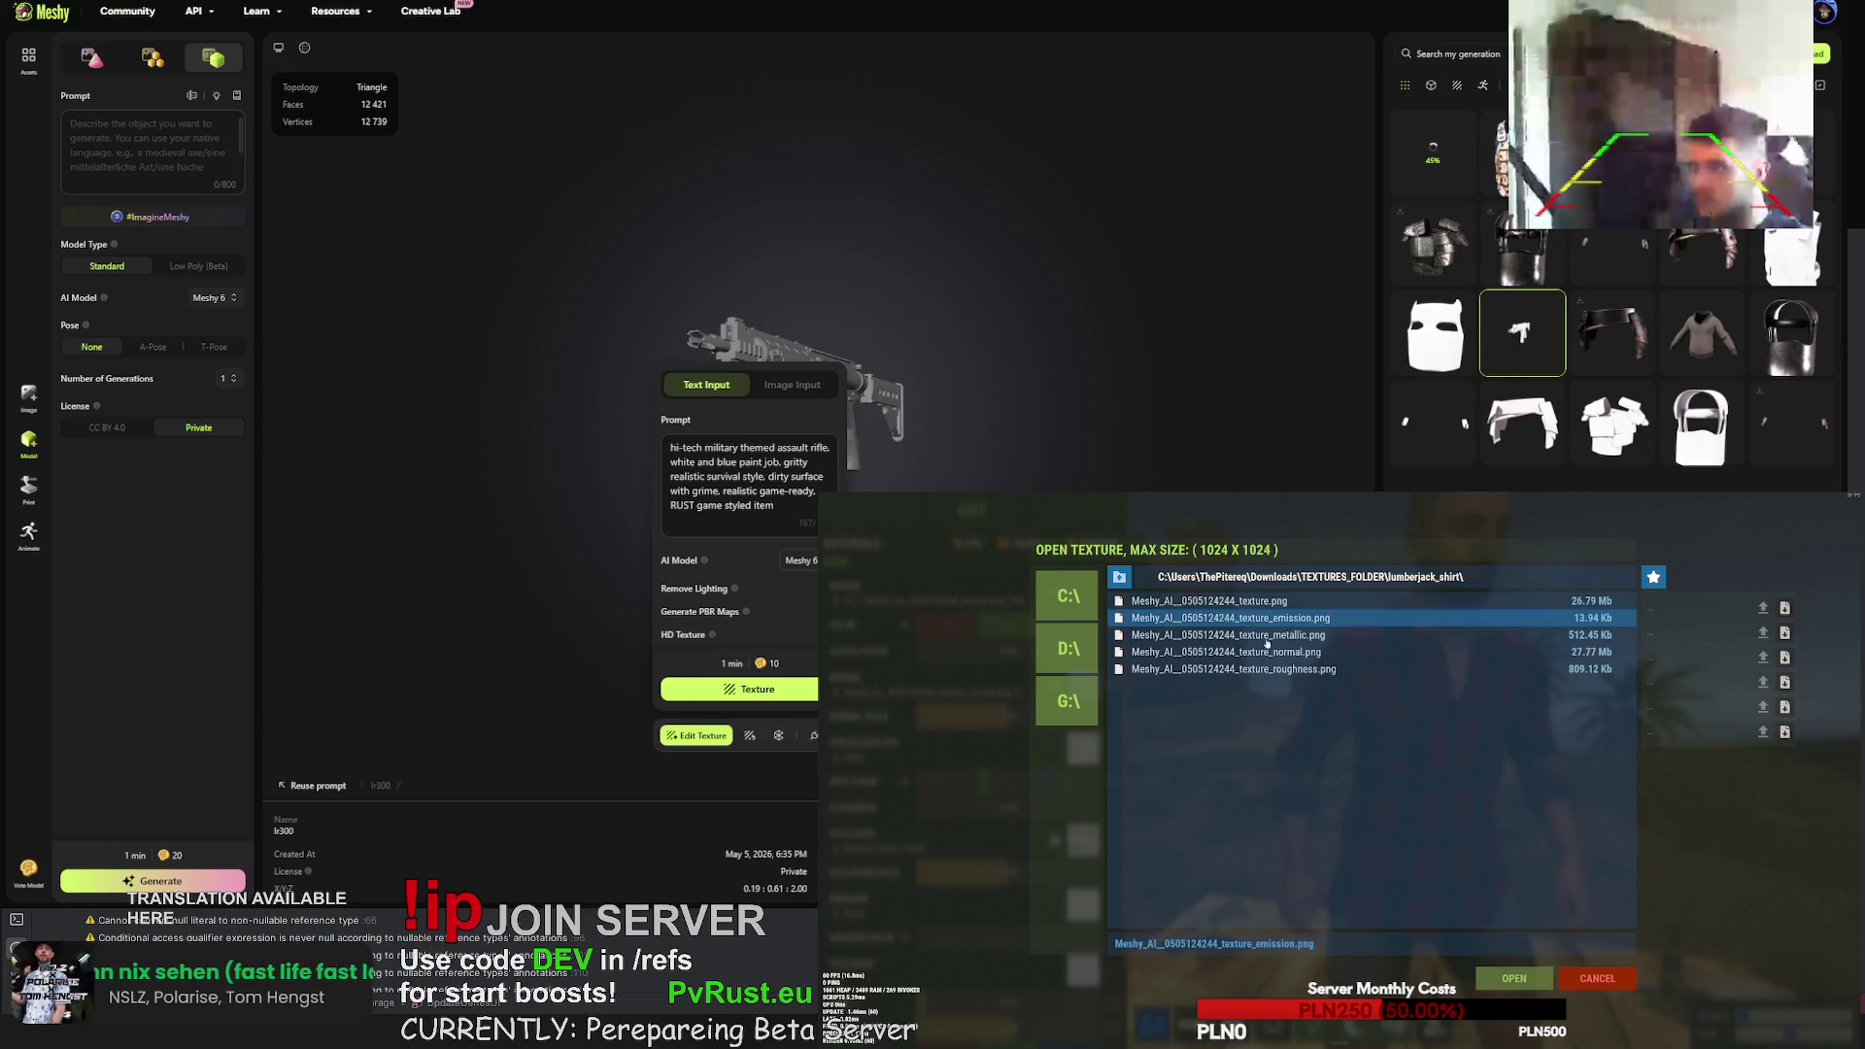
click(1517, 979)
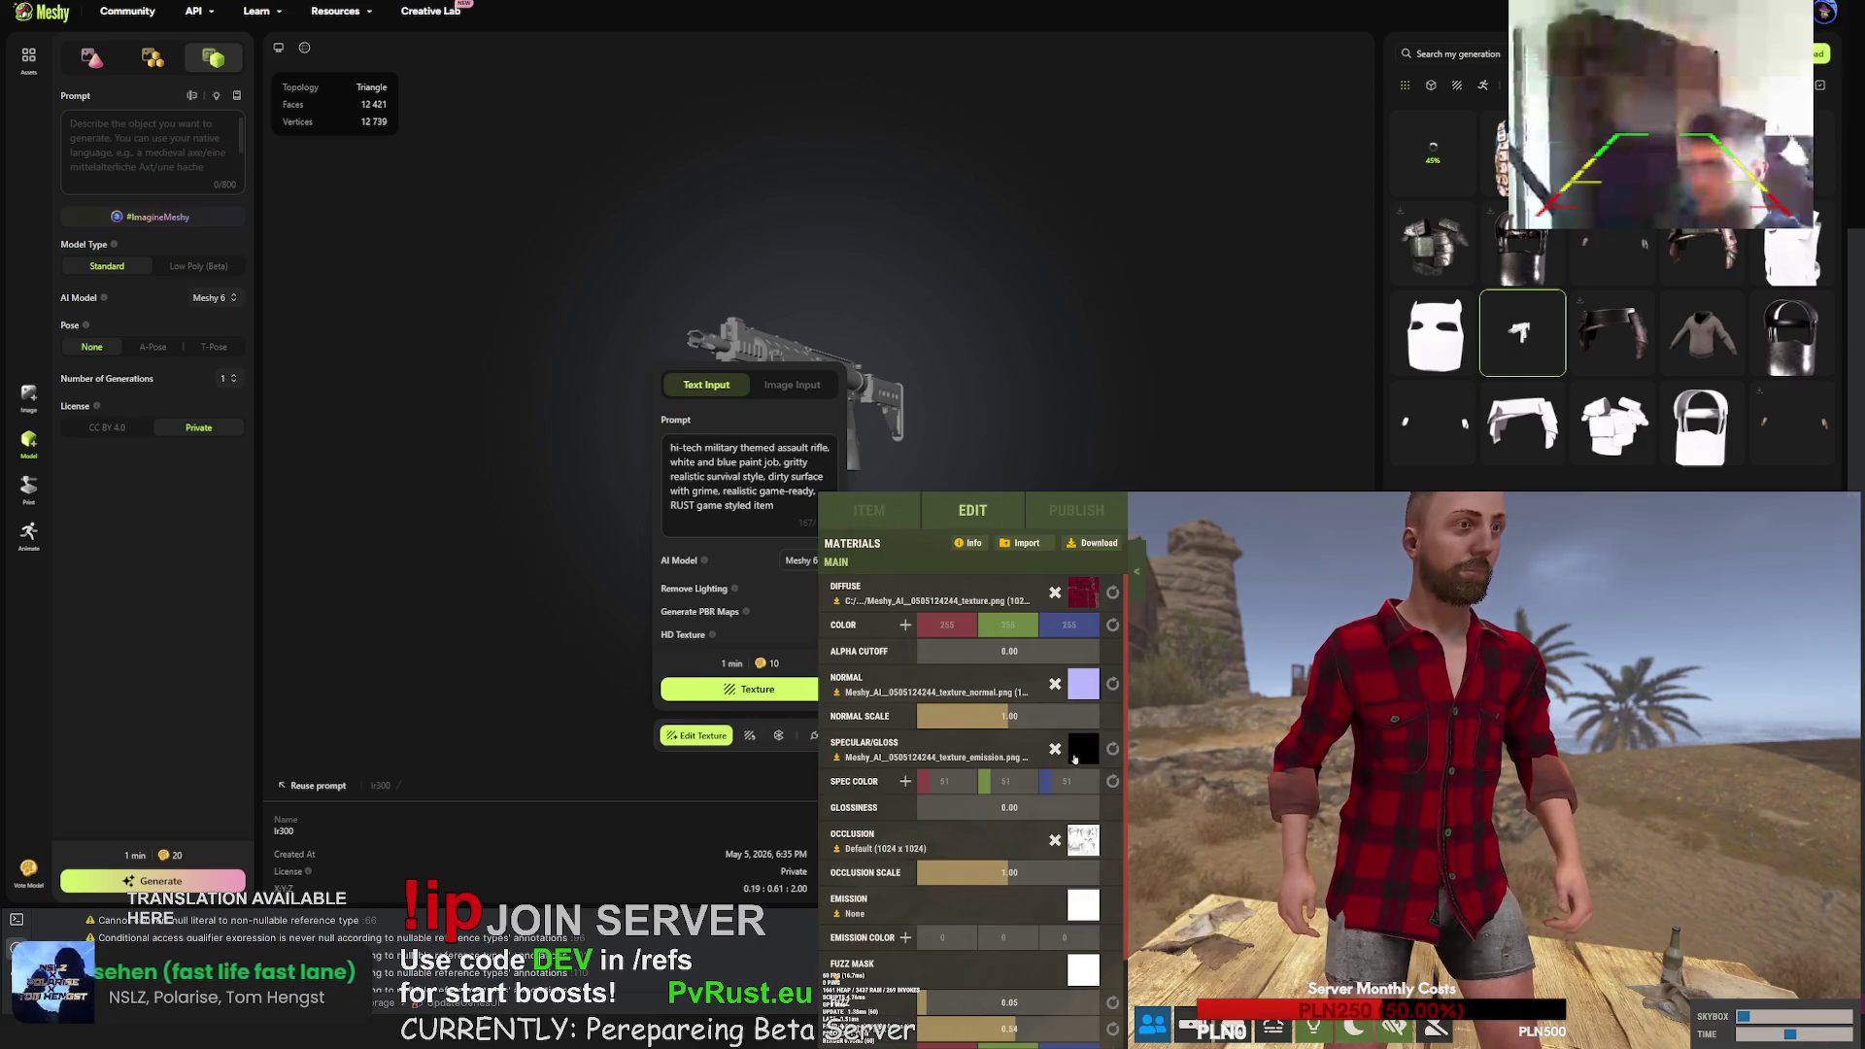
click(1085, 749)
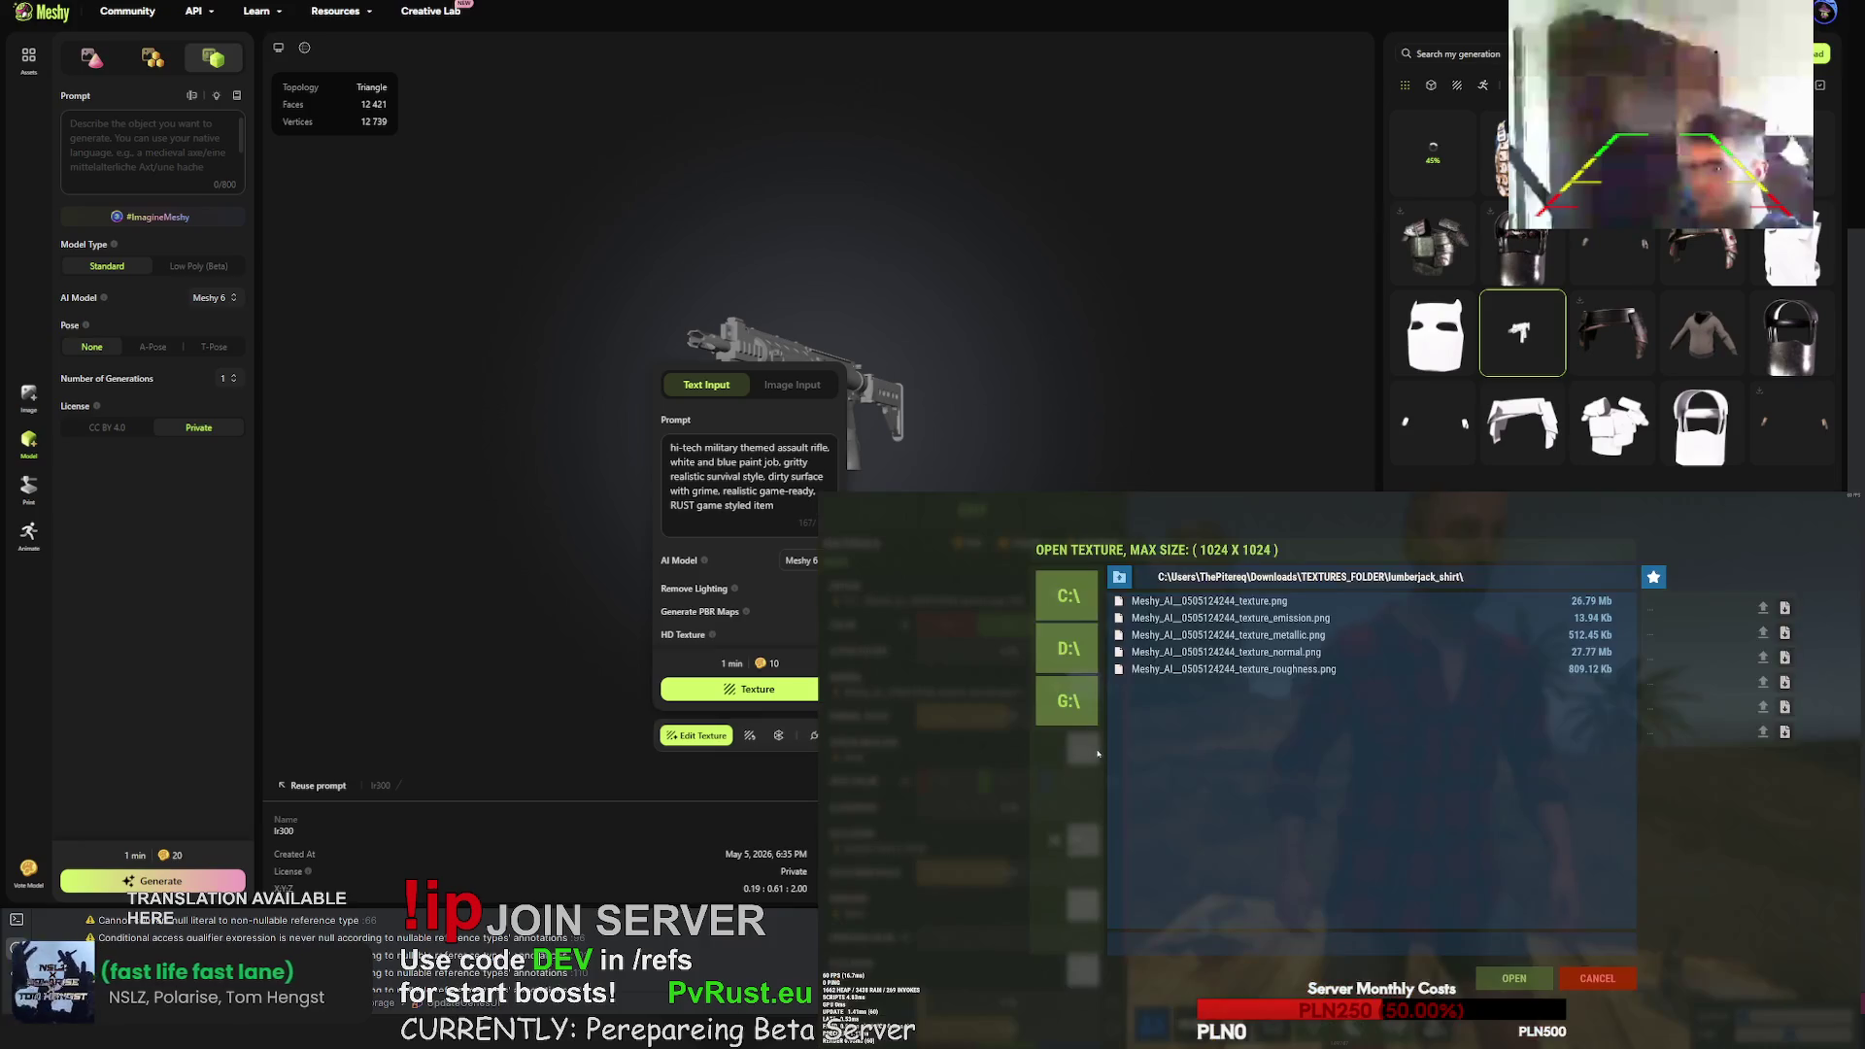
click(1268, 637)
click(1534, 981)
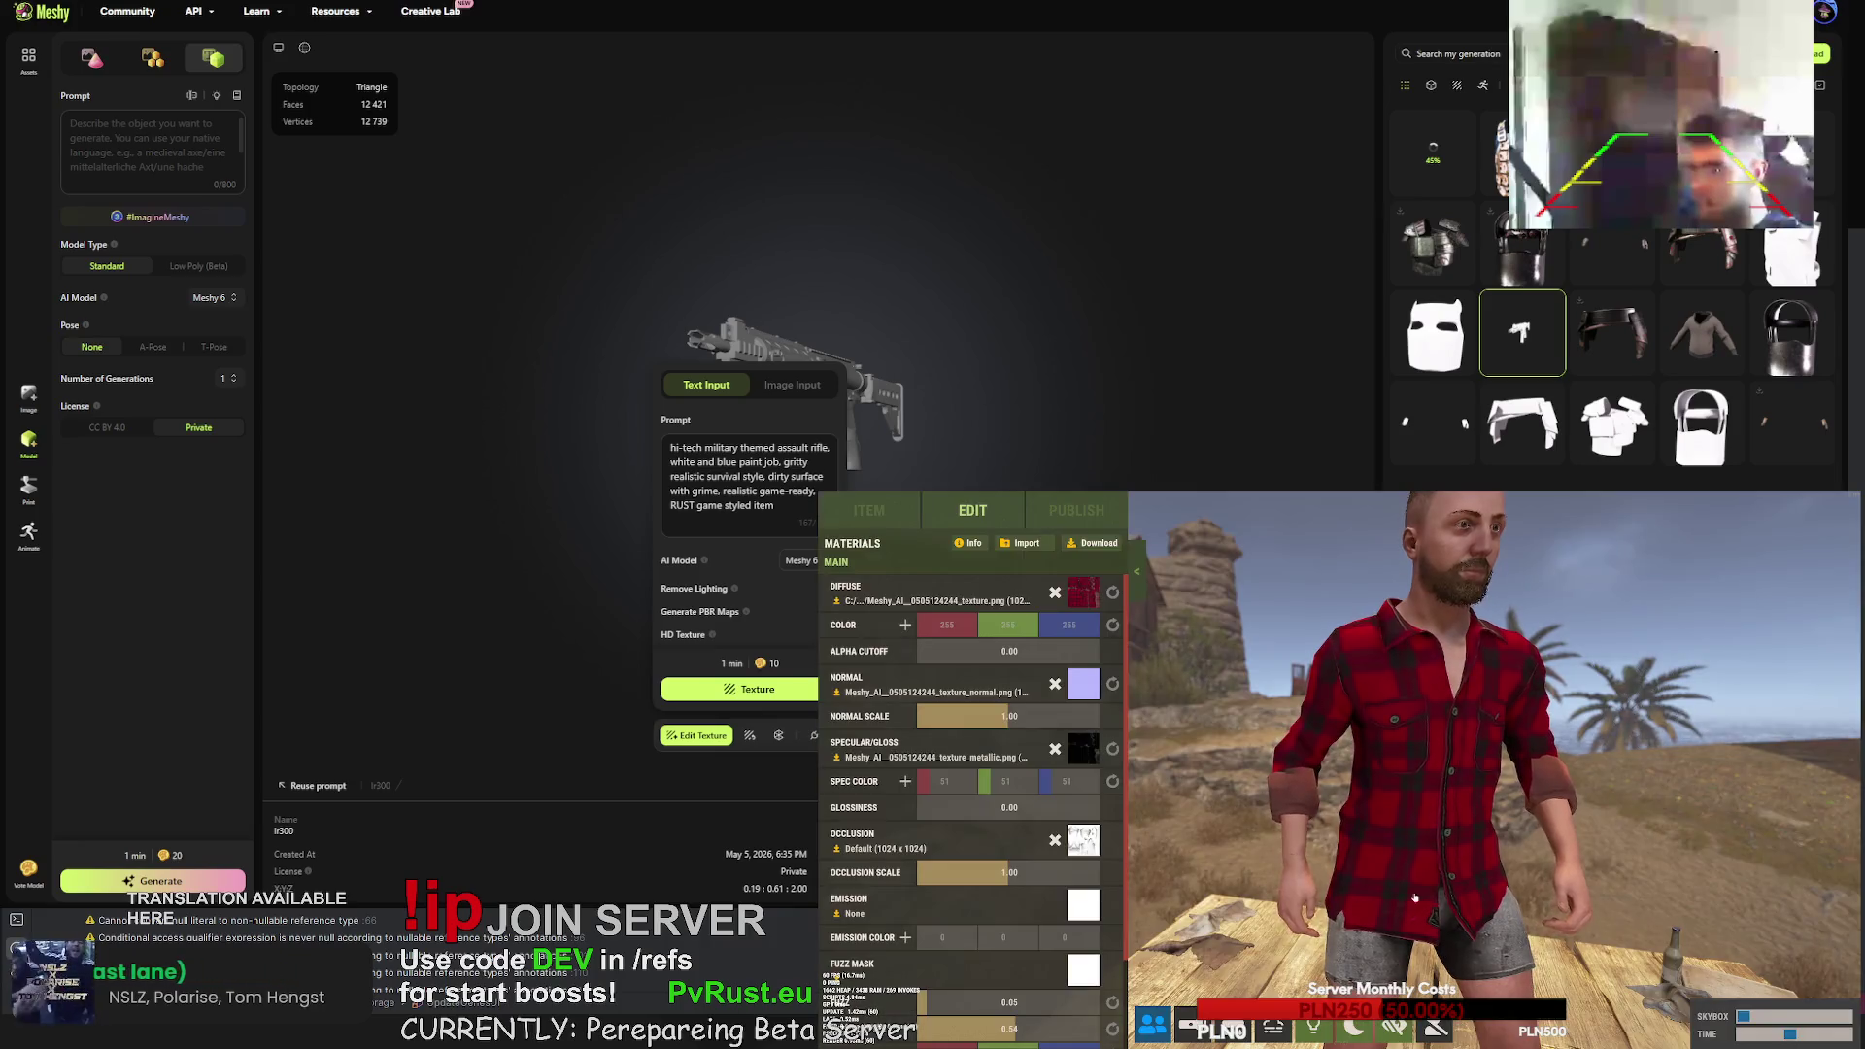
- Clear the specular/gloss slot and settle on texture_roughness.png as the gloss map
click(1056, 748)
click(1081, 754)
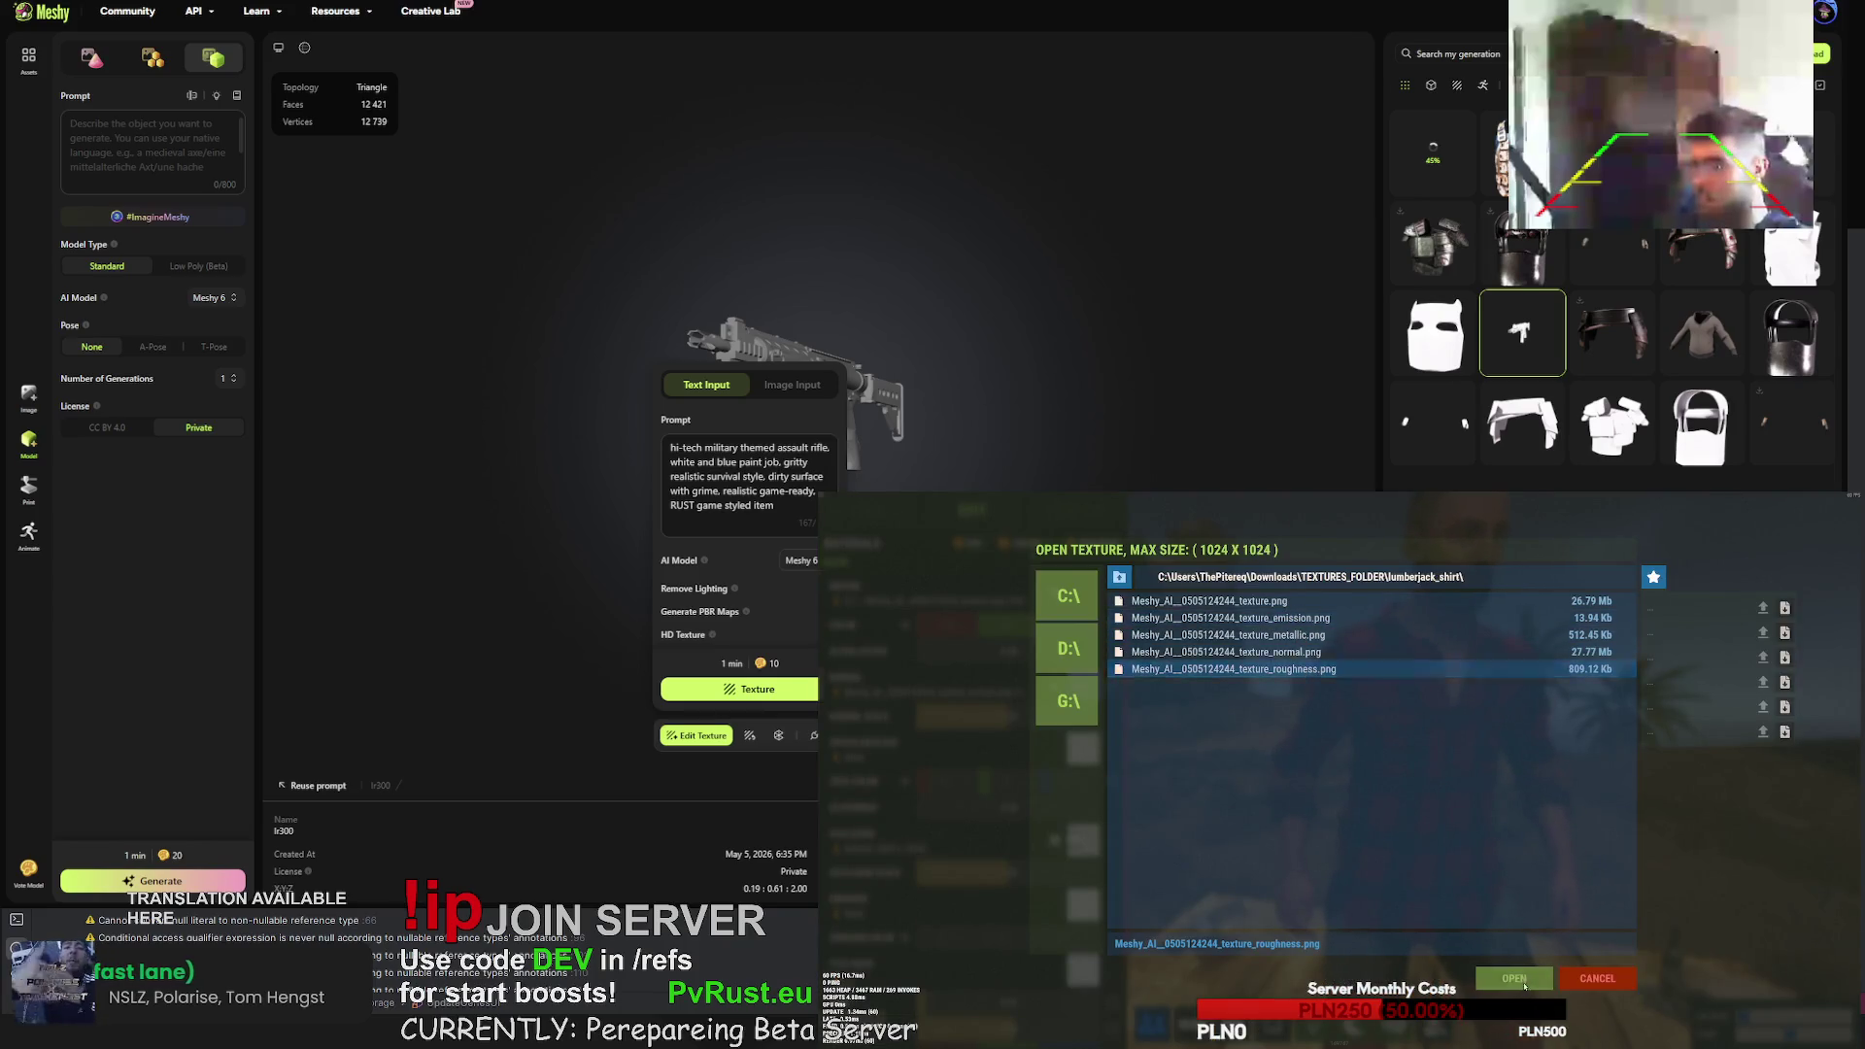
double_click(1264, 669)
click(1055, 748)
click(1079, 755)
click(1234, 669)
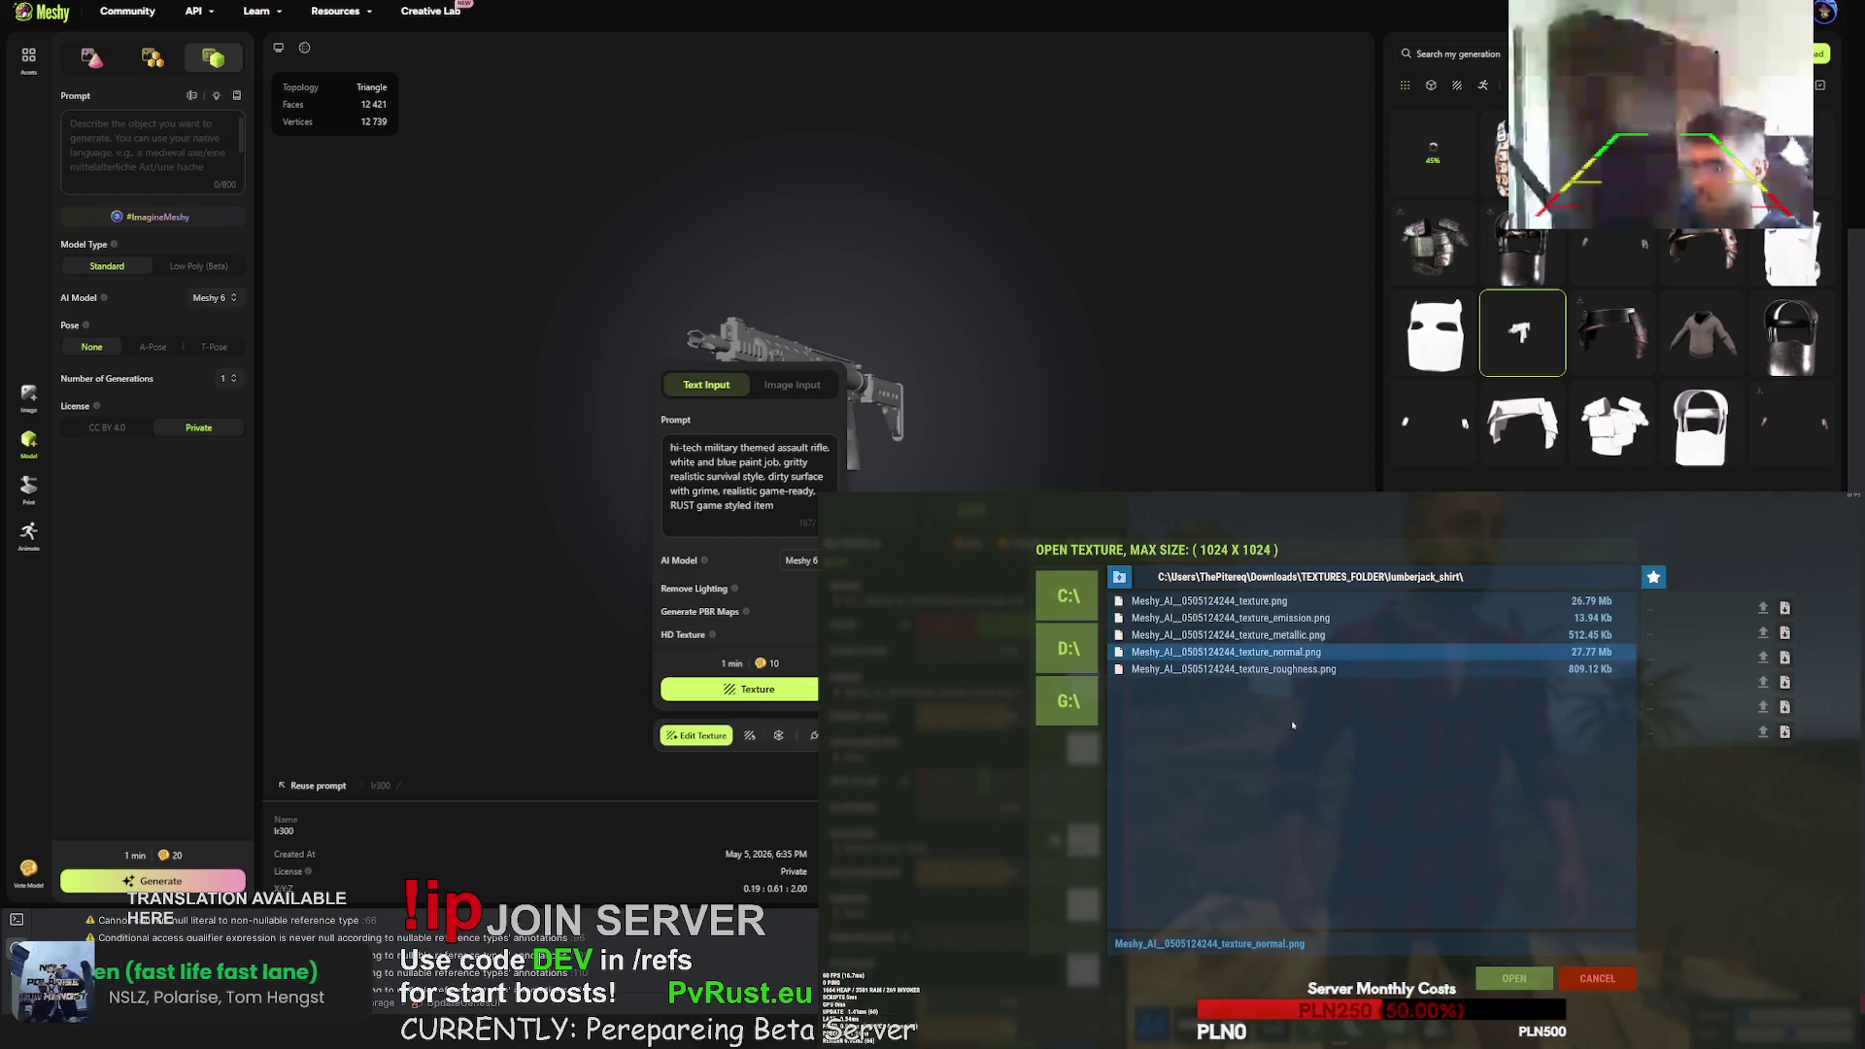
click(1498, 986)
- Set texture_roughness.png as the occlusion map, replacing the metallic texture first tried
click(1084, 845)
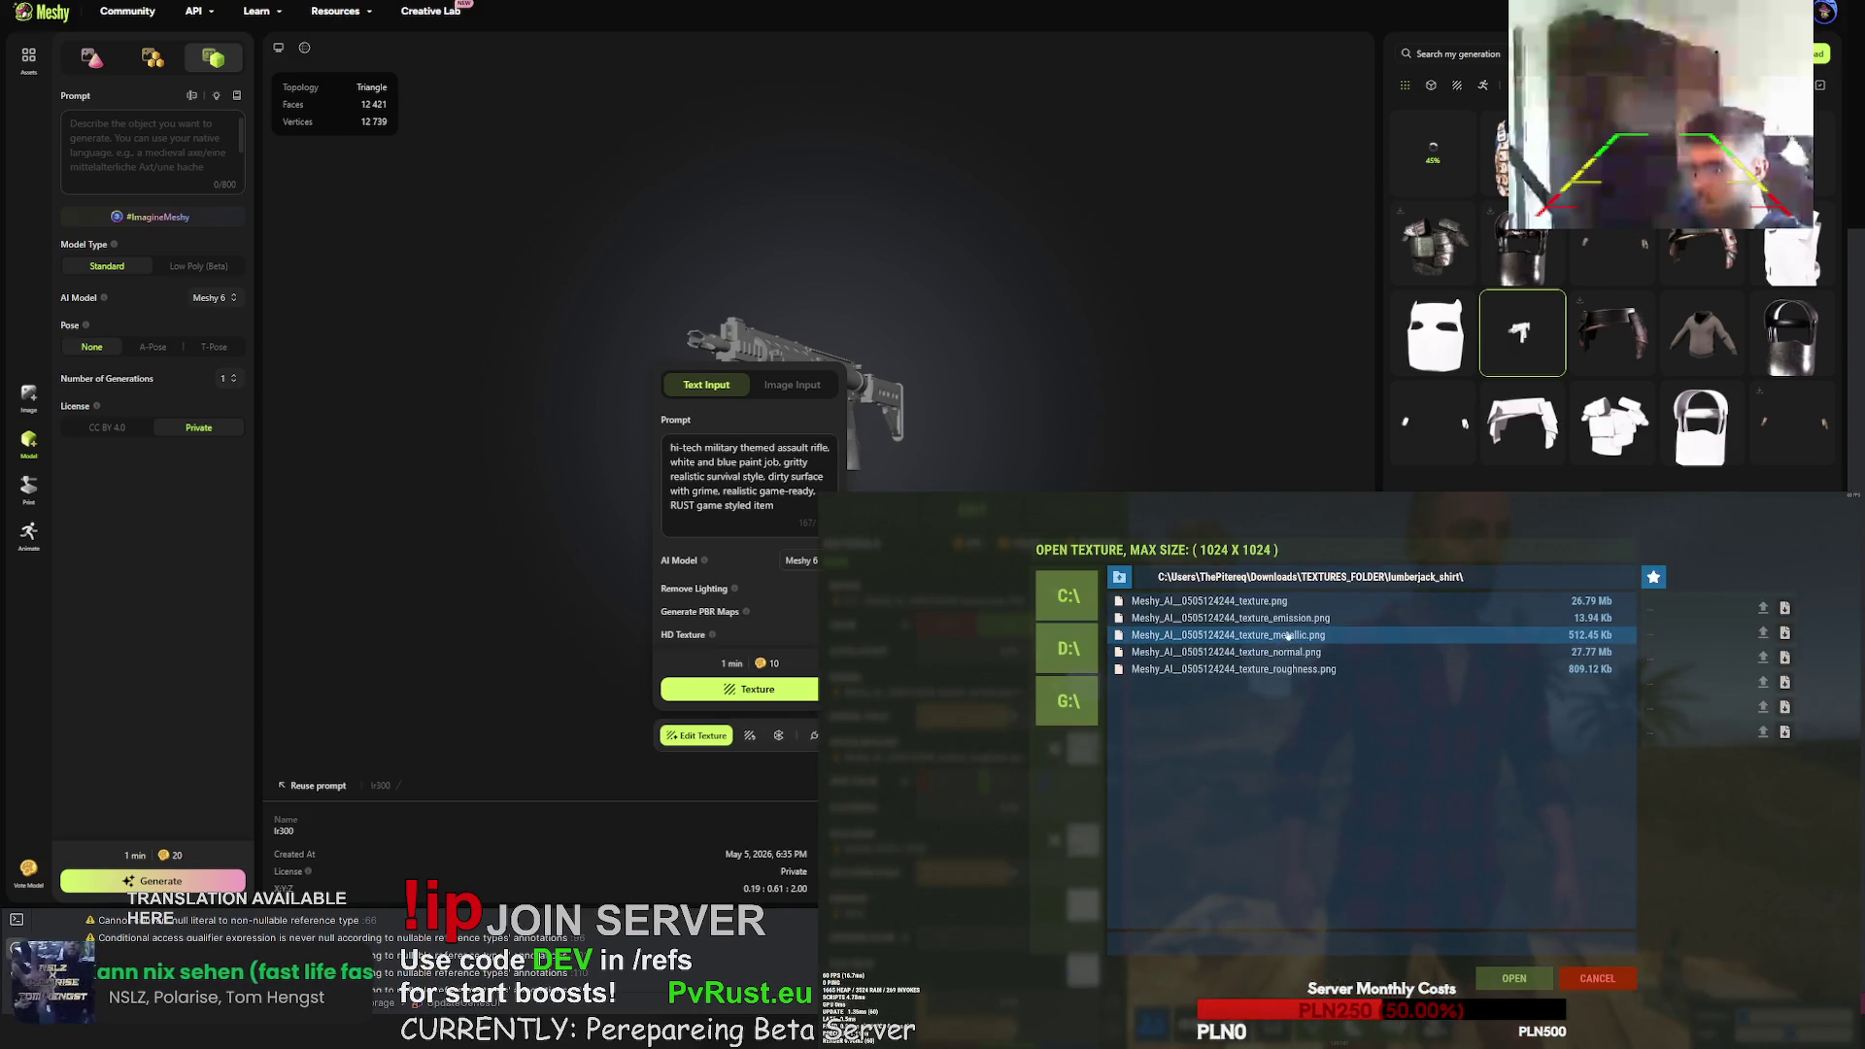
click(1519, 983)
click(1082, 842)
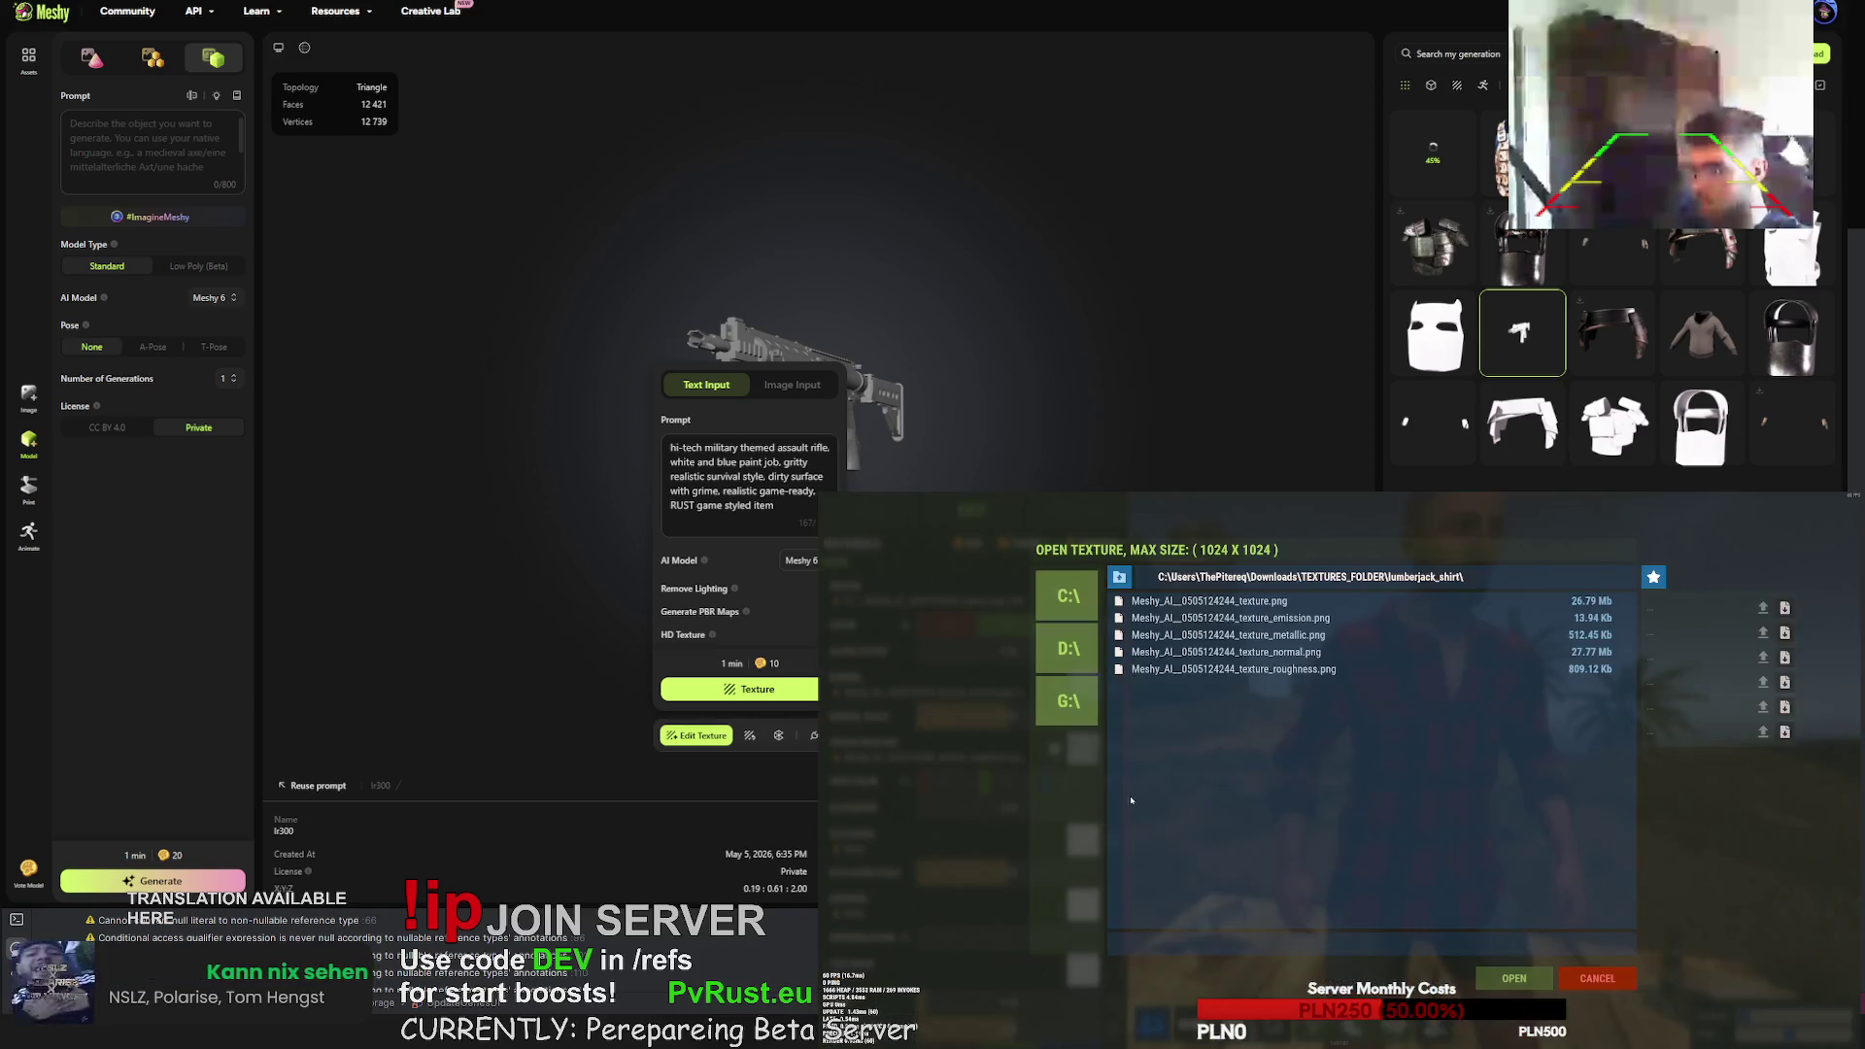
click(1234, 670)
click(1531, 984)
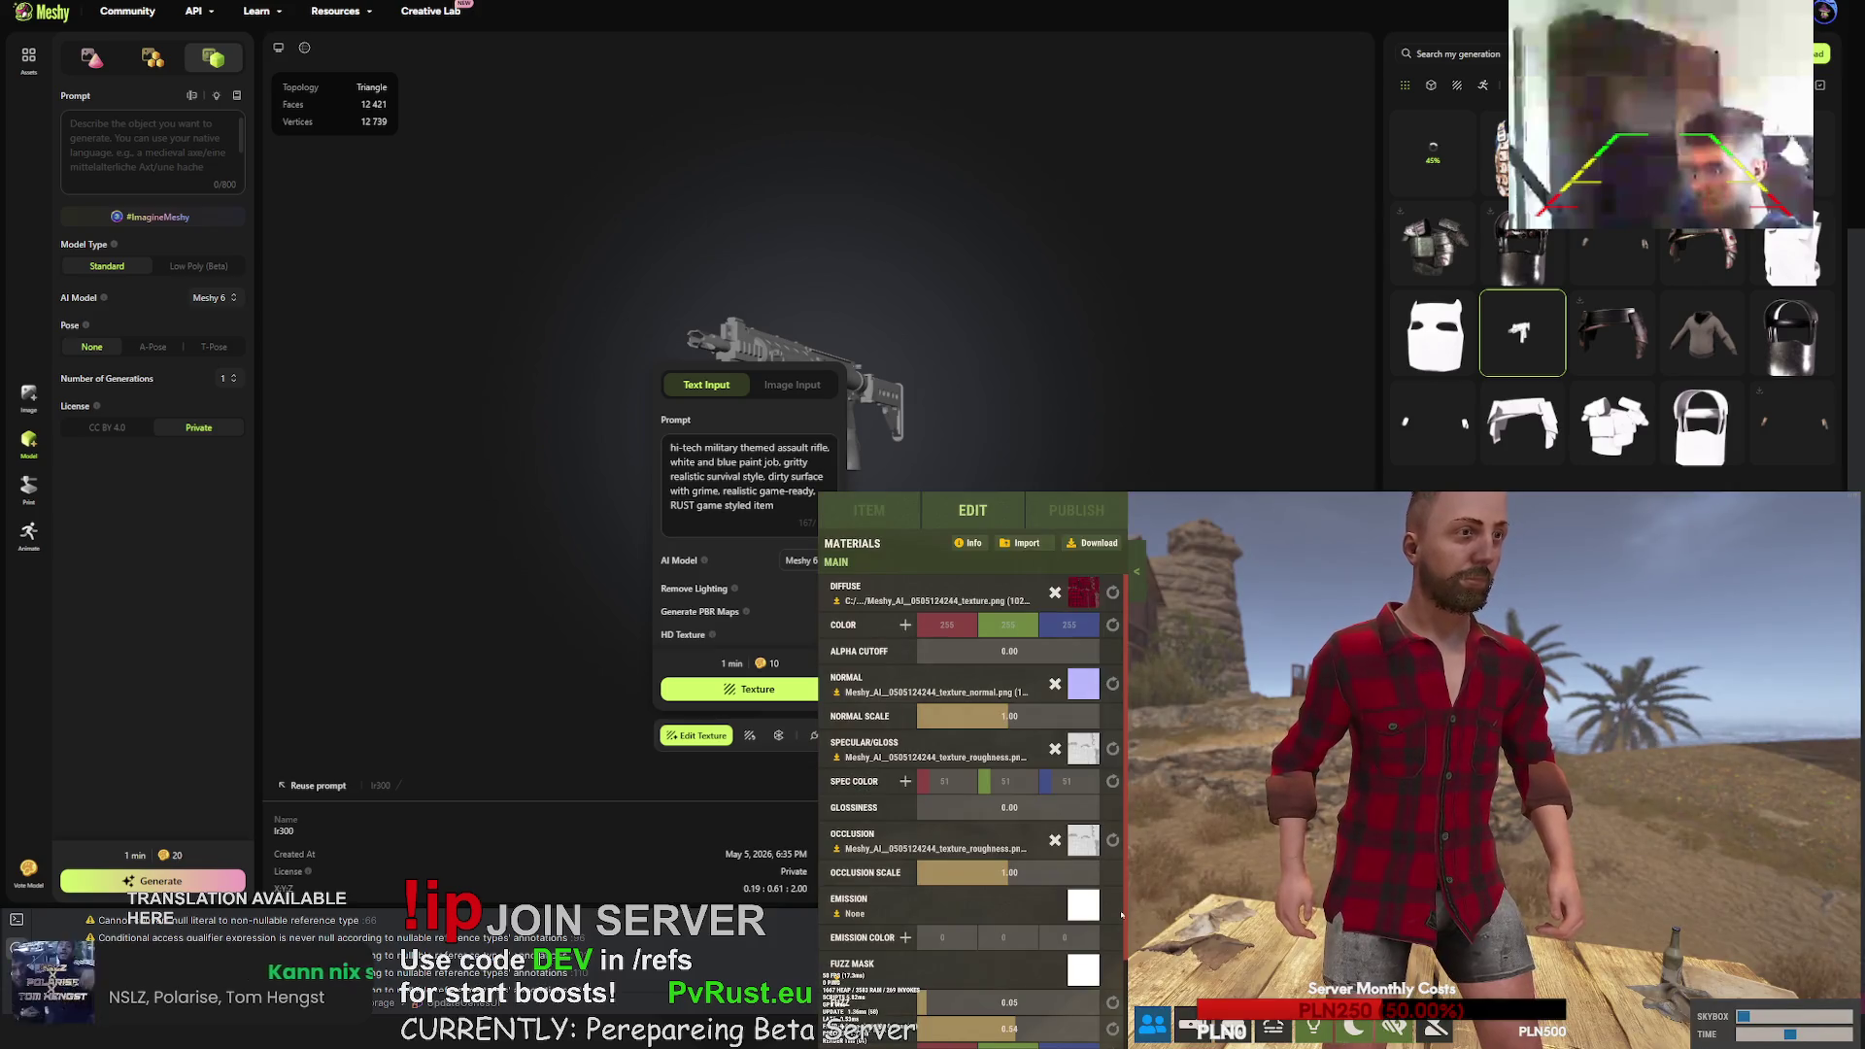
- Load the metallic texture into the lower material slot and shift the preview's time of day
scroll(1117, 914, down, 1)
click(1083, 877)
click(1273, 637)
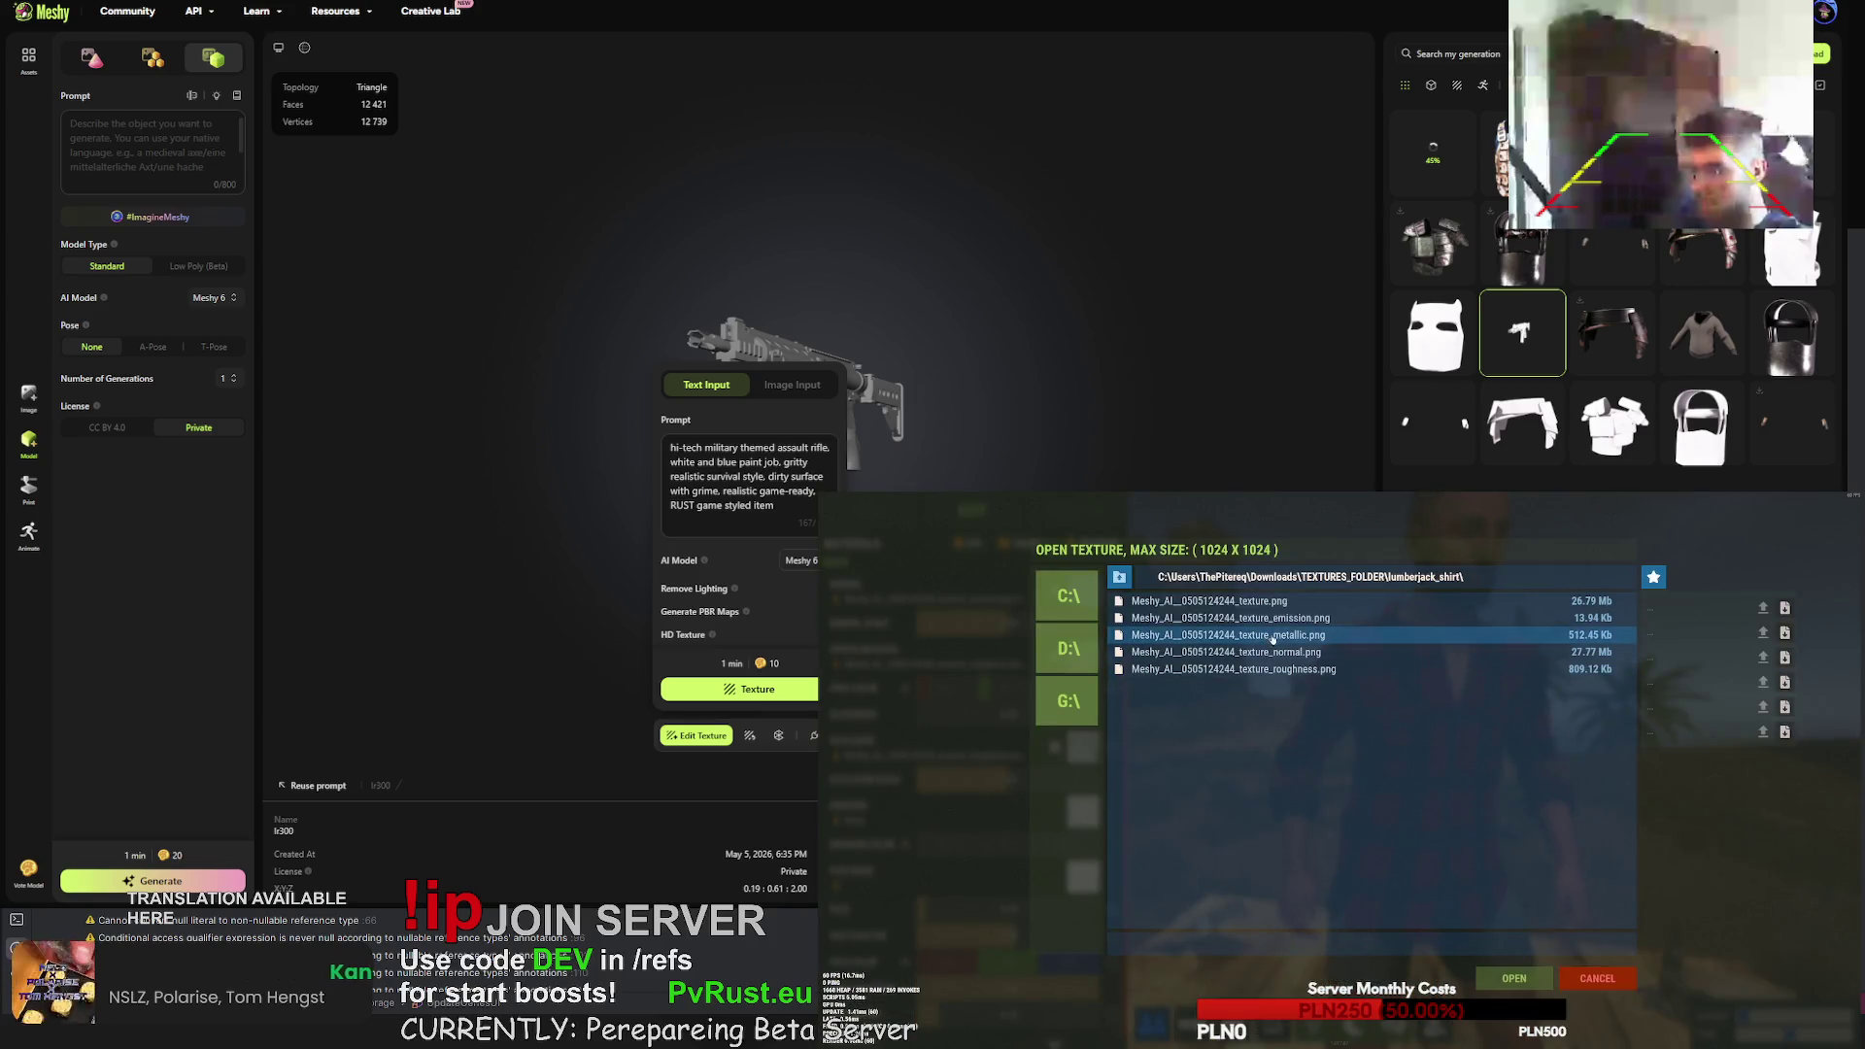
click(1515, 979)
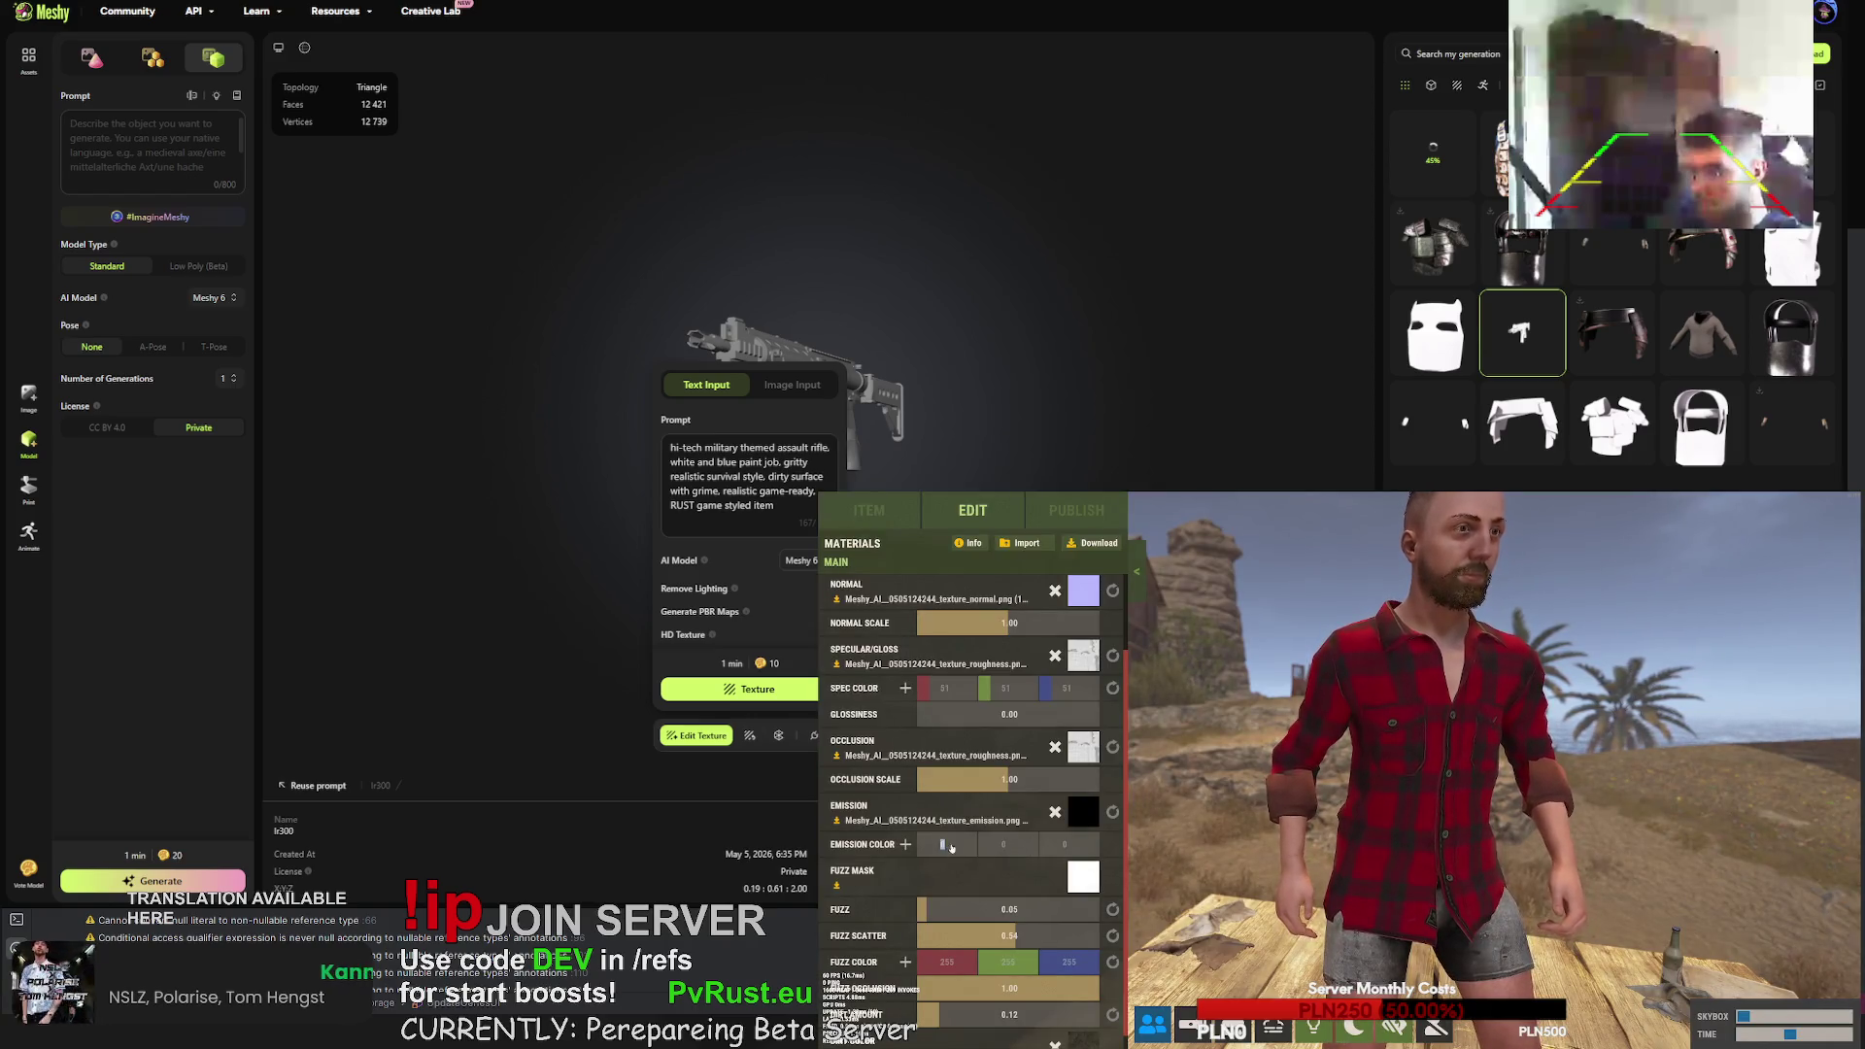
mouse_move(1757, 1036)
mouse_down()
mouse_move(1741, 1035)
mouse_move(1788, 1040)
mouse_up()
- Reload texture_emission.png into the shirt's emission slot
click(1057, 813)
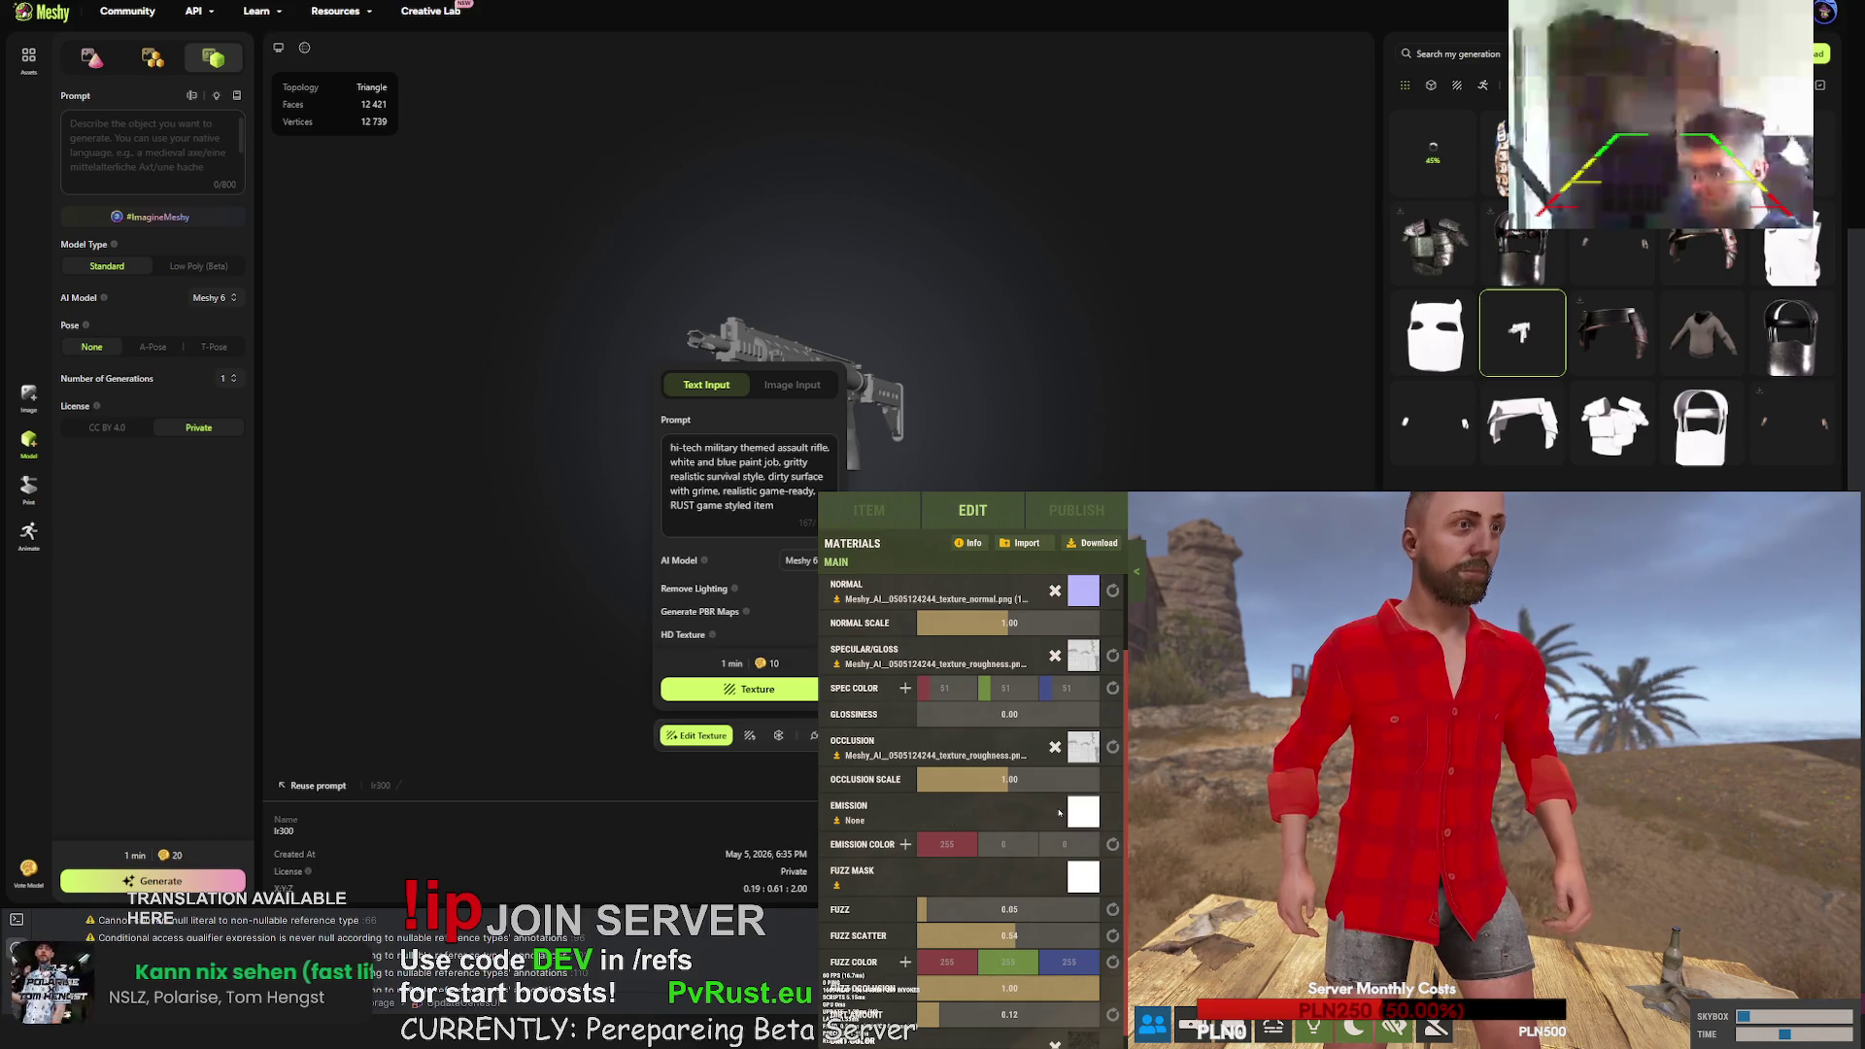
click(1082, 809)
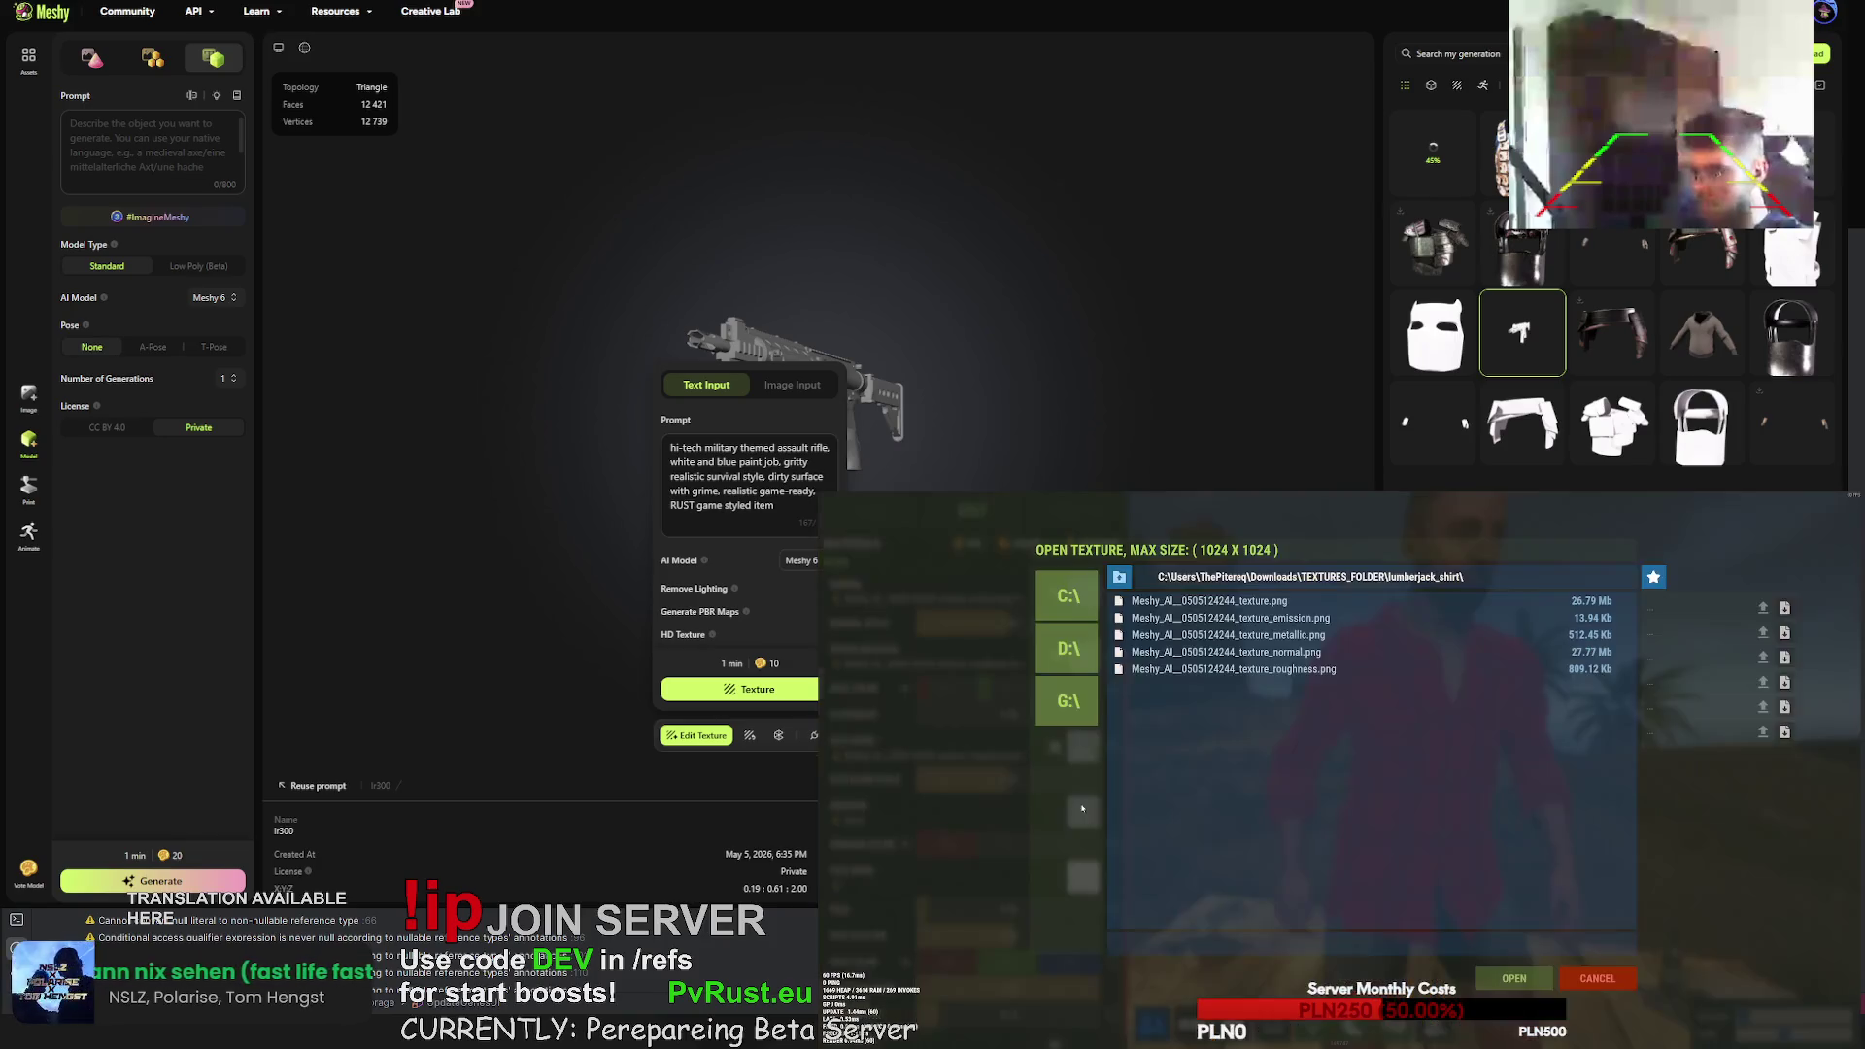
click(1231, 618)
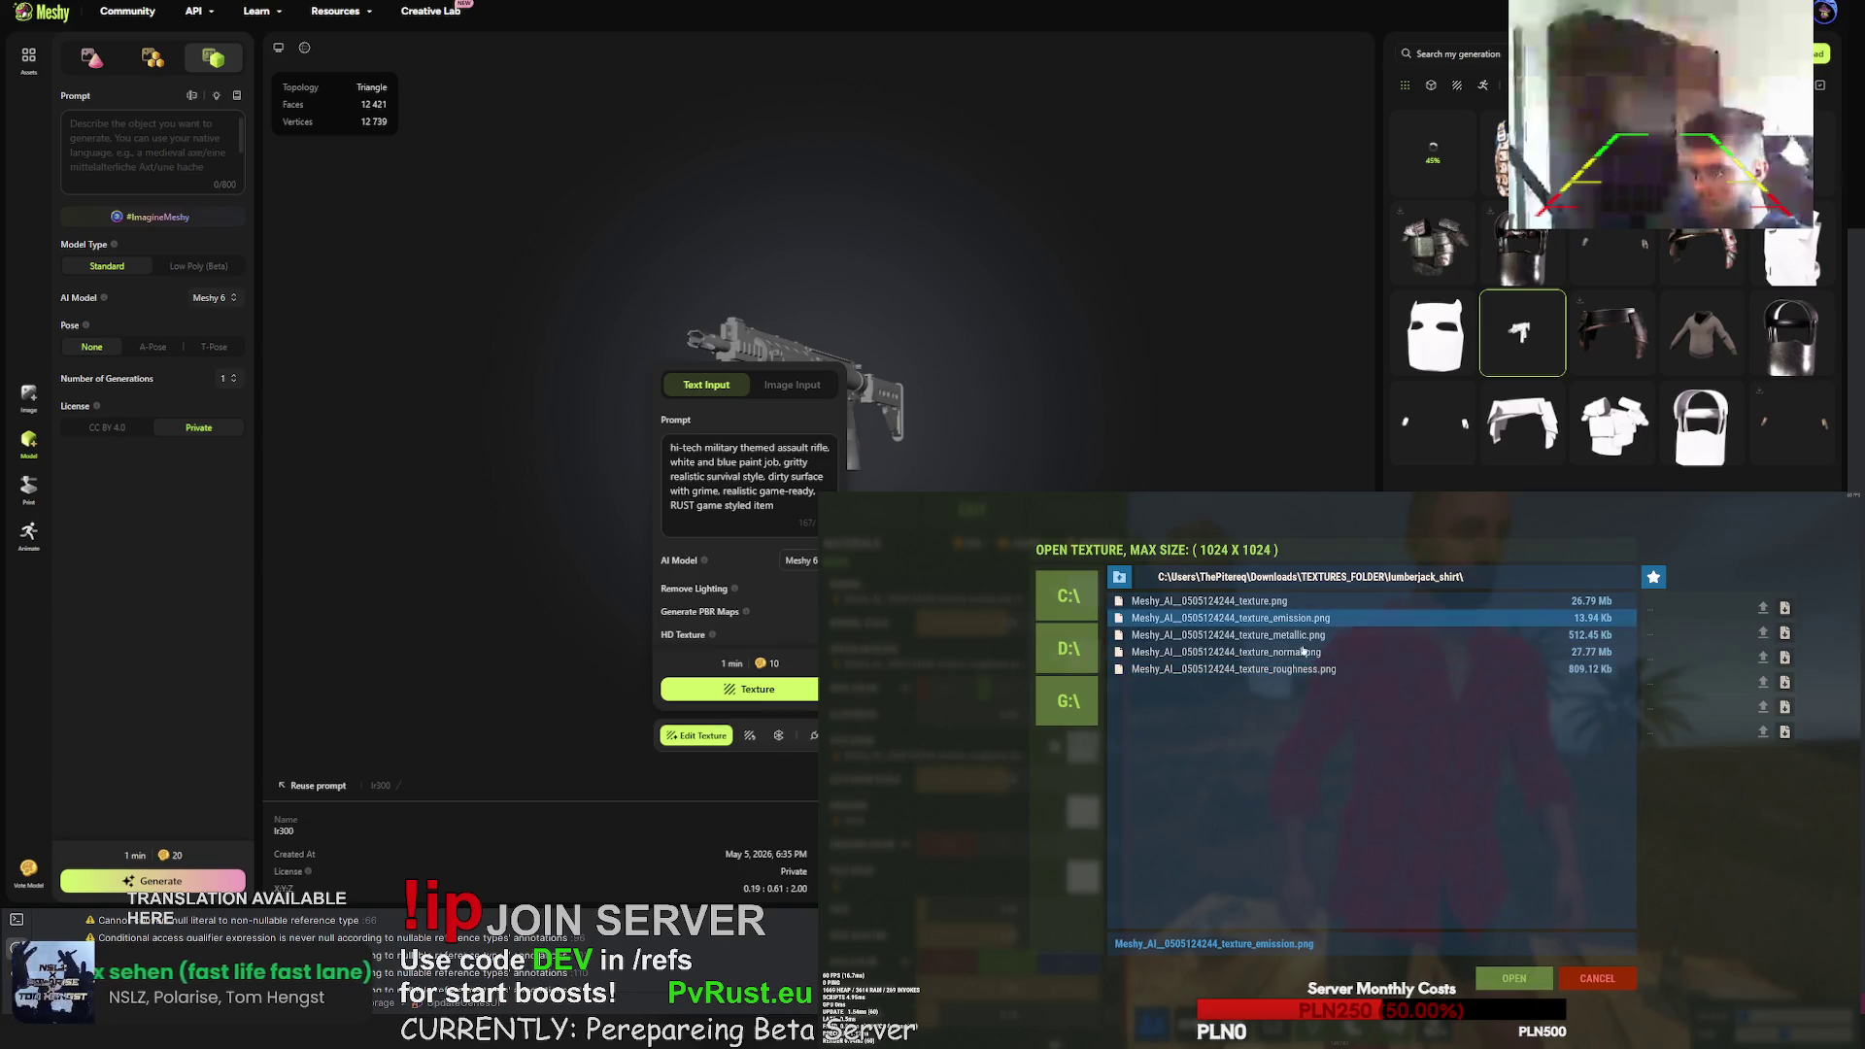
click(1499, 976)
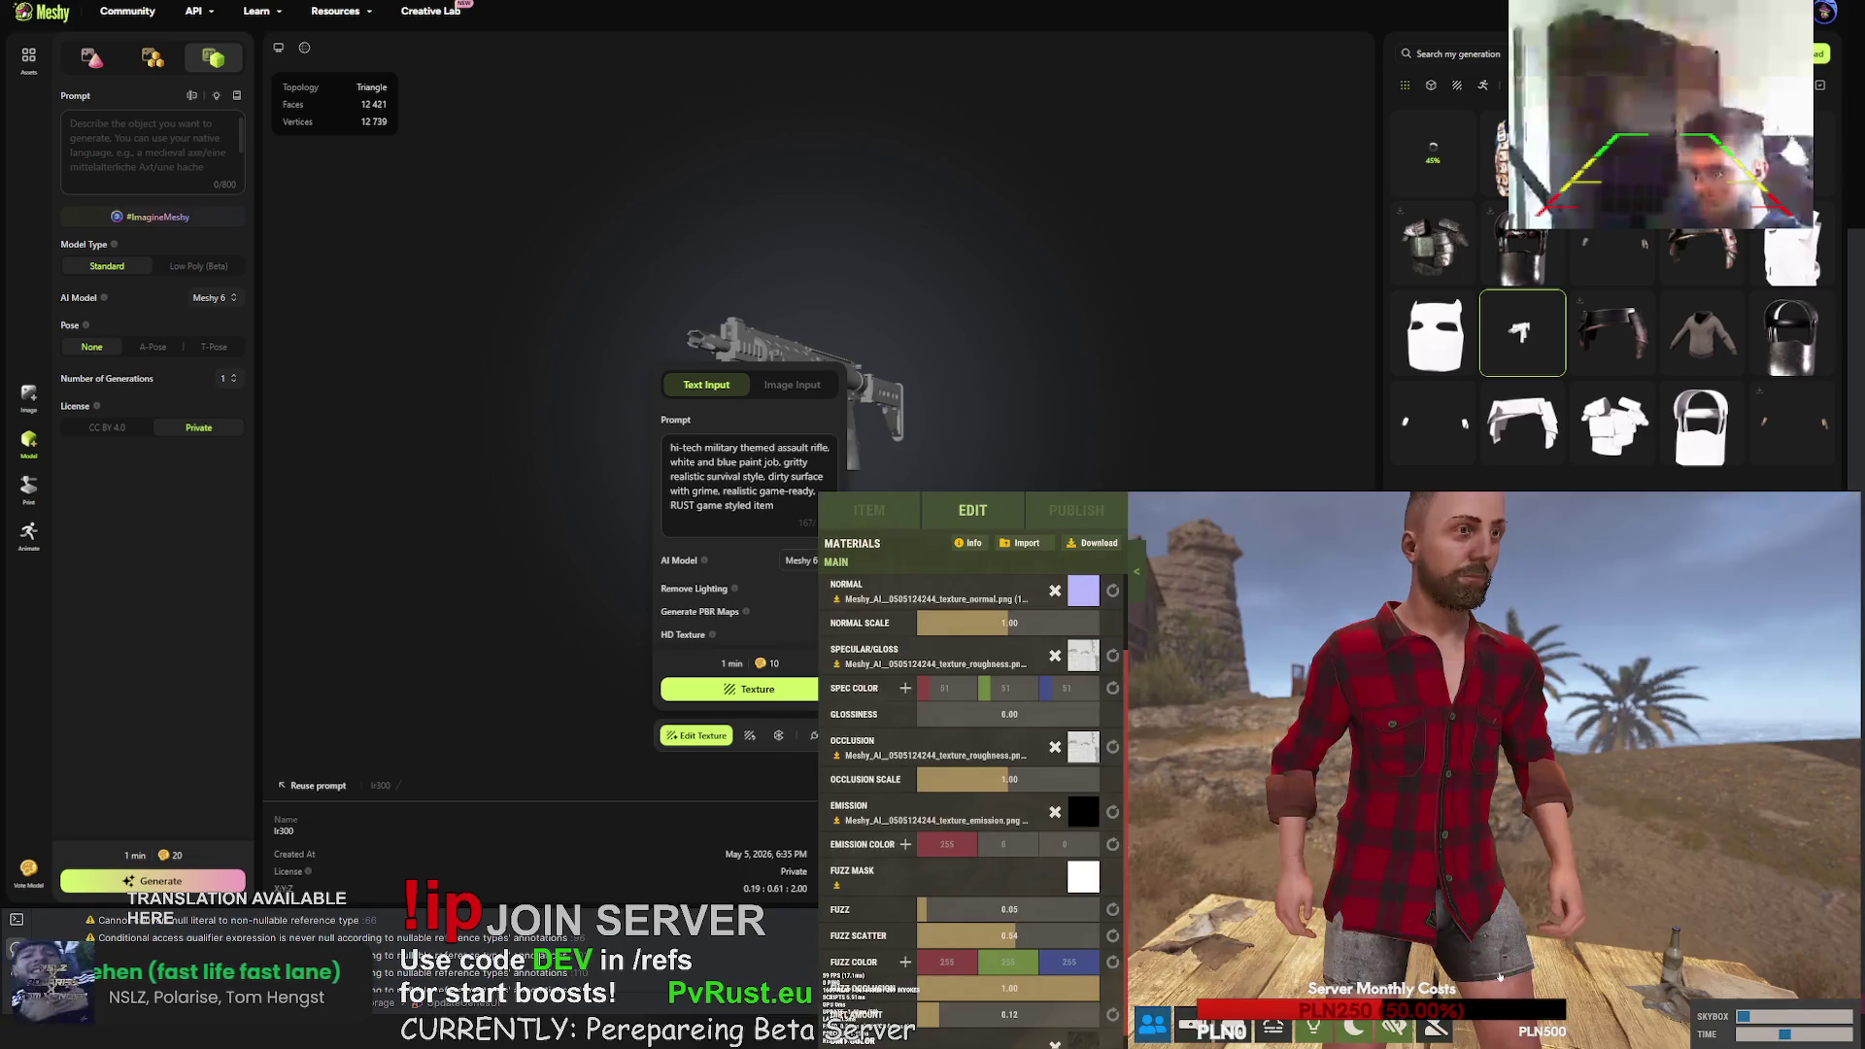
- Recheck the emission and lower slot pickers without changes, then raise fuzz to 0.15
click(1109, 814)
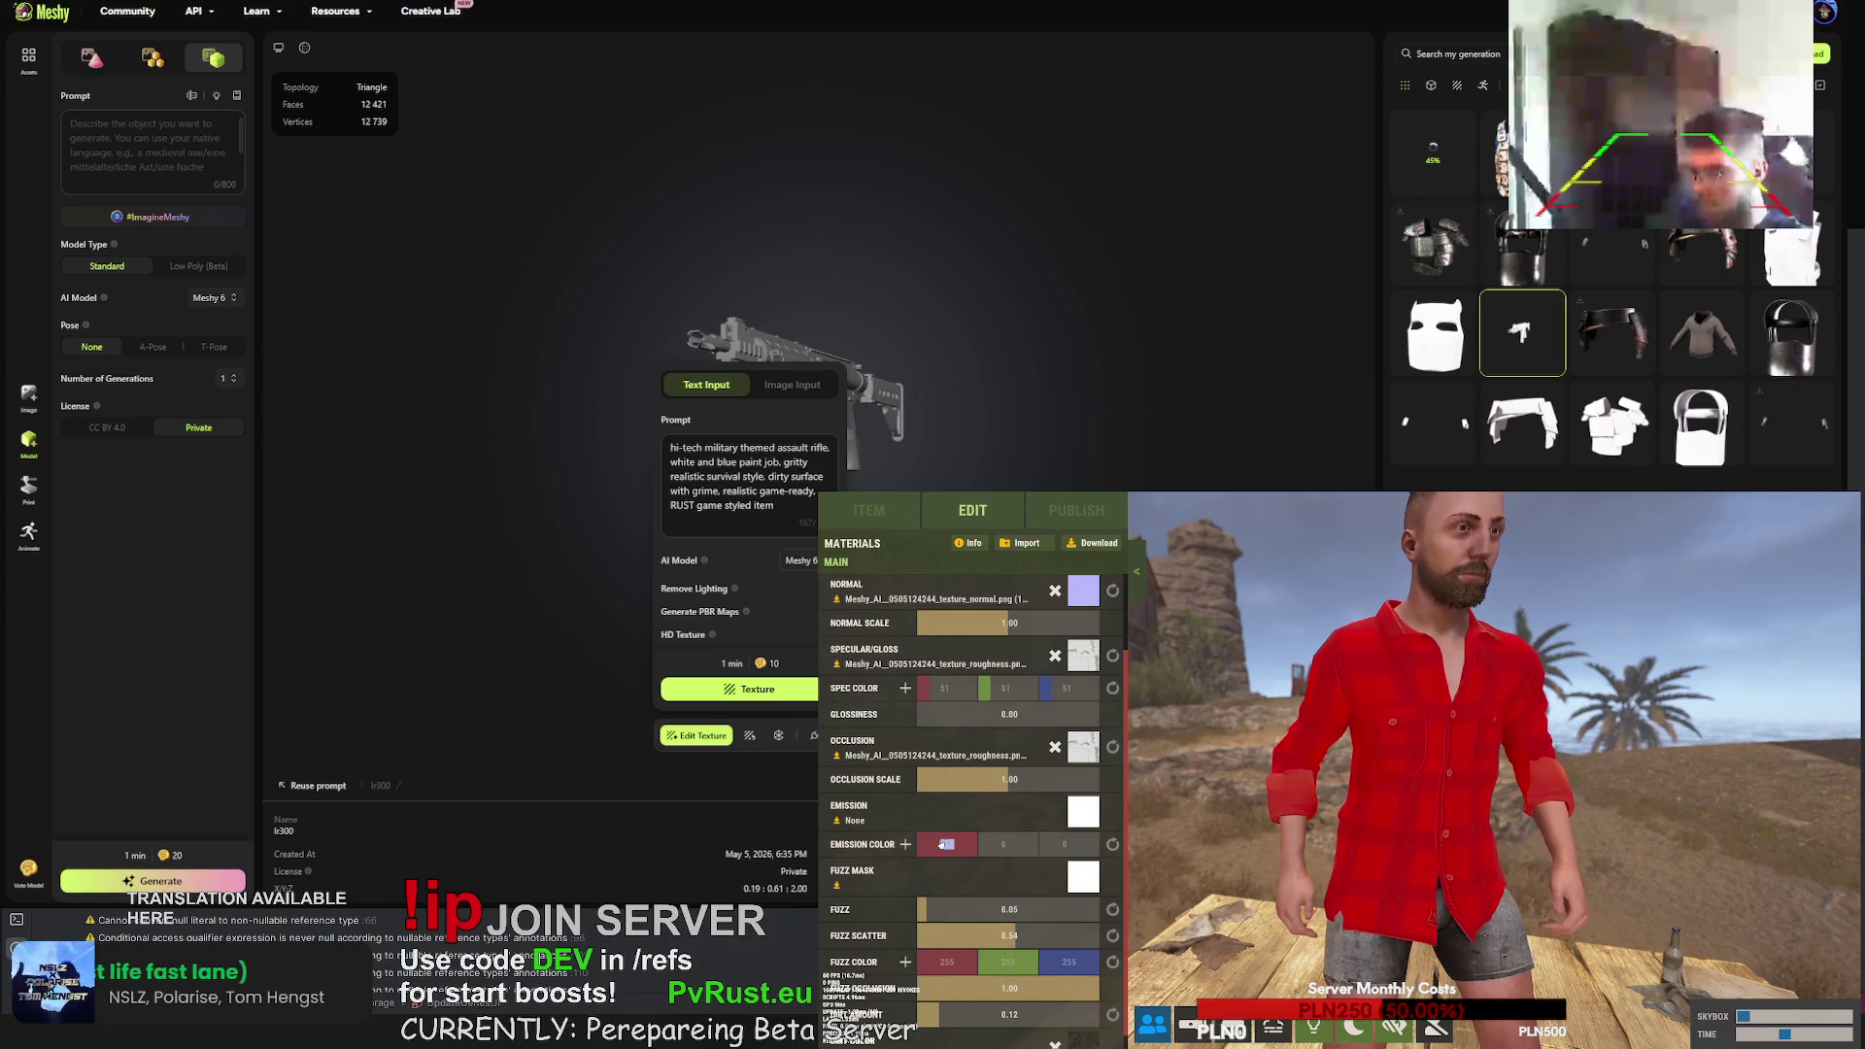
click(1076, 808)
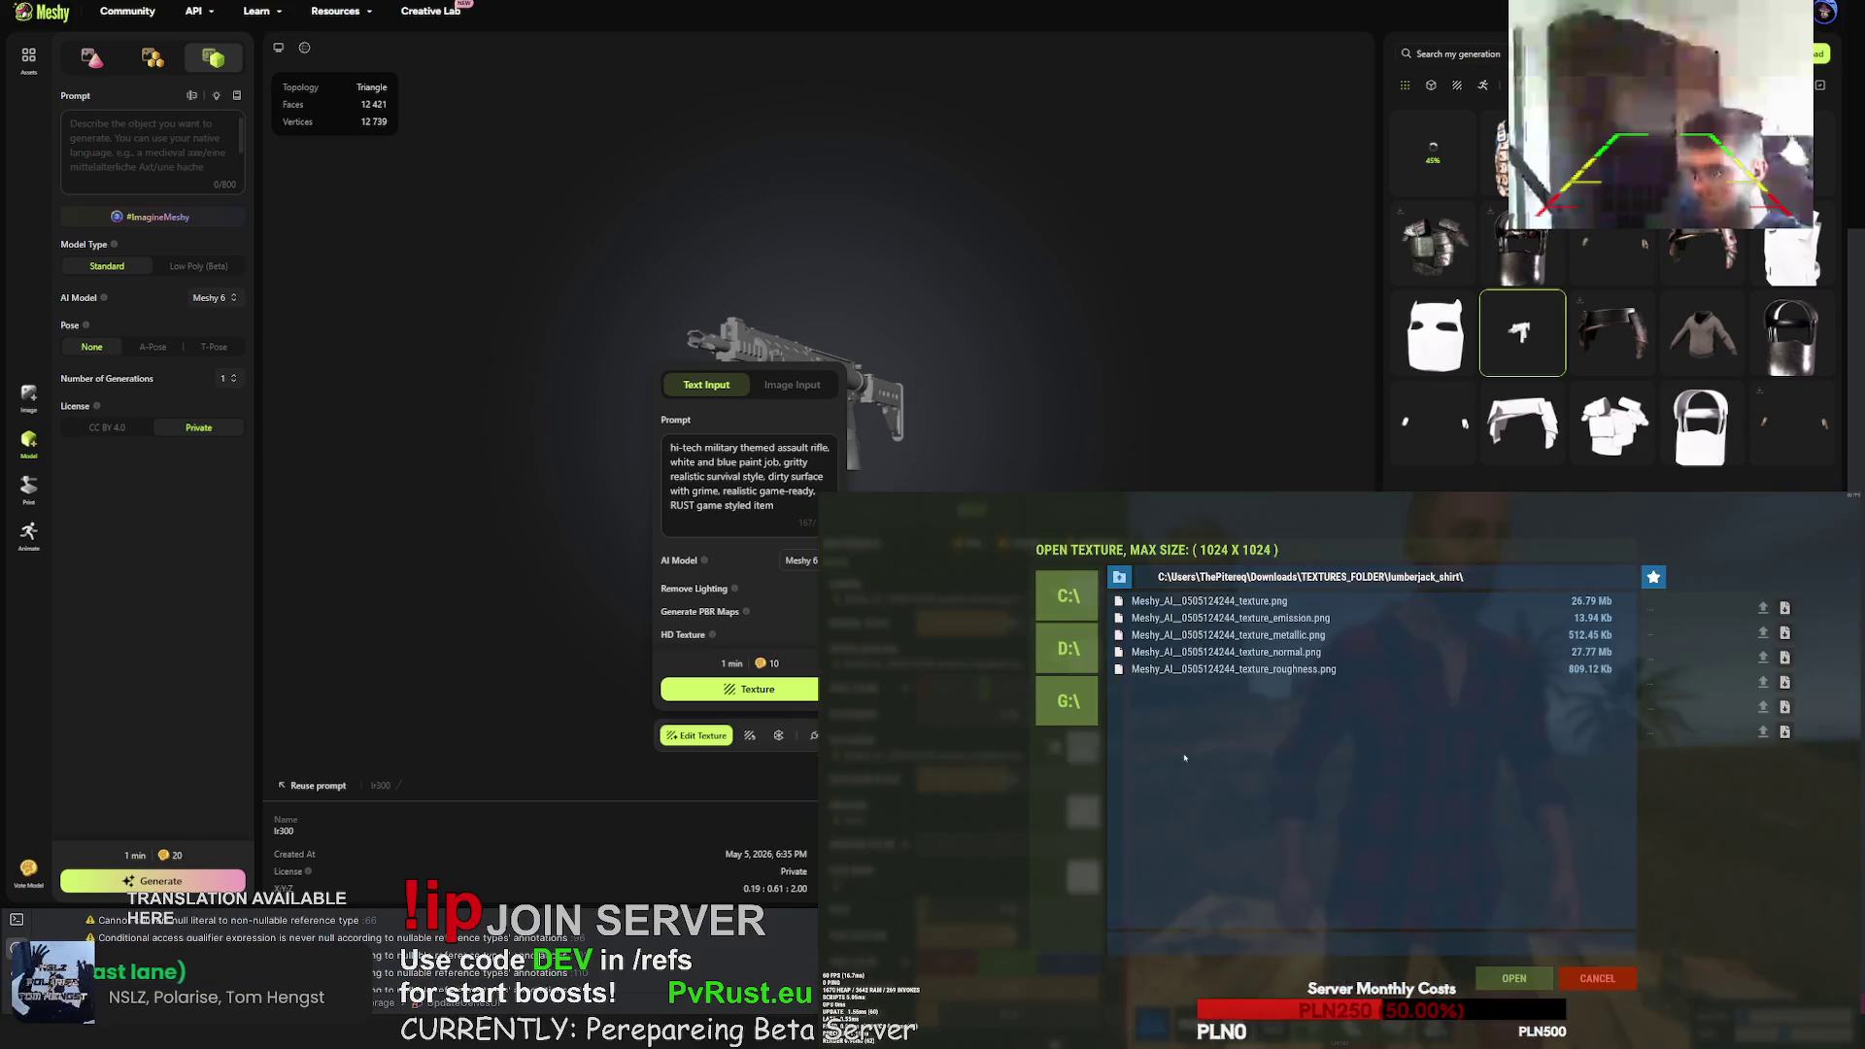
click(1263, 619)
key(Escape)
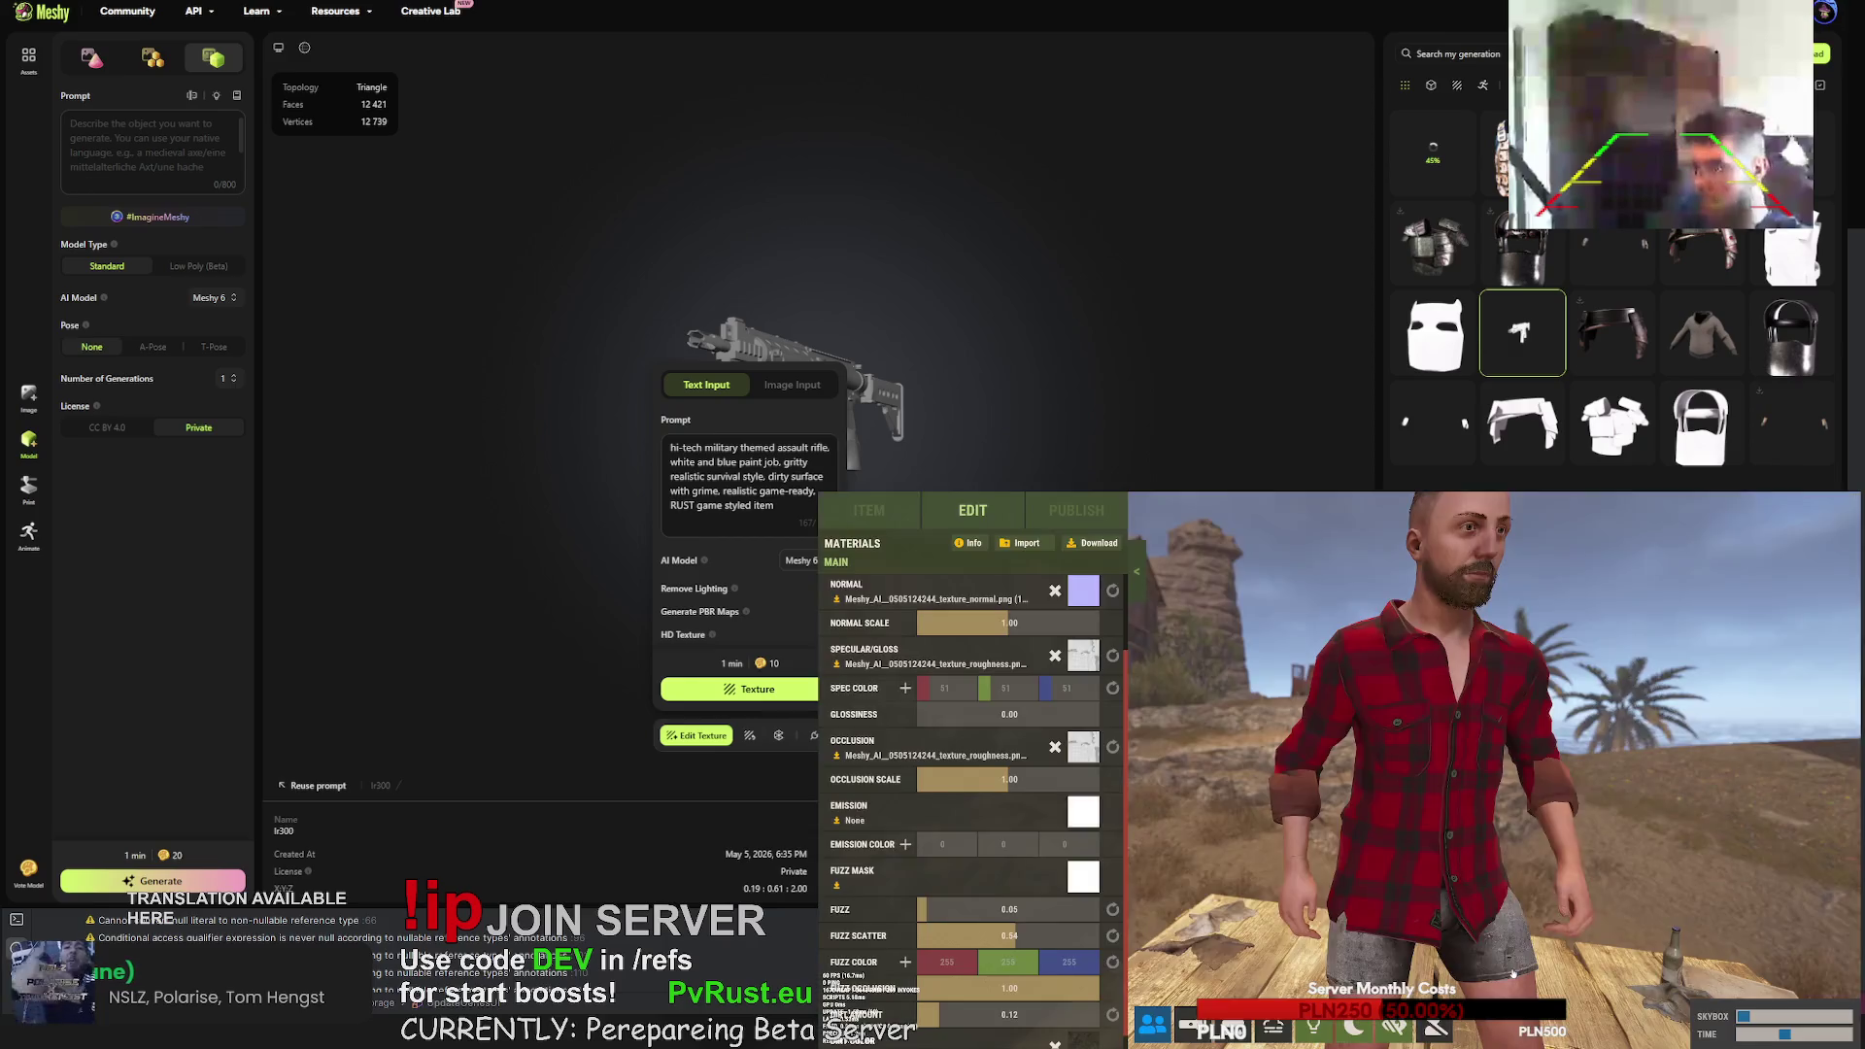
click(1080, 877)
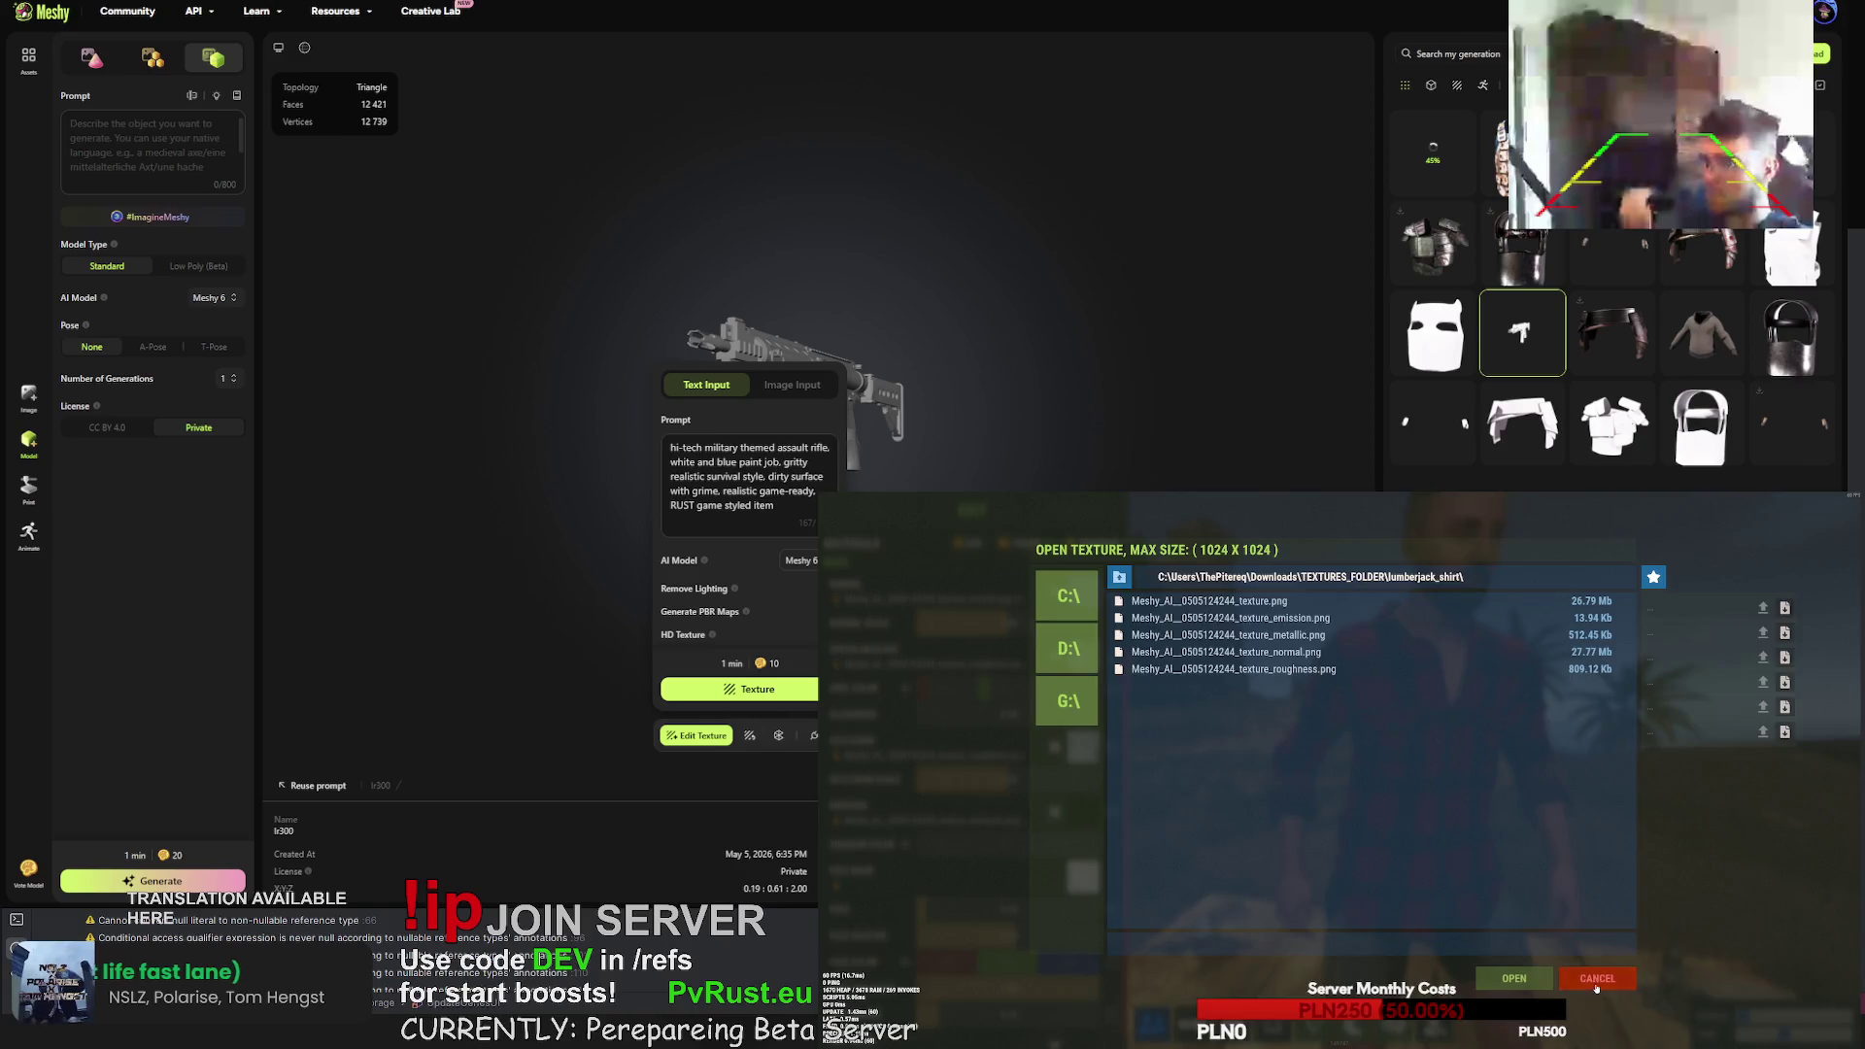
click(1513, 981)
scroll(1028, 890, up, 1)
mouse_move(1020, 892)
mouse_down()
mouse_move(1067, 892)
mouse_move(944, 895)
mouse_move(1061, 918)
mouse_up()
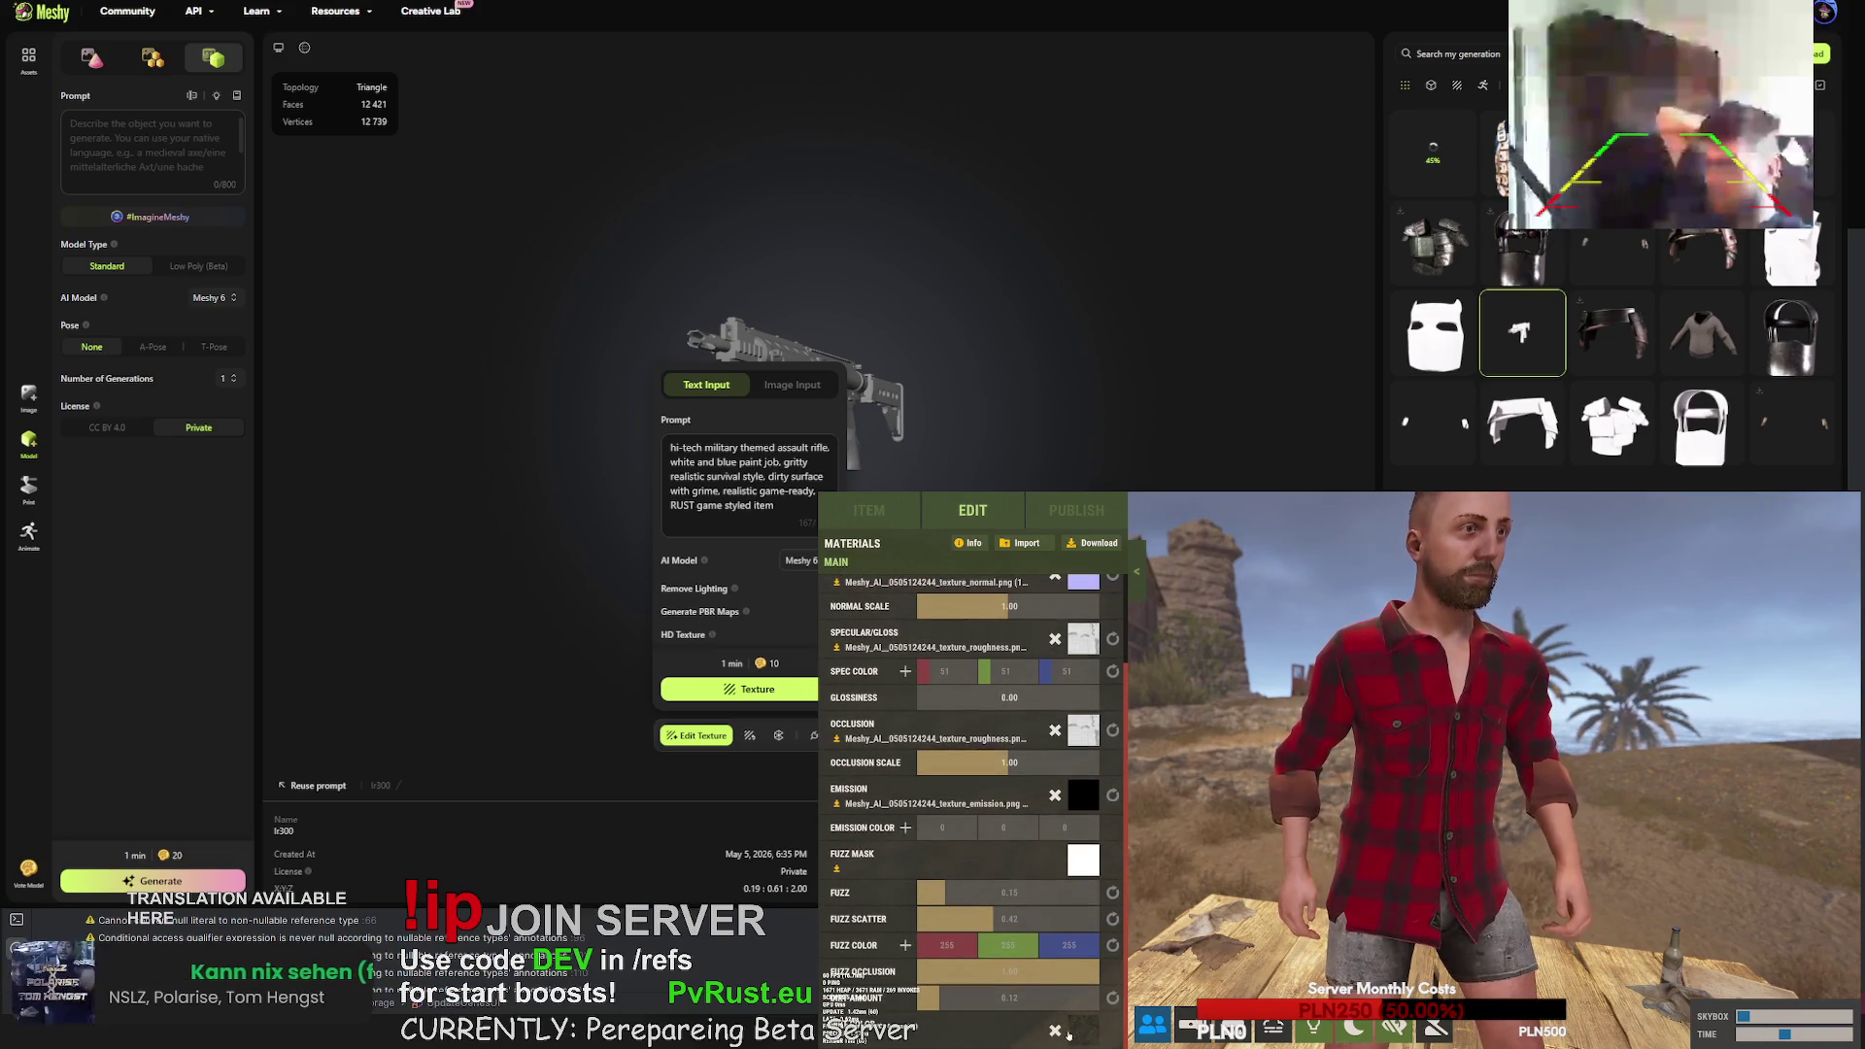
- Push the shirt's Dirt Amount to maximum, then fine-tune it back and forth
mouse_move(958, 991)
mouse_down()
mouse_move(1060, 1006)
mouse_move(981, 1012)
mouse_move(983, 996)
mouse_move(1108, 998)
mouse_up()
mouse_move(1458, 826)
mouse_down()
mouse_move(1380, 826)
mouse_move(1554, 845)
mouse_move(1509, 847)
mouse_up()
scroll(1506, 845, up, 5)
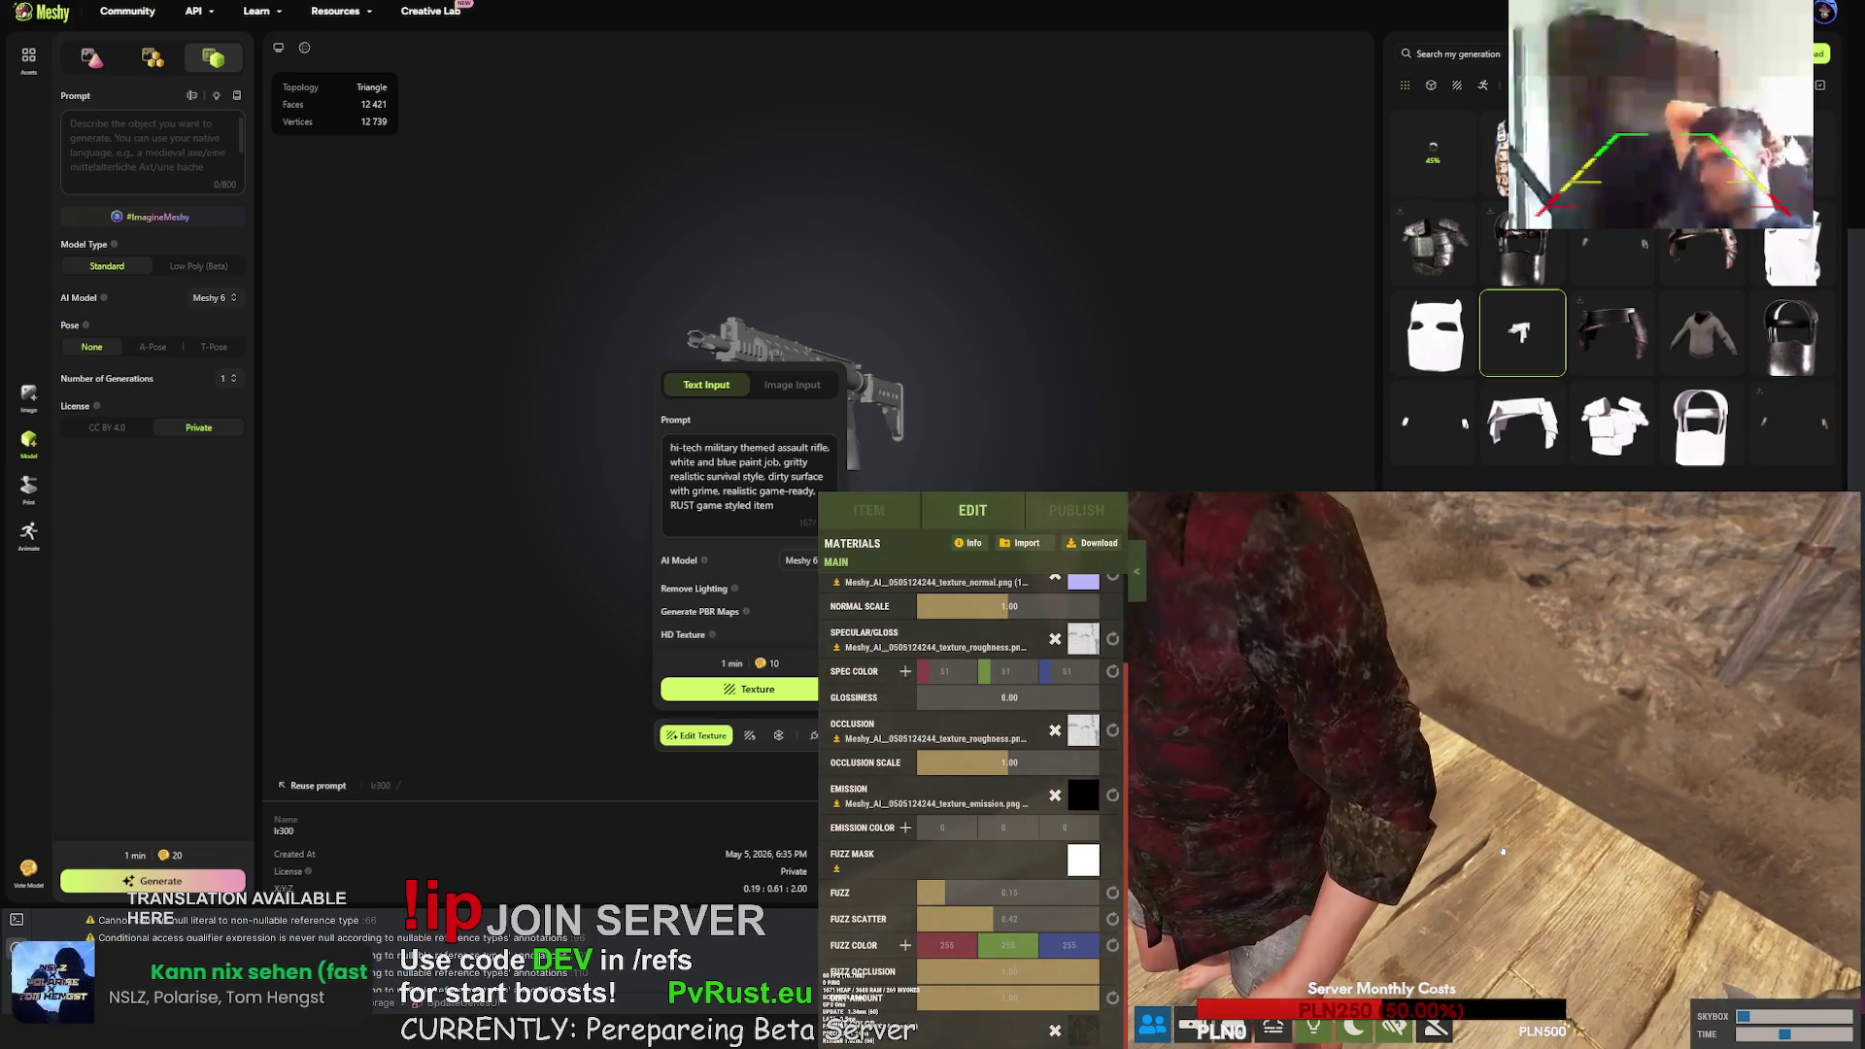
click(963, 991)
click(1013, 997)
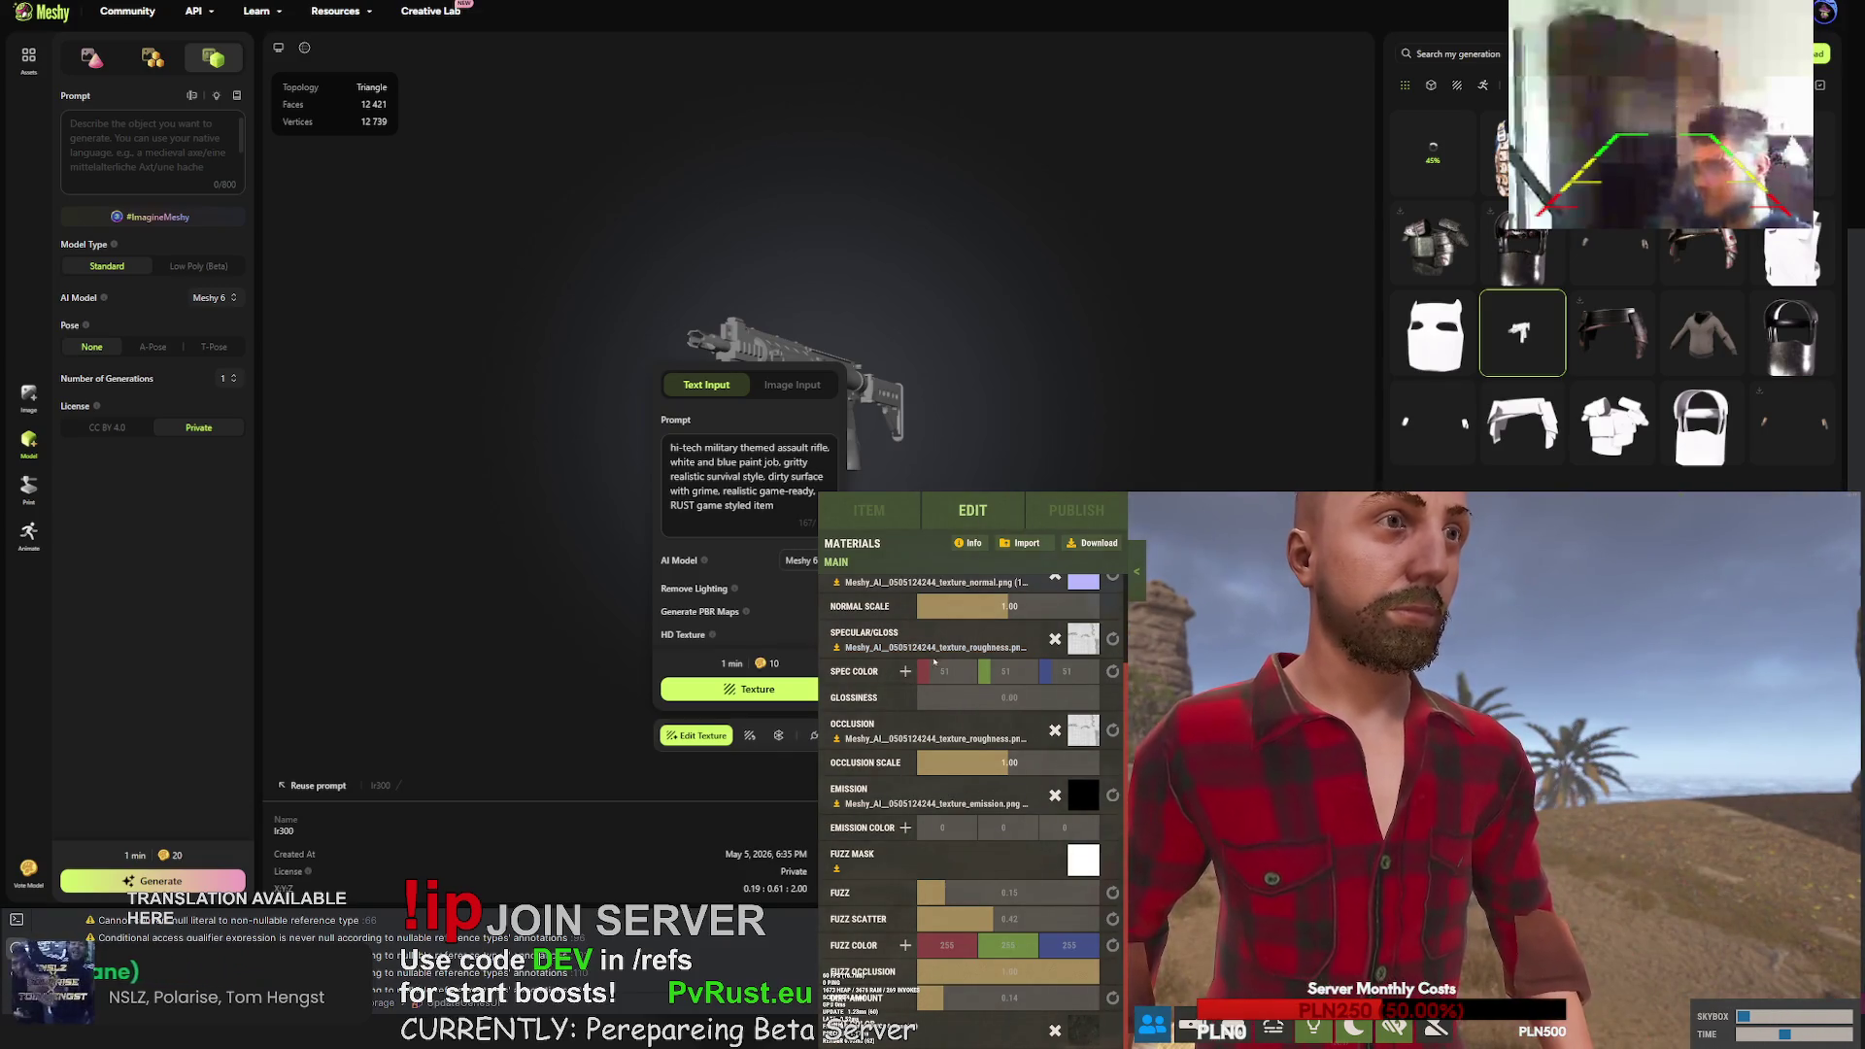
- Set the Spec Color to a dark near-black value, red 0 and blue 31
drag(935, 660, 964, 671)
click(1006, 668)
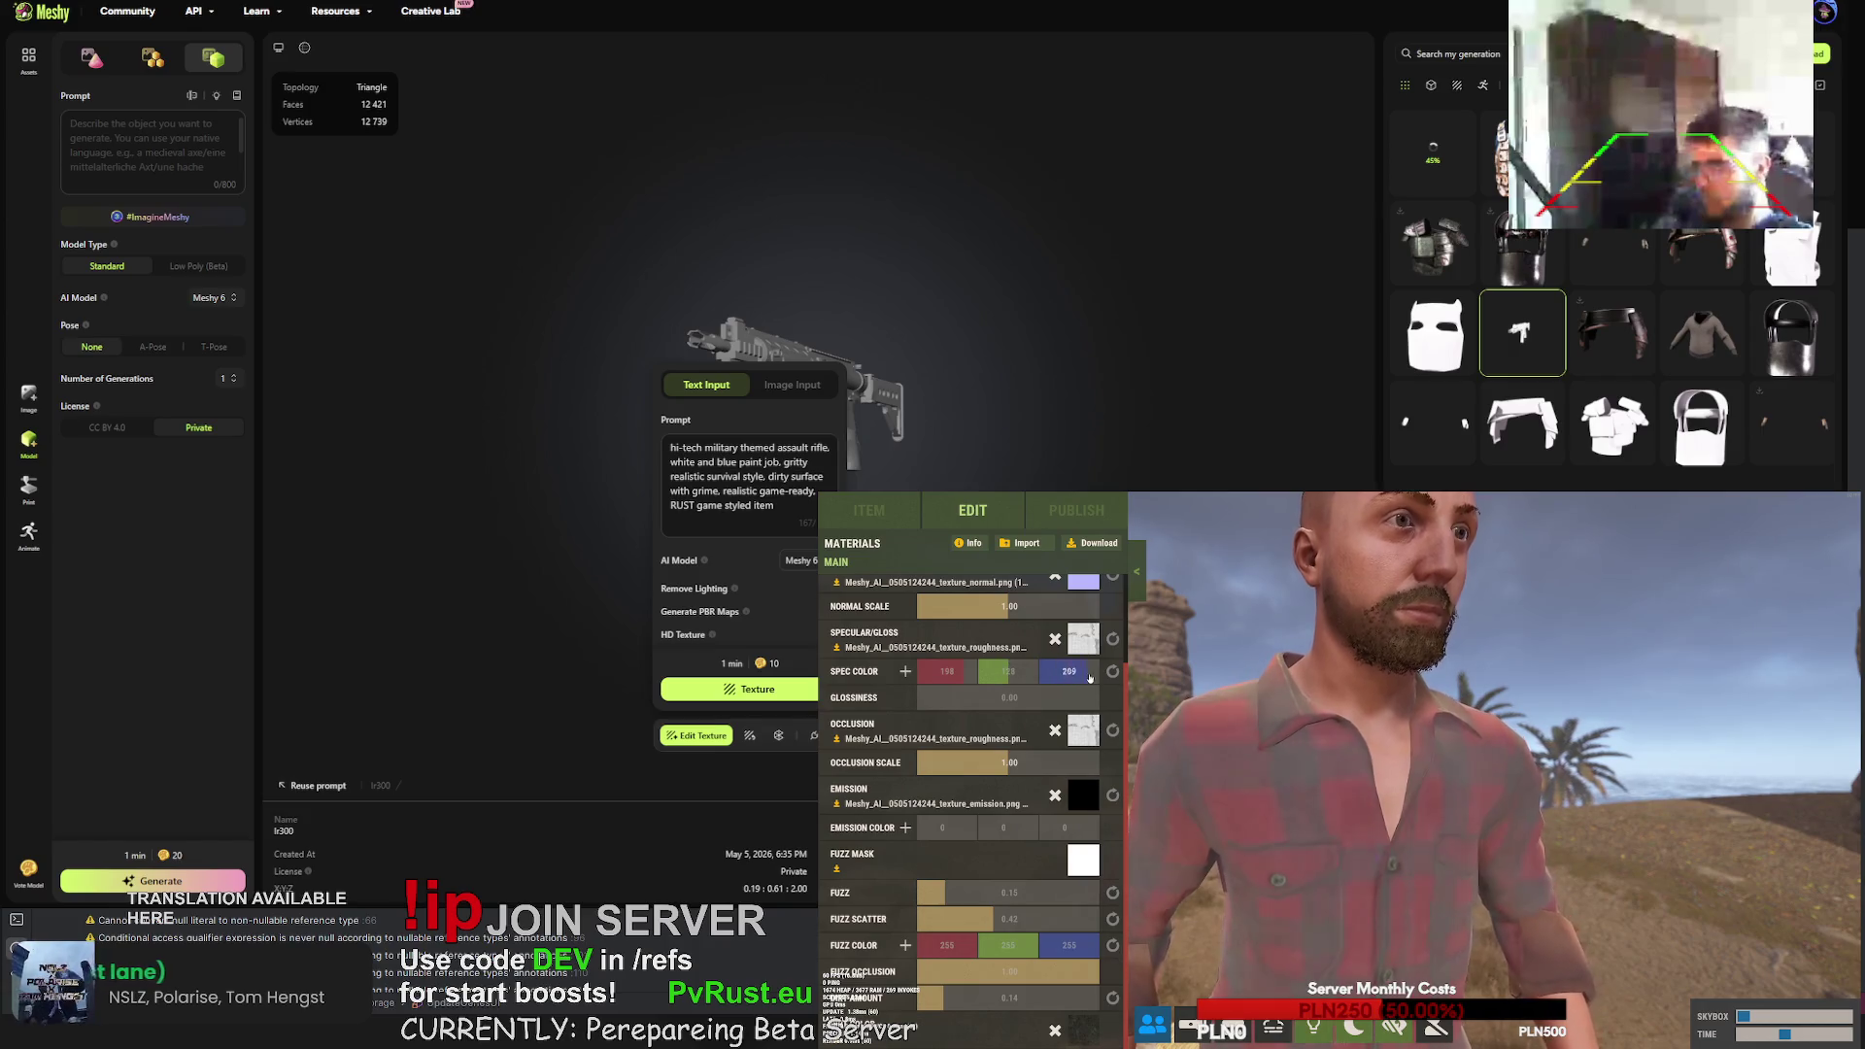
click(933, 667)
click(1043, 671)
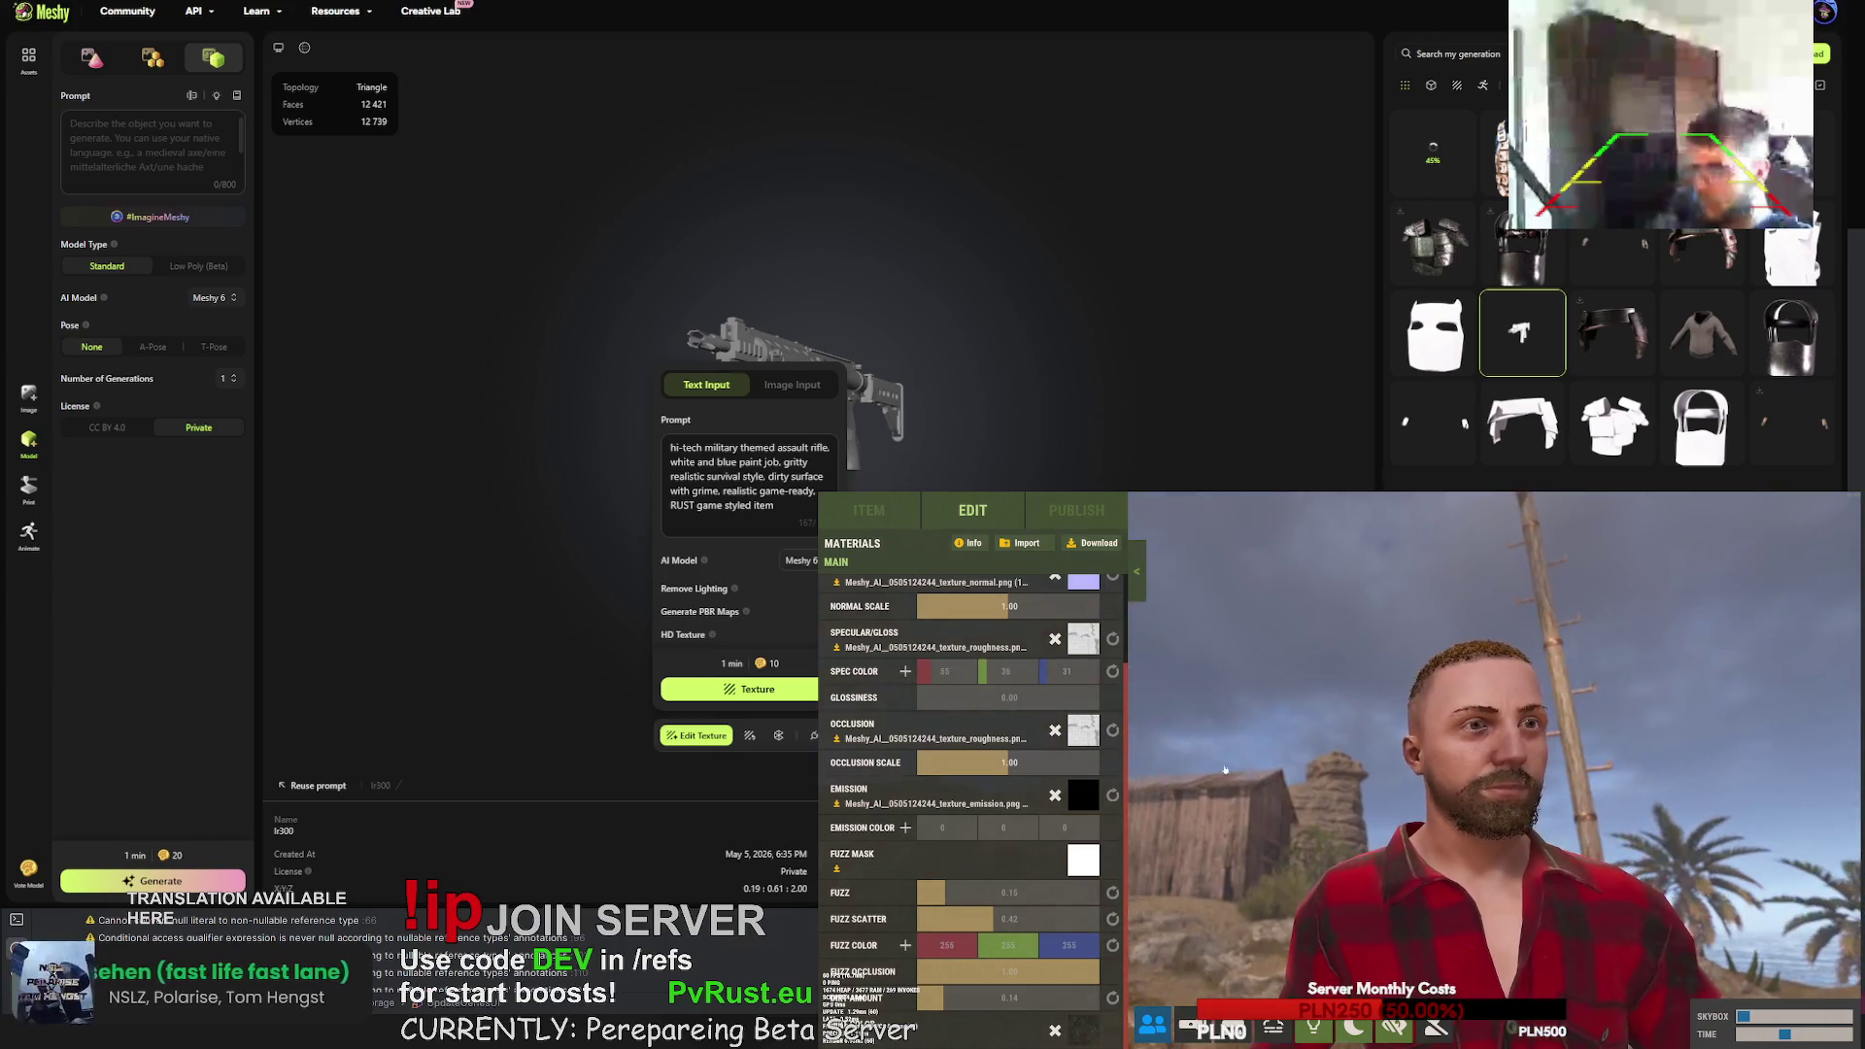
scroll(1088, 738, up, 3)
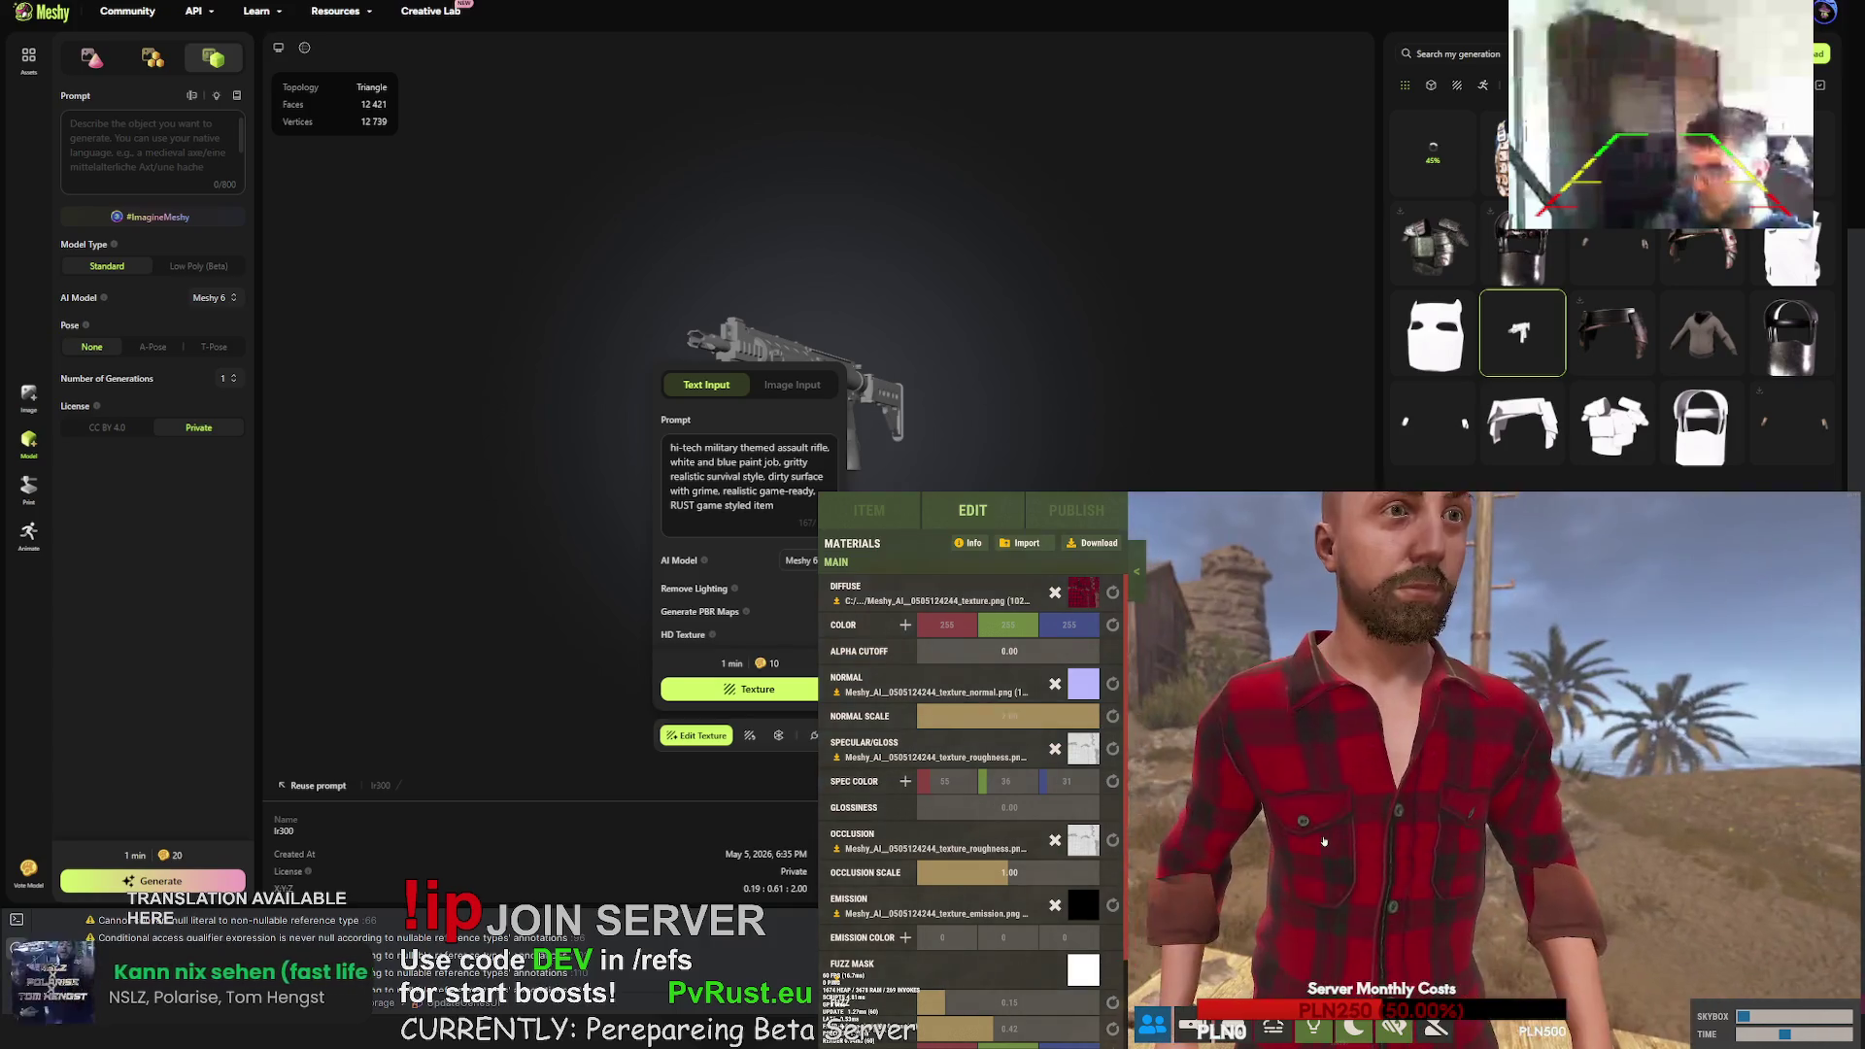
drag(1321, 837, 1101, 739)
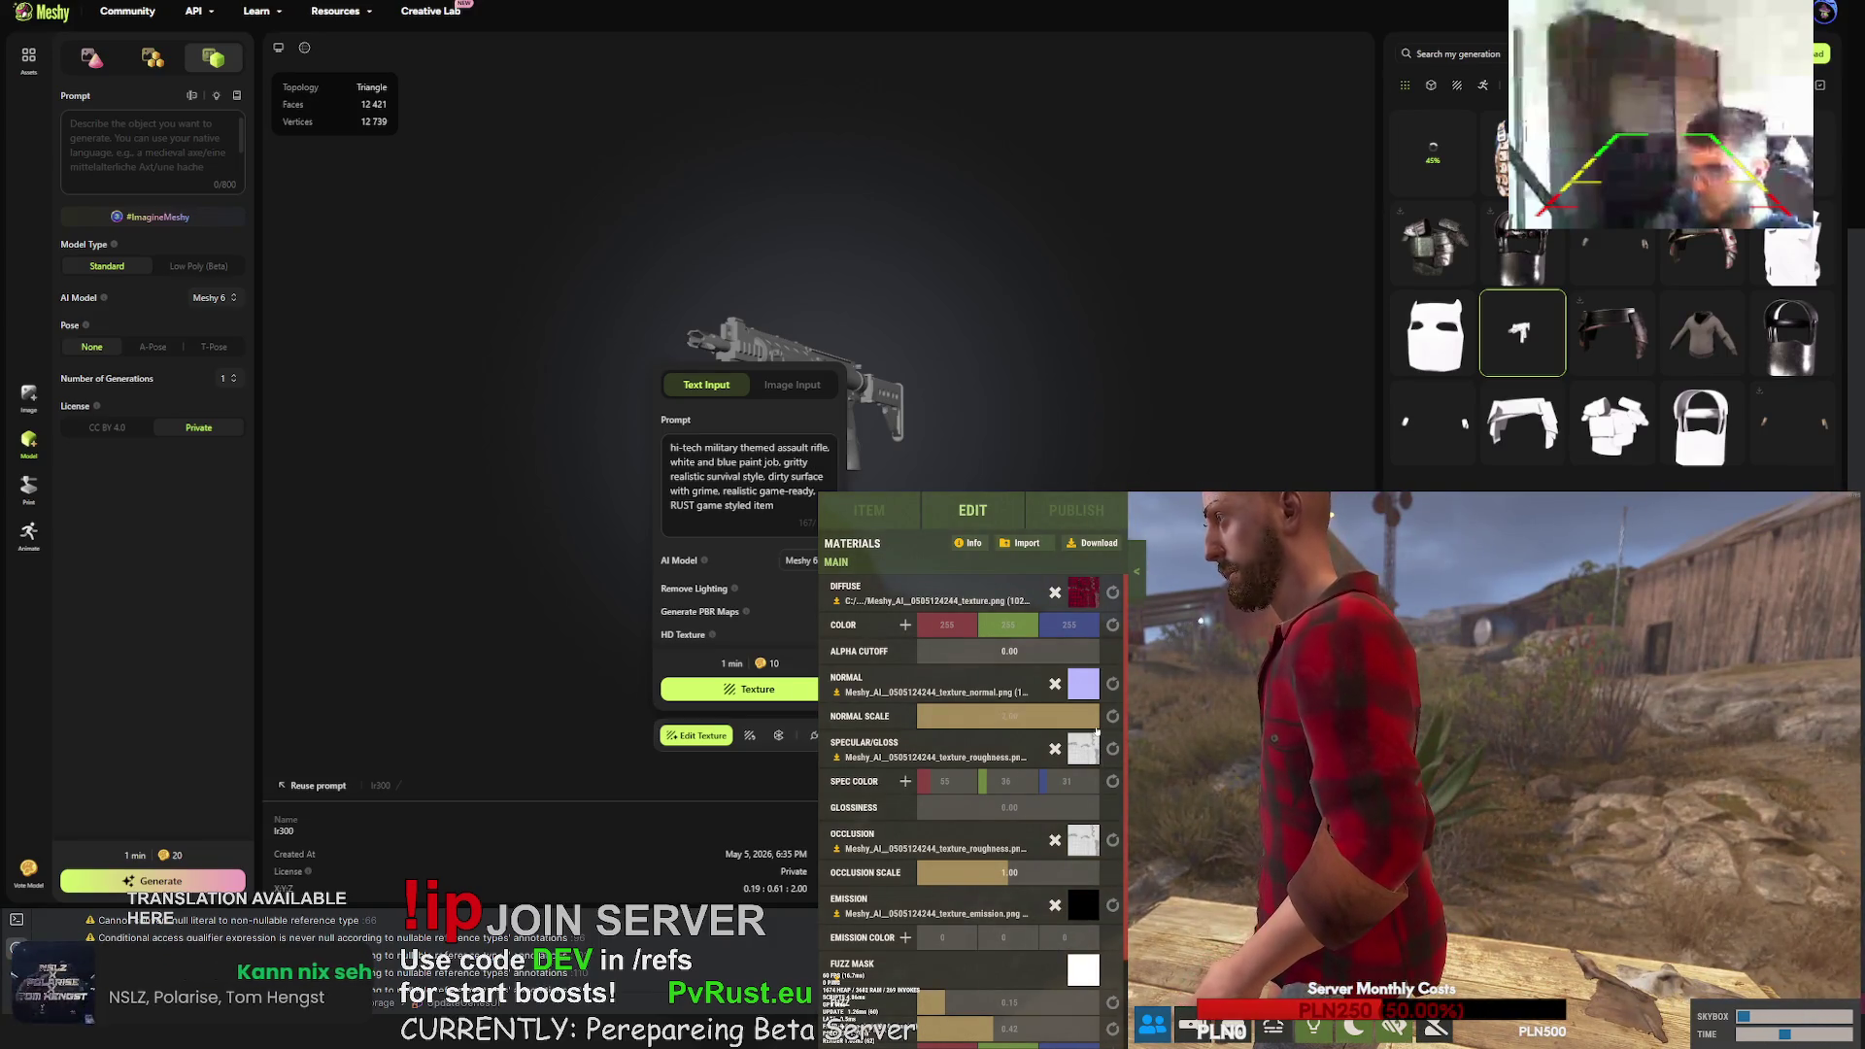
- Inspect the textured white-and-blue rifle in 3D and its UV texture map
click(776, 447)
click(1434, 141)
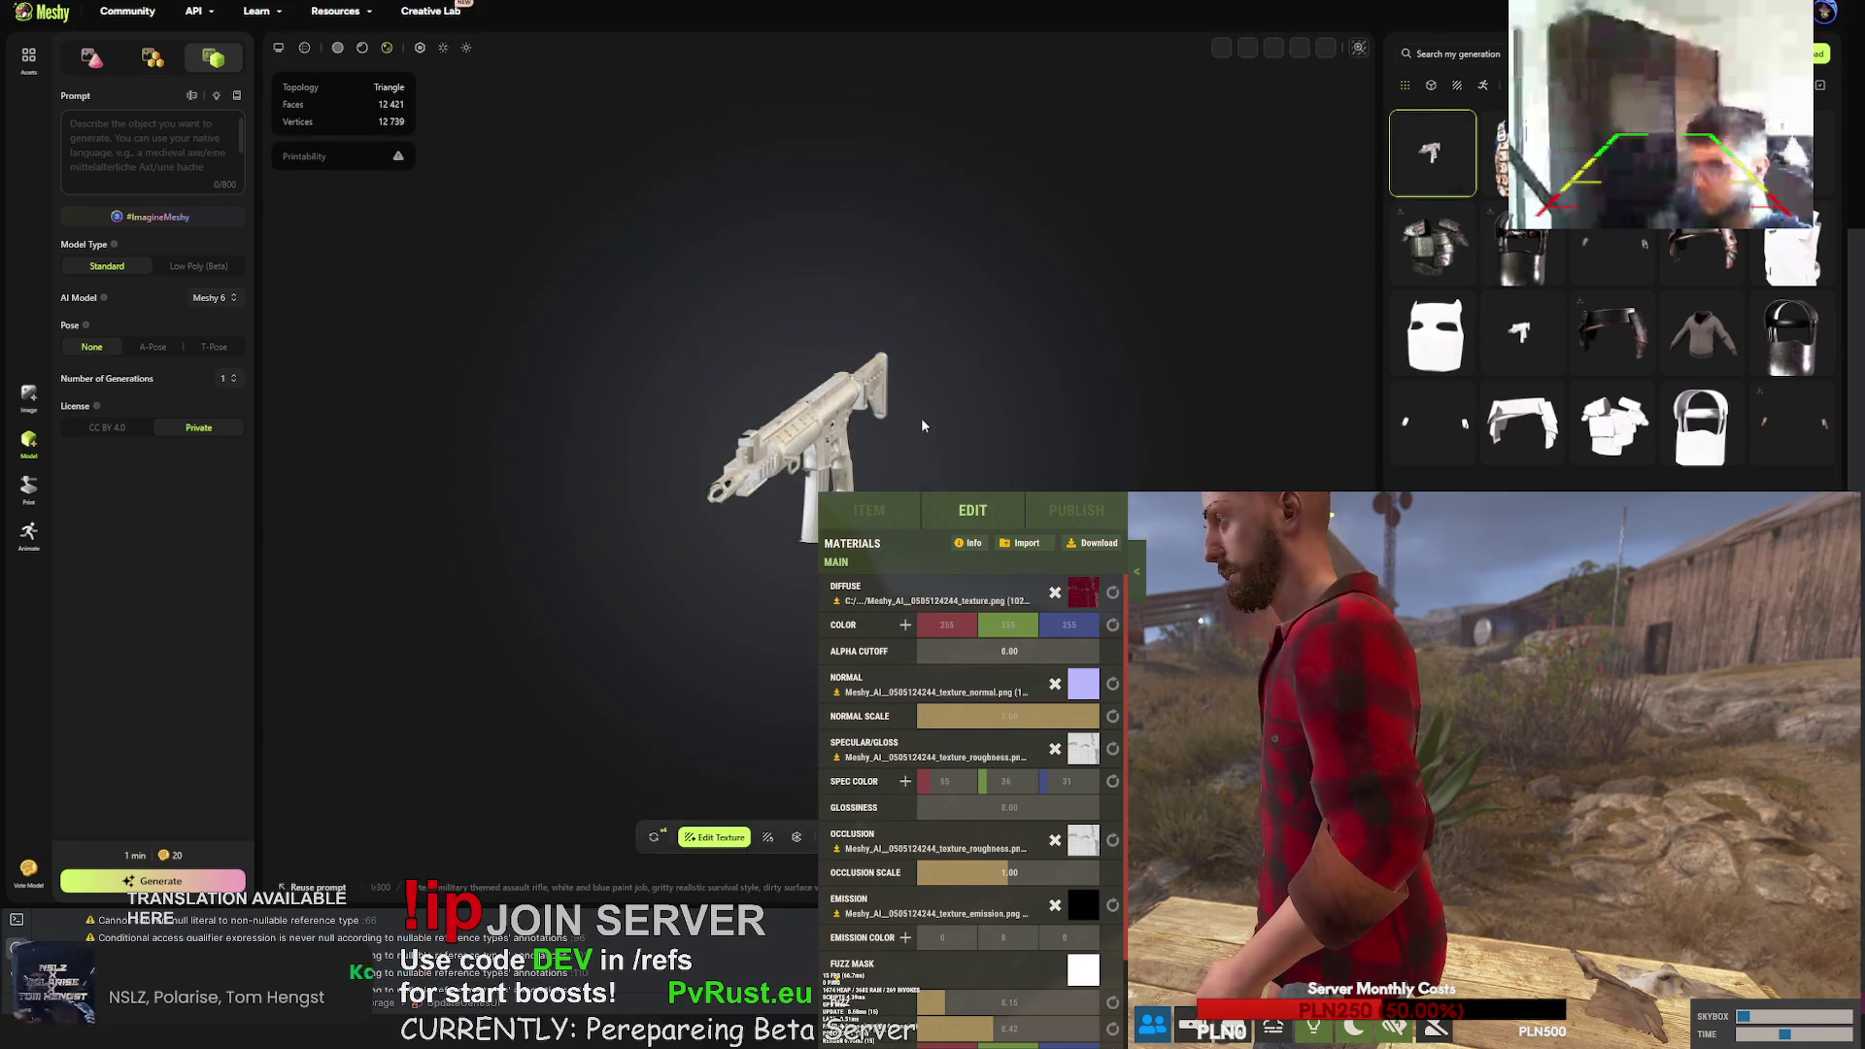
scroll(874, 413, up, 5)
mouse_move(836, 394)
mouse_down()
mouse_move(535, 402)
mouse_move(853, 469)
mouse_move(658, 457)
mouse_up()
scroll(516, 404, down, 5)
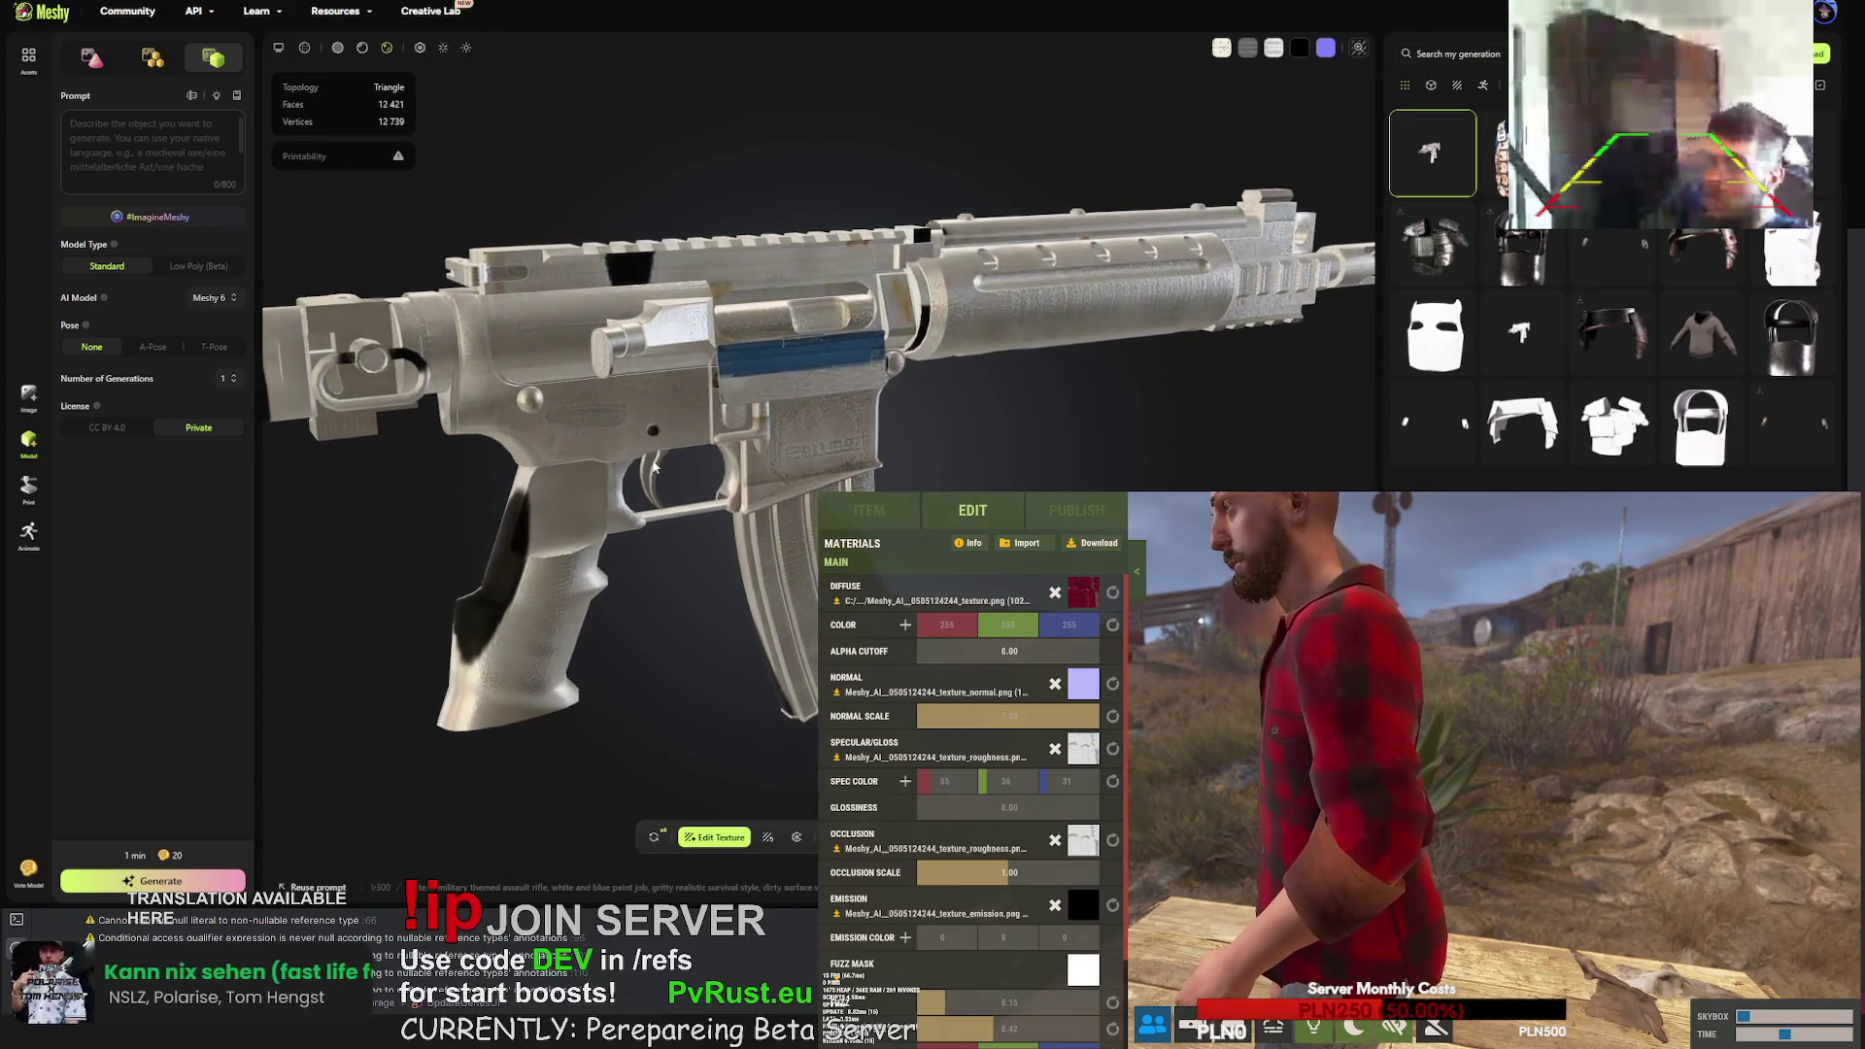
click(1356, 51)
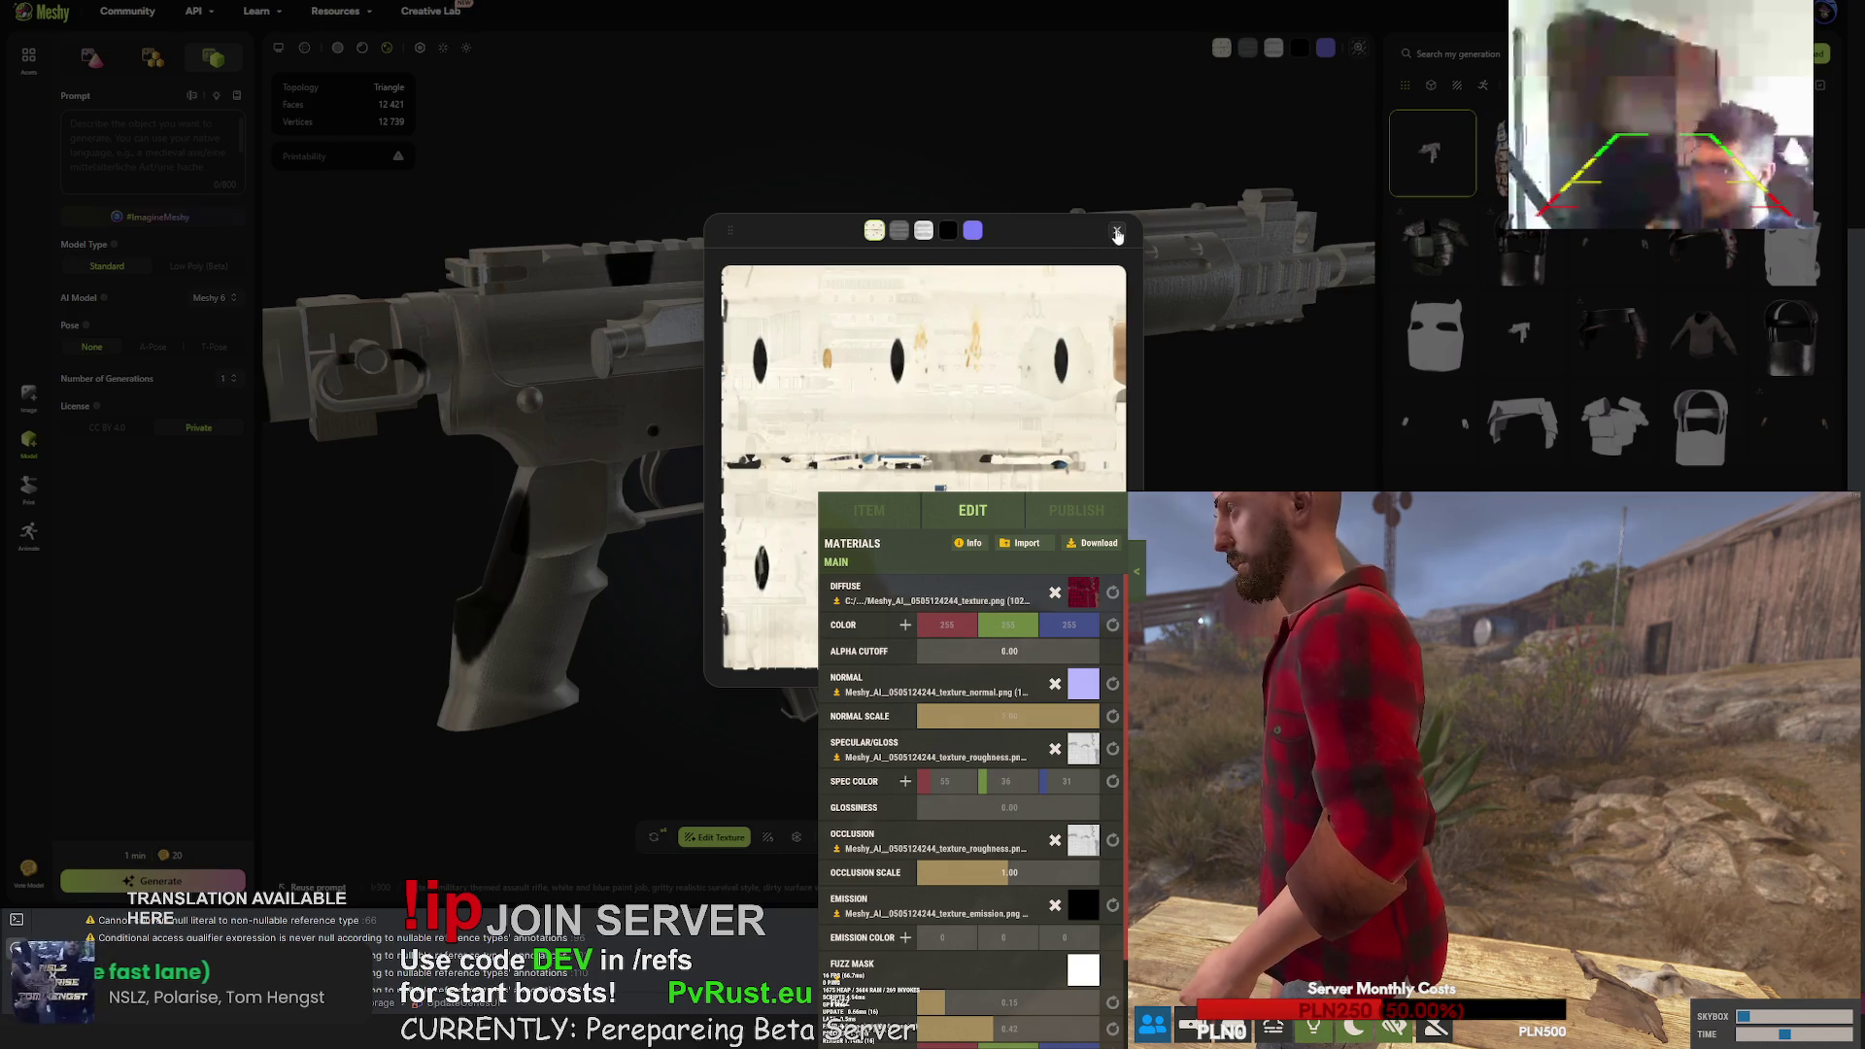
click(1117, 231)
- Compare against the grey untextured gun, briefly checking the shoulder armour model
click(1513, 324)
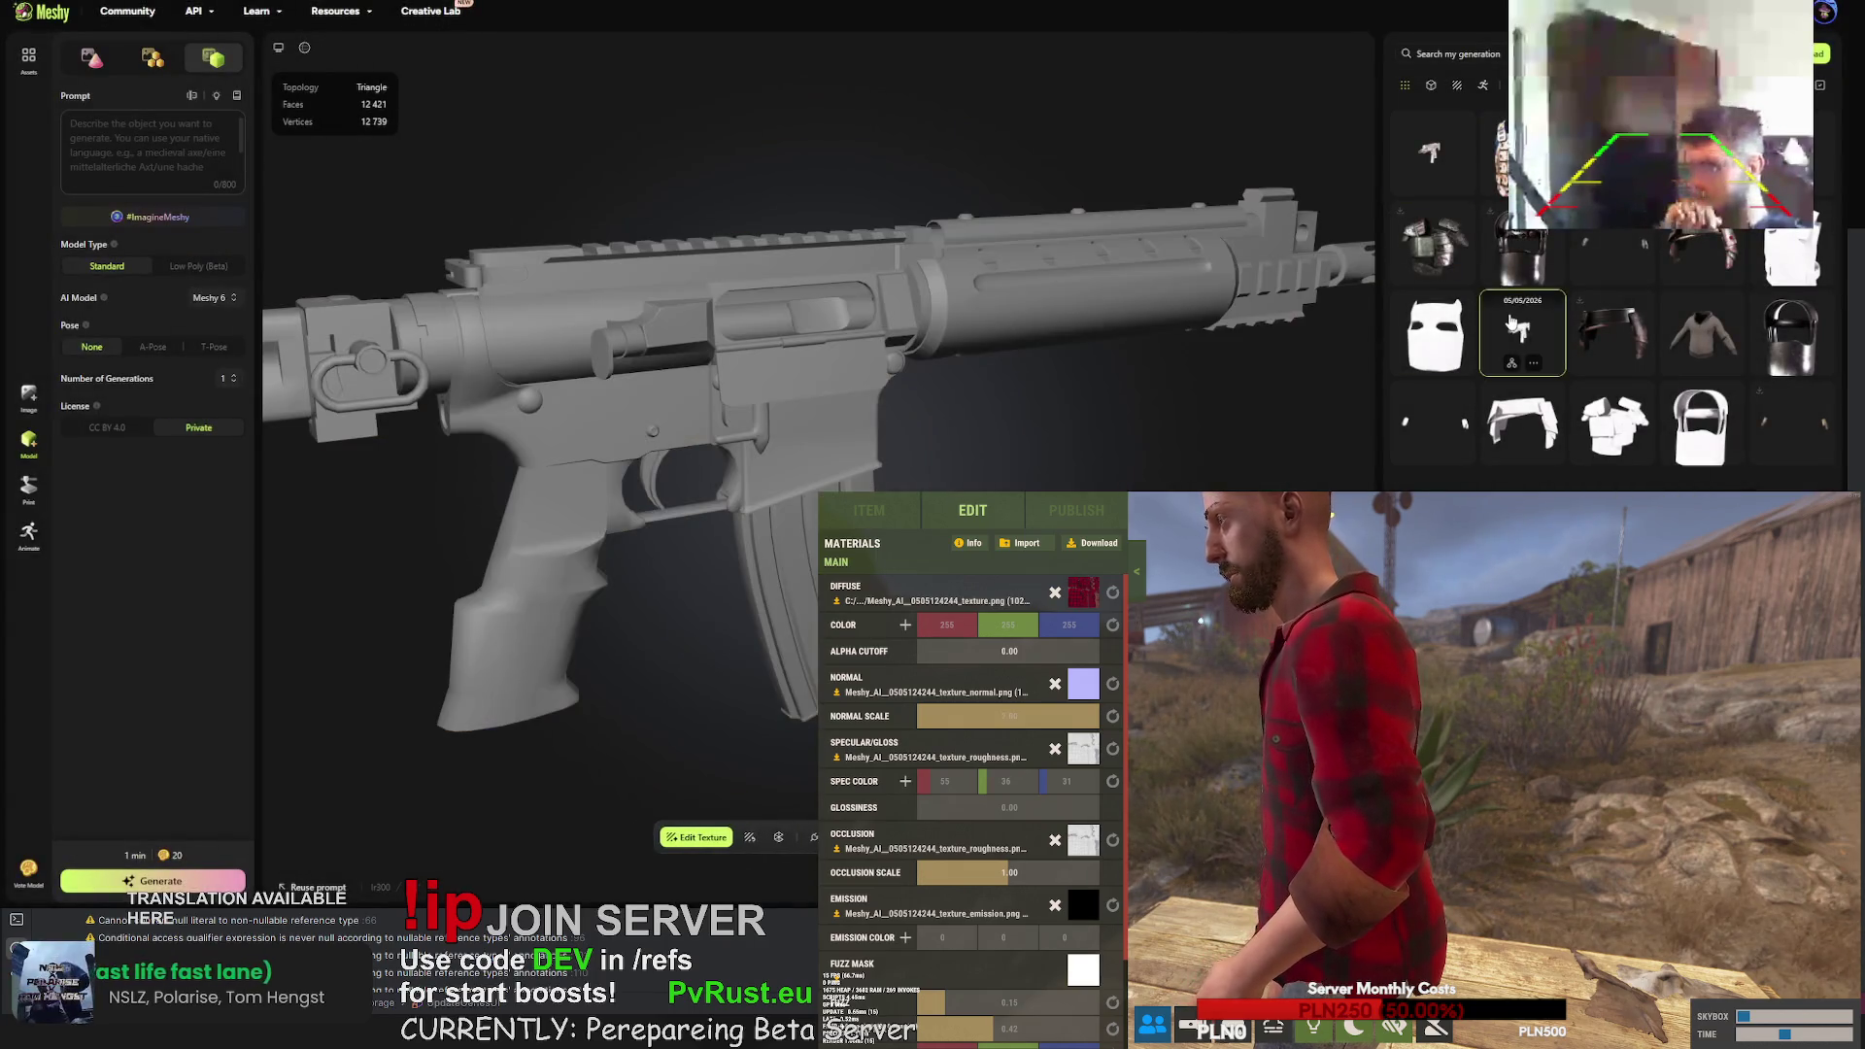
mouse_move(753, 773)
mouse_down()
mouse_move(755, 480)
mouse_move(754, 880)
mouse_up()
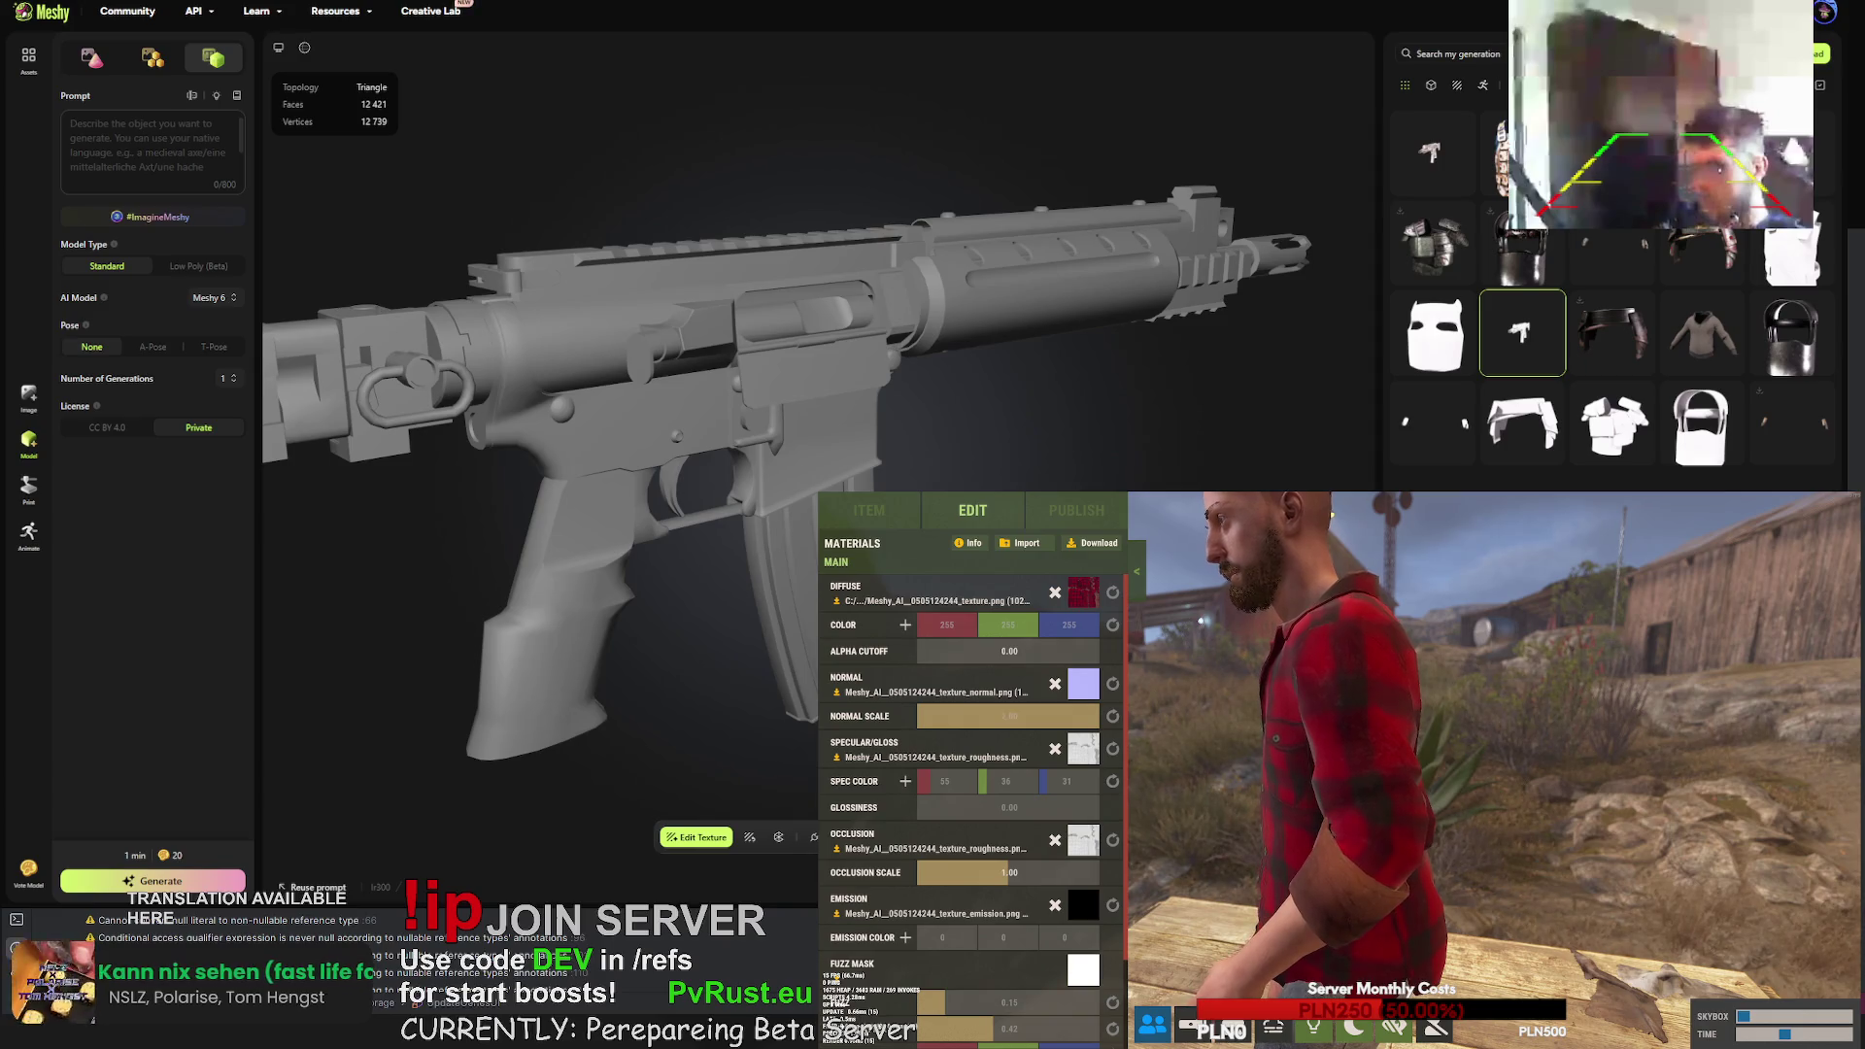
click(1521, 404)
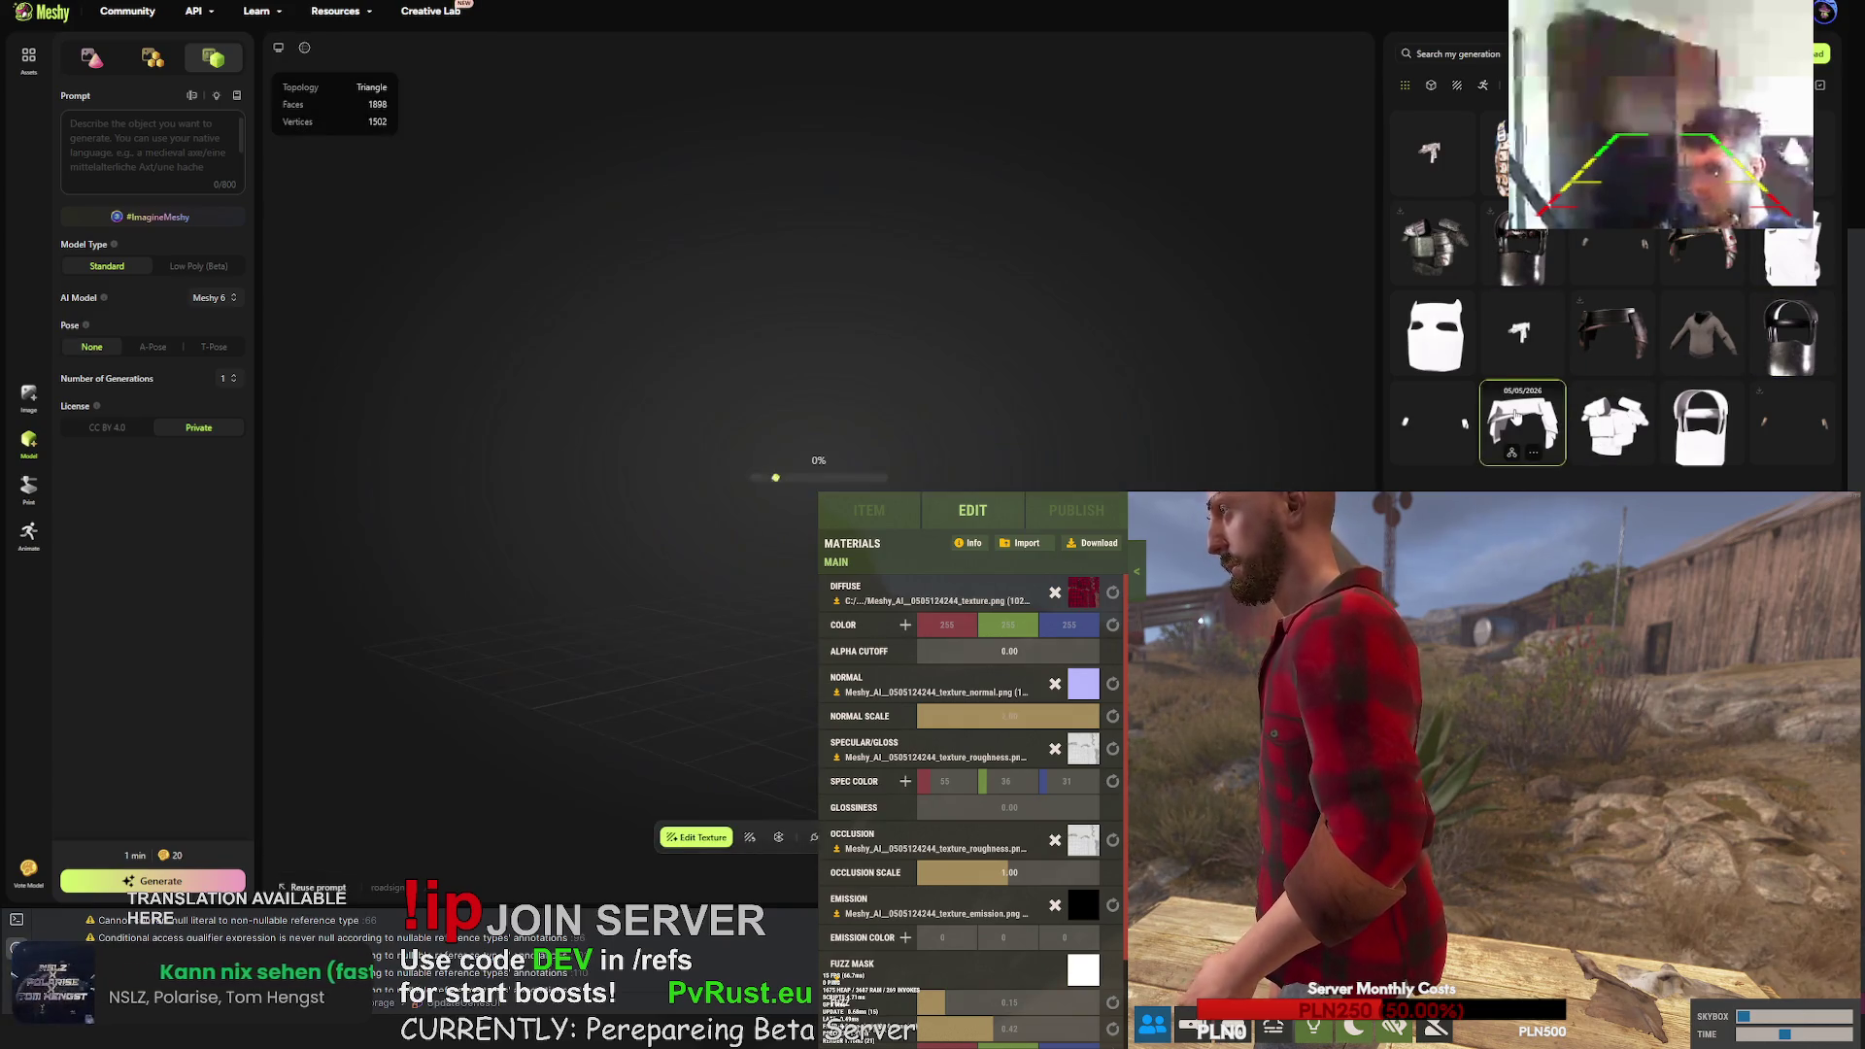
click(1526, 334)
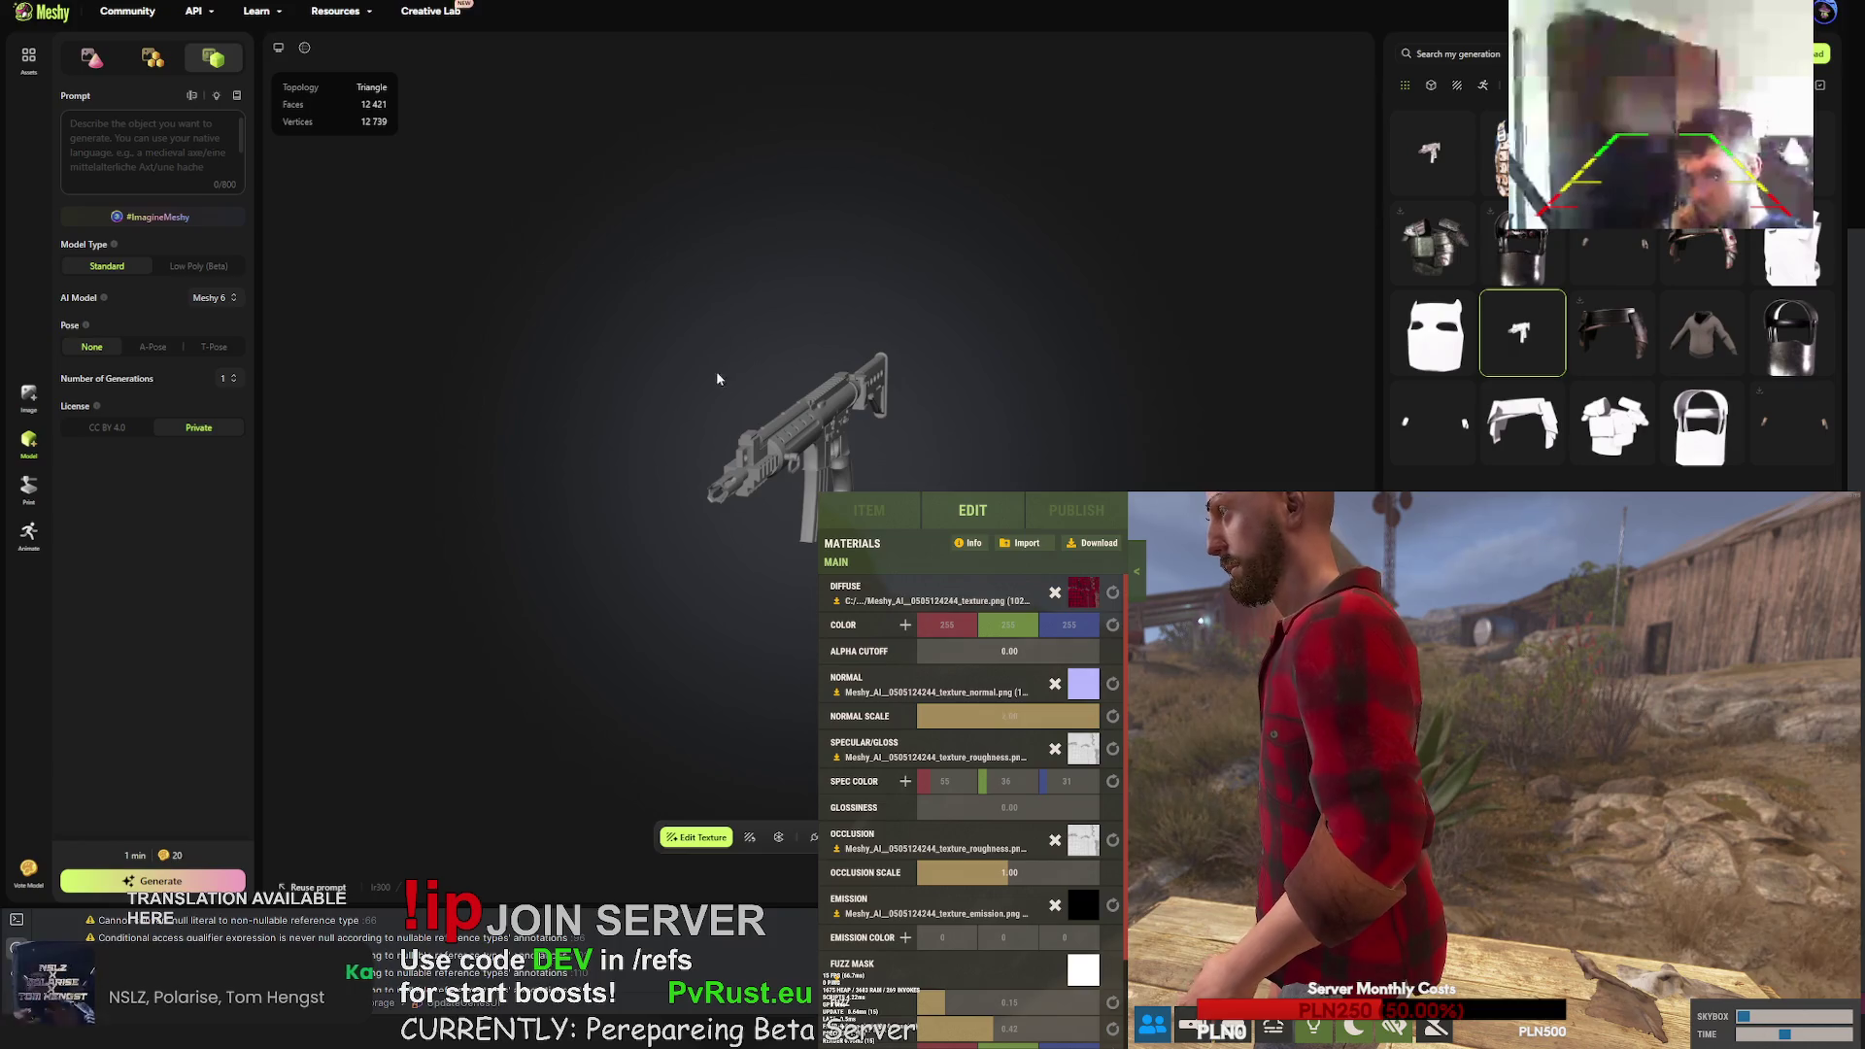
drag(714, 361, 820, 421)
scroll(830, 416, up, 8)
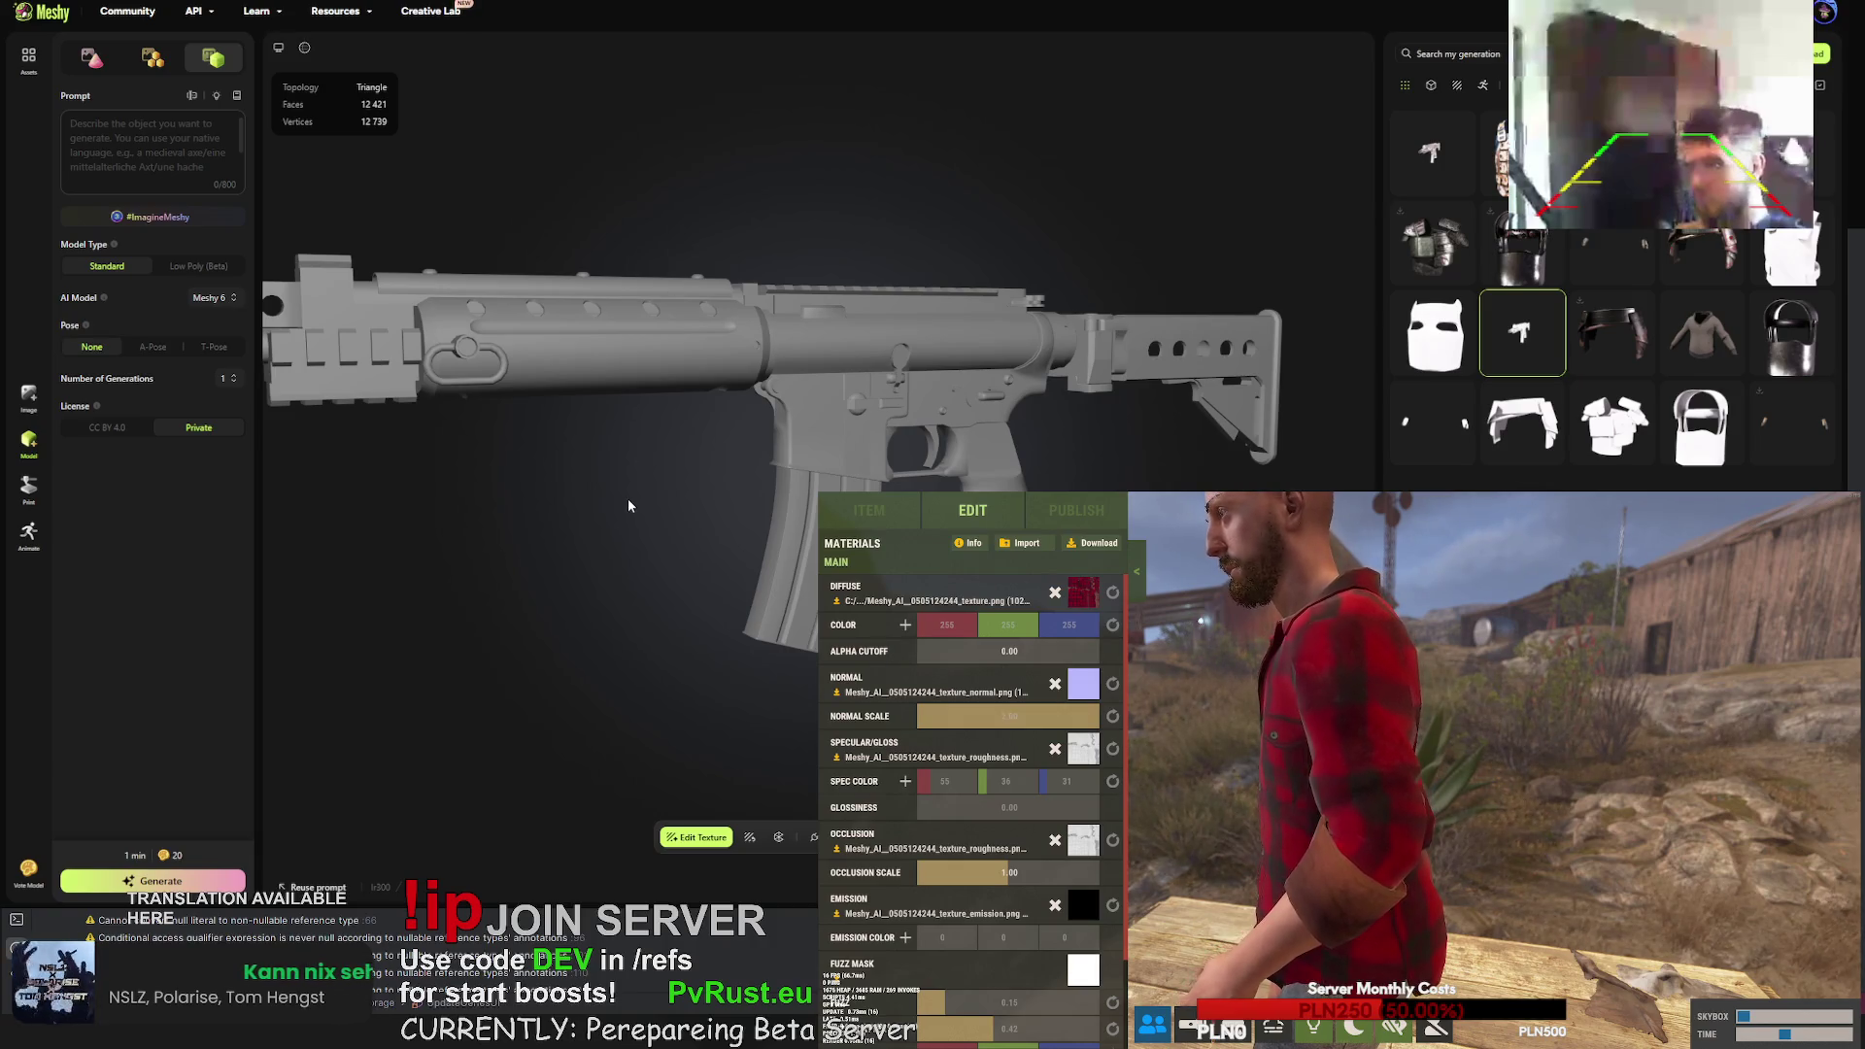
- Return to the textured rifle and retry its generation, confirming the replacement
click(1421, 142)
mouse_move(835, 408)
mouse_down()
mouse_move(708, 516)
mouse_move(521, 478)
mouse_up()
scroll(807, 447, up, 8)
mouse_move(730, 444)
mouse_down()
mouse_move(665, 465)
mouse_move(746, 429)
mouse_up()
scroll(746, 428, up, 5)
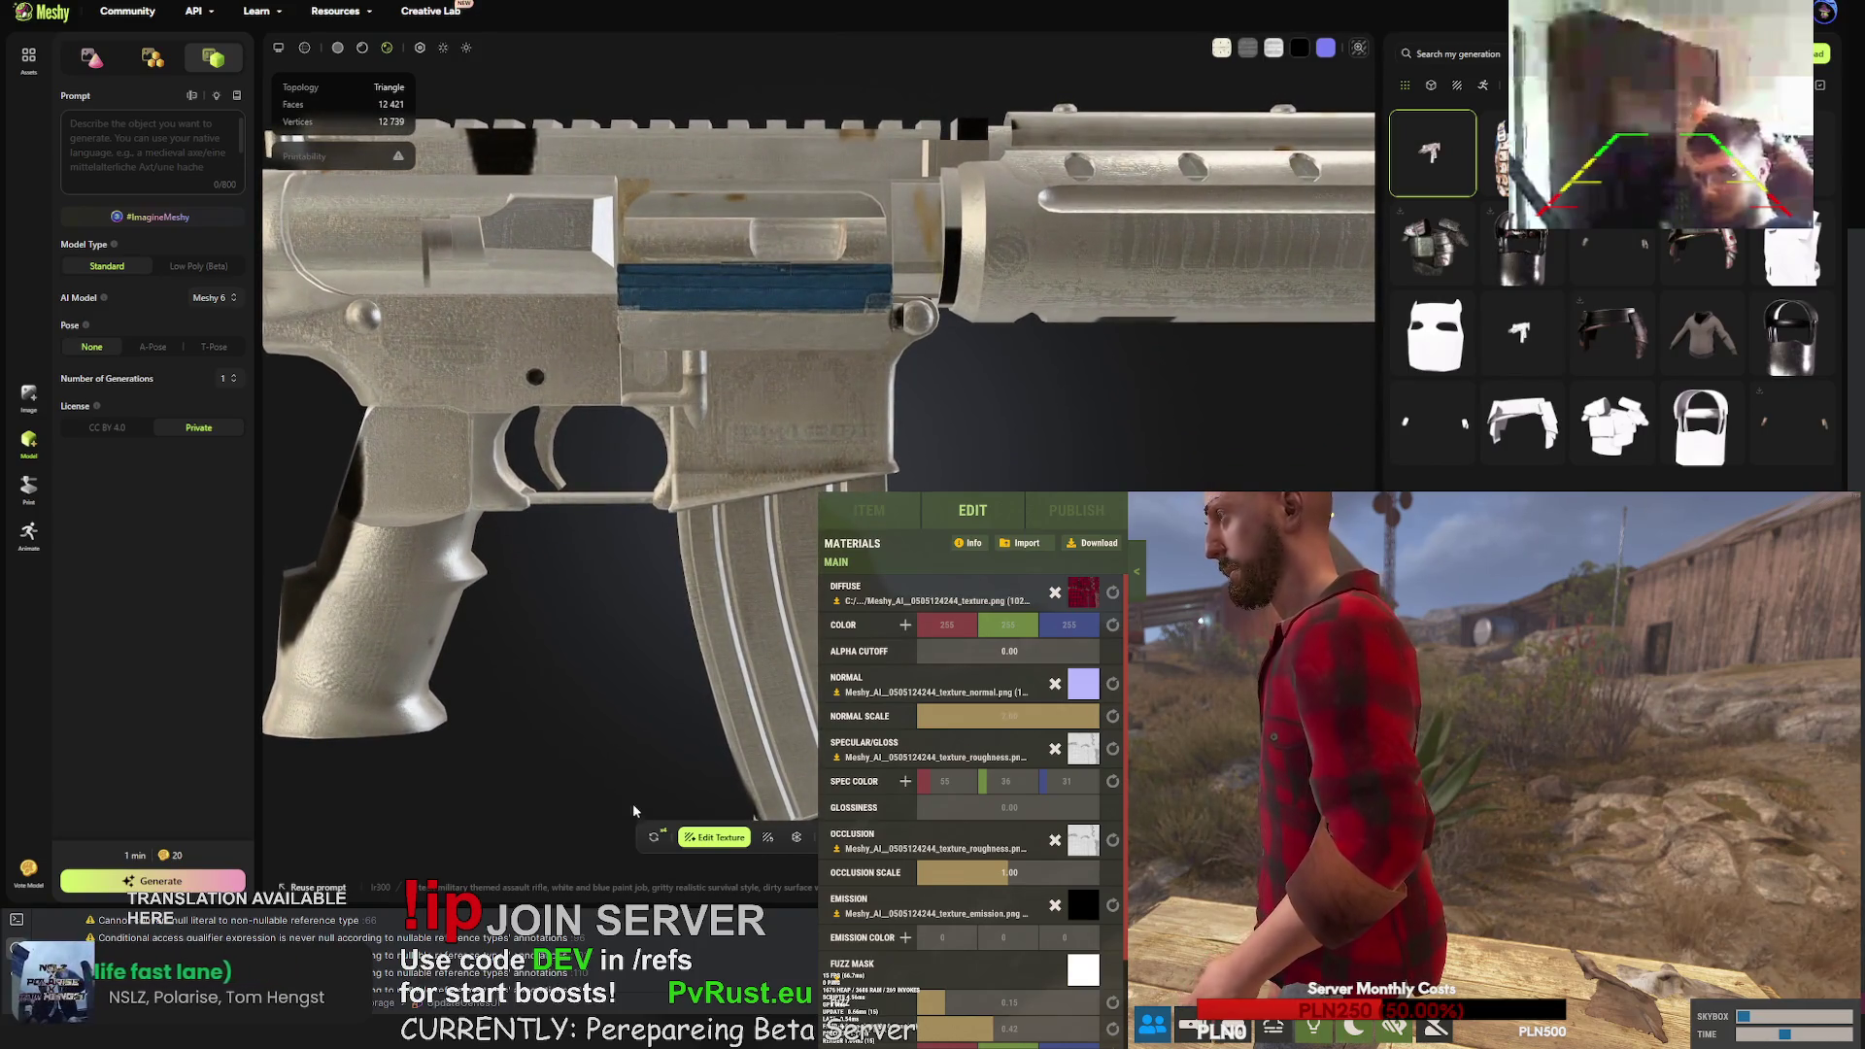
click(653, 837)
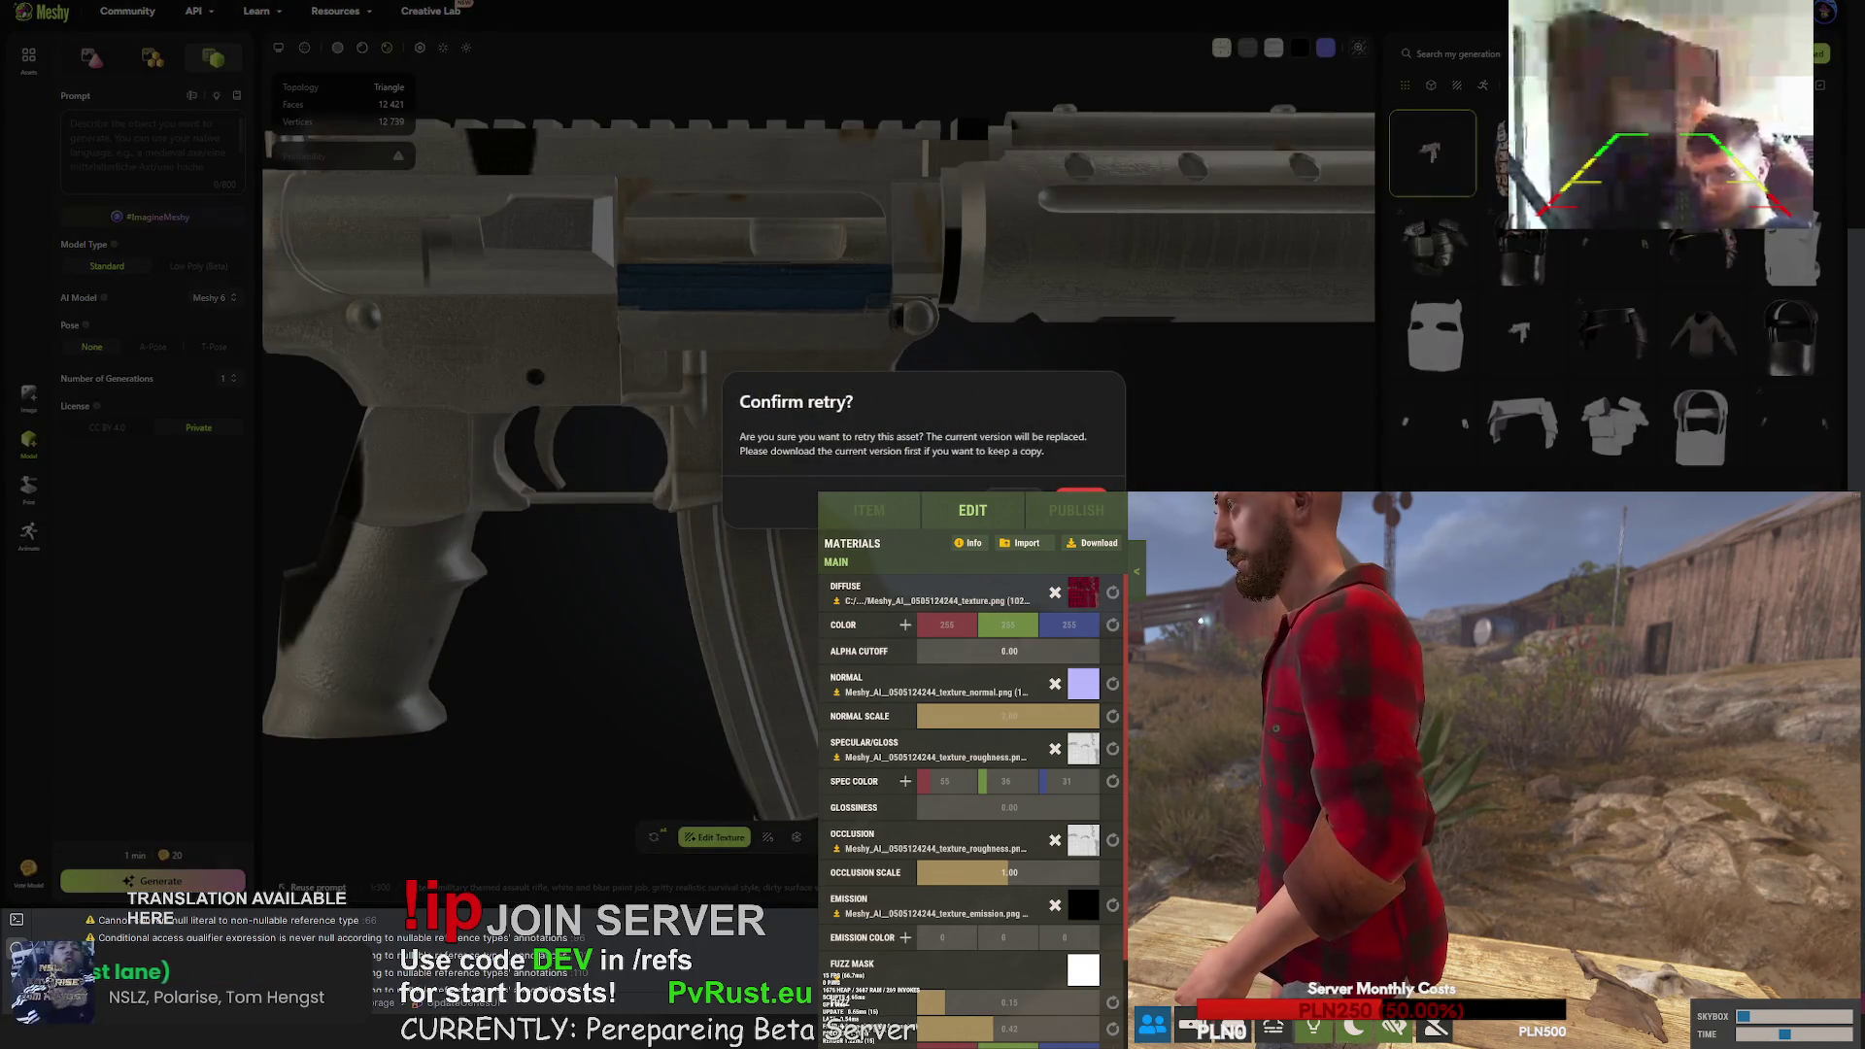
click(1081, 497)
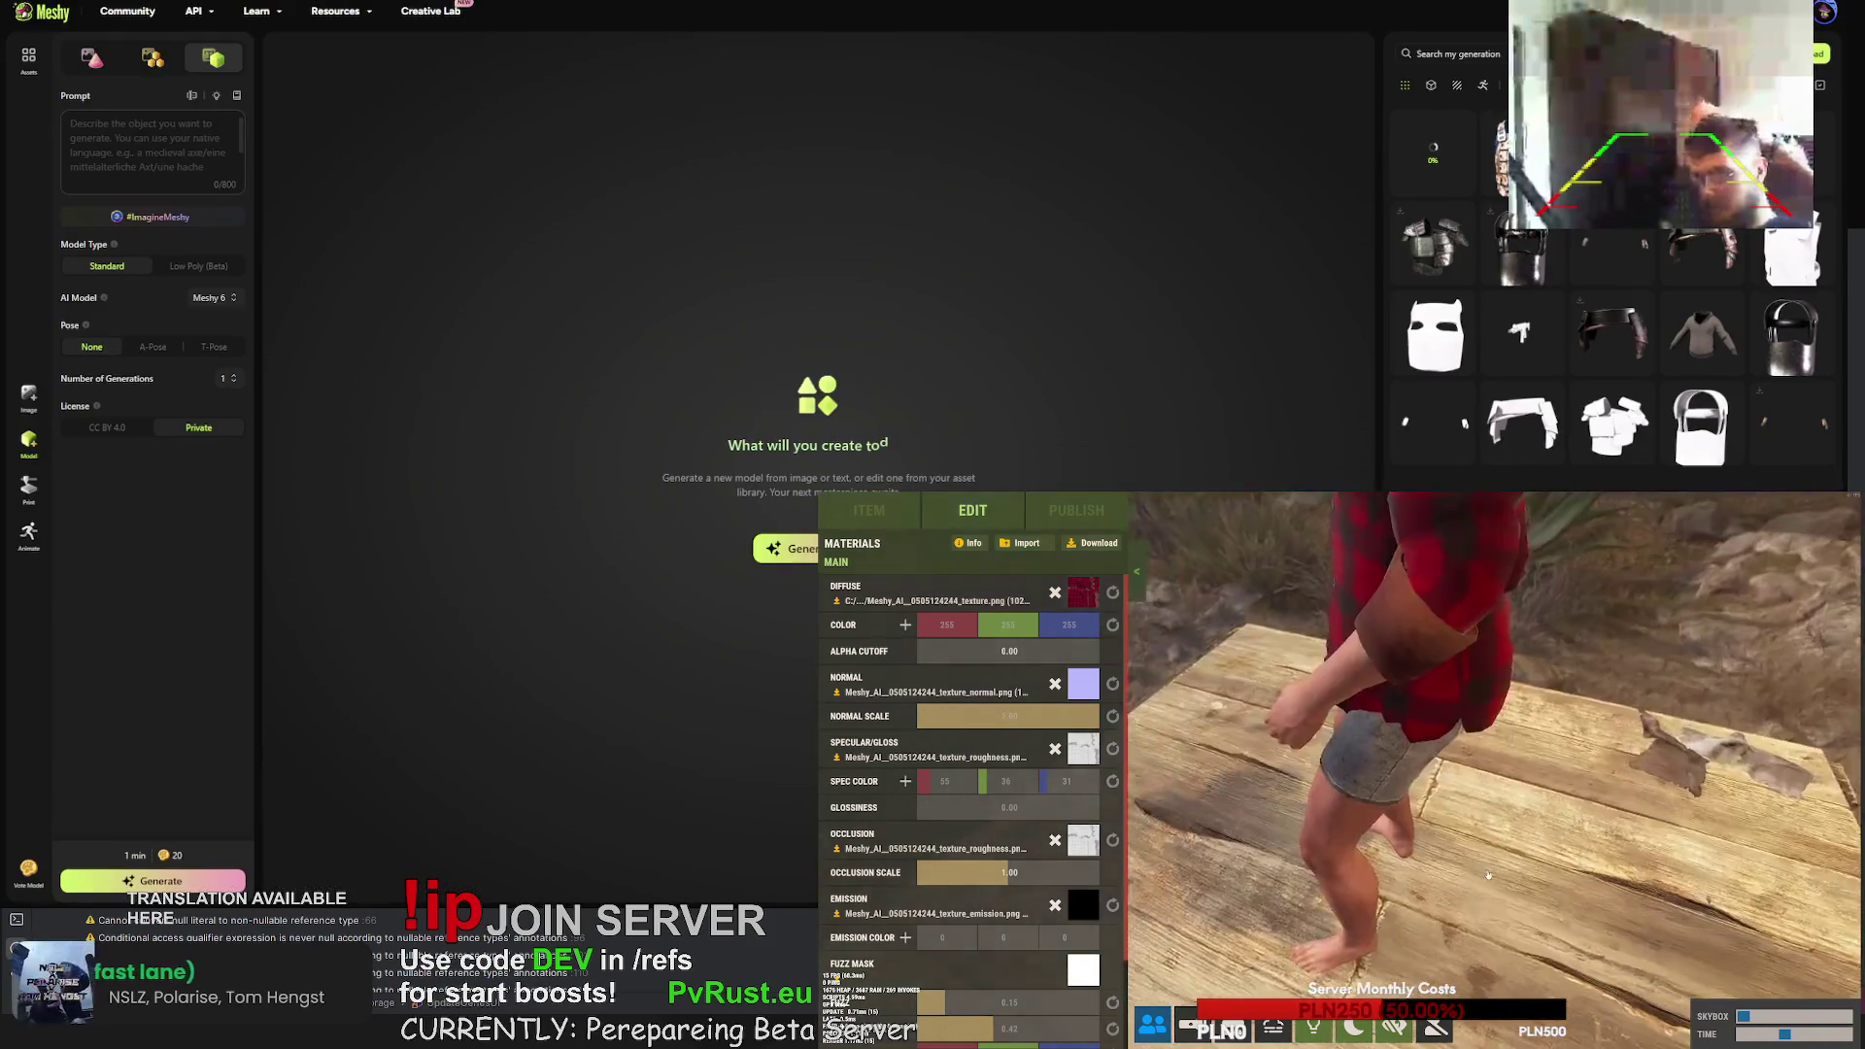
click(869, 510)
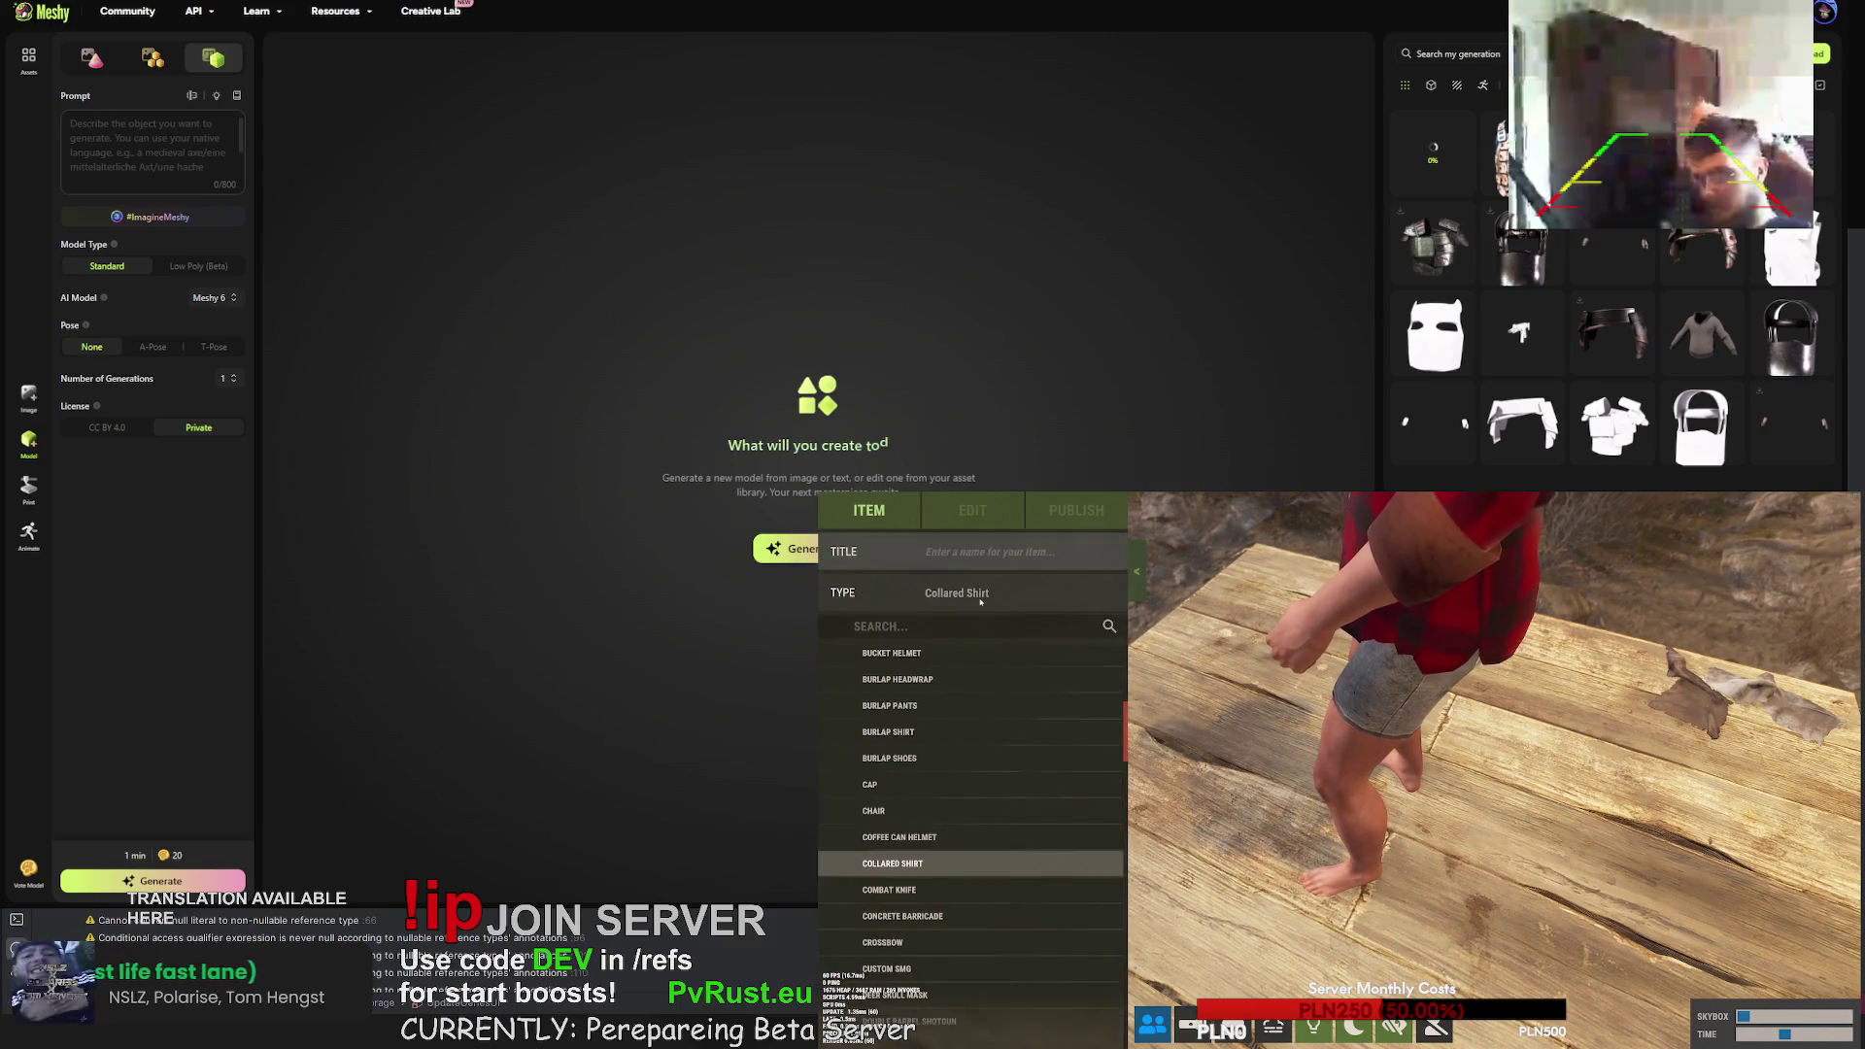
- Select the hoodie as the skin item and open its diffuse texture picker
scroll(912, 778, down, 5)
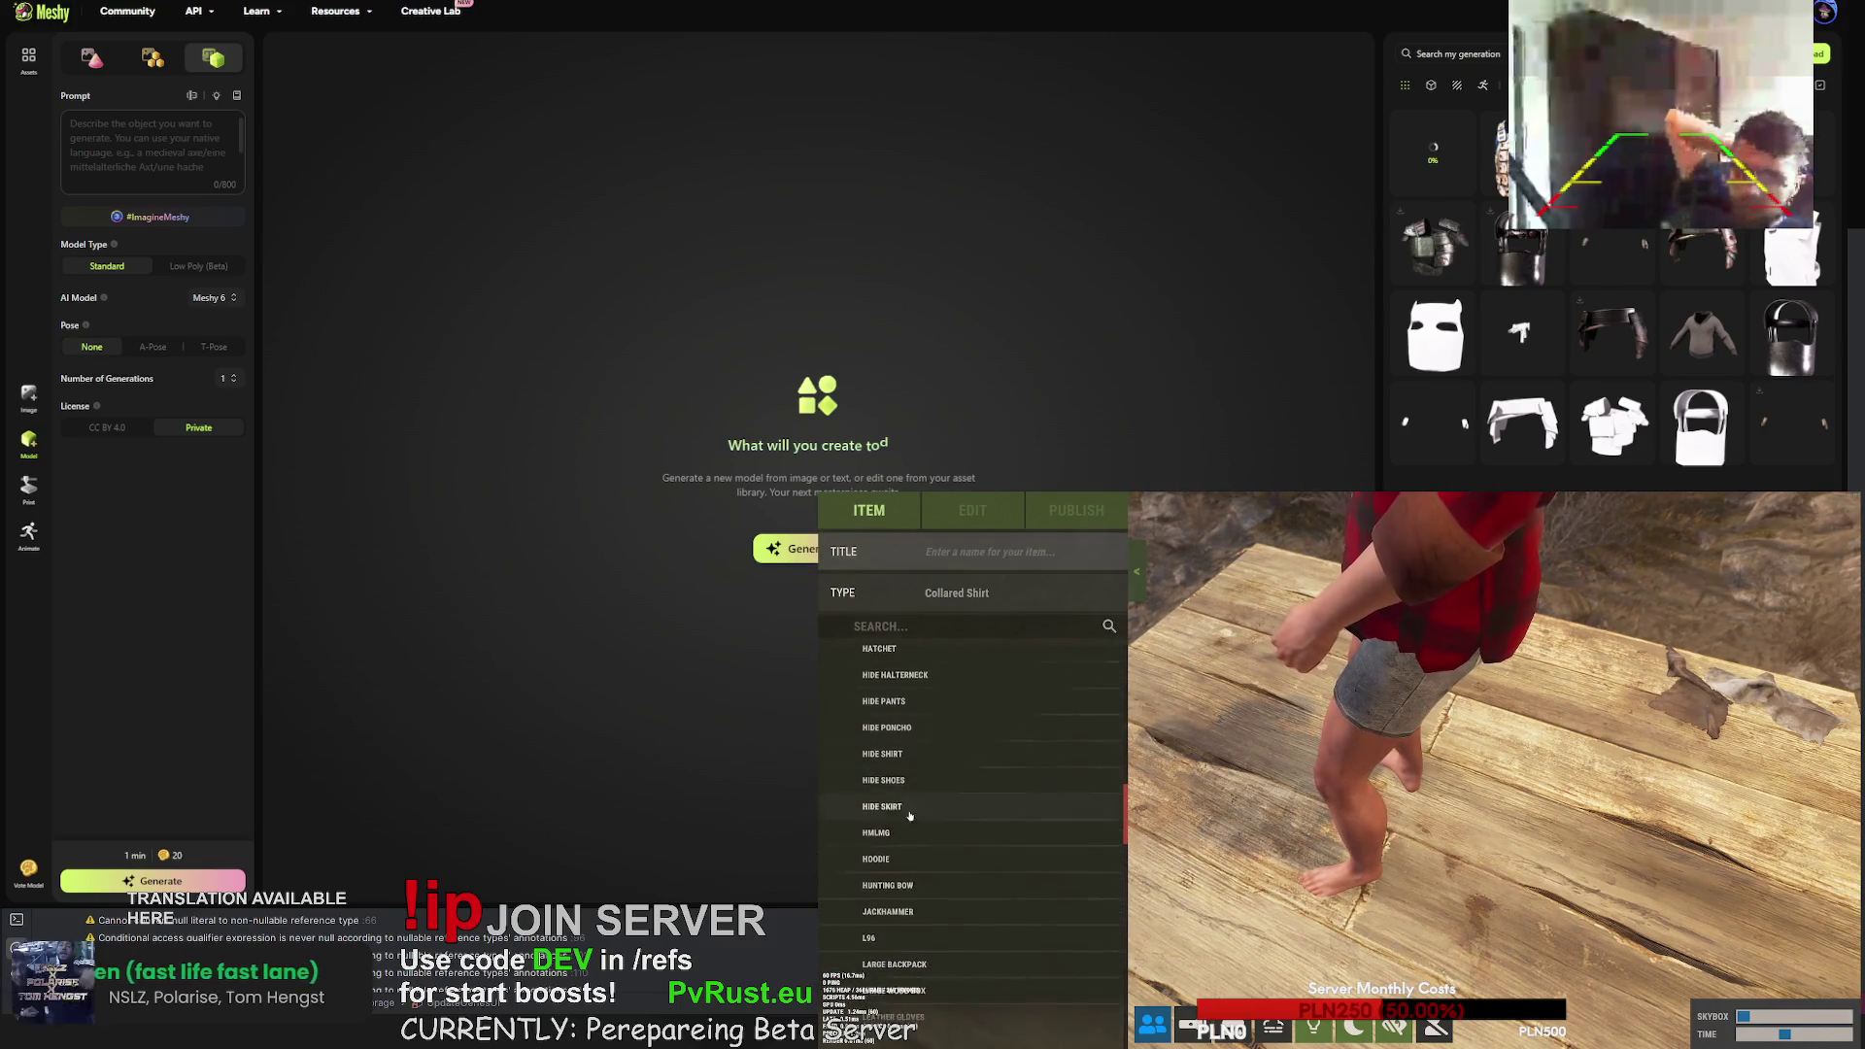
click(876, 860)
click(973, 510)
click(1055, 588)
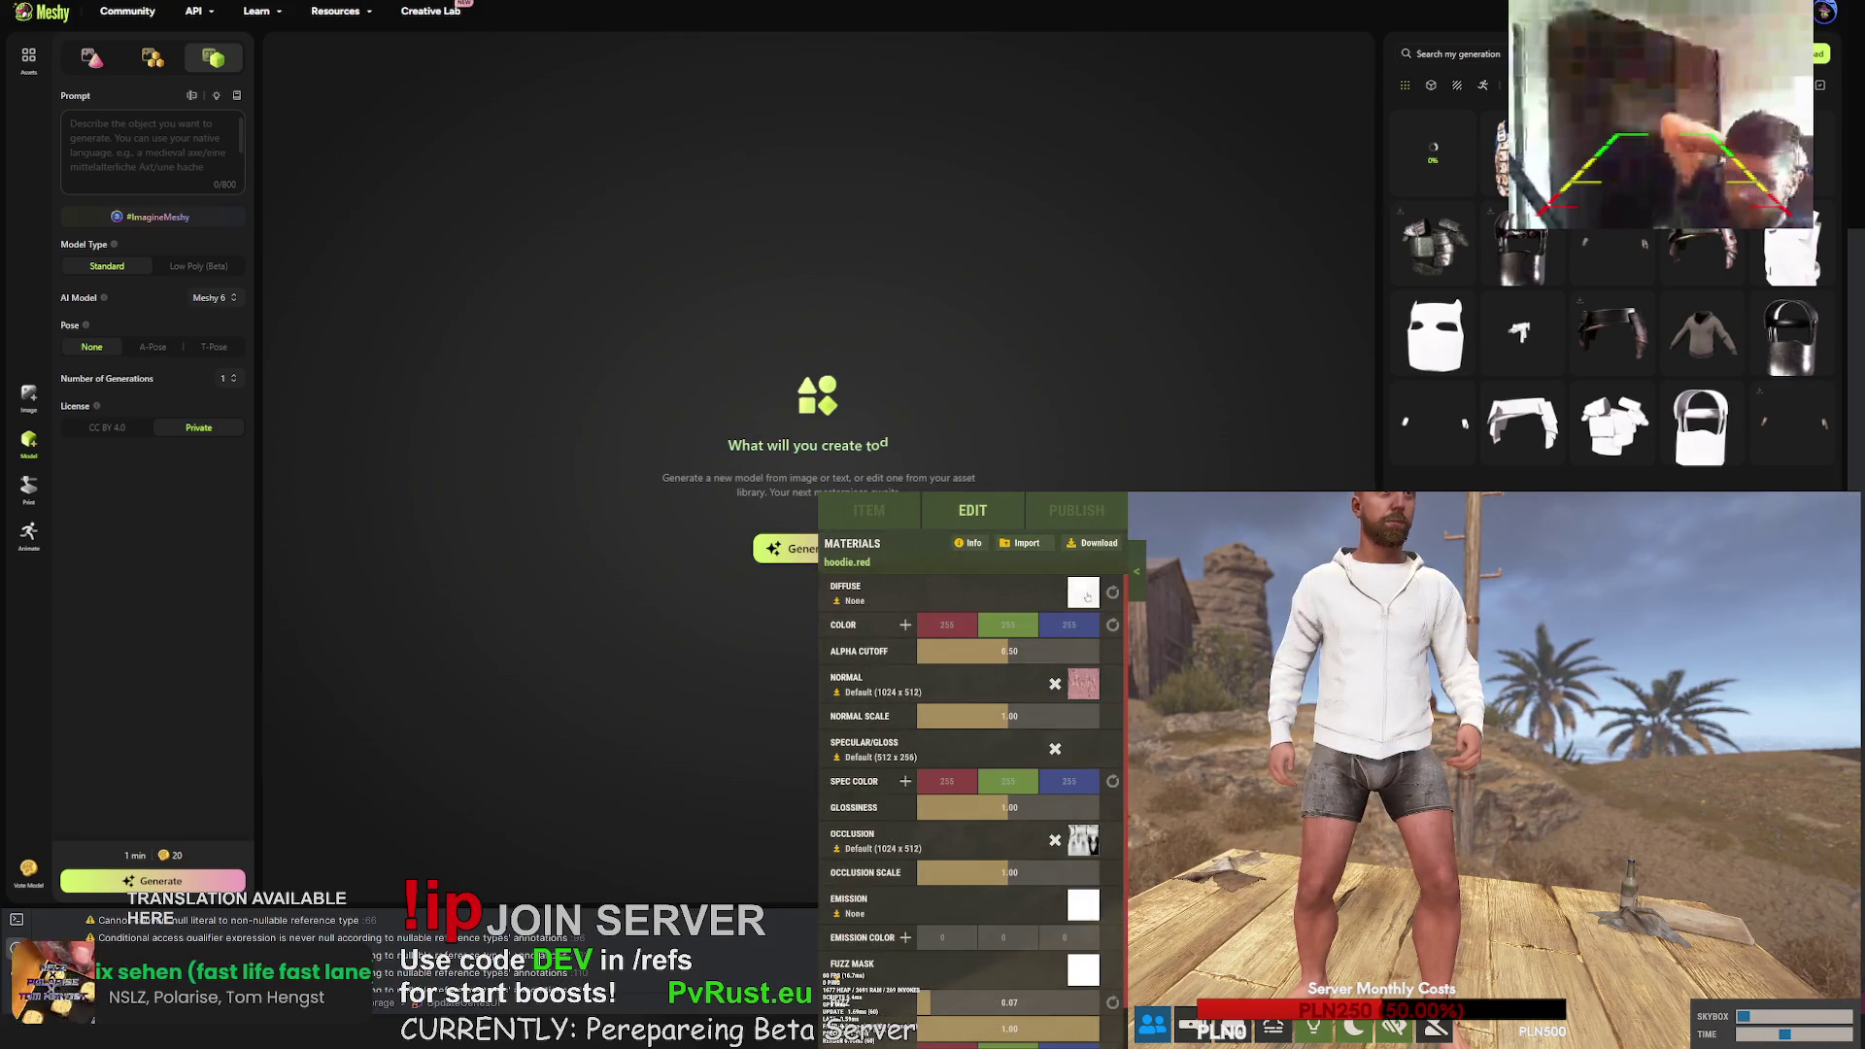
click(1087, 595)
click(1119, 577)
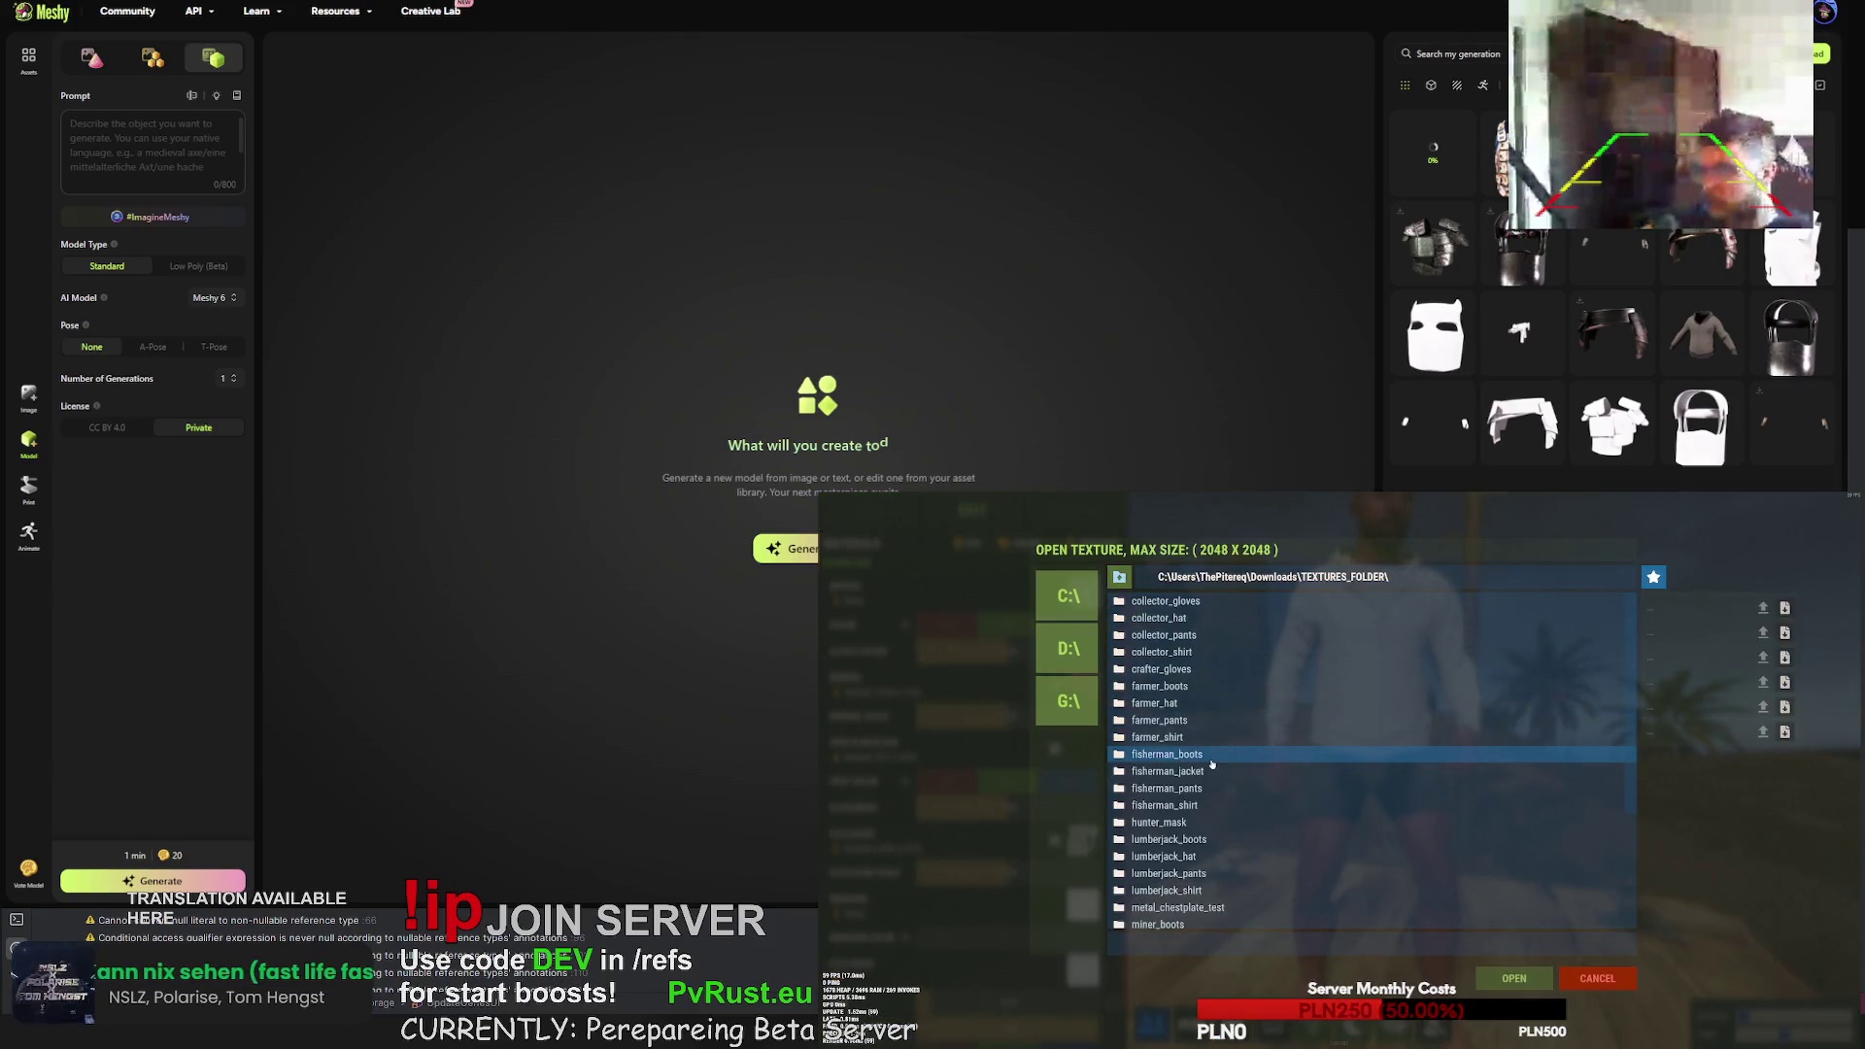
- Browse the texture folders and load a farmer_shirt texture as the hoodie's diffuse
scroll(1220, 813, down, 3)
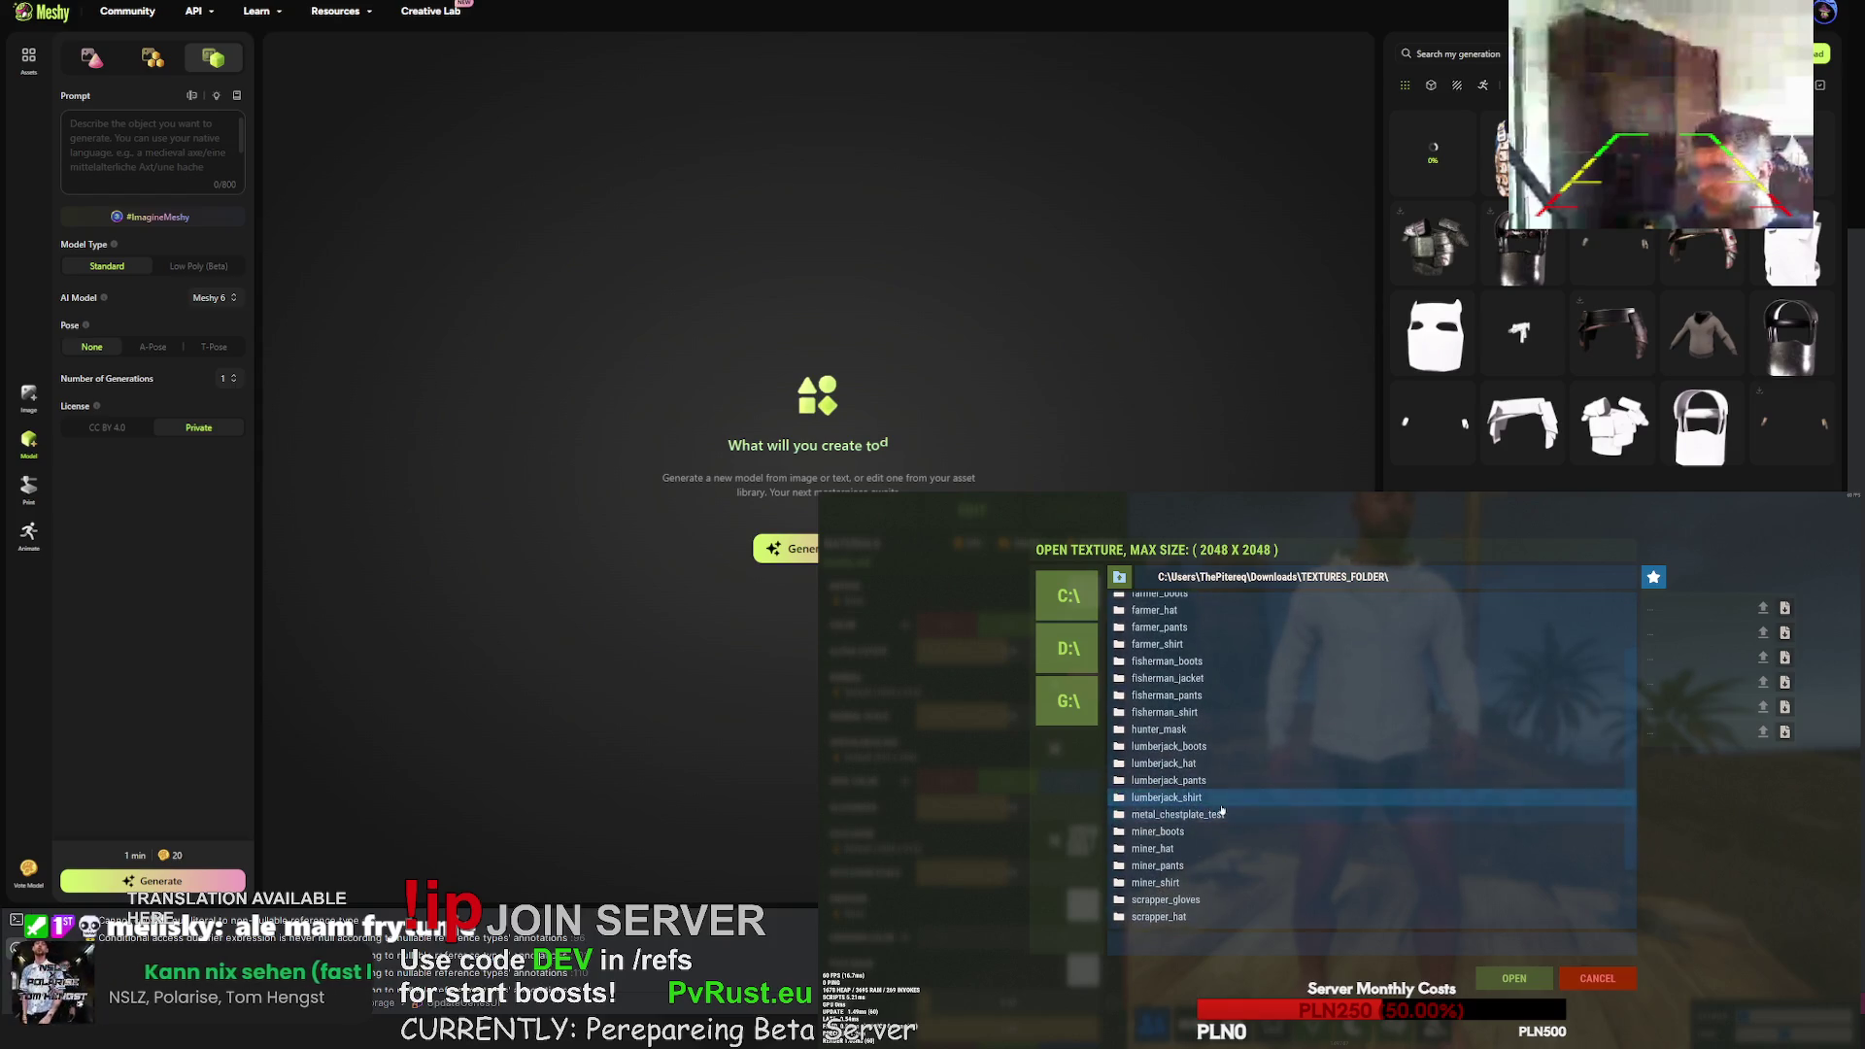
scroll(1181, 752, down, 3)
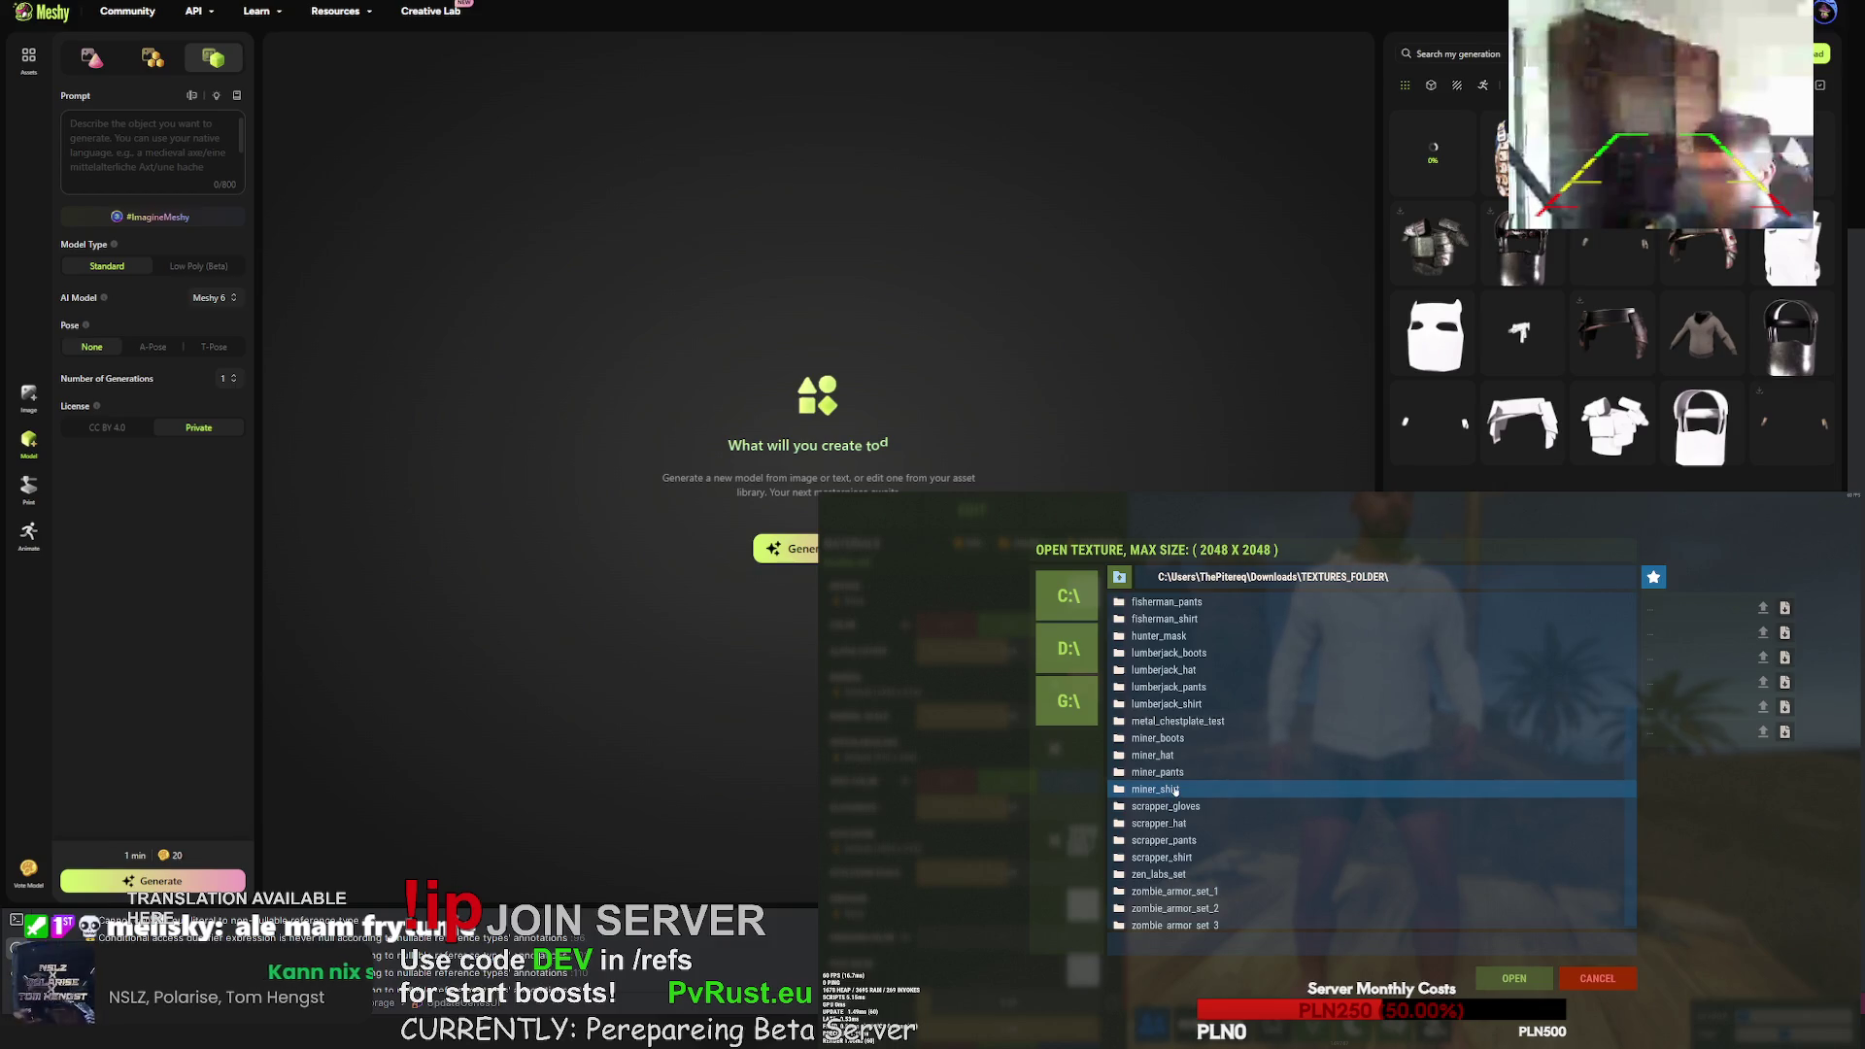
scroll(1195, 841, down, 1)
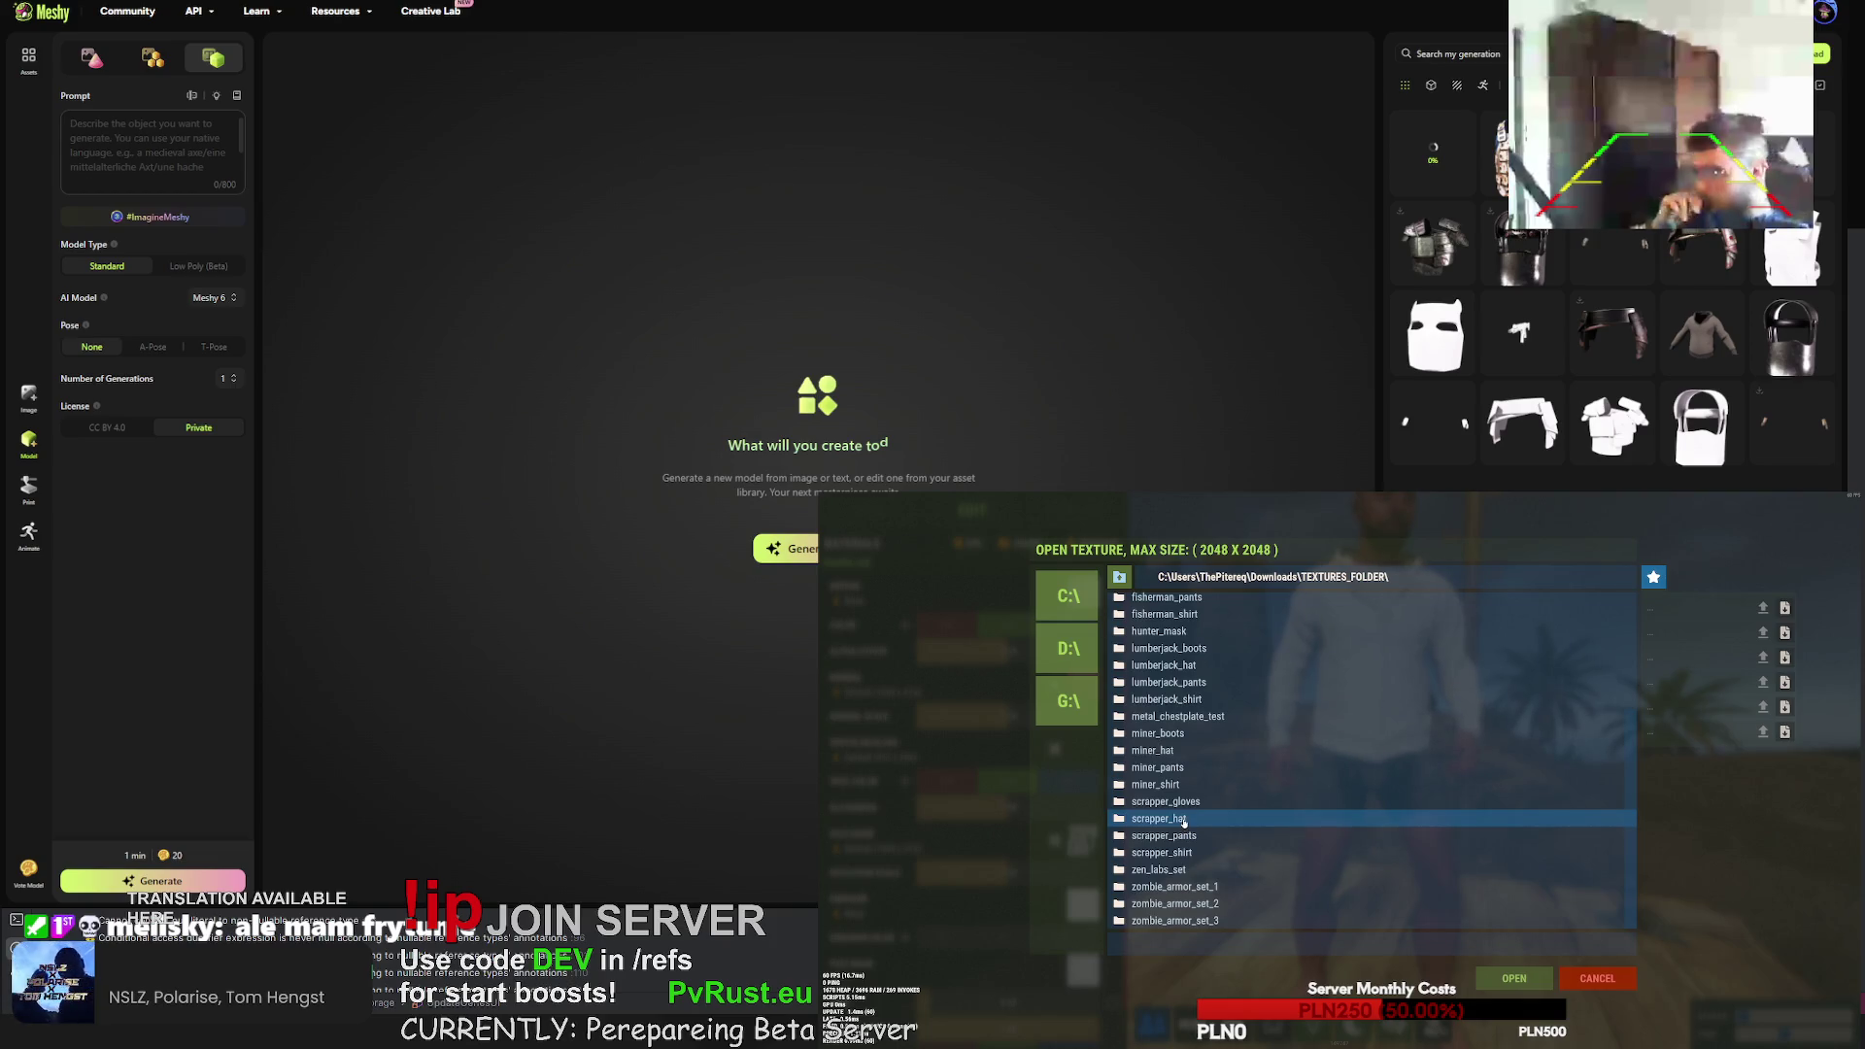
double_click(1190, 852)
click(1119, 577)
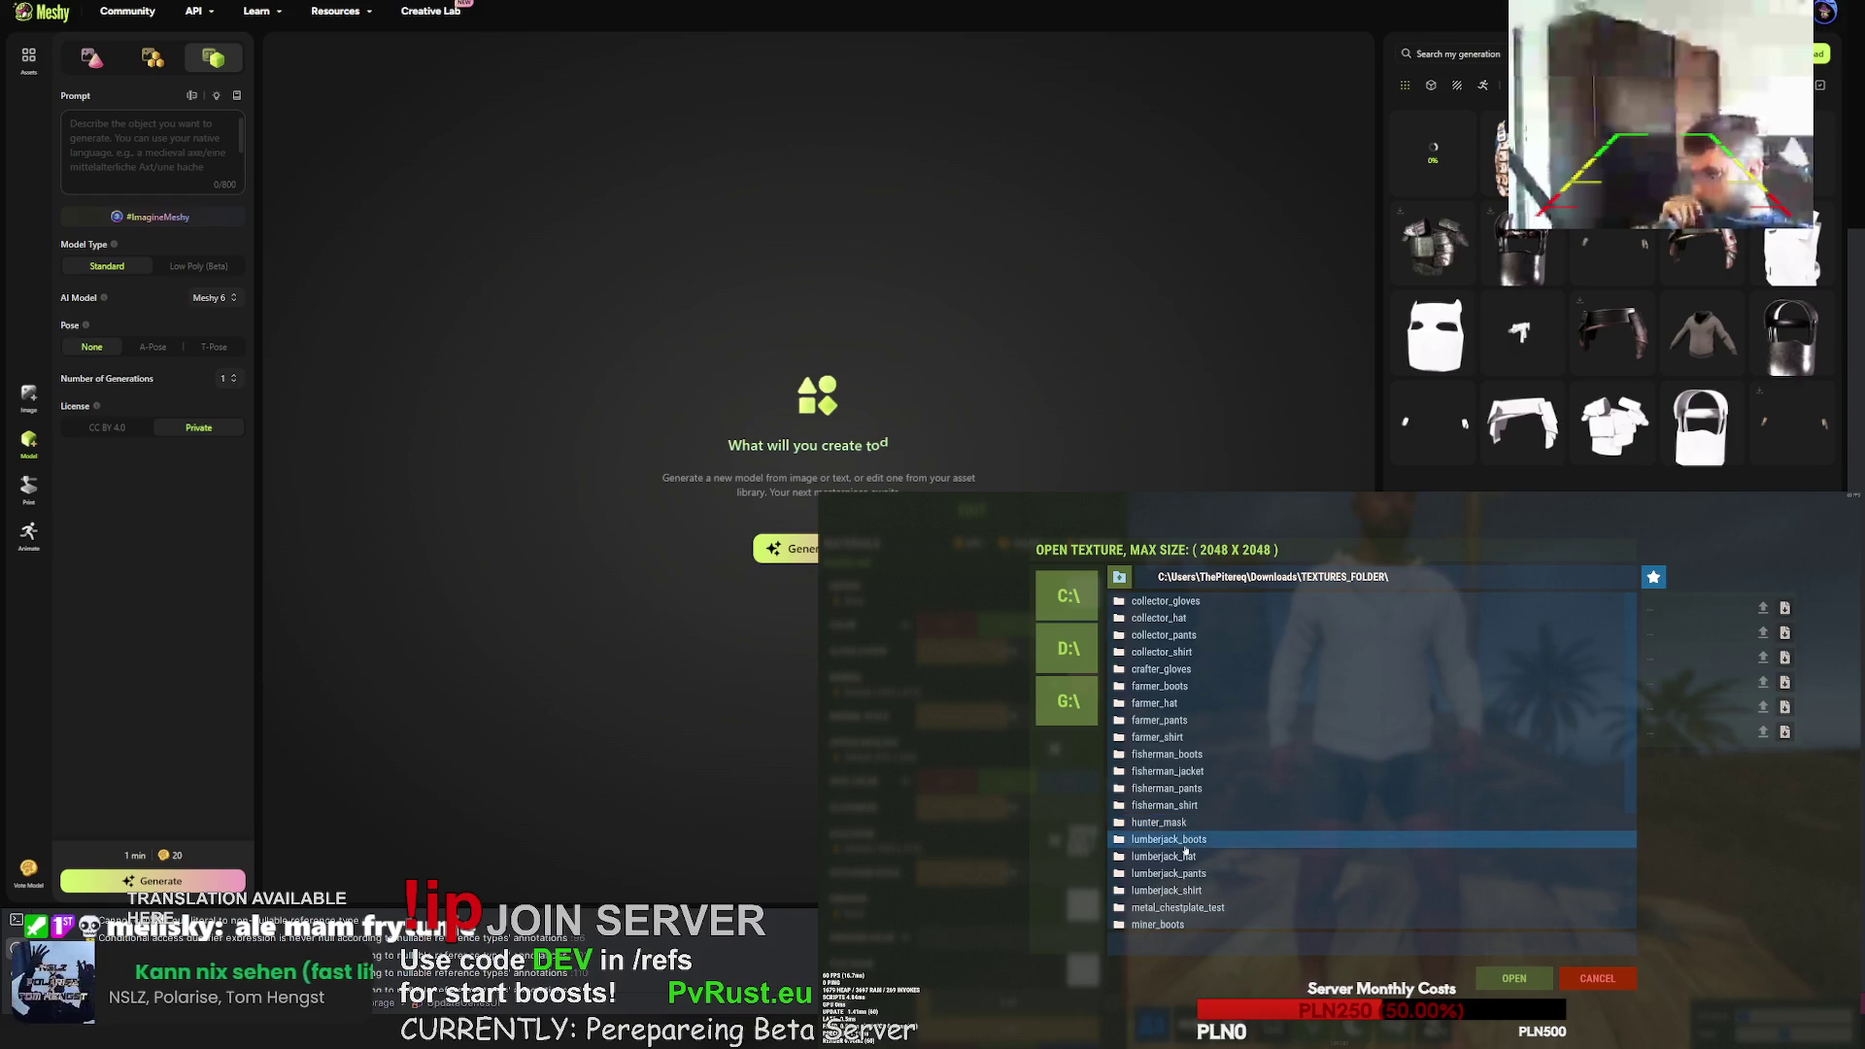
double_click(1184, 736)
click(1516, 601)
click(1515, 980)
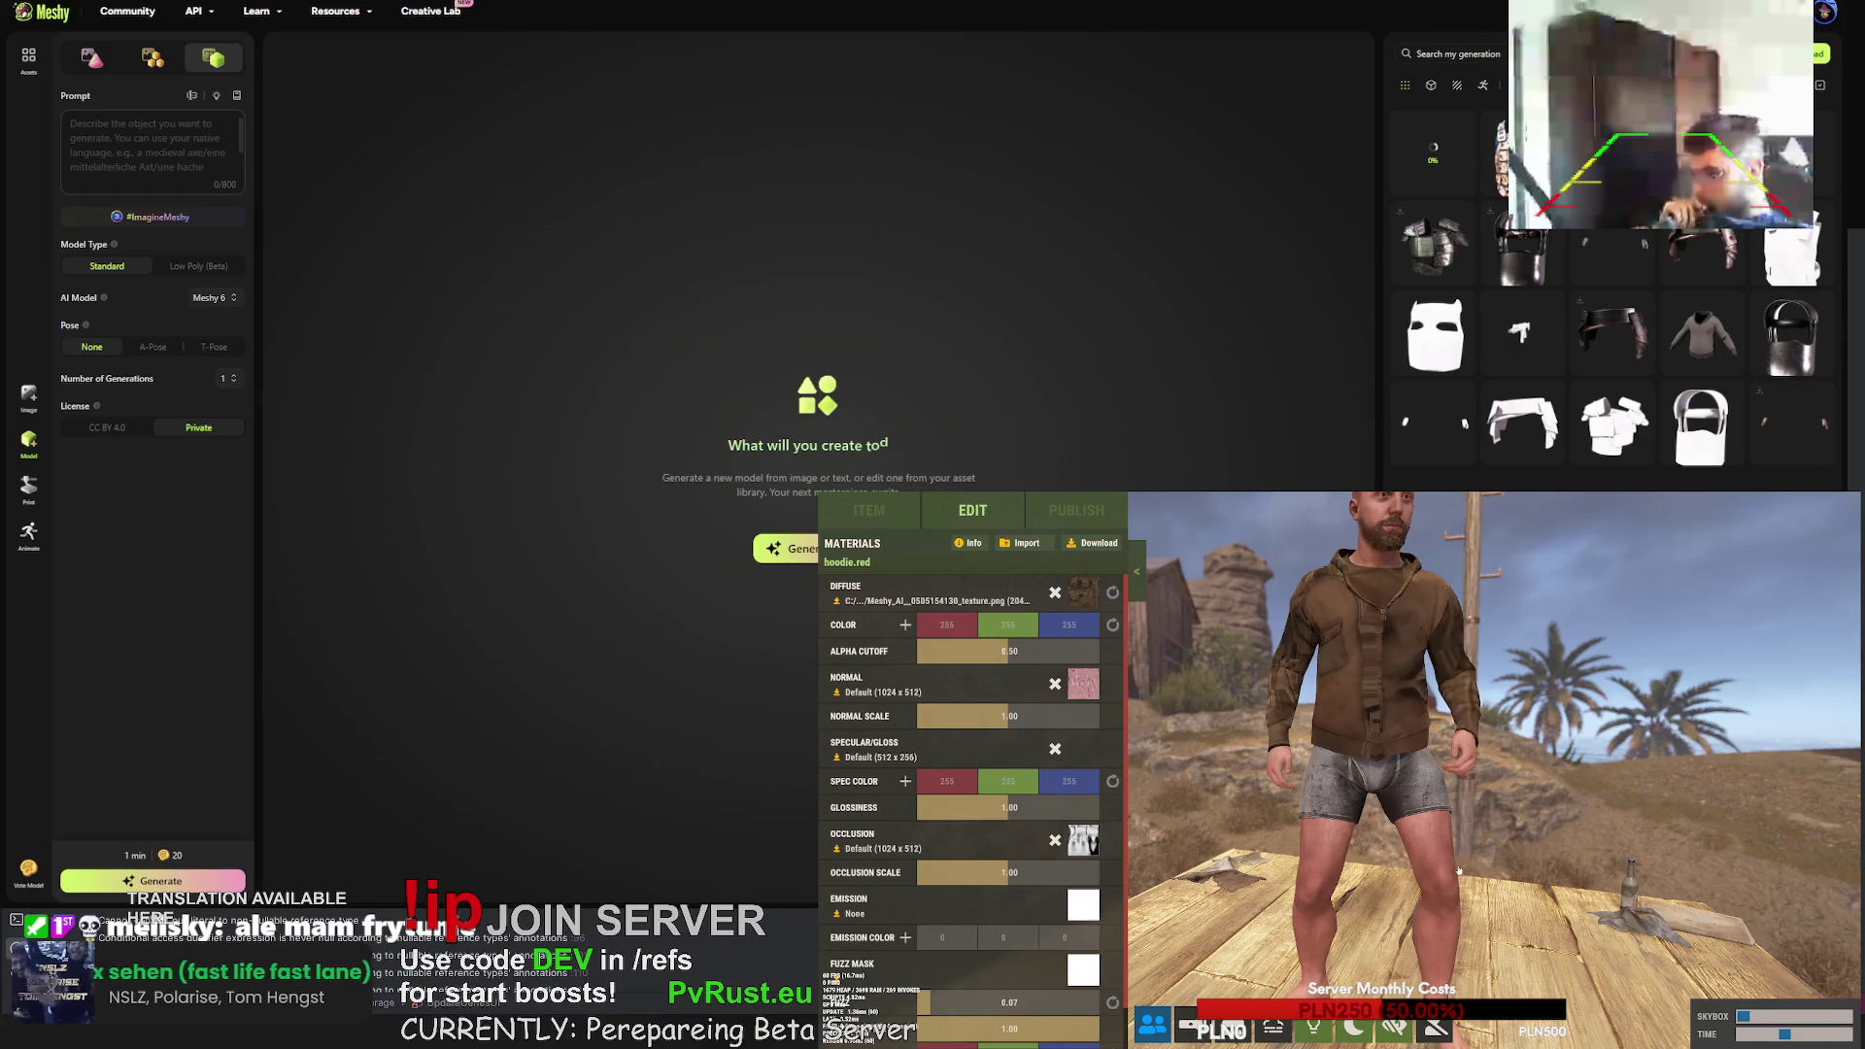
- Clear the hoodie's diffuse texture and close the picker without loading another
click(1055, 593)
click(1083, 592)
click(1120, 577)
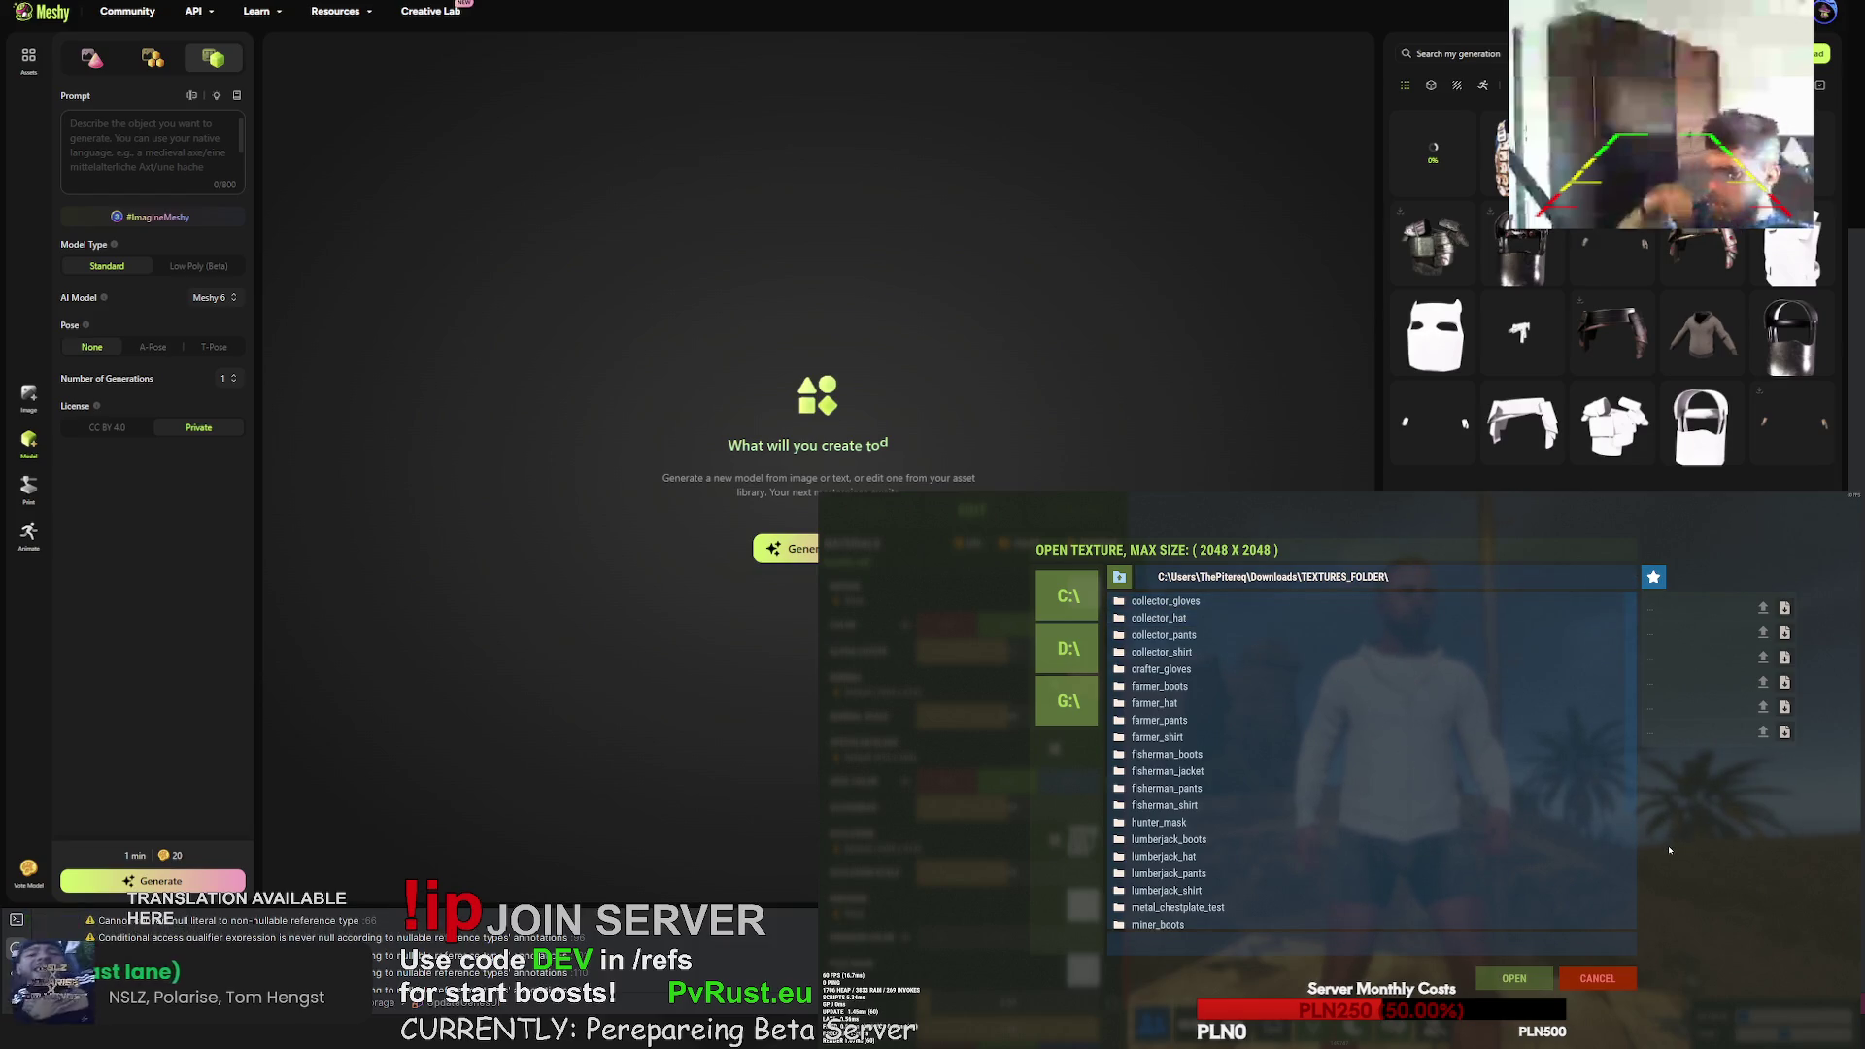
click(1596, 980)
- Switch the skin item from the hoodie to Hide Shirt, then to Burlap Shirt
click(880, 511)
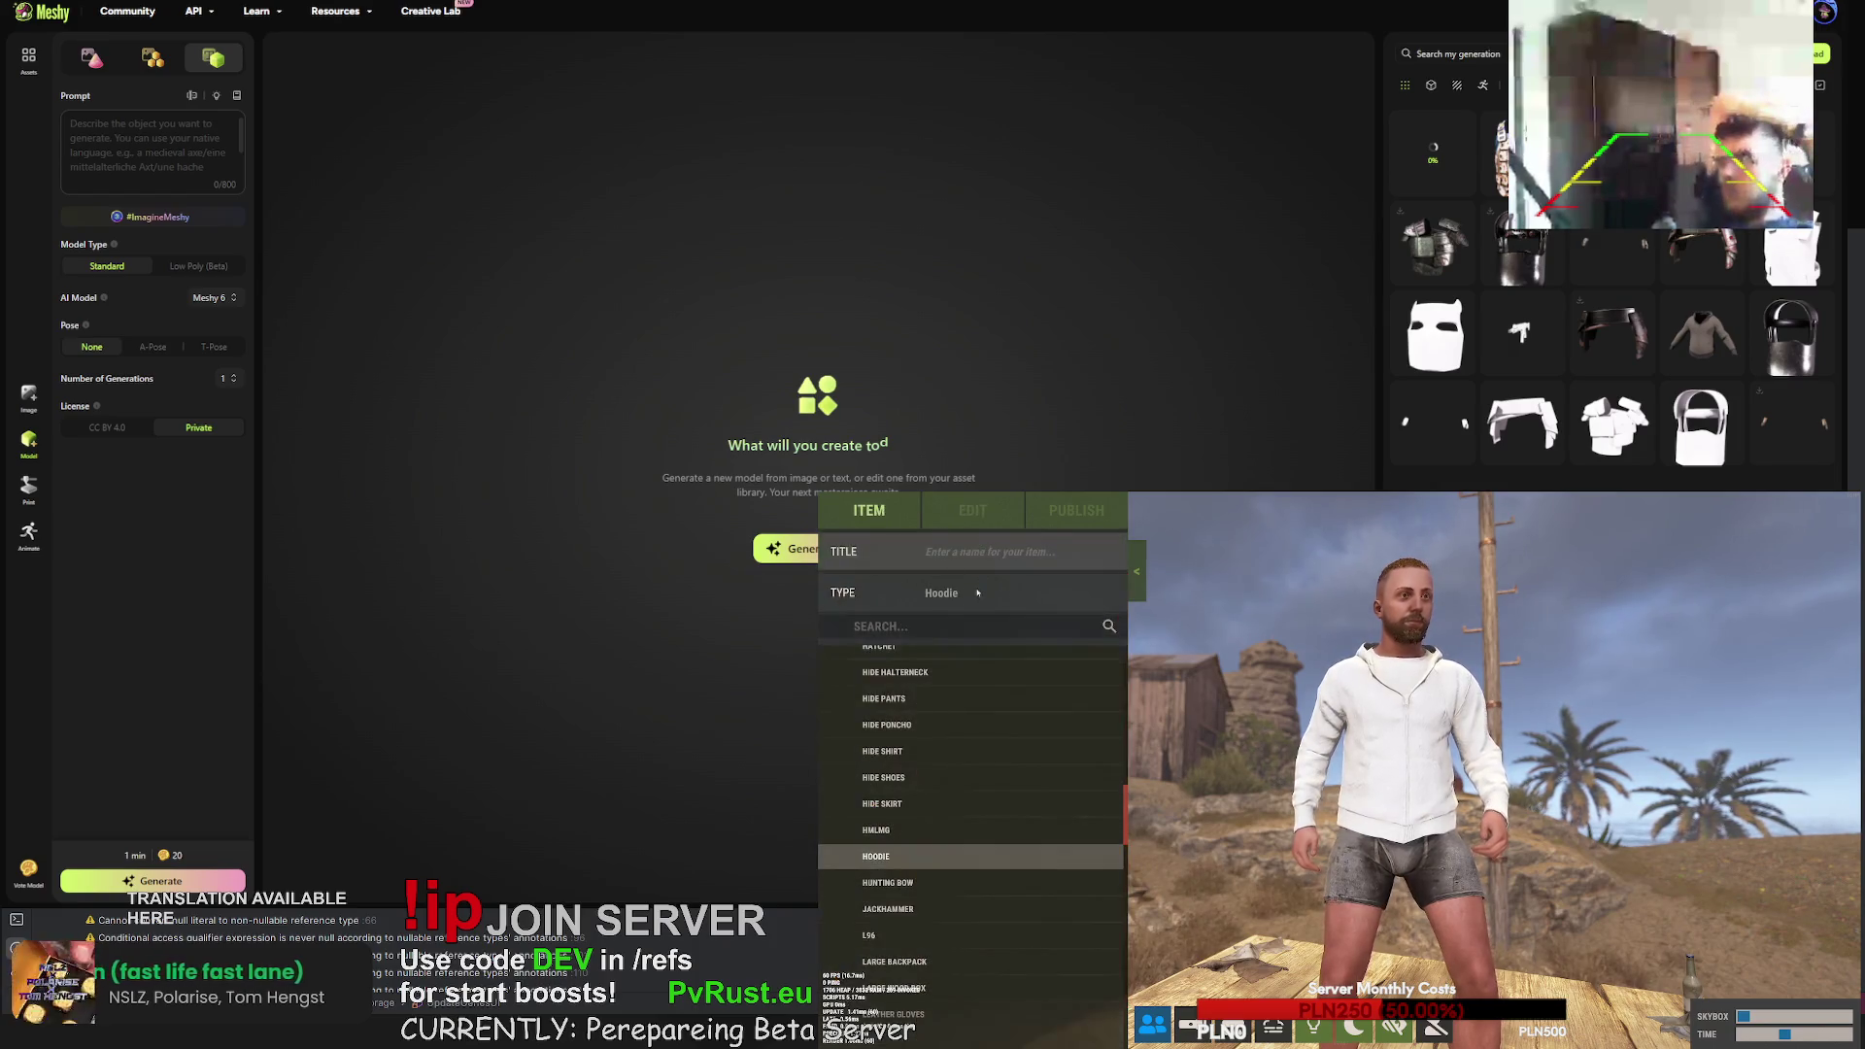
scroll(953, 746, down, 5)
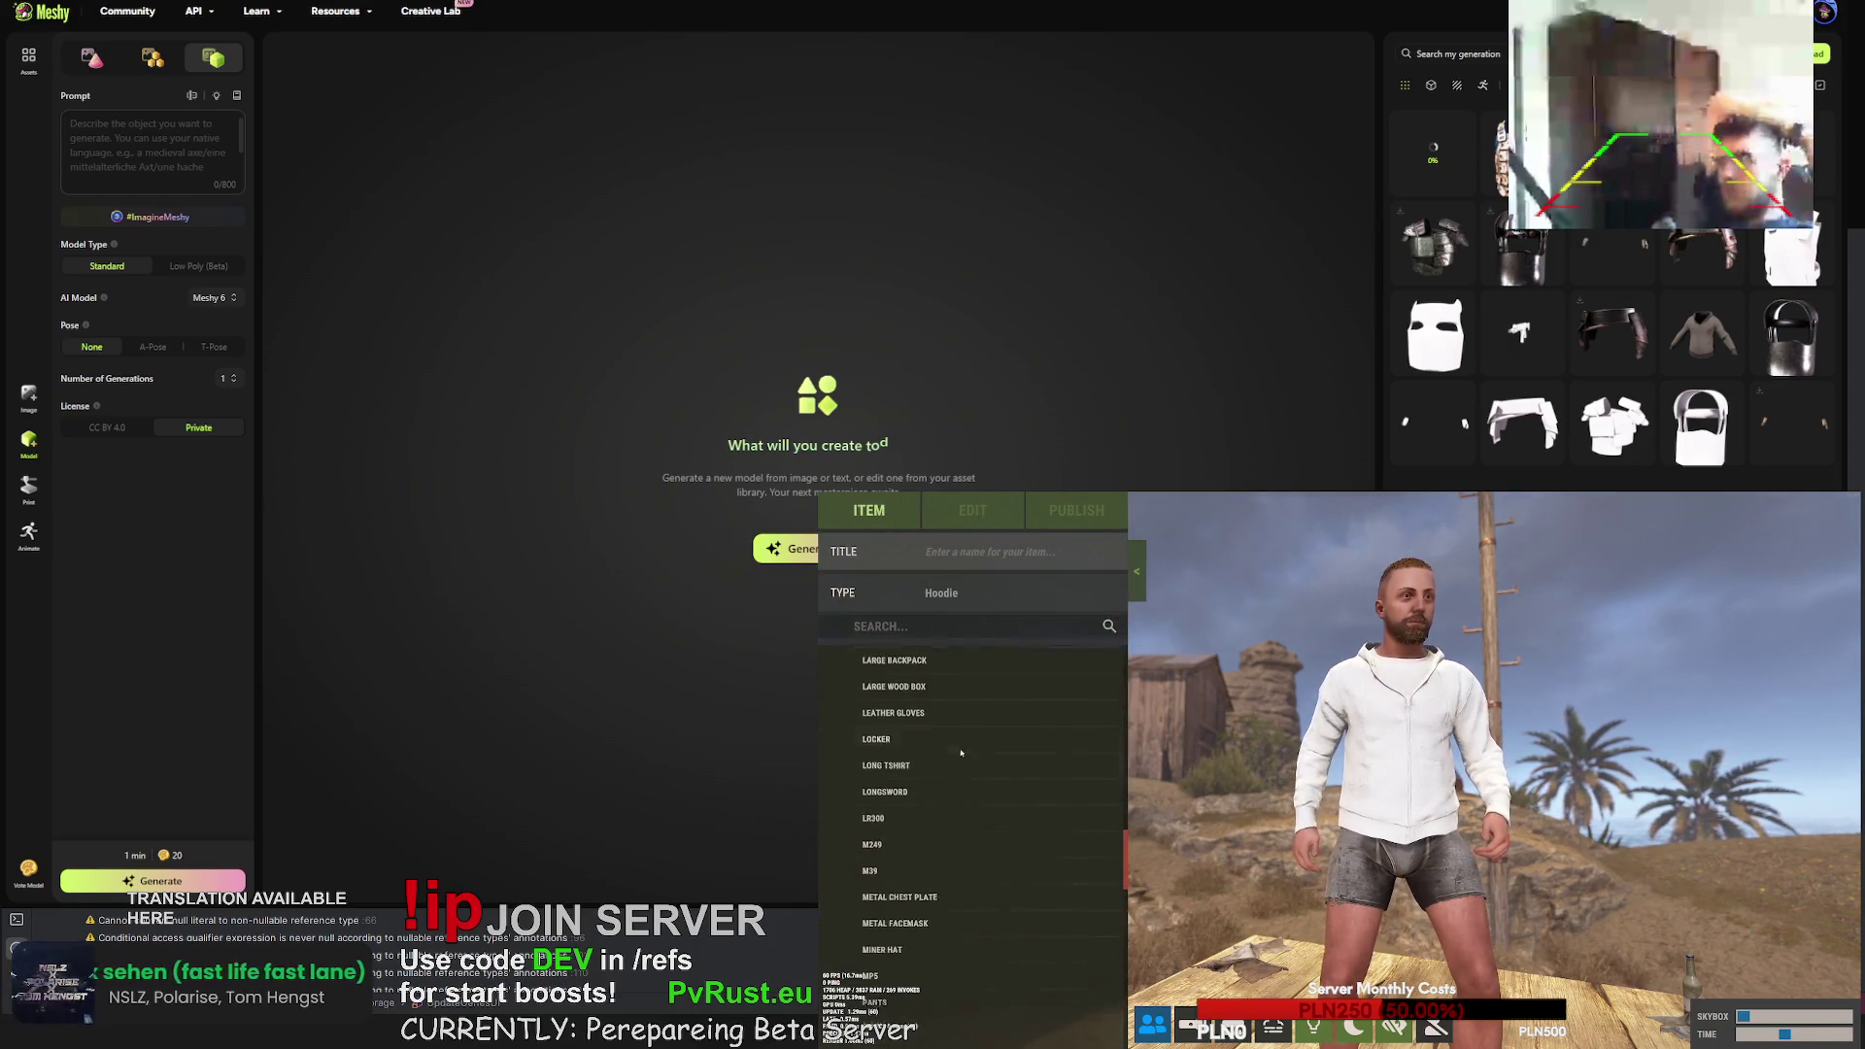
scroll(937, 758, up, 5)
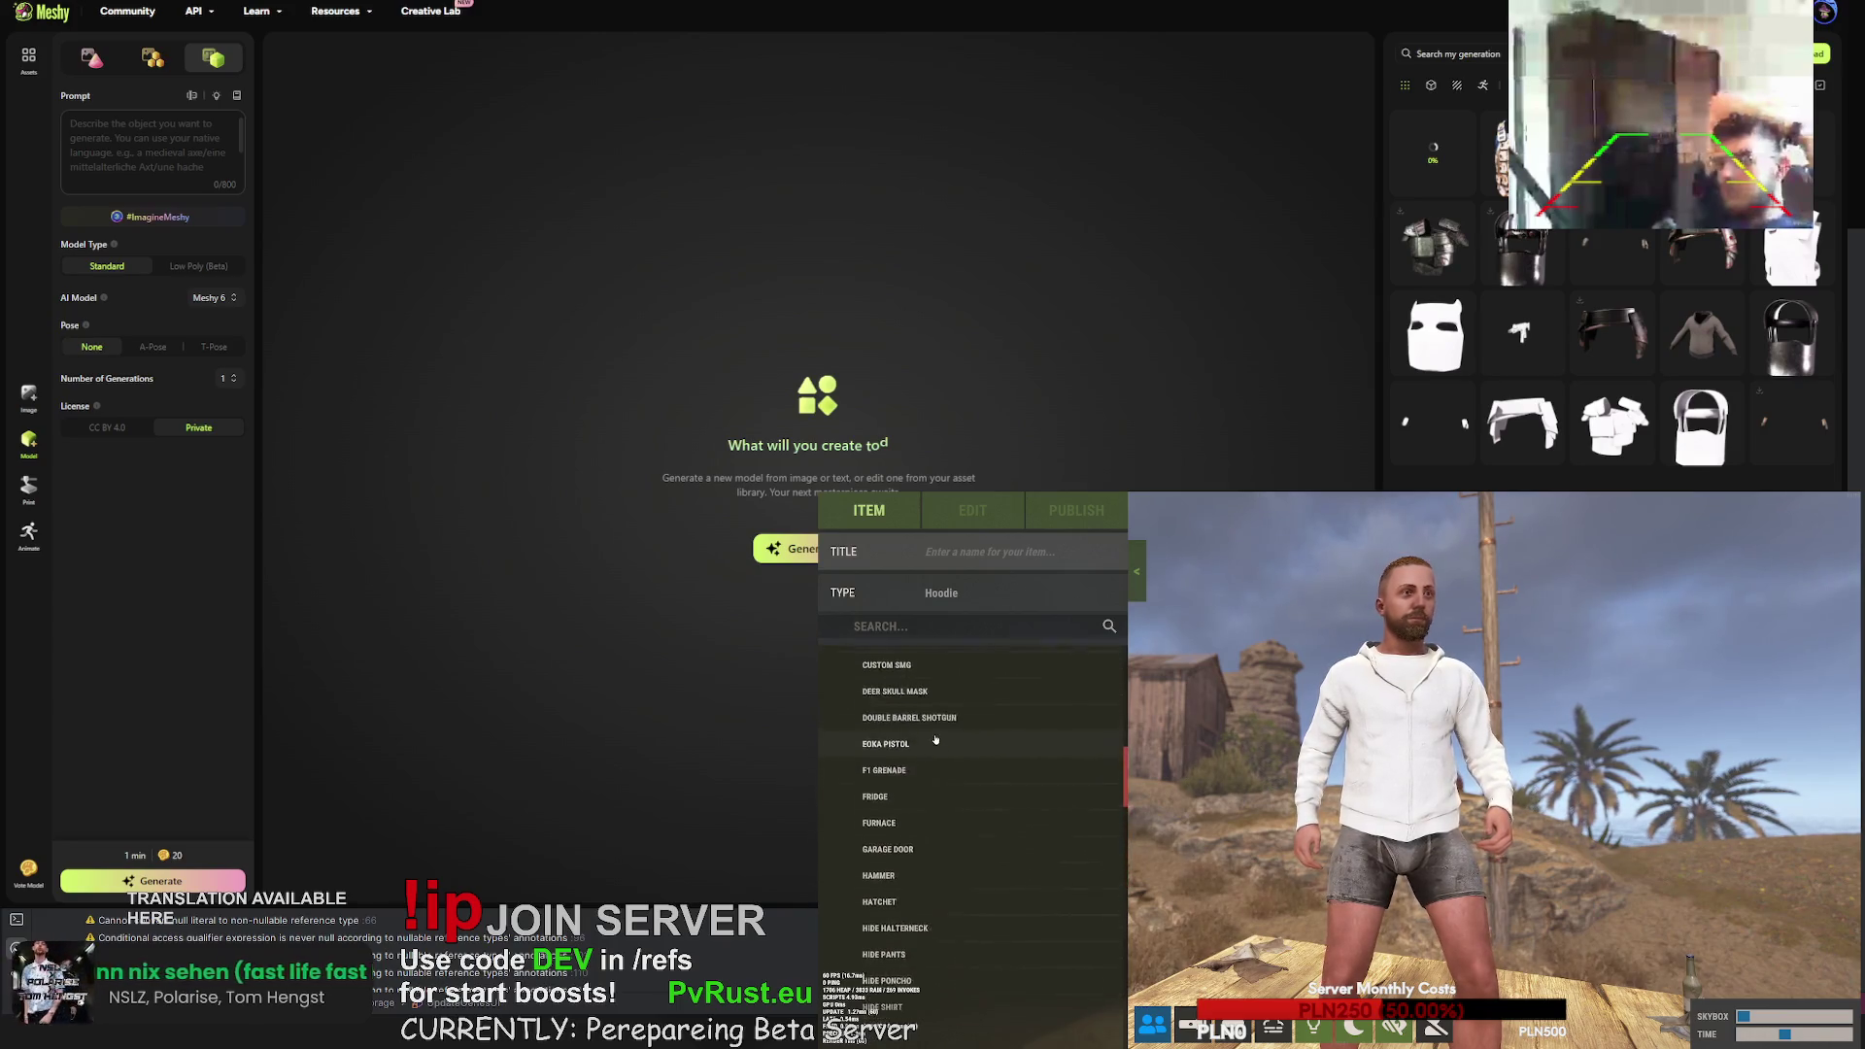
click(906, 756)
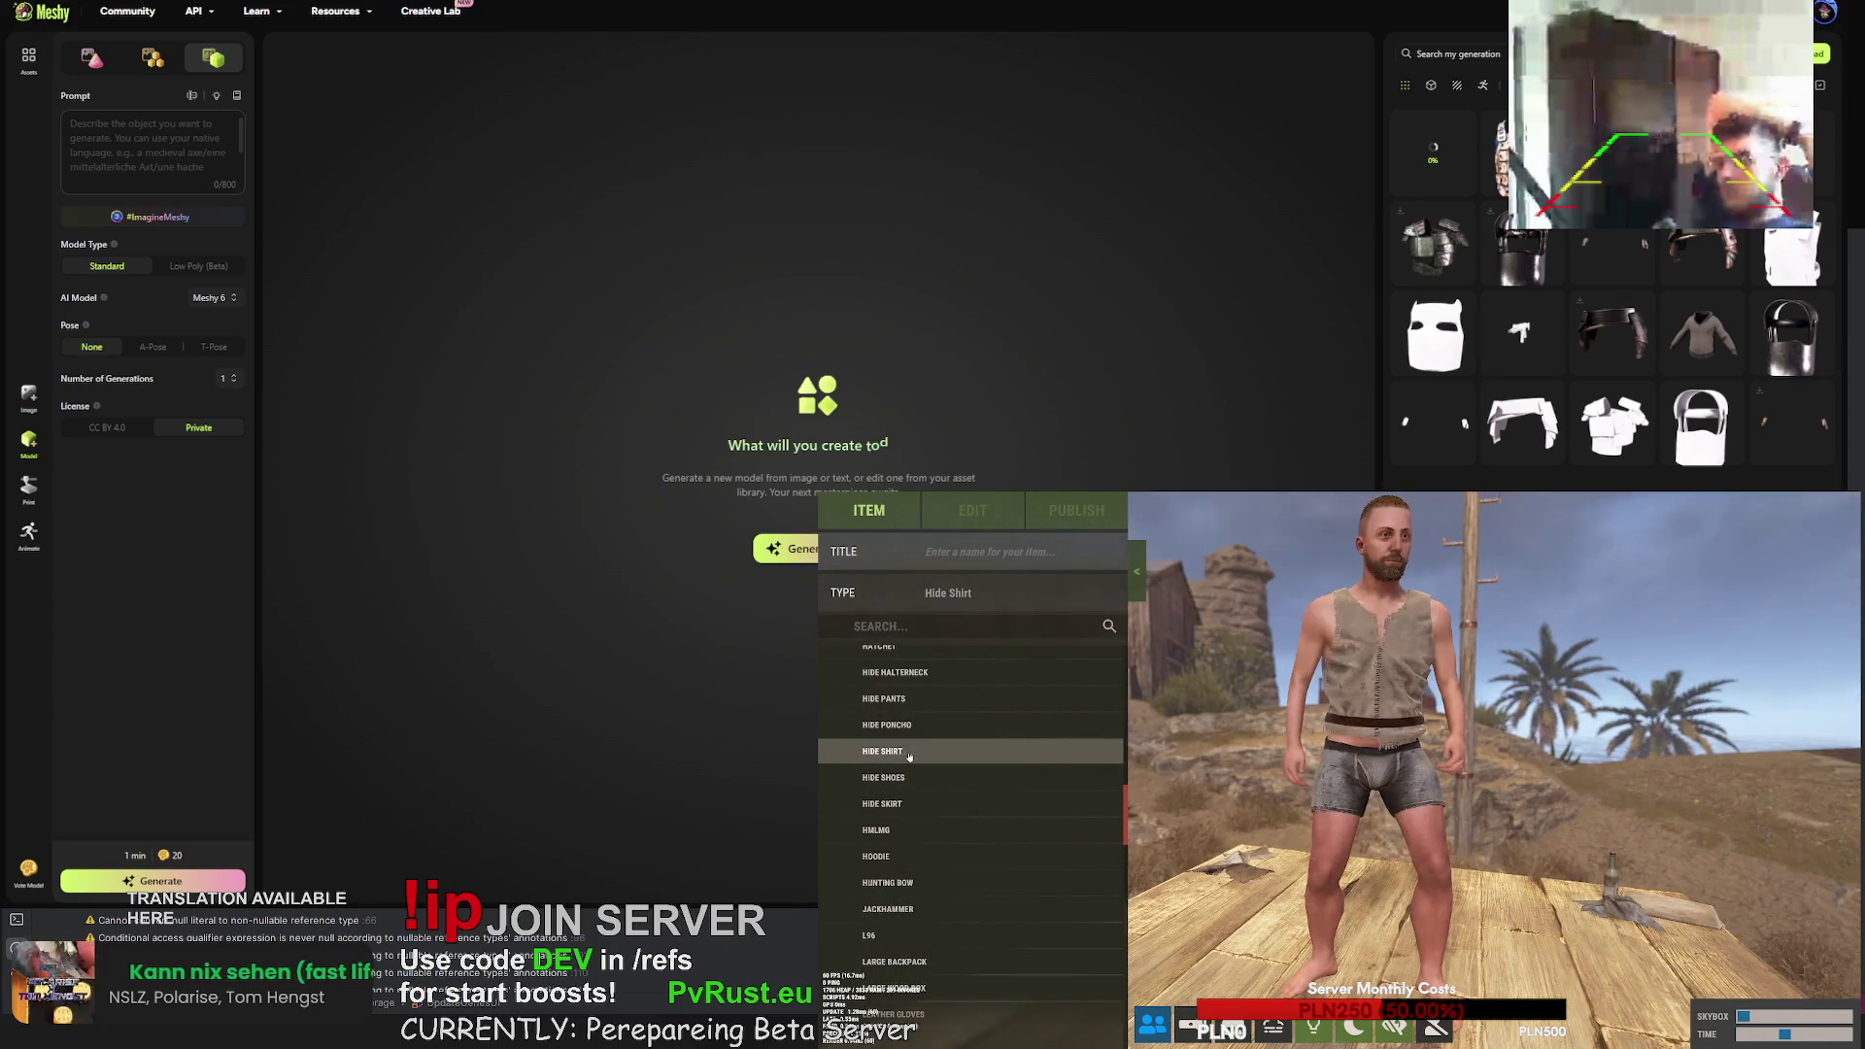
scroll(913, 739, down, 15)
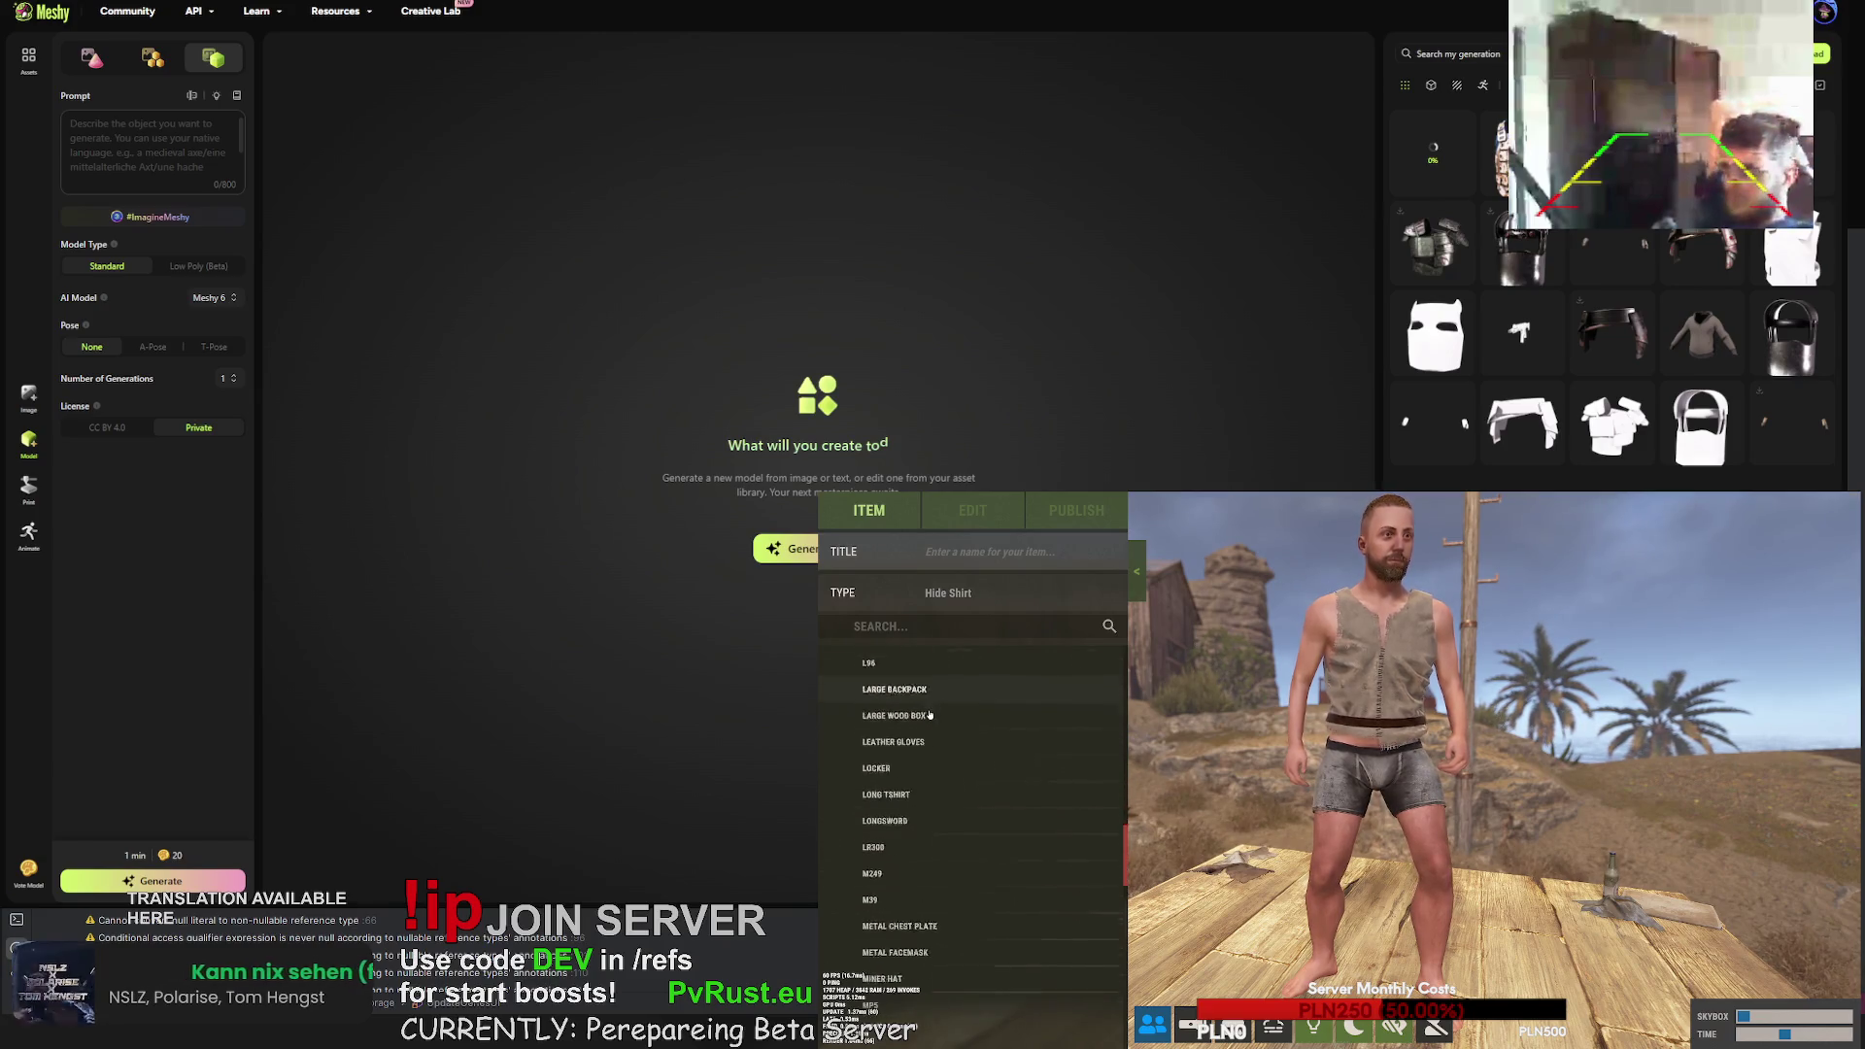
scroll(913, 768, up, 20)
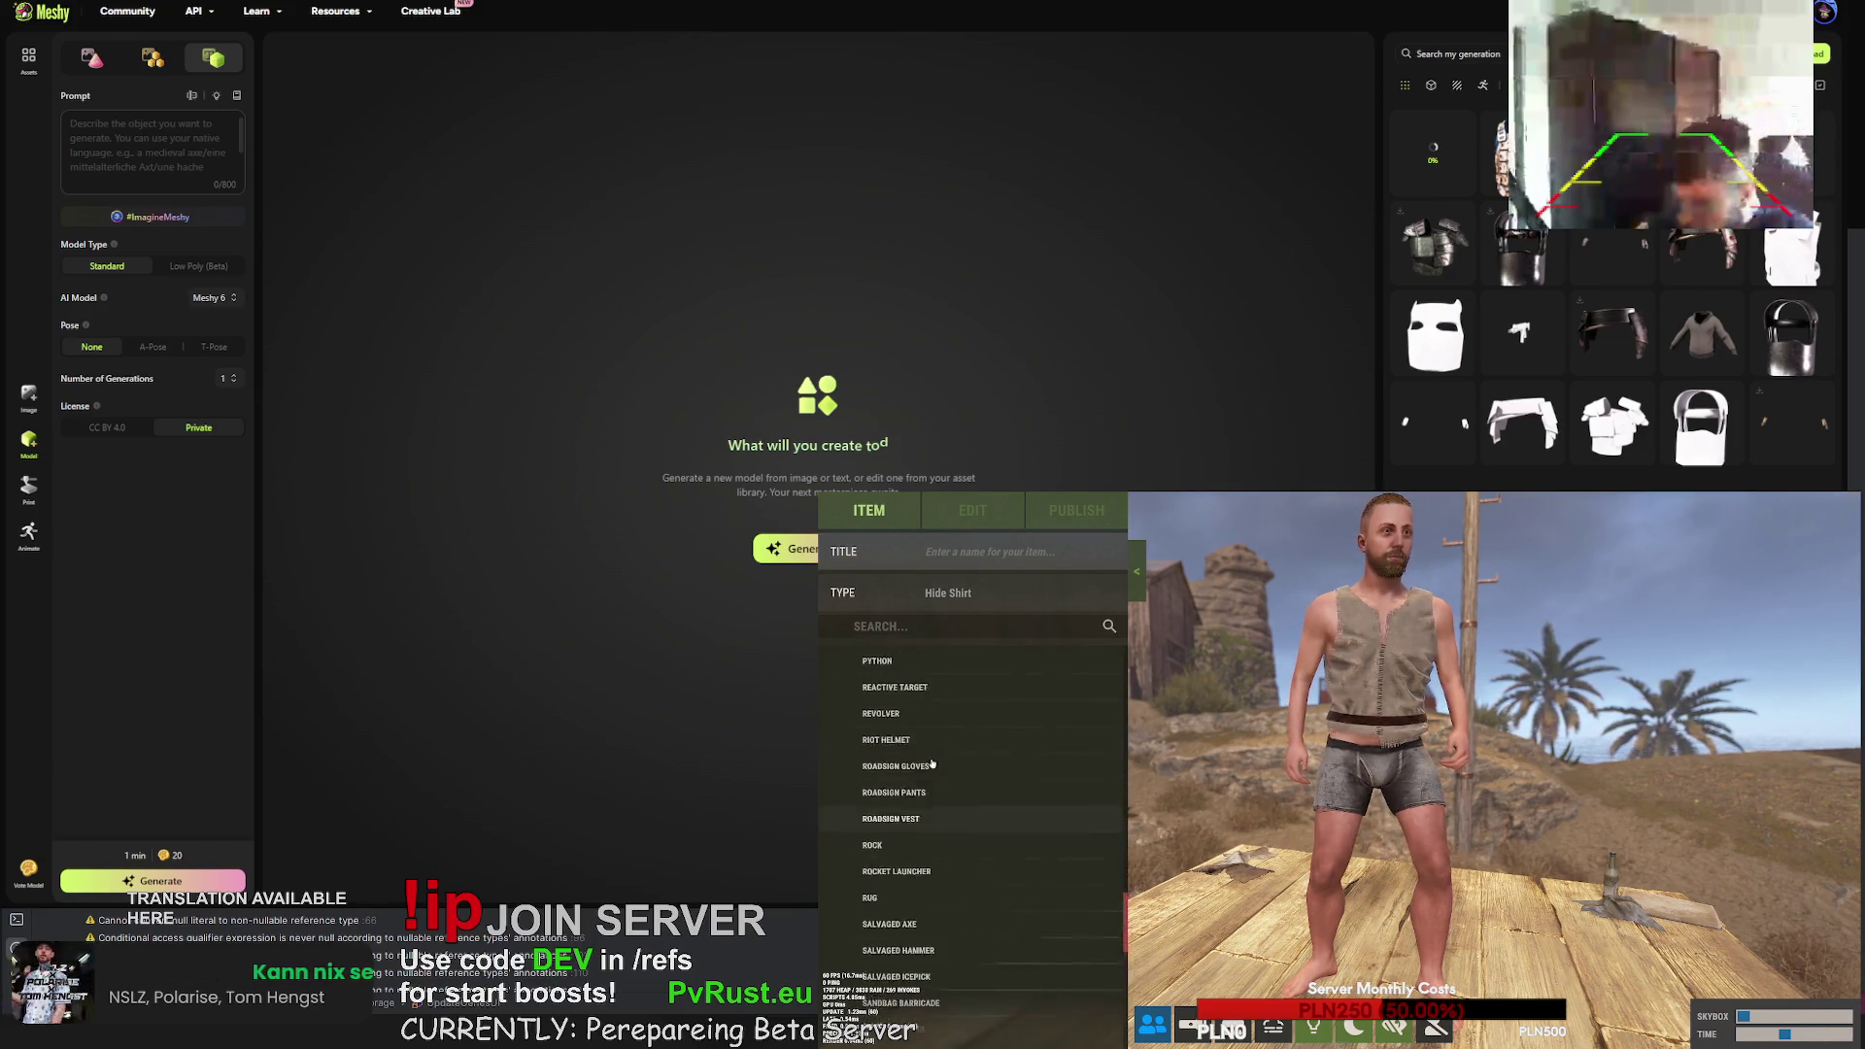
scroll(927, 778, down, 4)
click(920, 827)
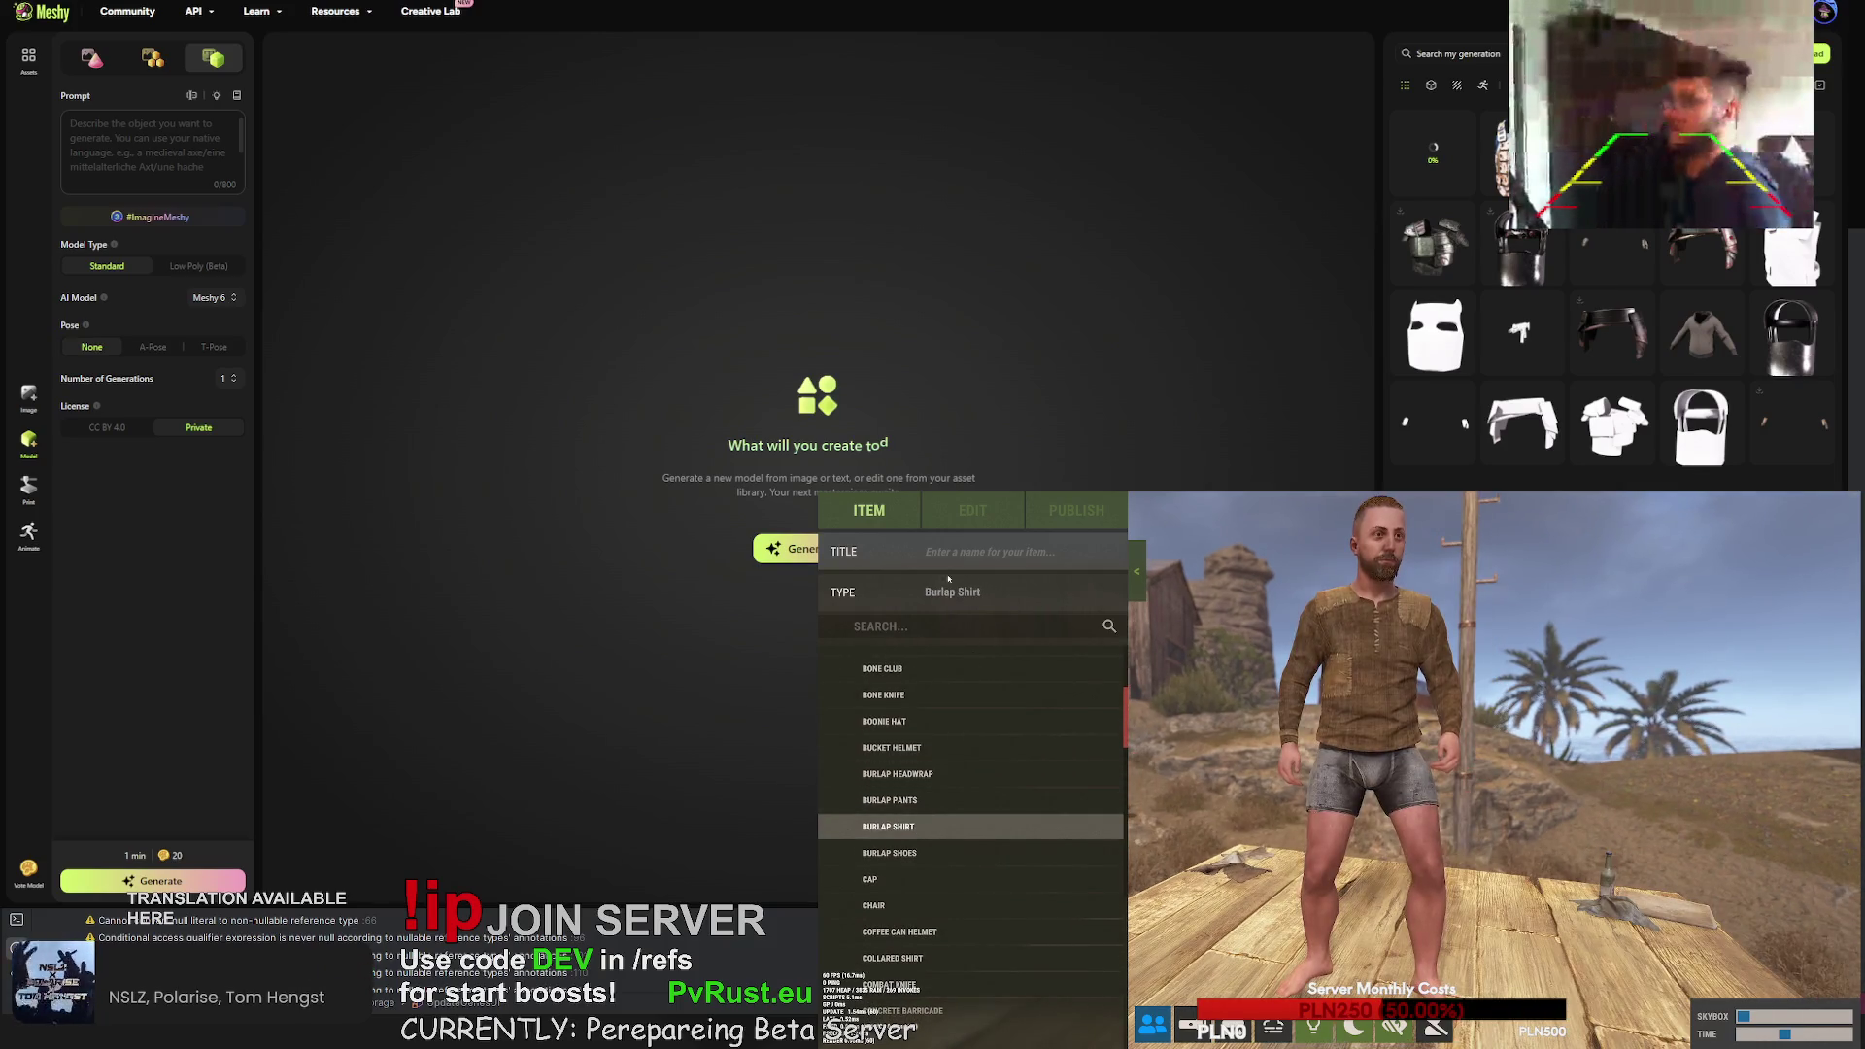
- Give the burlap shirt a farmer_shirt diffuse, then replace it with collector_shirt's texture.png
click(972, 510)
click(1076, 595)
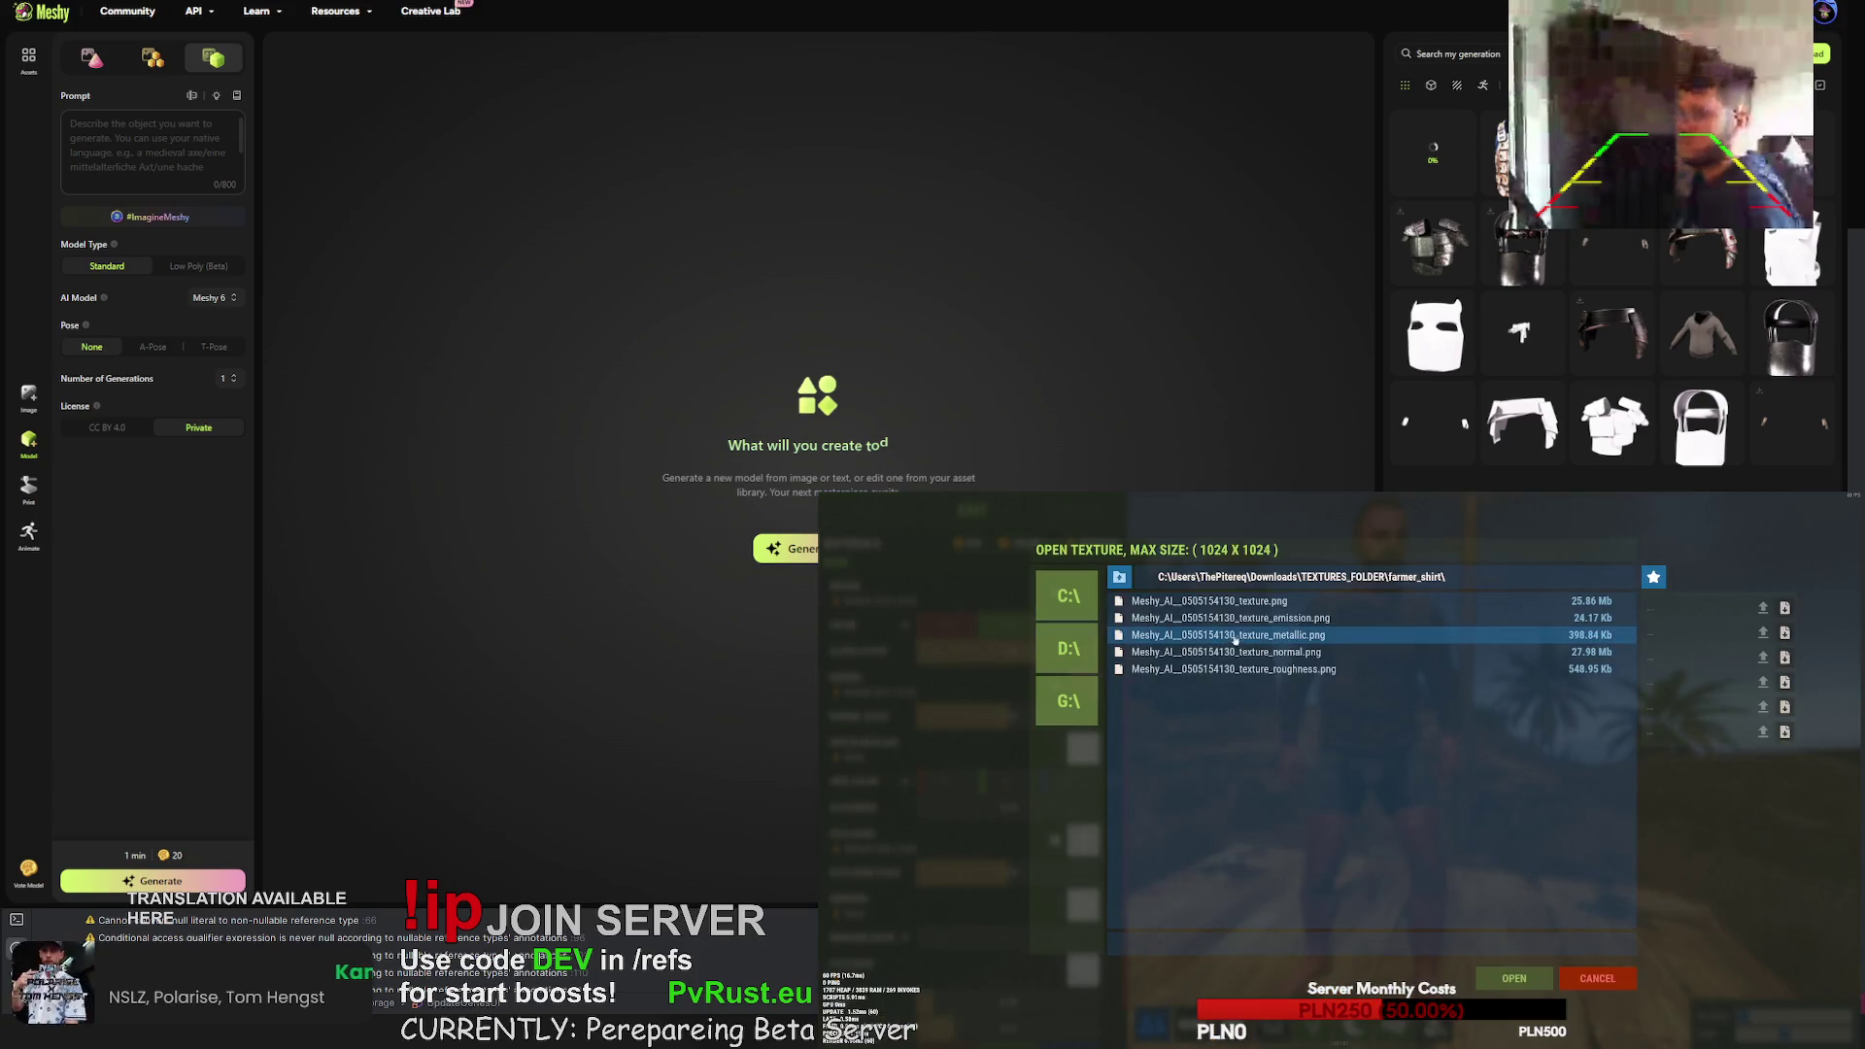
click(1210, 600)
click(1516, 979)
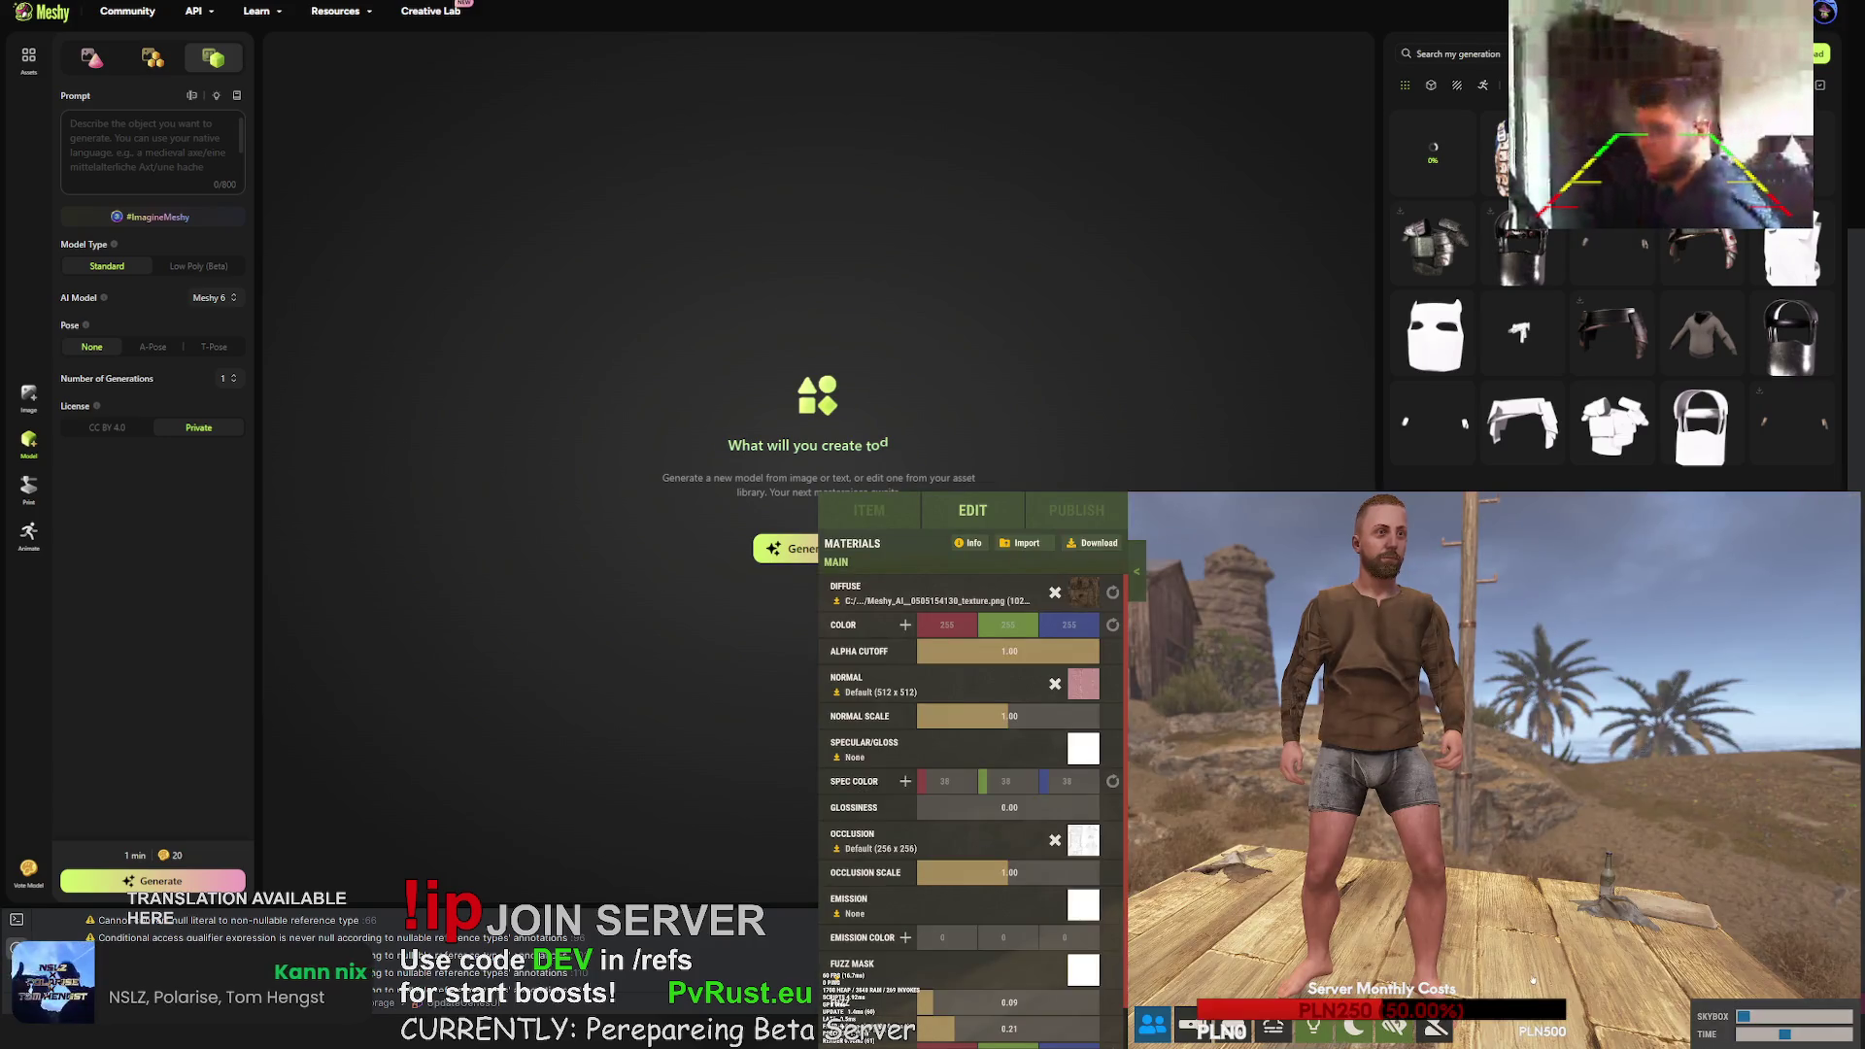
click(1080, 592)
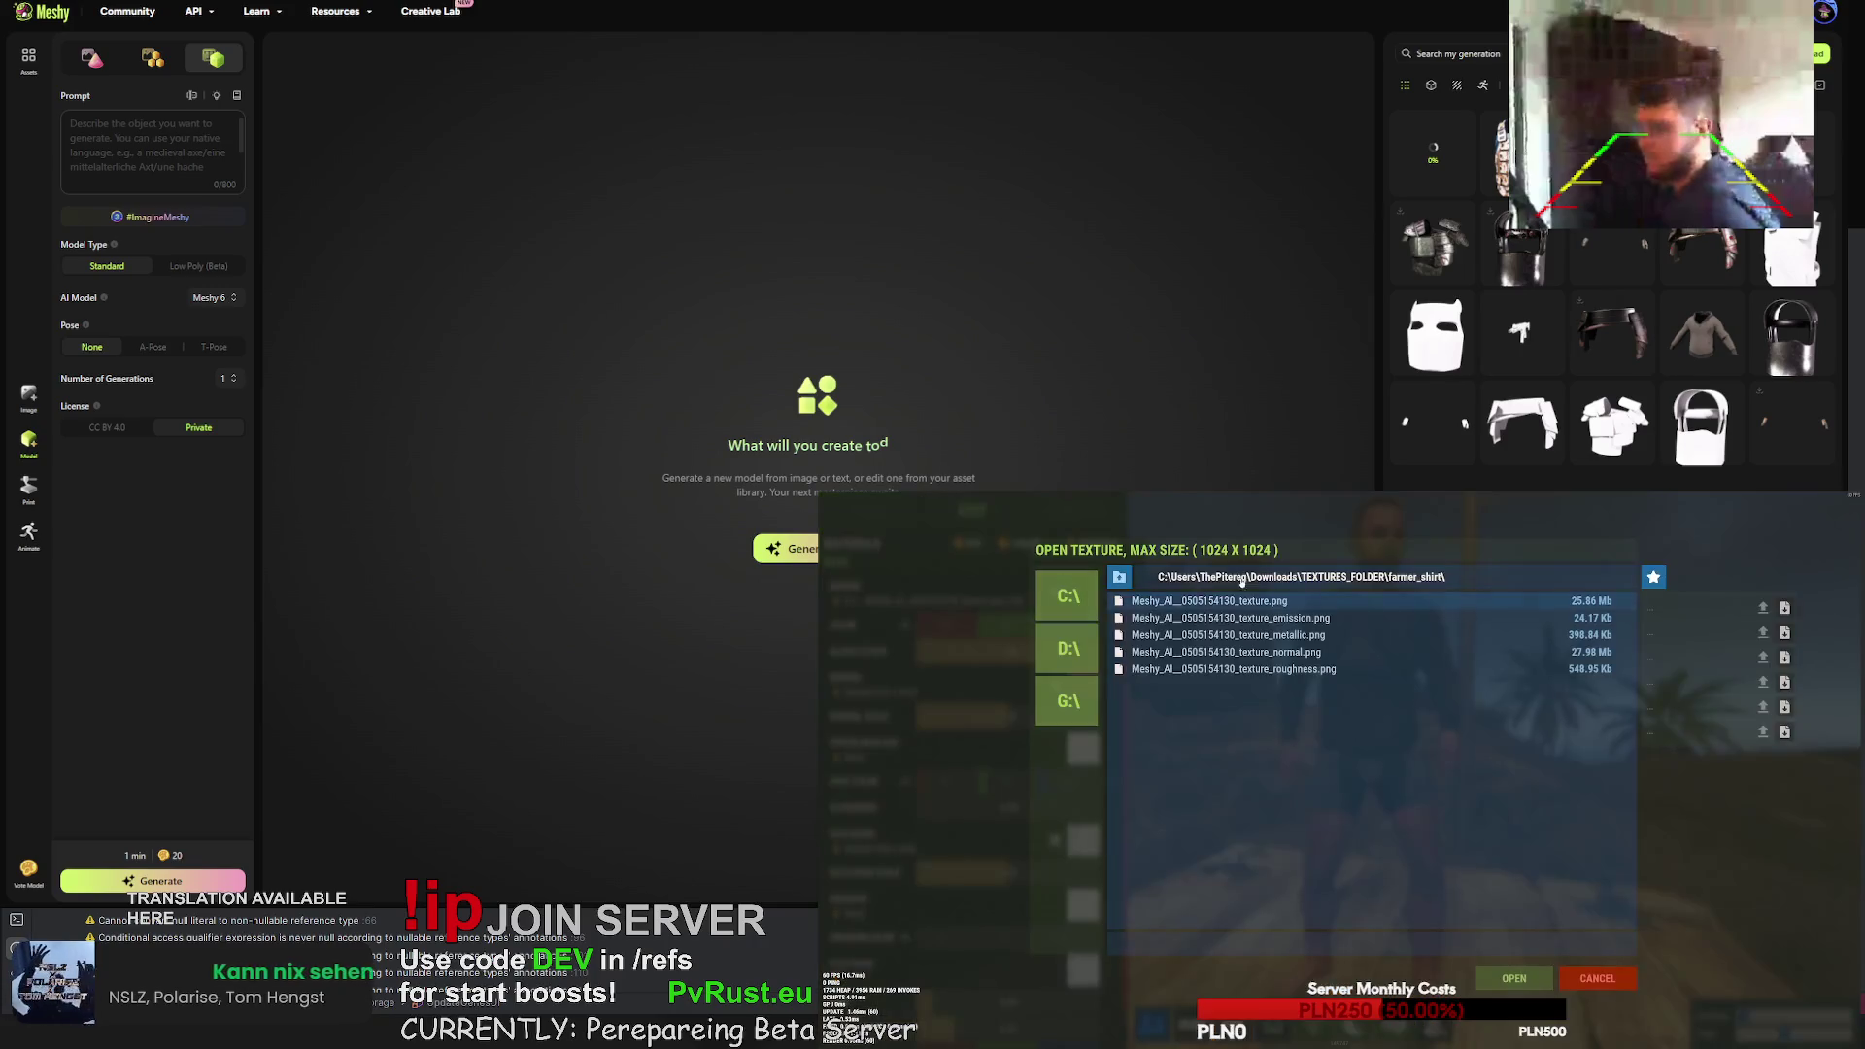
click(1119, 578)
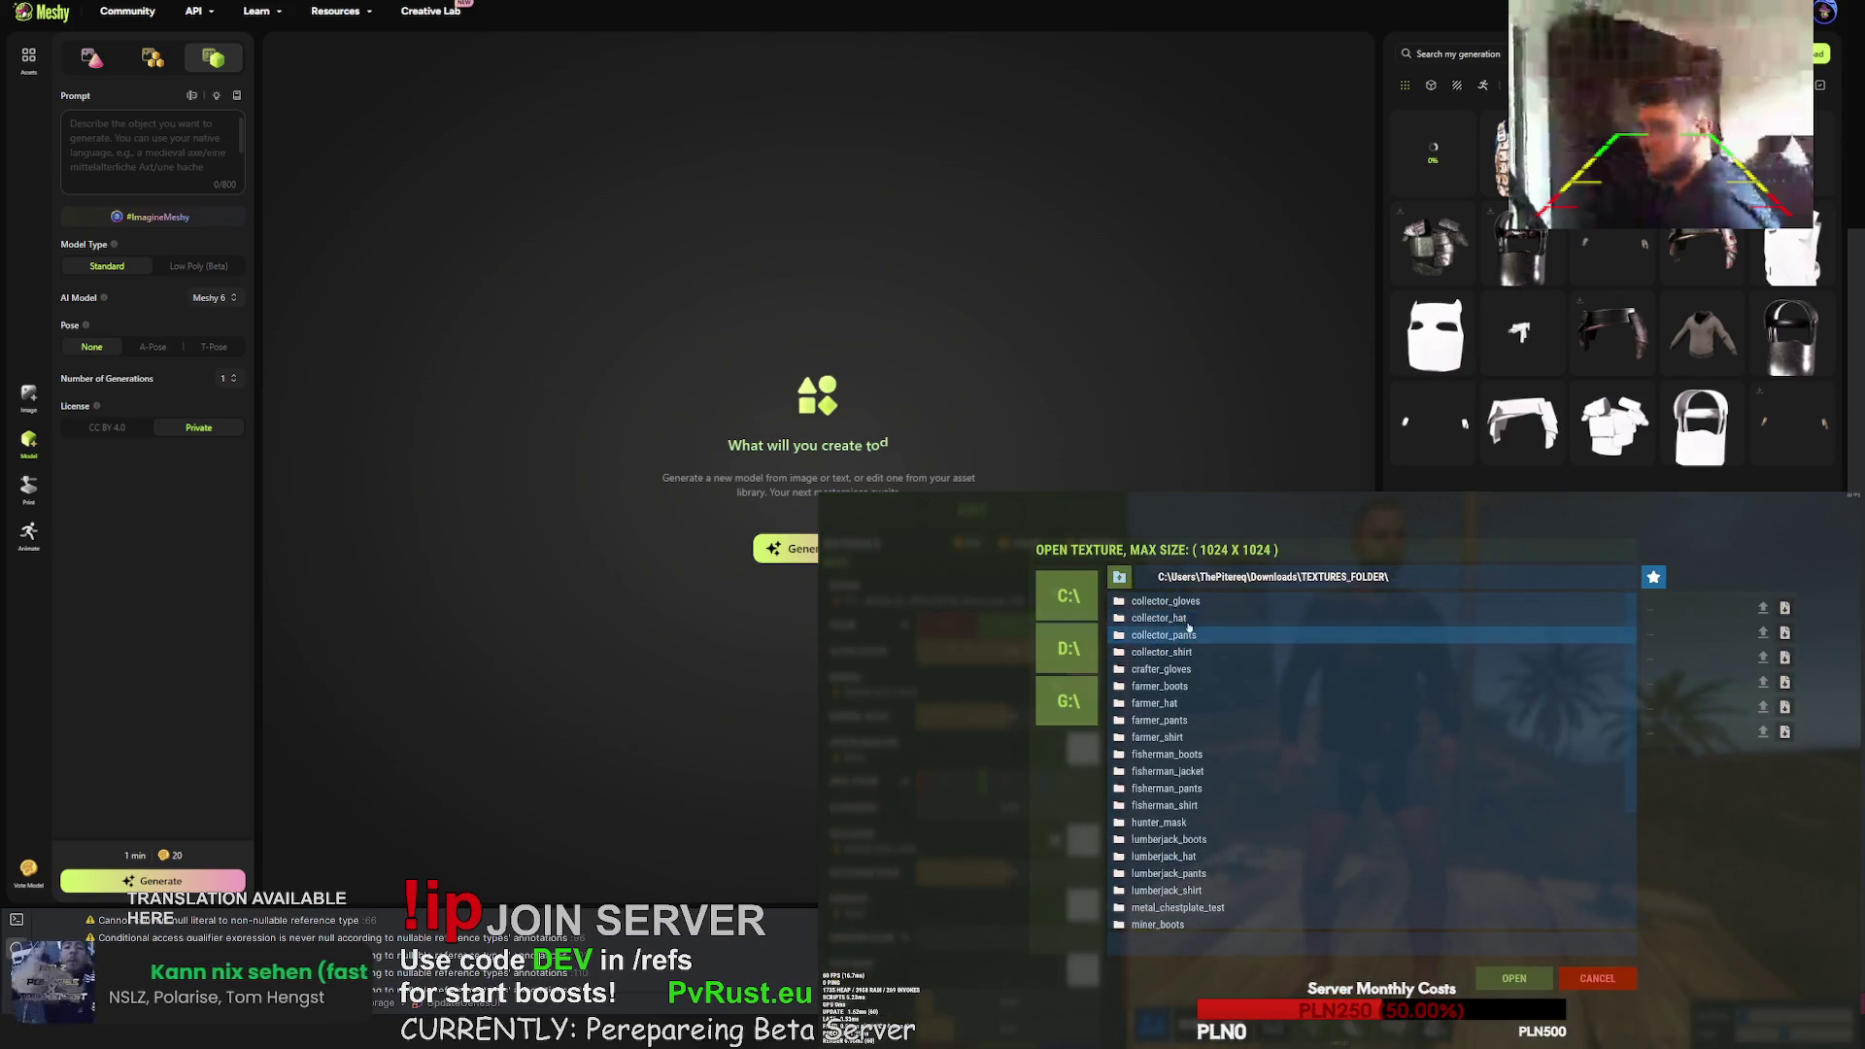
double_click(1190, 653)
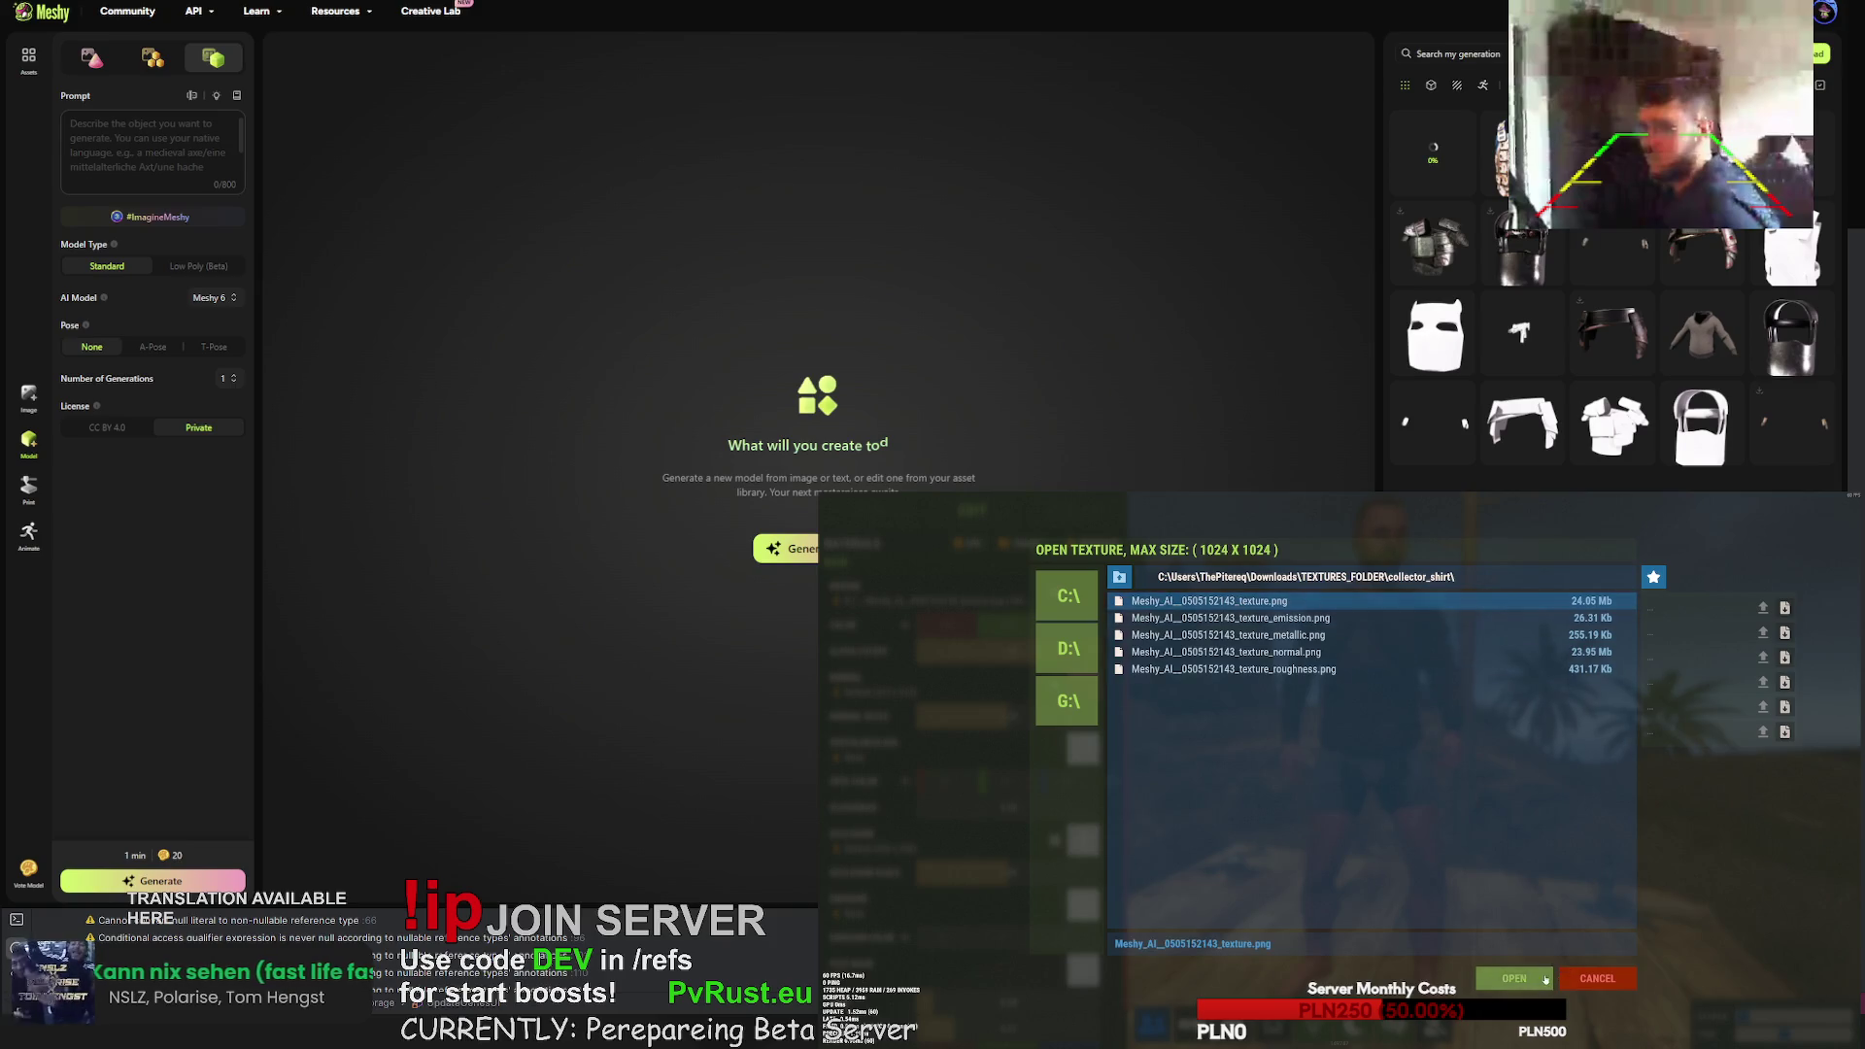
click(1546, 979)
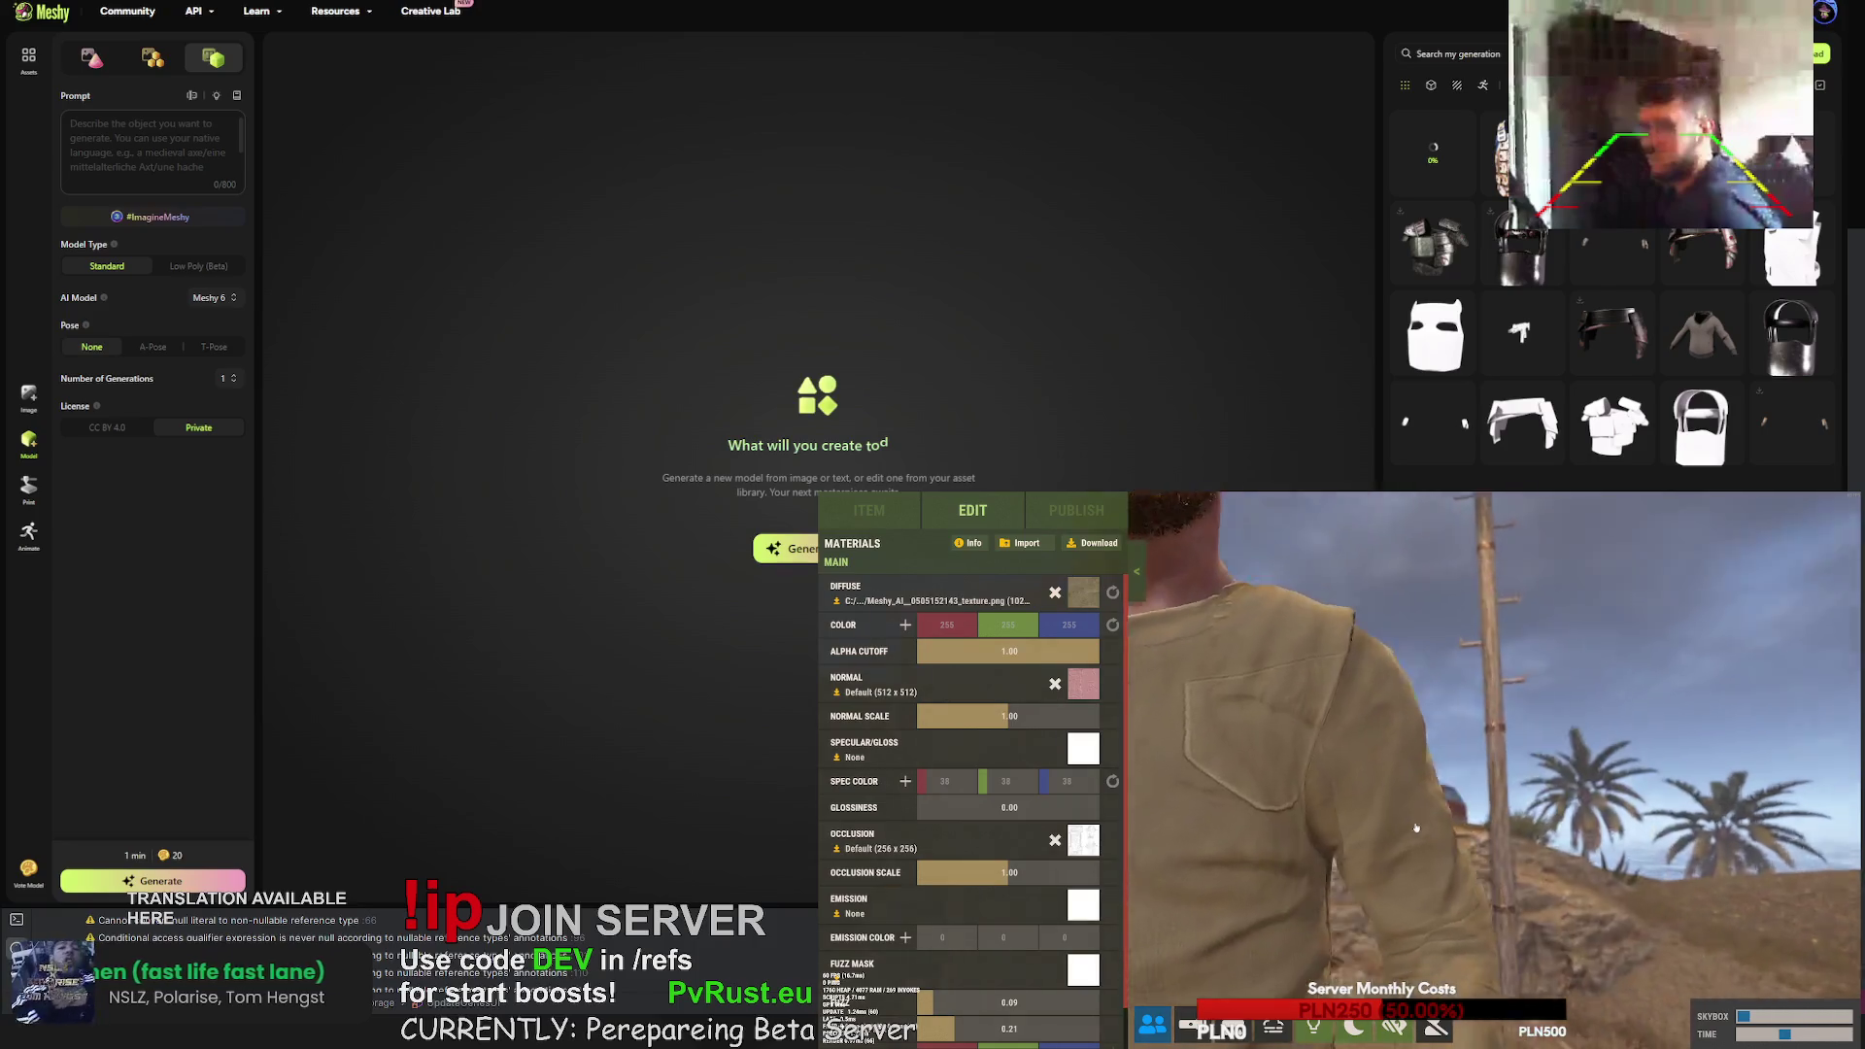
- Raise Alpha Cutoff to full and adjust the normal map strength
drag(1023, 651, 1186, 653)
mouse_move(992, 716)
mouse_down()
mouse_move(1088, 716)
mouse_move(919, 716)
mouse_move(1012, 718)
mouse_up()
click(1083, 684)
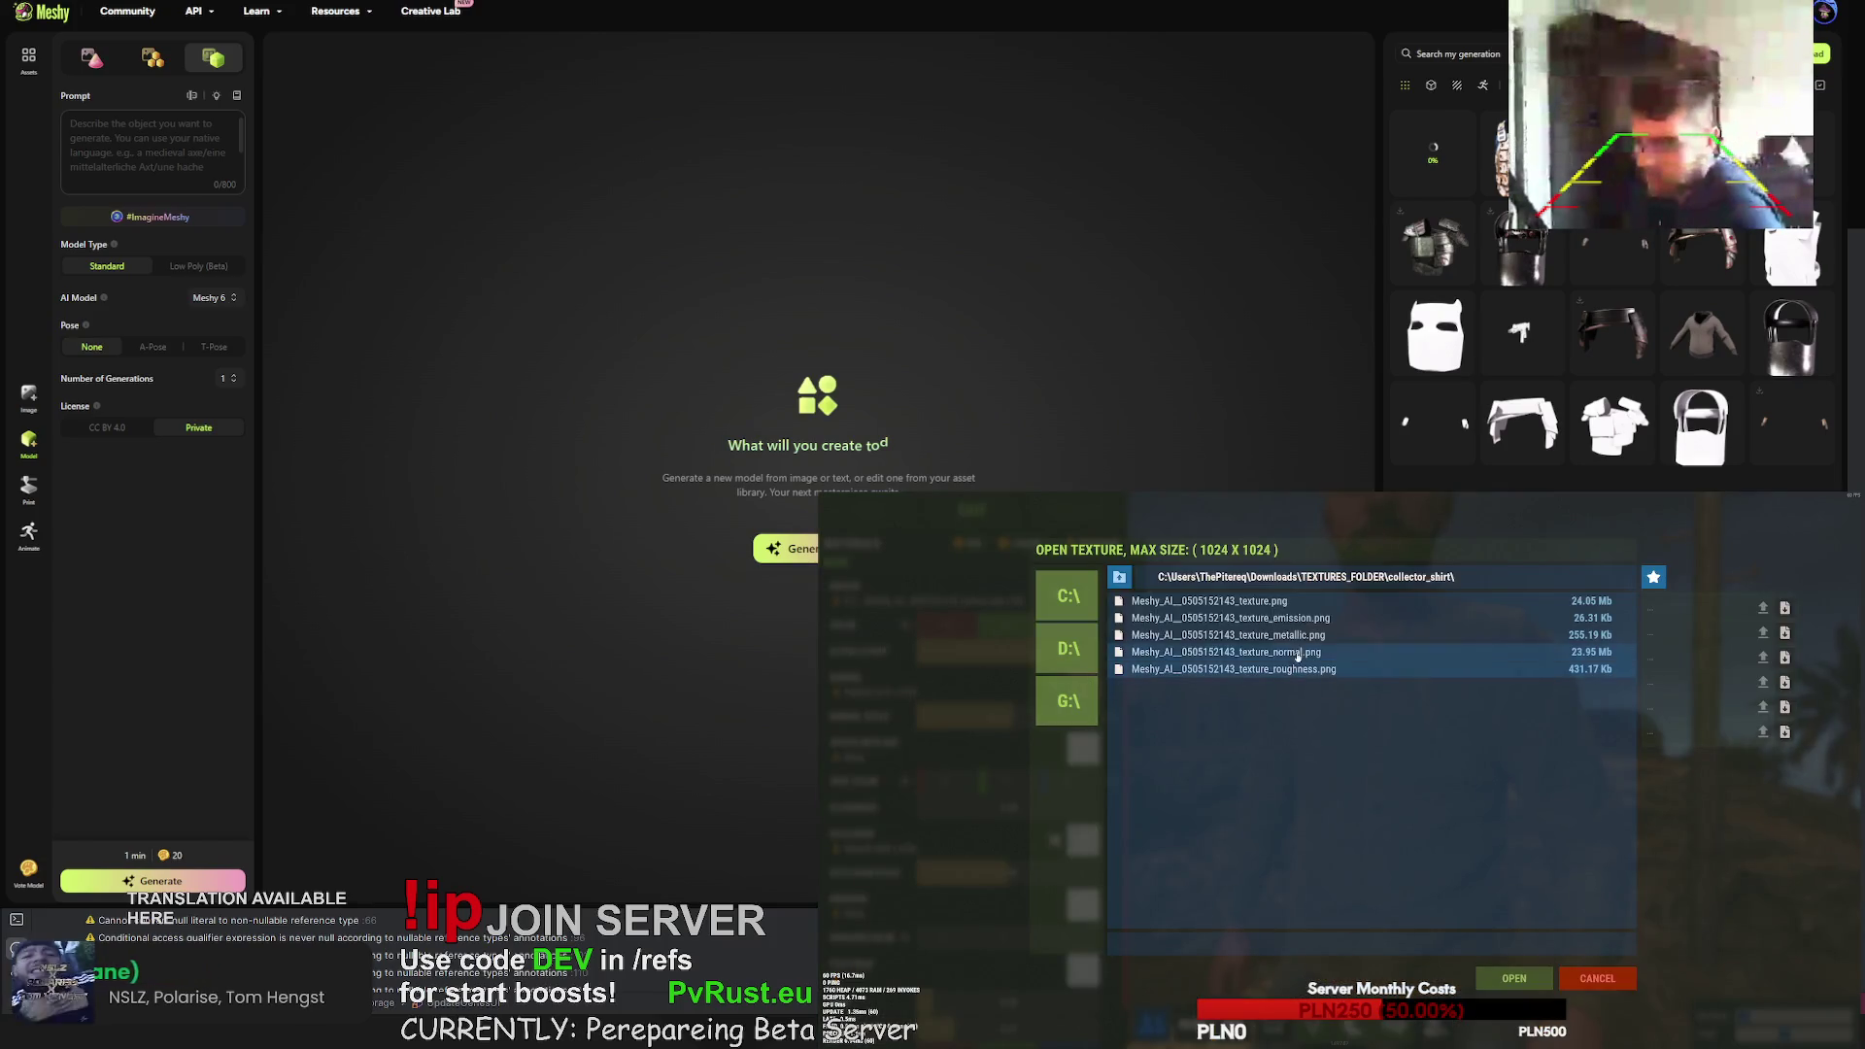
- Load the collector_shirt normal map and set normal strength to 2.00
click(1517, 977)
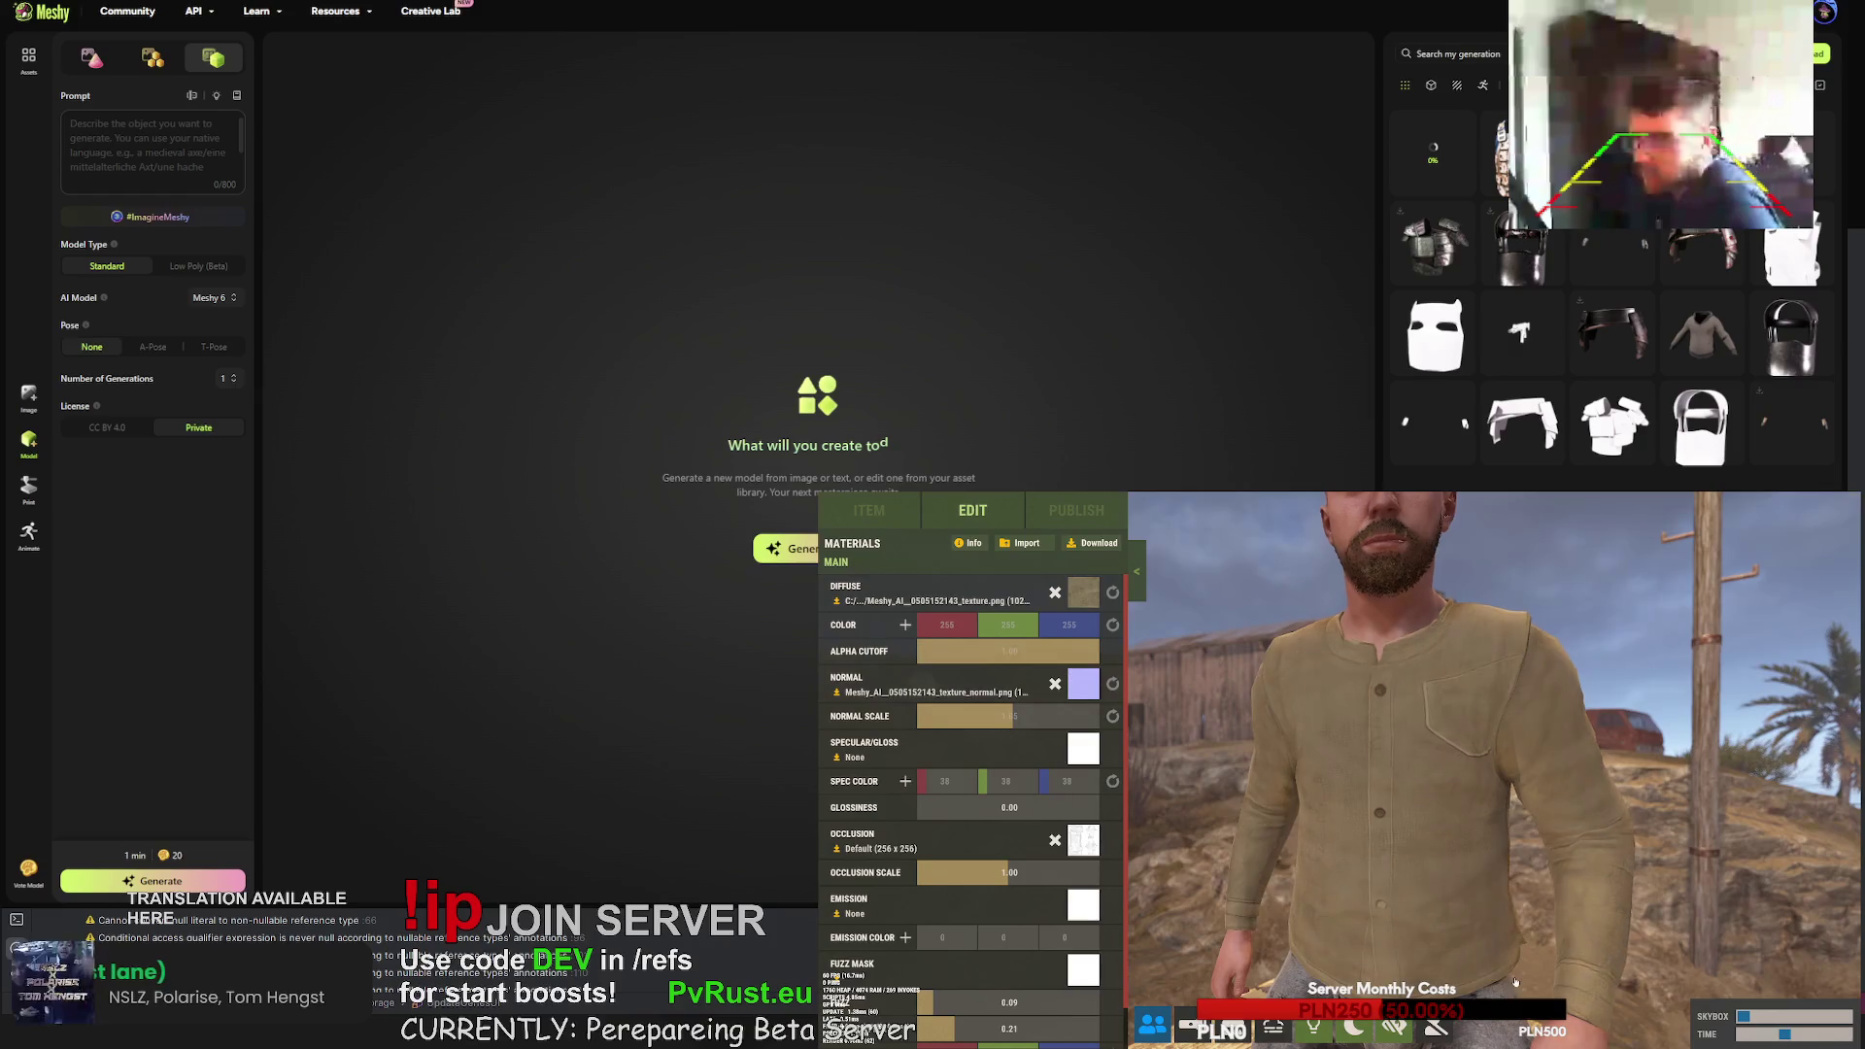
mouse_move(1007, 716)
mouse_down()
mouse_move(918, 717)
mouse_move(1159, 710)
mouse_up()
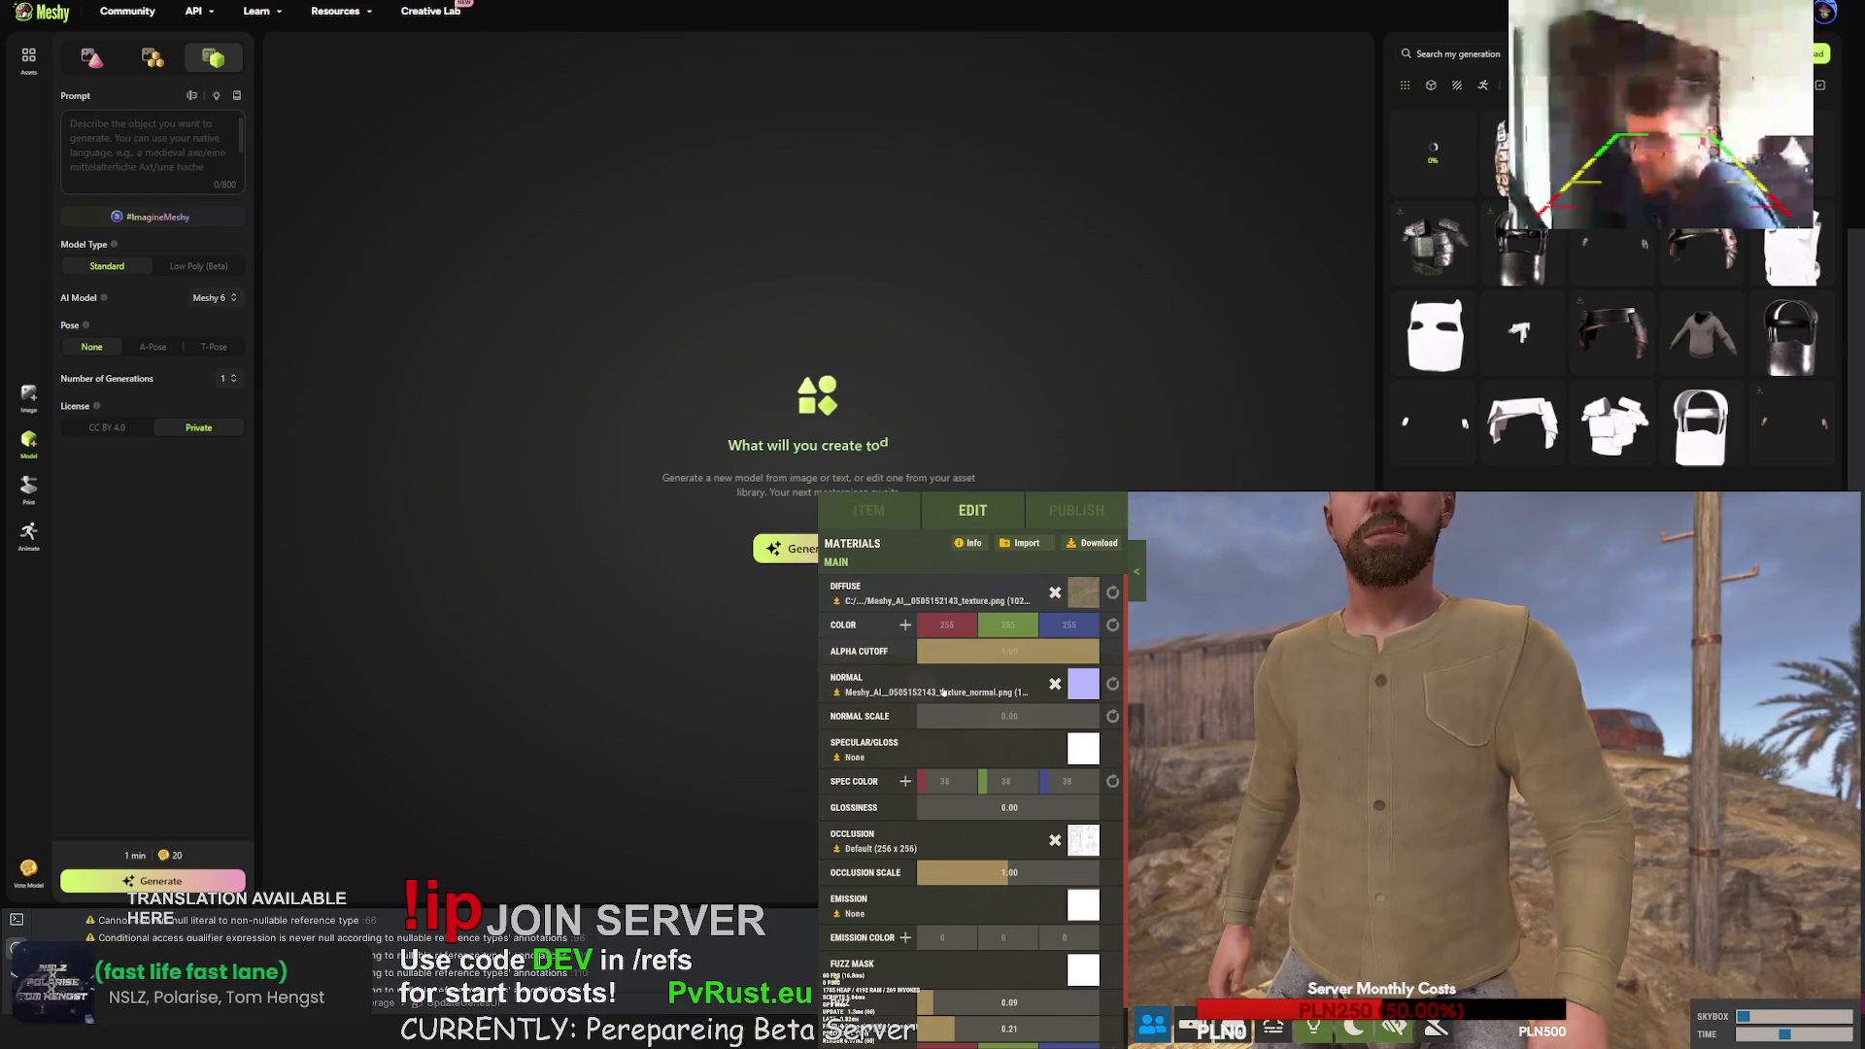
click(1001, 716)
text(2)
key(Return)
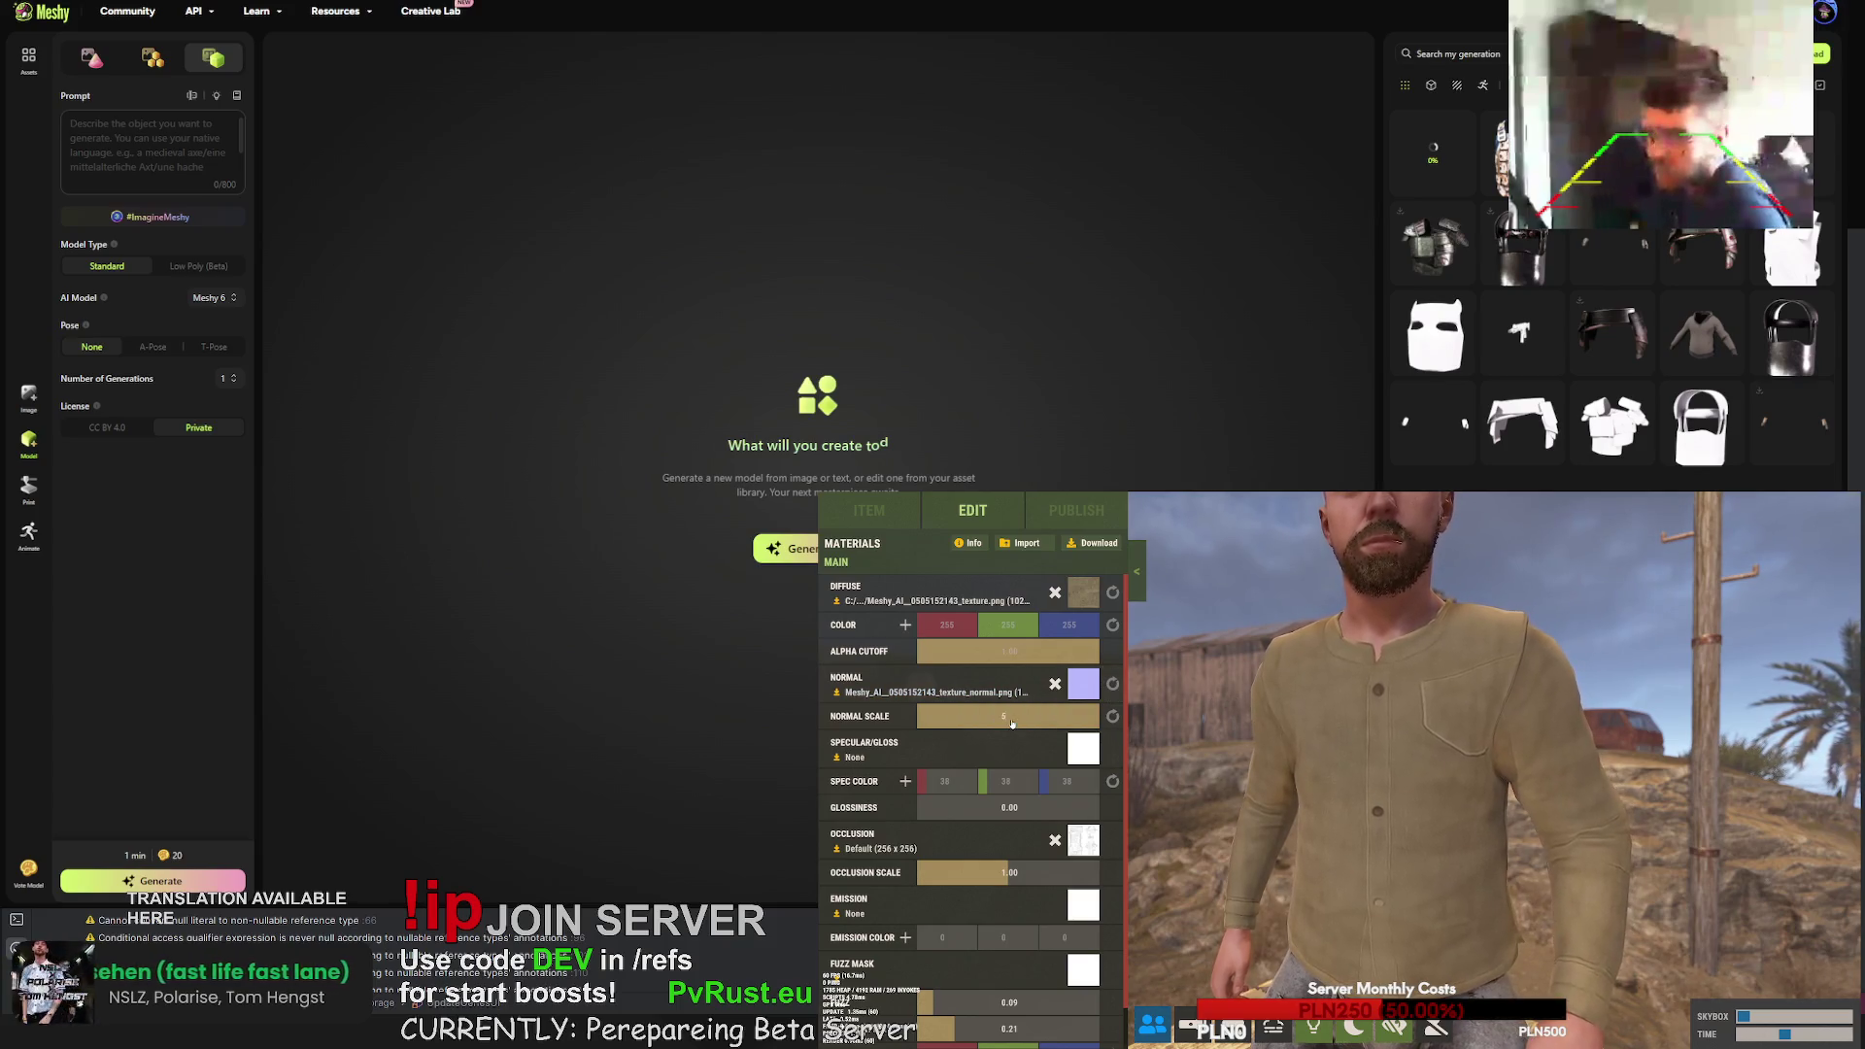
- Apply texture_roughness.png as the occlusion map with occlusion scale 2.00
scroll(1436, 757, up, 5)
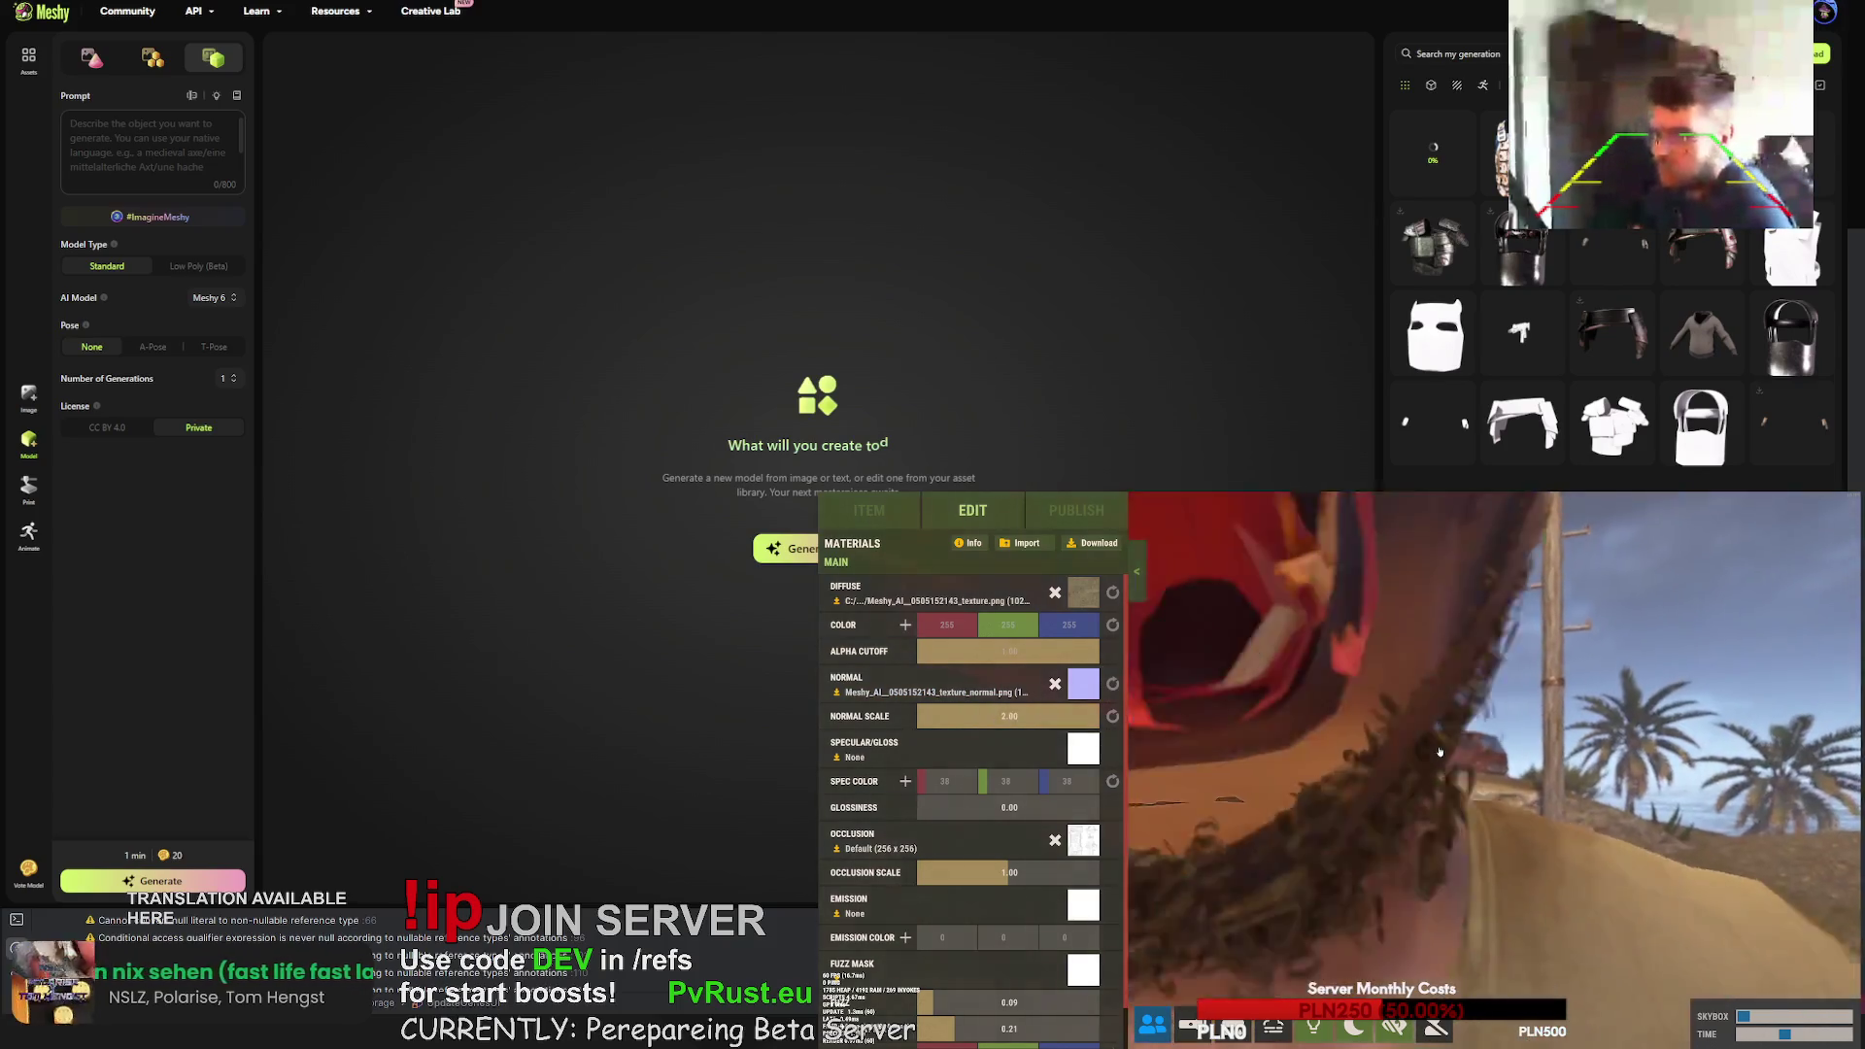
scroll(1373, 757, down, 3)
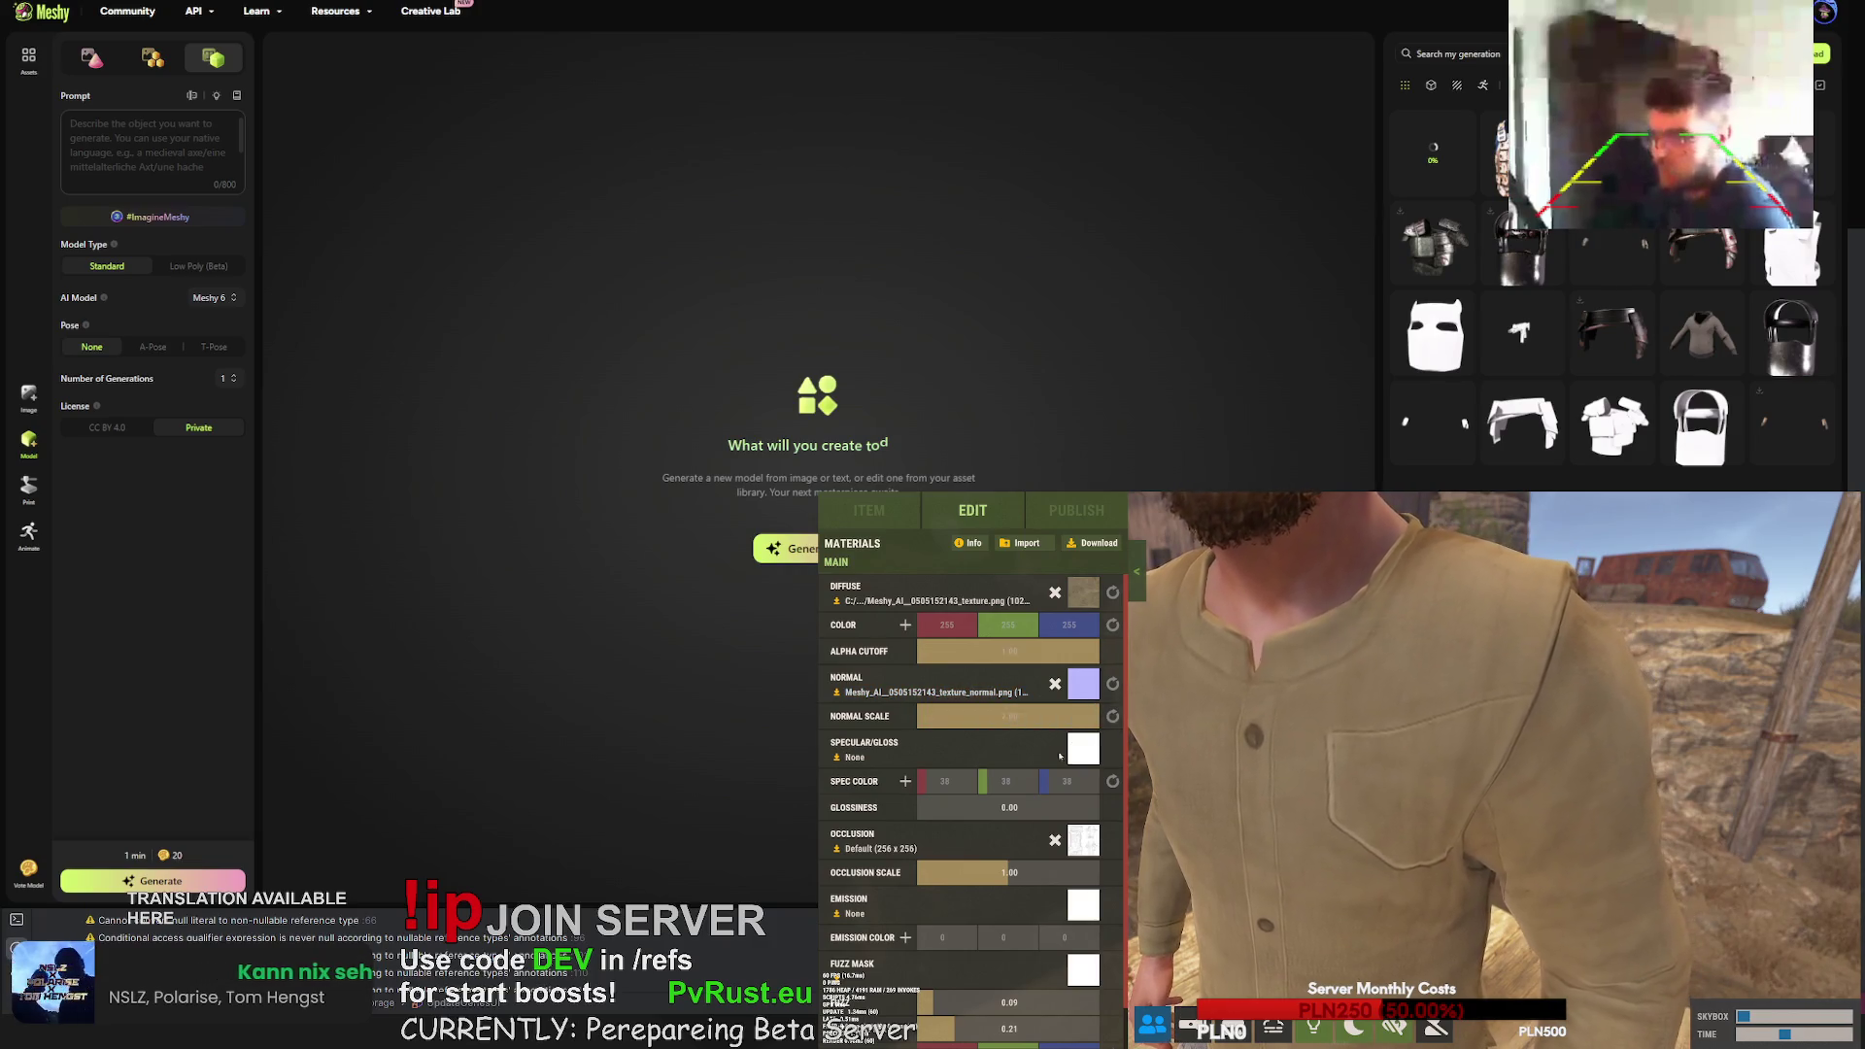
scroll(1099, 792, down, 1)
click(1088, 794)
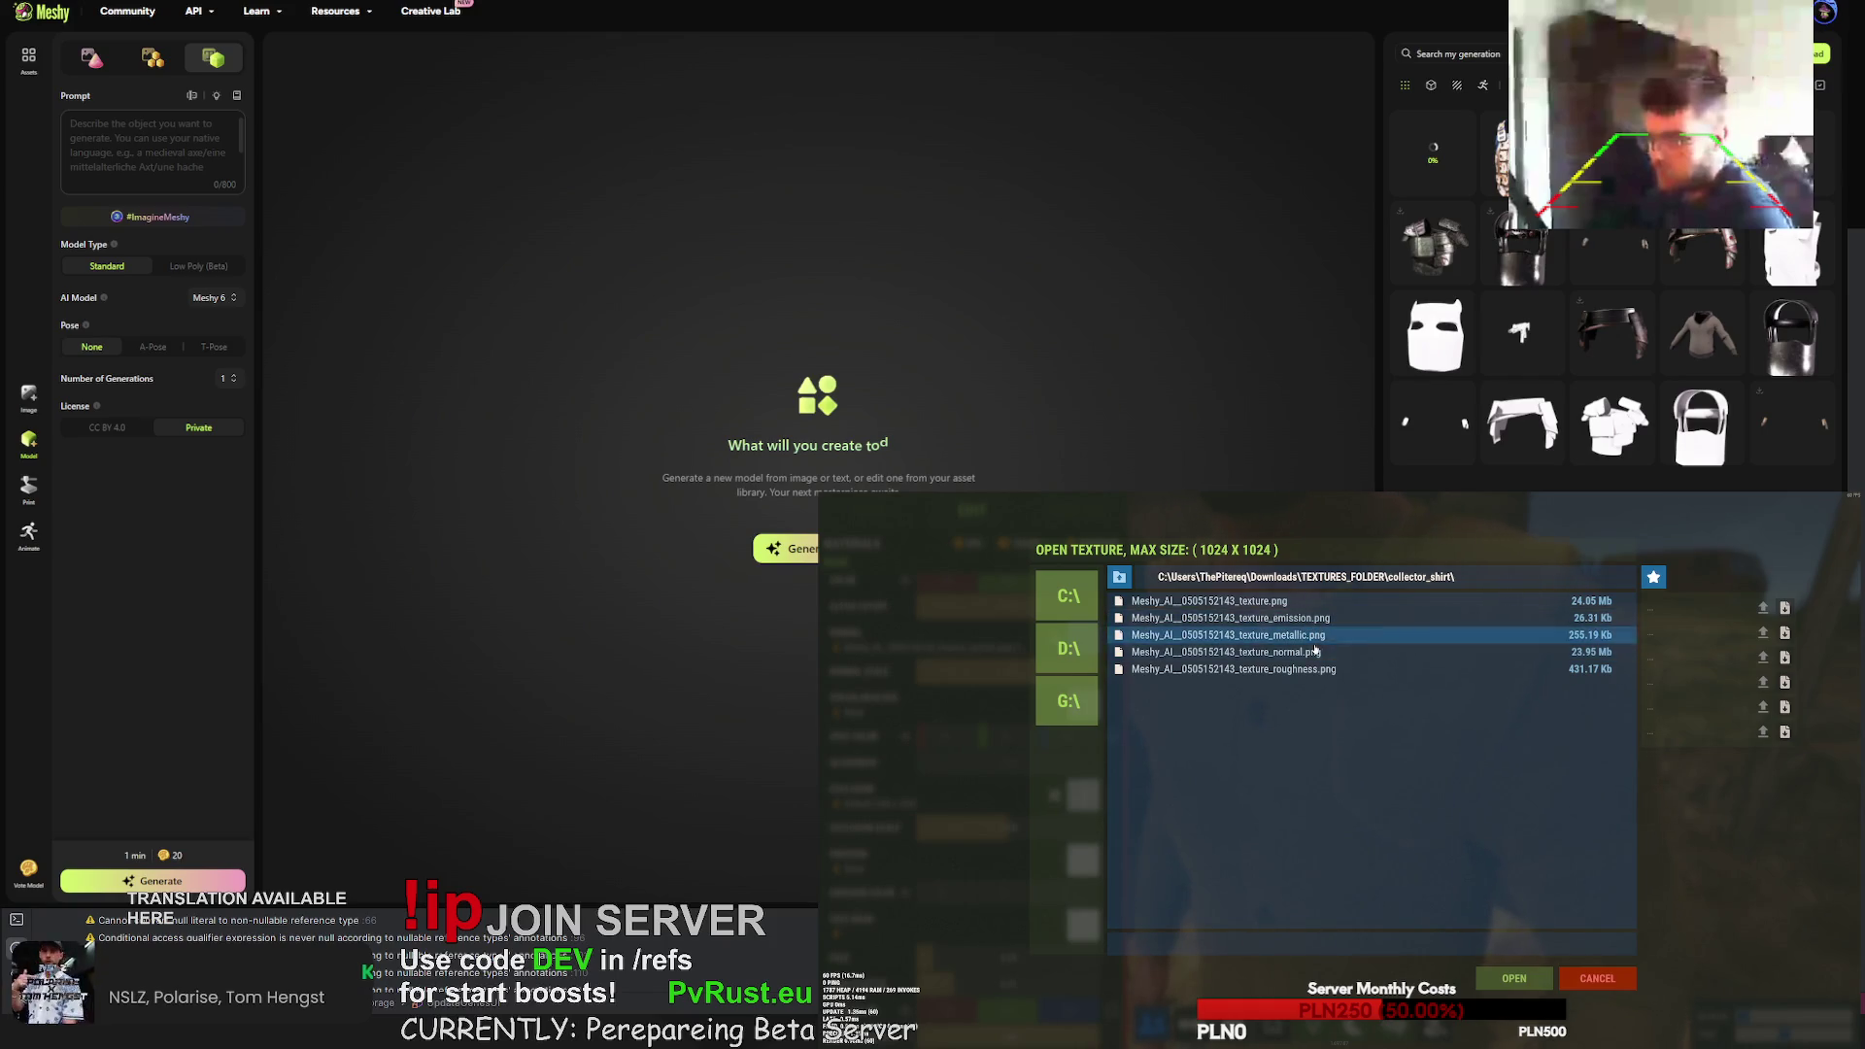
click(1513, 981)
drag(1011, 816, 1161, 819)
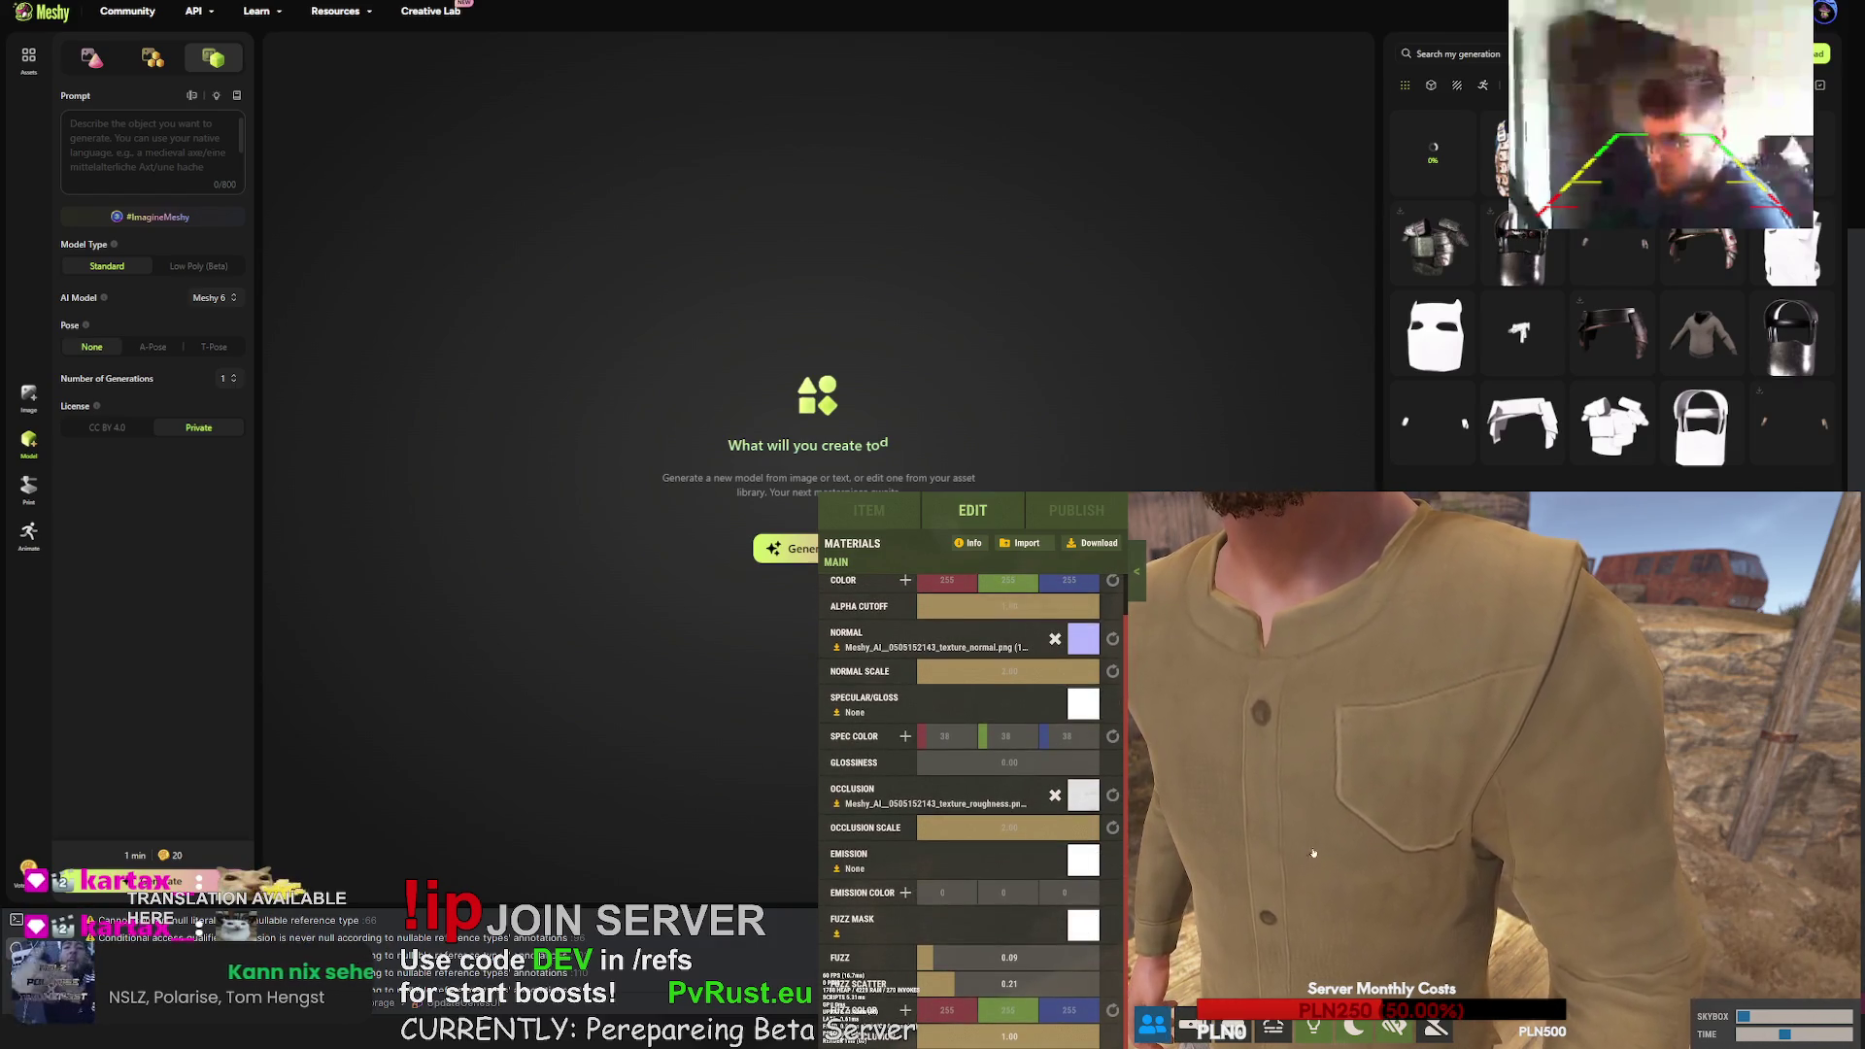
scroll(1330, 874, down, 3)
scroll(1330, 874, down, 3)
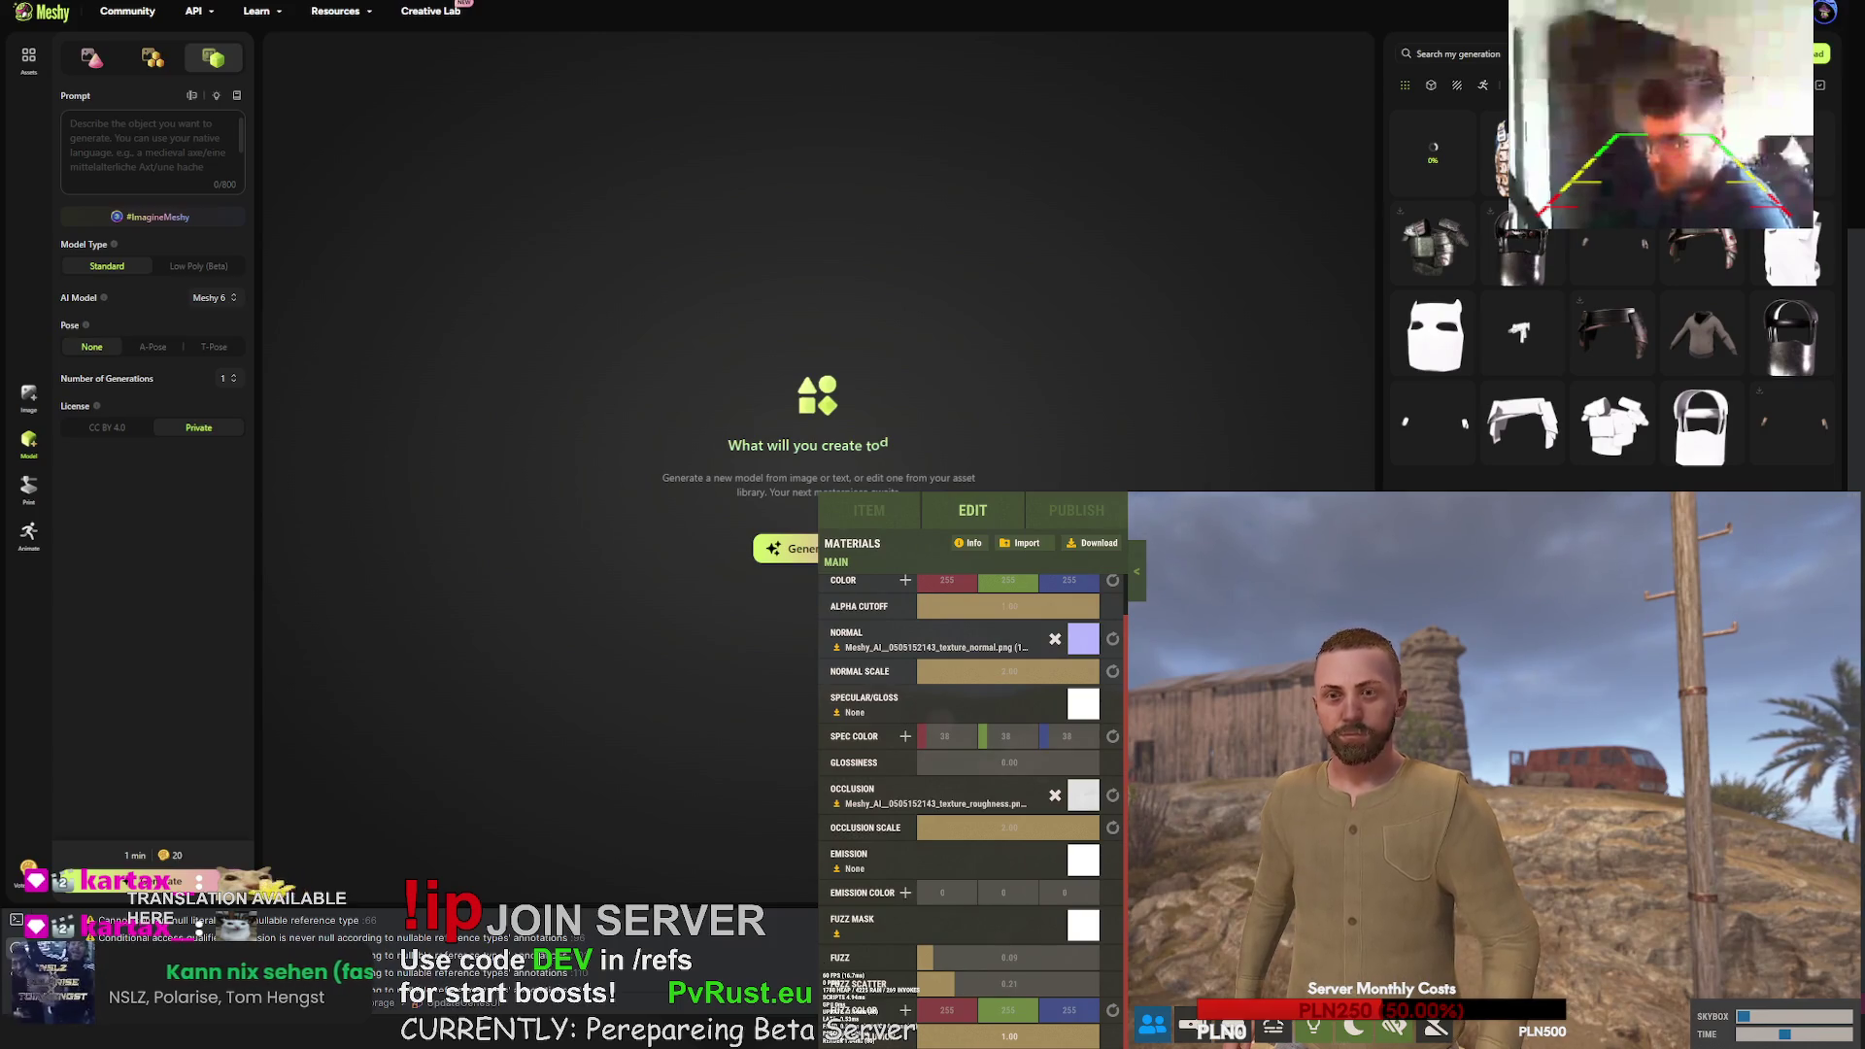
mouse_move(1263, 806)
mouse_down()
mouse_move(1302, 809)
mouse_move(1255, 808)
mouse_up()
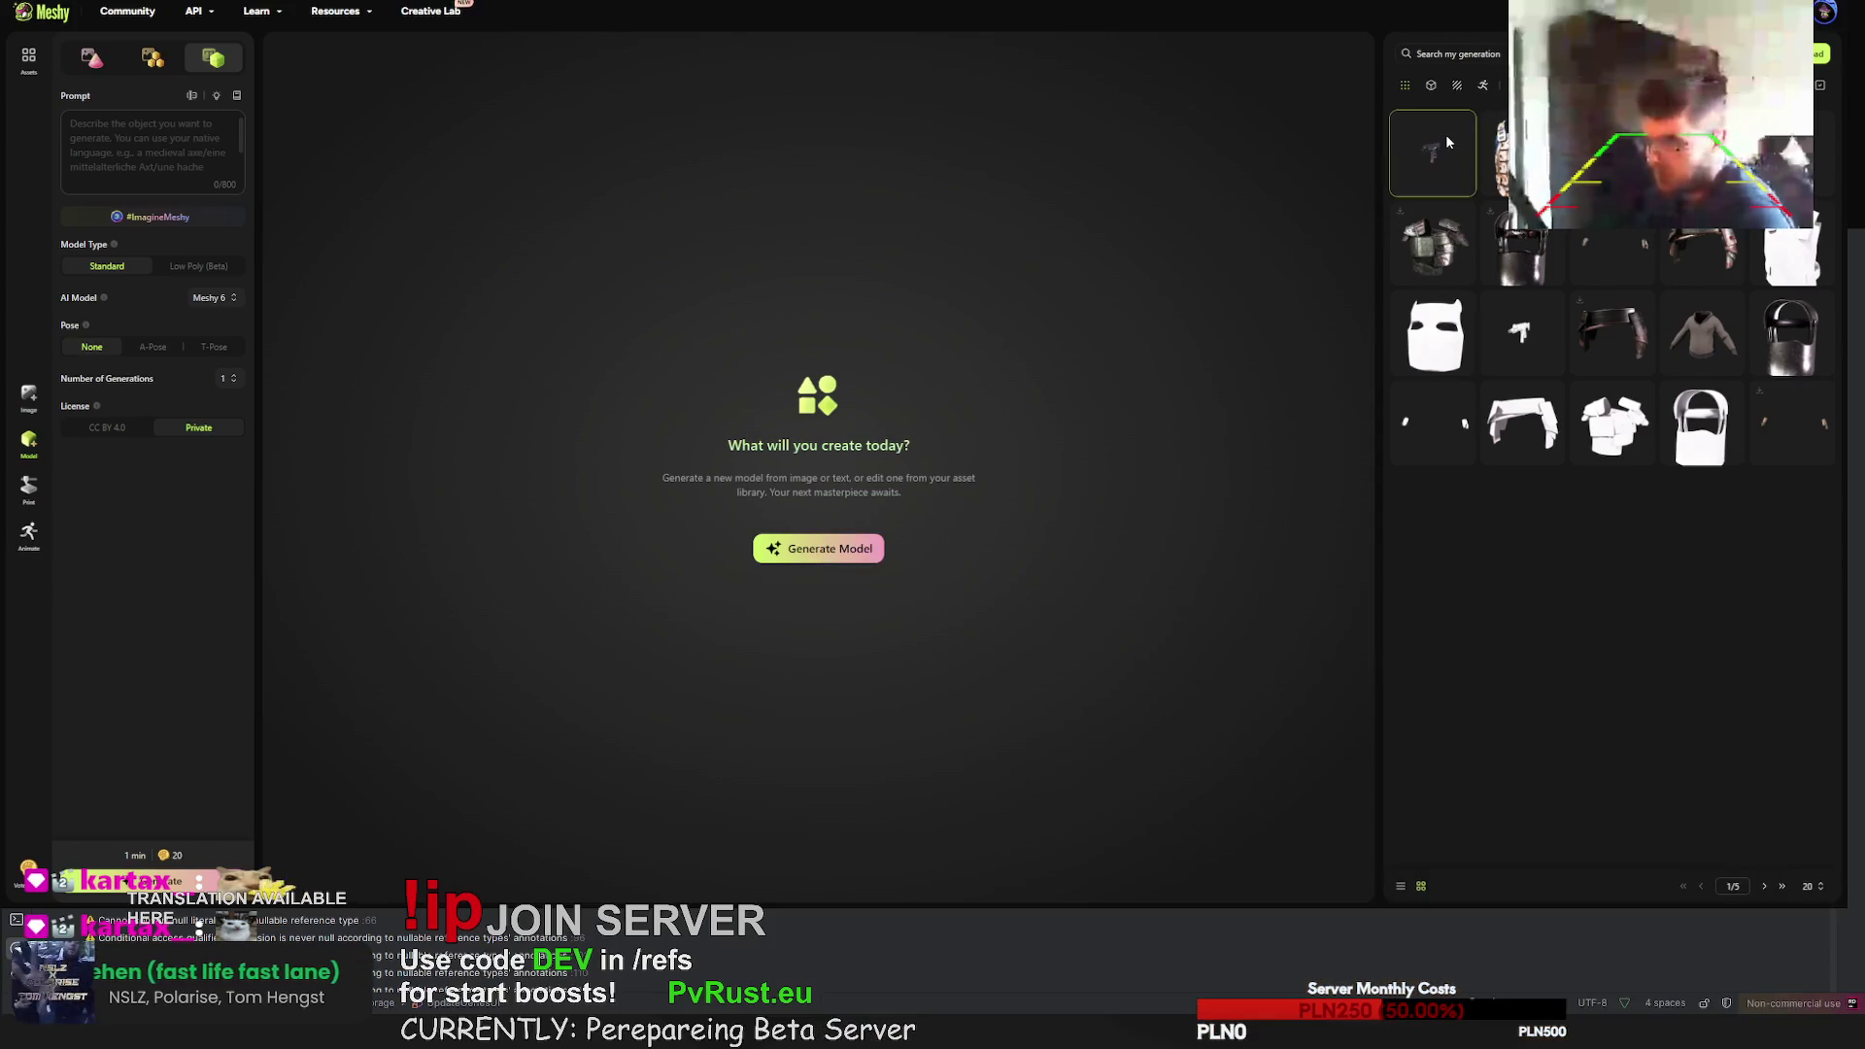
- Download the textured rifle model in FBX format
click(1463, 155)
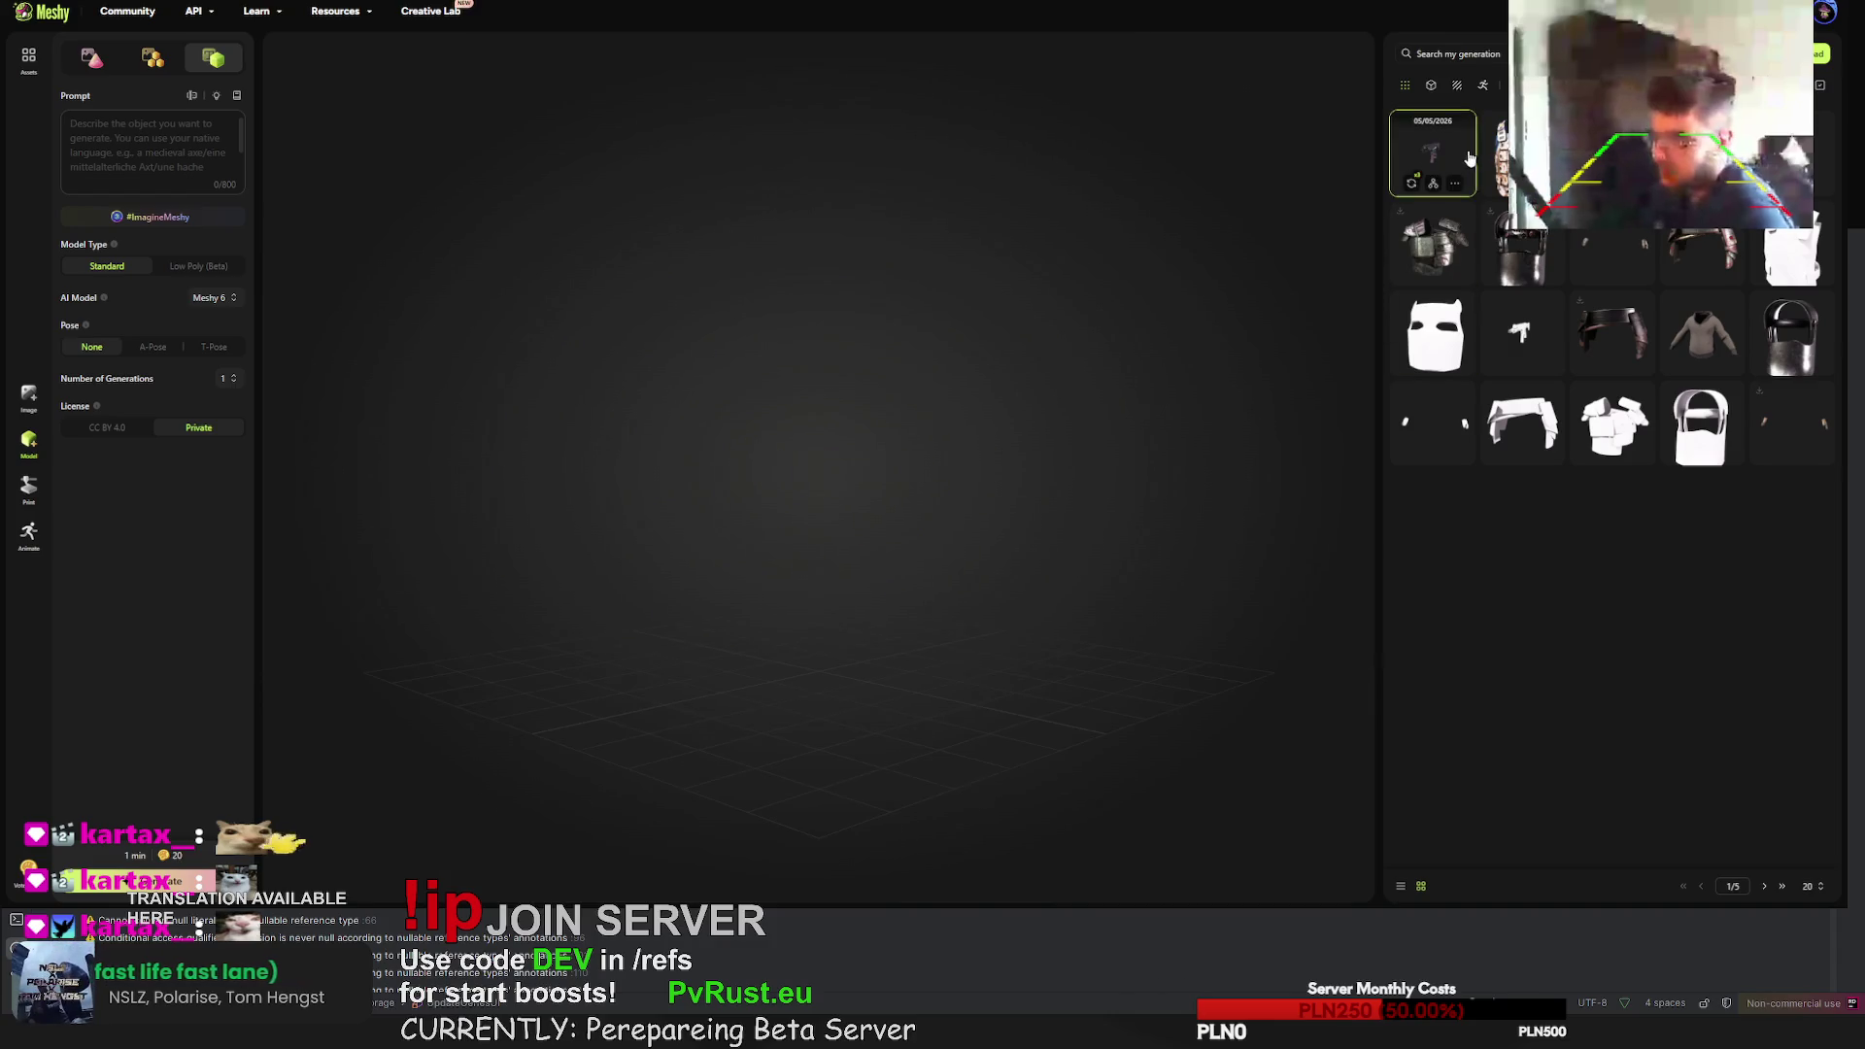
scroll(872, 475, up, 5)
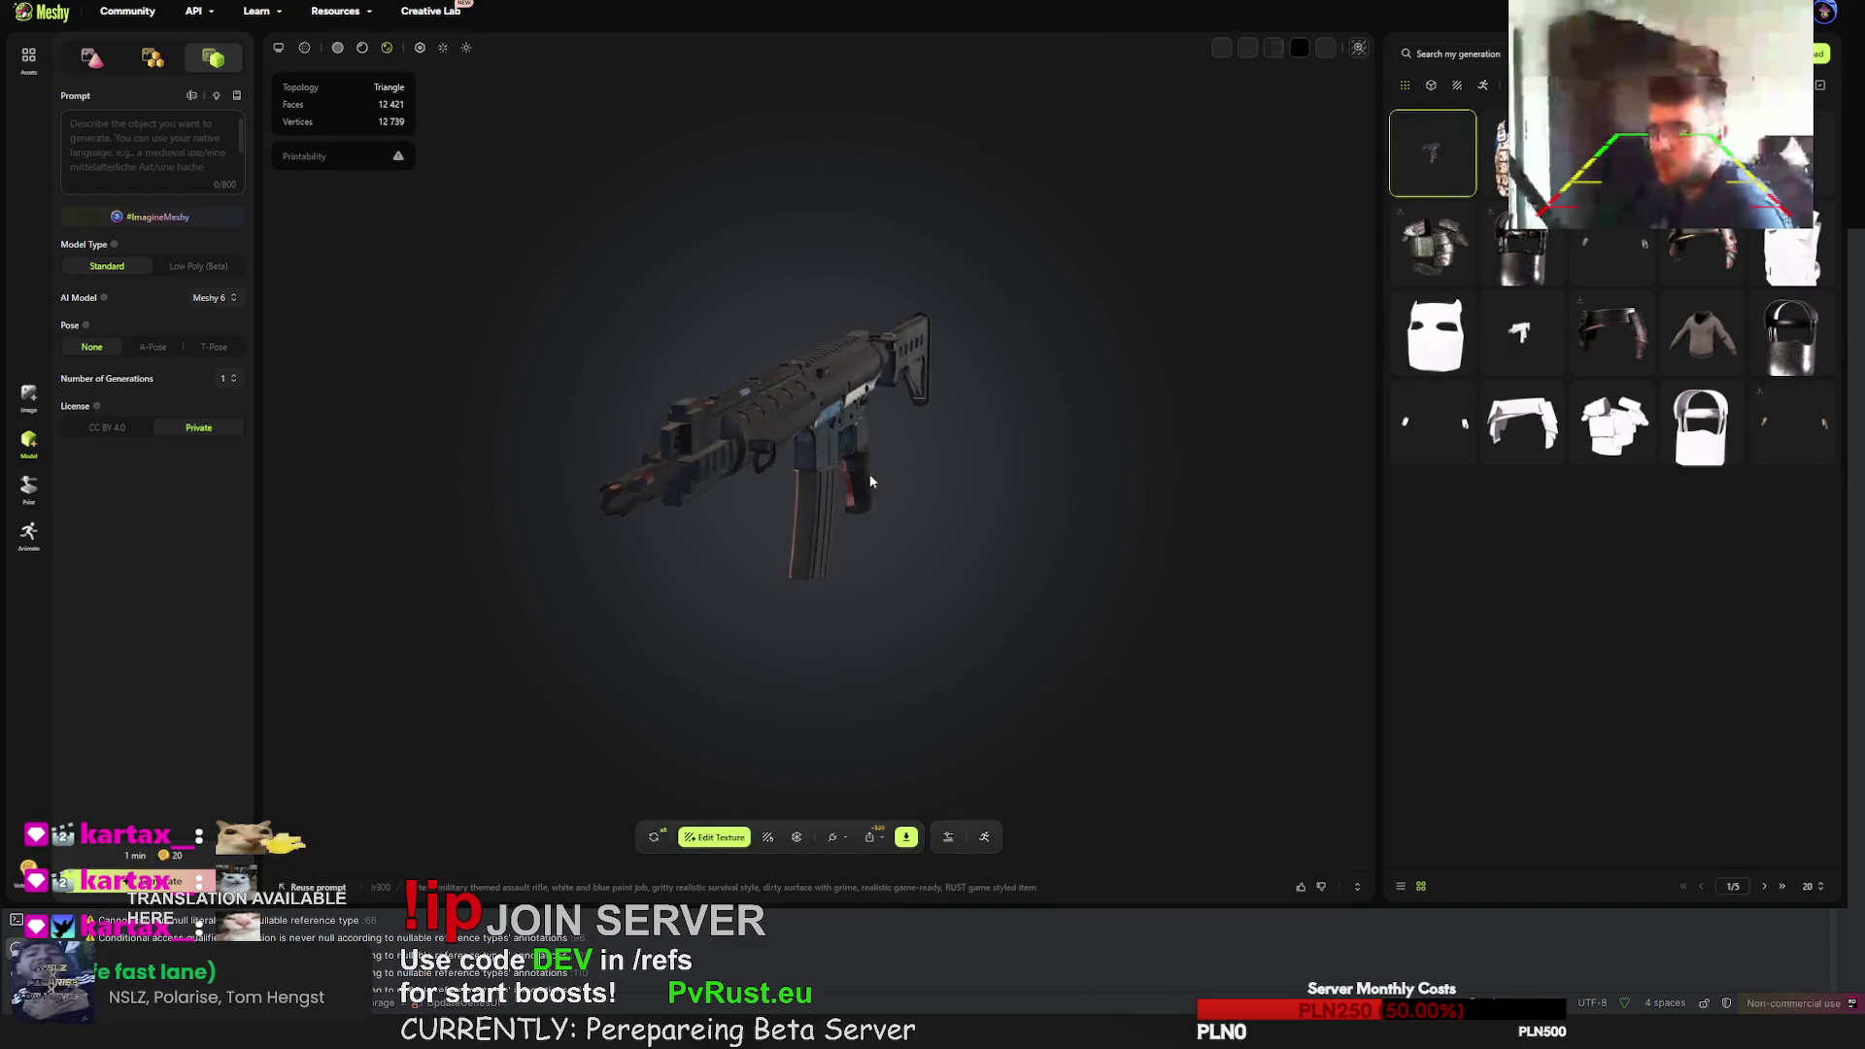
mouse_move(748, 454)
mouse_down()
mouse_move(837, 428)
mouse_move(1162, 474)
mouse_move(844, 462)
mouse_move(715, 421)
mouse_move(637, 353)
mouse_move(726, 374)
mouse_move(562, 438)
mouse_move(640, 469)
mouse_move(935, 411)
mouse_move(734, 398)
mouse_move(778, 356)
mouse_move(518, 327)
mouse_move(640, 373)
mouse_move(801, 326)
mouse_move(433, 490)
mouse_move(599, 336)
mouse_move(649, 404)
mouse_move(716, 437)
mouse_move(749, 416)
mouse_move(704, 429)
mouse_move(720, 440)
mouse_up()
click(906, 837)
click(870, 789)
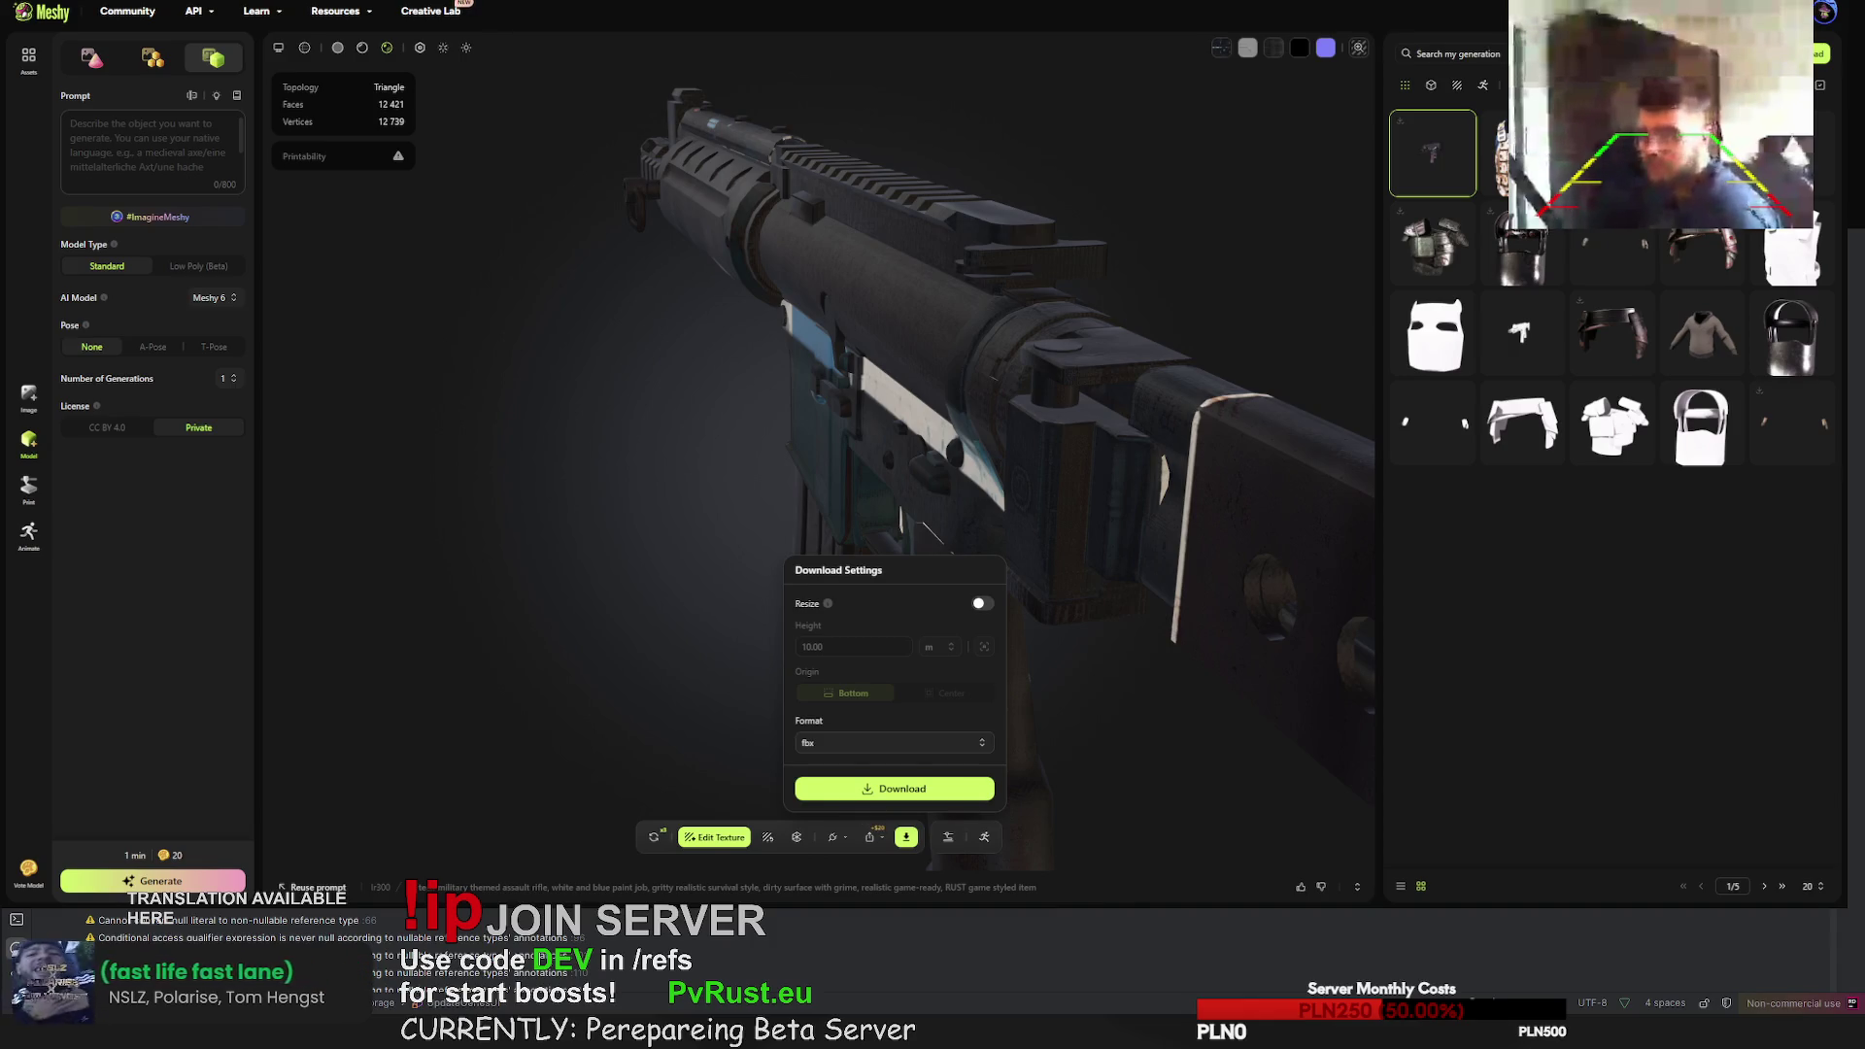
- Review the rifle's name and texture prompt details, then begin uploading your own model
mouse_move(1117, 408)
mouse_down()
mouse_move(995, 362)
mouse_move(988, 382)
mouse_up()
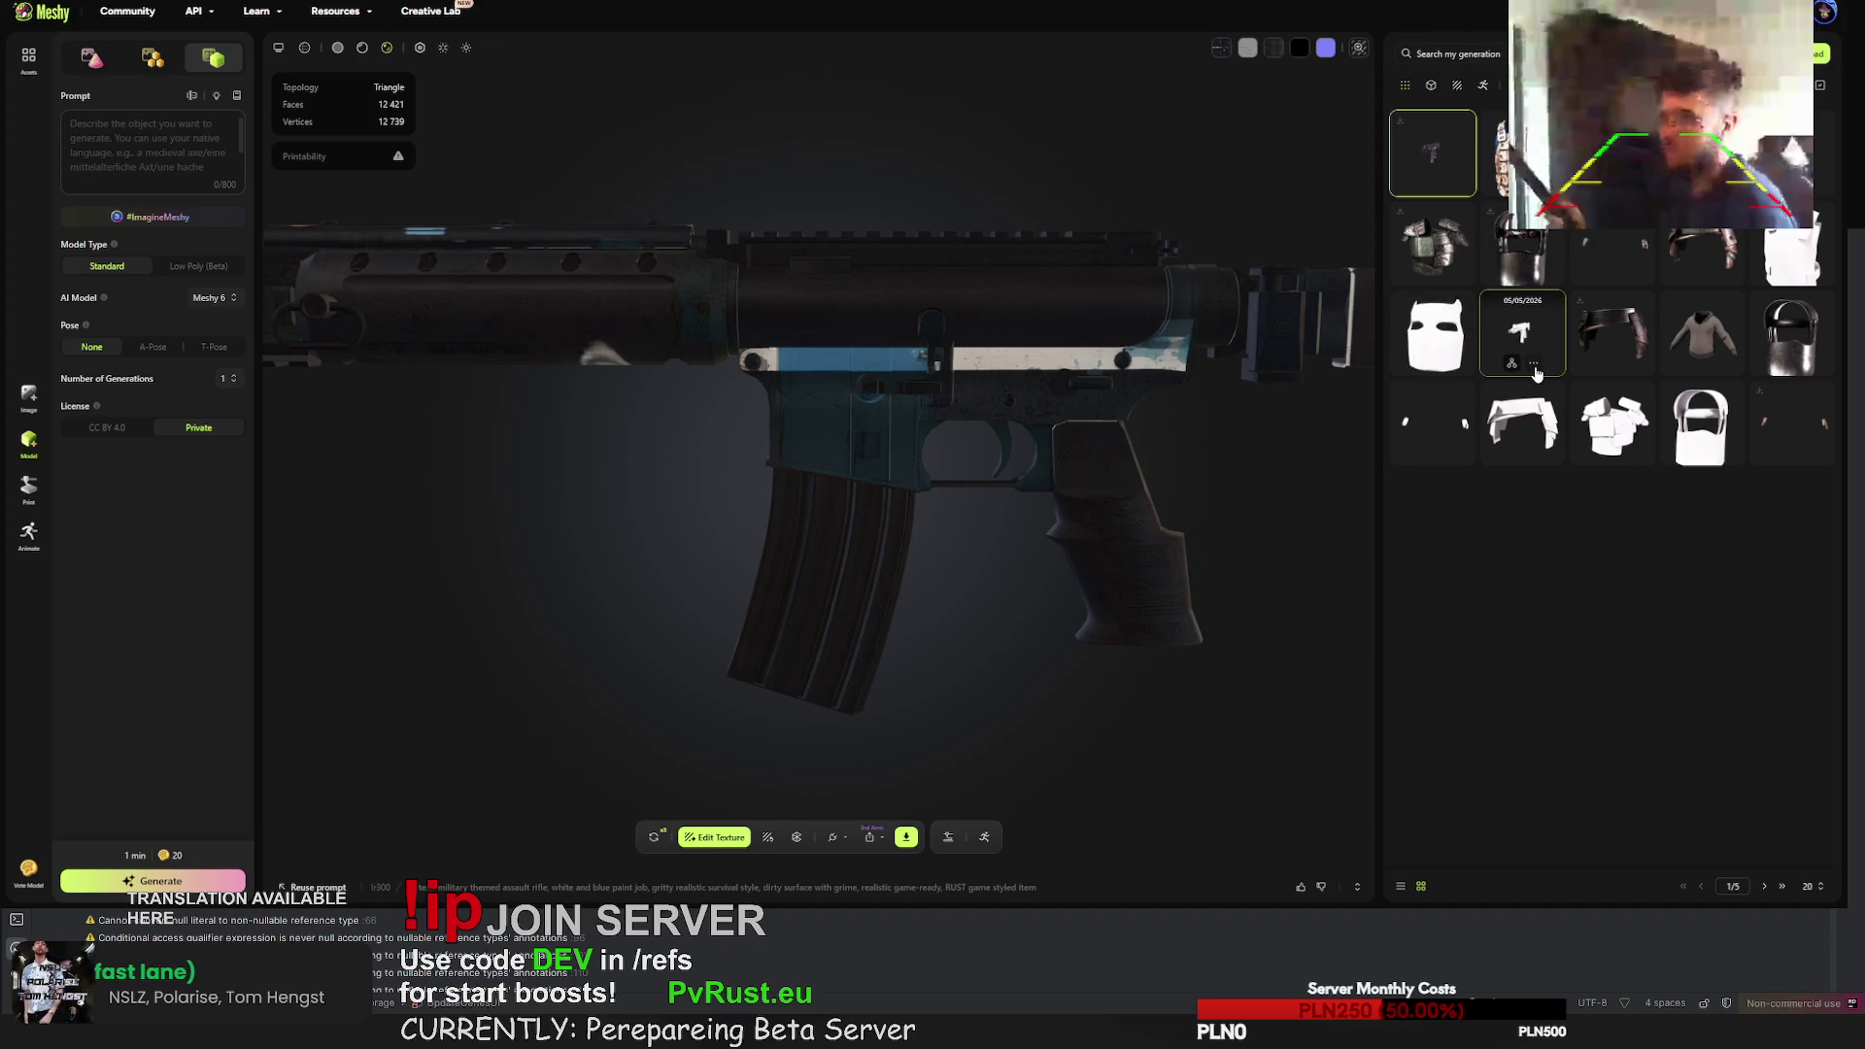
click(826, 886)
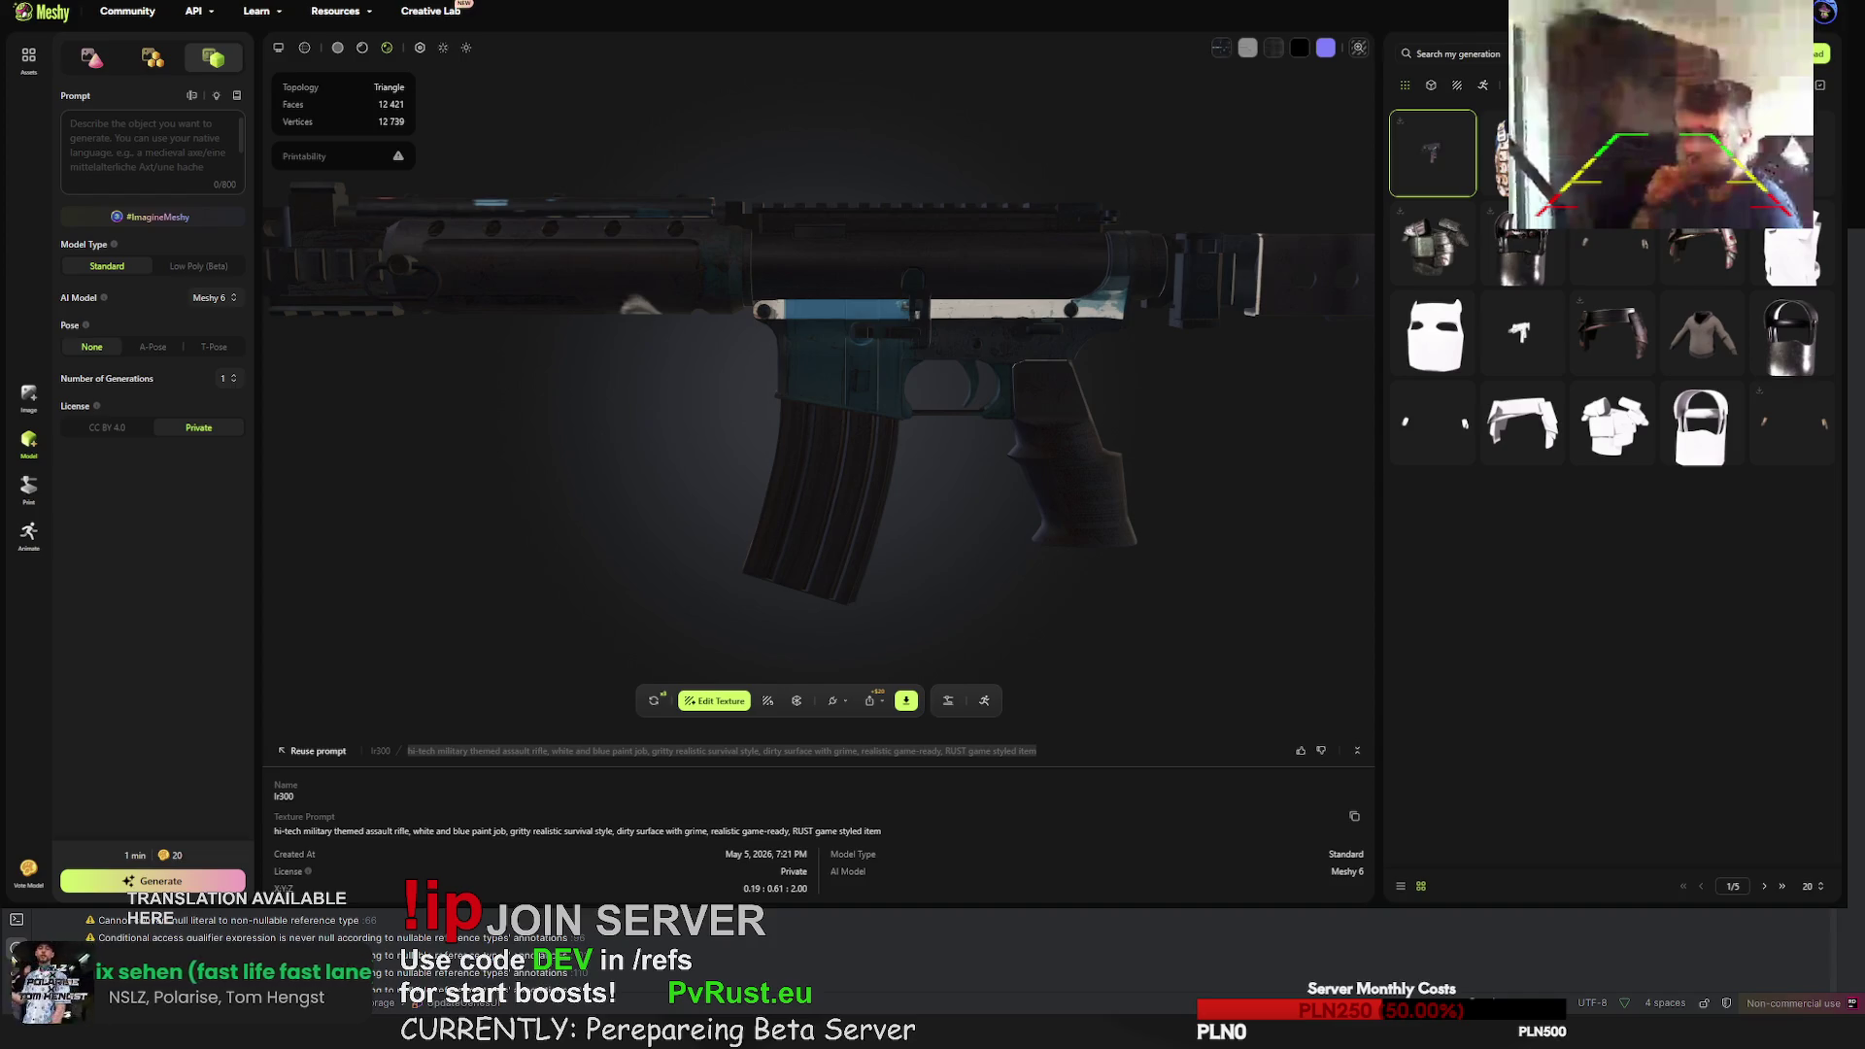
click(1819, 53)
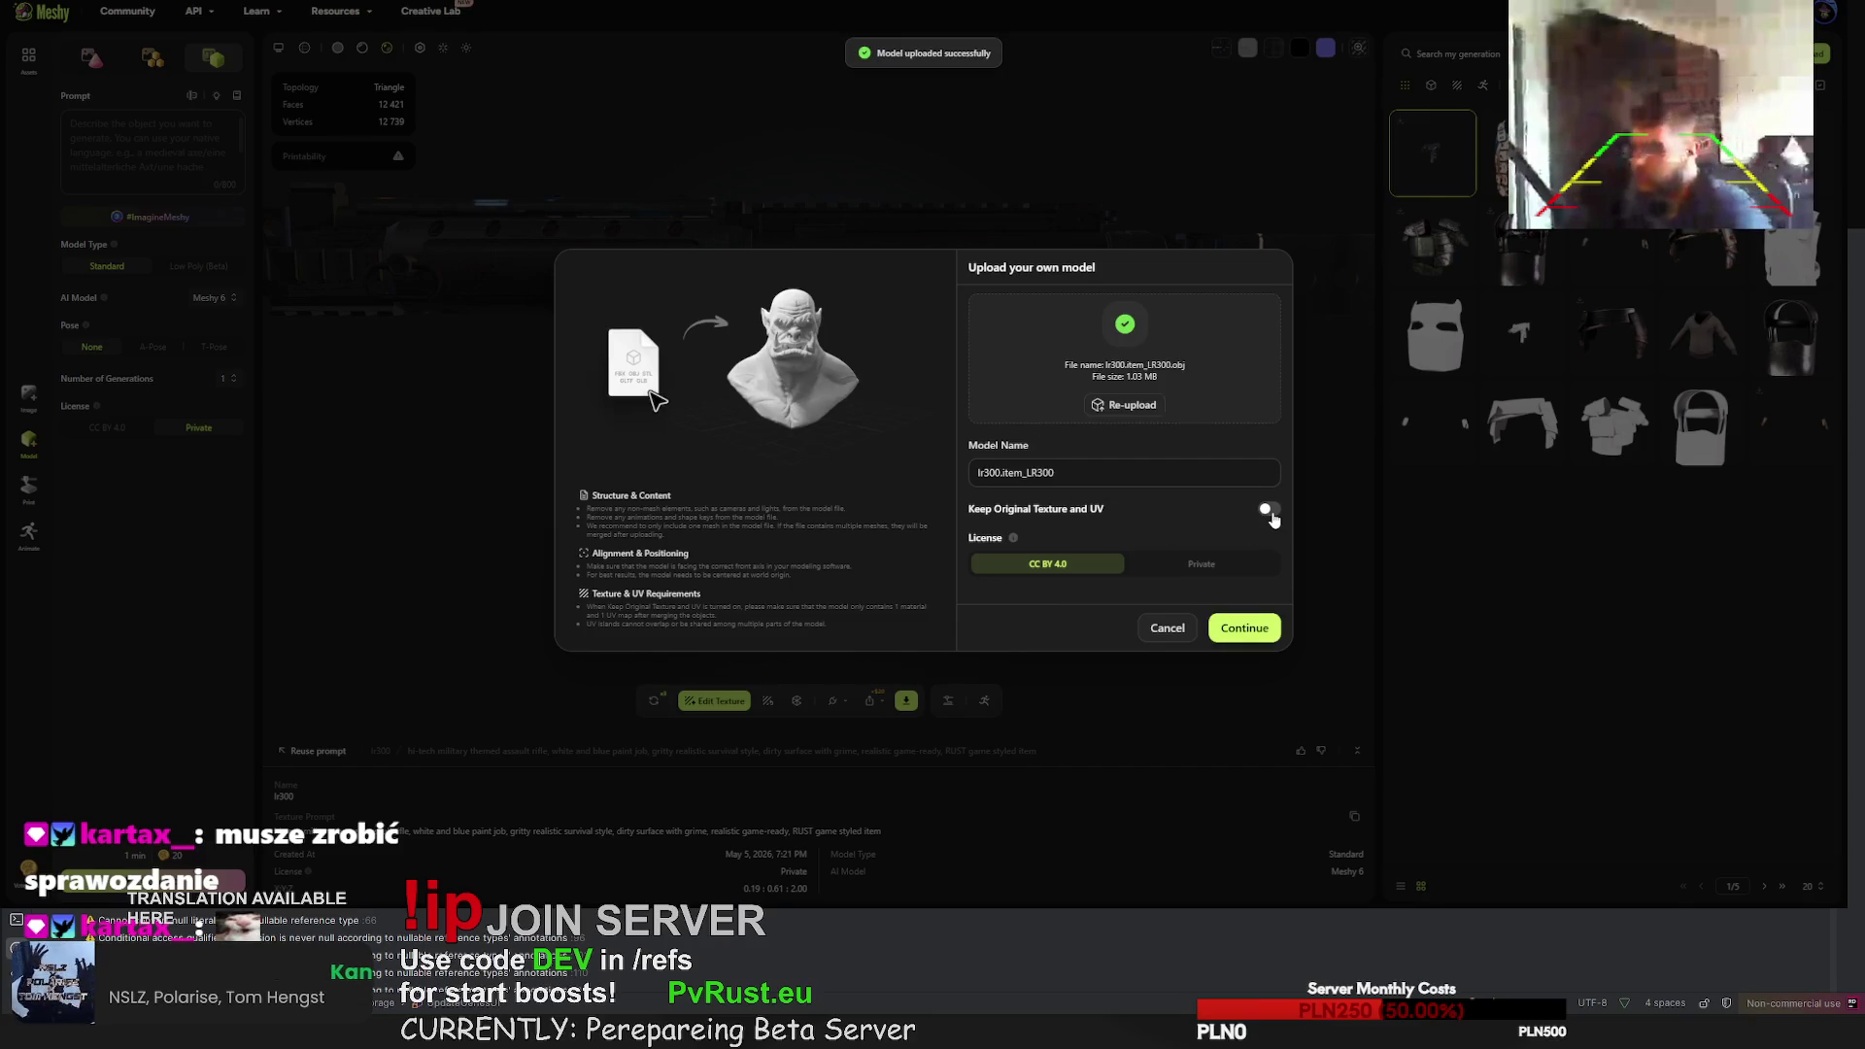
- Rename the uploaded model lr300_2 and create it as a private model
drag(1102, 482, 992, 473)
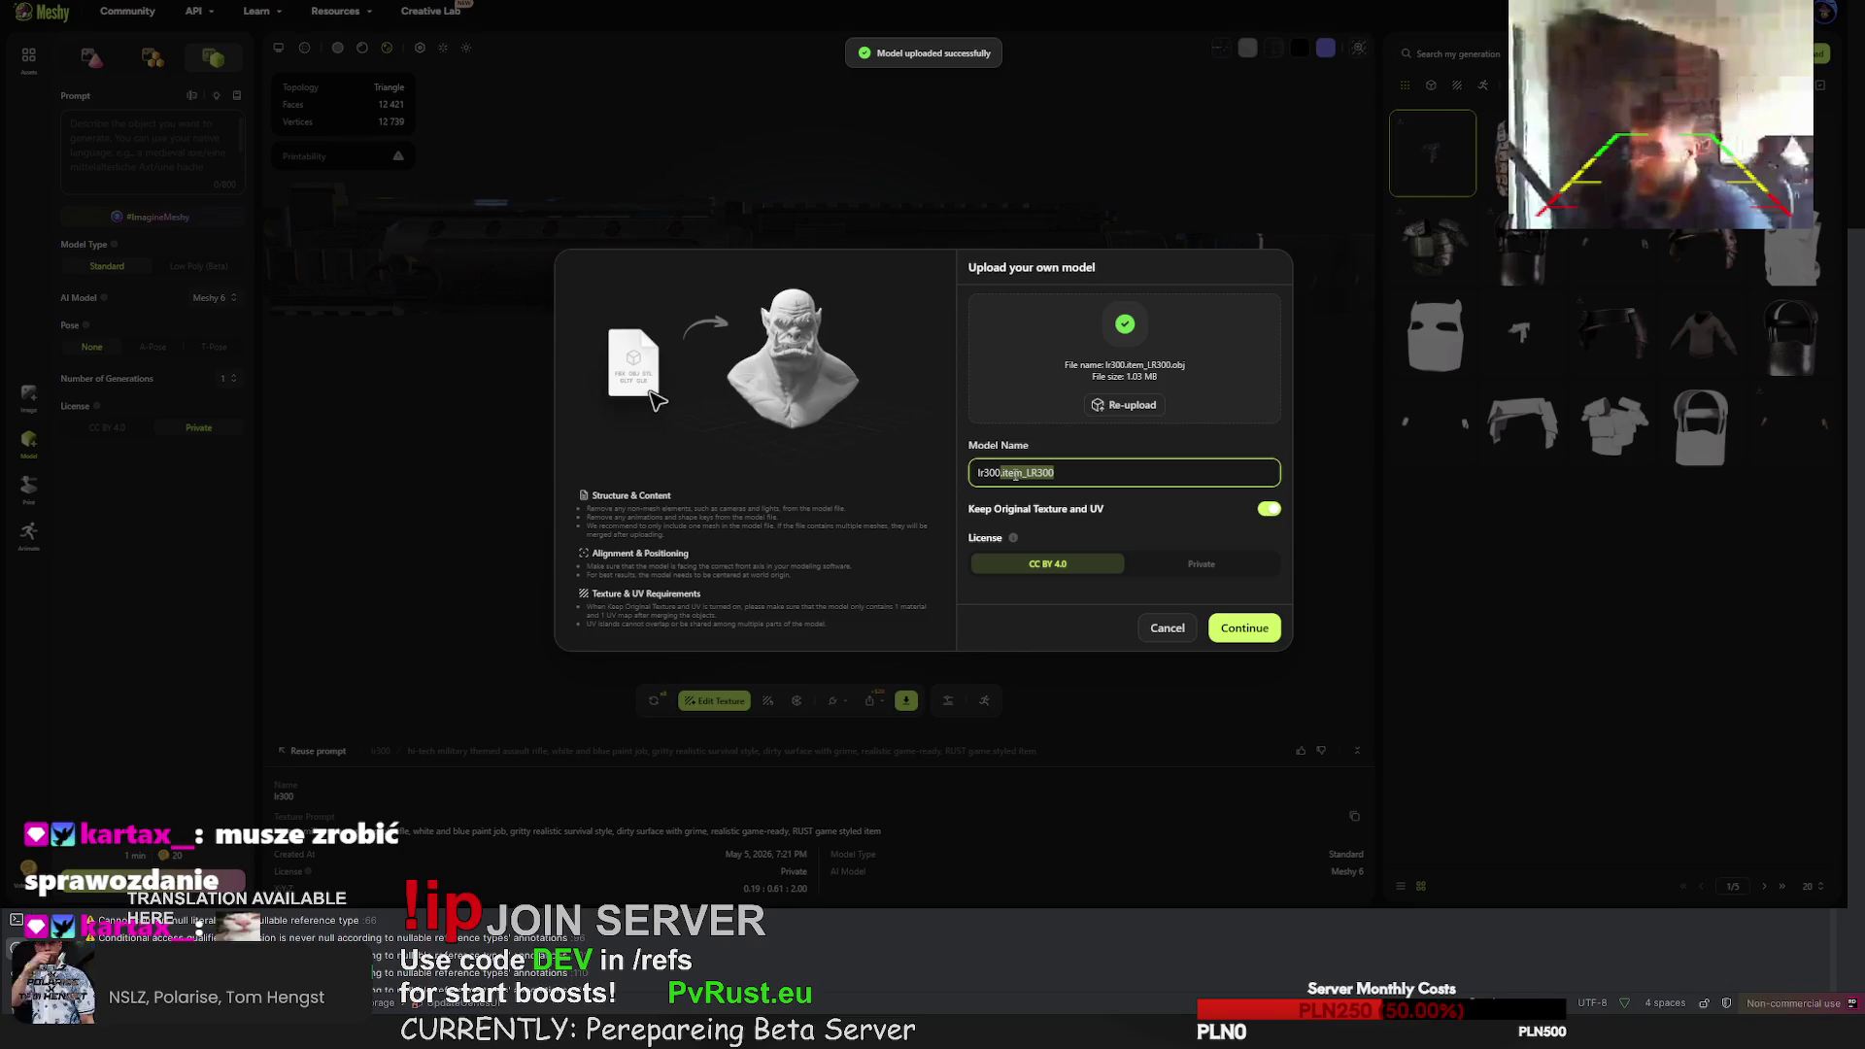
drag(1021, 472, 999, 476)
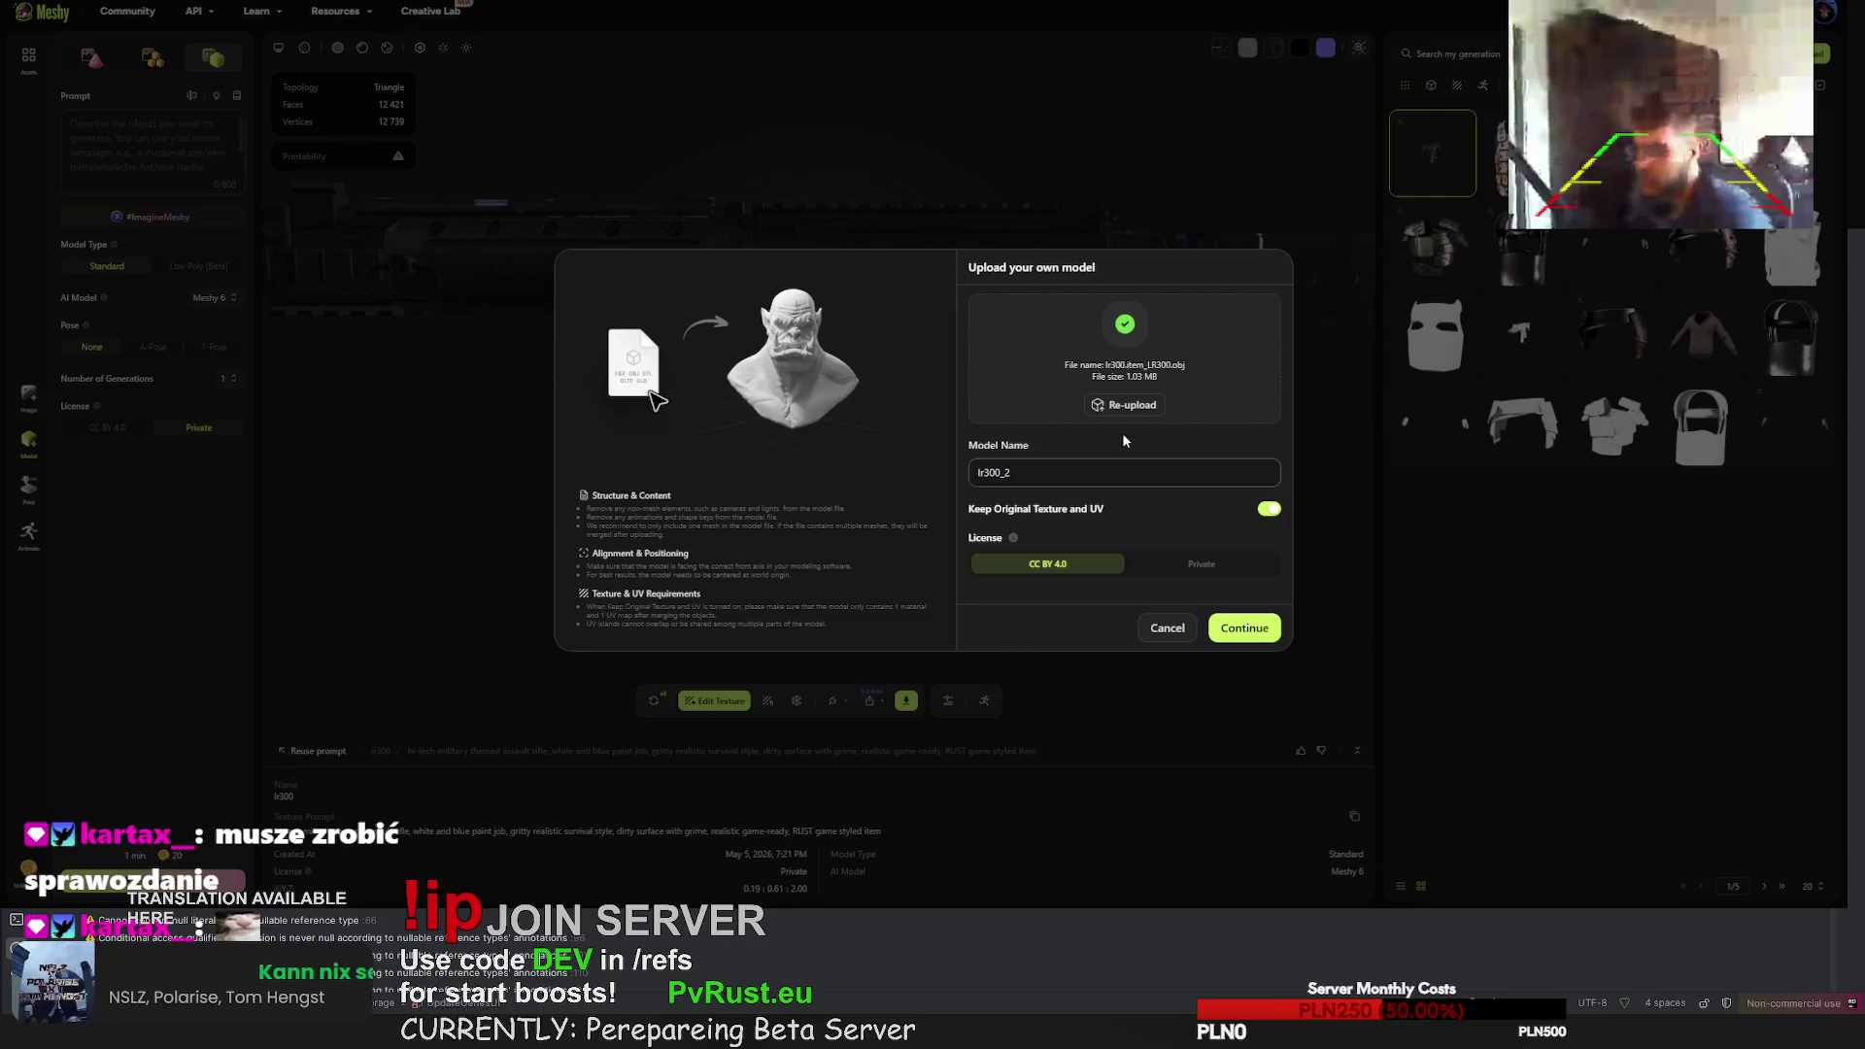
click(1202, 564)
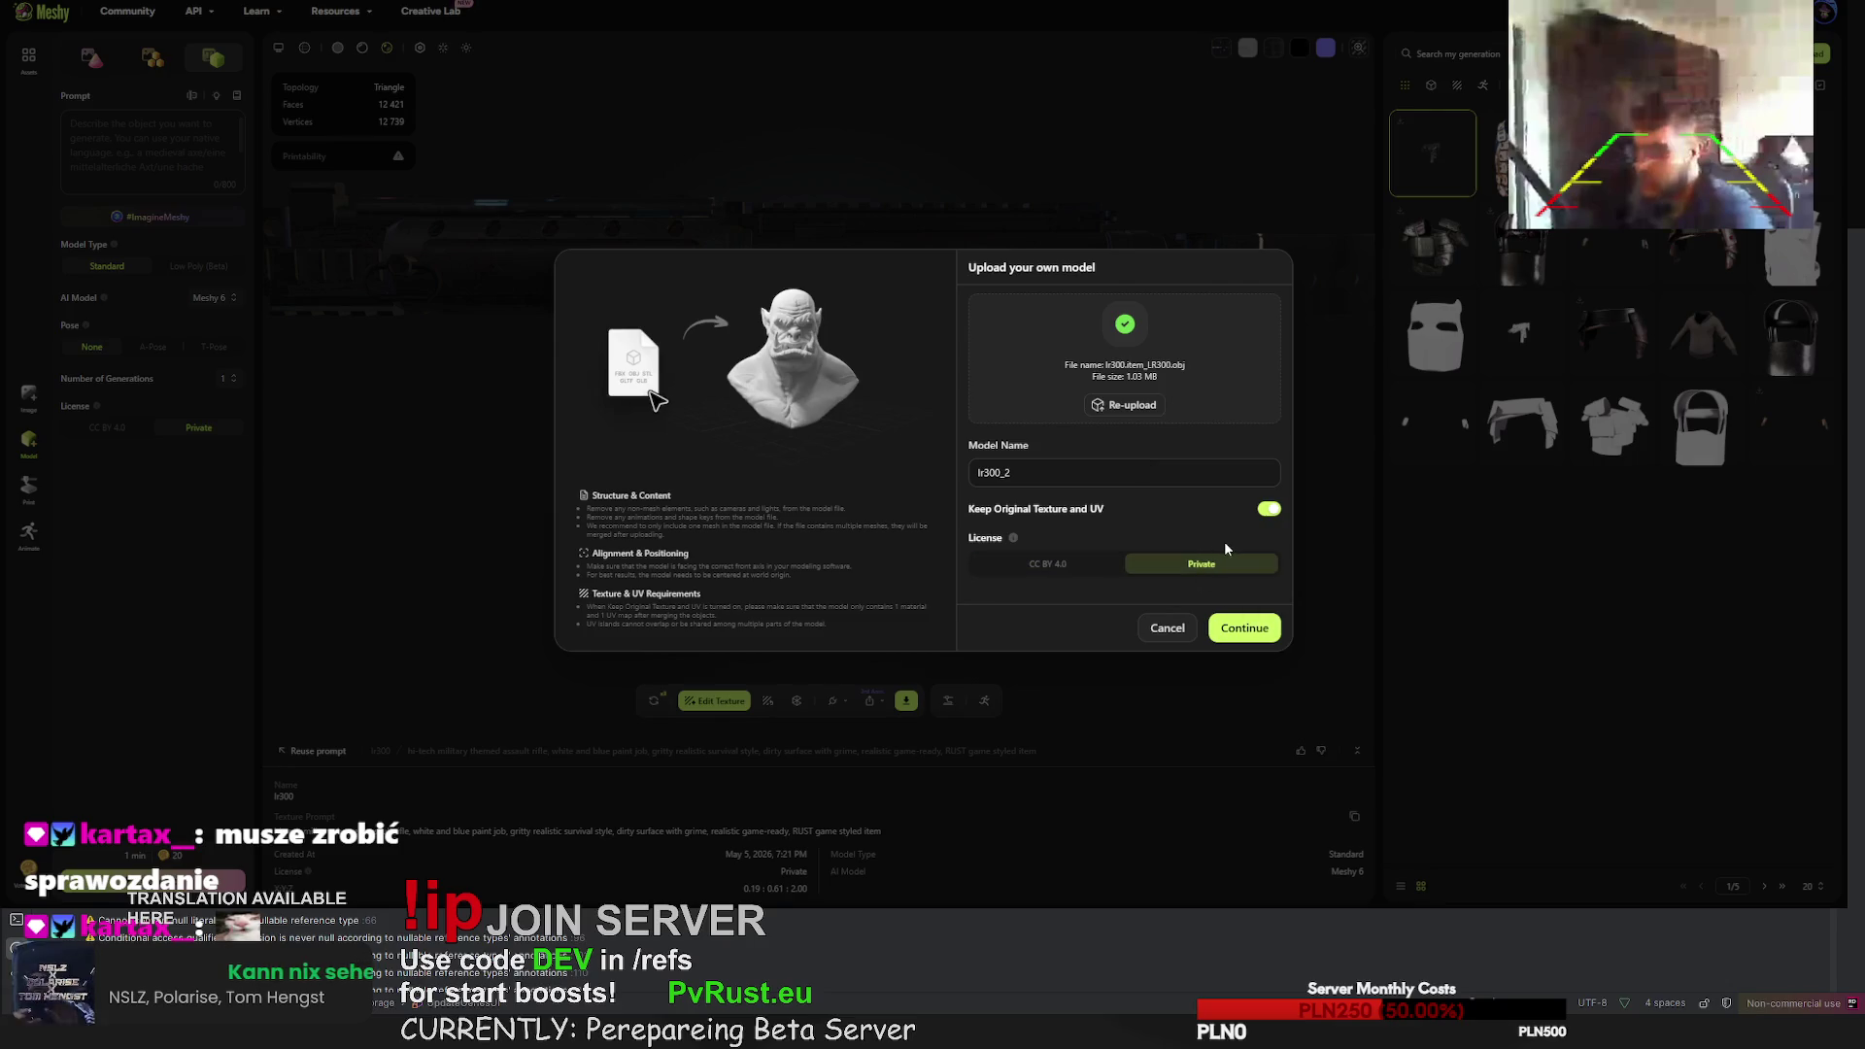
click(1254, 631)
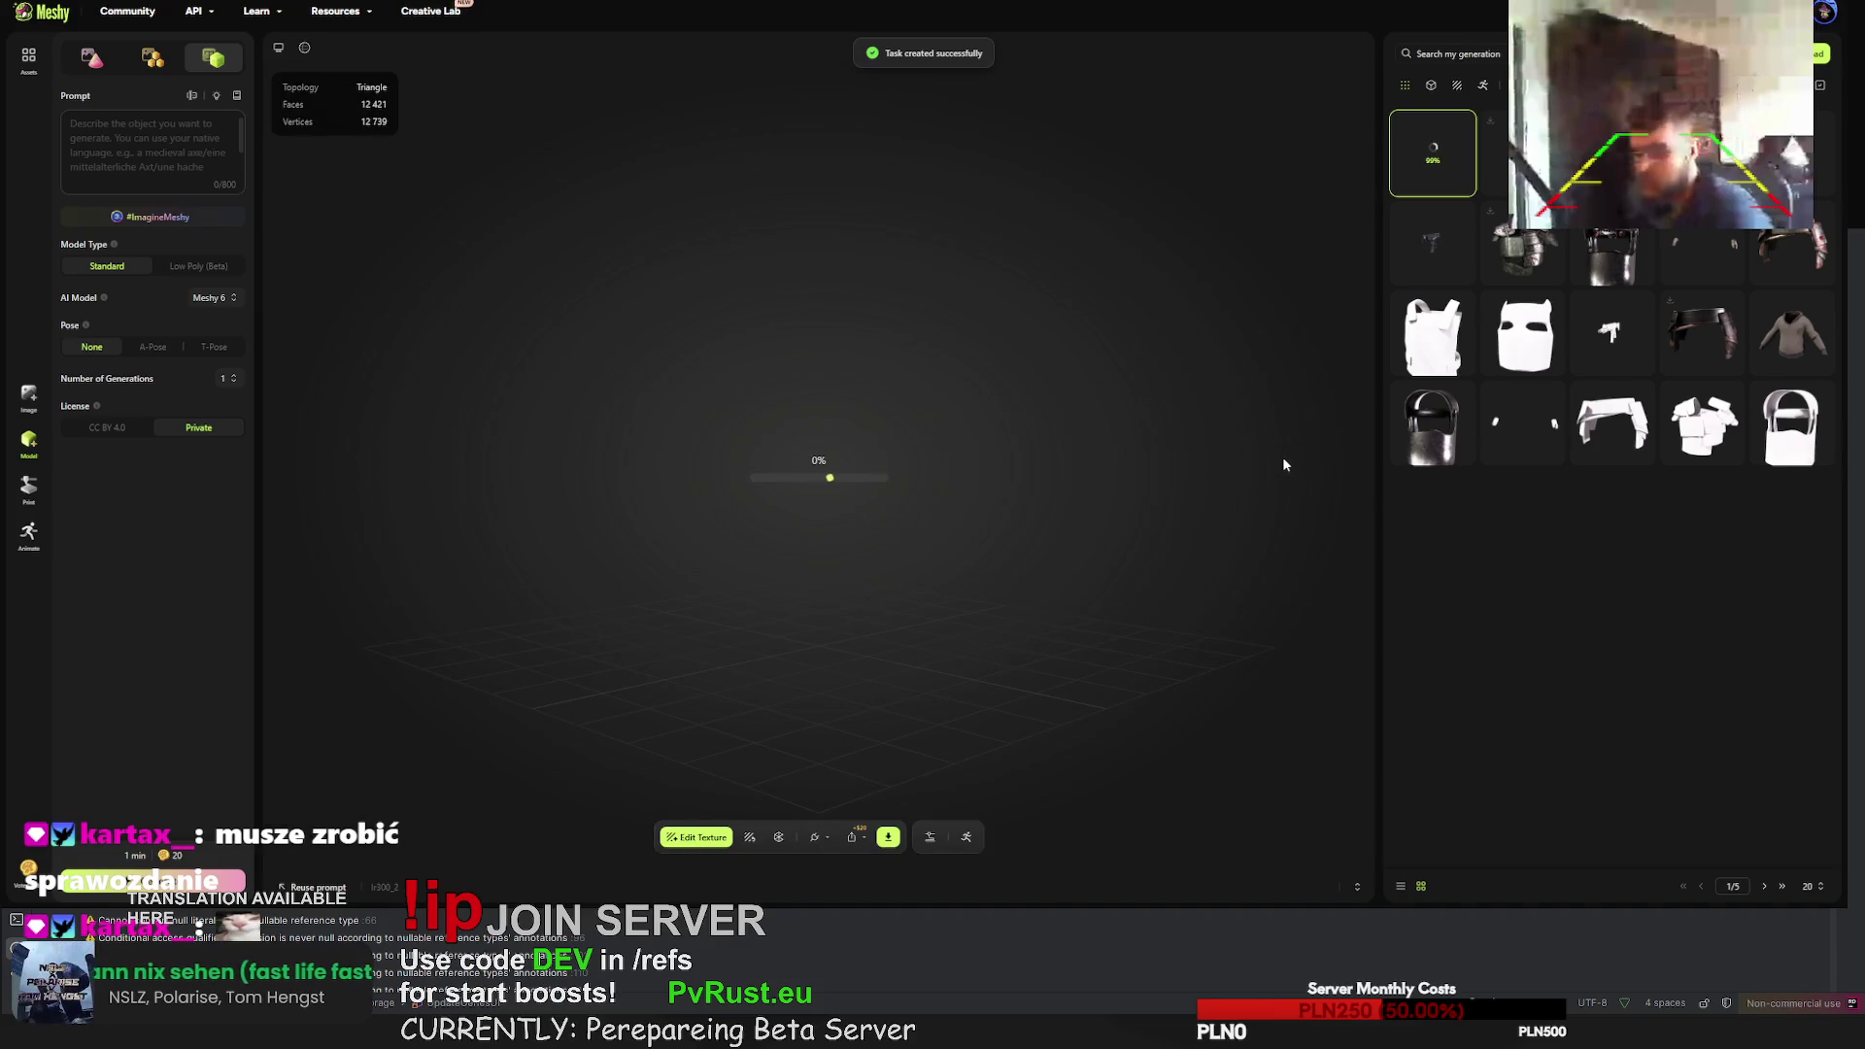
- Retexture the rifle using the pasted hi-tech white-and-blue rifle prompt
scroll(732, 502, up, 5)
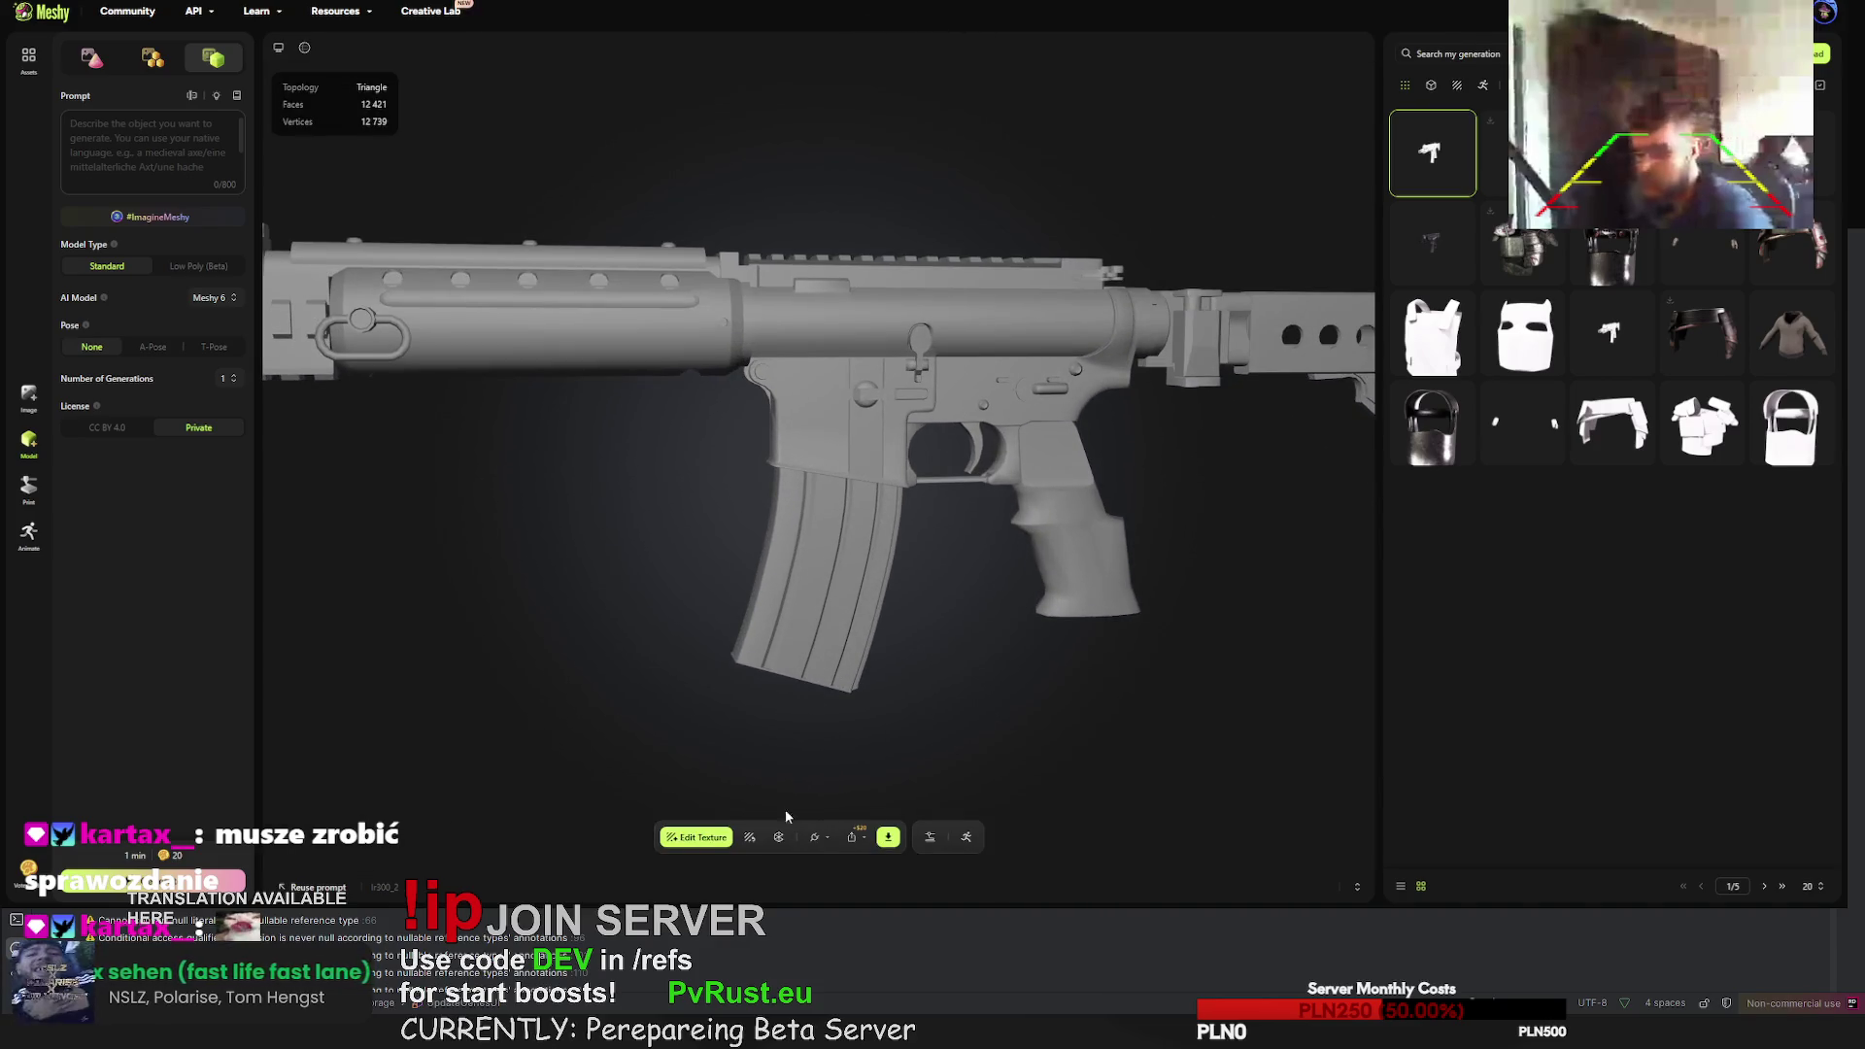
click(756, 841)
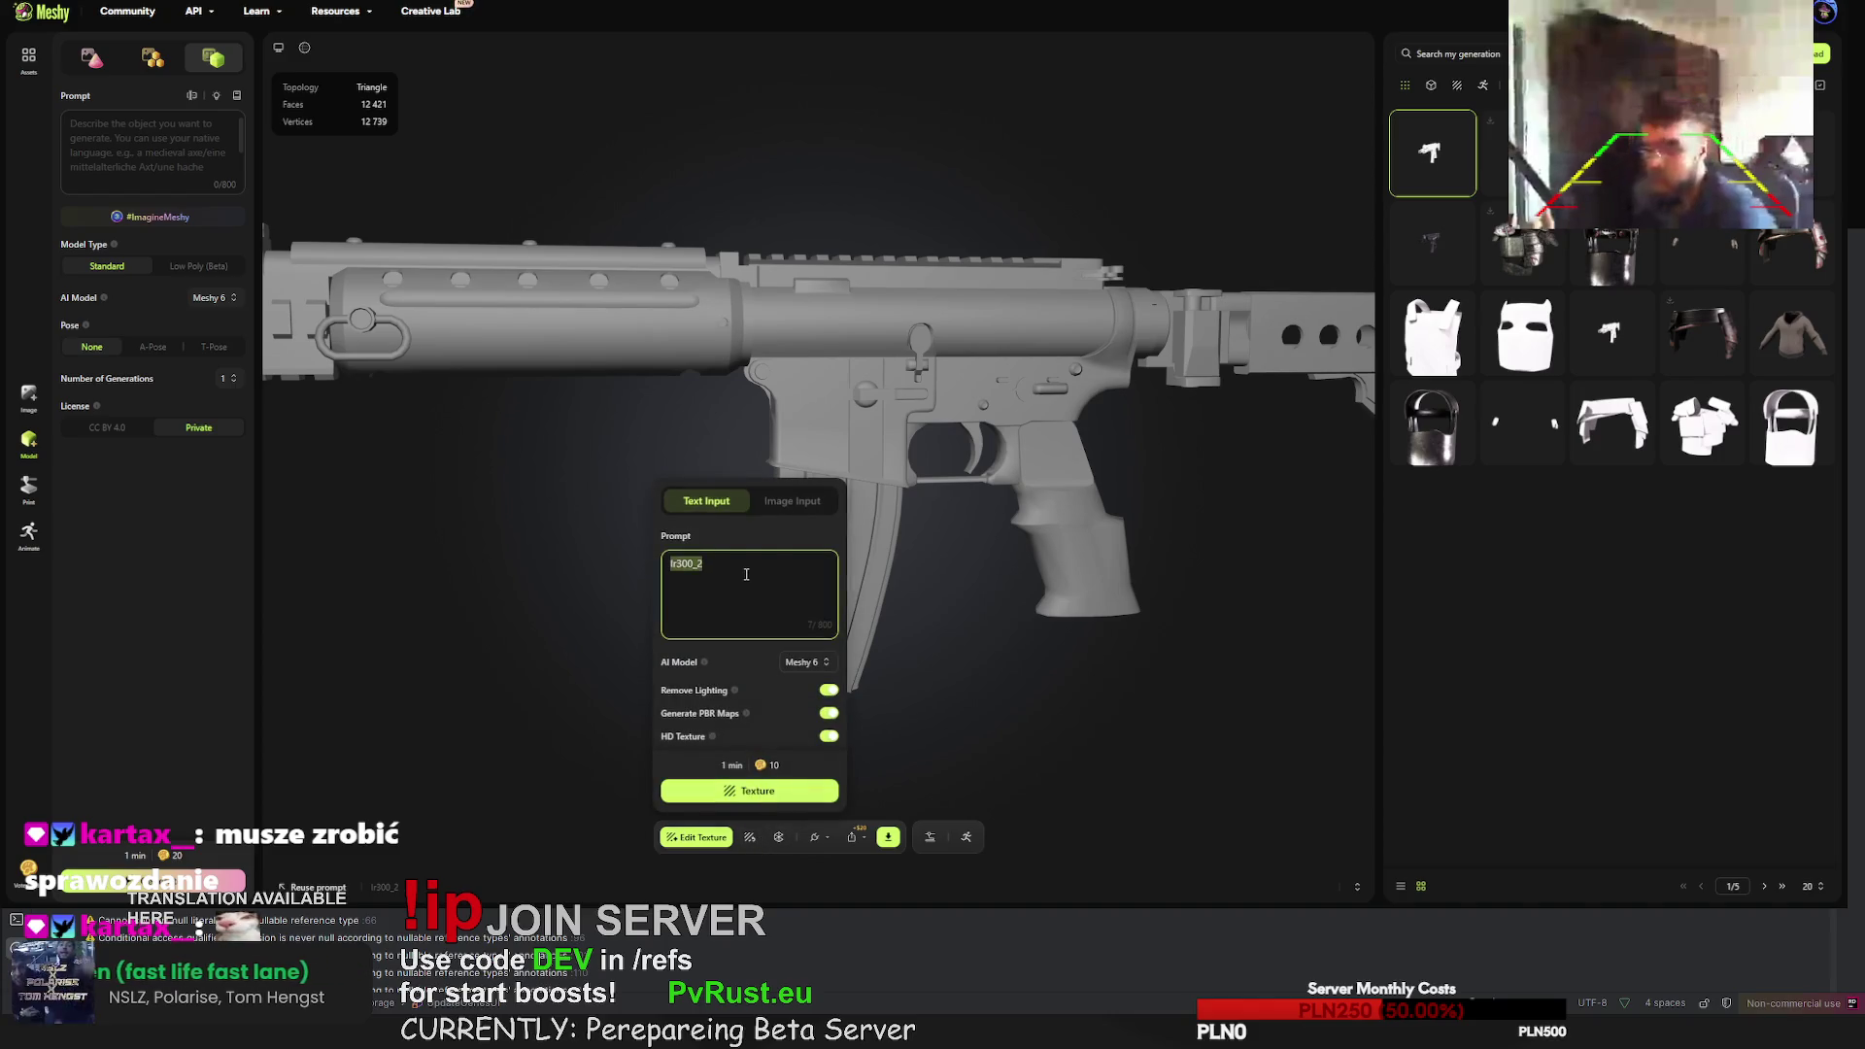
text(hi-tech military themed assault rifle, white and blue paint job, gritty realistic survival style, dirty surface with grime, realistic game-ready, RUST game styled item)
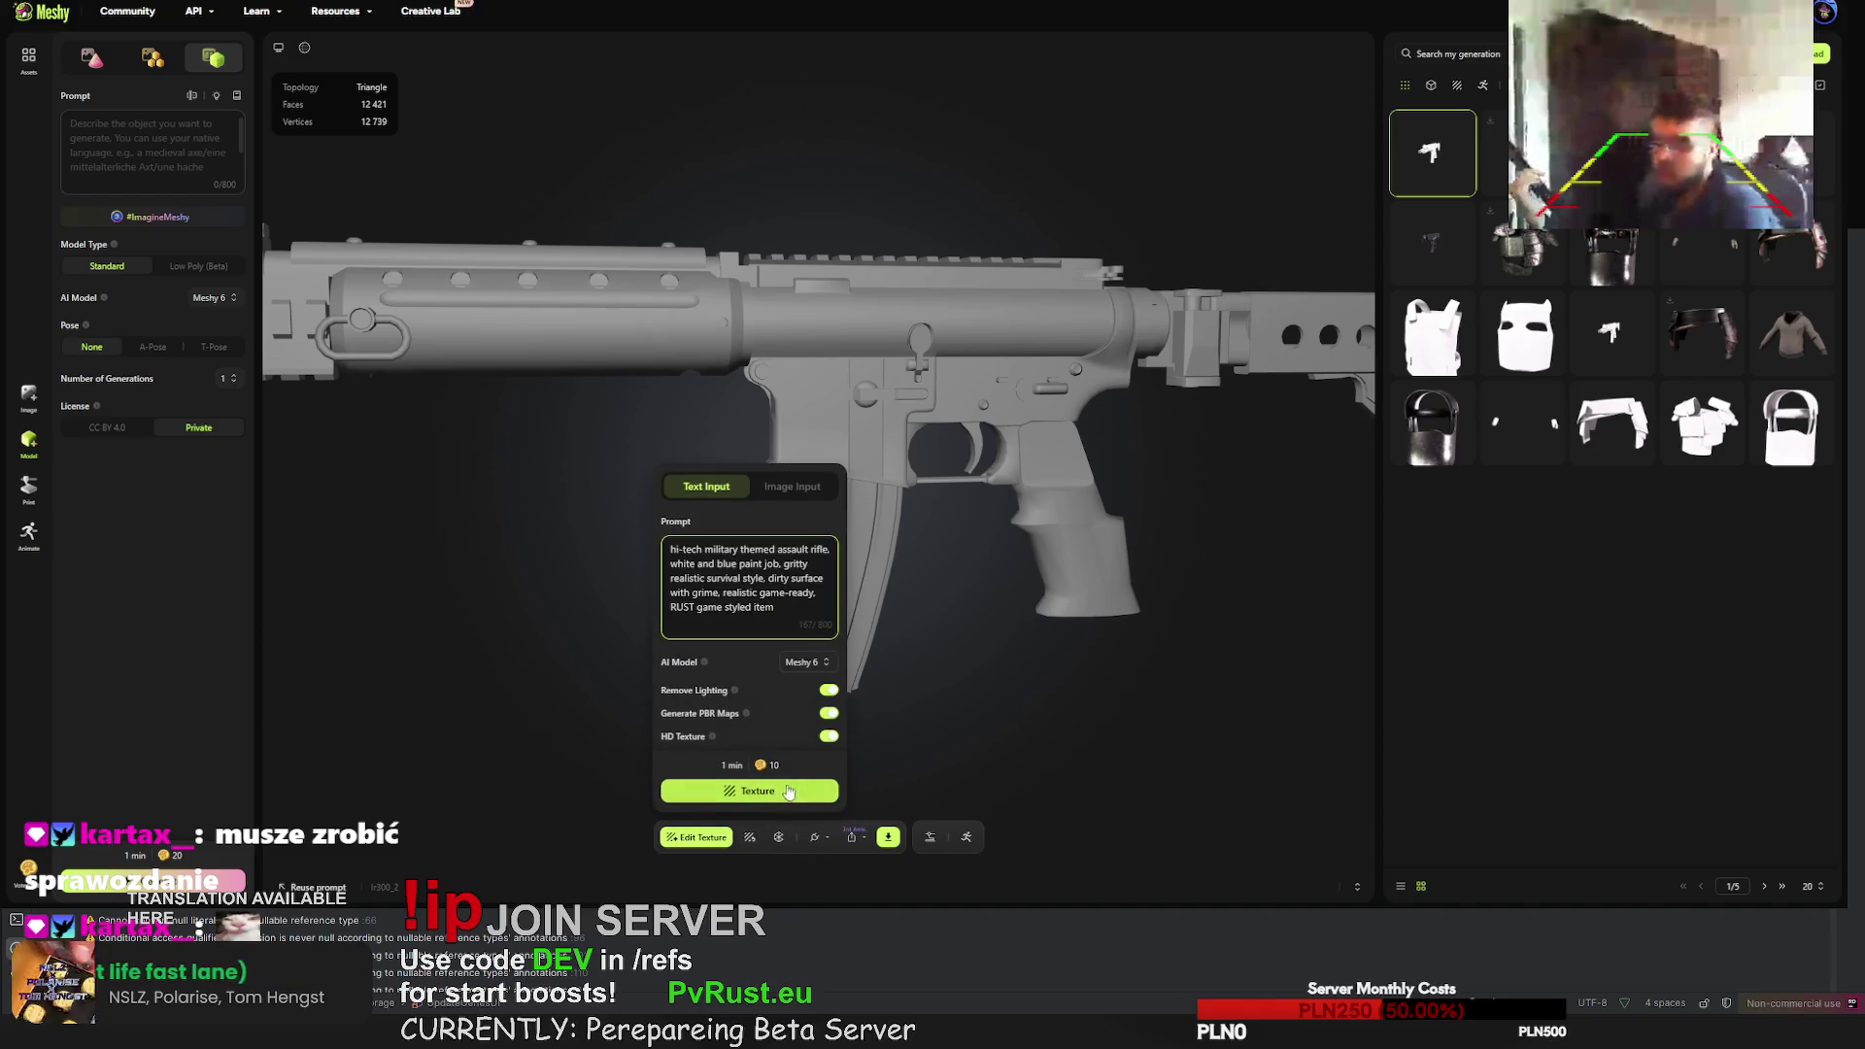
click(783, 792)
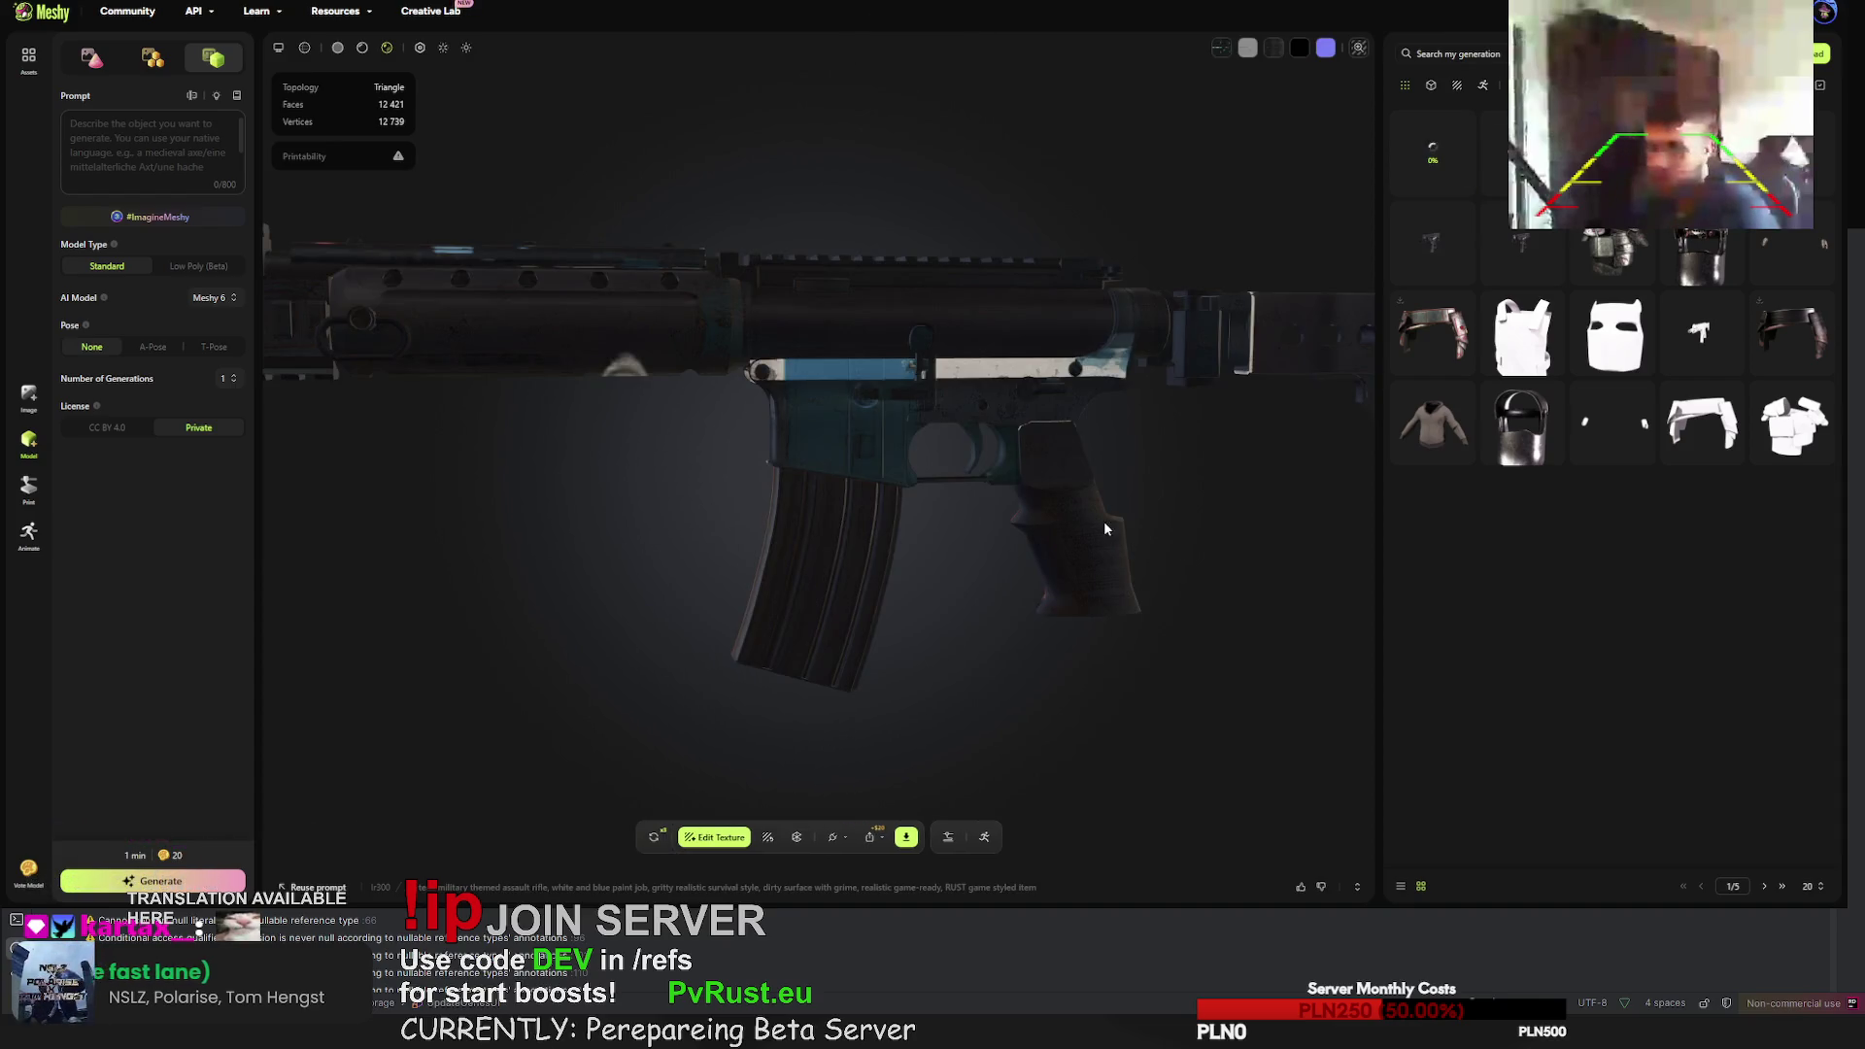
- Orbit the textured rifle to view it from the rear and from both sides
mouse_move(1104, 528)
mouse_down()
mouse_move(776, 560)
mouse_move(933, 497)
mouse_up()
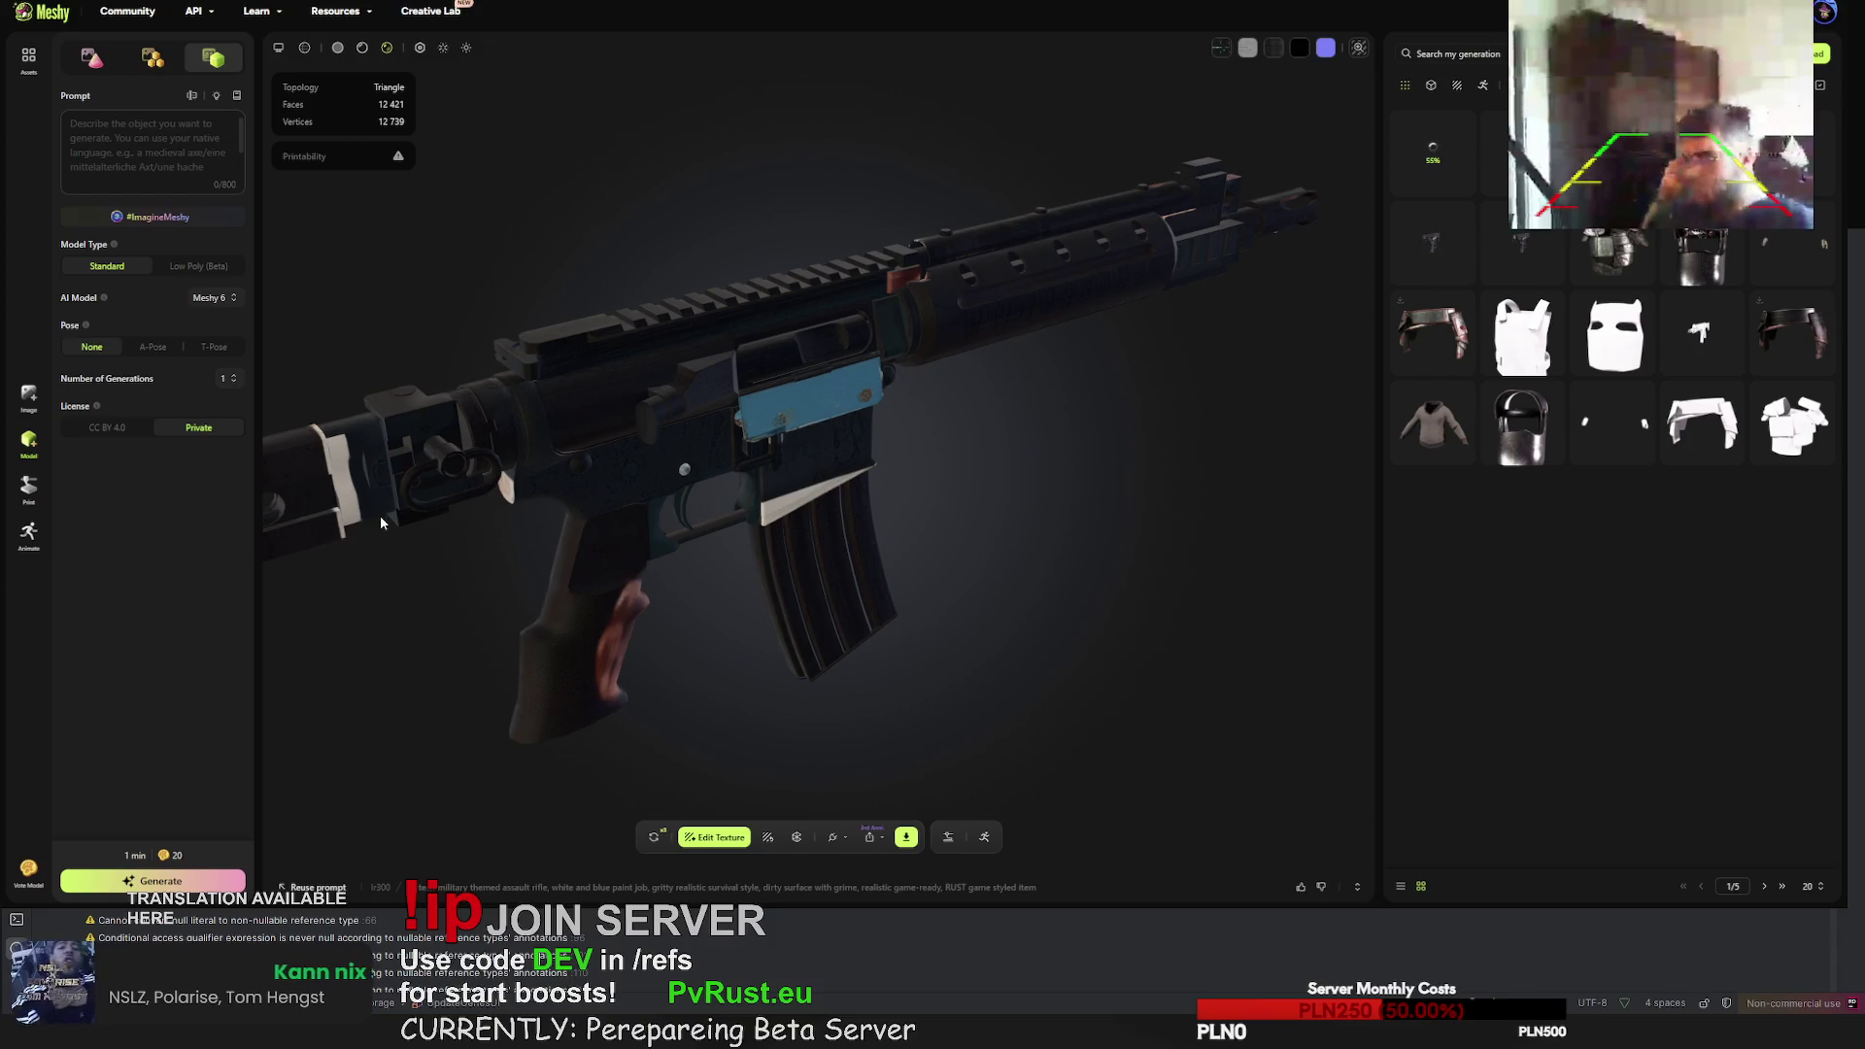
mouse_move(603, 435)
mouse_down()
mouse_move(726, 394)
mouse_move(1208, 336)
mouse_up()
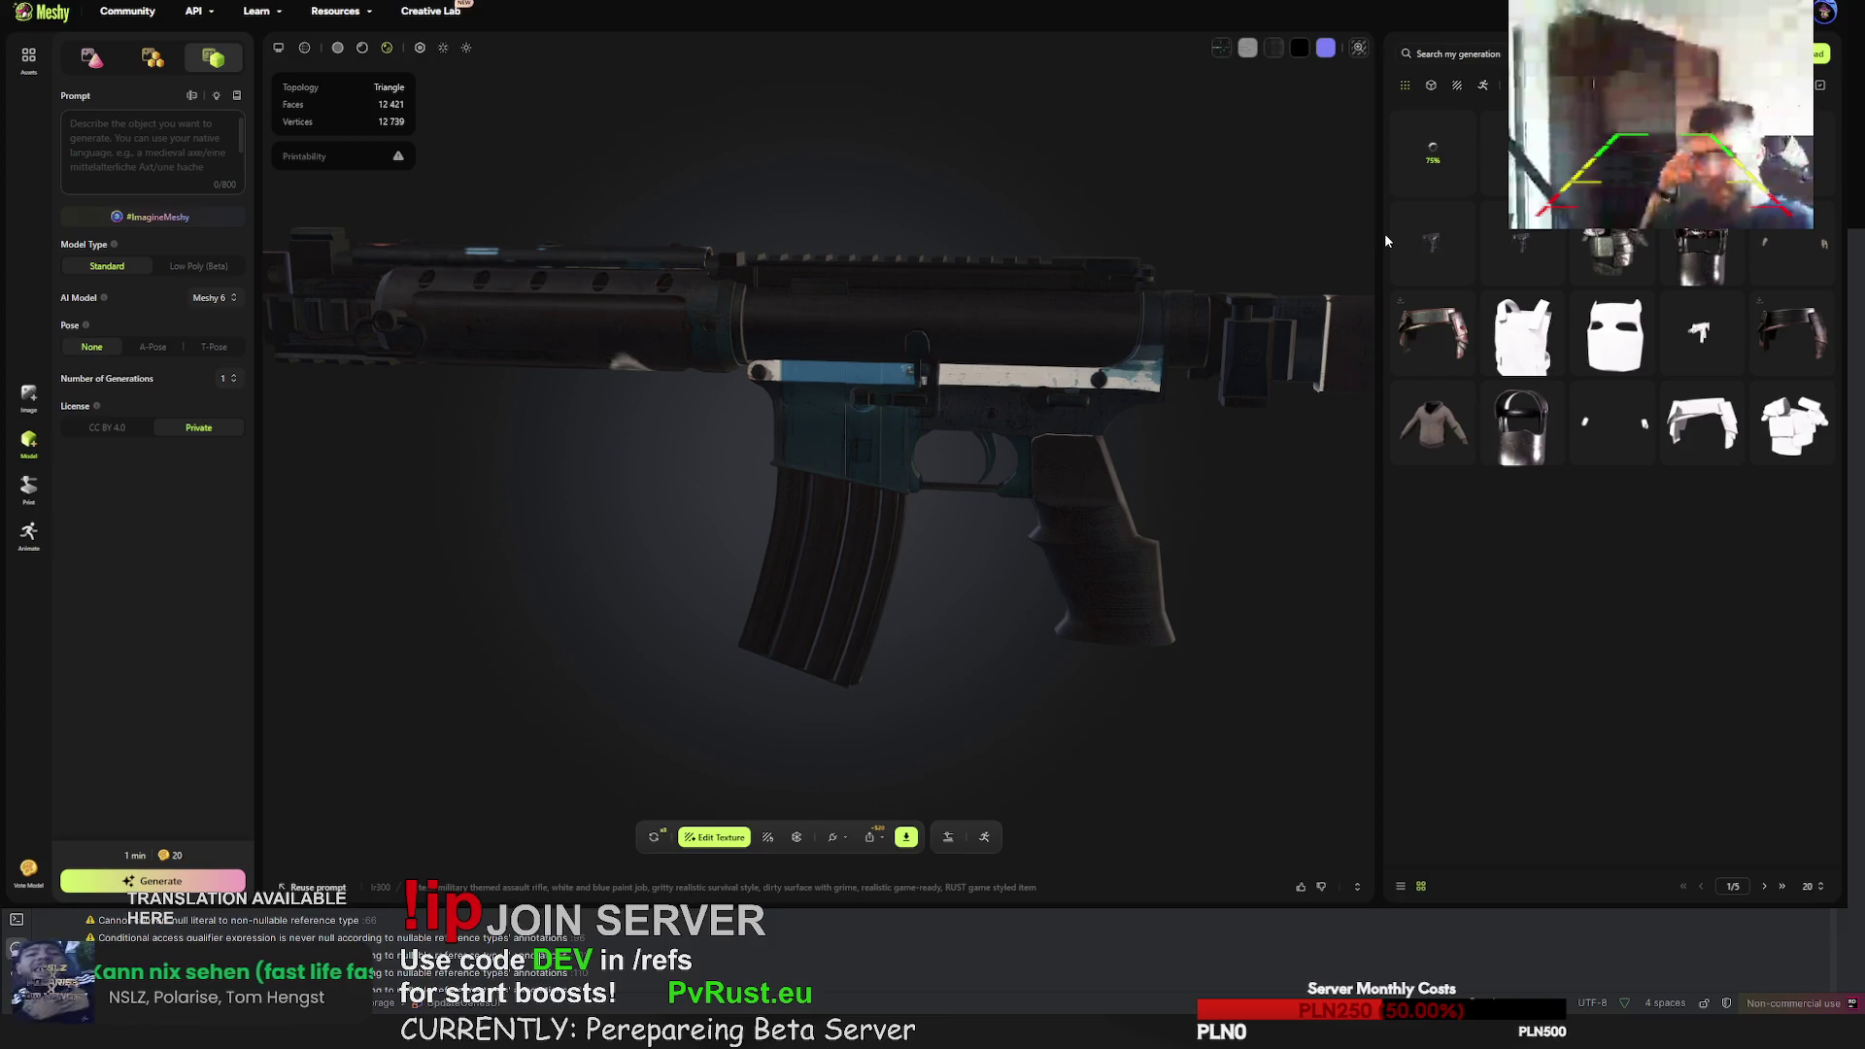
mouse_move(1225, 242)
mouse_down()
mouse_move(925, 424)
mouse_move(846, 405)
mouse_move(883, 423)
mouse_move(882, 490)
mouse_move(872, 439)
mouse_move(866, 483)
mouse_move(878, 429)
mouse_move(865, 467)
mouse_move(675, 564)
mouse_move(533, 537)
mouse_move(504, 504)
mouse_move(554, 483)
mouse_move(725, 482)
mouse_move(901, 433)
mouse_up()
- Zoom in to examine the barrel close up, then open the newest rifle generation
scroll(843, 402, up, 10)
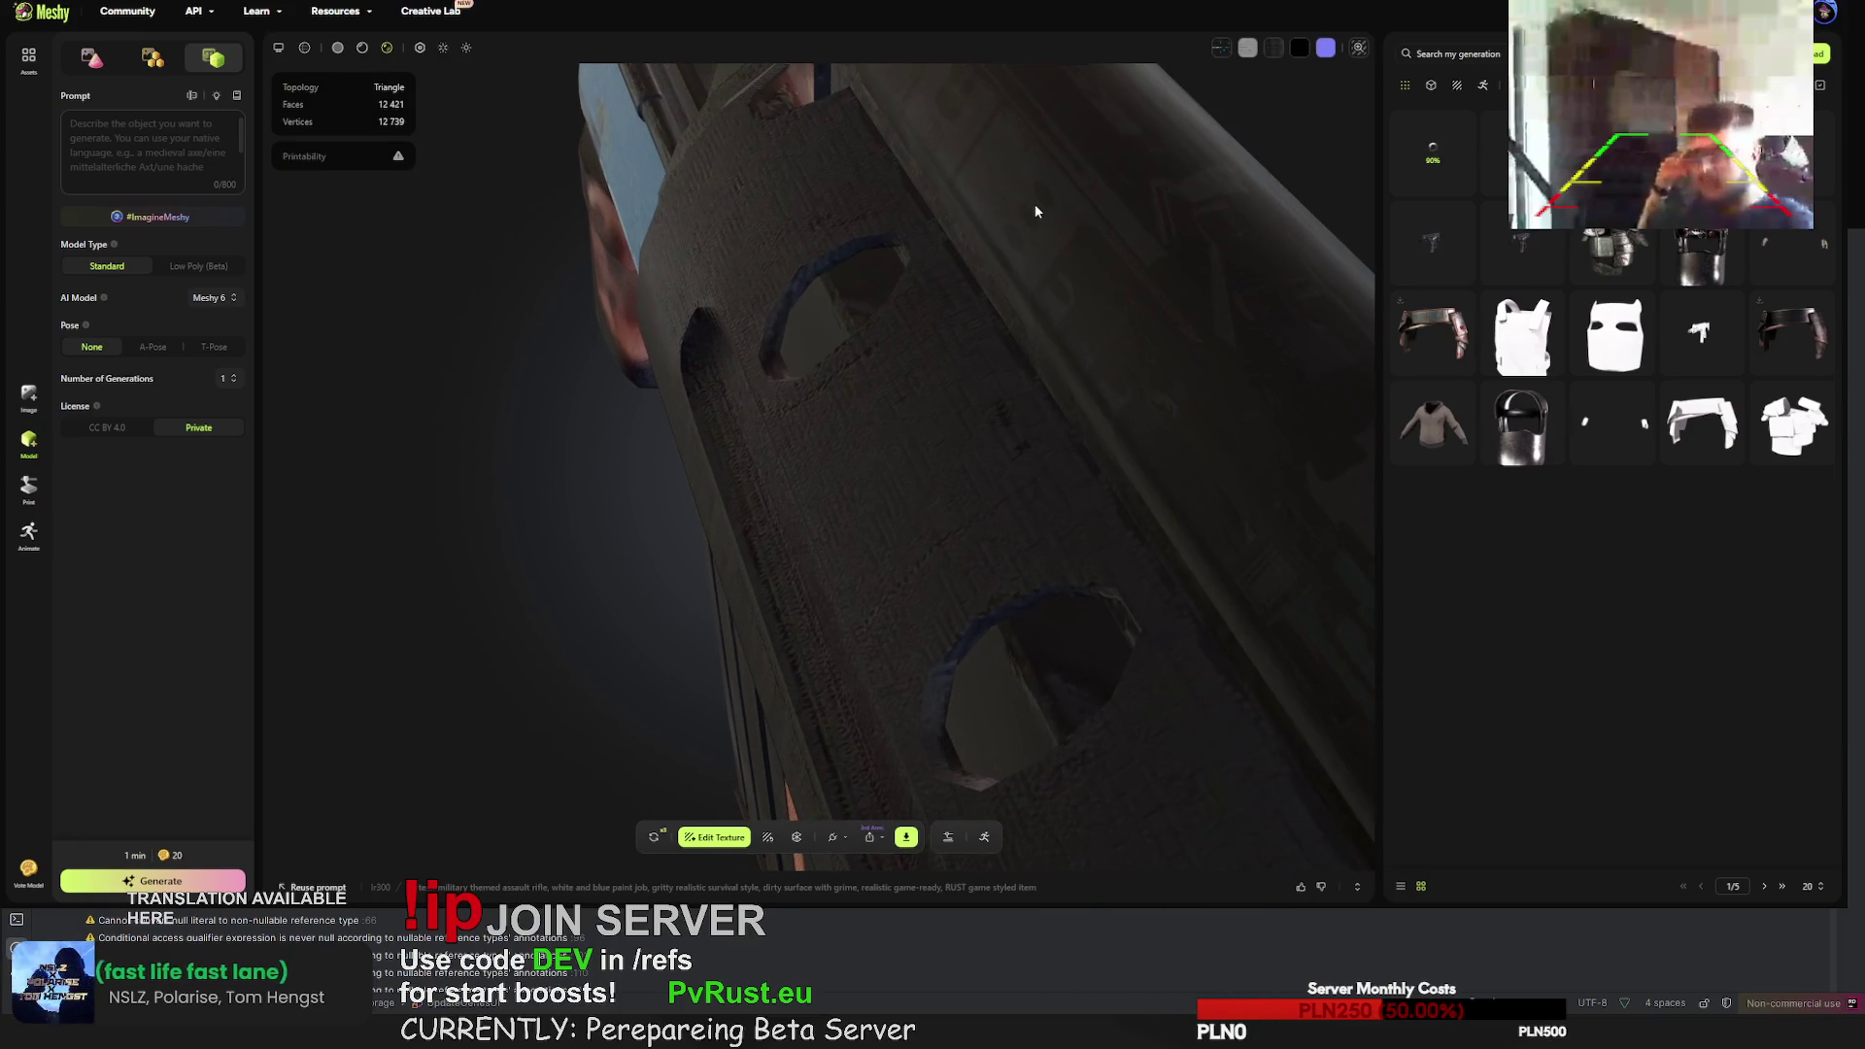
drag(1036, 211, 1033, 221)
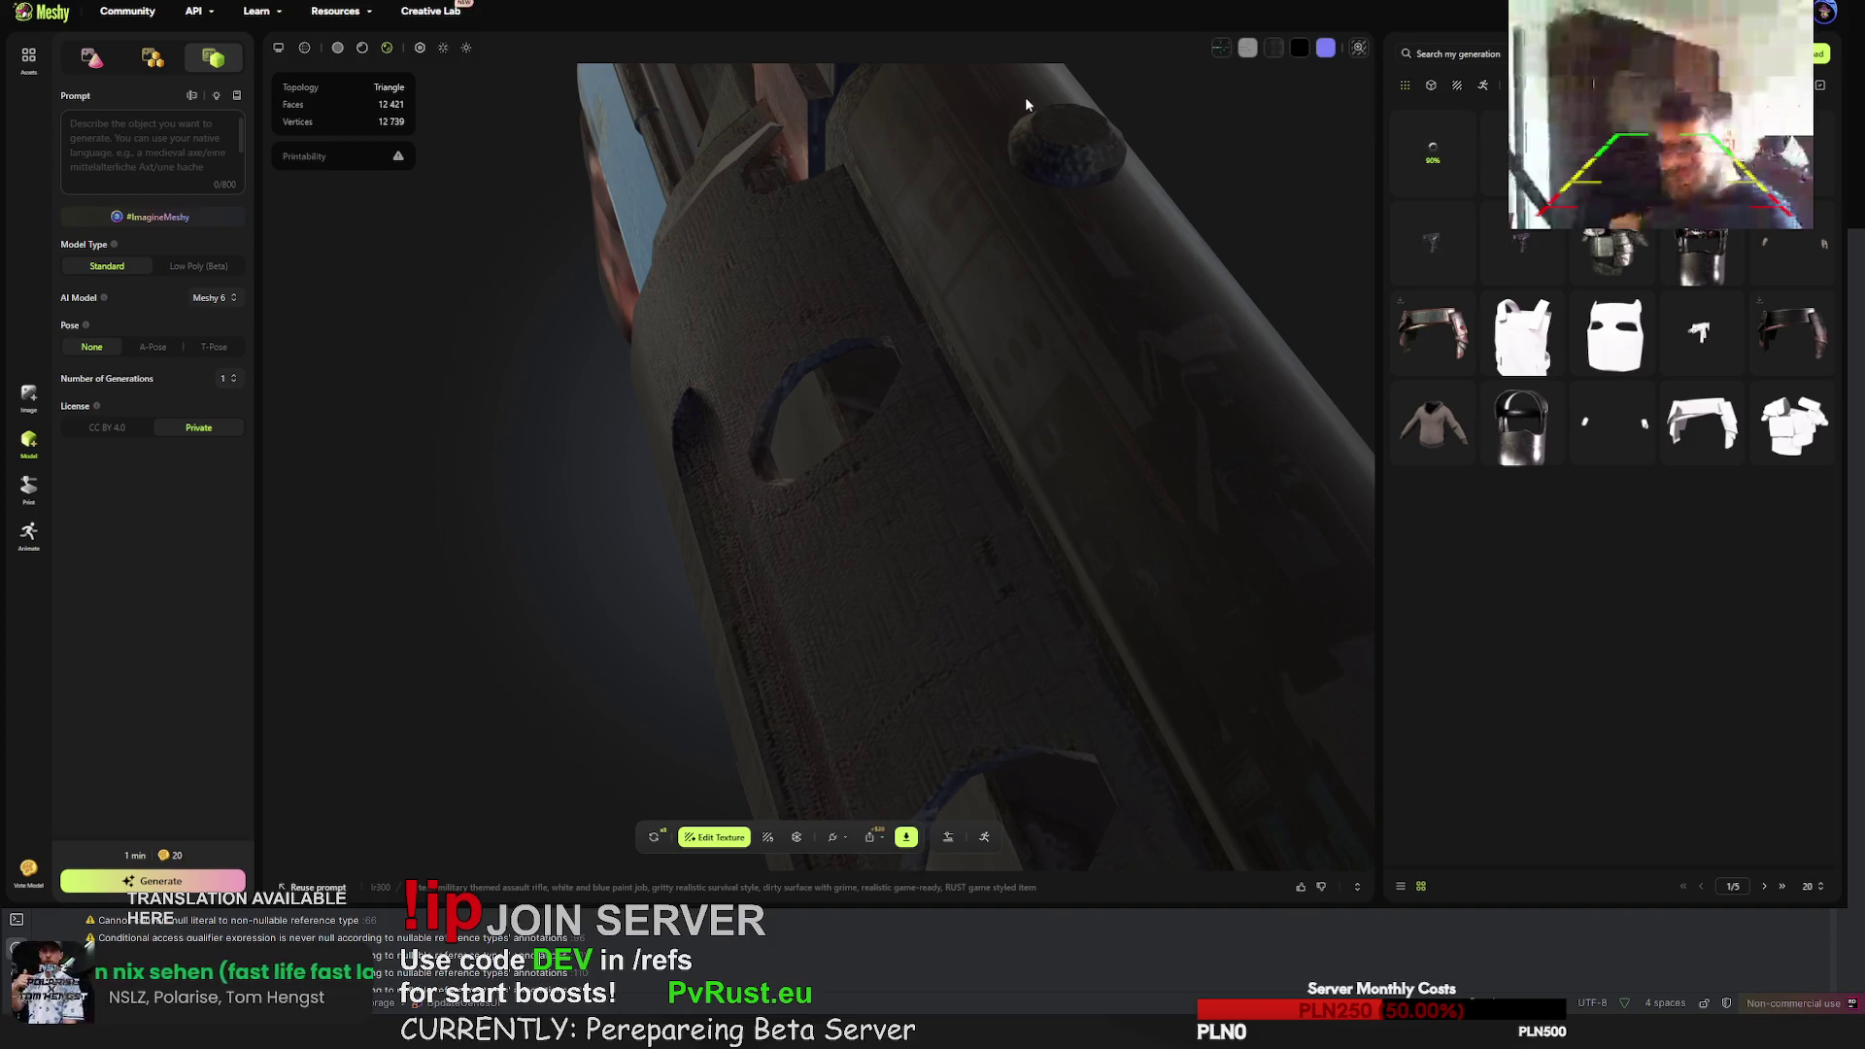
mouse_move(1022, 159)
mouse_down()
mouse_move(1018, 365)
mouse_move(1003, 352)
mouse_move(977, 404)
mouse_move(1096, 319)
mouse_move(919, 323)
mouse_move(1030, 353)
mouse_move(845, 325)
mouse_move(965, 324)
mouse_move(950, 312)
mouse_move(971, 301)
mouse_move(934, 284)
mouse_move(981, 300)
mouse_move(911, 359)
mouse_up()
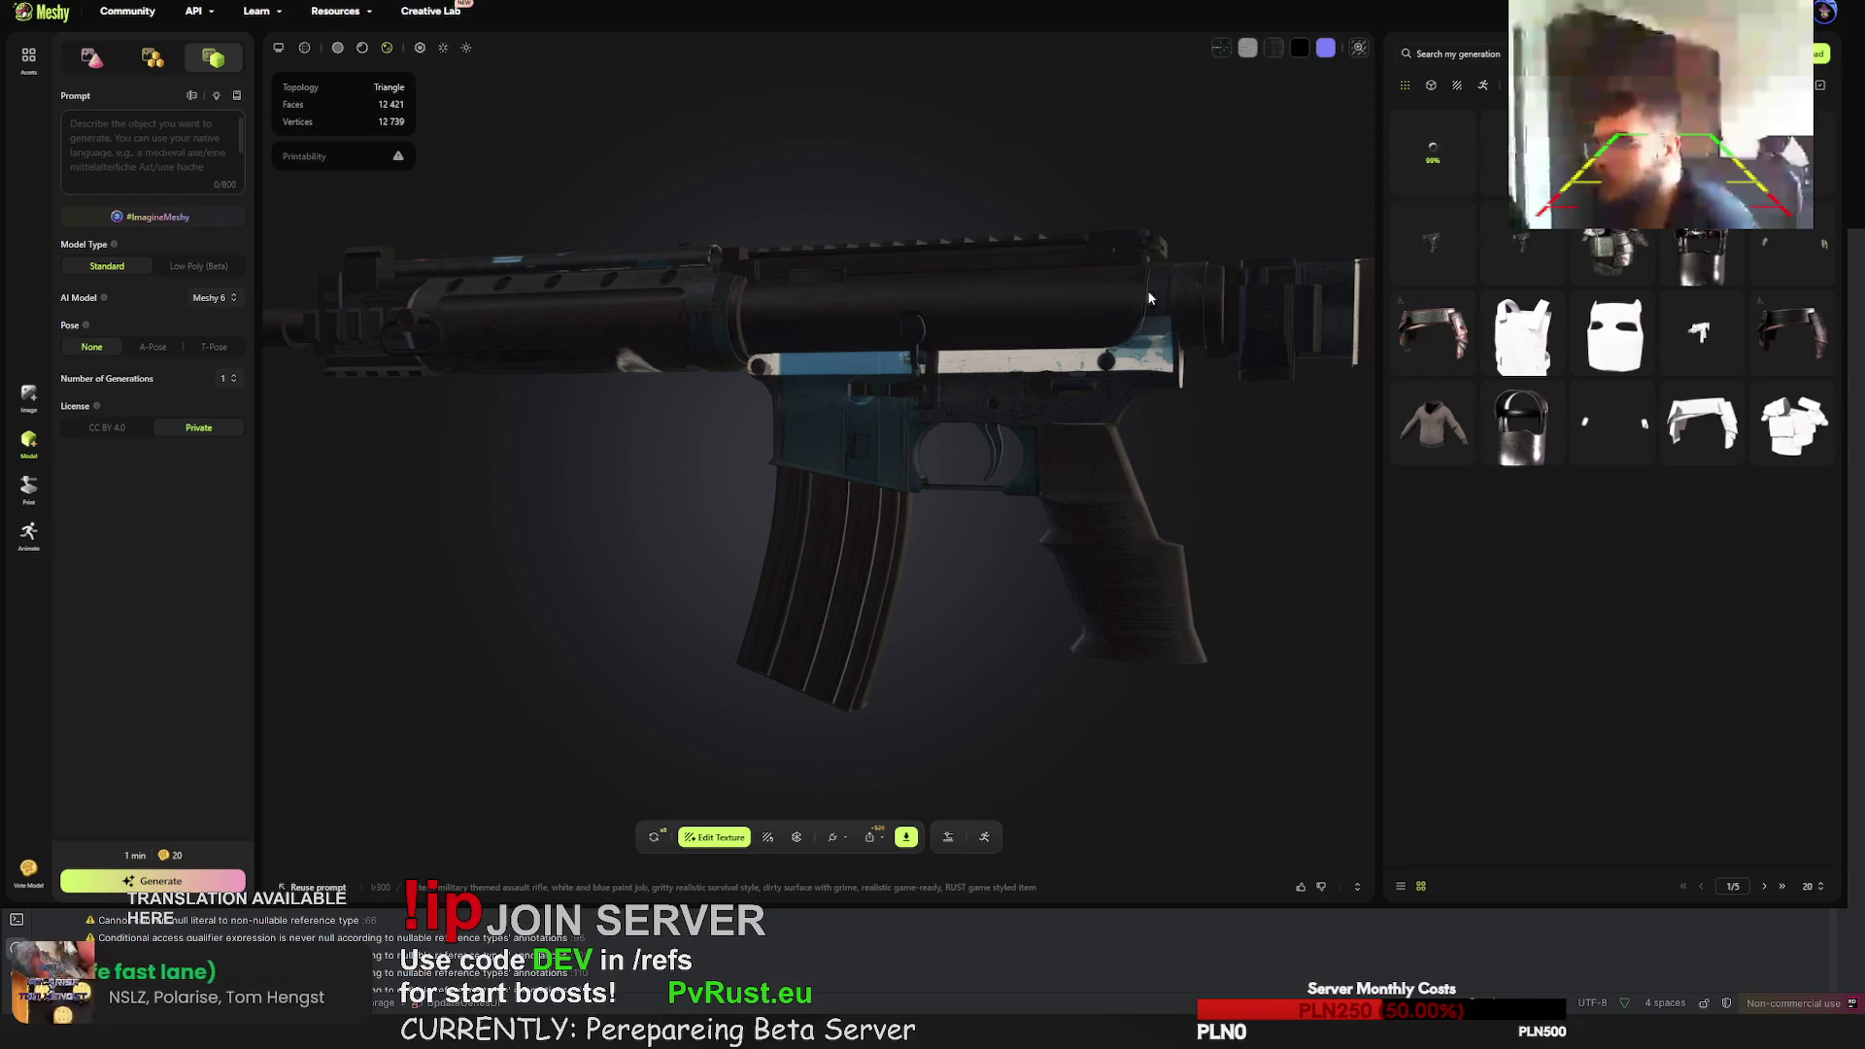
mouse_move(1023, 357)
mouse_down()
mouse_move(886, 383)
mouse_move(842, 332)
mouse_move(995, 206)
mouse_move(983, 323)
mouse_up()
click(1426, 163)
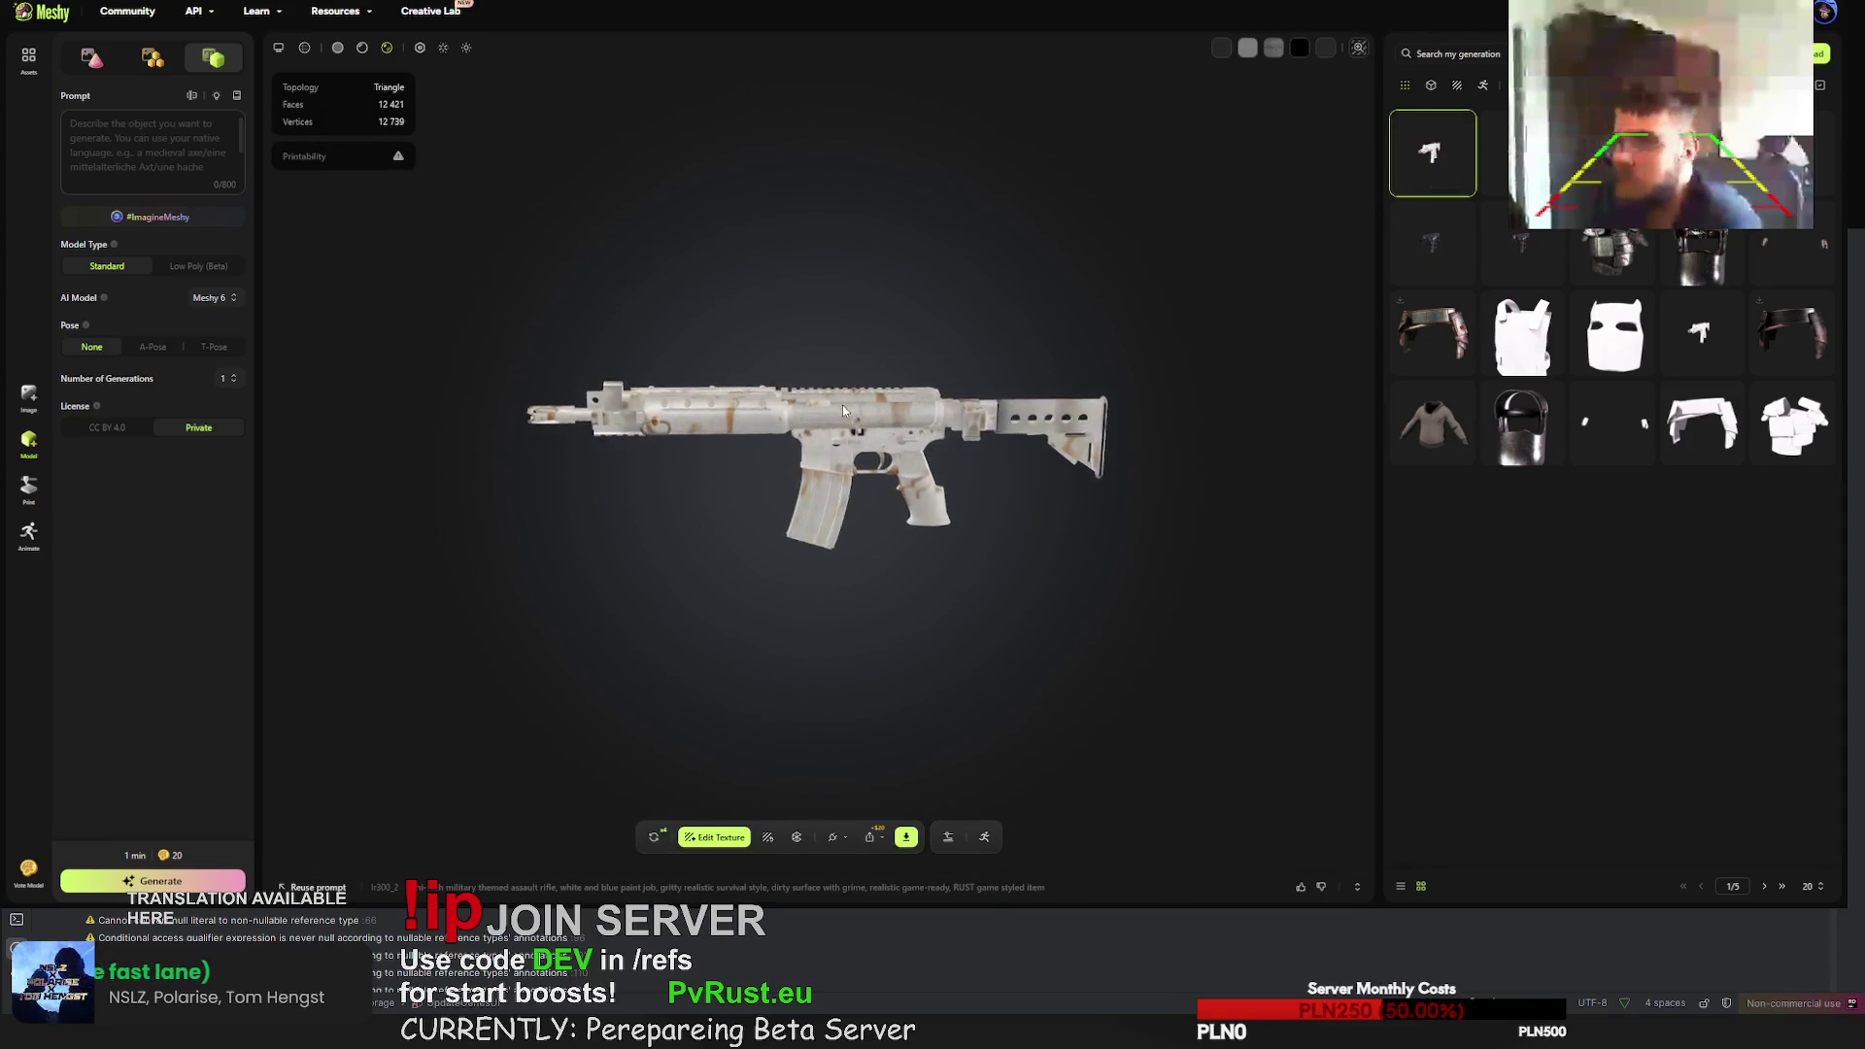
scroll(847, 405, up, 5)
mouse_move(847, 405)
mouse_down()
mouse_move(861, 443)
mouse_move(821, 469)
mouse_move(624, 421)
mouse_move(810, 402)
mouse_move(756, 406)
mouse_move(1014, 446)
mouse_move(929, 416)
mouse_move(1010, 388)
mouse_up()
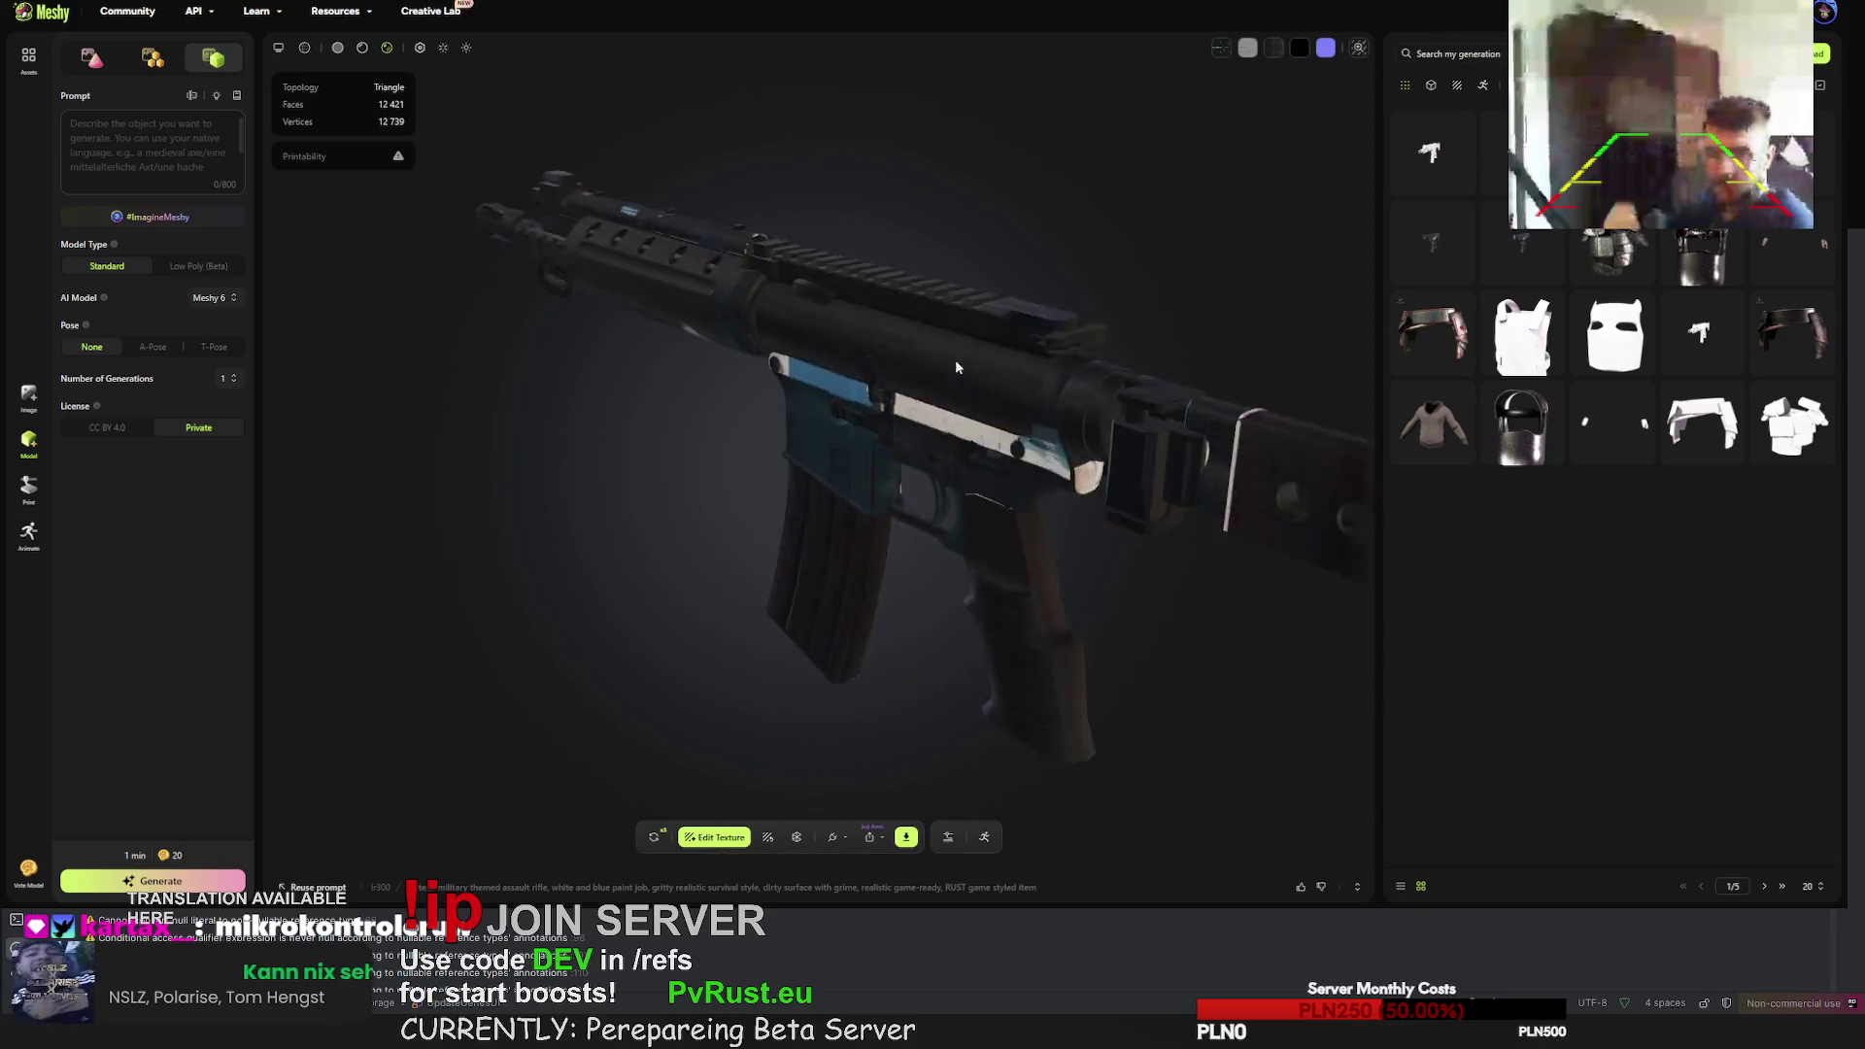
mouse_move(936, 337)
mouse_down()
mouse_move(975, 373)
mouse_move(1094, 395)
mouse_move(1133, 435)
mouse_move(986, 409)
mouse_up()
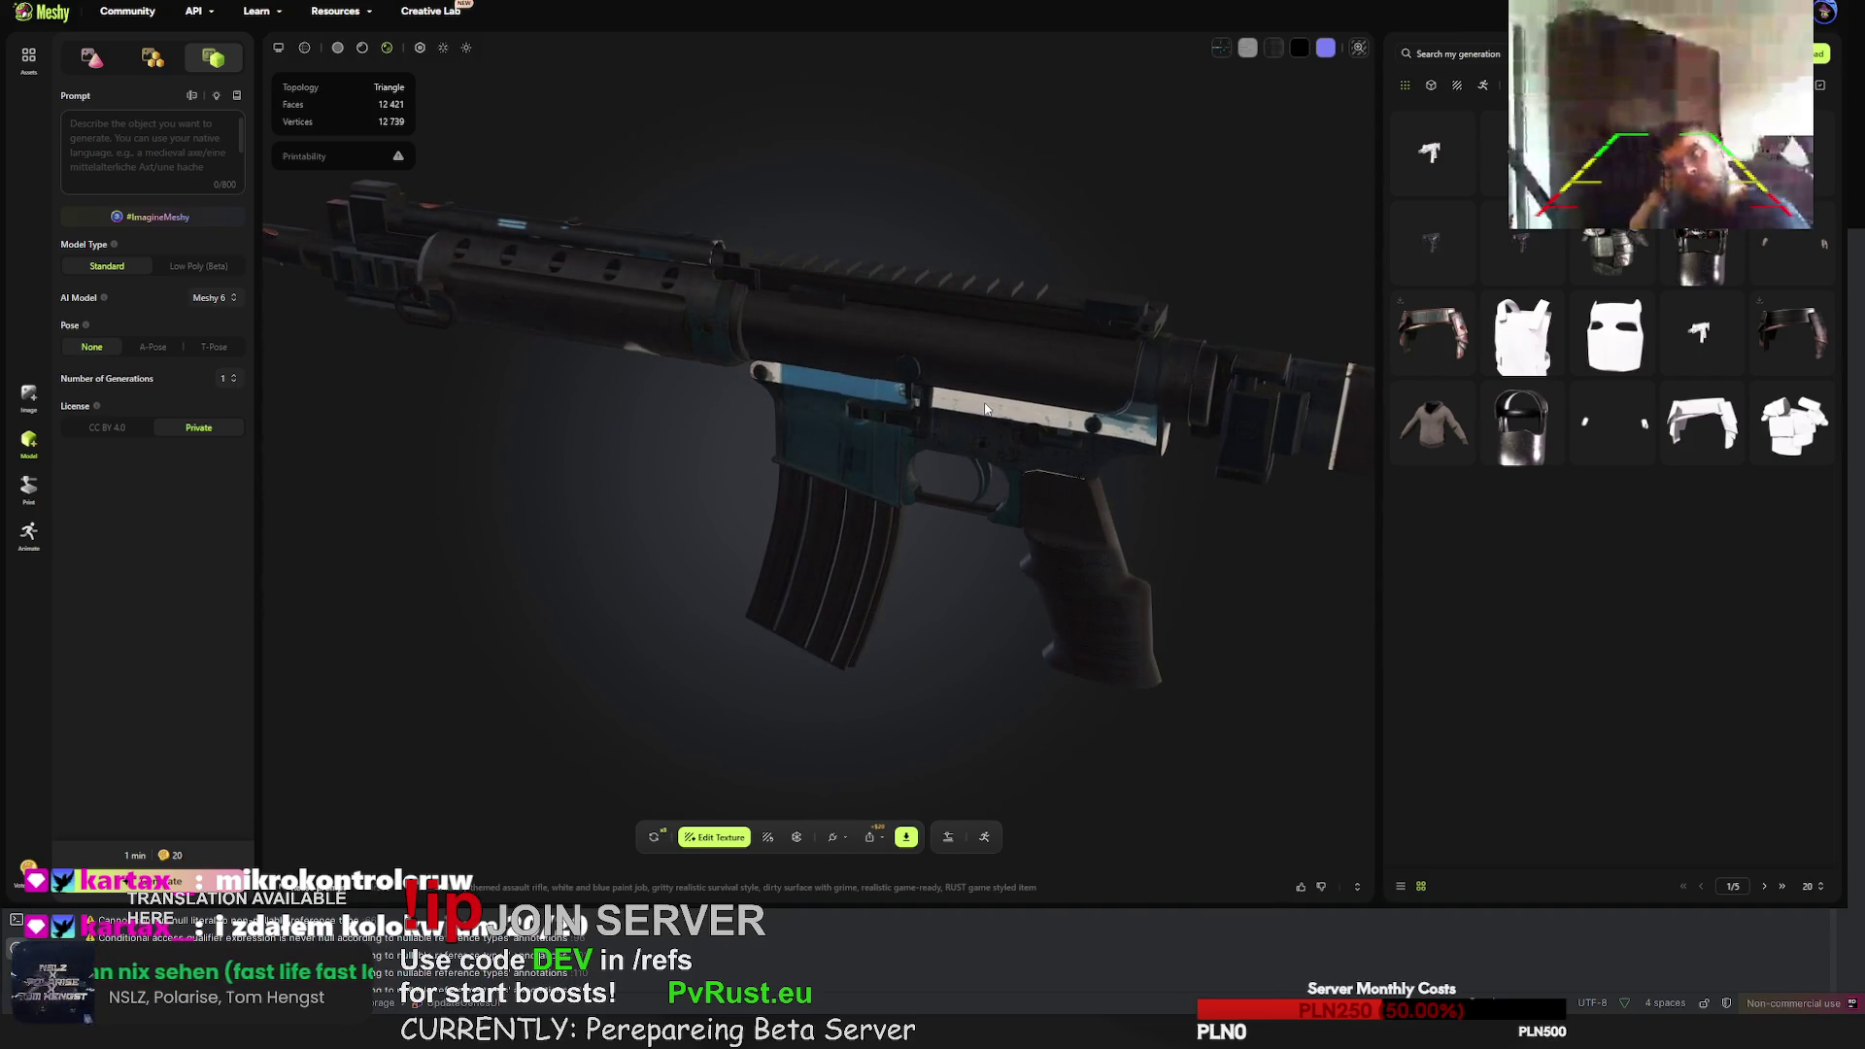